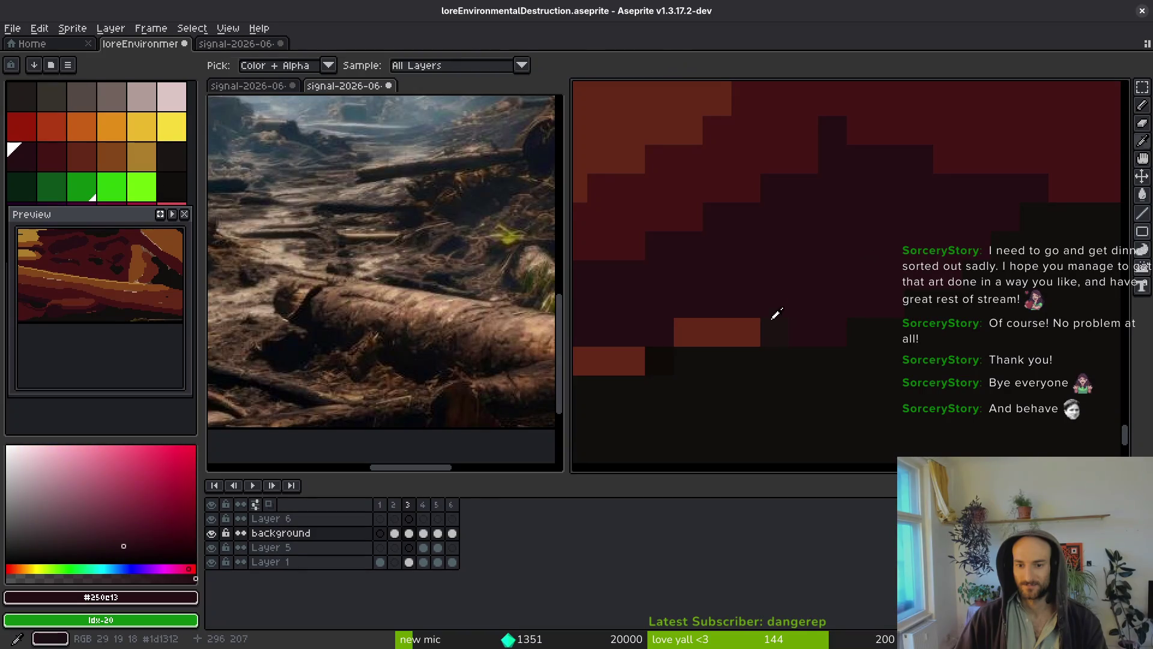
Paint a dark maroon stroke across the lower band of the landscape.
{"action": "left_click_drag", "start_coordinate": [889, 312], "coordinate": [693, 344]}
{"action": "scroll", "coordinate": [694, 345], "scroll_direction": "down", "scroll_amount": 2}
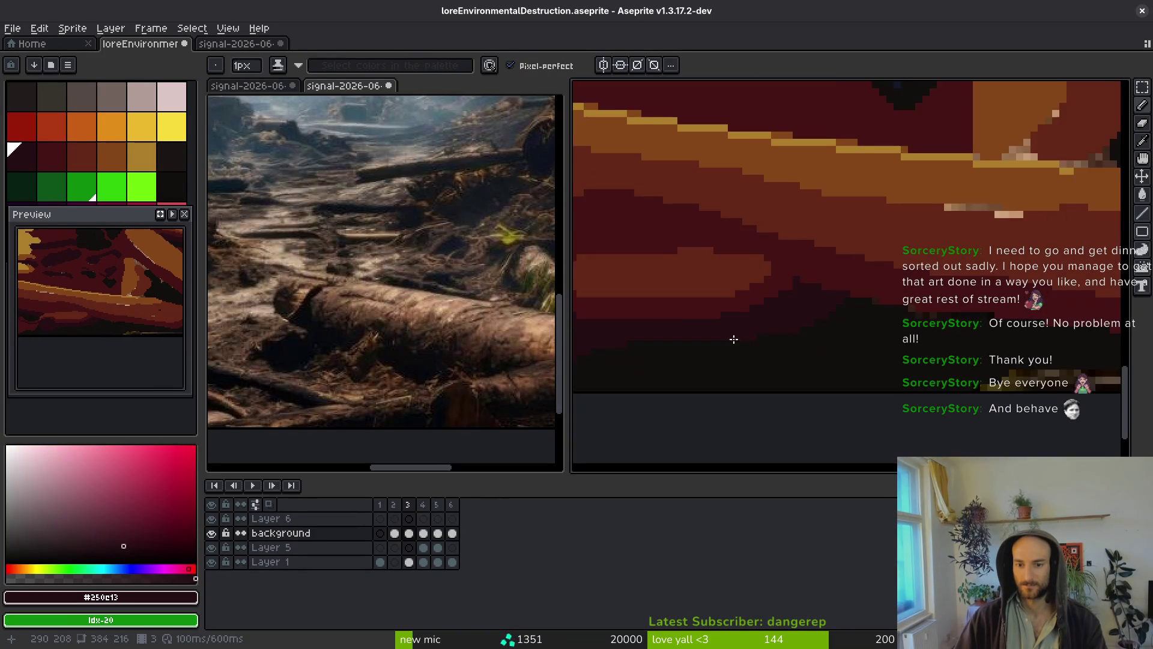
{"action": "scroll", "coordinate": [751, 354], "scroll_direction": "up", "scroll_amount": 3}
{"action": "scroll", "coordinate": [792, 354], "scroll_direction": "down", "scroll_amount": 3}
{"action": "scroll", "coordinate": [849, 346], "scroll_direction": "up", "scroll_amount": 2}
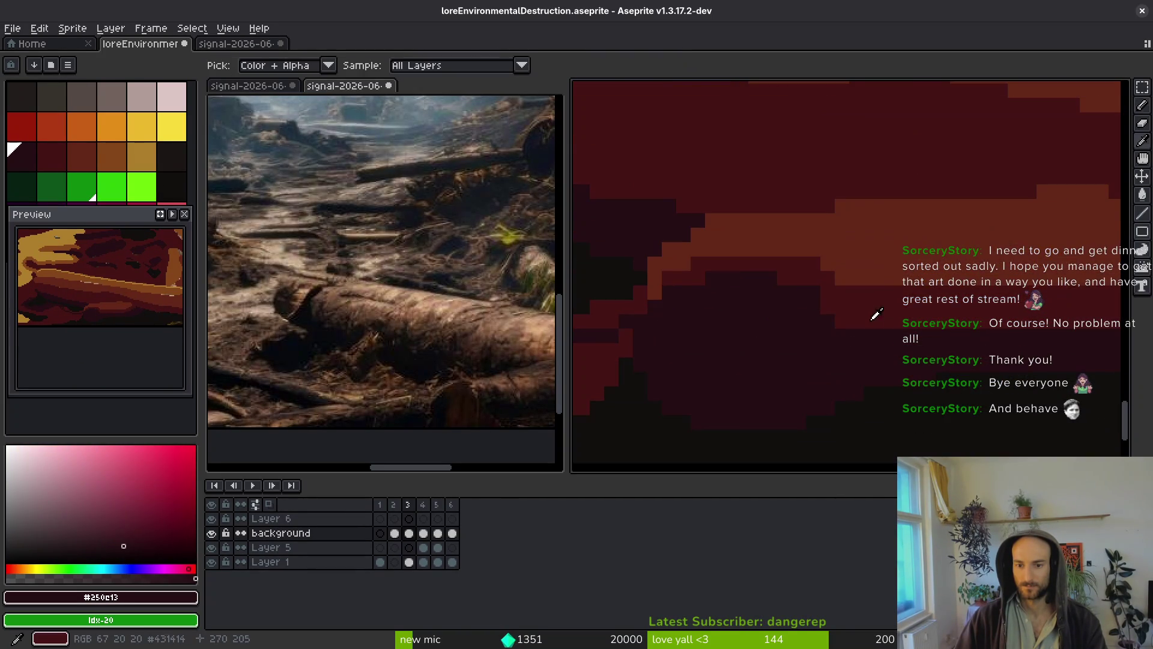
With dark red #431414, dab a block and paint a diagonal stroke toward the upper left.
{"action": "left_click", "coordinate": [849, 319], "text": "alt"}
{"action": "scroll", "coordinate": [846, 327], "scroll_direction": "up", "scroll_amount": 1}
{"action": "left_click", "coordinate": [844, 334]}
{"action": "mouse_move", "coordinate": [844, 333]}
{"action": "left_mouse_down"}
{"action": "mouse_move", "coordinate": [731, 218]}
{"action": "mouse_move", "coordinate": [687, 209]}
{"action": "left_mouse_up"}
{"action": "scroll", "coordinate": [784, 243], "scroll_direction": "down", "scroll_amount": 2}
{"action": "scroll", "coordinate": [769, 270], "scroll_direction": "up", "scroll_amount": 1}
Dab a brown-red #632718 block into the band, then resample dark red #431414.
{"action": "left_click", "coordinate": [774, 268], "text": "alt"}
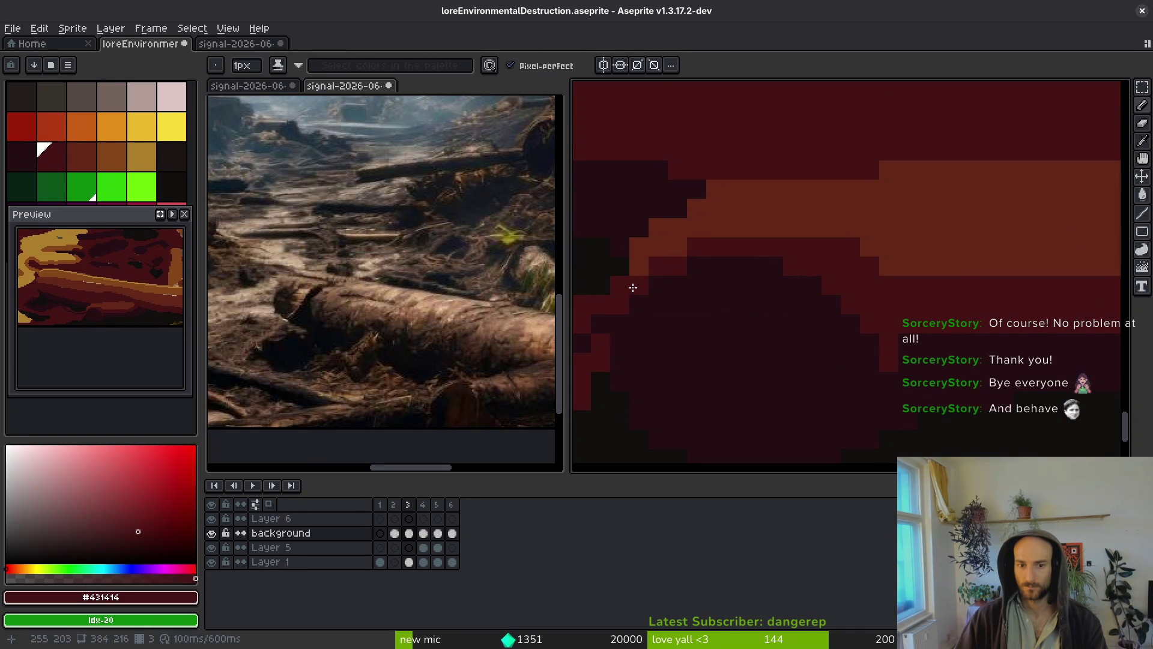
{"action": "left_click", "coordinate": [644, 252], "text": "alt"}
{"action": "left_click", "coordinate": [622, 301]}
{"action": "left_click", "coordinate": [597, 324], "text": "alt"}
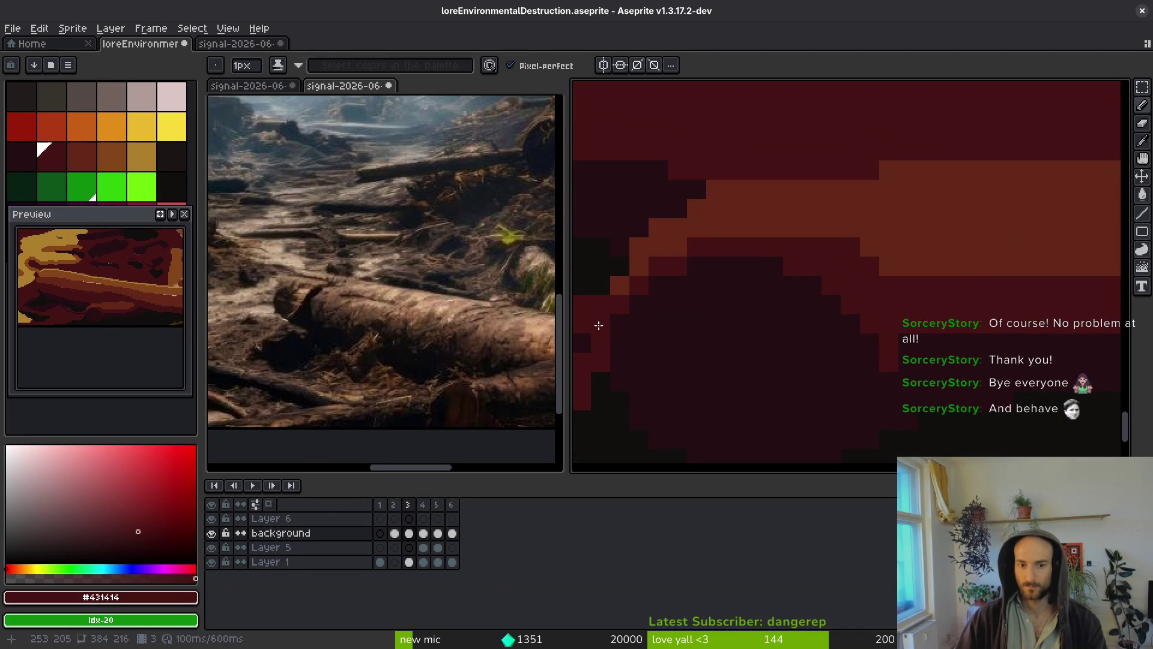
{"action": "scroll", "coordinate": [780, 348], "scroll_direction": "down", "scroll_amount": 1}
{"action": "scroll", "coordinate": [767, 328], "scroll_direction": "up", "scroll_amount": 1}
Bucket-fill the red strip with the darkest maroon #250c13.
{"action": "left_click", "coordinate": [767, 328], "text": "alt"}
{"action": "key", "text": "g"}
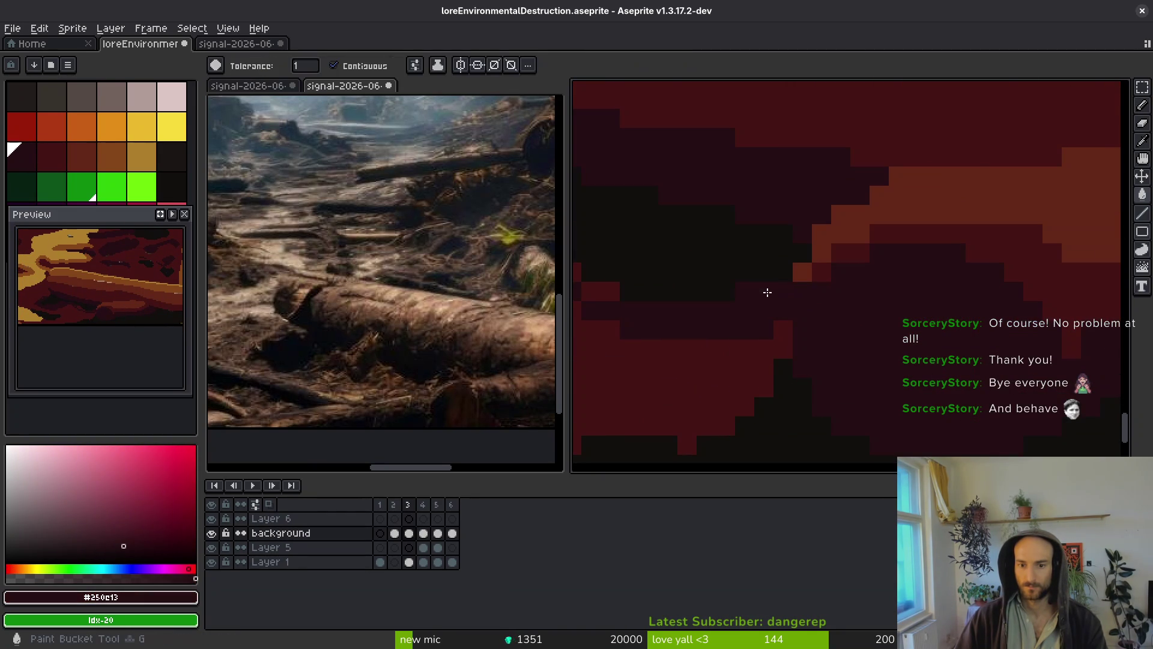
{"action": "left_click", "coordinate": [767, 291]}
{"action": "scroll", "coordinate": [741, 327], "scroll_direction": "down", "scroll_amount": 1}
{"action": "scroll", "coordinate": [816, 290], "scroll_direction": "up", "scroll_amount": 2}
Back on the Pencil, sample #431414 and #632718, then save the file.
{"action": "key", "text": "b"}
{"action": "left_click", "coordinate": [758, 321], "text": "alt"}
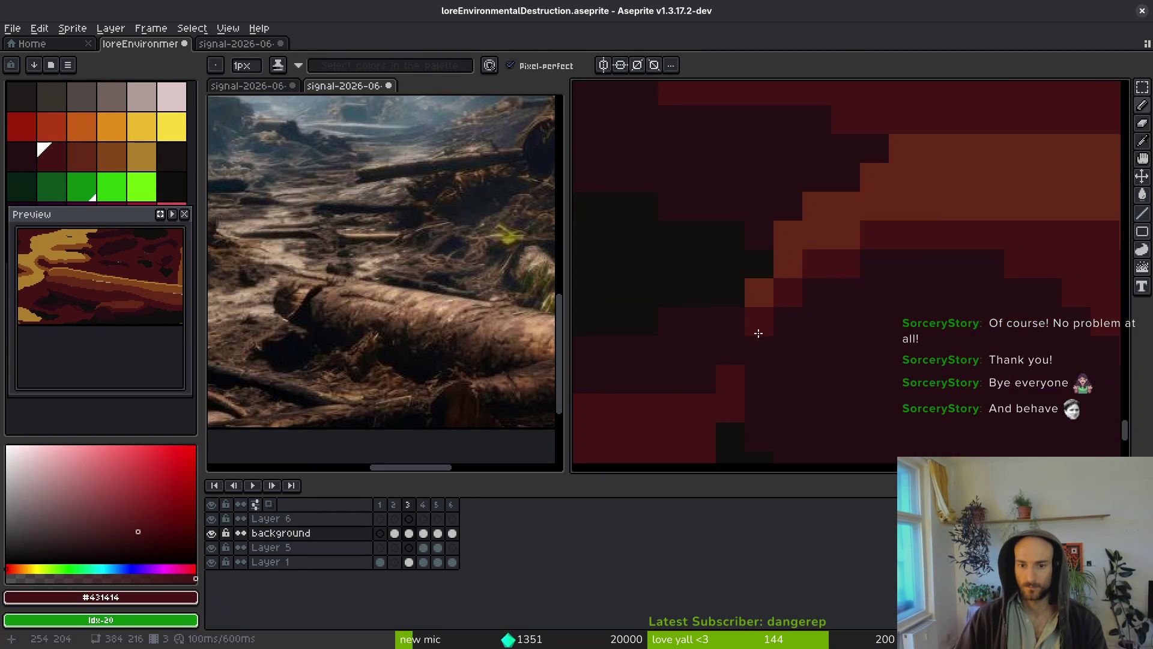
{"action": "scroll", "coordinate": [901, 291], "scroll_direction": "down", "scroll_amount": 2}
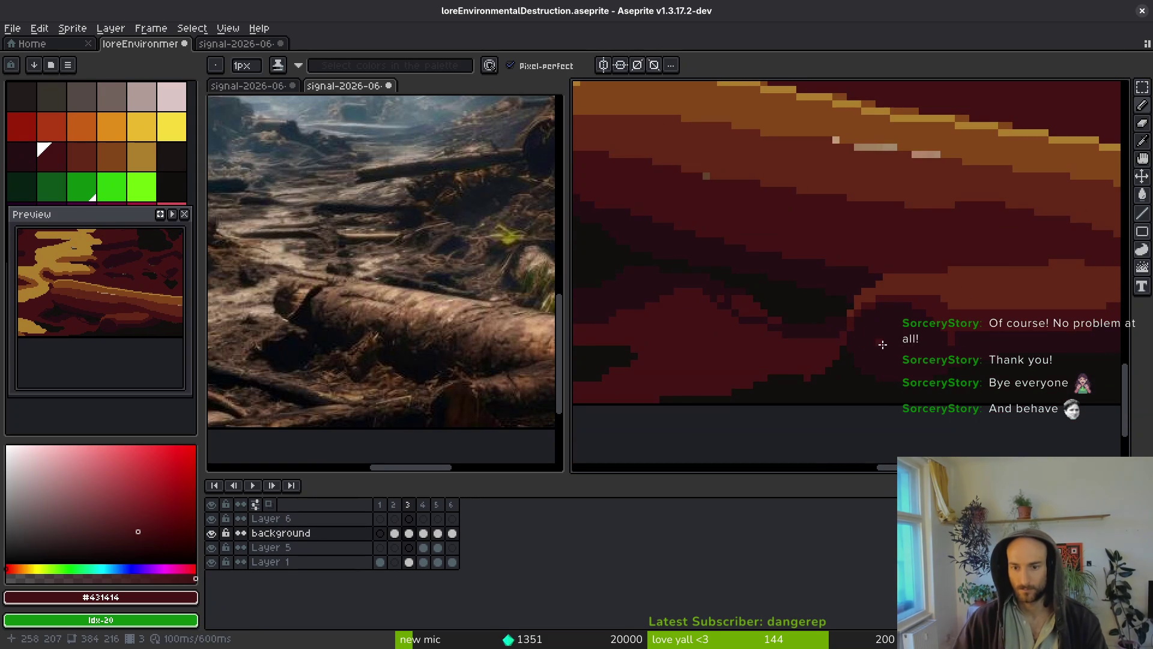
{"action": "scroll", "coordinate": [882, 344], "scroll_direction": "up", "scroll_amount": 2}
{"action": "left_click", "coordinate": [846, 206], "text": "alt"}
{"action": "key", "text": "ctrl+s"}
Compare against the reference image document, then return to loreEnvironmentalDestruction.
{"action": "scroll", "coordinate": [945, 246], "scroll_direction": "down", "scroll_amount": 3}
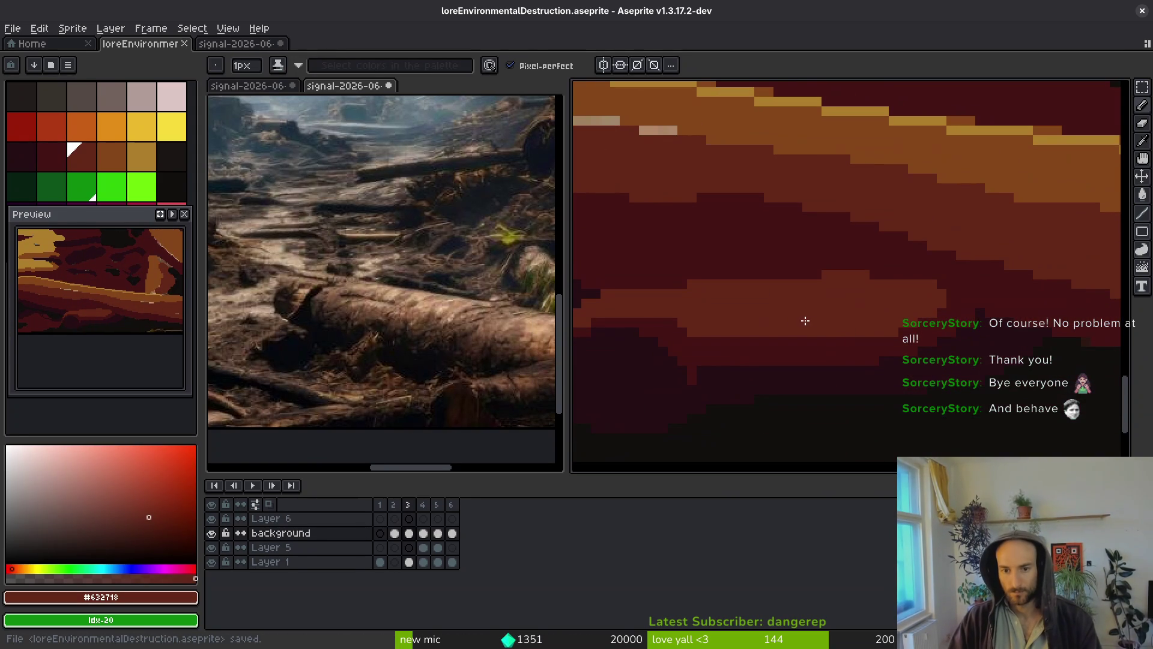
{"action": "scroll", "coordinate": [775, 318], "scroll_direction": "up", "scroll_amount": 3}
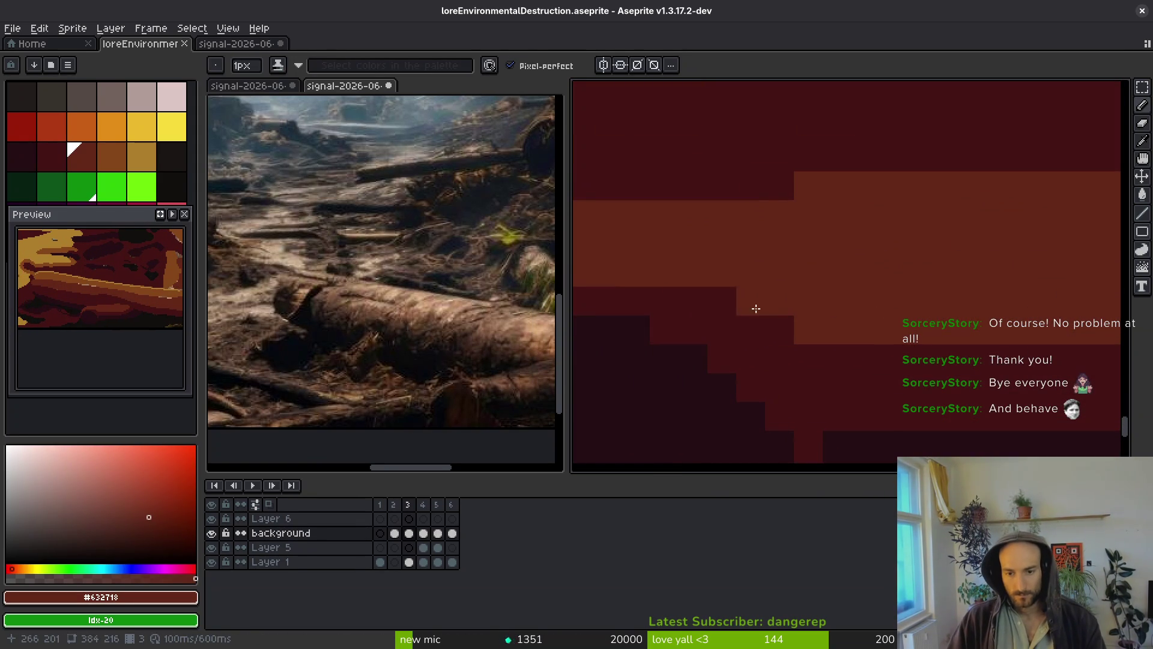
{"action": "scroll", "coordinate": [721, 298], "scroll_direction": "down", "scroll_amount": 2}
{"action": "scroll", "coordinate": [502, 361], "scroll_direction": "down", "scroll_amount": 2}
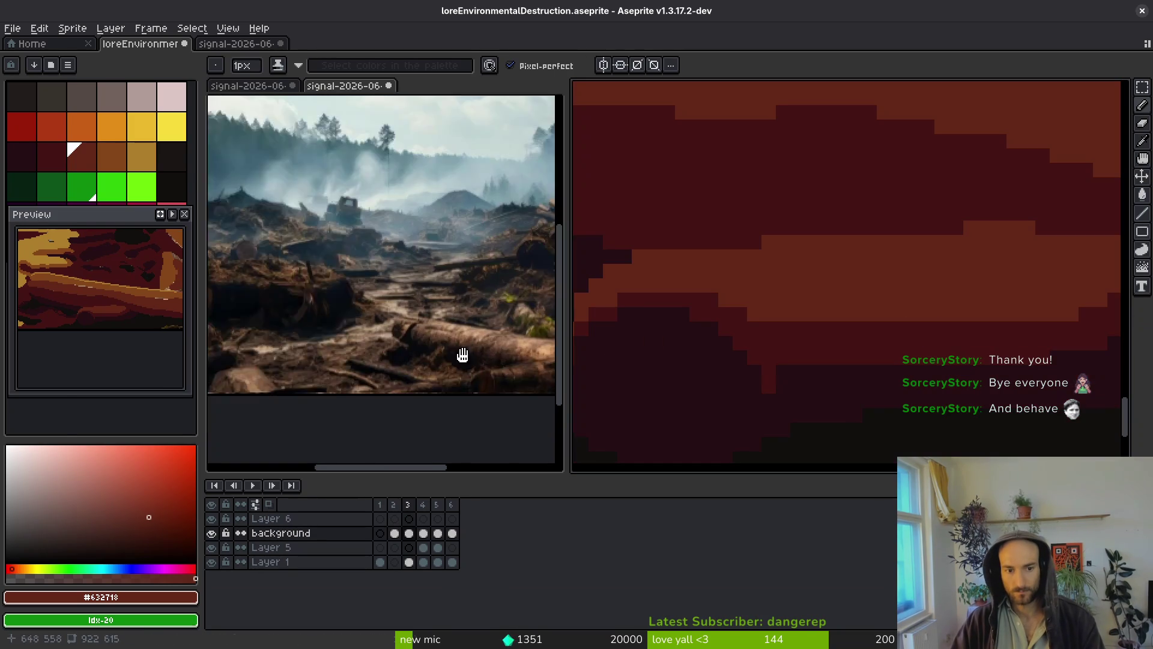
{"action": "key", "text": "ctrl+Tab"}
{"action": "scroll", "coordinate": [359, 366], "scroll_direction": "up", "scroll_amount": 4}
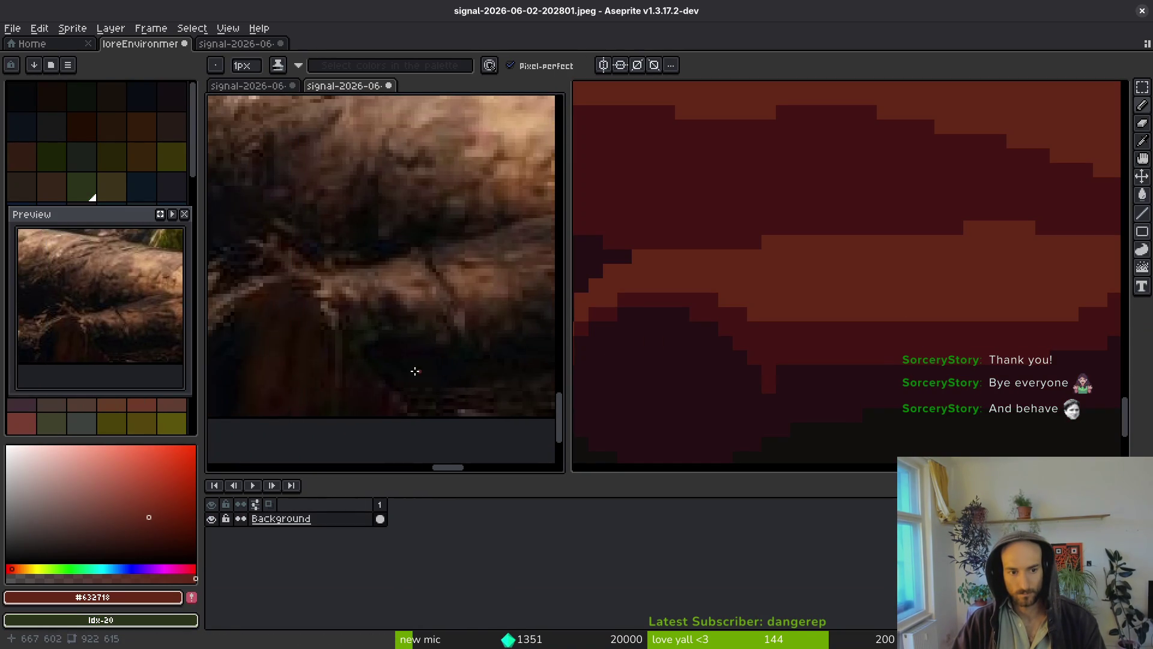
{"action": "scroll", "coordinate": [433, 373], "scroll_direction": "down", "scroll_amount": 2}
{"action": "scroll", "coordinate": [762, 384], "scroll_direction": "down", "scroll_amount": 1}
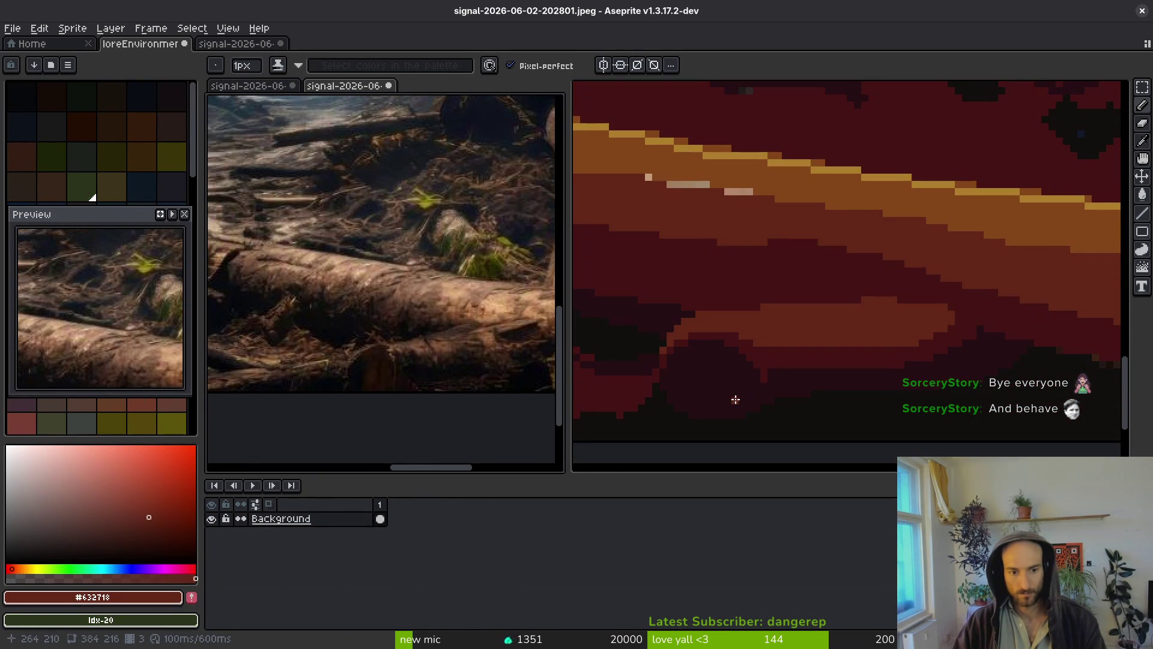
{"action": "key", "text": "ctrl+Tab"}
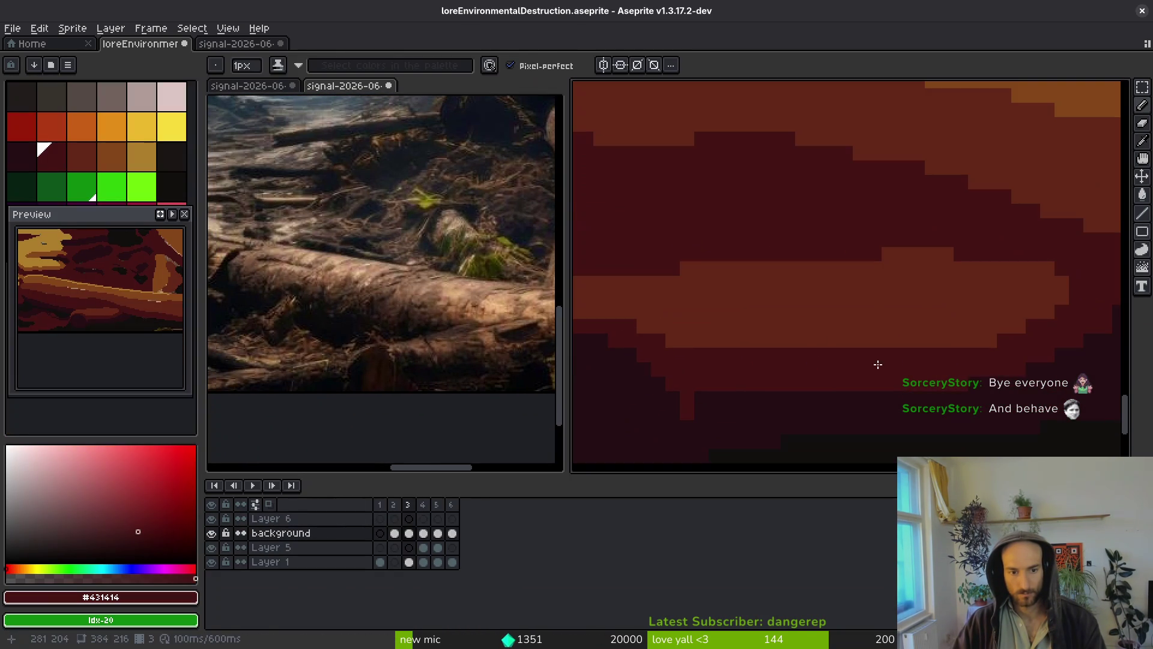
Paint maroon over the orange band's lower edge and sample the darkest maroon.
{"action": "mouse_move", "coordinate": [840, 341]}
{"action": "left_mouse_down"}
{"action": "mouse_move", "coordinate": [1076, 291]}
{"action": "mouse_move", "coordinate": [951, 345]}
{"action": "left_mouse_up"}
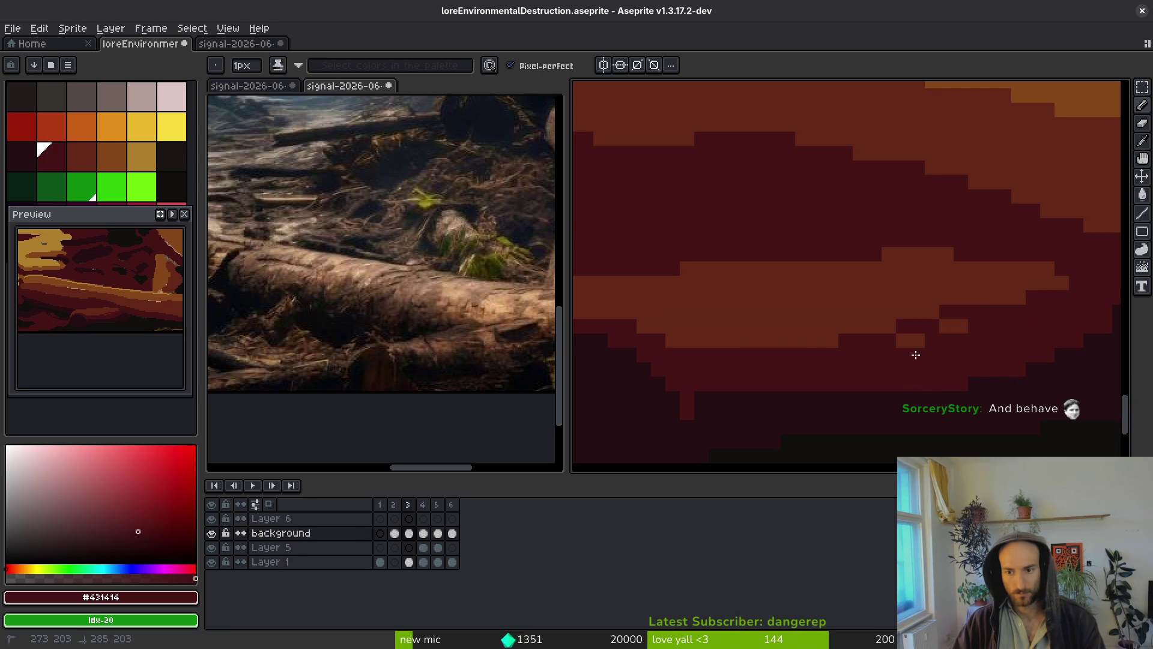
{"action": "scroll", "coordinate": [729, 330], "scroll_direction": "left", "scroll_amount": 3}
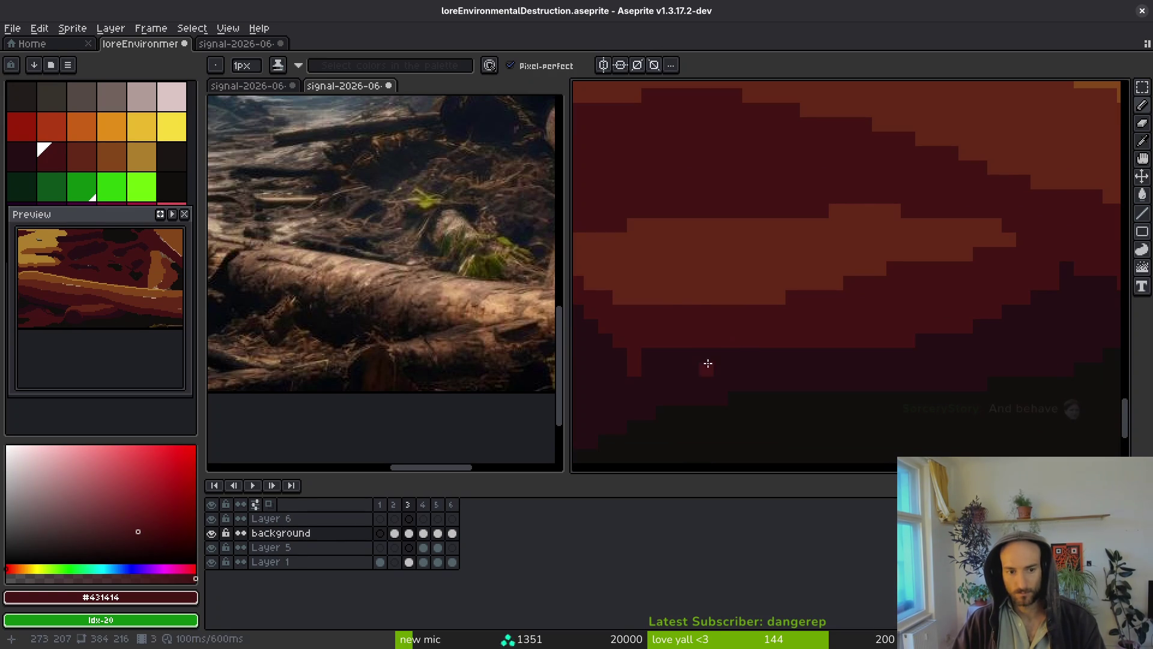
{"action": "scroll", "coordinate": [710, 368], "scroll_direction": "left", "scroll_amount": 3}
{"action": "left_click", "coordinate": [857, 351]}
{"action": "mouse_move", "coordinate": [857, 350]}
{"action": "left_mouse_down"}
{"action": "mouse_move", "coordinate": [810, 341]}
{"action": "mouse_move", "coordinate": [849, 349]}
{"action": "left_mouse_up"}
Paint a row of dark red over the left dark area and save again.
{"action": "scroll", "coordinate": [816, 342], "scroll_direction": "up", "scroll_amount": 3}
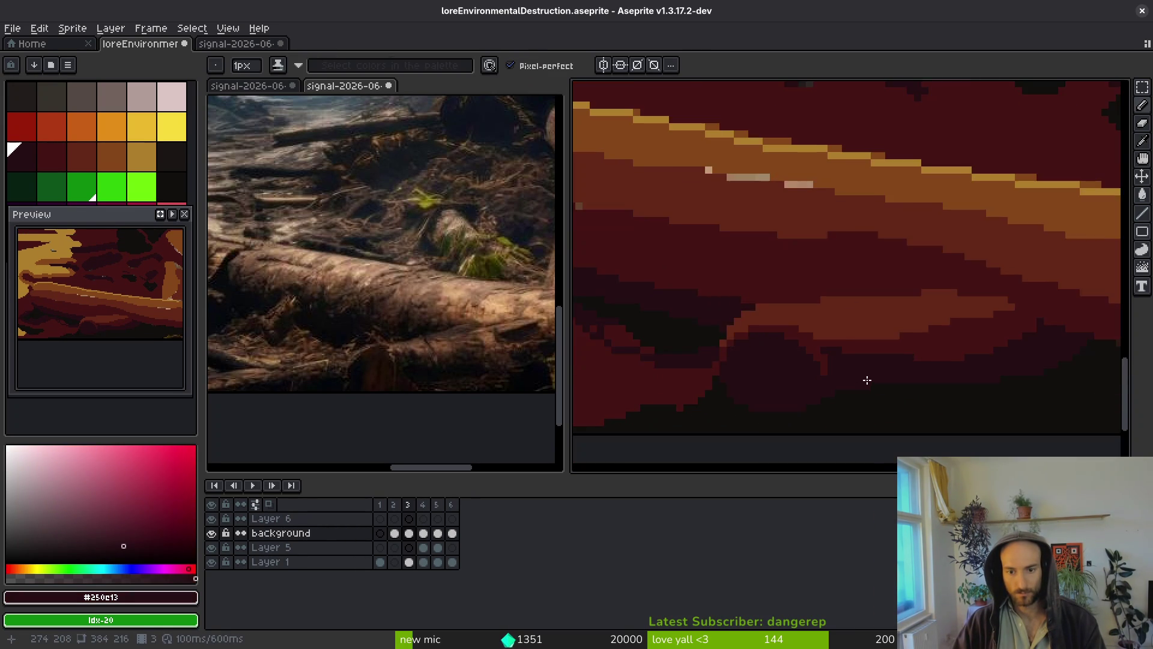
{"action": "scroll", "coordinate": [862, 378], "scroll_direction": "left", "scroll_amount": 5}
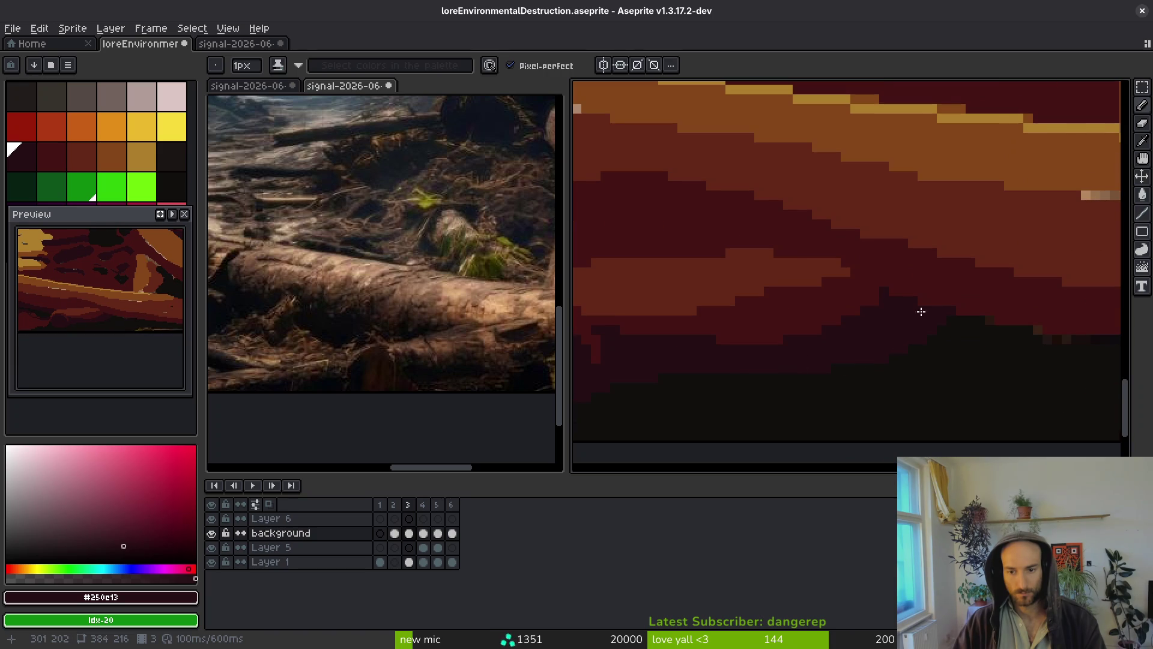
{"action": "scroll", "coordinate": [853, 313], "scroll_direction": "down", "scroll_amount": 2}
{"action": "scroll", "coordinate": [732, 311], "scroll_direction": "up", "scroll_amount": 2}
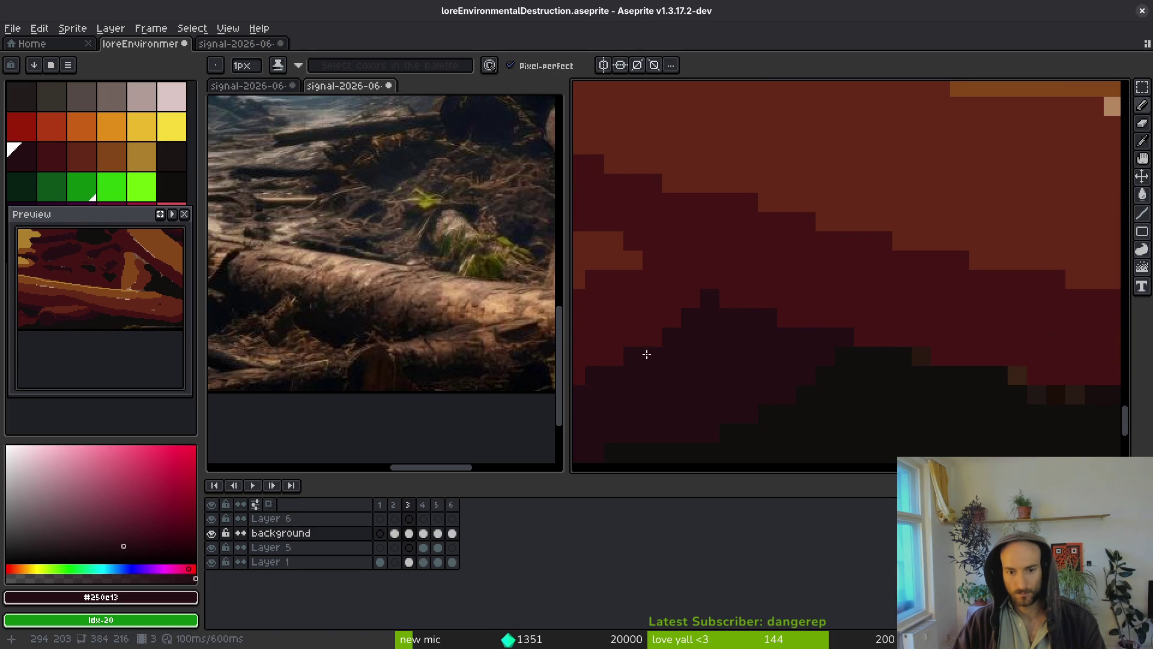
{"action": "mouse_move", "coordinate": [671, 370]}
{"action": "left_mouse_down"}
{"action": "mouse_move", "coordinate": [997, 331]}
{"action": "mouse_move", "coordinate": [887, 320]}
{"action": "left_mouse_up"}
{"action": "left_click", "coordinate": [829, 335], "text": "alt"}
{"action": "key", "text": "ctrl+s"}
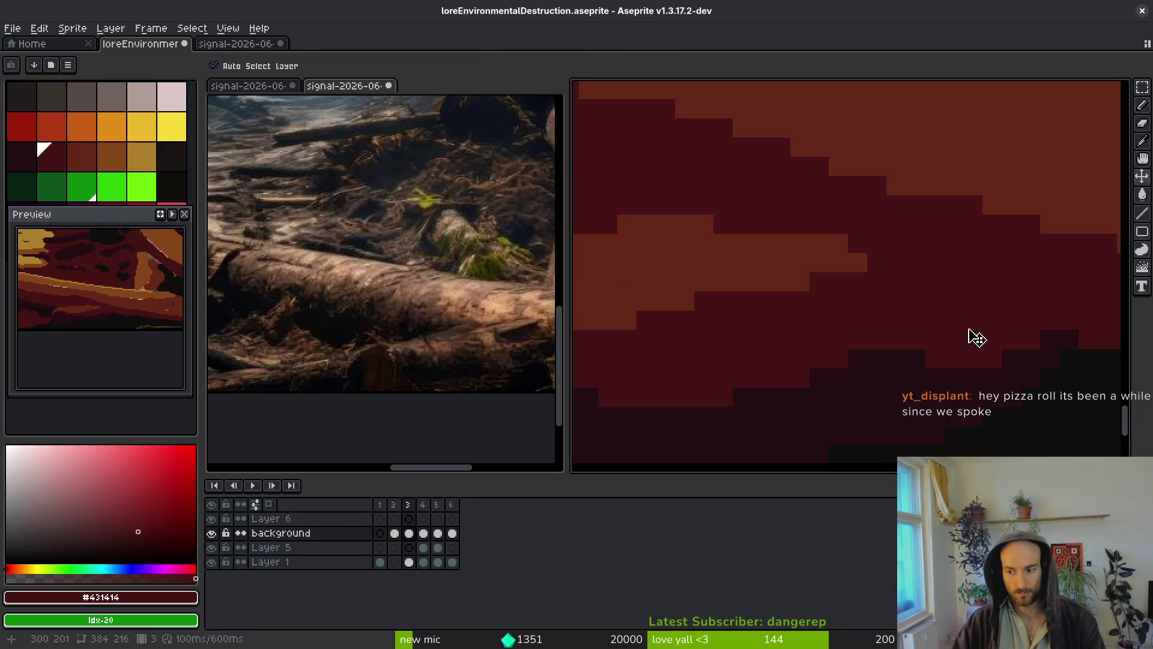
{"action": "left_click", "coordinate": [912, 367], "text": "alt"}
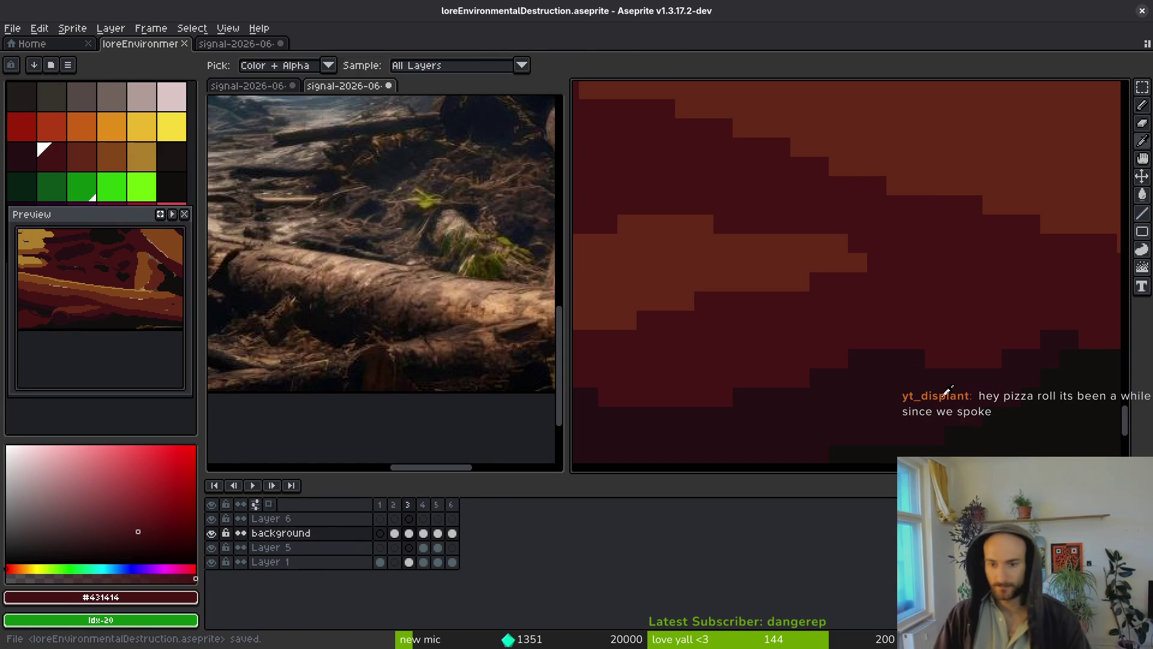
Extend the dark bar by two pixels and sample the near-black ground #120f0c.
{"action": "mouse_move", "coordinate": [934, 360]}
{"action": "left_mouse_down"}
{"action": "mouse_move", "coordinate": [954, 359]}
{"action": "mouse_move", "coordinate": [799, 344]}
{"action": "mouse_move", "coordinate": [943, 329]}
{"action": "left_mouse_up"}
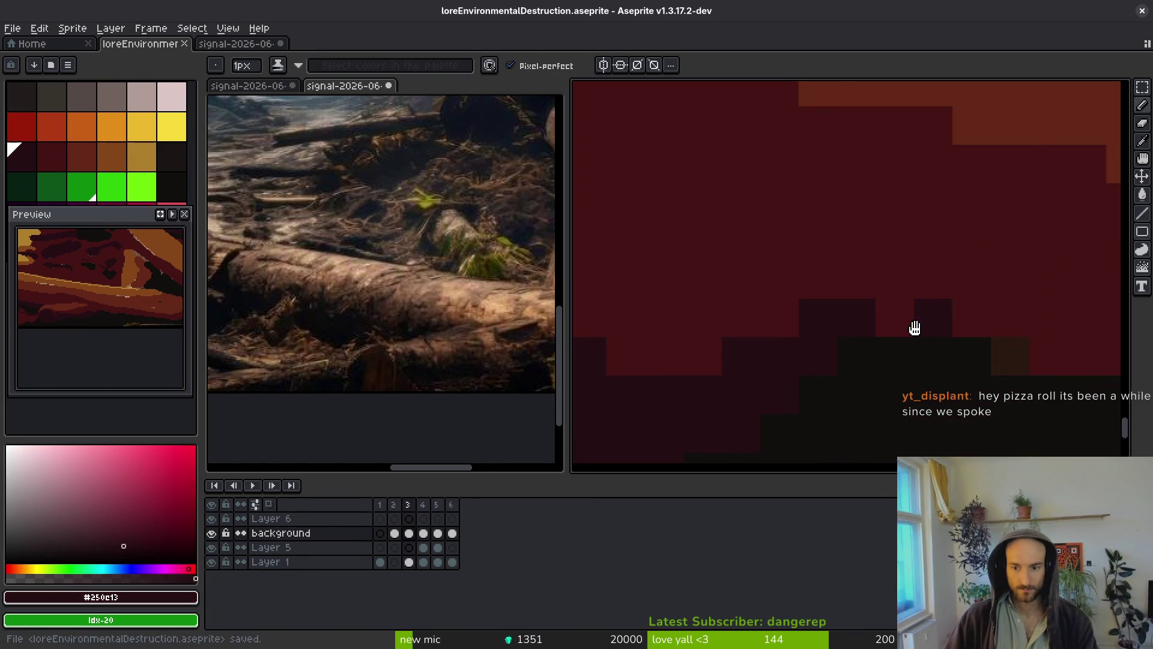
{"action": "left_click", "coordinate": [775, 342], "text": "alt"}
{"action": "scroll", "coordinate": [798, 318], "scroll_direction": "down", "scroll_amount": 1}
{"action": "scroll", "coordinate": [834, 418], "scroll_direction": "down", "scroll_amount": 1}
{"action": "scroll", "coordinate": [826, 334], "scroll_direction": "up", "scroll_amount": 1}
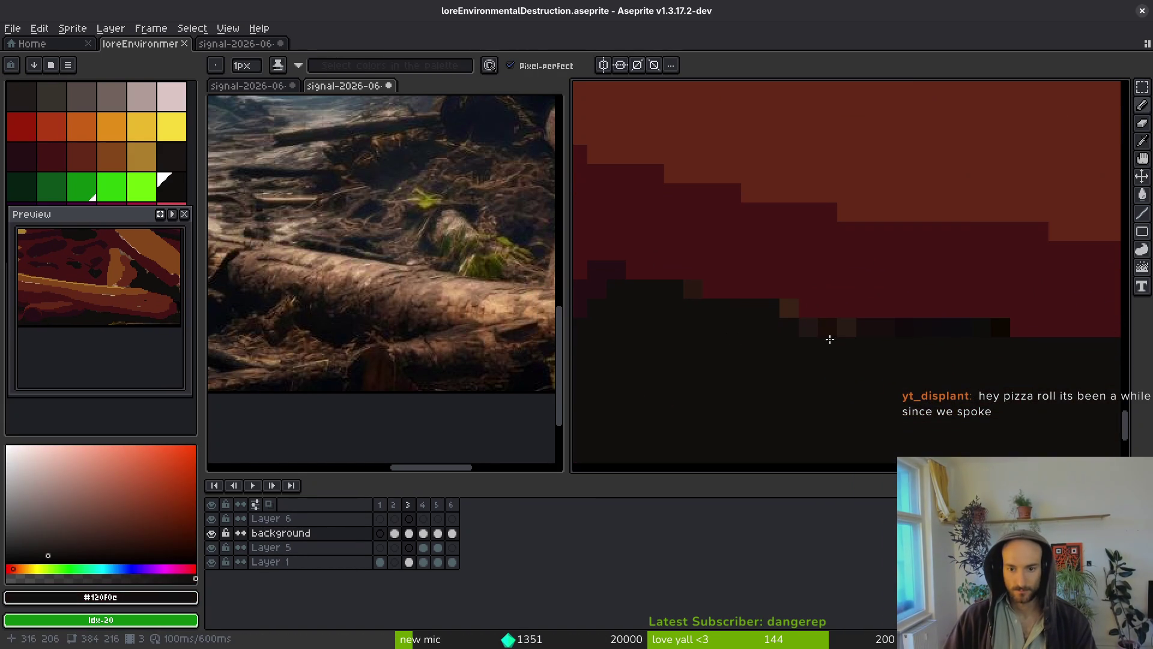
Repaint the dark pixel row and the small brown block in dark red #431414.
{"action": "left_click", "coordinate": [942, 309], "text": "alt"}
{"action": "left_click_drag", "start_coordinate": [1001, 327], "coordinate": [903, 326]}
{"action": "left_click", "coordinate": [795, 300]}
{"action": "scroll", "coordinate": [744, 300], "scroll_direction": "down", "scroll_amount": 2}
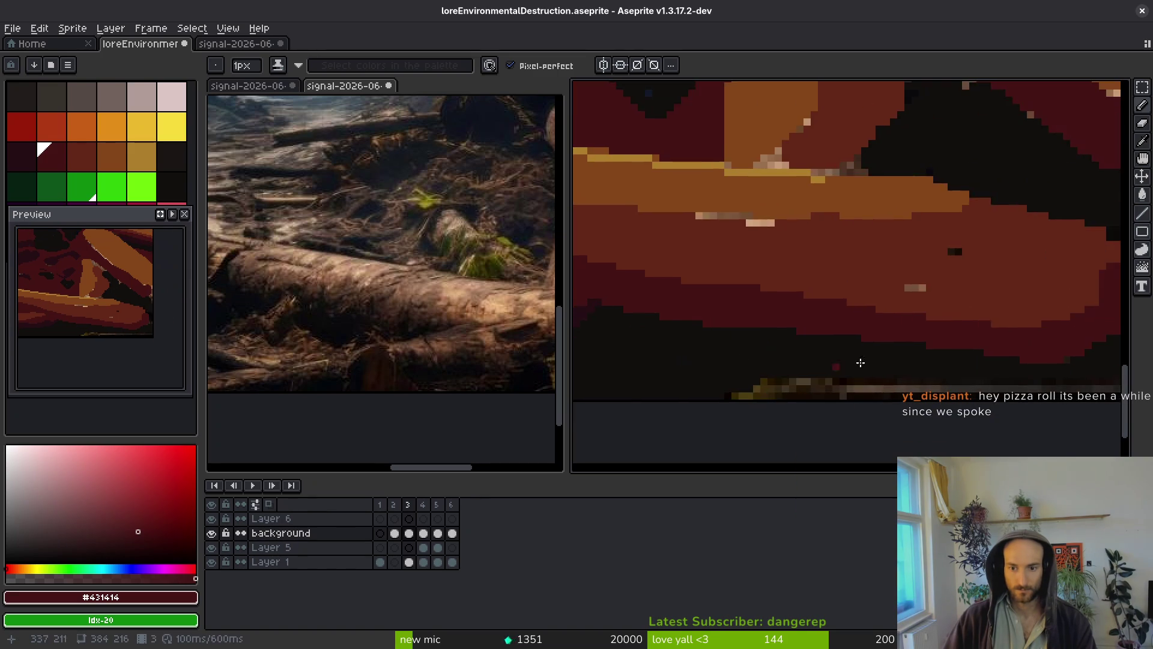
{"action": "scroll", "coordinate": [727, 304], "scroll_direction": "up", "scroll_amount": 1}
Sample the brown-red #632718 from the artwork.
{"action": "scroll", "coordinate": [840, 343], "scroll_direction": "right", "scroll_amount": 2}
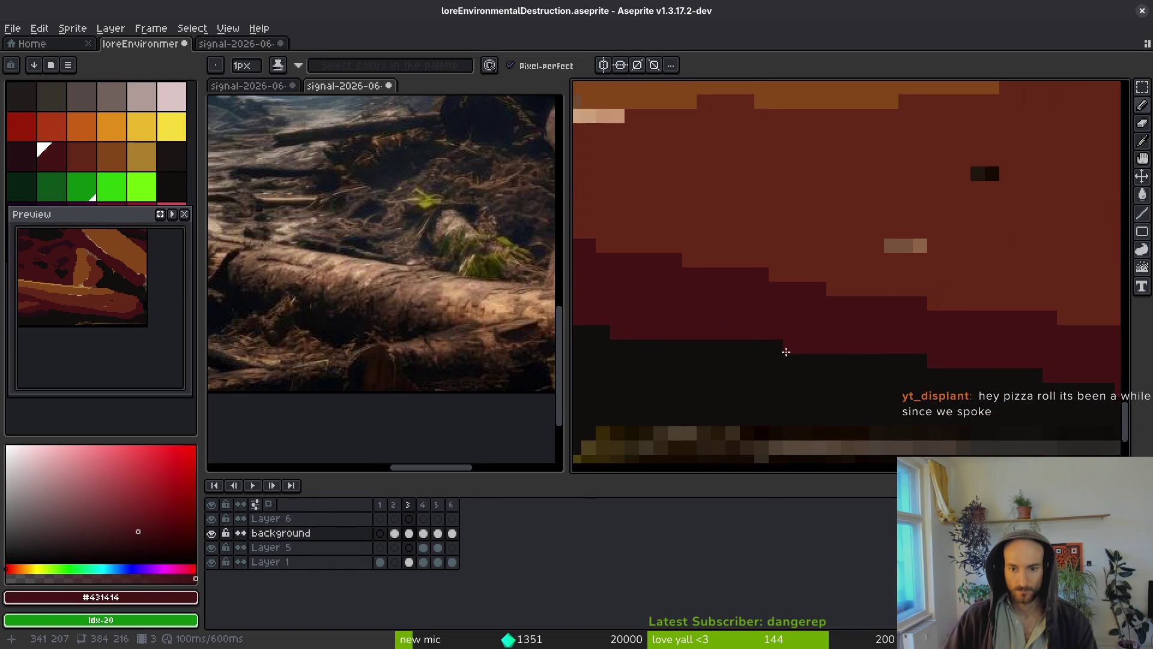
{"action": "scroll", "coordinate": [882, 355], "scroll_direction": "right", "scroll_amount": 5}
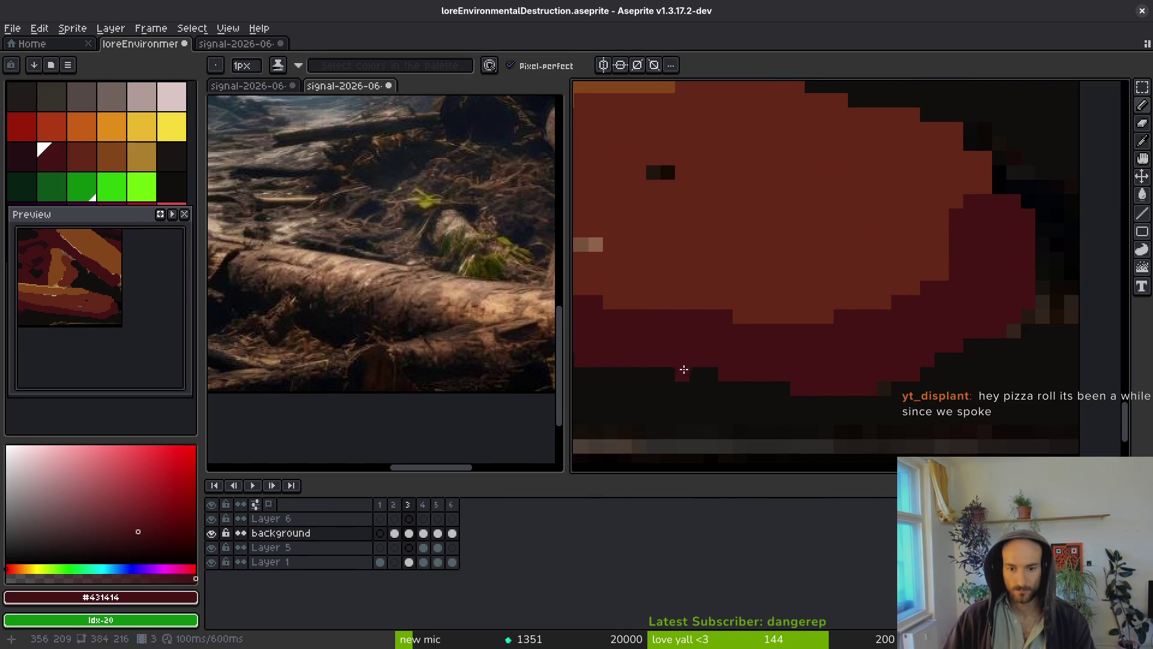
{"action": "scroll", "coordinate": [738, 384], "scroll_direction": "down", "scroll_amount": 2}
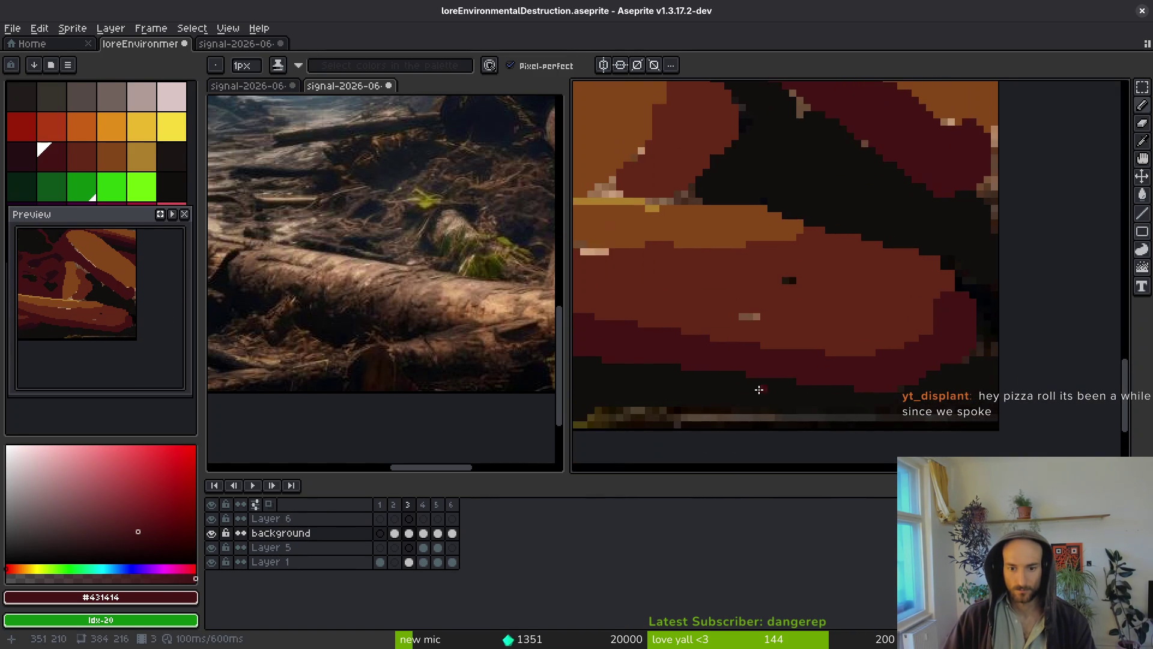
{"action": "scroll", "coordinate": [741, 376], "scroll_direction": "up", "scroll_amount": 3}
{"action": "scroll", "coordinate": [767, 353], "scroll_direction": "down", "scroll_amount": 2}
{"action": "scroll", "coordinate": [841, 367], "scroll_direction": "up", "scroll_amount": 3}
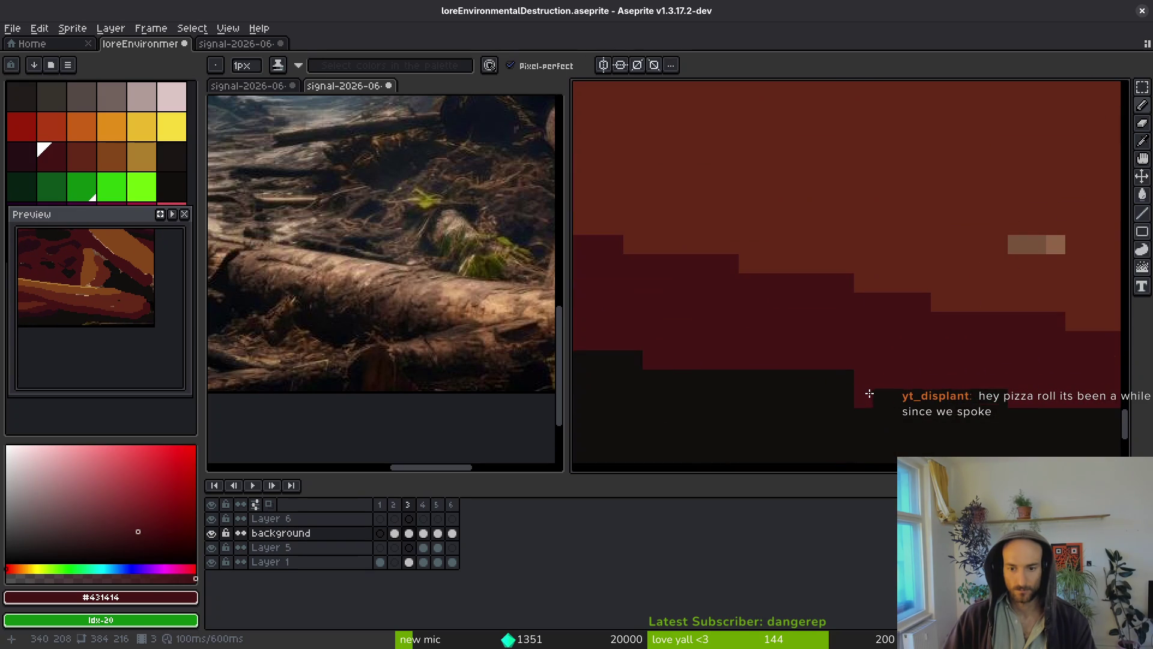
{"action": "scroll", "coordinate": [903, 412], "scroll_direction": "down", "scroll_amount": 3}
{"action": "scroll", "coordinate": [883, 360], "scroll_direction": "up", "scroll_amount": 3}
{"action": "left_click", "coordinate": [787, 327], "text": "alt"}
Study the stacked logs in the reference photo, then return to the landscape.
{"action": "scroll", "coordinate": [923, 313], "scroll_direction": "down", "scroll_amount": 3}
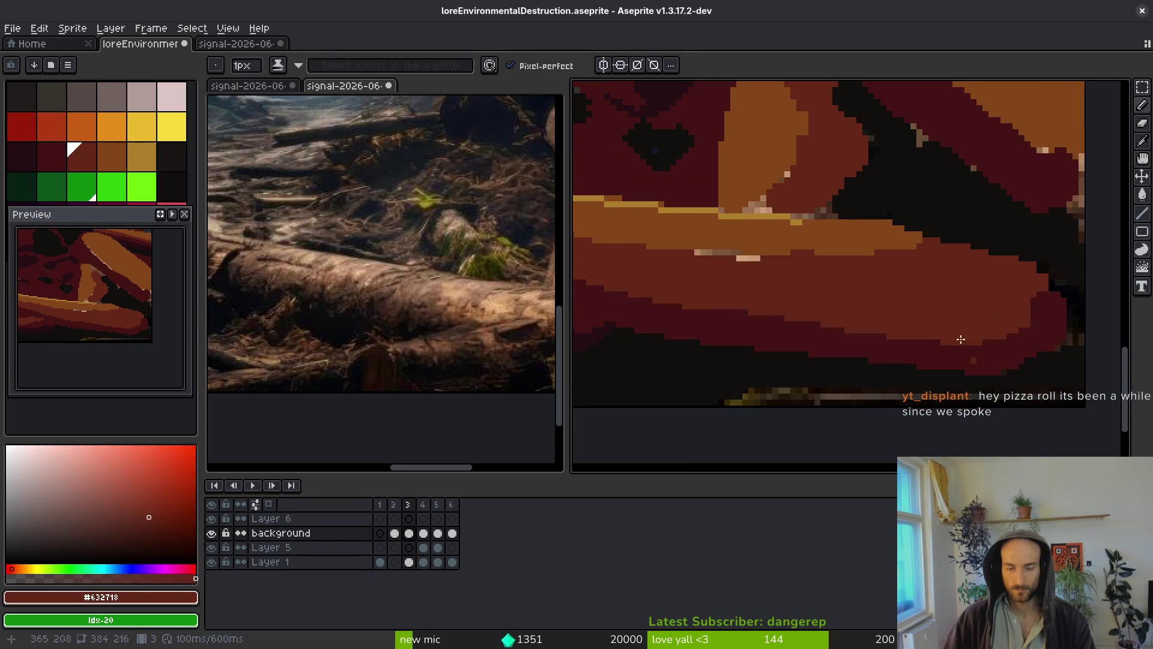
{"action": "scroll", "coordinate": [974, 358], "scroll_direction": "up", "scroll_amount": 1}
{"action": "scroll", "coordinate": [840, 337], "scroll_direction": "down", "scroll_amount": 3}
{"action": "scroll", "coordinate": [913, 336], "scroll_direction": "up", "scroll_amount": 5}
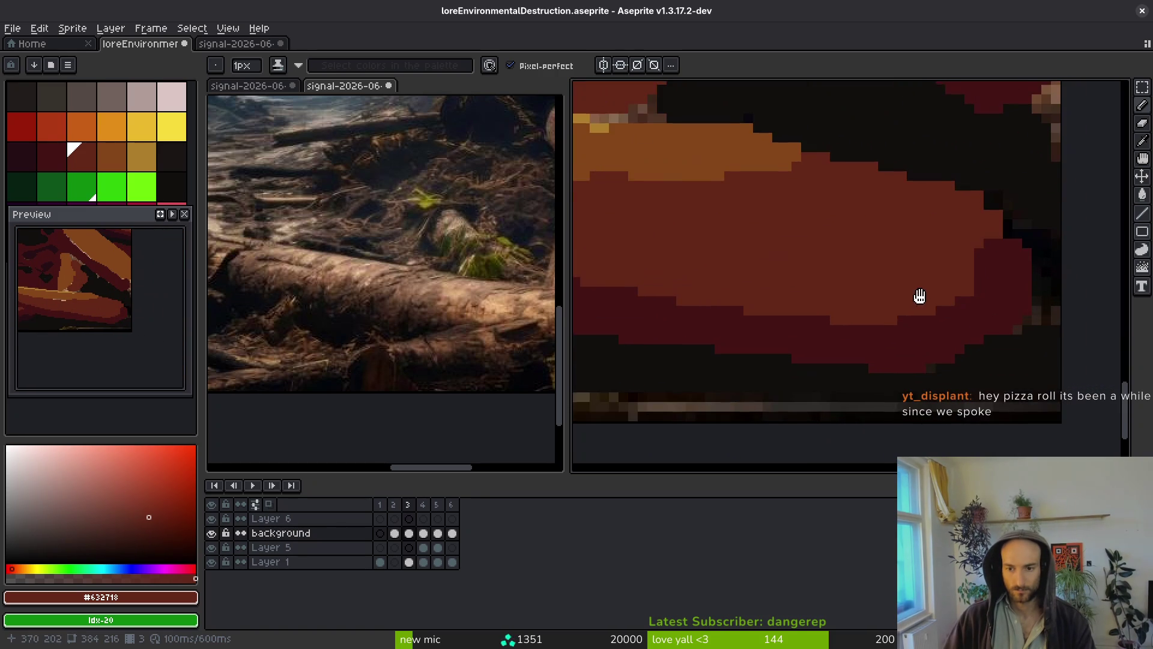
{"action": "scroll", "coordinate": [926, 295], "scroll_direction": "down", "scroll_amount": 1}
{"action": "scroll", "coordinate": [375, 298], "scroll_direction": "up", "scroll_amount": 3}
{"action": "left_click_drag", "start_coordinate": [374, 298], "coordinate": [365, 301]}
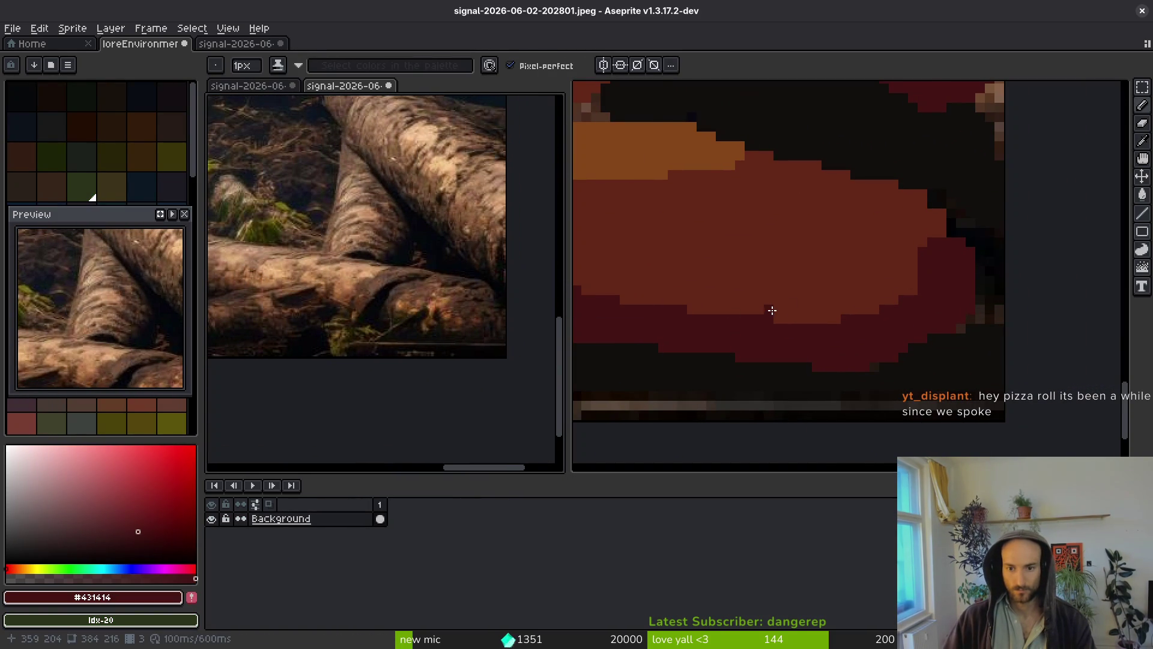
{"action": "scroll", "coordinate": [913, 304], "scroll_direction": "down", "scroll_amount": 2}
{"action": "scroll", "coordinate": [913, 306], "scroll_direction": "up", "scroll_amount": 3}
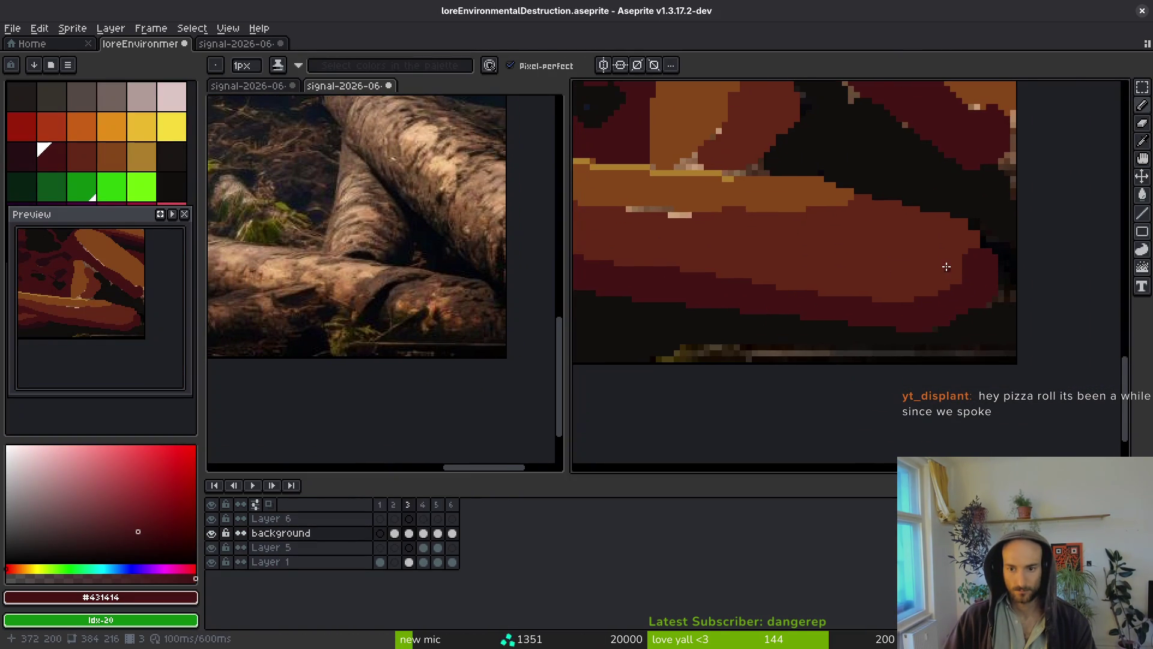
{"action": "scroll", "coordinate": [946, 267], "scroll_direction": "up", "scroll_amount": 1}
{"action": "left_click", "coordinate": [977, 236], "text": "alt"}
Draw an orange #854619 highlight along the log's top edge, then pick #632718.
{"action": "scroll", "coordinate": [921, 224], "scroll_direction": "up", "scroll_amount": 1}
{"action": "left_click", "coordinate": [796, 248], "text": "alt"}
{"action": "scroll", "coordinate": [796, 248], "scroll_direction": "up", "scroll_amount": 1}
{"action": "left_click_drag", "start_coordinate": [810, 265], "coordinate": [982, 272]}
{"action": "scroll", "coordinate": [827, 276], "scroll_direction": "down", "scroll_amount": 1}
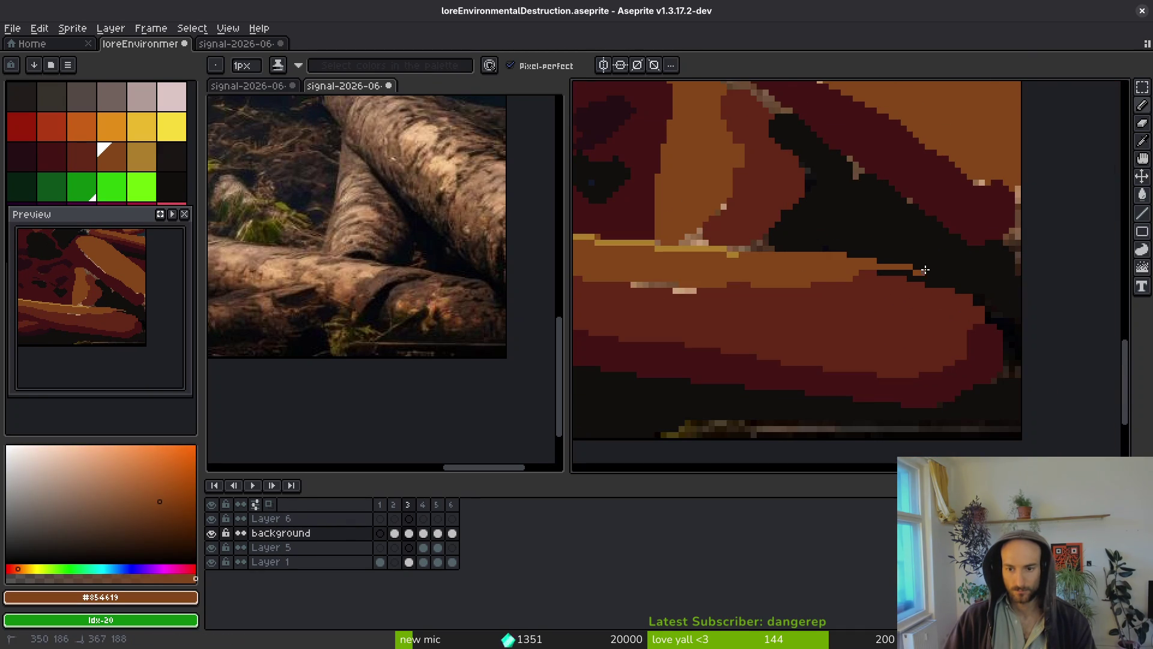
{"action": "left_click_drag", "start_coordinate": [759, 279], "coordinate": [946, 328]}
{"action": "left_click", "coordinate": [948, 330], "text": "alt"}
{"action": "scroll", "coordinate": [796, 318], "scroll_direction": "left", "scroll_amount": 6}
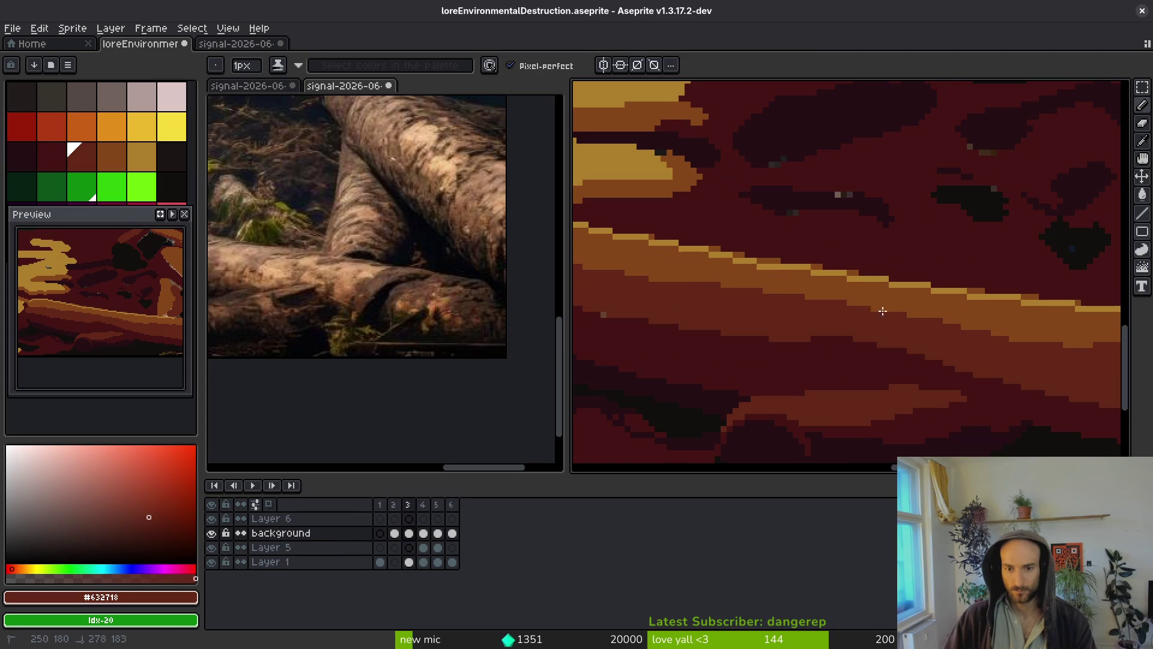
{"action": "scroll", "coordinate": [969, 357], "scroll_direction": "down", "scroll_amount": 1}
Check the reference photo, then return to the landscape artwork.
{"action": "scroll", "coordinate": [682, 310], "scroll_direction": "up", "scroll_amount": 1}
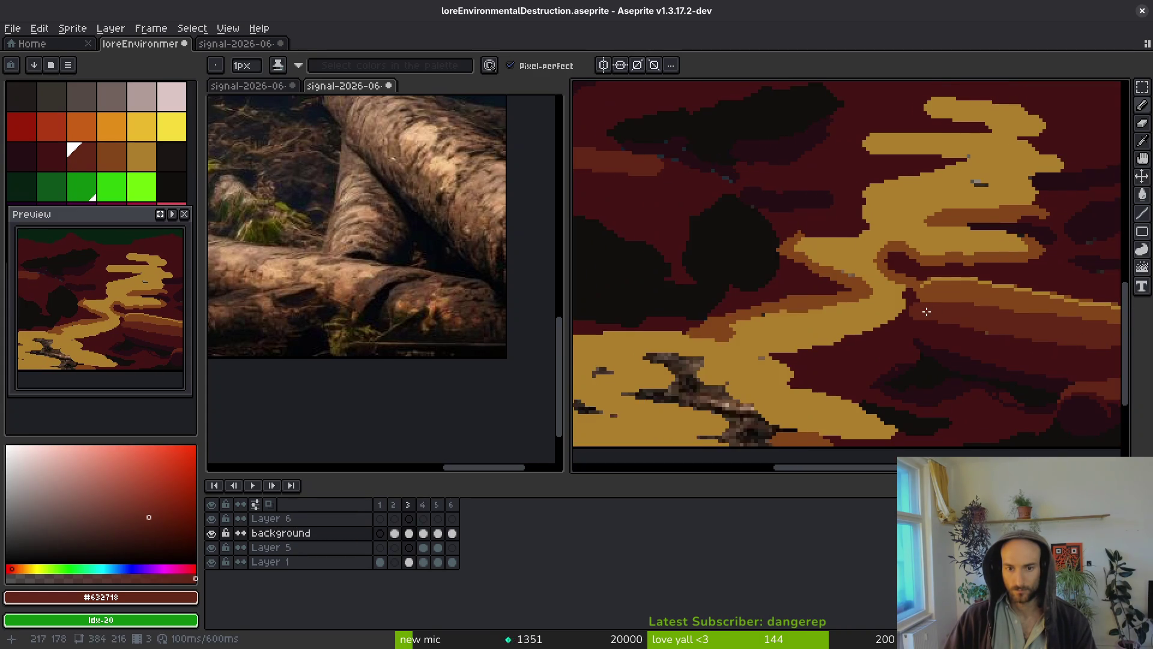
{"action": "scroll", "coordinate": [918, 271], "scroll_direction": "up", "scroll_amount": 1}
{"action": "scroll", "coordinate": [889, 301], "scroll_direction": "down", "scroll_amount": 5}
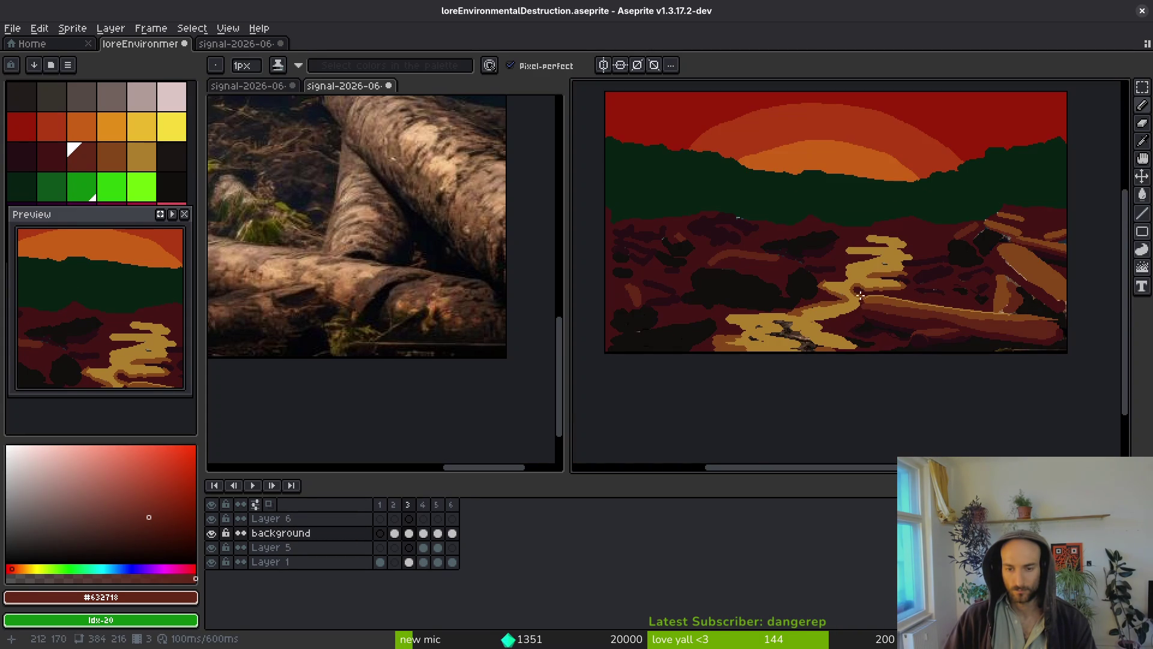
{"action": "scroll", "coordinate": [354, 256], "scroll_direction": "down", "scroll_amount": 3}
{"action": "left_click", "coordinate": [340, 254]}
{"action": "scroll", "coordinate": [340, 255], "scroll_direction": "up", "scroll_amount": 5}
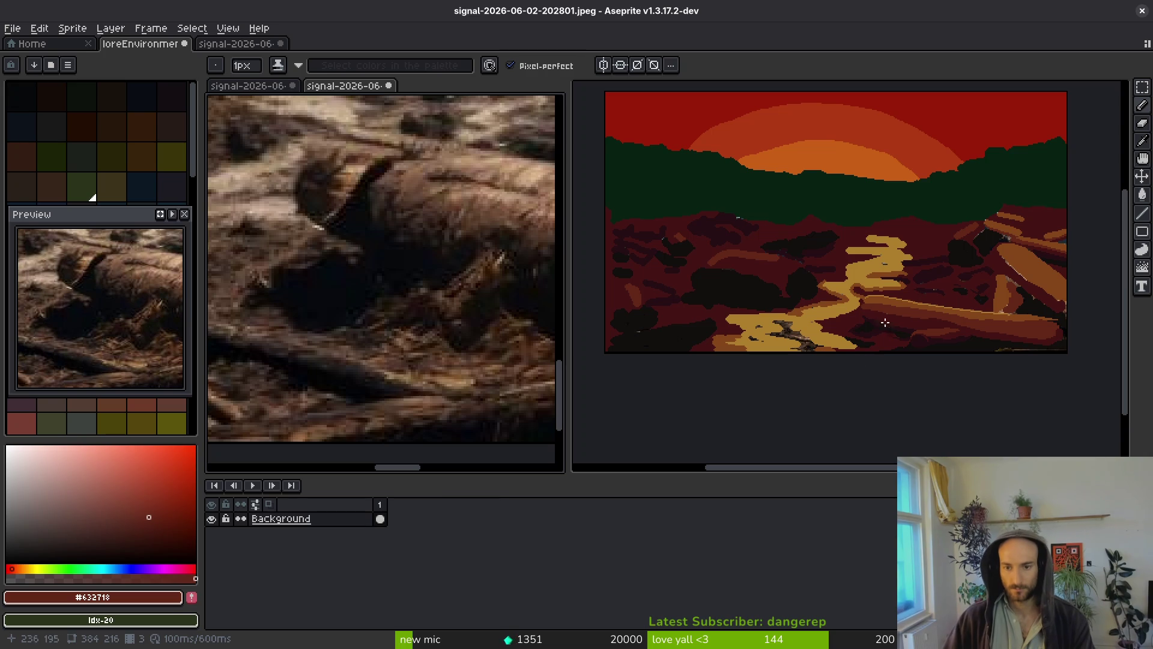
{"action": "scroll", "coordinate": [841, 351], "scroll_direction": "up", "scroll_amount": 3}
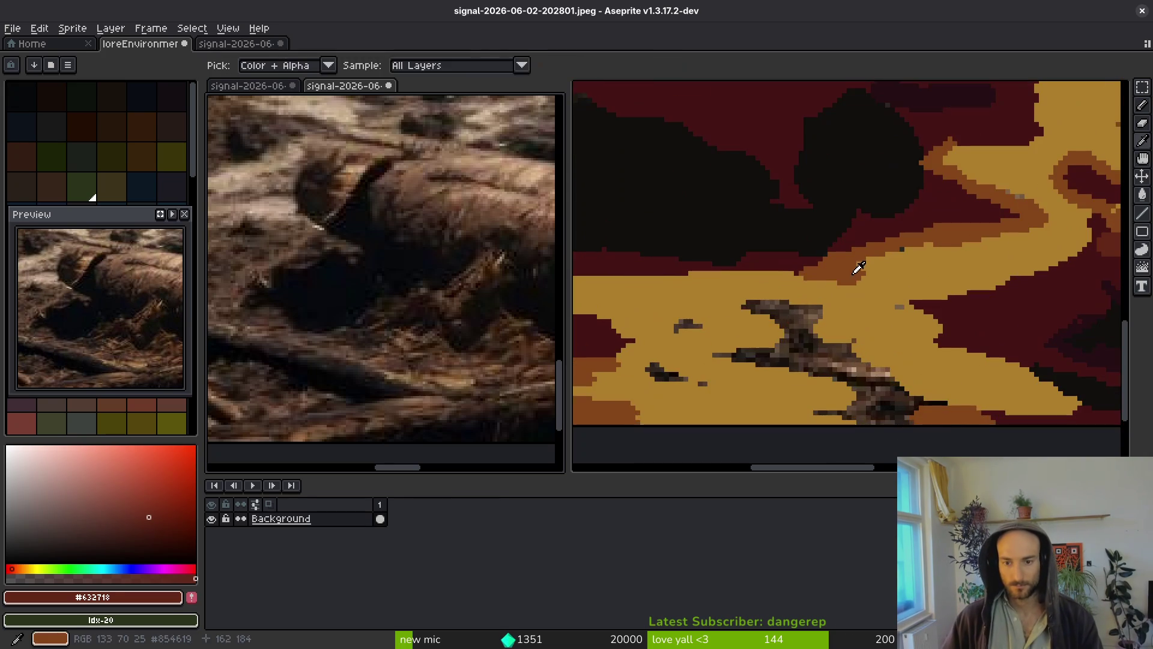
{"action": "left_click", "coordinate": [857, 264]}
{"action": "scroll", "coordinate": [966, 247], "scroll_direction": "up", "scroll_amount": 2}
Paint brown #854619 strokes across the yellow path and near its edge.
{"action": "mouse_move", "coordinate": [946, 261]}
{"action": "left_mouse_down"}
{"action": "mouse_move", "coordinate": [672, 282]}
{"action": "mouse_move", "coordinate": [835, 385]}
{"action": "left_mouse_up"}
{"action": "scroll", "coordinate": [781, 300], "scroll_direction": "left", "scroll_amount": 2}
{"action": "left_click_drag", "start_coordinate": [661, 414], "coordinate": [764, 378]}
{"action": "scroll", "coordinate": [764, 378], "scroll_direction": "left", "scroll_amount": 3}
{"action": "left_click_drag", "start_coordinate": [1033, 303], "coordinate": [1075, 302]}
{"action": "scroll", "coordinate": [735, 281], "scroll_direction": "right", "scroll_amount": 3}
{"action": "scroll", "coordinate": [736, 282], "scroll_direction": "down", "scroll_amount": 1}
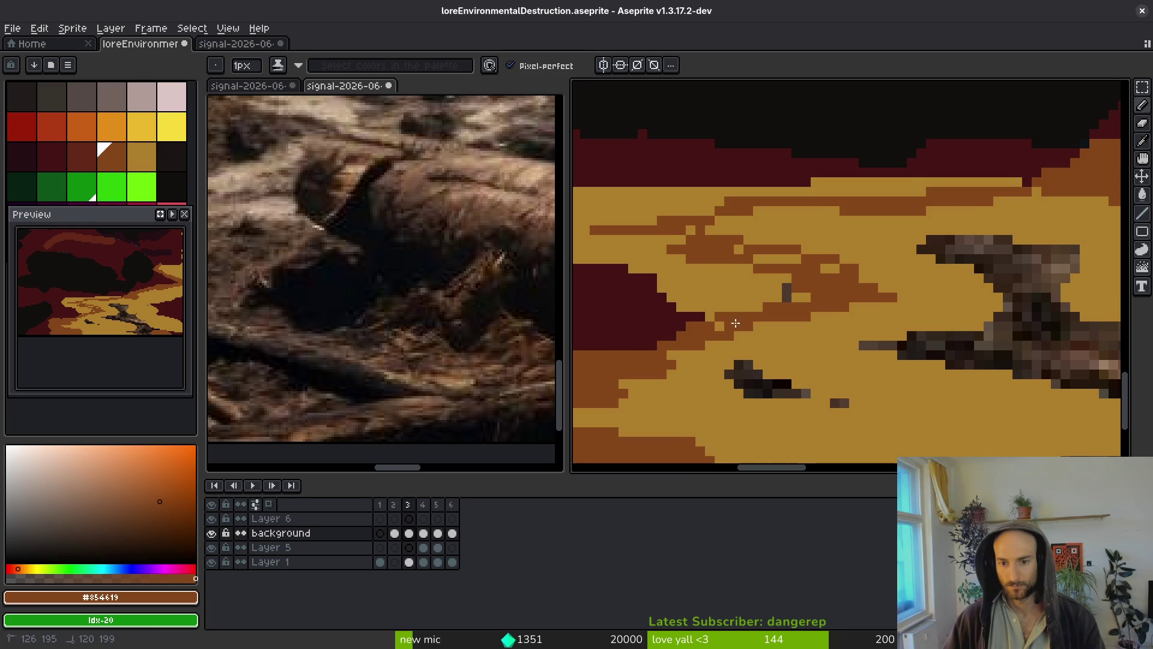
{"action": "scroll", "coordinate": [736, 281], "scroll_direction": "left", "scroll_amount": 1}
Add brown pixel strokes on the path and flood-fill an upper region darker.
{"action": "left_click_drag", "start_coordinate": [697, 335], "coordinate": [703, 335]}
{"action": "mouse_move", "coordinate": [746, 292]}
{"action": "left_mouse_down"}
{"action": "mouse_move", "coordinate": [852, 318]}
{"action": "mouse_move", "coordinate": [727, 304]}
{"action": "left_mouse_up"}
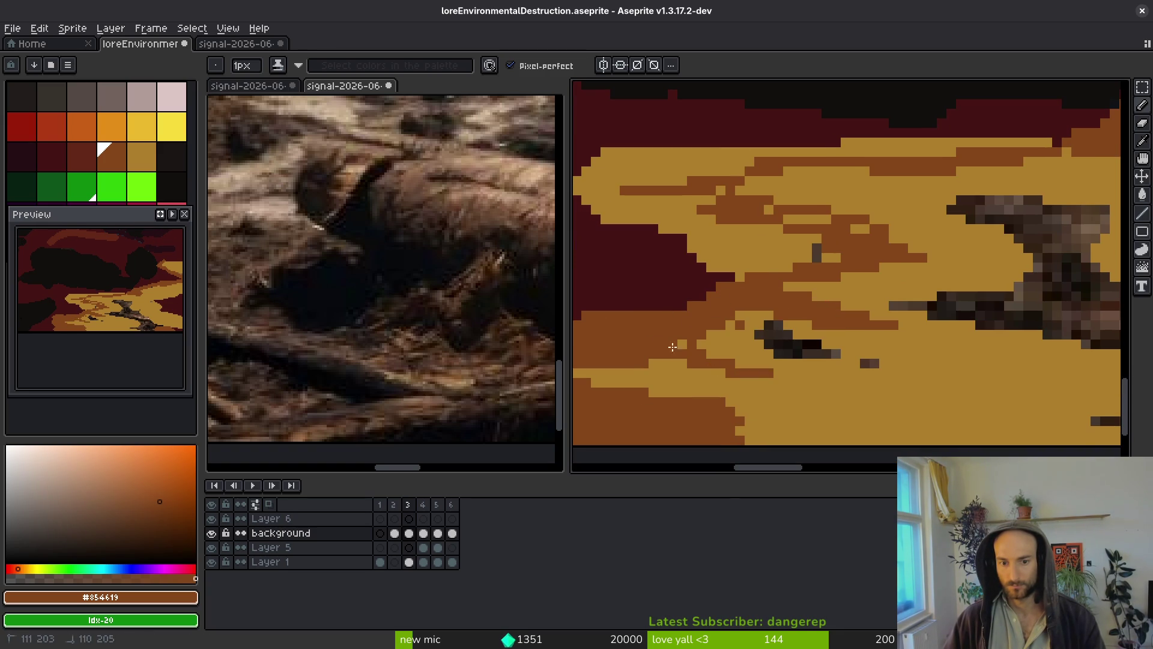
{"action": "key", "text": "g"}
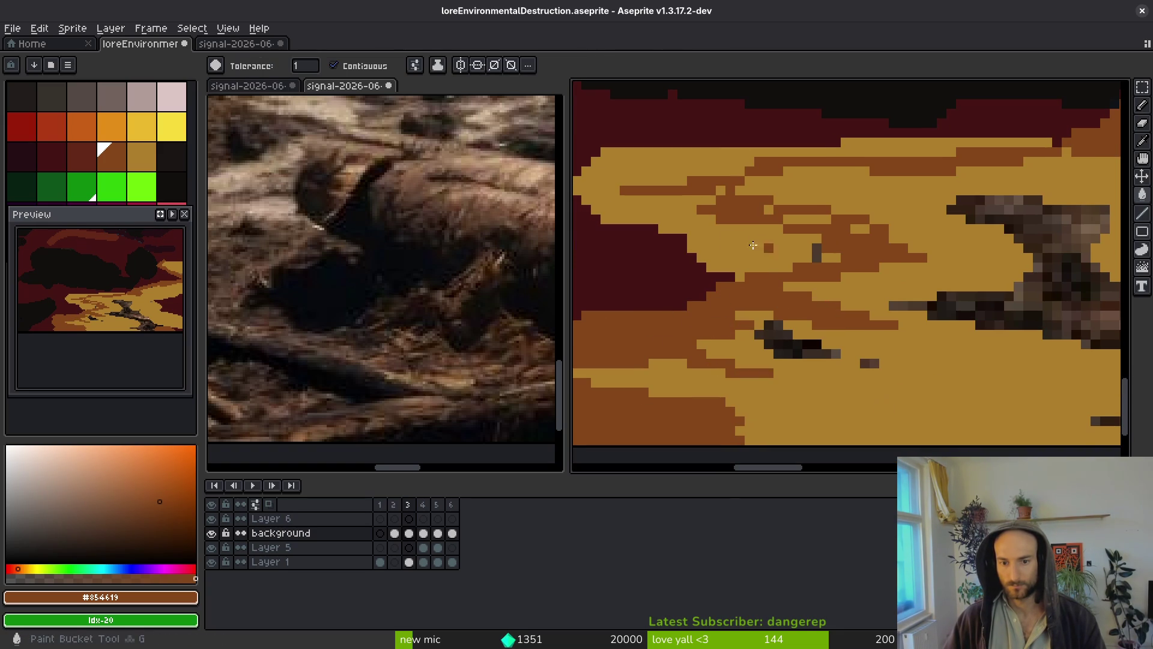
{"action": "left_click", "coordinate": [785, 258]}
{"action": "scroll", "coordinate": [750, 371], "scroll_direction": "down", "scroll_amount": 2}
{"action": "scroll", "coordinate": [751, 372], "scroll_direction": "up", "scroll_amount": 2}
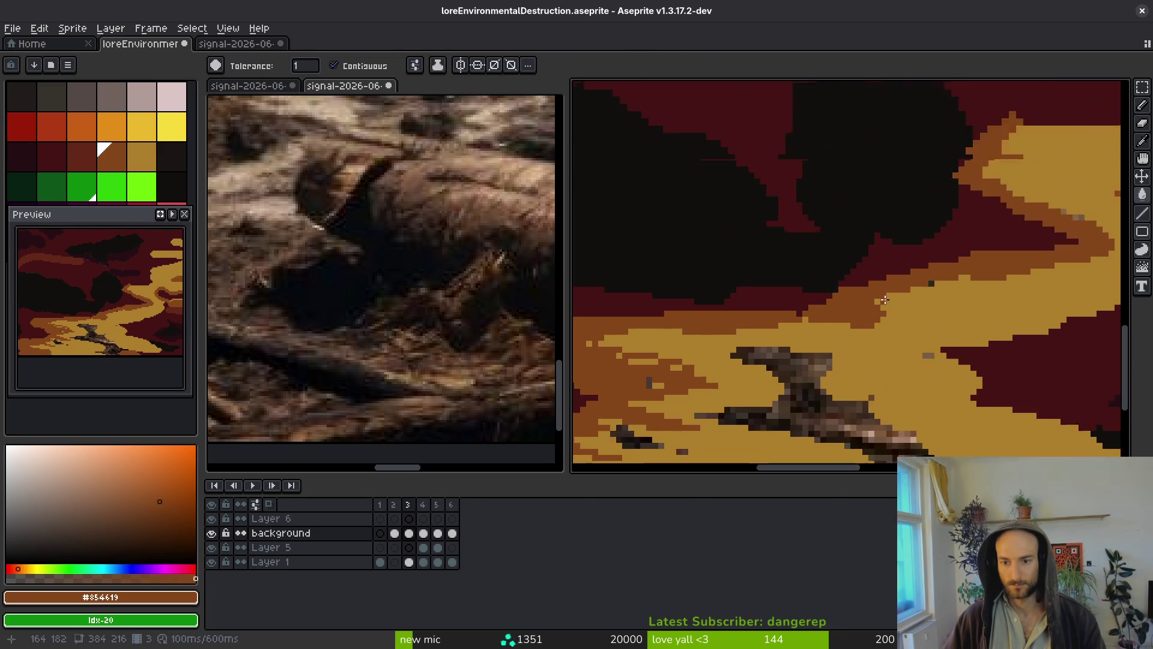
Pencil brown strokes along the orange band and path edge, undoing the last one.
{"action": "key", "text": "b"}
{"action": "mouse_move", "coordinate": [781, 342]}
{"action": "left_mouse_down"}
{"action": "mouse_move", "coordinate": [955, 336]}
{"action": "mouse_move", "coordinate": [858, 309]}
{"action": "mouse_move", "coordinate": [755, 378]}
{"action": "mouse_move", "coordinate": [709, 361]}
{"action": "left_mouse_up"}
{"action": "left_click_drag", "start_coordinate": [697, 282], "coordinate": [778, 272]}
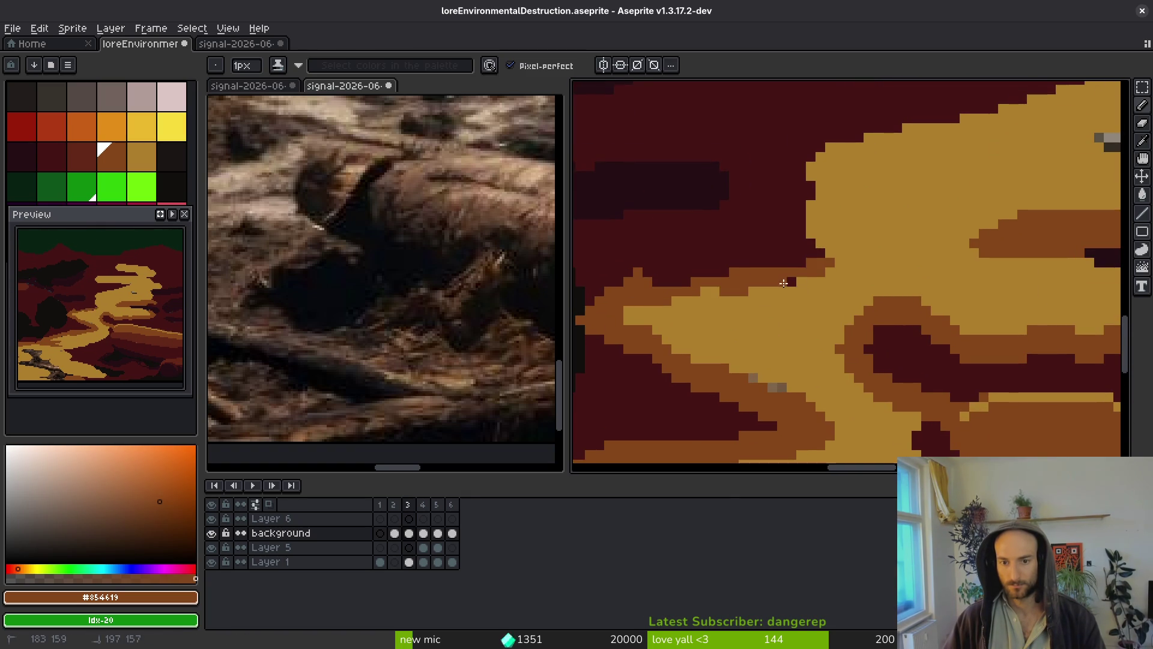
{"action": "mouse_move", "coordinate": [822, 231]}
{"action": "left_mouse_down"}
{"action": "mouse_move", "coordinate": [781, 192]}
{"action": "mouse_move", "coordinate": [889, 163]}
{"action": "left_mouse_up"}
{"action": "mouse_move", "coordinate": [823, 228]}
{"action": "left_mouse_down"}
{"action": "mouse_move", "coordinate": [777, 312]}
{"action": "mouse_move", "coordinate": [776, 340]}
{"action": "left_mouse_up"}
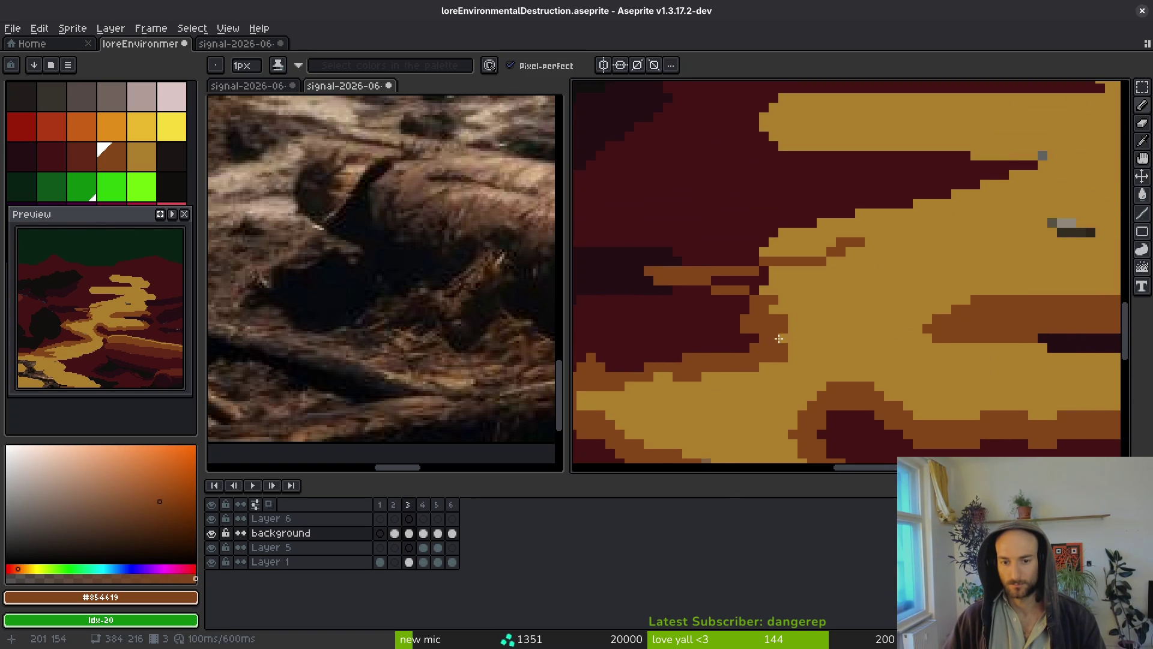
{"action": "key", "text": "ctrl+z"}
{"action": "key", "text": "ctrl+z"}
Outline the path edge, the dark wedge and the yellow path's top edge in brown.
{"action": "mouse_move", "coordinate": [600, 373]}
{"action": "left_mouse_down"}
{"action": "mouse_move", "coordinate": [781, 351]}
{"action": "mouse_move", "coordinate": [793, 258]}
{"action": "mouse_move", "coordinate": [892, 233]}
{"action": "left_mouse_up"}
{"action": "mouse_move", "coordinate": [973, 206]}
{"action": "left_mouse_down"}
{"action": "mouse_move", "coordinate": [1045, 157]}
{"action": "mouse_move", "coordinate": [865, 135]}
{"action": "mouse_move", "coordinate": [880, 126]}
{"action": "left_mouse_up"}
{"action": "mouse_move", "coordinate": [913, 153]}
{"action": "left_mouse_down"}
{"action": "mouse_move", "coordinate": [704, 267]}
{"action": "mouse_move", "coordinate": [718, 206]}
{"action": "left_mouse_up"}
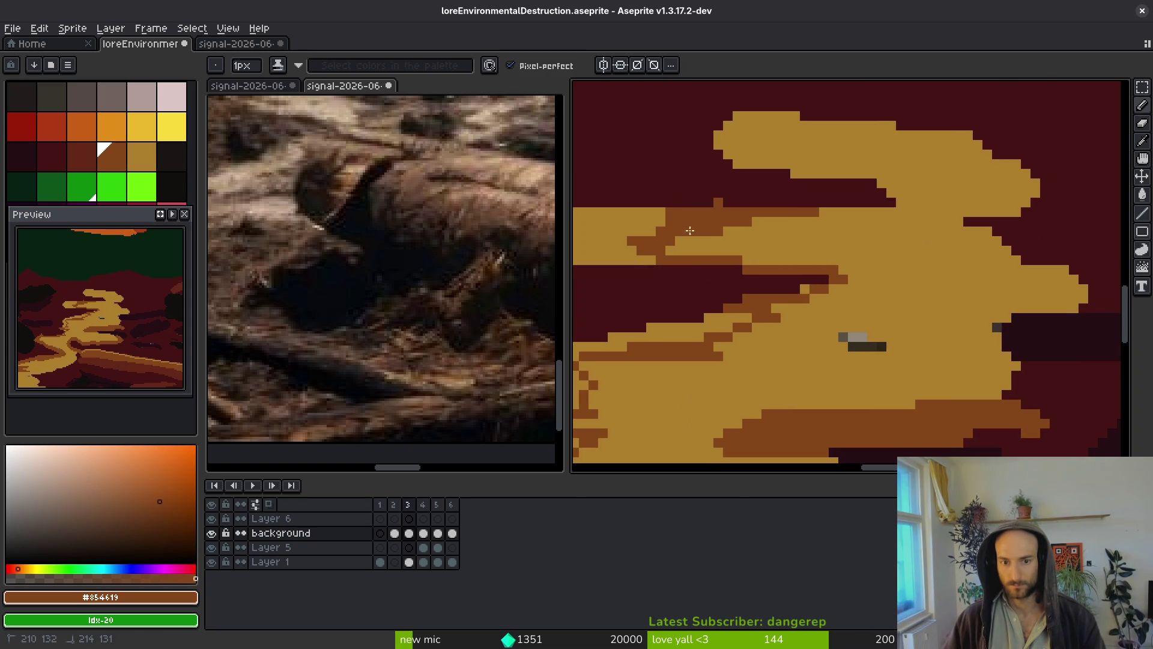
{"action": "left_click_drag", "start_coordinate": [869, 186], "coordinate": [820, 164]}
{"action": "mouse_move", "coordinate": [742, 119]}
{"action": "left_mouse_down"}
{"action": "mouse_move", "coordinate": [954, 127]}
{"action": "mouse_move", "coordinate": [1053, 193]}
{"action": "mouse_move", "coordinate": [1033, 208]}
{"action": "left_mouse_up"}
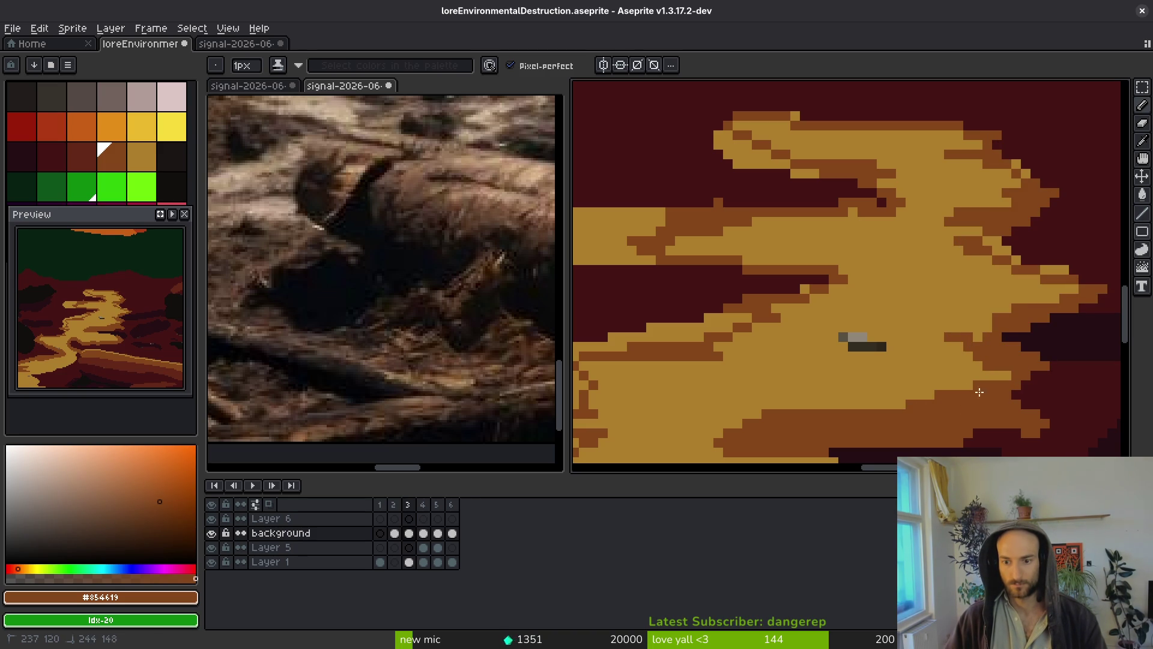
Paint dark red #431414 over some of the brown areas.
{"action": "scroll", "coordinate": [960, 399], "scroll_direction": "down", "scroll_amount": 2}
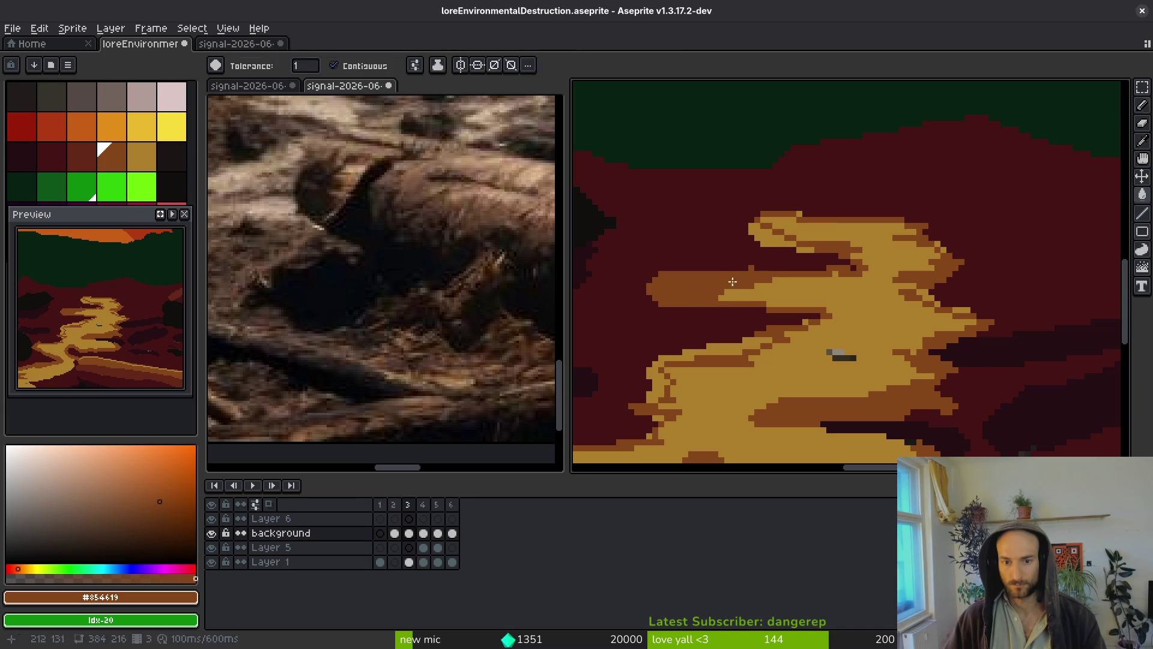
{"action": "scroll", "coordinate": [736, 281], "scroll_direction": "up", "scroll_amount": 3}
{"action": "left_click", "coordinate": [708, 231], "text": "alt"}
{"action": "scroll", "coordinate": [865, 253], "scroll_direction": "left", "scroll_amount": 3}
{"action": "mouse_move", "coordinate": [865, 253]}
{"action": "left_mouse_down"}
{"action": "mouse_move", "coordinate": [839, 291]}
{"action": "mouse_move", "coordinate": [858, 359]}
{"action": "left_mouse_up"}
{"action": "scroll", "coordinate": [857, 360], "scroll_direction": "down", "scroll_amount": 5}
Bucket-fill the small gold patches with brown #854619.
{"action": "key", "text": "g"}
{"action": "left_click", "coordinate": [857, 260], "text": "alt"}
{"action": "left_click", "coordinate": [798, 279]}
{"action": "left_click", "coordinate": [794, 279]}
Paint brown pixels along the yellow path's top edge with the Pencil.
{"action": "key", "text": "f"}
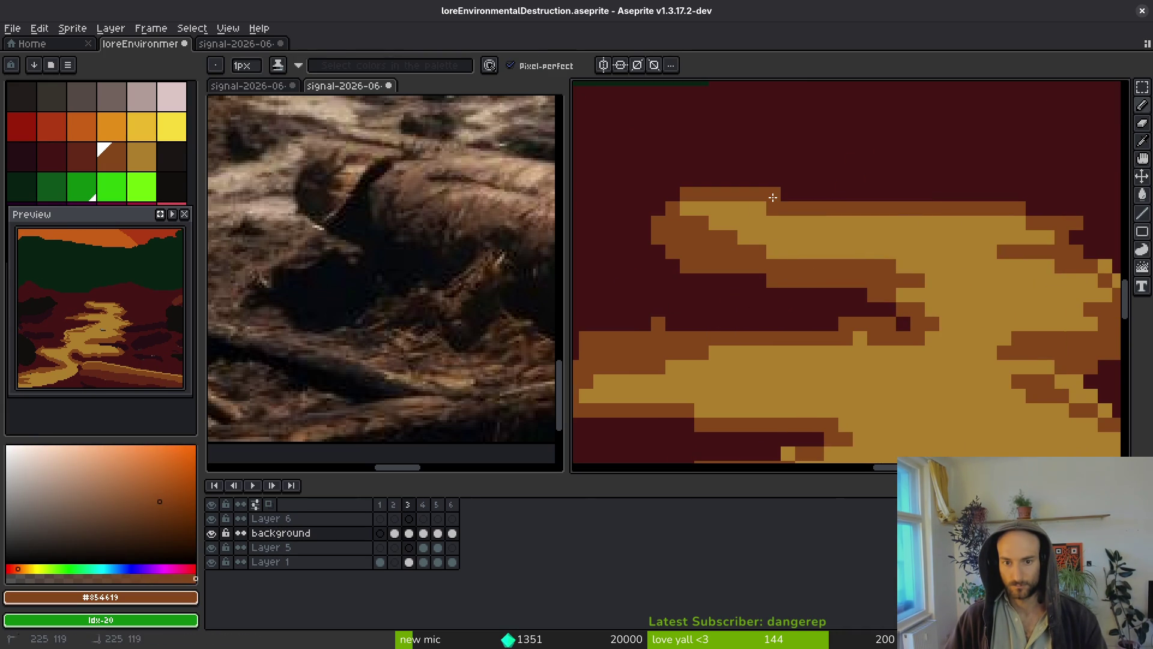
{"action": "scroll", "coordinate": [975, 251], "scroll_direction": "down", "scroll_amount": 2}
{"action": "scroll", "coordinate": [975, 251], "scroll_direction": "up", "scroll_amount": 5}
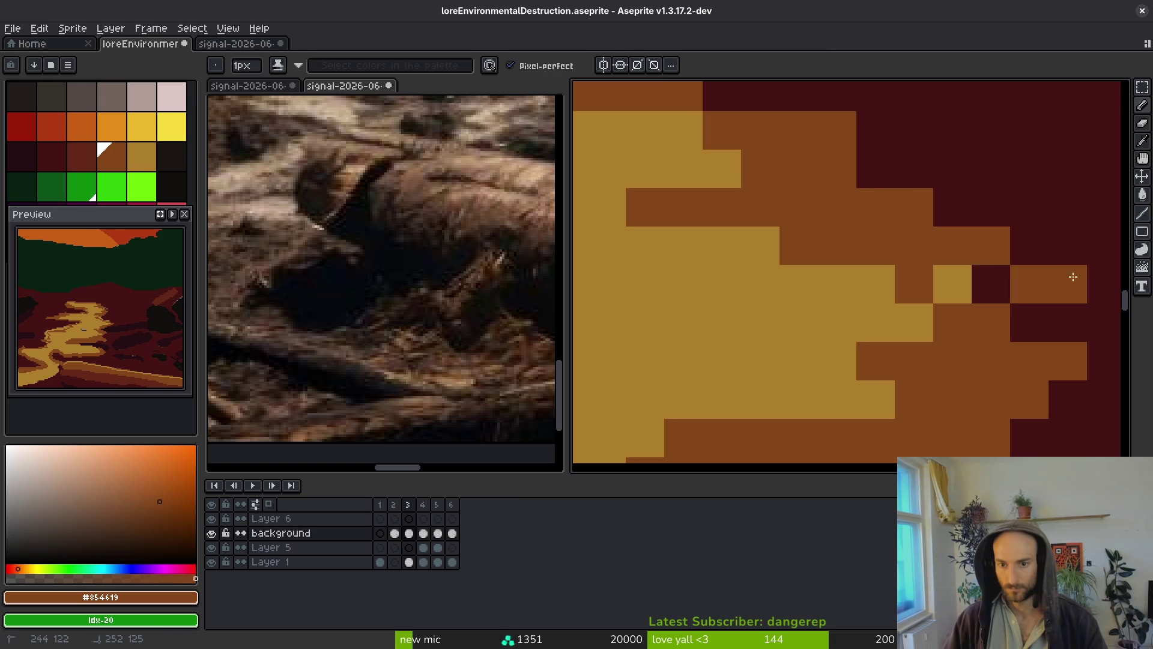
{"action": "scroll", "coordinate": [844, 301], "scroll_direction": "down", "scroll_amount": 2}
{"action": "mouse_move", "coordinate": [658, 233]}
{"action": "left_mouse_down"}
{"action": "mouse_move", "coordinate": [754, 252]}
{"action": "mouse_move", "coordinate": [800, 248]}
{"action": "mouse_move", "coordinate": [819, 226]}
{"action": "mouse_move", "coordinate": [763, 214]}
{"action": "mouse_move", "coordinate": [945, 244]}
{"action": "mouse_move", "coordinate": [918, 209]}
{"action": "left_mouse_up"}
{"action": "scroll", "coordinate": [762, 214], "scroll_direction": "down", "scroll_amount": 2}
{"action": "scroll", "coordinate": [823, 232], "scroll_direction": "up", "scroll_amount": 2}
Pan to another part of the path, sampling dark red #431414 and tan #ae7e2c.
{"action": "left_click", "coordinate": [823, 232], "text": "alt"}
{"action": "scroll", "coordinate": [898, 268], "scroll_direction": "down", "scroll_amount": 2}
{"action": "scroll", "coordinate": [959, 203], "scroll_direction": "up", "scroll_amount": 2}
{"action": "scroll", "coordinate": [1022, 252], "scroll_direction": "down", "scroll_amount": 2}
{"action": "left_click_drag", "start_coordinate": [1022, 252], "coordinate": [927, 270]}
{"action": "scroll", "coordinate": [849, 296], "scroll_direction": "up", "scroll_amount": 2}
{"action": "left_click", "coordinate": [857, 298], "text": "alt"}
Sample brown #854619 and draw a diagonal brown line closing off an area.
{"action": "key", "text": "g"}
{"action": "scroll", "coordinate": [876, 239], "scroll_direction": "down", "scroll_amount": 2}
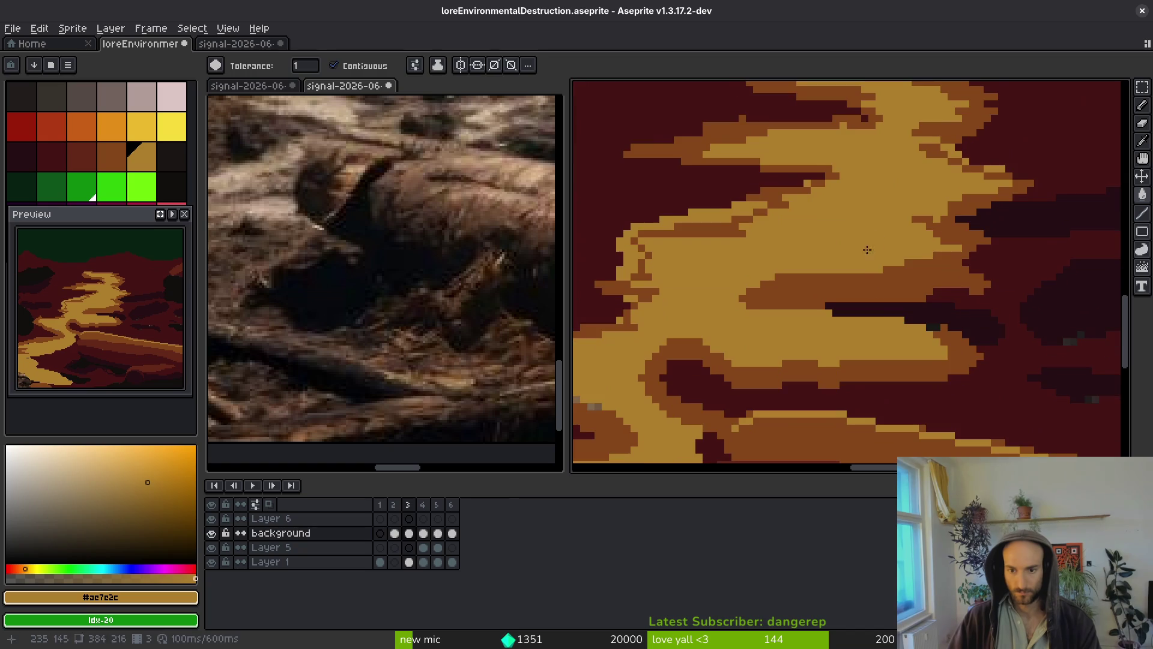
{"action": "scroll", "coordinate": [841, 252], "scroll_direction": "up", "scroll_amount": 2}
{"action": "left_click", "coordinate": [813, 265], "text": "alt"}
{"action": "scroll", "coordinate": [813, 265], "scroll_direction": "down", "scroll_amount": 2}
{"action": "key", "text": "b"}
{"action": "mouse_move", "coordinate": [1000, 112]}
{"action": "left_mouse_down"}
{"action": "mouse_move", "coordinate": [900, 207]}
{"action": "mouse_move", "coordinate": [808, 251]}
{"action": "left_mouse_up"}
Flood-fill the enclosed gap brown, undoing an accidental fill of the maroon region.
{"action": "key", "text": "g"}
{"action": "left_click", "coordinate": [966, 211]}
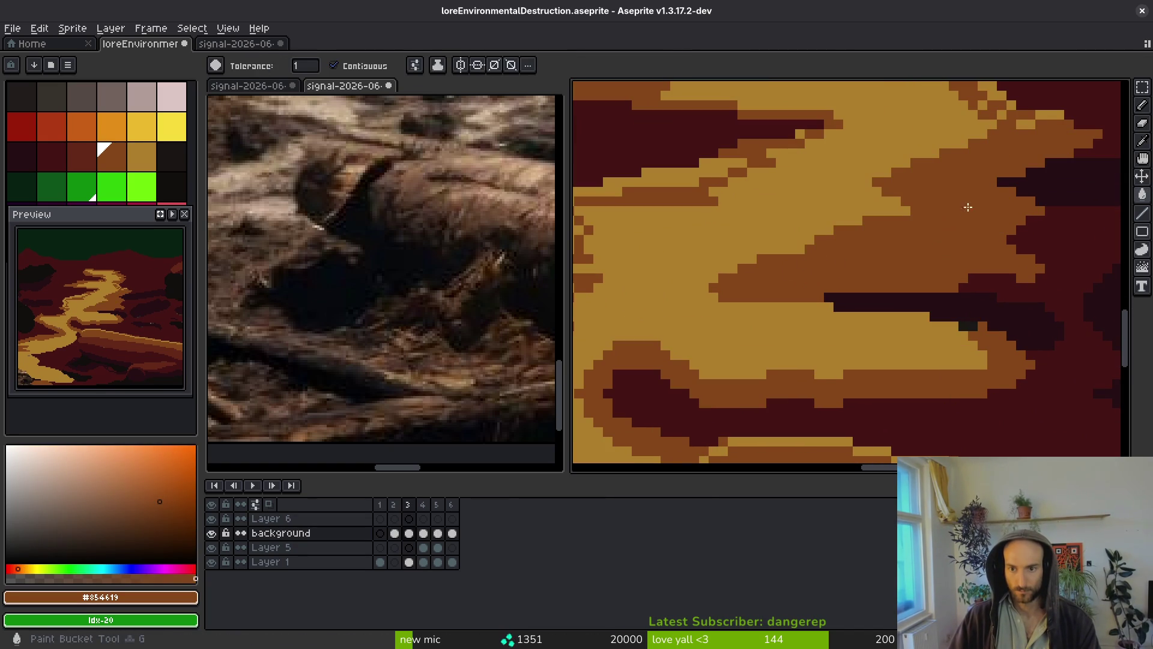
{"action": "left_click", "coordinate": [1058, 111]}
{"action": "key", "text": "ctrl+z"}
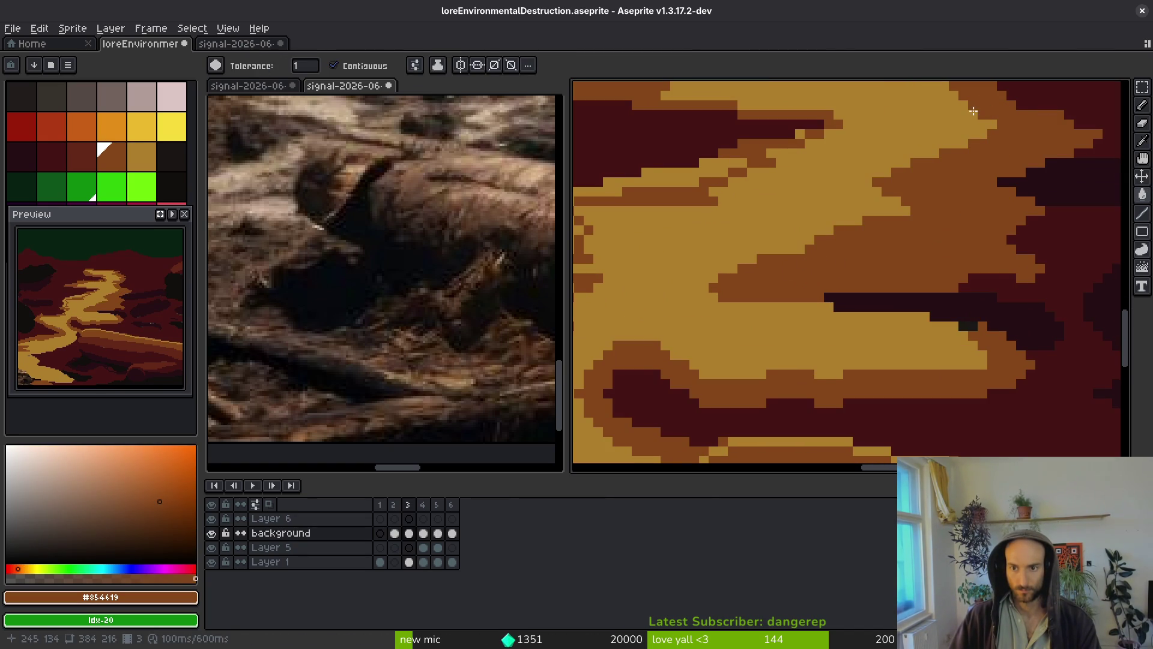
Cover a yellow patch with brown, then draw a diagonal #431414 line and band.
{"action": "key", "text": "b"}
{"action": "left_click_drag", "start_coordinate": [922, 346], "coordinate": [859, 360]}
{"action": "key", "text": "g"}
{"action": "left_click", "coordinate": [949, 358]}
{"action": "key", "text": "b"}
{"action": "left_click", "coordinate": [980, 374], "text": "alt"}
{"action": "mouse_move", "coordinate": [1024, 374]}
{"action": "left_mouse_down"}
{"action": "mouse_move", "coordinate": [994, 344]}
{"action": "mouse_move", "coordinate": [893, 305]}
{"action": "left_mouse_up"}
{"action": "left_click_drag", "start_coordinate": [973, 276], "coordinate": [953, 287]}
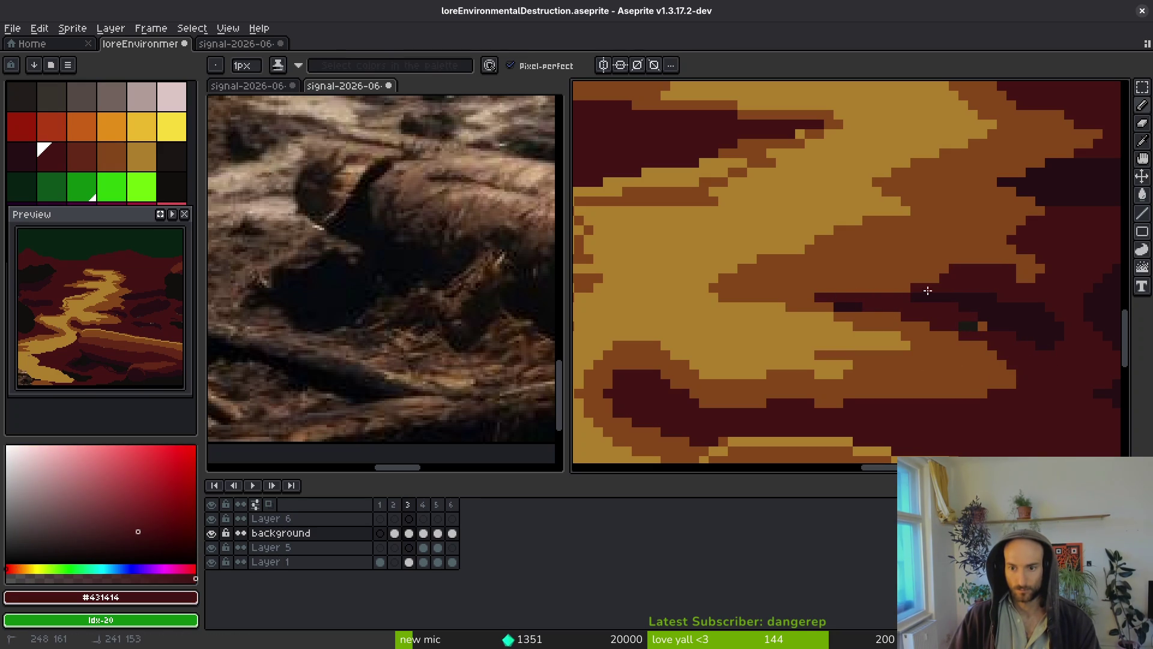
Repaint some dark pixels brown #854619, then sample #431414, #ae7e2c and darker #632718.
{"action": "left_click", "coordinate": [874, 309], "text": "alt"}
{"action": "left_click_drag", "start_coordinate": [883, 306], "coordinate": [856, 305]}
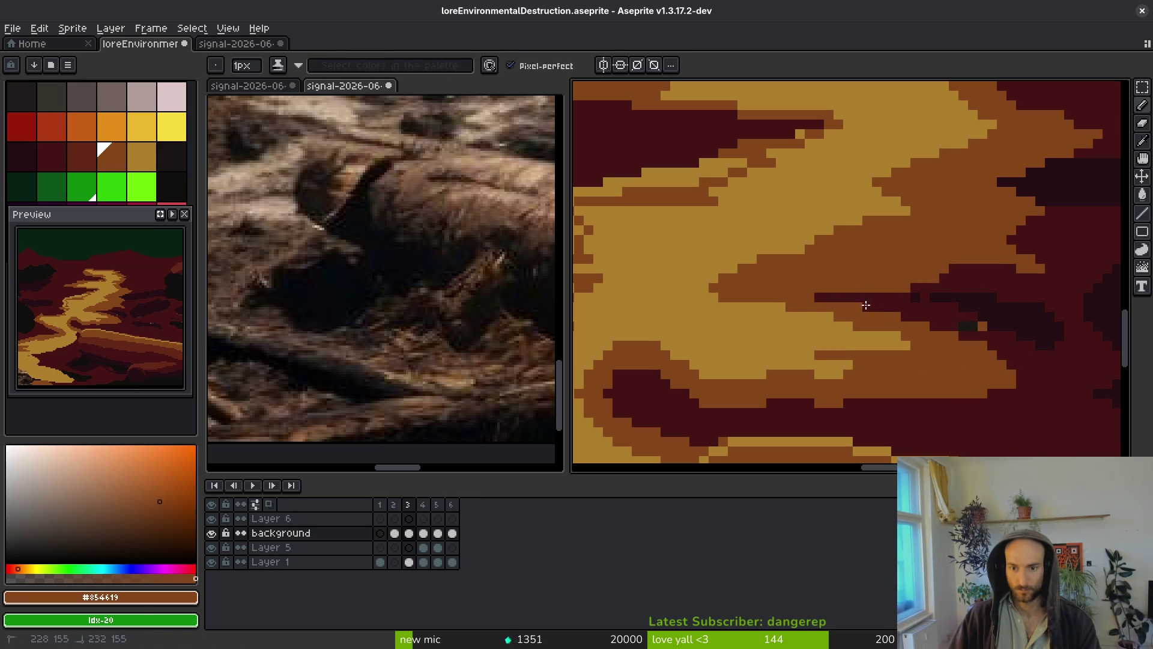
{"action": "left_click", "coordinate": [989, 327], "text": "alt"}
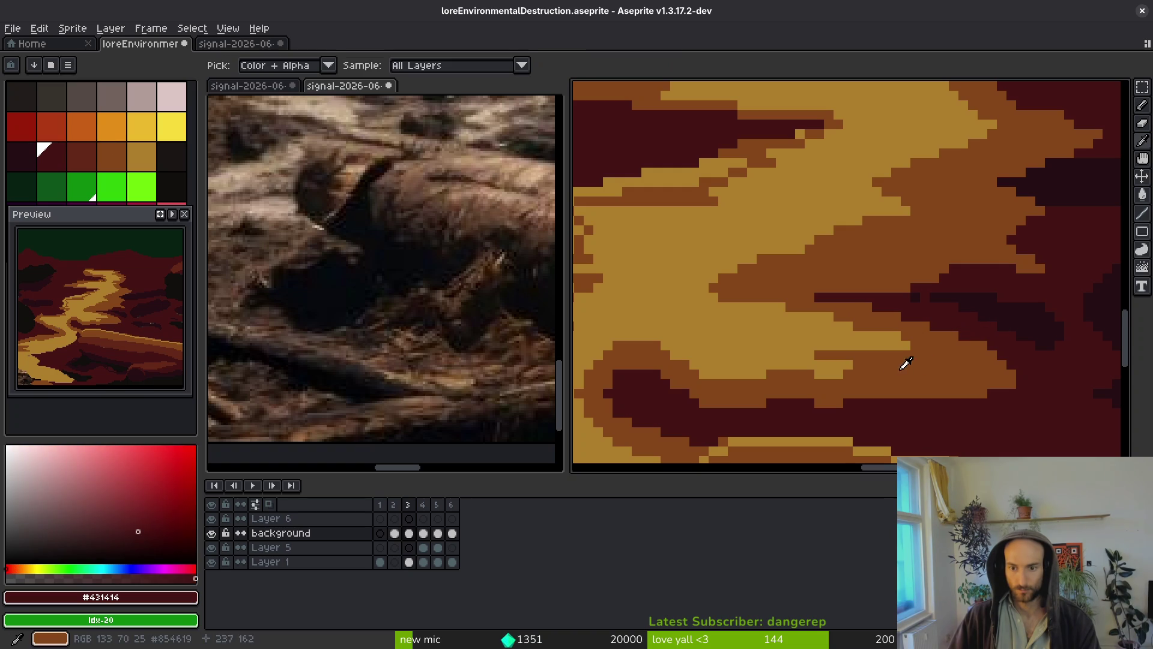
{"action": "left_click", "coordinate": [822, 374], "text": "alt"}
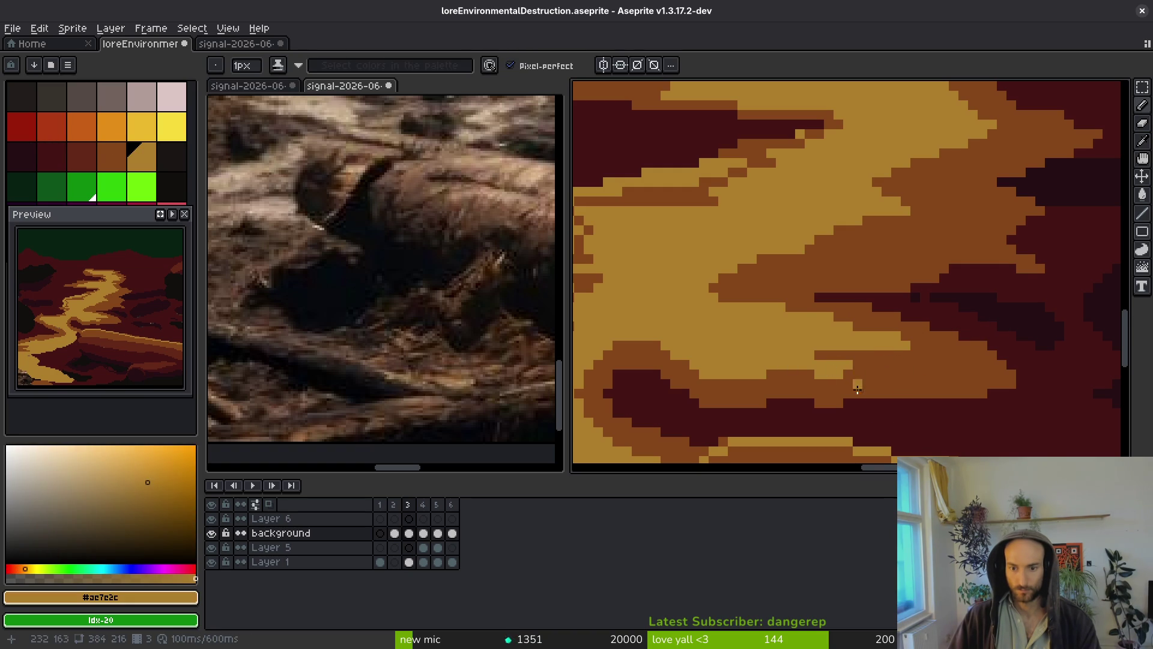
{"action": "scroll", "coordinate": [860, 380], "scroll_direction": "down", "scroll_amount": 3}
{"action": "left_click", "coordinate": [1034, 268], "text": "alt"}
{"action": "left_click", "coordinate": [749, 426], "text": "alt"}
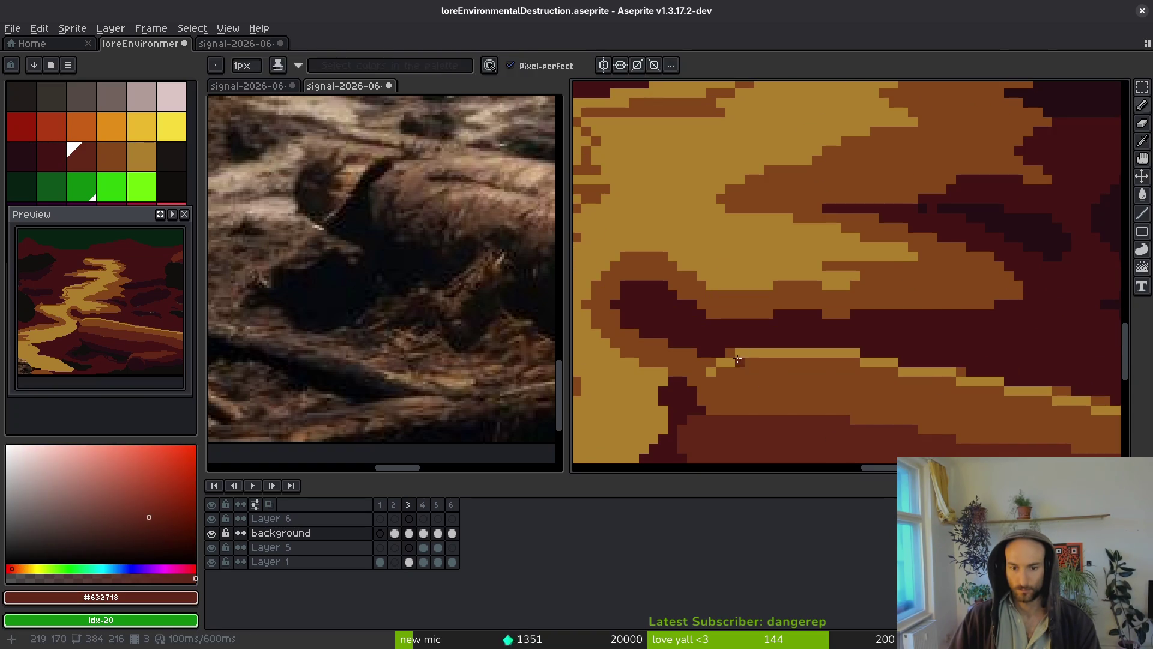
Paint #632718 shading strokes along the path edge and across the muddy ground.
{"action": "left_click_drag", "start_coordinate": [681, 285], "coordinate": [647, 287]}
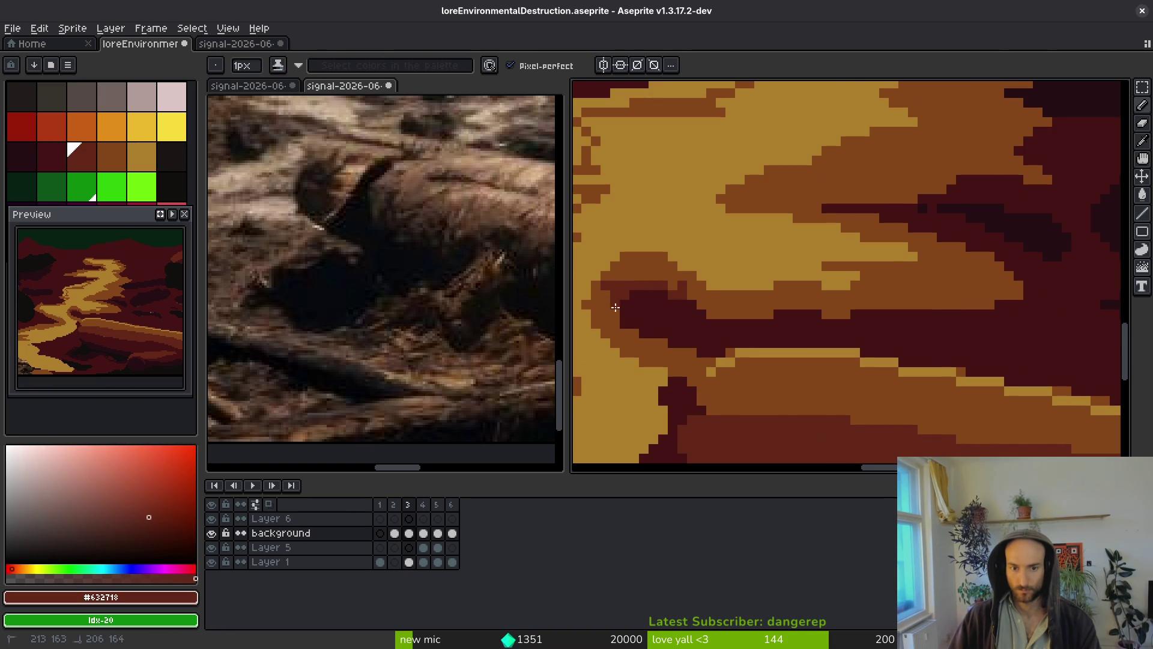
{"action": "left_click_drag", "start_coordinate": [659, 296], "coordinate": [677, 290]}
{"action": "left_click_drag", "start_coordinate": [810, 313], "coordinate": [889, 324]}
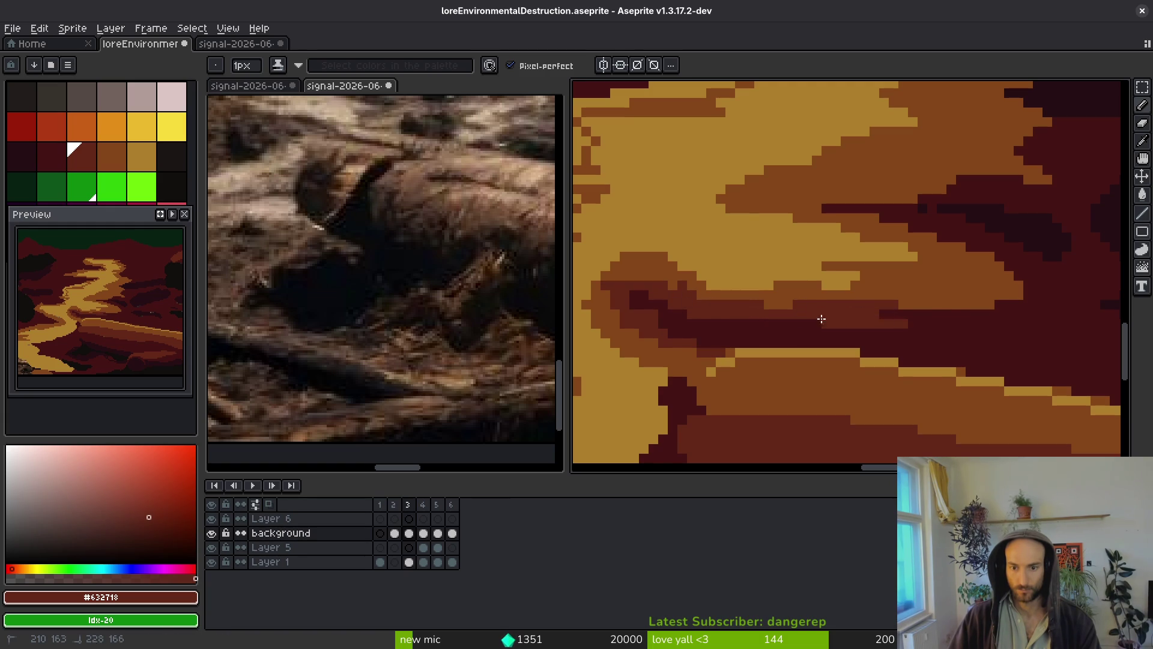
{"action": "left_click_drag", "start_coordinate": [1013, 332], "coordinate": [1034, 301]}
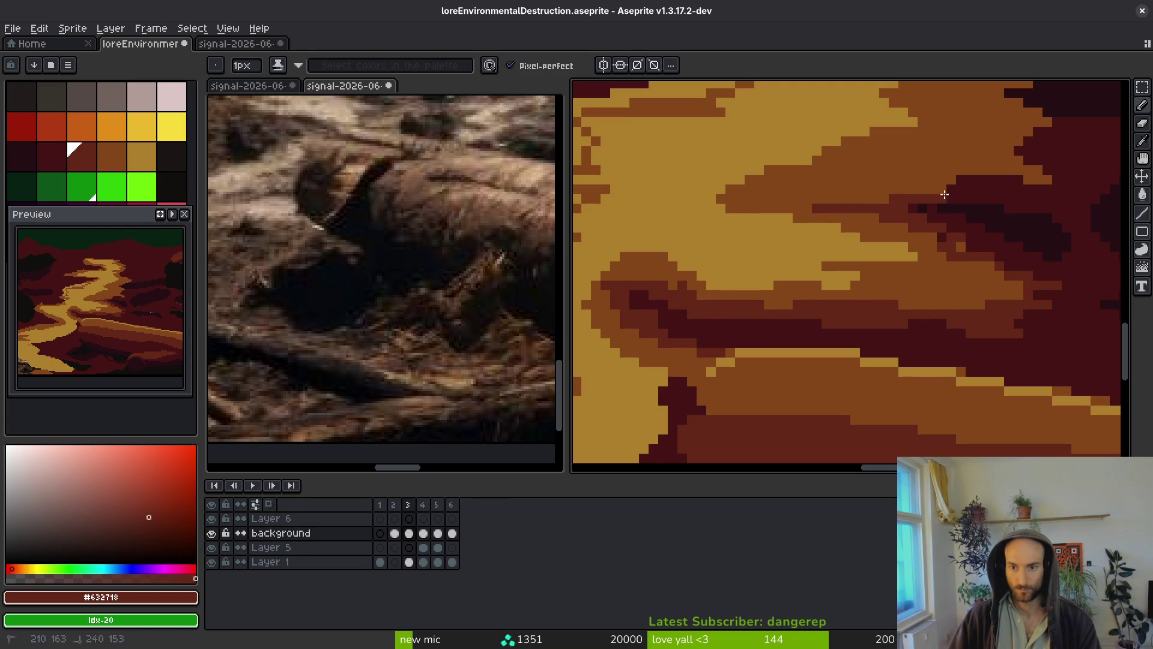
{"action": "left_click_drag", "start_coordinate": [935, 176], "coordinate": [1052, 186]}
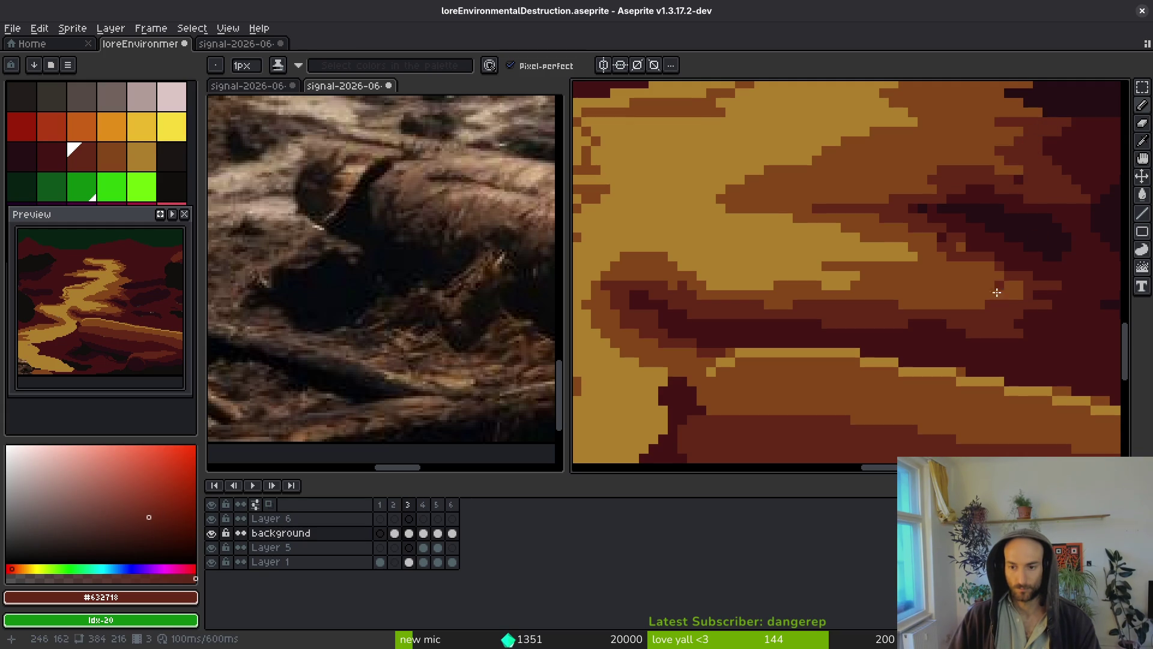
Add more dark pixels into the mud and sample the darkest brown from the canvas.
{"action": "scroll", "coordinate": [939, 314], "scroll_direction": "up", "scroll_amount": 2}
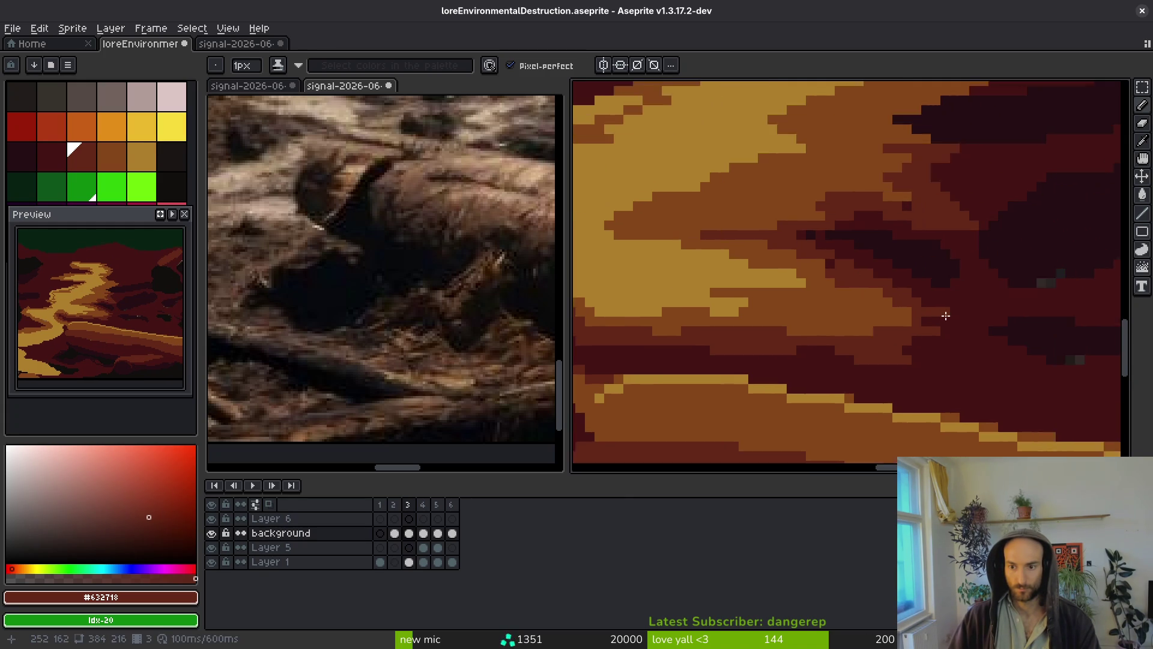
{"action": "scroll", "coordinate": [875, 326], "scroll_direction": "down", "scroll_amount": 2}
{"action": "scroll", "coordinate": [1039, 344], "scroll_direction": "up", "scroll_amount": 3}
{"action": "left_click_drag", "start_coordinate": [924, 300], "coordinate": [875, 343]}
{"action": "left_click", "coordinate": [929, 291], "text": "alt"}
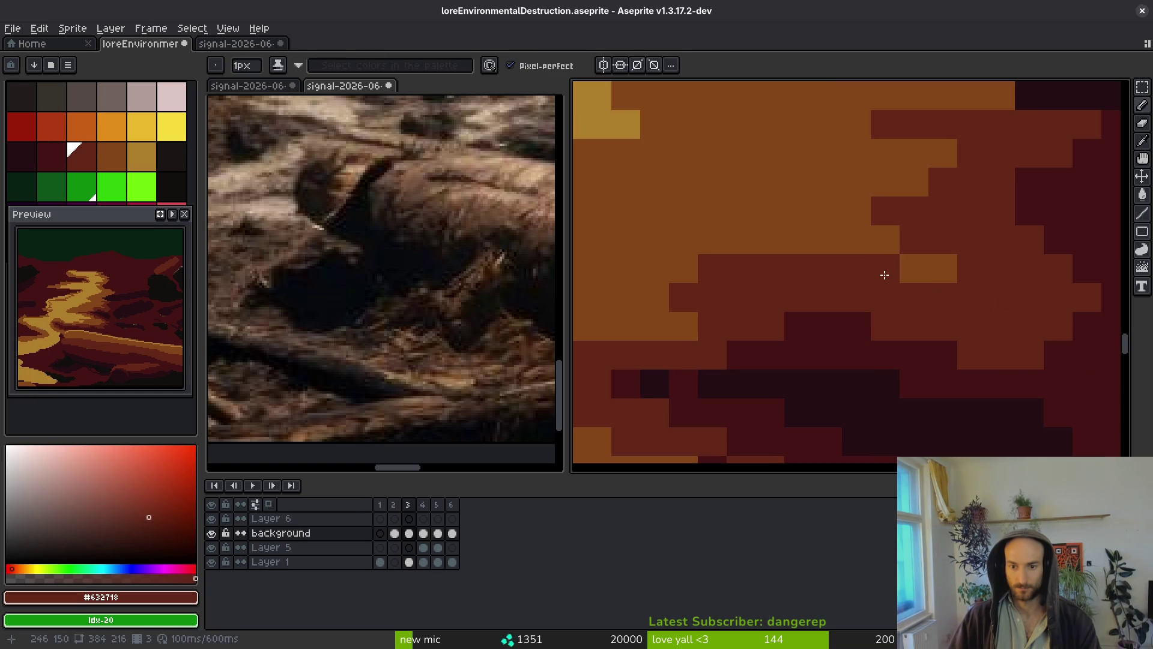
{"action": "scroll", "coordinate": [840, 288], "scroll_direction": "down", "scroll_amount": 3}
{"action": "scroll", "coordinate": [787, 270], "scroll_direction": "up", "scroll_amount": 3}
{"action": "scroll", "coordinate": [838, 342], "scroll_direction": "down", "scroll_amount": 2}
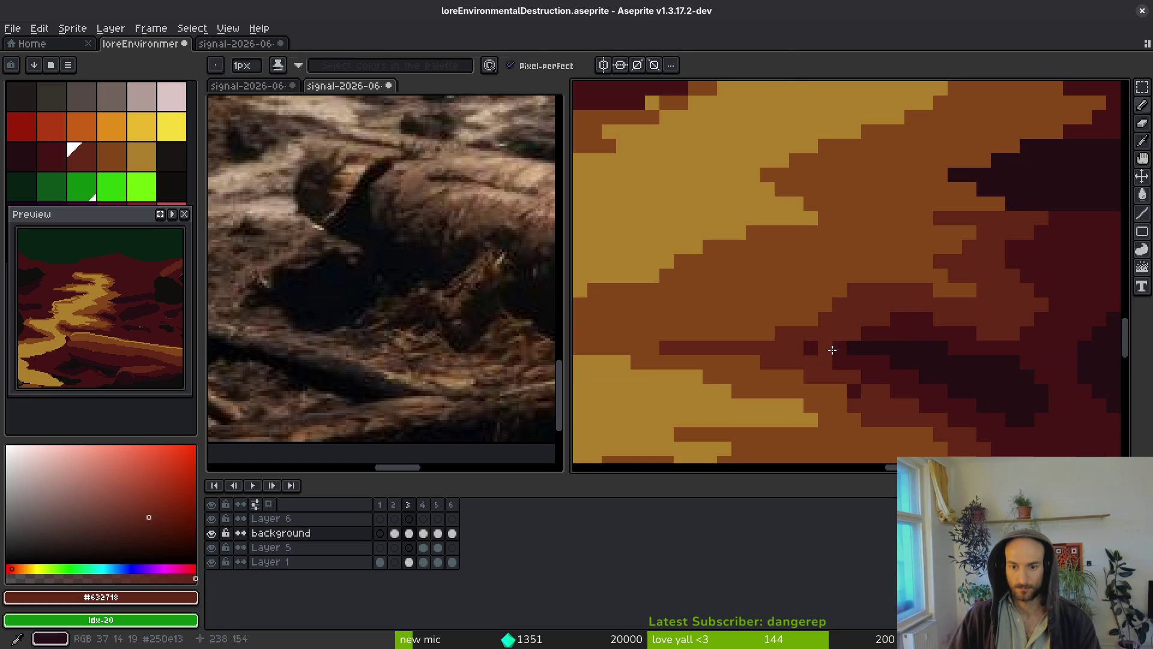
{"action": "scroll", "coordinate": [838, 342], "scroll_direction": "up", "scroll_amount": 2}
{"action": "left_click", "coordinate": [837, 343], "text": "alt"}
Sample the red-brown colour and save the artwork.
{"action": "scroll", "coordinate": [823, 340], "scroll_direction": "down", "scroll_amount": 3}
{"action": "scroll", "coordinate": [840, 343], "scroll_direction": "down", "scroll_amount": 2}
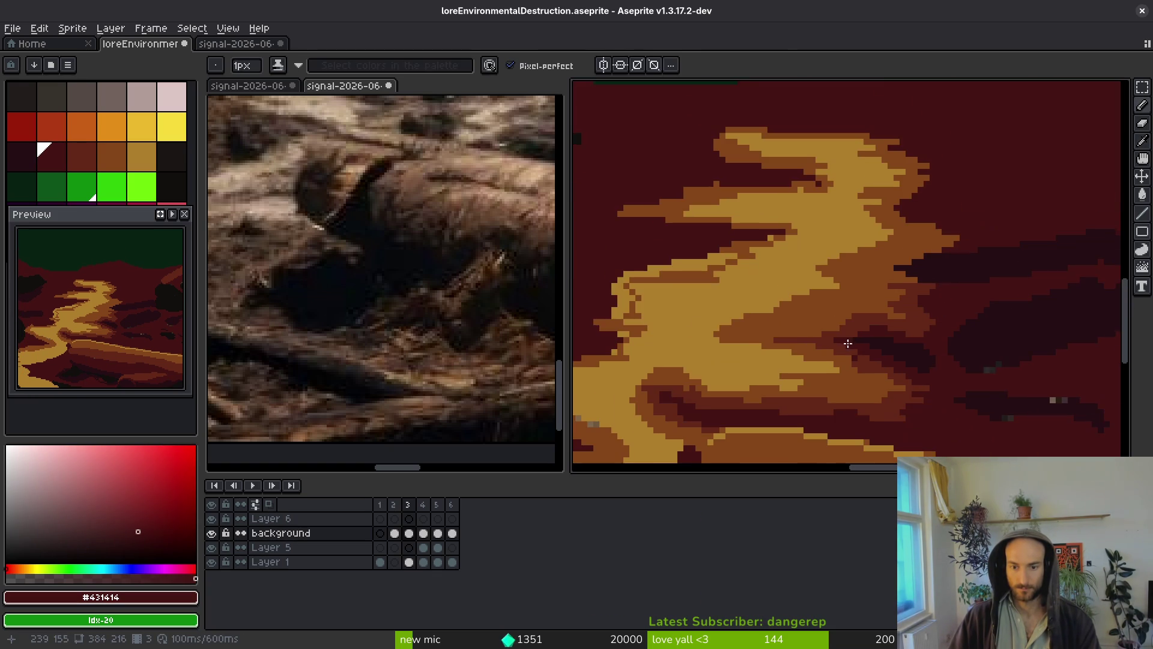
{"action": "scroll", "coordinate": [900, 297], "scroll_direction": "up", "scroll_amount": 3}
{"action": "left_click", "coordinate": [901, 304], "text": "alt"}
{"action": "key", "text": "ctrl+s"}
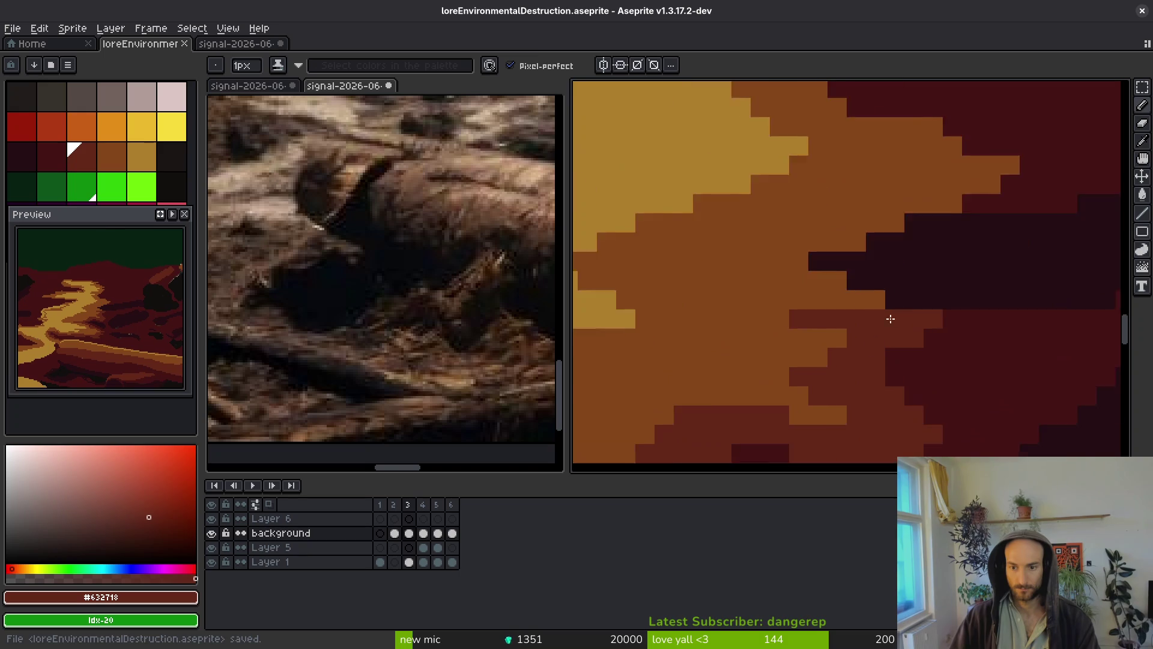
Paint a long red-brown stroke down toward the path.
{"action": "scroll", "coordinate": [899, 309], "scroll_direction": "down", "scroll_amount": 2}
{"action": "scroll", "coordinate": [883, 337], "scroll_direction": "up", "scroll_amount": 2}
{"action": "mouse_move", "coordinate": [961, 240]}
{"action": "left_mouse_down"}
{"action": "mouse_move", "coordinate": [904, 279]}
{"action": "mouse_move", "coordinate": [801, 307]}
{"action": "mouse_move", "coordinate": [781, 327]}
{"action": "mouse_move", "coordinate": [892, 360]}
{"action": "mouse_move", "coordinate": [773, 420]}
{"action": "left_mouse_up"}
Paint red-brown and red strokes extending rightward across the ground beside the path.
{"action": "left_click", "coordinate": [916, 345], "text": "alt"}
{"action": "left_click", "coordinate": [710, 342], "text": "alt"}
{"action": "mouse_move", "coordinate": [693, 378]}
{"action": "left_mouse_down"}
{"action": "mouse_move", "coordinate": [787, 302]}
{"action": "mouse_move", "coordinate": [751, 250]}
{"action": "mouse_move", "coordinate": [875, 317]}
{"action": "mouse_move", "coordinate": [849, 309]}
{"action": "mouse_move", "coordinate": [836, 252]}
{"action": "mouse_move", "coordinate": [895, 314]}
{"action": "mouse_move", "coordinate": [875, 239]}
{"action": "mouse_move", "coordinate": [689, 124]}
{"action": "mouse_move", "coordinate": [841, 185]}
{"action": "mouse_move", "coordinate": [793, 164]}
{"action": "mouse_move", "coordinate": [813, 138]}
{"action": "mouse_move", "coordinate": [919, 224]}
{"action": "left_mouse_up"}
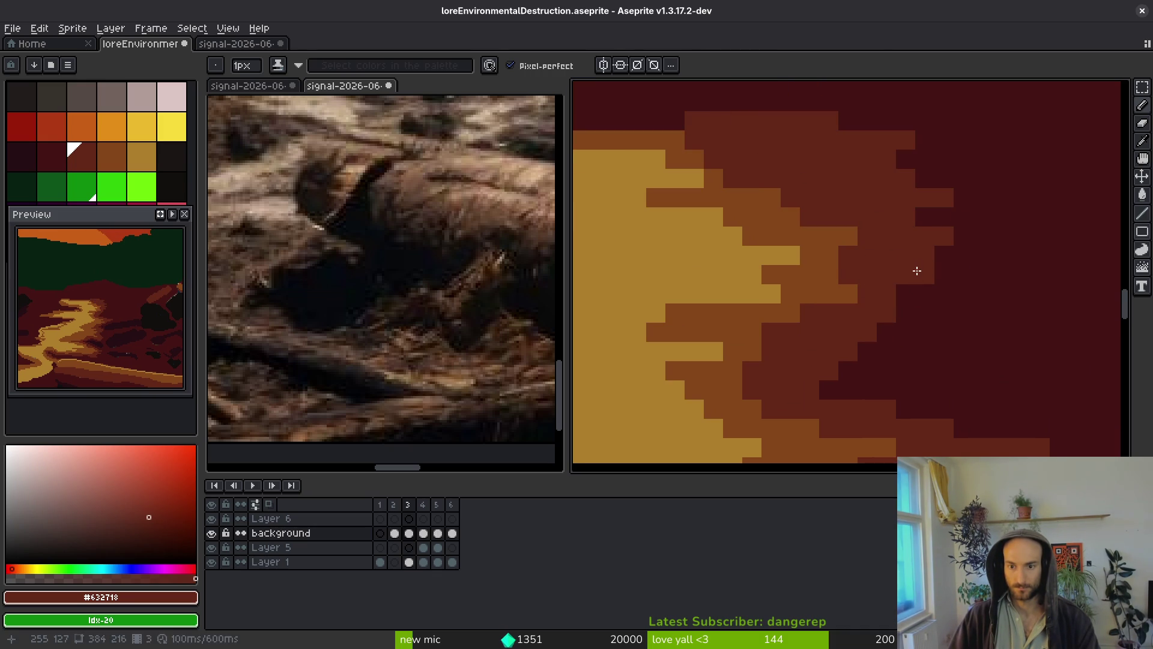
{"action": "left_click_drag", "start_coordinate": [916, 271], "coordinate": [1001, 243]}
{"action": "left_click_drag", "start_coordinate": [918, 224], "coordinate": [981, 379]}
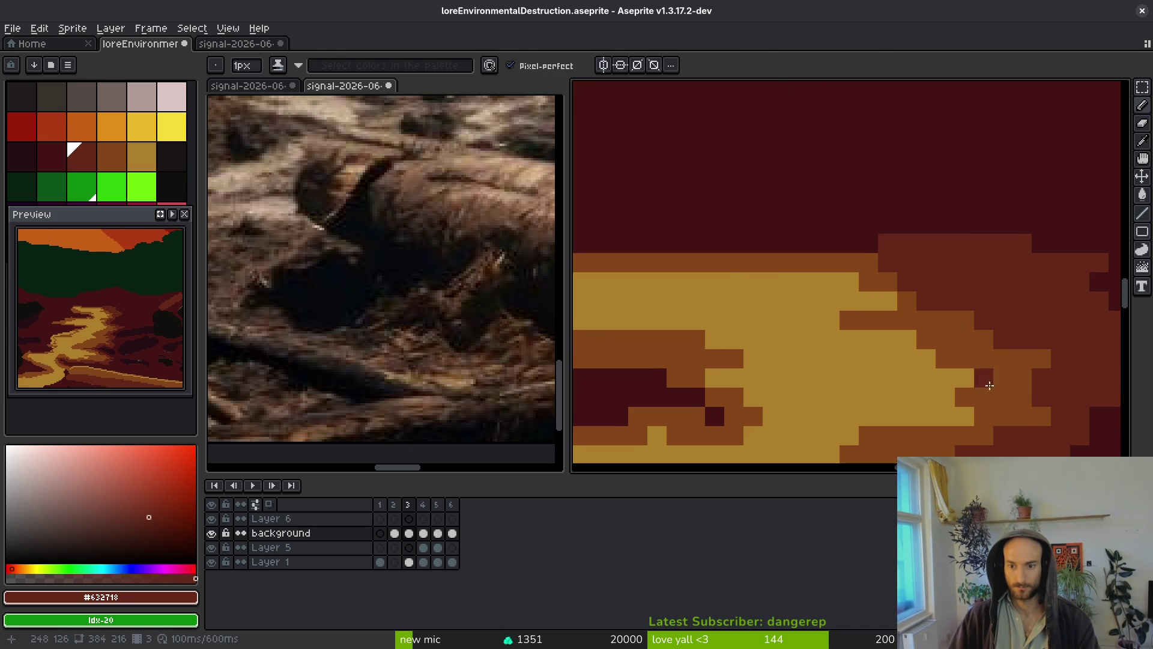
Paint #854619 orange-brown strokes along the path edge and a band below it, touching up red-brown.
{"action": "left_click", "coordinate": [981, 378], "text": "alt"}
{"action": "mouse_move", "coordinate": [1069, 361]}
{"action": "left_mouse_down"}
{"action": "mouse_move", "coordinate": [933, 306]}
{"action": "mouse_move", "coordinate": [918, 236]}
{"action": "mouse_move", "coordinate": [744, 228]}
{"action": "mouse_move", "coordinate": [765, 217]}
{"action": "mouse_move", "coordinate": [957, 208]}
{"action": "left_mouse_up"}
{"action": "left_click", "coordinate": [957, 250], "text": "alt"}
{"action": "scroll", "coordinate": [769, 219], "scroll_direction": "left", "scroll_amount": 5}
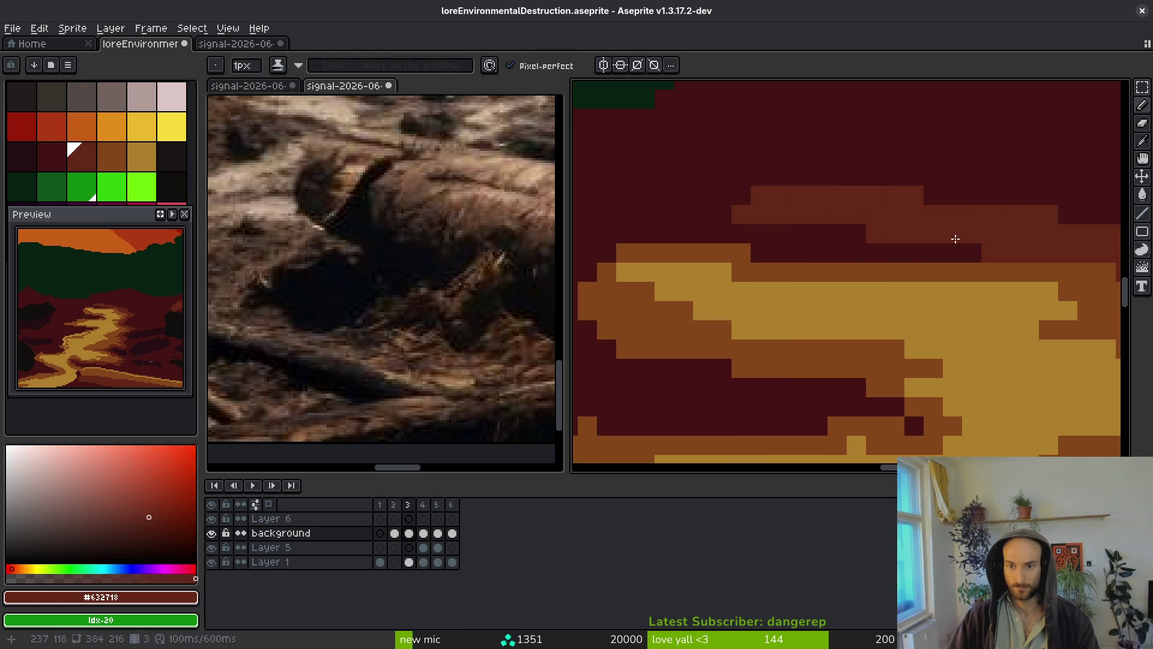
{"action": "left_click", "coordinate": [919, 267], "text": "alt"}
{"action": "mouse_move", "coordinate": [911, 260]}
{"action": "left_mouse_down"}
{"action": "mouse_move", "coordinate": [785, 229]}
{"action": "mouse_move", "coordinate": [811, 242]}
{"action": "left_mouse_up"}
{"action": "mouse_move", "coordinate": [929, 249]}
{"action": "left_mouse_down"}
{"action": "mouse_move", "coordinate": [856, 234]}
{"action": "mouse_move", "coordinate": [823, 211]}
{"action": "mouse_move", "coordinate": [745, 210]}
{"action": "mouse_move", "coordinate": [686, 238]}
{"action": "mouse_move", "coordinate": [635, 343]}
{"action": "mouse_move", "coordinate": [841, 404]}
{"action": "mouse_move", "coordinate": [684, 373]}
{"action": "mouse_move", "coordinate": [649, 265]}
{"action": "mouse_move", "coordinate": [595, 250]}
{"action": "left_mouse_up"}
{"action": "left_click", "coordinate": [1053, 244], "text": "alt"}
{"action": "left_click", "coordinate": [895, 233]}
Cover the dark patches in the ground with orange-brown and add red-brown pixels.
{"action": "scroll", "coordinate": [942, 205], "scroll_direction": "left", "scroll_amount": 3}
{"action": "scroll", "coordinate": [903, 304], "scroll_direction": "up", "scroll_amount": 3}
{"action": "mouse_move", "coordinate": [903, 304]}
{"action": "left_mouse_down"}
{"action": "mouse_move", "coordinate": [846, 332]}
{"action": "mouse_move", "coordinate": [883, 327]}
{"action": "left_mouse_up"}
{"action": "left_click_drag", "start_coordinate": [919, 270], "coordinate": [772, 270]}
{"action": "left_click", "coordinate": [963, 296], "text": "alt"}
{"action": "mouse_move", "coordinate": [963, 296]}
{"action": "left_mouse_down"}
{"action": "mouse_move", "coordinate": [857, 306]}
{"action": "mouse_move", "coordinate": [882, 380]}
{"action": "mouse_move", "coordinate": [844, 406]}
{"action": "left_mouse_up"}
{"action": "mouse_move", "coordinate": [834, 361]}
{"action": "left_mouse_down"}
{"action": "mouse_move", "coordinate": [677, 314]}
{"action": "mouse_move", "coordinate": [764, 348]}
{"action": "mouse_move", "coordinate": [646, 342]}
{"action": "left_mouse_up"}
{"action": "left_click", "coordinate": [655, 316], "text": "alt"}
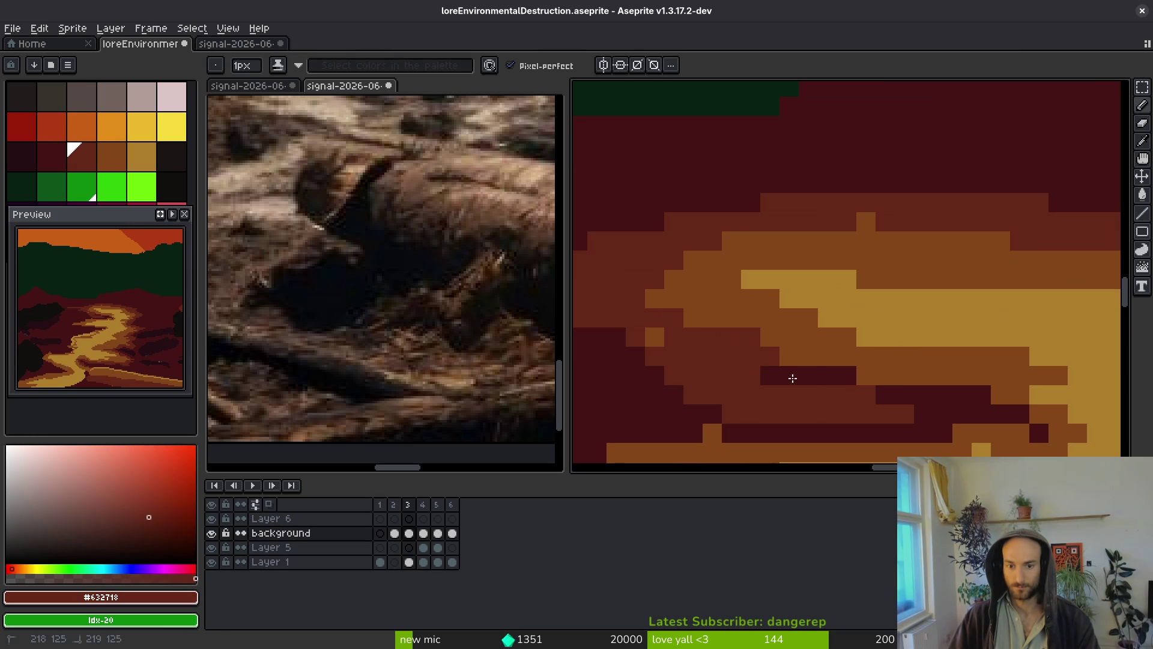
Flood-fill the dark band with red-brown and save the artwork.
{"action": "key", "text": "g"}
{"action": "left_click", "coordinate": [934, 414]}
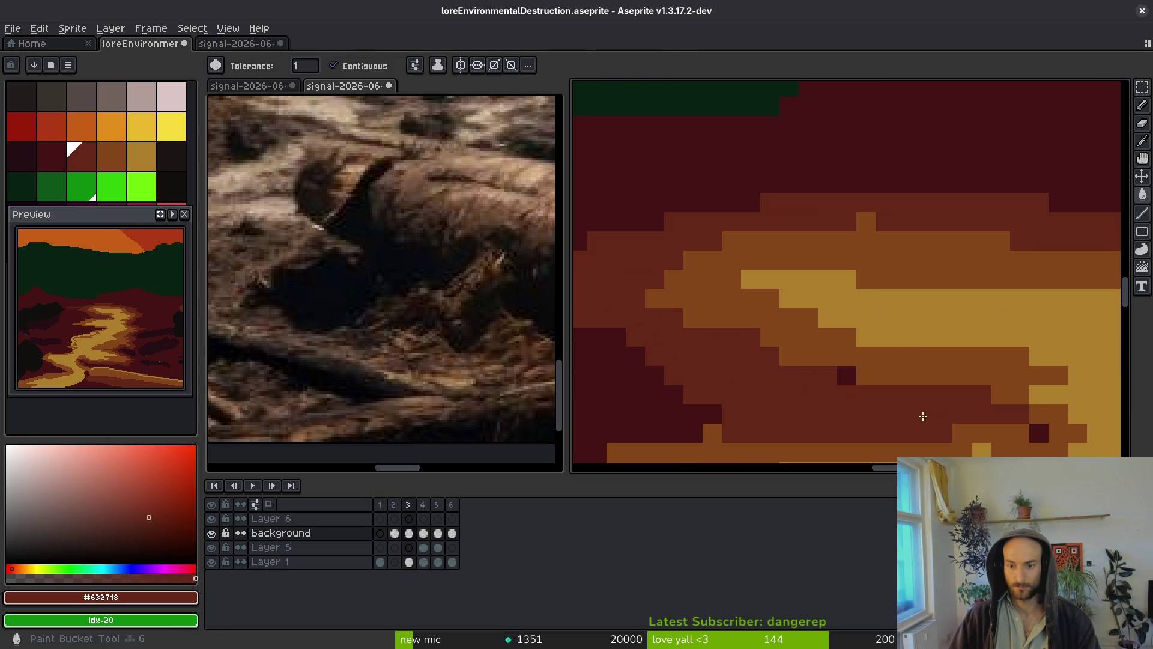
{"action": "key", "text": "ctrl+s"}
{"action": "key", "text": "b"}
{"action": "scroll", "coordinate": [859, 348], "scroll_direction": "down", "scroll_amount": 6}
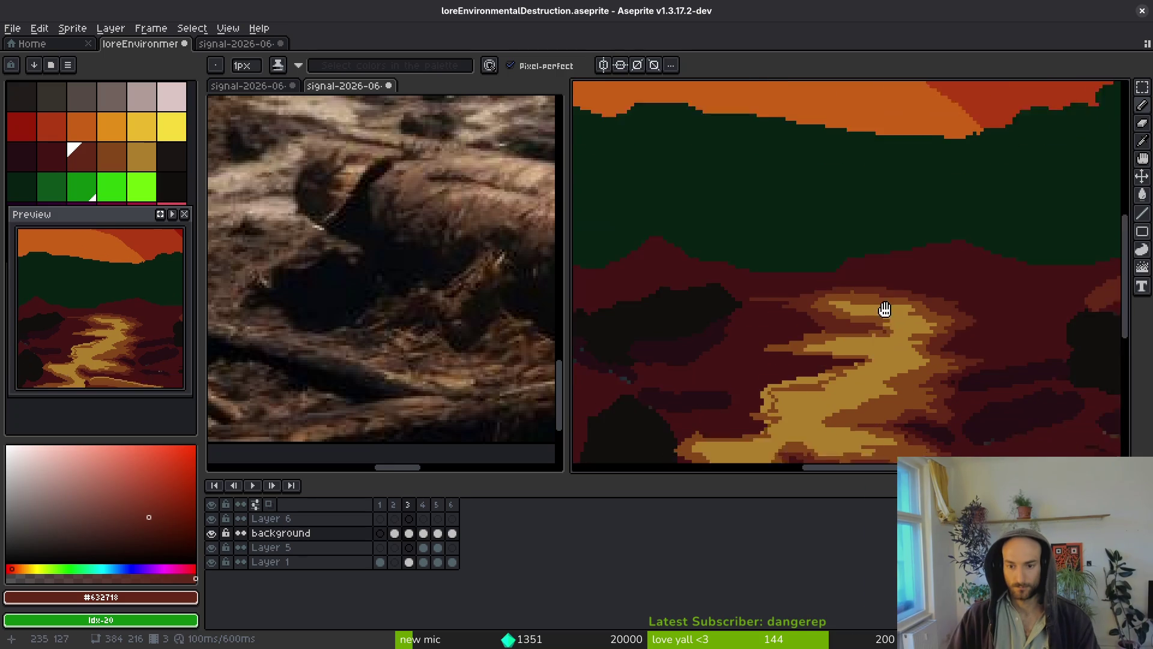
Bring the yellow path into view and compare it with the log reference photo.
{"action": "scroll", "coordinate": [865, 326], "scroll_direction": "down", "scroll_amount": 3}
{"action": "scroll", "coordinate": [907, 336], "scroll_direction": "up", "scroll_amount": 6}
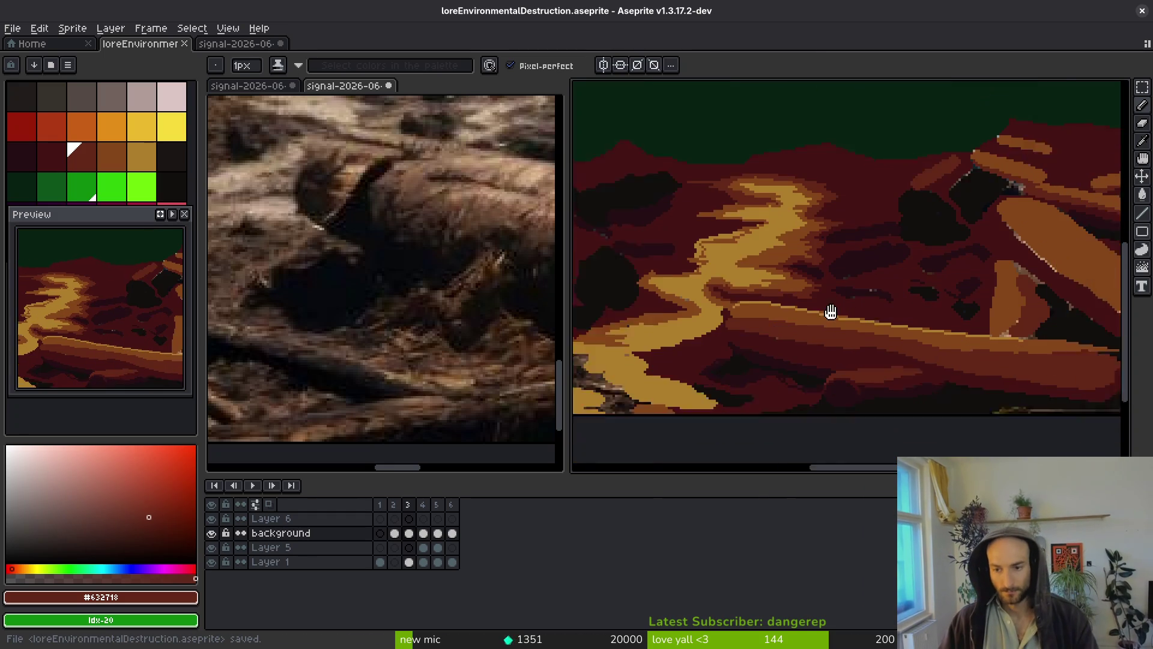
{"action": "left_click_drag", "start_coordinate": [800, 327], "coordinate": [885, 354]}
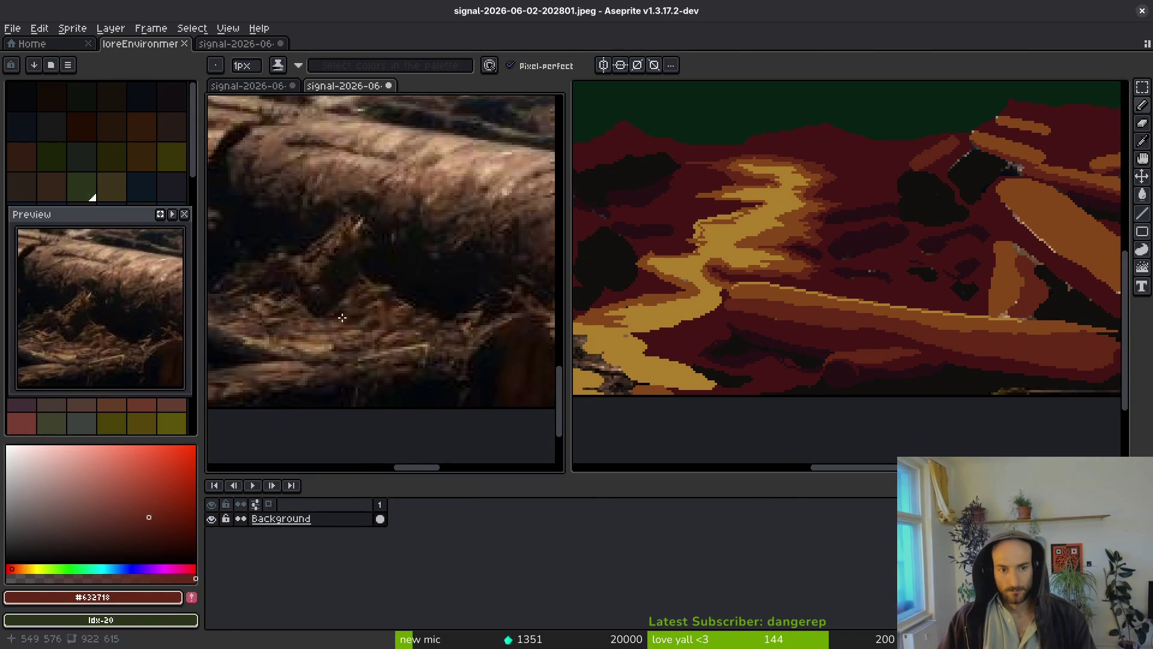
{"action": "scroll", "coordinate": [792, 388], "scroll_direction": "up", "scroll_amount": 5}
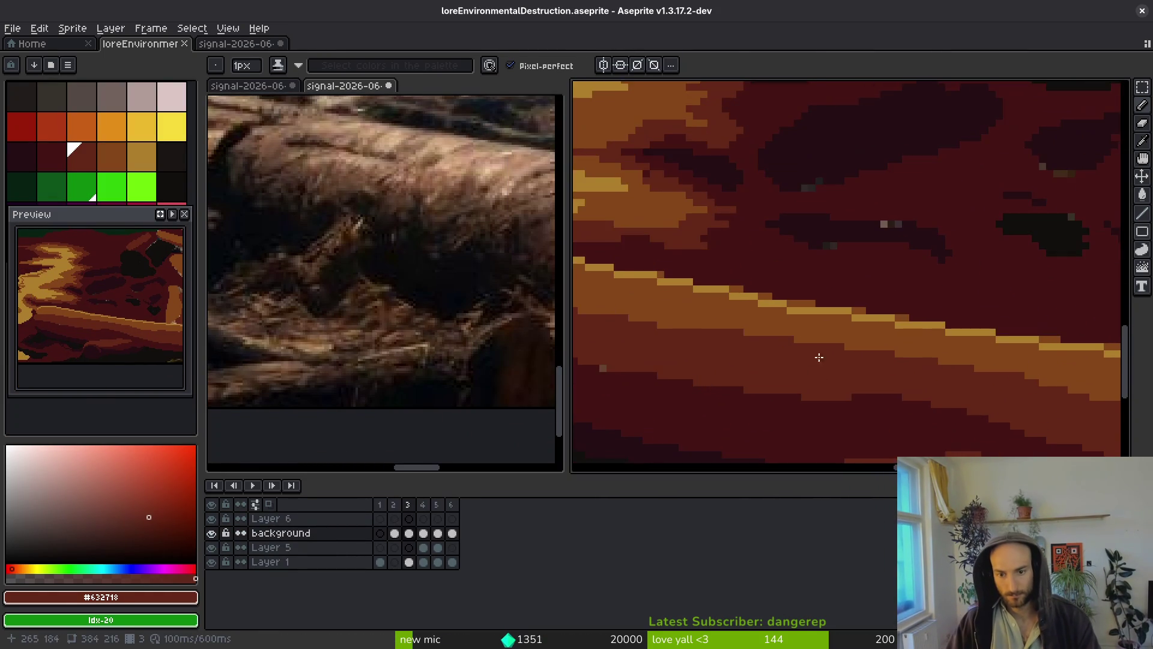
{"action": "scroll", "coordinate": [707, 330], "scroll_direction": "up", "scroll_amount": 2}
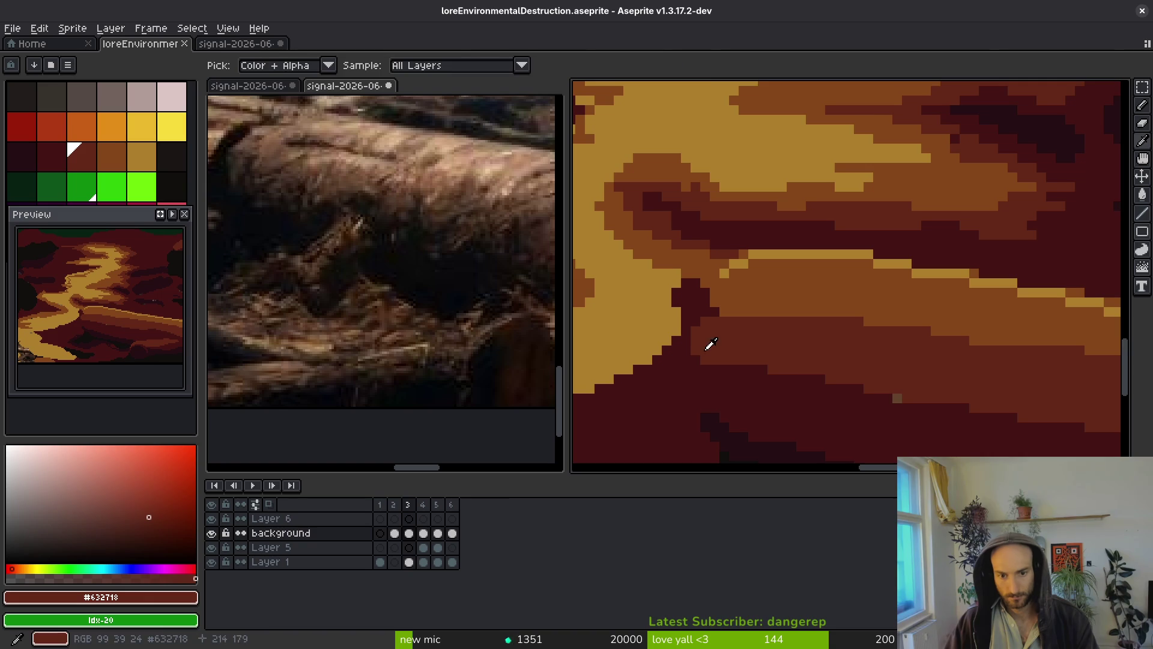
{"action": "scroll", "coordinate": [702, 338], "scroll_direction": "up", "scroll_amount": 1}
{"action": "scroll", "coordinate": [718, 377], "scroll_direction": "down", "scroll_amount": 3}
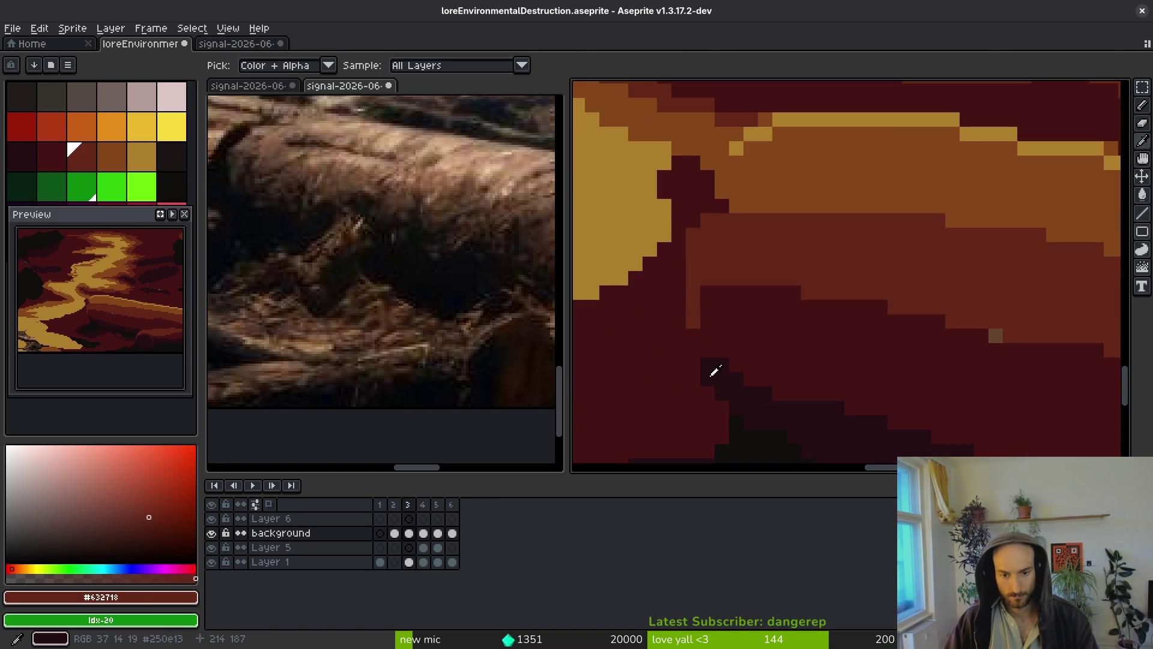
{"action": "left_click", "coordinate": [382, 336]}
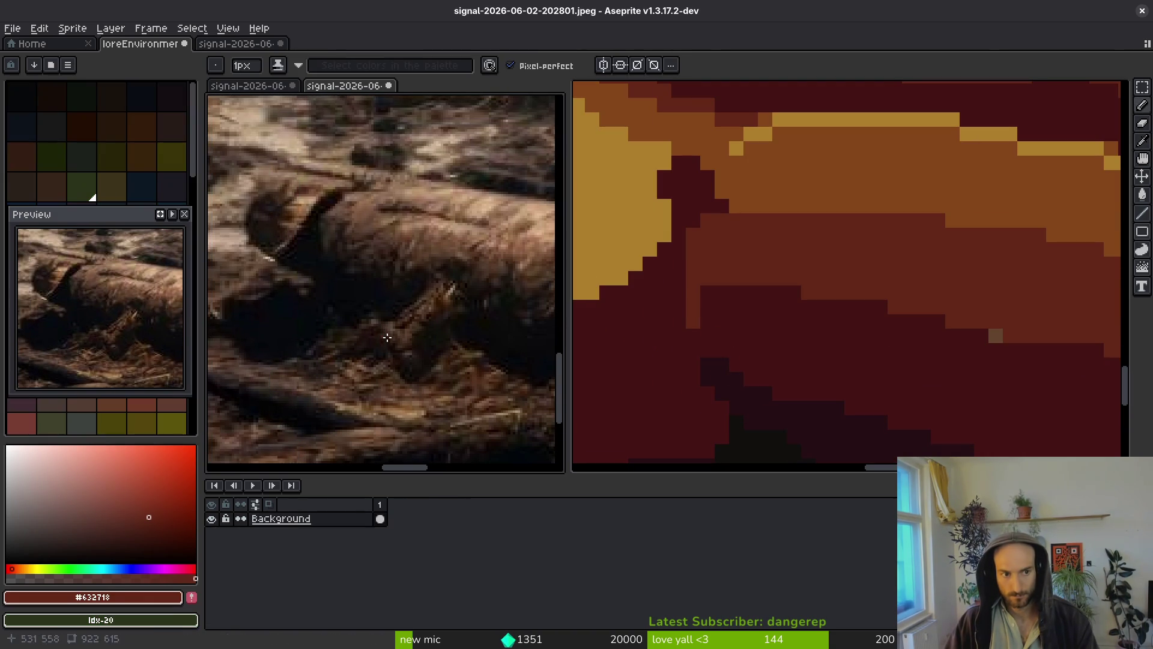
{"action": "left_click", "coordinate": [704, 331]}
Repaint dark pixels on the log edge orange-brown #854619 and add gold #ac7e2c highlights.
{"action": "left_click", "coordinate": [714, 253]}
{"action": "left_click_drag", "start_coordinate": [703, 270], "coordinate": [680, 292]}
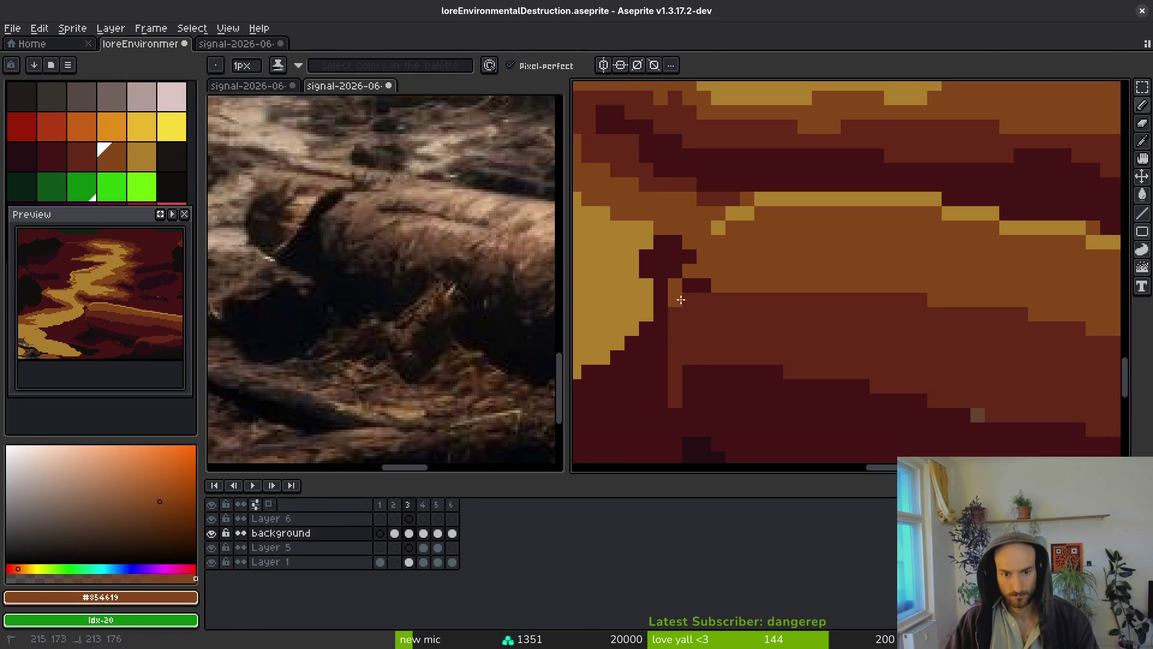
{"action": "left_click", "coordinate": [682, 255], "text": "alt"}
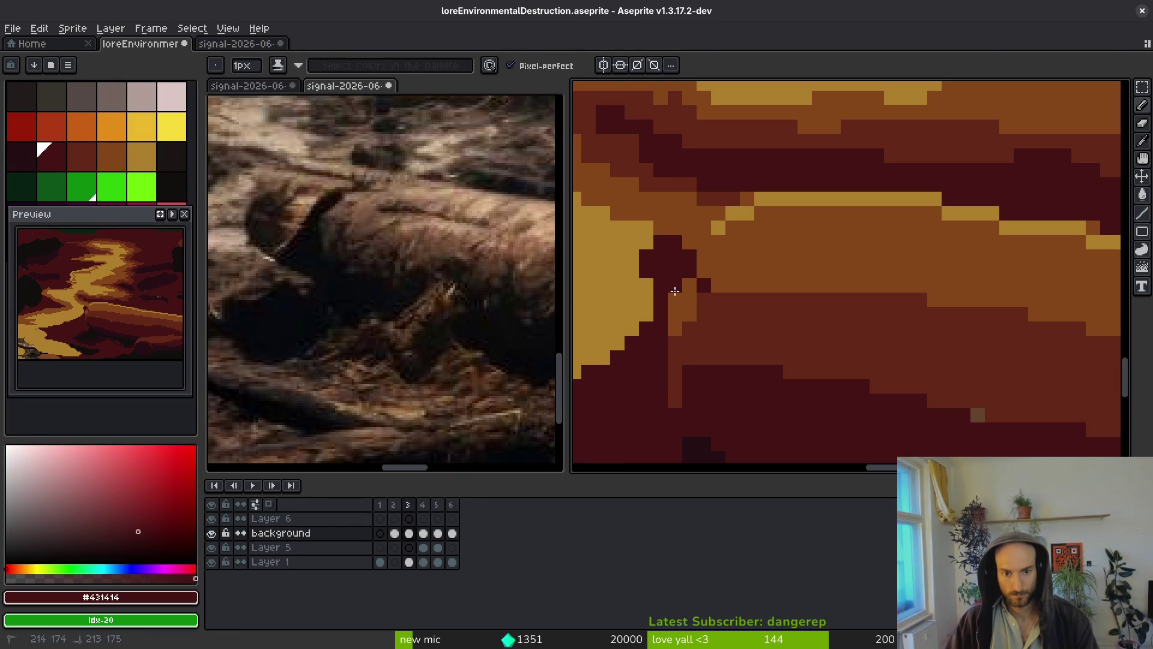
{"action": "left_click", "coordinate": [700, 257], "text": "alt"}
{"action": "left_click", "coordinate": [718, 222], "text": "alt"}
{"action": "left_click_drag", "start_coordinate": [704, 240], "coordinate": [704, 286]}
{"action": "left_click", "coordinate": [731, 265], "text": "alt"}
Add dark pixels on the log's shadow, including a short row along its edge.
{"action": "scroll", "coordinate": [767, 322], "scroll_direction": "down", "scroll_amount": 1}
{"action": "scroll", "coordinate": [732, 306], "scroll_direction": "up", "scroll_amount": 1}
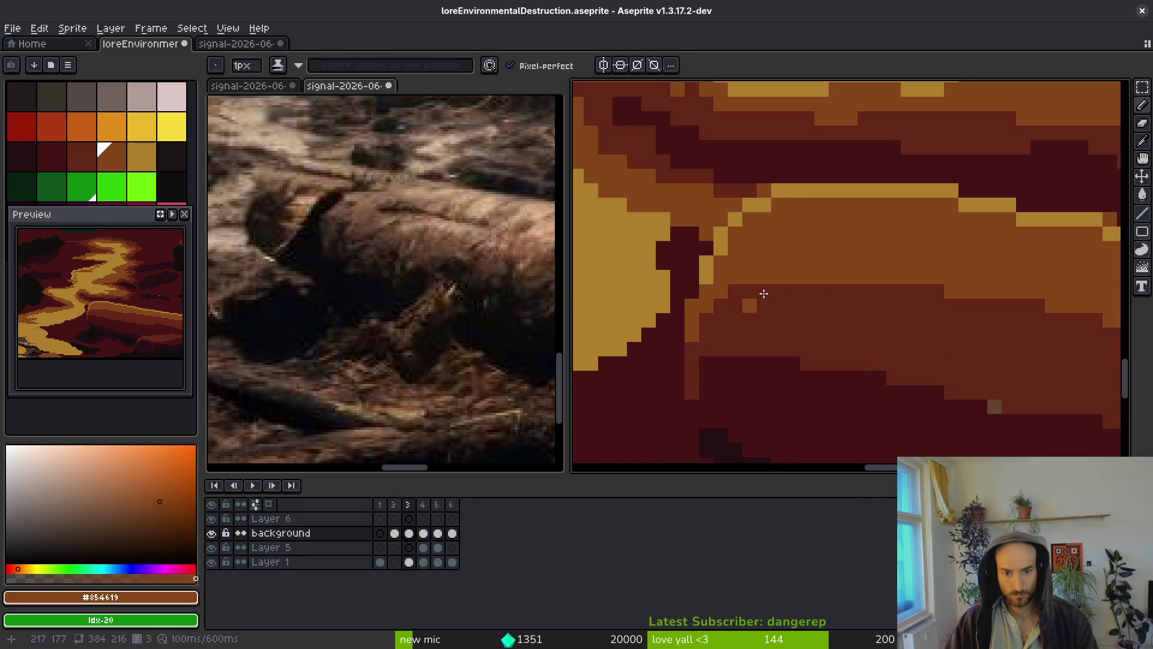
{"action": "scroll", "coordinate": [731, 312], "scroll_direction": "down", "scroll_amount": 1}
{"action": "scroll", "coordinate": [805, 309], "scroll_direction": "up", "scroll_amount": 1}
{"action": "left_click", "coordinate": [774, 285], "text": "alt"}
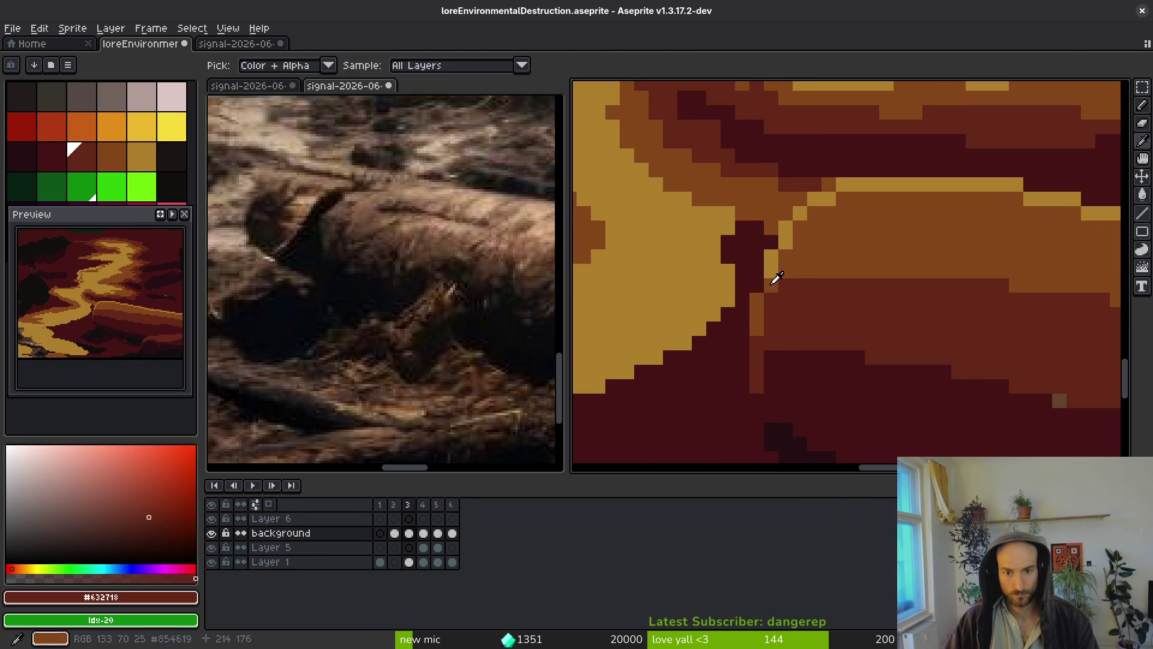
{"action": "left_click", "coordinate": [776, 286], "text": "alt"}
{"action": "scroll", "coordinate": [752, 301], "scroll_direction": "down", "scroll_amount": 1}
{"action": "scroll", "coordinate": [842, 276], "scroll_direction": "up", "scroll_amount": 1}
{"action": "left_click", "coordinate": [826, 283], "text": "alt"}
{"action": "left_click", "coordinate": [784, 237]}
{"action": "scroll", "coordinate": [799, 239], "scroll_direction": "down", "scroll_amount": 1}
{"action": "scroll", "coordinate": [703, 275], "scroll_direction": "up", "scroll_amount": 1}
{"action": "left_click_drag", "start_coordinate": [691, 241], "coordinate": [748, 238]}
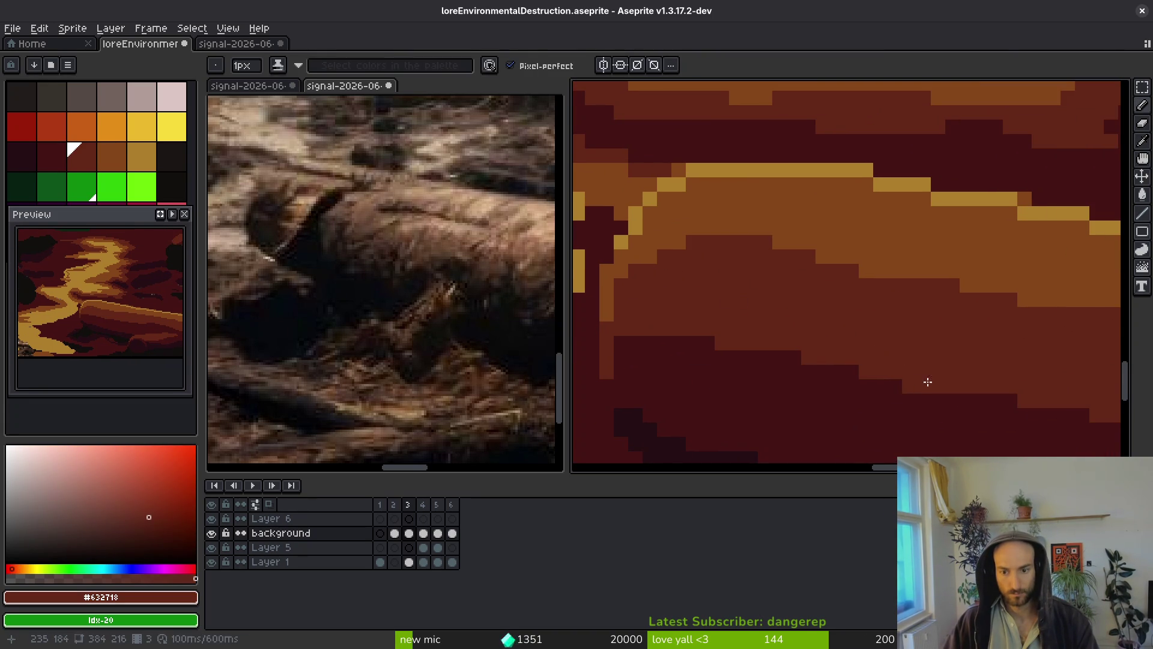
Paint a short #431414 shadow stroke under the log, then sample orange-brown.
{"action": "scroll", "coordinate": [840, 360], "scroll_direction": "down", "scroll_amount": 1}
{"action": "scroll", "coordinate": [764, 334], "scroll_direction": "up", "scroll_amount": 1}
{"action": "left_click", "coordinate": [765, 335], "text": "alt"}
{"action": "left_click_drag", "start_coordinate": [663, 267], "coordinate": [780, 290]}
{"action": "scroll", "coordinate": [904, 331], "scroll_direction": "down", "scroll_amount": 1}
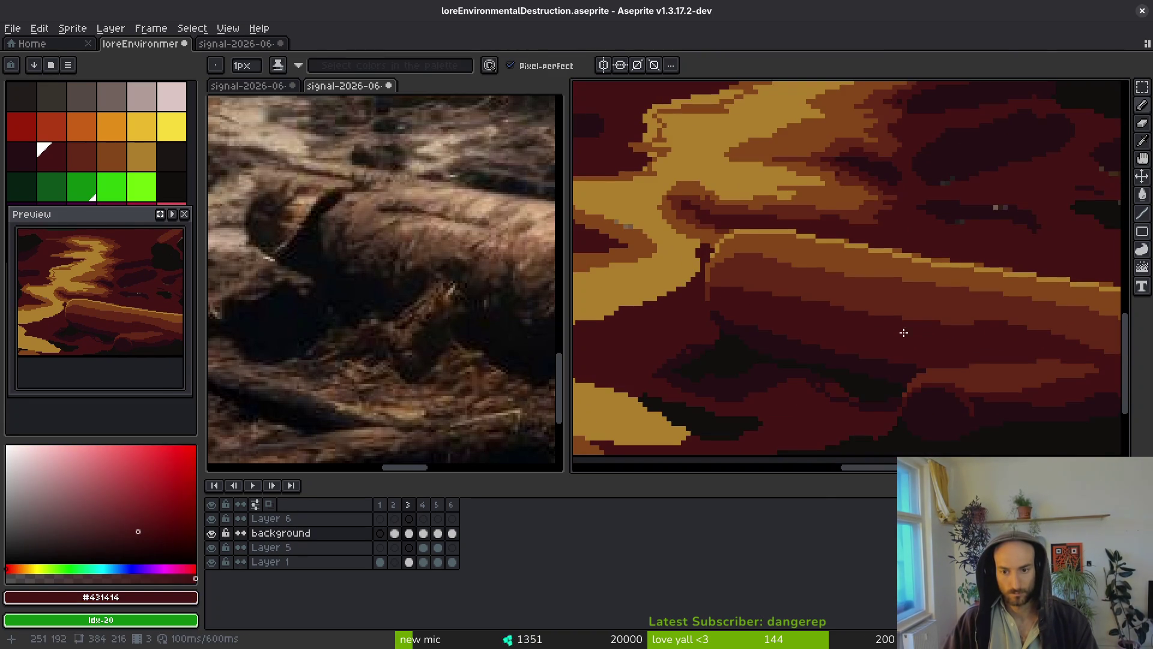
{"action": "scroll", "coordinate": [781, 247], "scroll_direction": "up", "scroll_amount": 1}
{"action": "left_click", "coordinate": [739, 240], "text": "alt"}
{"action": "scroll", "coordinate": [841, 228], "scroll_direction": "up", "scroll_amount": 2}
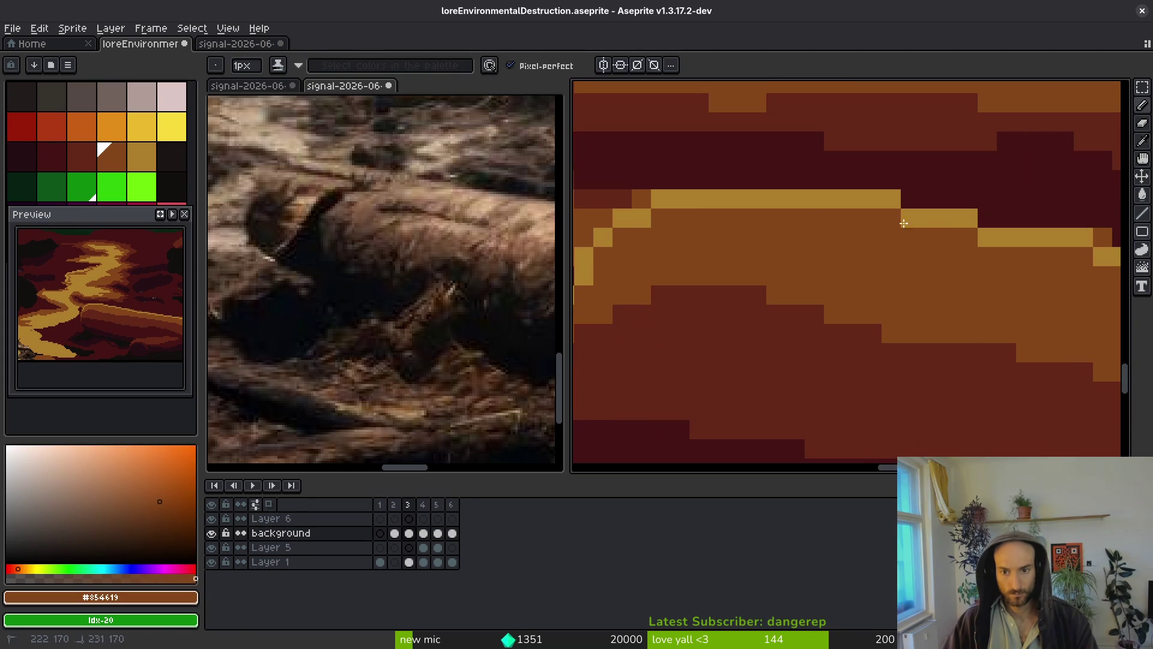
{"action": "scroll", "coordinate": [967, 229], "scroll_direction": "down", "scroll_amount": 2}
{"action": "scroll", "coordinate": [1043, 193], "scroll_direction": "up", "scroll_amount": 1}
{"action": "scroll", "coordinate": [1021, 271], "scroll_direction": "down", "scroll_amount": 1}
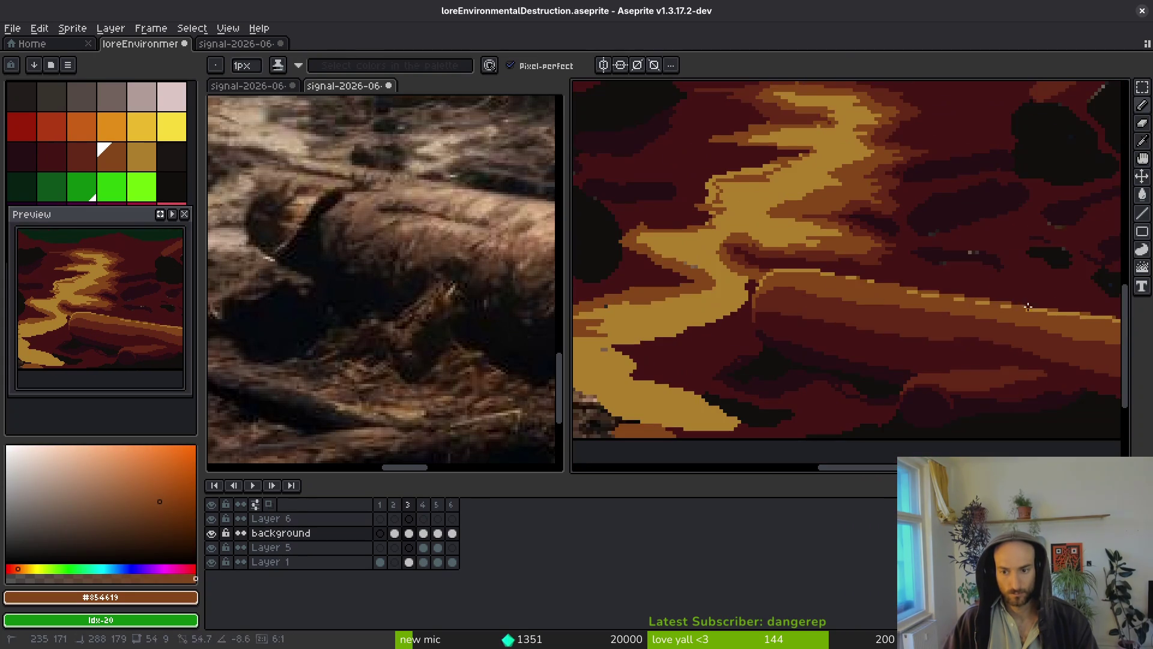
{"action": "scroll", "coordinate": [1015, 338], "scroll_direction": "up", "scroll_amount": 1}
Lasso-select a thin strip along the top of the felled log.
{"action": "key", "text": "shift+w"}
{"action": "left_click_drag", "start_coordinate": [1040, 331], "coordinate": [905, 309]}
{"action": "scroll", "coordinate": [1063, 341], "scroll_direction": "down", "scroll_amount": 3}
{"action": "mouse_move", "coordinate": [739, 308]}
{"action": "left_mouse_down"}
{"action": "mouse_move", "coordinate": [1063, 341]}
{"action": "mouse_move", "coordinate": [1021, 343]}
{"action": "left_mouse_up"}
{"action": "scroll", "coordinate": [1021, 342], "scroll_direction": "up", "scroll_amount": 2}
{"action": "scroll", "coordinate": [931, 337], "scroll_direction": "up", "scroll_amount": 2}
Replace the colour of the log's selected top strip with brown #854619 and save.
{"action": "left_click", "coordinate": [944, 359], "text": "alt"}
{"action": "key", "text": "shift+r"}
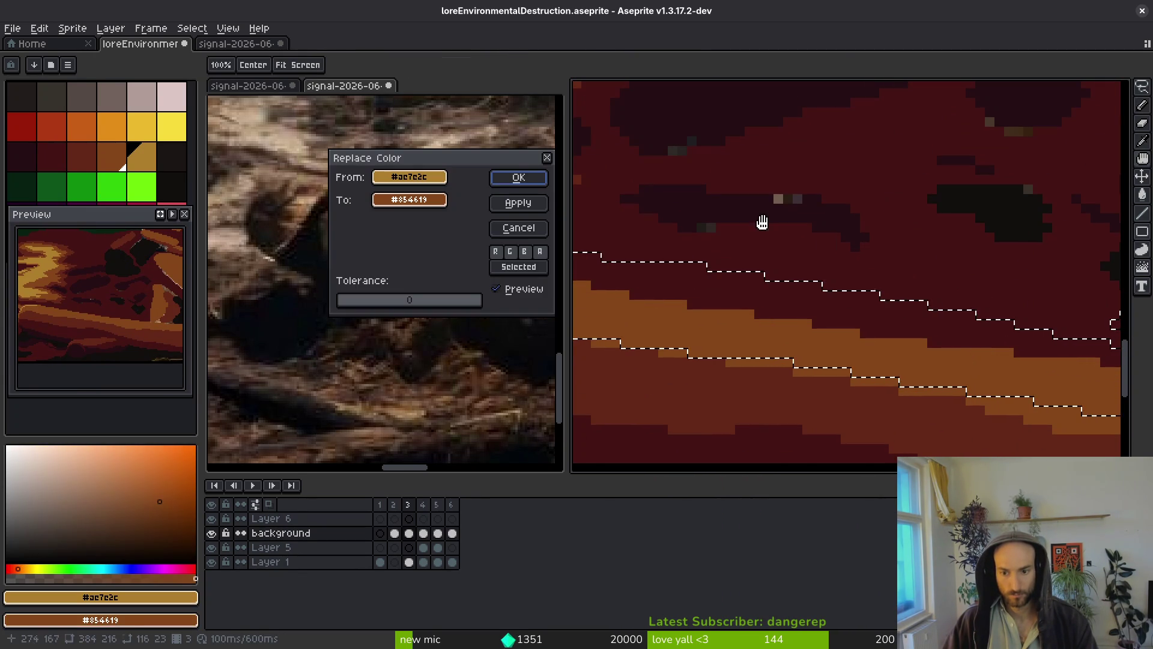
{"action": "key", "text": "Return"}
{"action": "scroll", "coordinate": [711, 343], "scroll_direction": "down", "scroll_amount": 3}
{"action": "key", "text": "ctrl+s"}
Paint a gold highlight band along the log and a light ochre stroke along the path.
{"action": "key", "text": "b"}
{"action": "scroll", "coordinate": [755, 260], "scroll_direction": "up", "scroll_amount": 2}
{"action": "scroll", "coordinate": [723, 270], "scroll_direction": "up", "scroll_amount": 2}
{"action": "left_click", "coordinate": [723, 270]}
{"action": "mouse_move", "coordinate": [723, 269]}
{"action": "left_mouse_down"}
{"action": "mouse_move", "coordinate": [787, 279]}
{"action": "mouse_move", "coordinate": [759, 230]}
{"action": "left_mouse_up"}
{"action": "mouse_move", "coordinate": [830, 259]}
{"action": "left_mouse_down"}
{"action": "mouse_move", "coordinate": [1069, 309]}
{"action": "mouse_move", "coordinate": [847, 254]}
{"action": "left_mouse_up"}
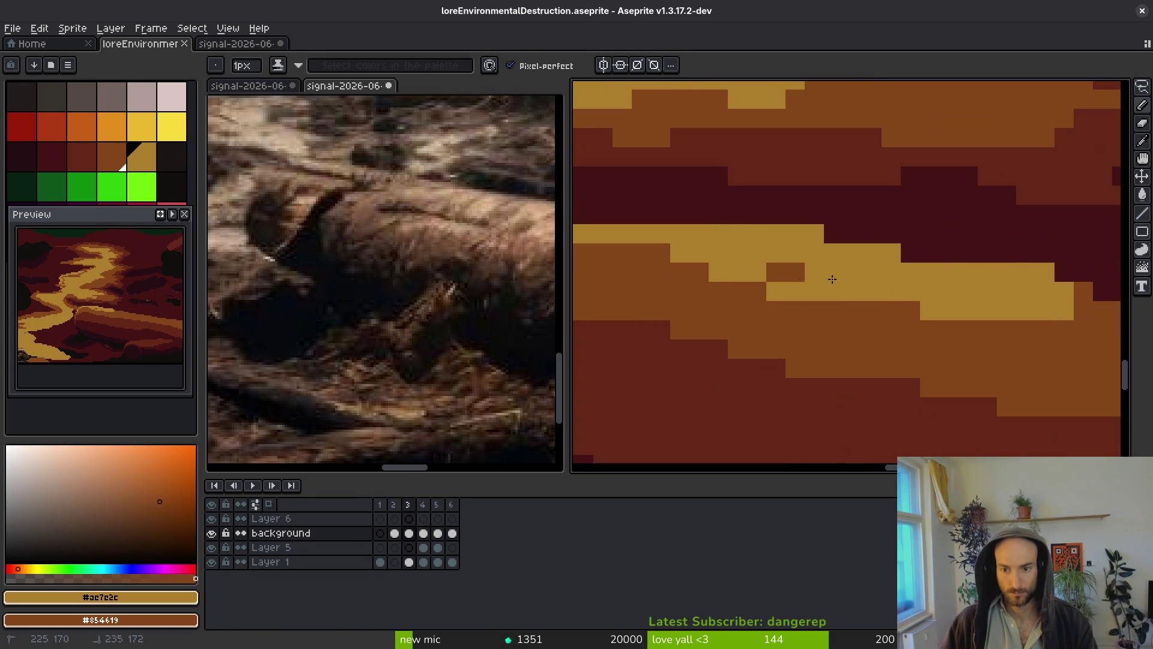
{"action": "scroll", "coordinate": [871, 294], "scroll_direction": "right", "scroll_amount": 5}
{"action": "left_click_drag", "start_coordinate": [775, 279], "coordinate": [907, 295]}
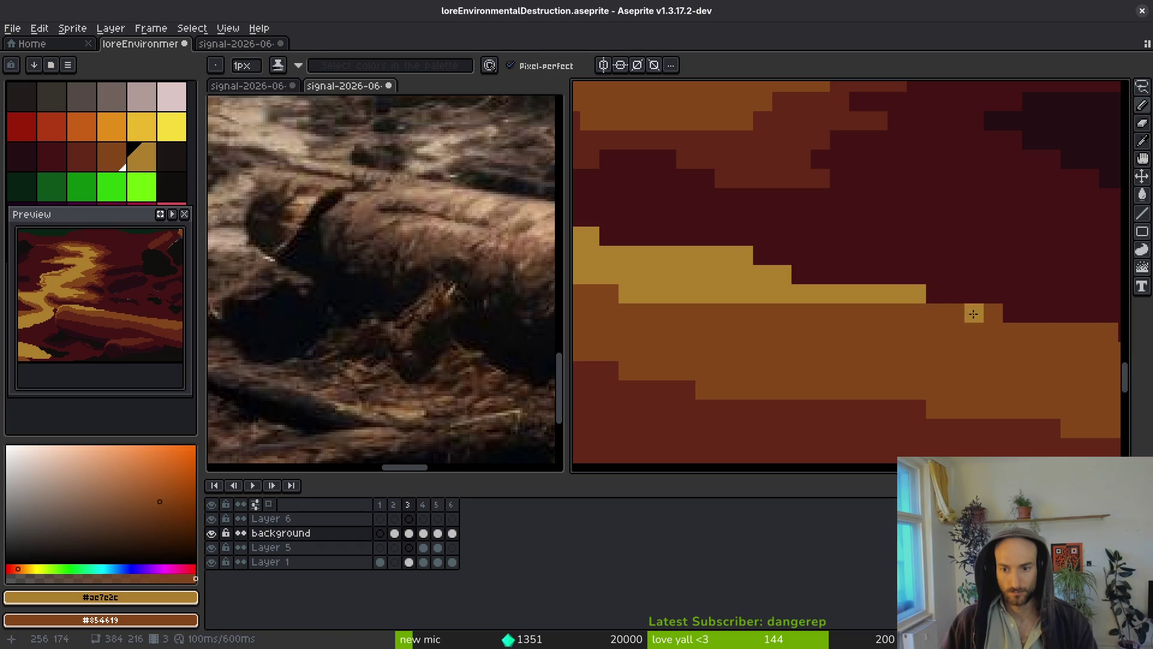
Paint brown #854619 strokes over the ground and save the artwork.
{"action": "left_click", "coordinate": [899, 334], "text": "alt"}
{"action": "left_click_drag", "start_coordinate": [875, 337], "coordinate": [600, 273]}
{"action": "scroll", "coordinate": [819, 339], "scroll_direction": "down", "scroll_amount": 1}
{"action": "scroll", "coordinate": [819, 340], "scroll_direction": "down", "scroll_amount": 3}
{"action": "key", "text": "ctrl+s"}
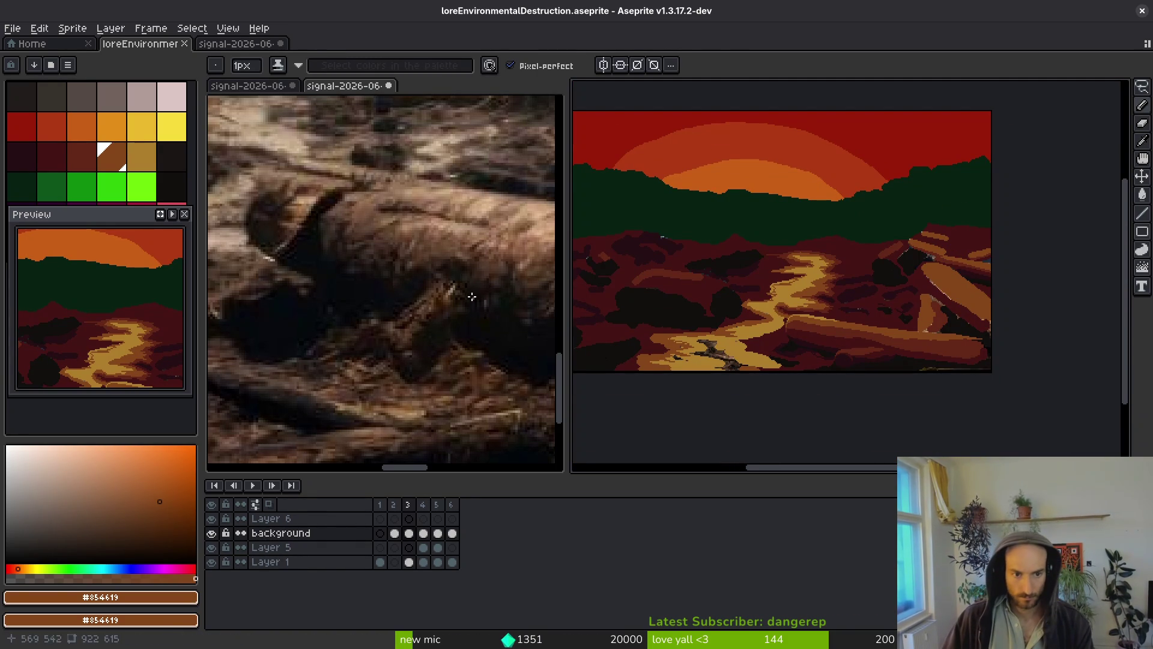
Place brown #854619 and dark red #632718 pixels along the log's lower edge.
{"action": "scroll", "coordinate": [453, 312], "scroll_direction": "down", "scroll_amount": 5}
{"action": "scroll", "coordinate": [414, 286], "scroll_direction": "up", "scroll_amount": 4}
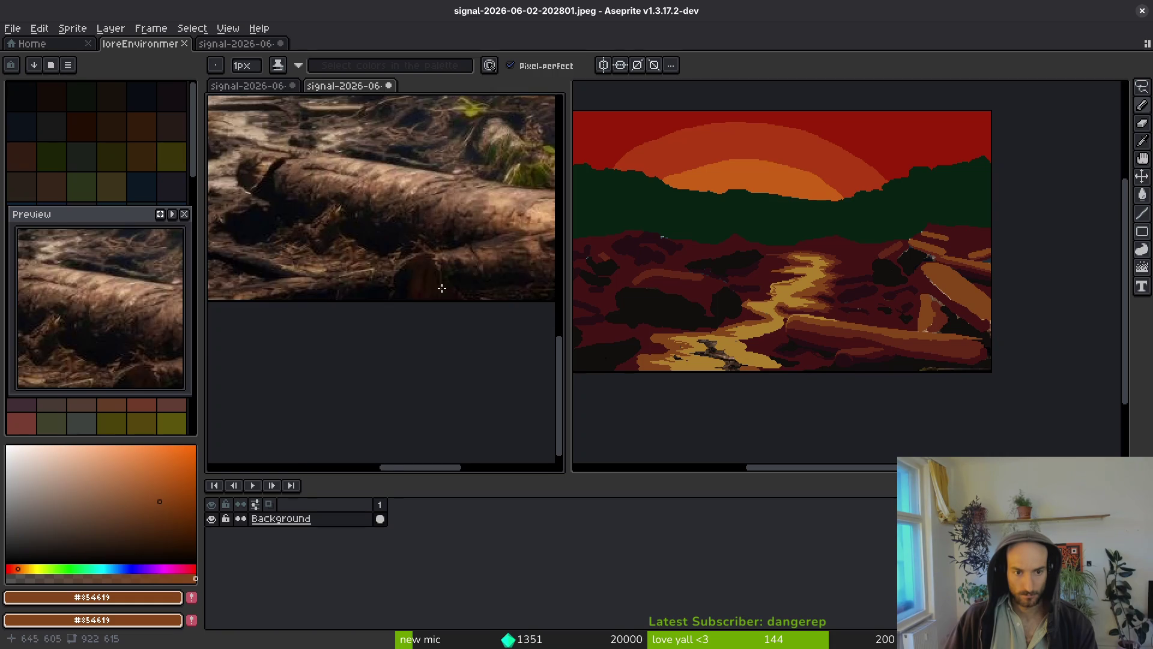
{"action": "scroll", "coordinate": [802, 286], "scroll_direction": "up", "scroll_amount": 6}
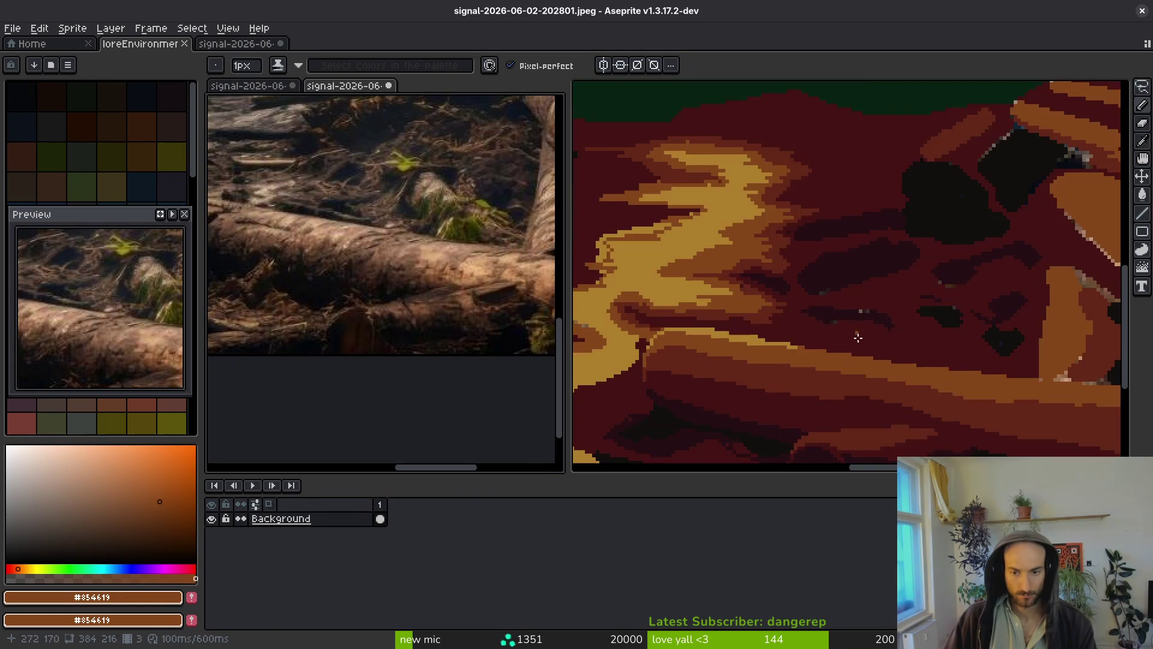
{"action": "key", "text": "alt"}
{"action": "scroll", "coordinate": [803, 286], "scroll_direction": "up", "scroll_amount": 2}
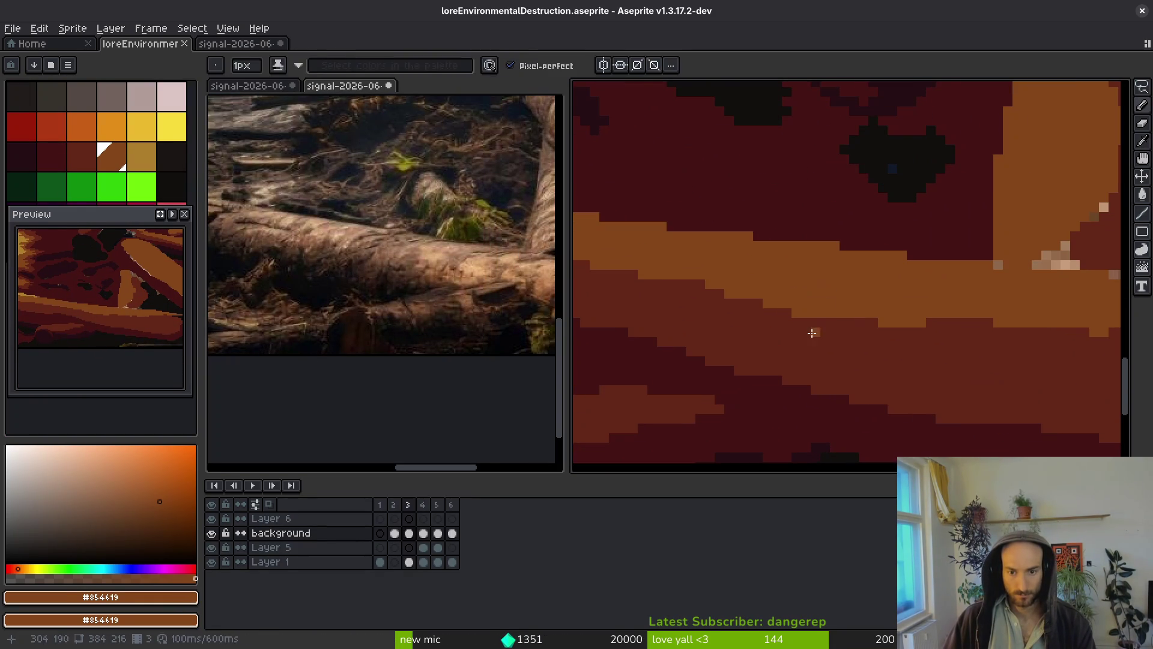
{"action": "left_click", "coordinate": [738, 311], "text": "alt"}
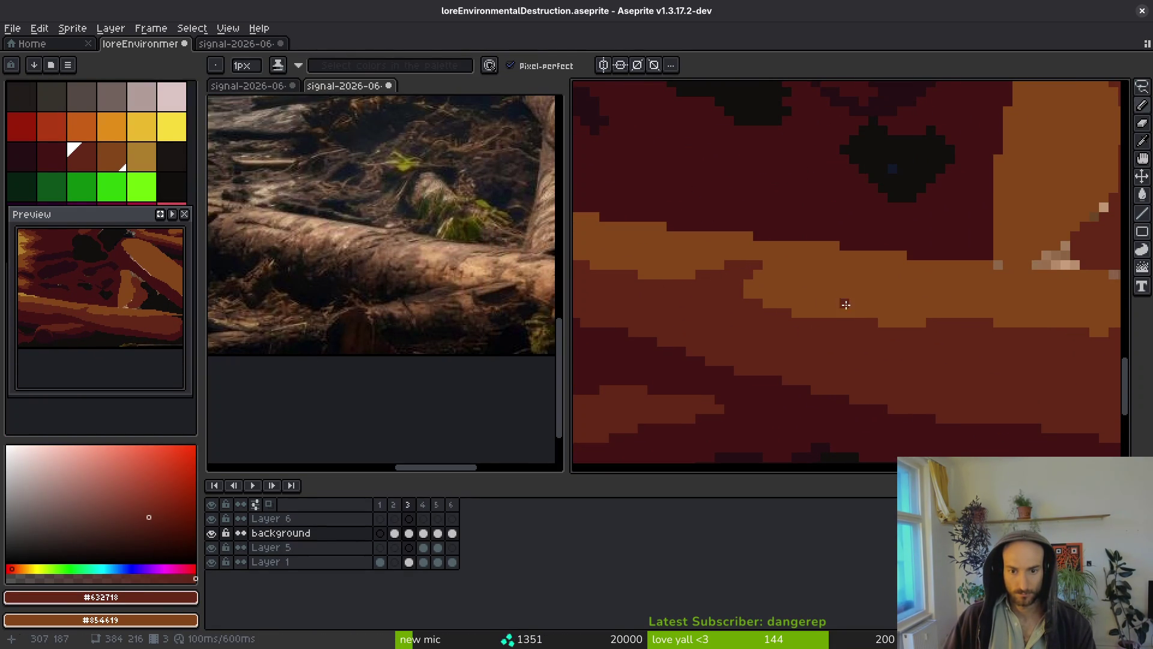
{"action": "scroll", "coordinate": [850, 309], "scroll_direction": "down", "scroll_amount": 2}
{"action": "scroll", "coordinate": [718, 304], "scroll_direction": "up", "scroll_amount": 2}
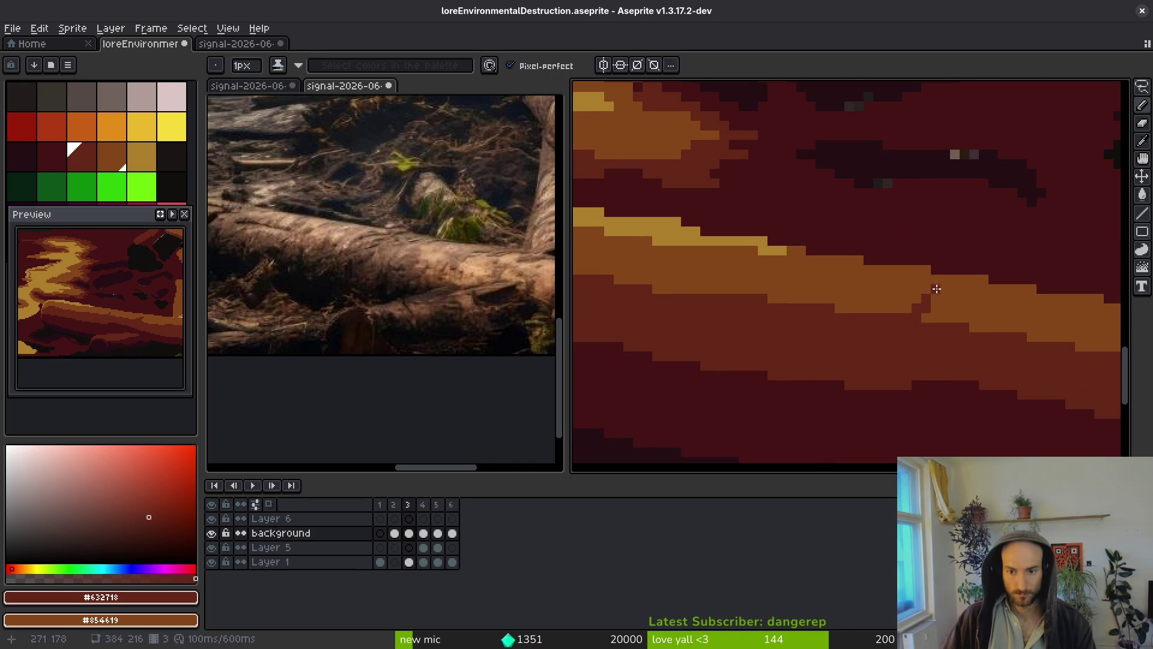
{"action": "left_click", "coordinate": [960, 299], "text": "alt"}
{"action": "left_click", "coordinate": [936, 337]}
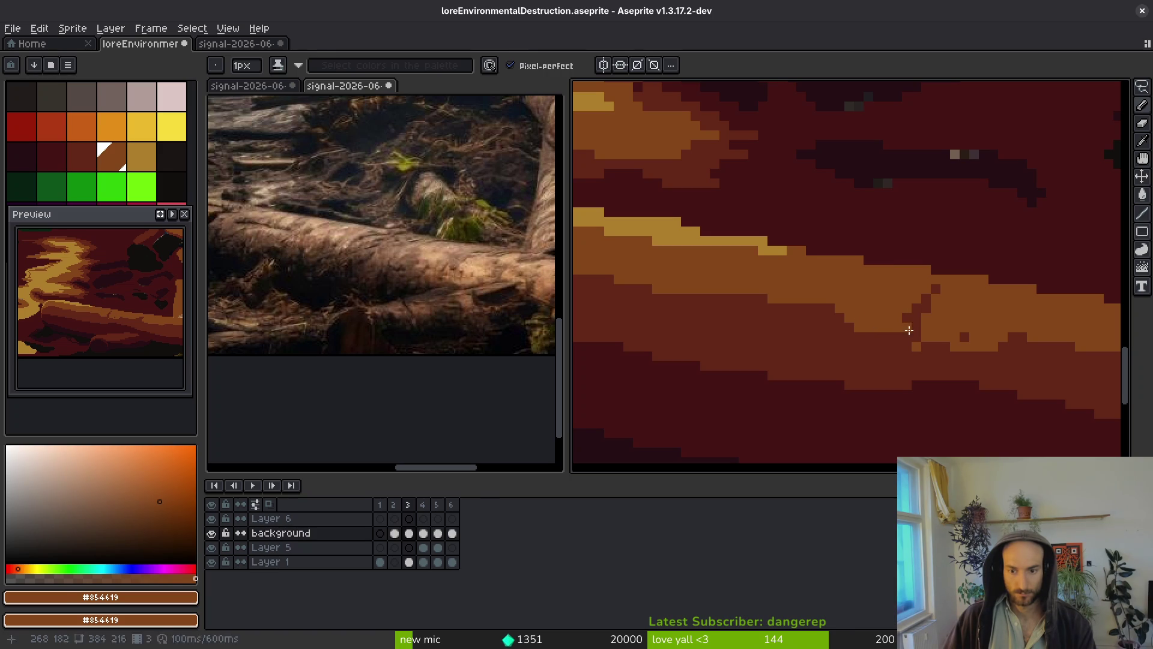
{"action": "left_click", "coordinate": [900, 327], "text": "alt"}
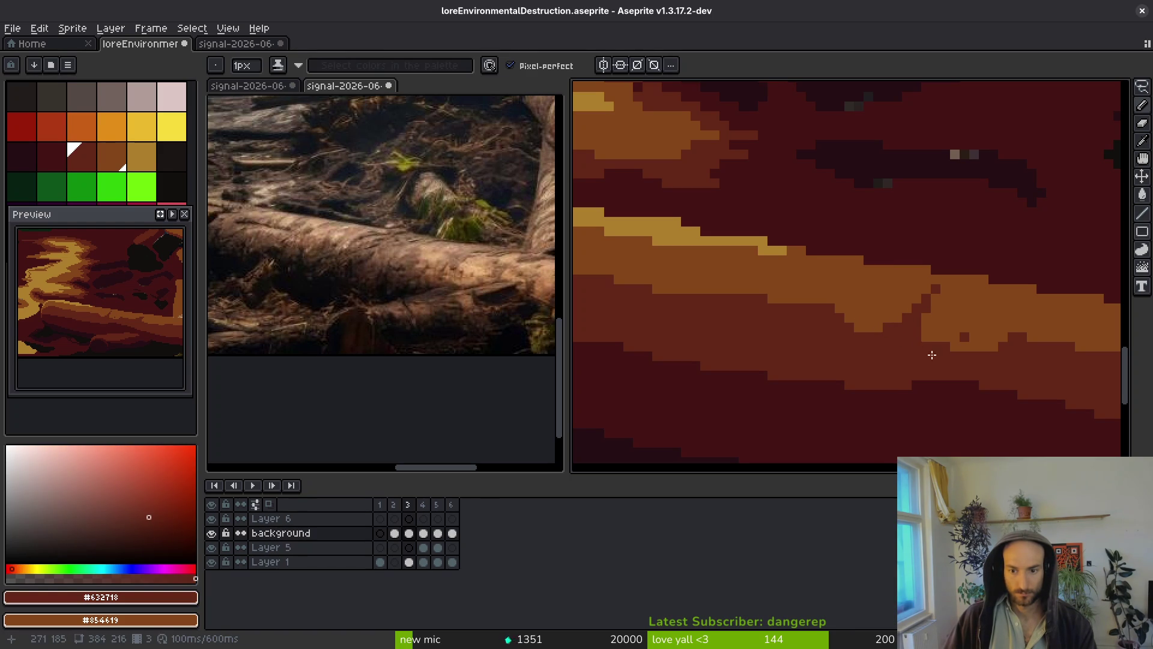
{"action": "left_click", "coordinate": [926, 328]}
Sample the brown, then dark red, then darkest red #431414 from the log.
{"action": "scroll", "coordinate": [926, 328], "scroll_direction": "down", "scroll_amount": 2}
{"action": "scroll", "coordinate": [870, 330], "scroll_direction": "up", "scroll_amount": 2}
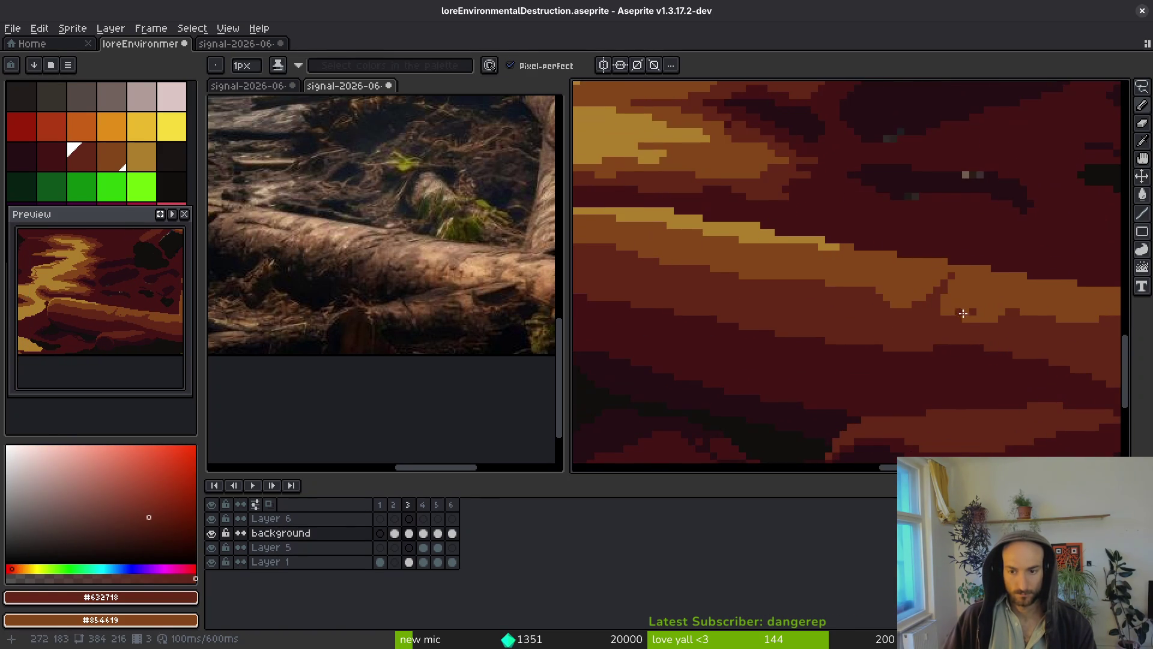
{"action": "left_click", "coordinate": [985, 301], "text": "alt"}
{"action": "scroll", "coordinate": [947, 316], "scroll_direction": "up", "scroll_amount": 2}
{"action": "left_click", "coordinate": [947, 304], "text": "alt"}
{"action": "scroll", "coordinate": [926, 331], "scroll_direction": "down", "scroll_amount": 2}
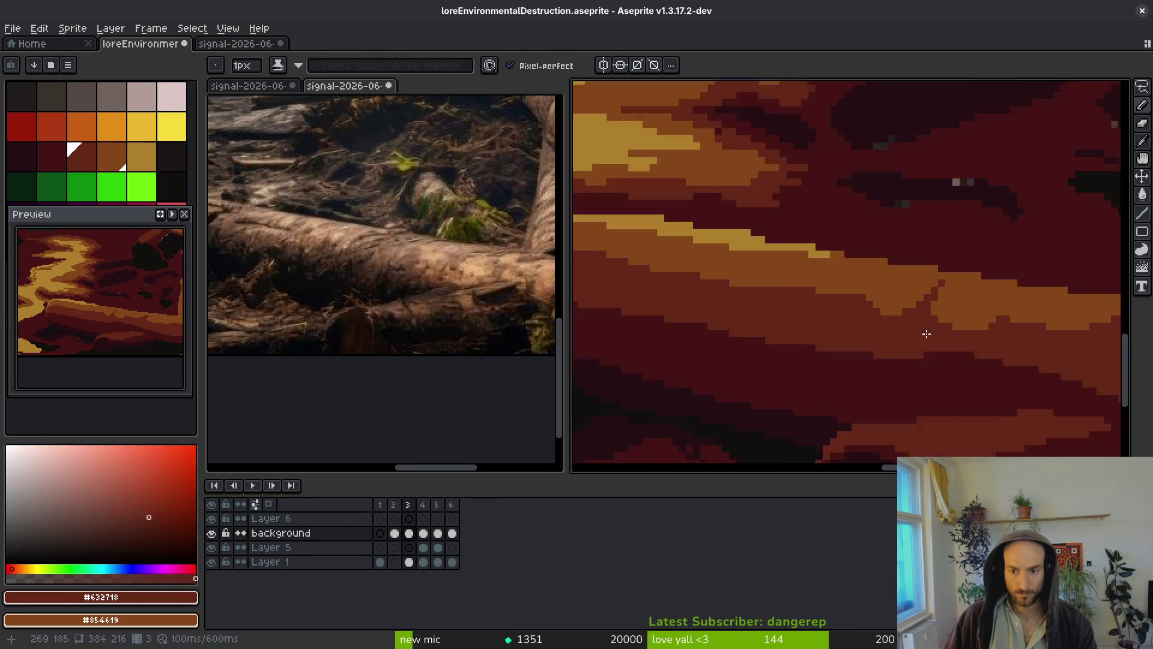
{"action": "scroll", "coordinate": [849, 334], "scroll_direction": "up", "scroll_amount": 2}
{"action": "left_click", "coordinate": [976, 380], "text": "alt"}
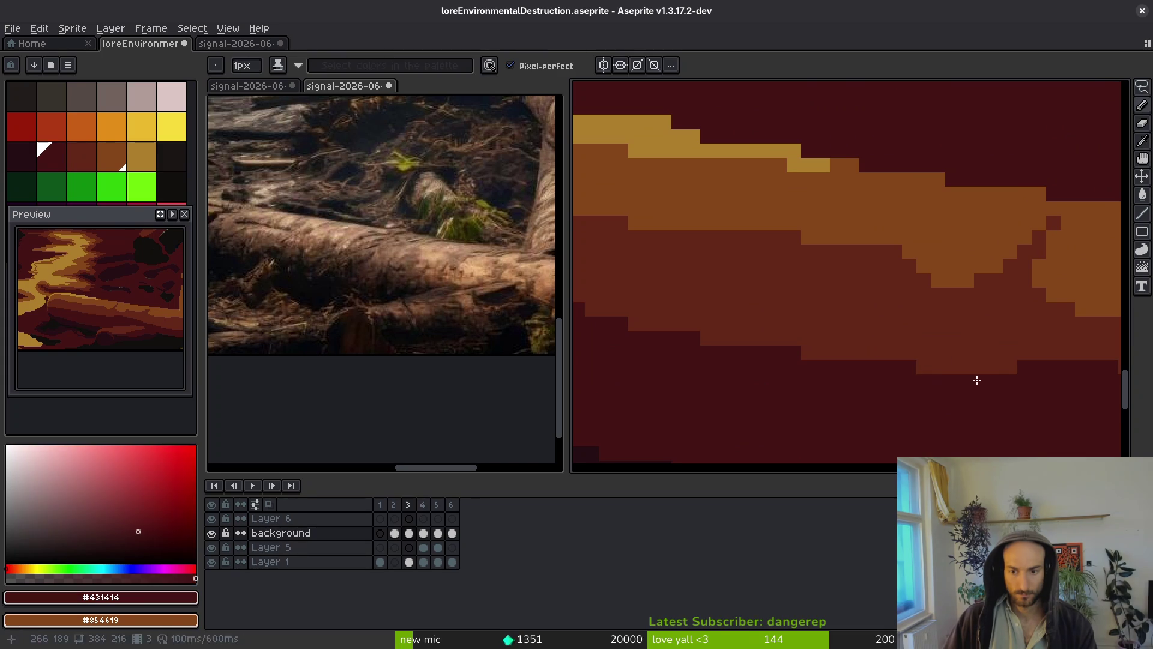
Draw a dark #431414 stepped shadow edge beneath the log's lower side.
{"action": "left_click_drag", "start_coordinate": [863, 340], "coordinate": [761, 306]}
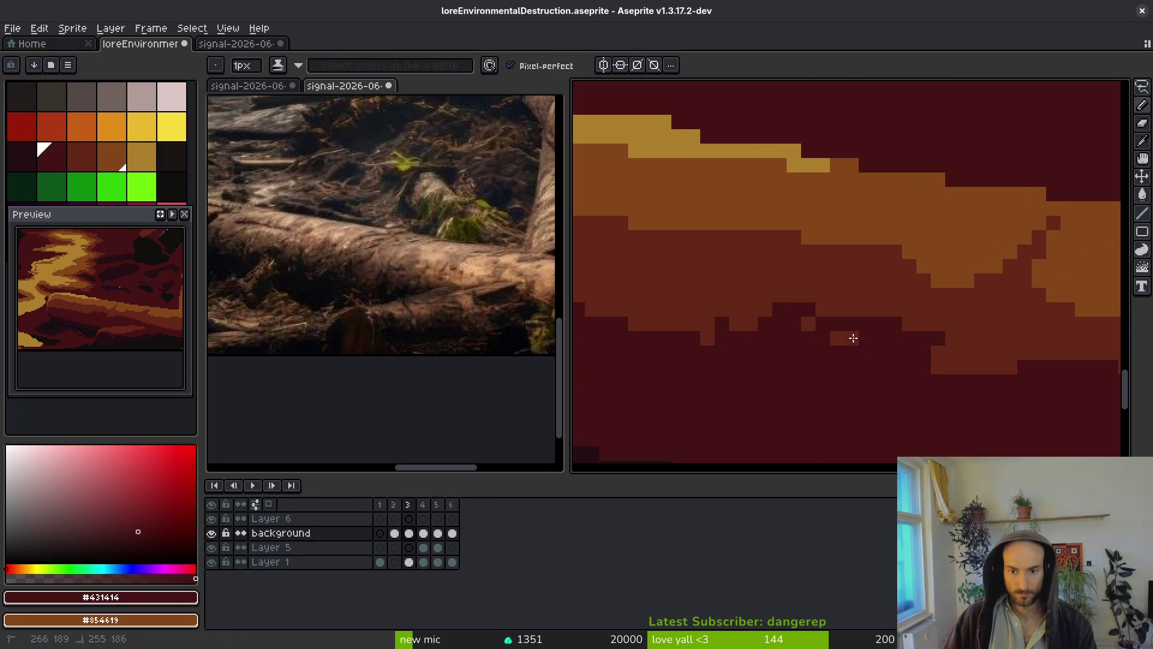
{"action": "left_click_drag", "start_coordinate": [938, 353], "coordinate": [982, 341]}
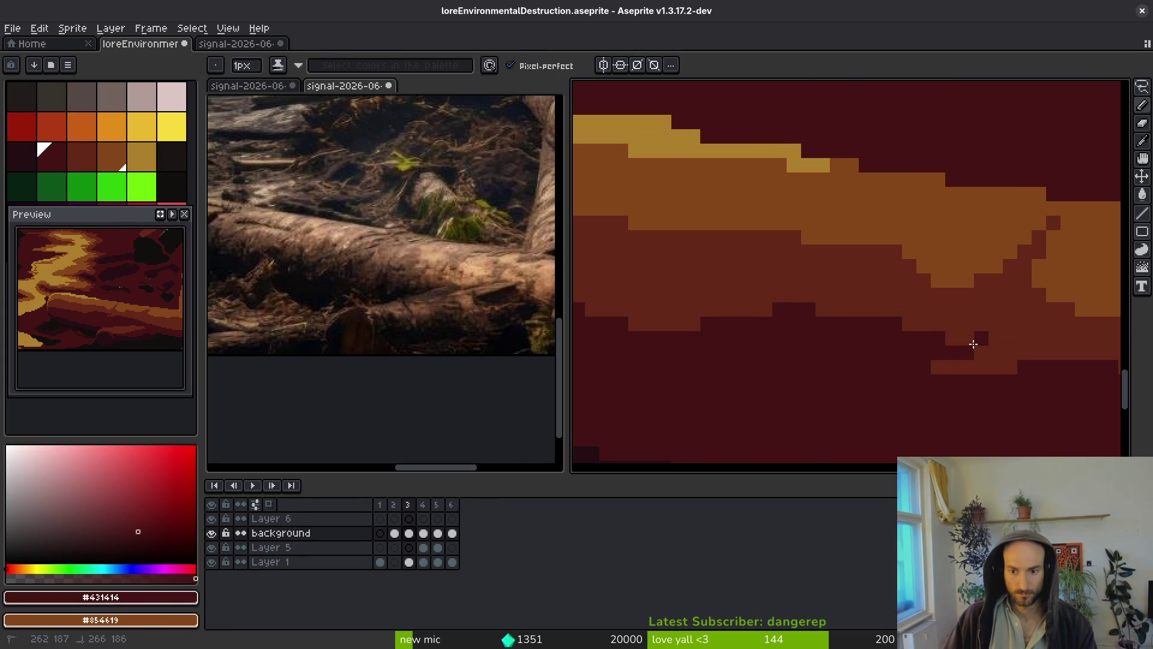
{"action": "scroll", "coordinate": [951, 343], "scroll_direction": "down", "scroll_amount": 2}
{"action": "scroll", "coordinate": [933, 300], "scroll_direction": "up", "scroll_amount": 3}
Add brown #854619 pixels and a brown band along the log, saving midway.
{"action": "left_click", "coordinate": [986, 236], "text": "alt"}
{"action": "scroll", "coordinate": [986, 235], "scroll_direction": "down", "scroll_amount": 2}
{"action": "left_click", "coordinate": [985, 310]}
{"action": "key", "text": "ctrl+s"}
{"action": "scroll", "coordinate": [932, 272], "scroll_direction": "up", "scroll_amount": 2}
{"action": "scroll", "coordinate": [932, 272], "scroll_direction": "up", "scroll_amount": 1}
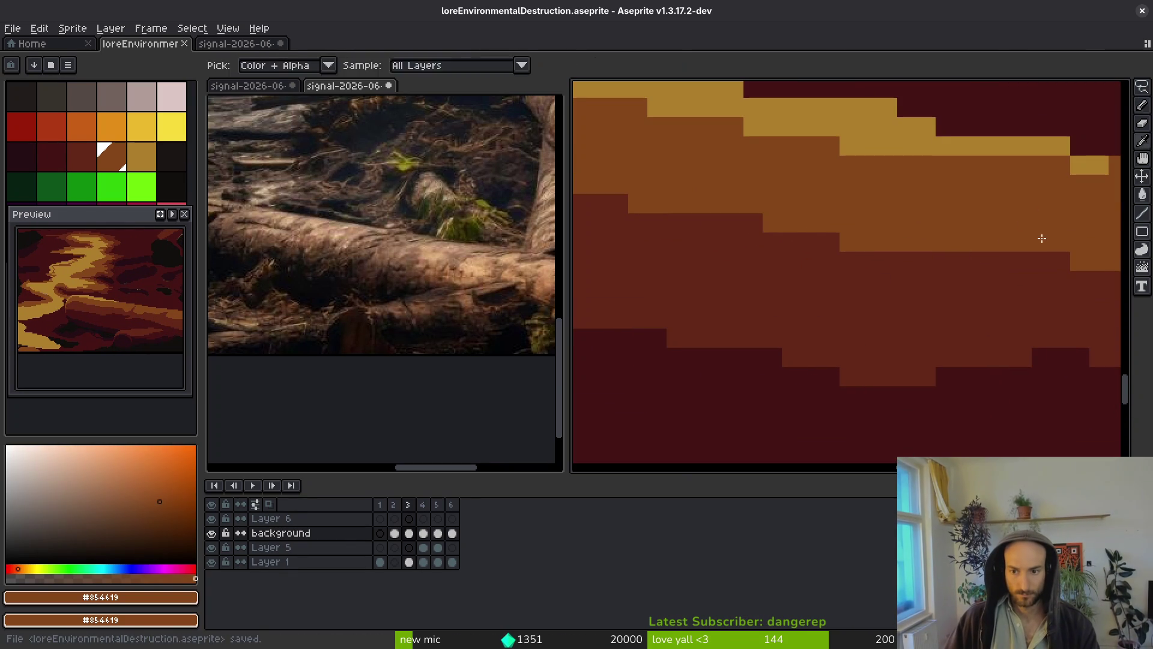
{"action": "scroll", "coordinate": [869, 285], "scroll_direction": "up", "scroll_amount": 1}
{"action": "mouse_move", "coordinate": [945, 276]}
{"action": "left_mouse_down"}
{"action": "mouse_move", "coordinate": [901, 302]}
{"action": "mouse_move", "coordinate": [878, 290]}
{"action": "mouse_move", "coordinate": [851, 302]}
{"action": "left_mouse_up"}
{"action": "left_click", "coordinate": [921, 317], "text": "alt"}
Paint brown #854619 pixels over the log's dark red patches.
{"action": "scroll", "coordinate": [871, 324], "scroll_direction": "down", "scroll_amount": 3}
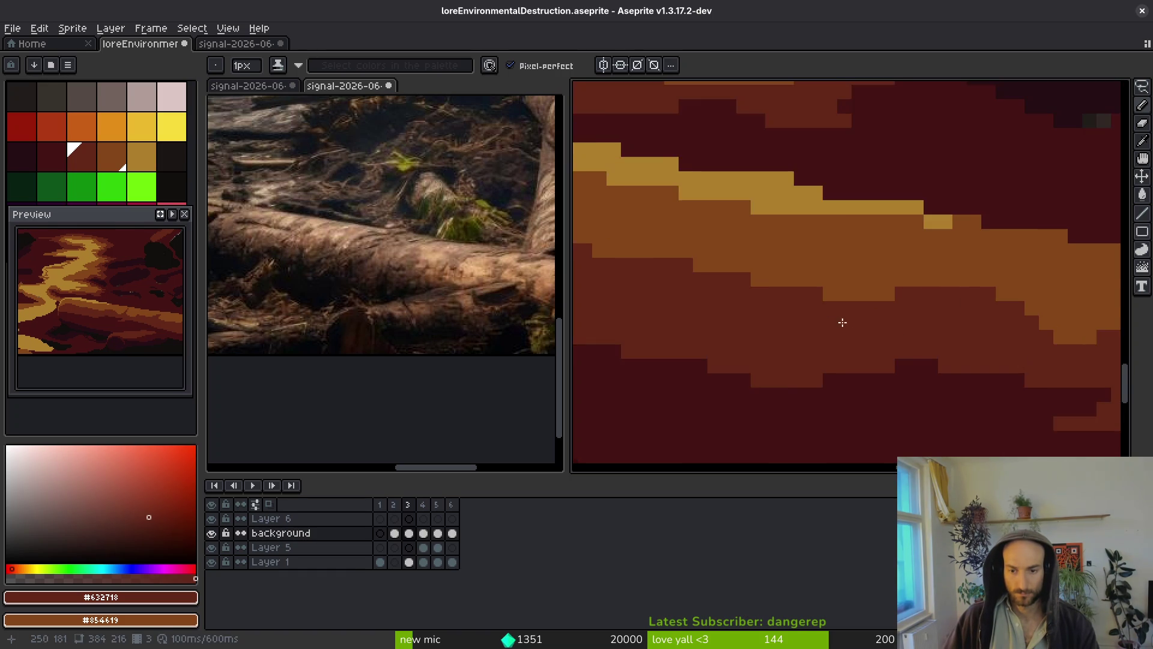
{"action": "scroll", "coordinate": [758, 308], "scroll_direction": "up", "scroll_amount": 2}
{"action": "scroll", "coordinate": [759, 308], "scroll_direction": "down", "scroll_amount": 1}
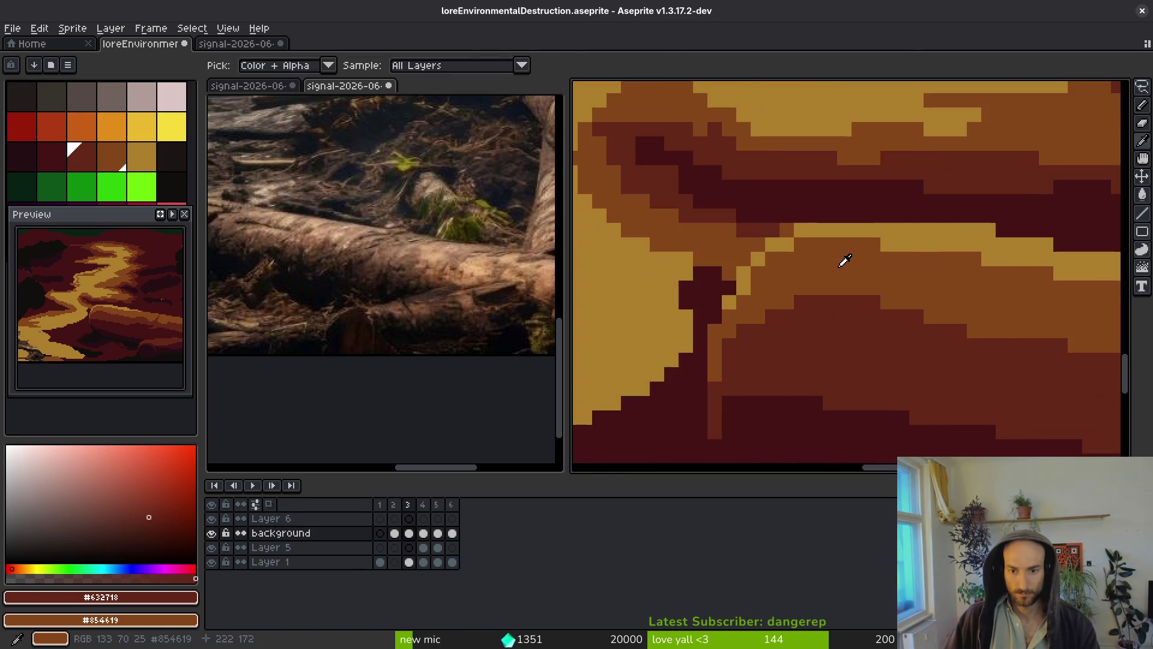
{"action": "left_click", "coordinate": [841, 260], "text": "alt"}
{"action": "scroll", "coordinate": [842, 260], "scroll_direction": "up", "scroll_amount": 1}
{"action": "mouse_move", "coordinate": [787, 306]}
{"action": "left_mouse_down"}
{"action": "mouse_move", "coordinate": [788, 358]}
{"action": "mouse_move", "coordinate": [759, 392]}
{"action": "left_mouse_up"}
{"action": "scroll", "coordinate": [948, 296], "scroll_direction": "up", "scroll_amount": 1}
{"action": "scroll", "coordinate": [811, 257], "scroll_direction": "down", "scroll_amount": 1}
{"action": "mouse_move", "coordinate": [811, 258]}
{"action": "left_mouse_down"}
{"action": "mouse_move", "coordinate": [906, 265]}
{"action": "mouse_move", "coordinate": [823, 283]}
{"action": "mouse_move", "coordinate": [828, 263]}
{"action": "left_mouse_up"}
Fill brown into the log's dark red band and nearby dark red areas.
{"action": "scroll", "coordinate": [834, 297], "scroll_direction": "down", "scroll_amount": 3}
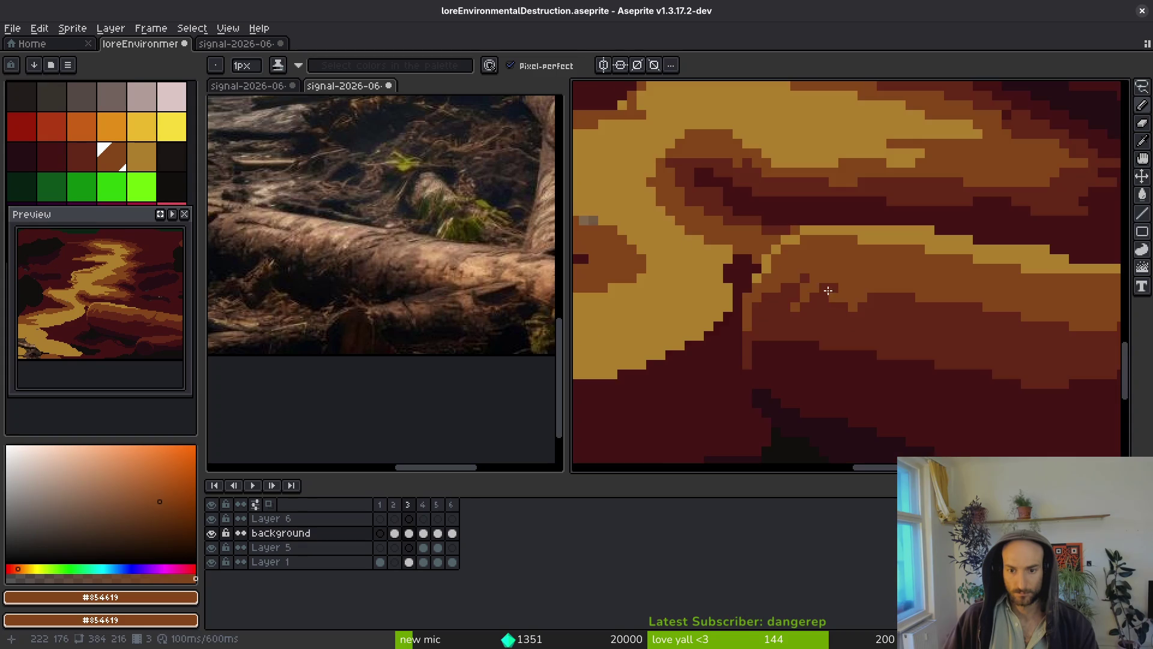
{"action": "scroll", "coordinate": [849, 287], "scroll_direction": "down", "scroll_amount": 3}
{"action": "scroll", "coordinate": [853, 293], "scroll_direction": "up", "scroll_amount": 3}
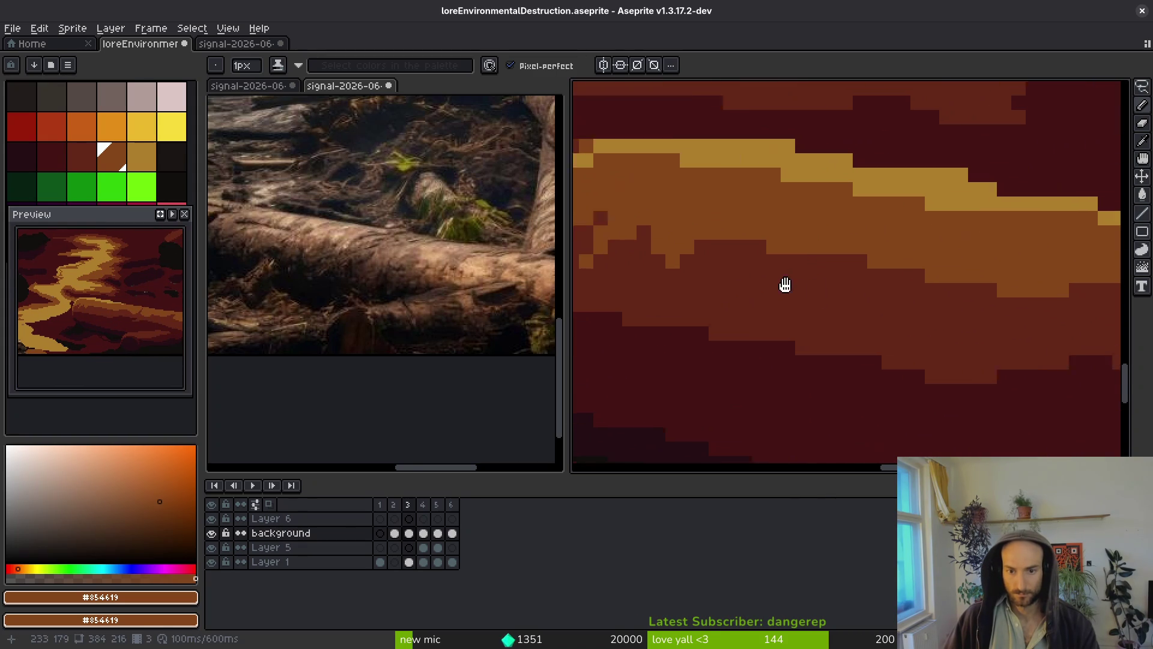
{"action": "mouse_move", "coordinate": [801, 234]}
{"action": "left_mouse_down"}
{"action": "mouse_move", "coordinate": [798, 244]}
{"action": "mouse_move", "coordinate": [868, 274]}
{"action": "left_mouse_up"}
{"action": "left_click_drag", "start_coordinate": [816, 300], "coordinate": [826, 264]}
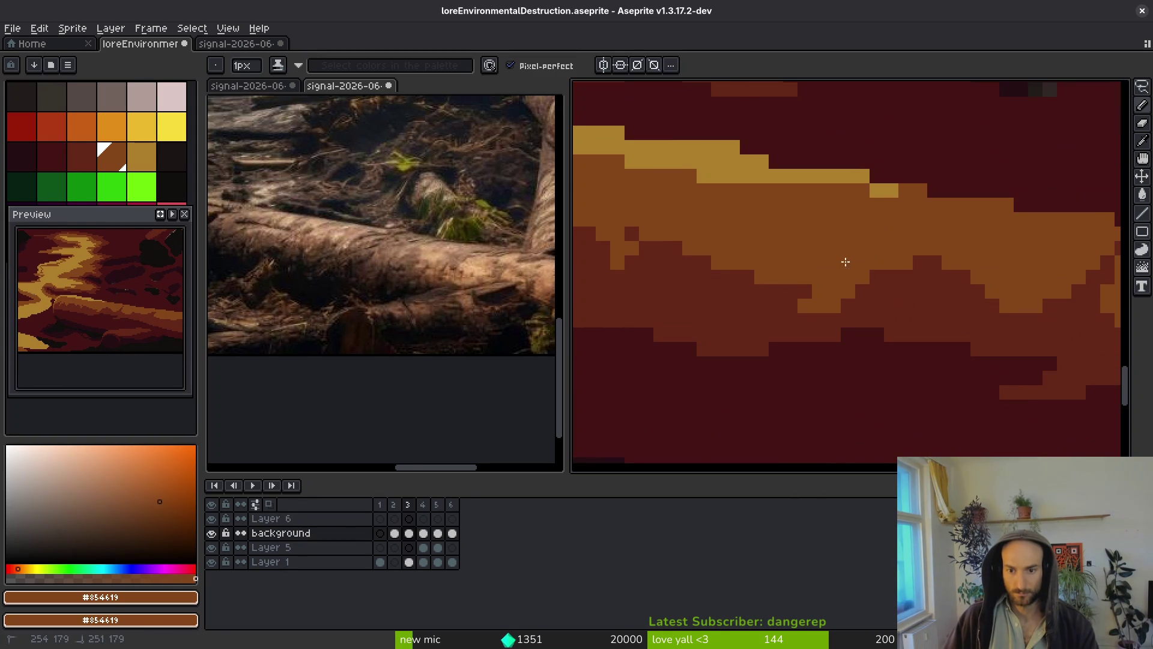
Paint dark shadow pixels under the log, with dark red #632718 as secondary colour.
{"action": "left_click", "coordinate": [819, 351], "text": "alt"}
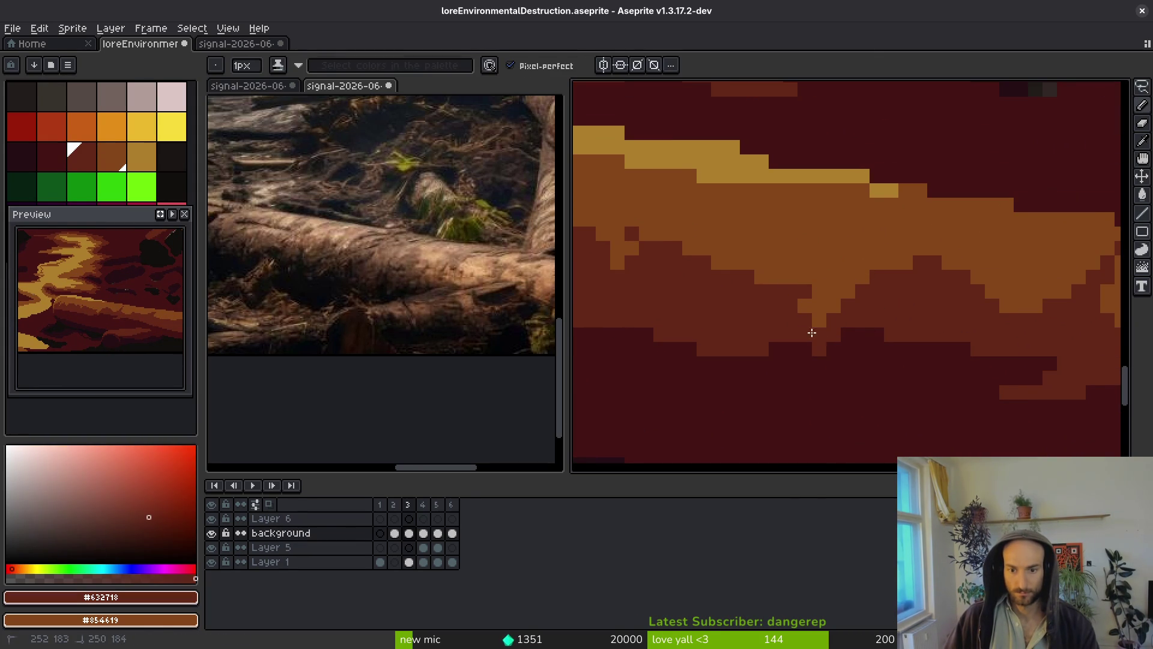
{"action": "scroll", "coordinate": [824, 333], "scroll_direction": "down", "scroll_amount": 6}
{"action": "scroll", "coordinate": [884, 412], "scroll_direction": "up", "scroll_amount": 6}
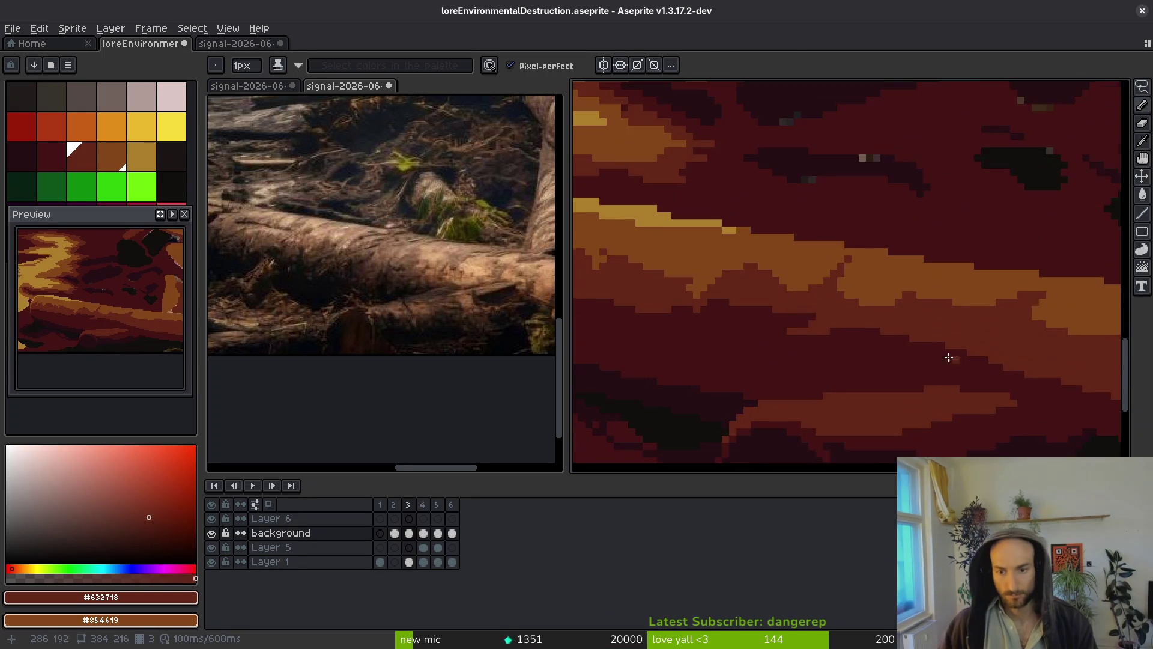
{"action": "key", "text": "["}
{"action": "left_click_drag", "start_coordinate": [776, 339], "coordinate": [754, 321]}
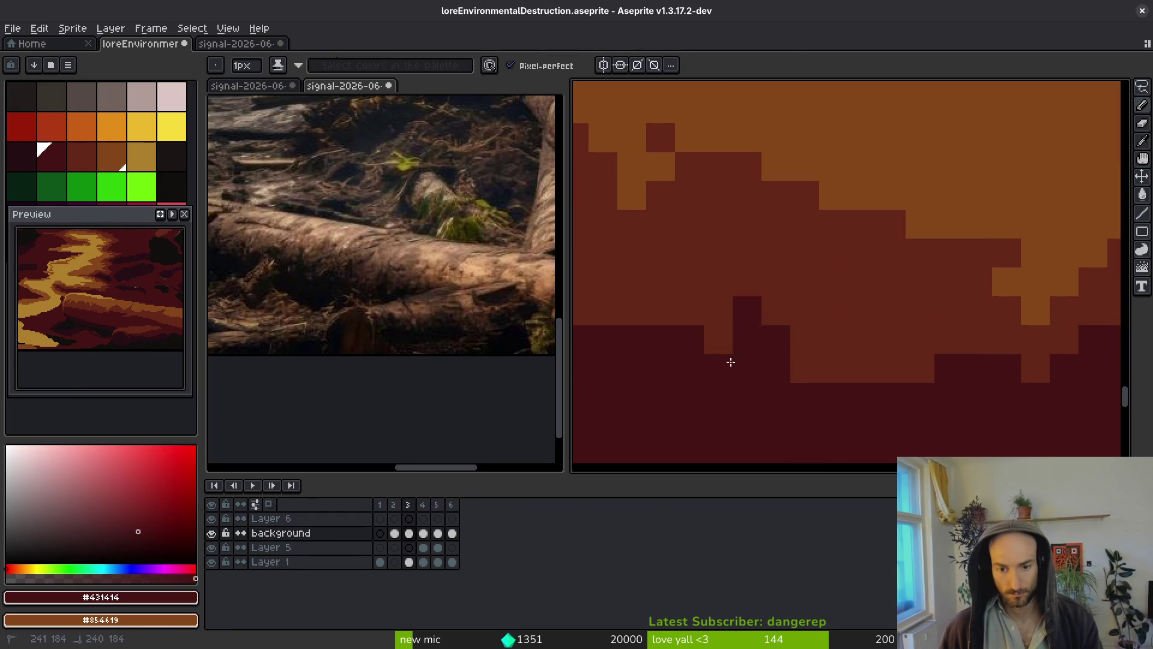
{"action": "left_click_drag", "start_coordinate": [647, 270], "coordinate": [862, 278]}
{"action": "right_click", "coordinate": [862, 278]}
{"action": "left_click", "coordinate": [794, 326]}
Soften the log shadow's edge pixels with mid-tone dark red #632718.
{"action": "scroll", "coordinate": [767, 358], "scroll_direction": "down", "scroll_amount": 2}
{"action": "scroll", "coordinate": [665, 275], "scroll_direction": "up", "scroll_amount": 1}
{"action": "left_click_drag", "start_coordinate": [664, 275], "coordinate": [957, 331]}
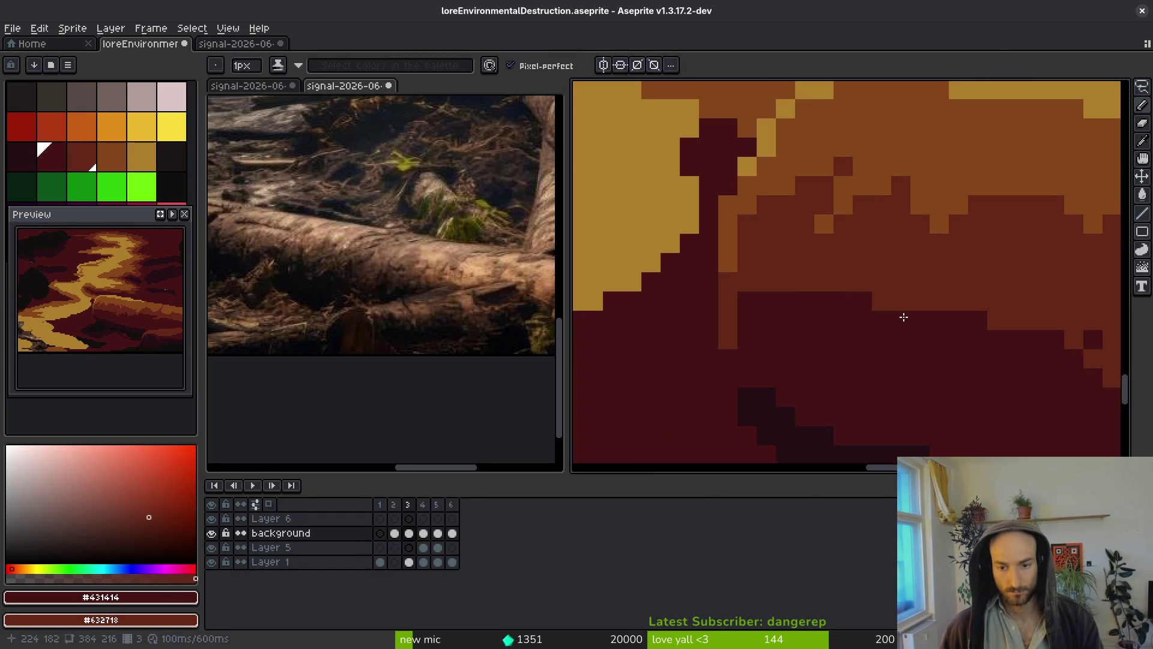
{"action": "left_click_drag", "start_coordinate": [845, 287], "coordinate": [832, 278]}
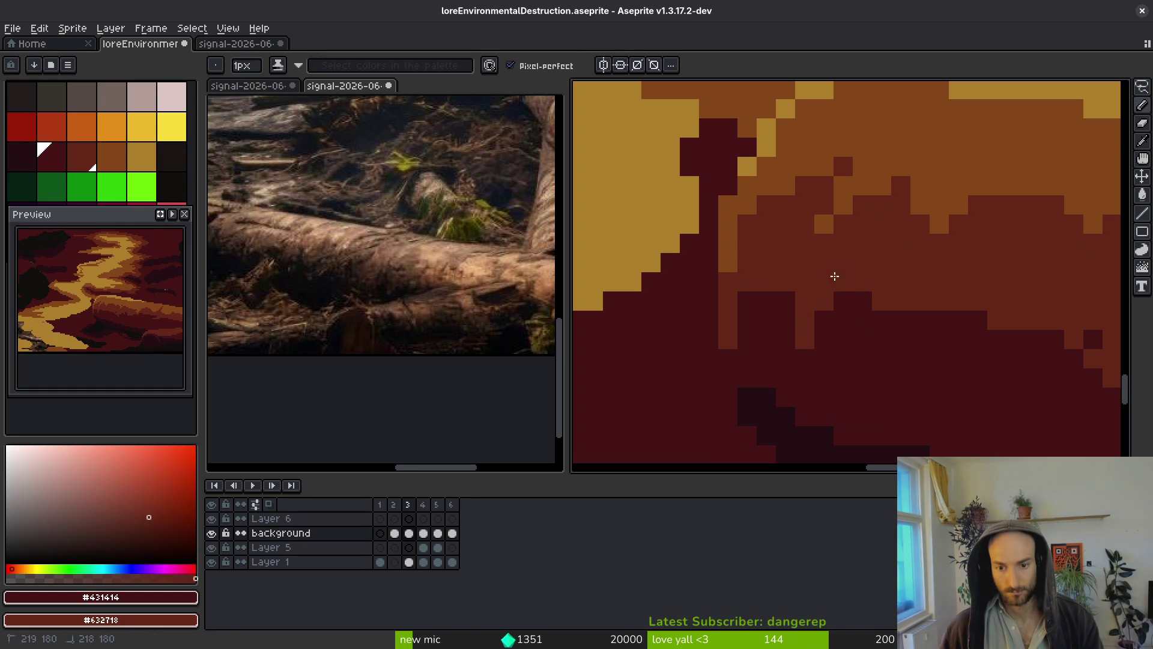
{"action": "left_click_drag", "start_coordinate": [938, 305], "coordinate": [927, 358]}
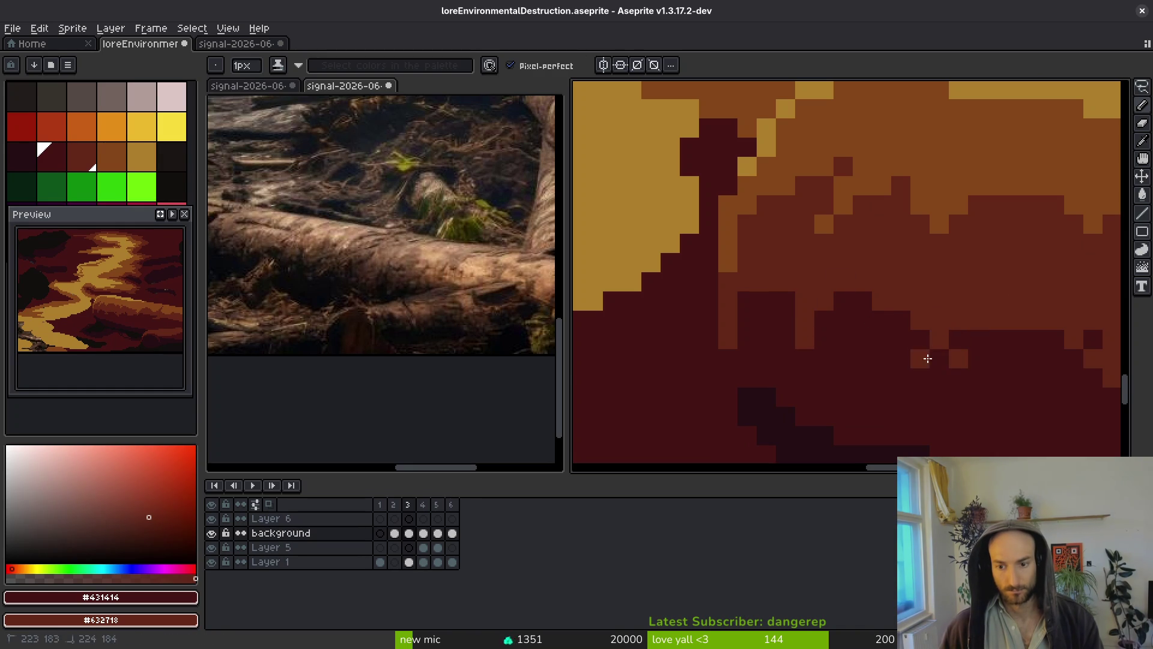
{"action": "scroll", "coordinate": [965, 392], "scroll_direction": "down", "scroll_amount": 6}
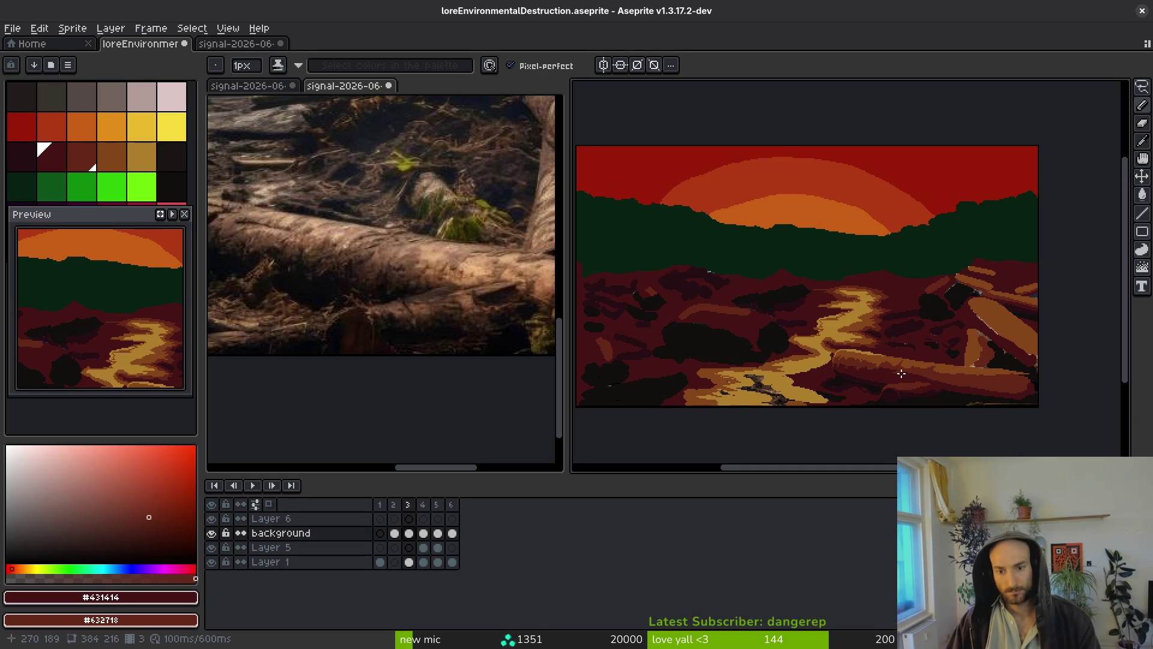
Eyedrop near-black #120F0C, then sample the log's orange-brown #854619 as the paint colour.
{"action": "scroll", "coordinate": [380, 265], "scroll_direction": "down", "scroll_amount": 3}
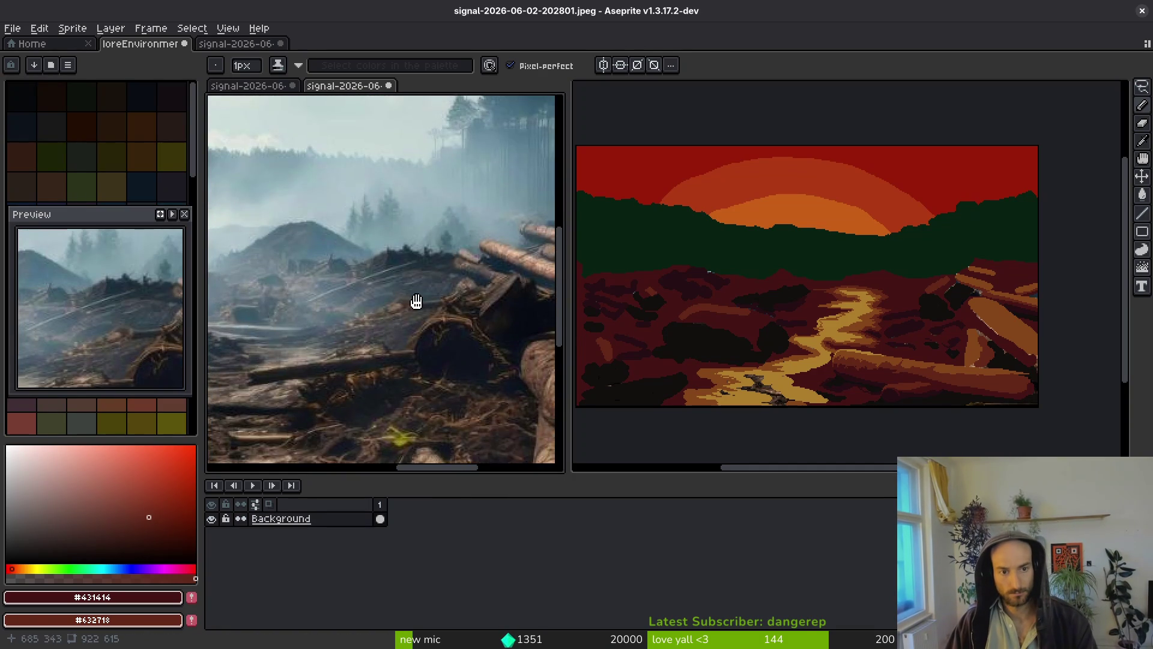
{"action": "scroll", "coordinate": [376, 320], "scroll_direction": "up", "scroll_amount": 1}
{"action": "left_click_drag", "start_coordinate": [754, 305], "coordinate": [819, 271]}
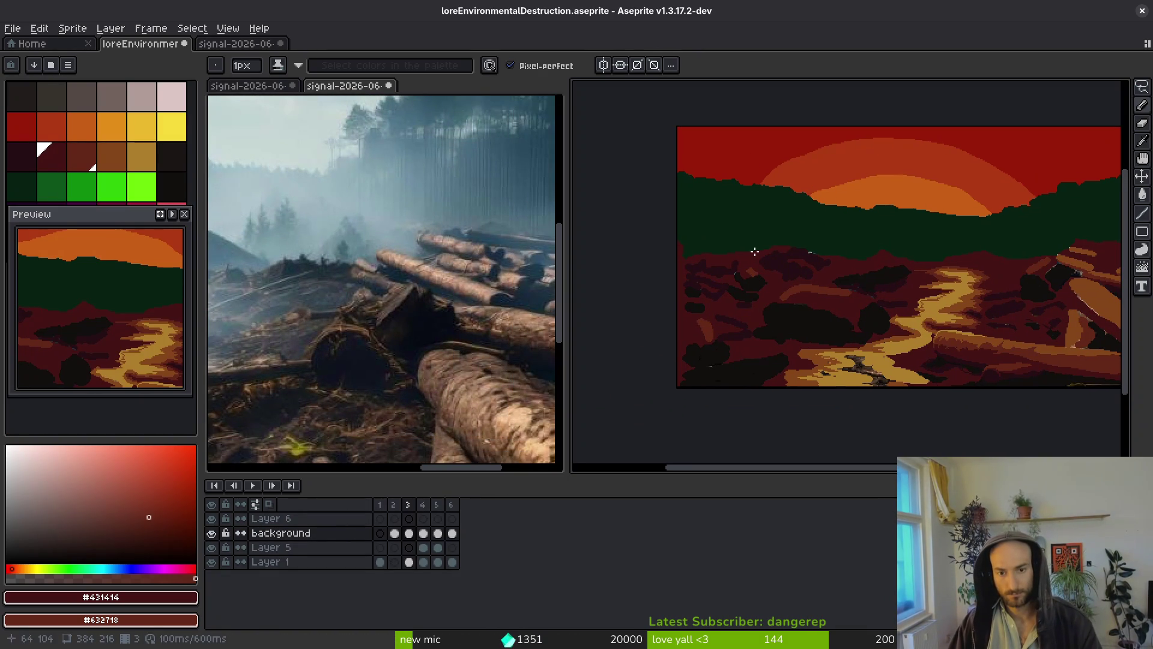
{"action": "scroll", "coordinate": [745, 239], "scroll_direction": "up", "scroll_amount": 2}
{"action": "left_click", "coordinate": [748, 235], "text": "alt"}
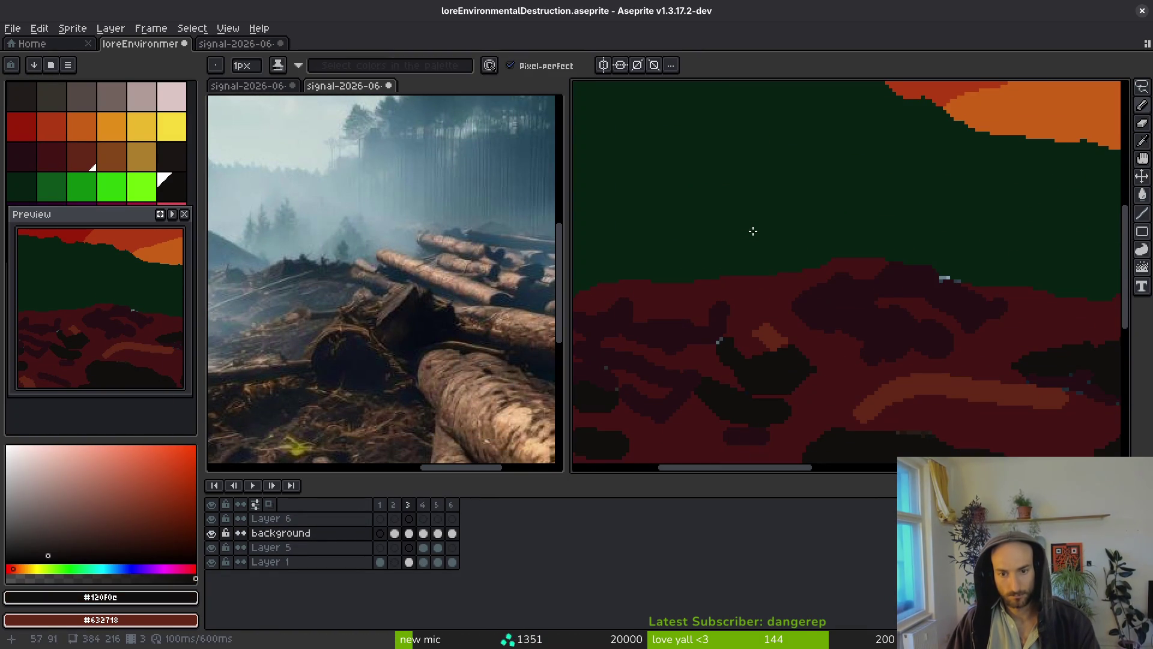
{"action": "scroll", "coordinate": [751, 240], "scroll_direction": "down", "scroll_amount": 2}
{"action": "scroll", "coordinate": [798, 279], "scroll_direction": "up", "scroll_amount": 2}
{"action": "scroll", "coordinate": [837, 301], "scroll_direction": "down", "scroll_amount": 2}
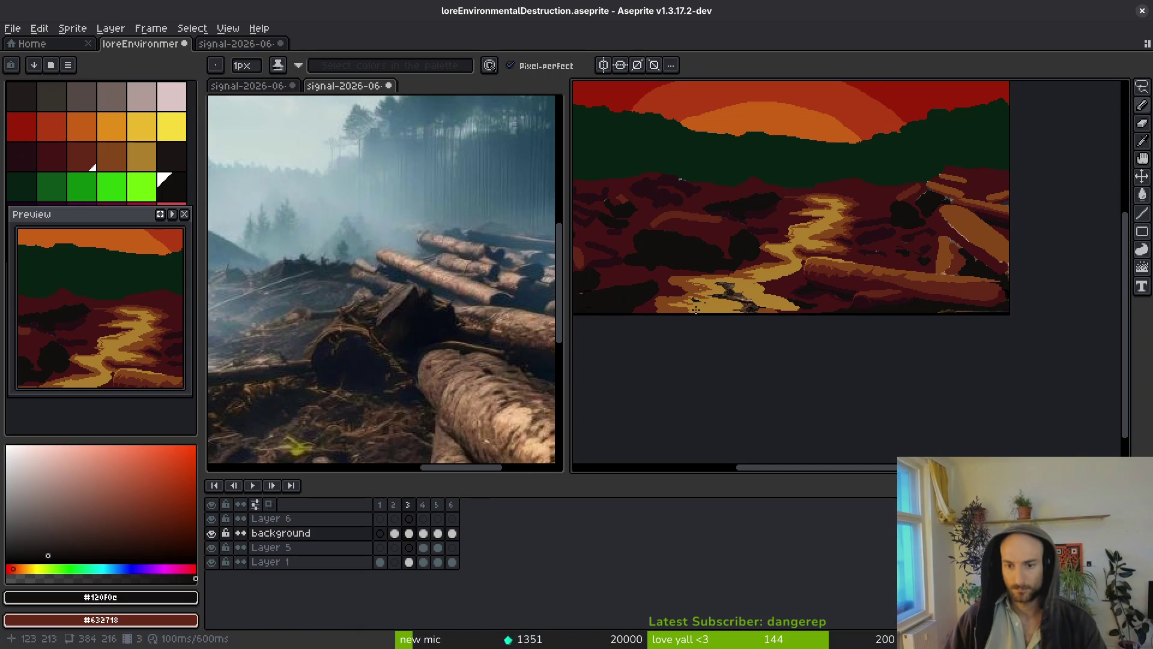
{"action": "scroll", "coordinate": [888, 241], "scroll_direction": "up", "scroll_amount": 6}
{"action": "left_click", "coordinate": [837, 304], "text": "alt"}
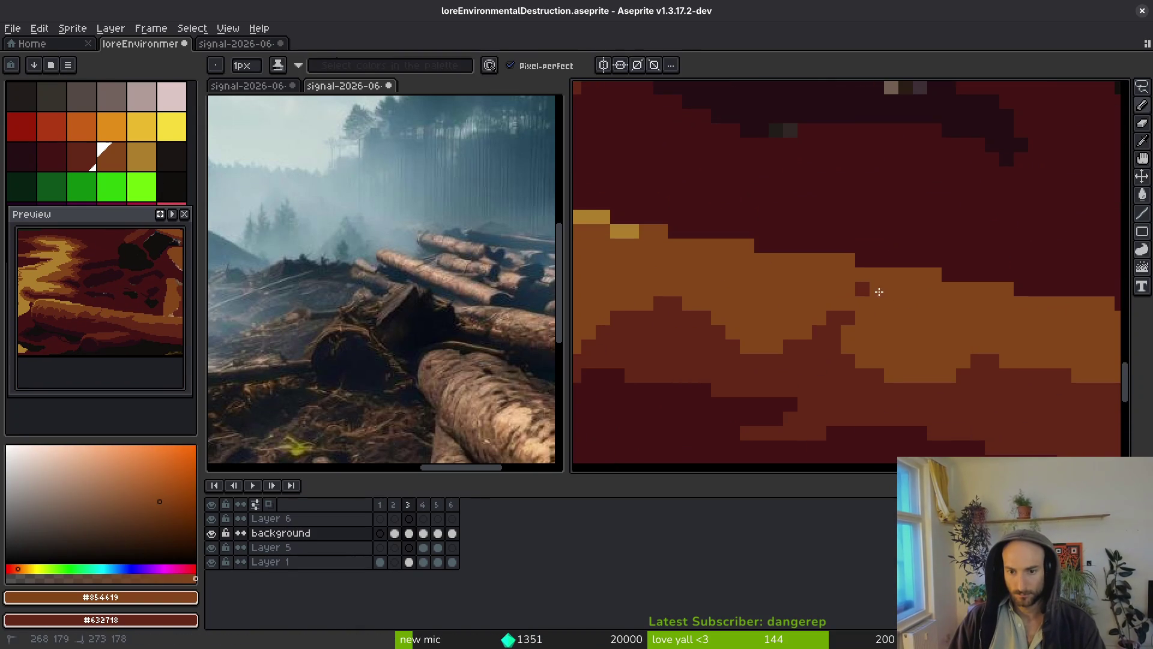
Paint near-black shadow pixels along the log's orange edge, then add orange and red-brown edge pixels.
{"action": "scroll", "coordinate": [907, 325], "scroll_direction": "down", "scroll_amount": 6}
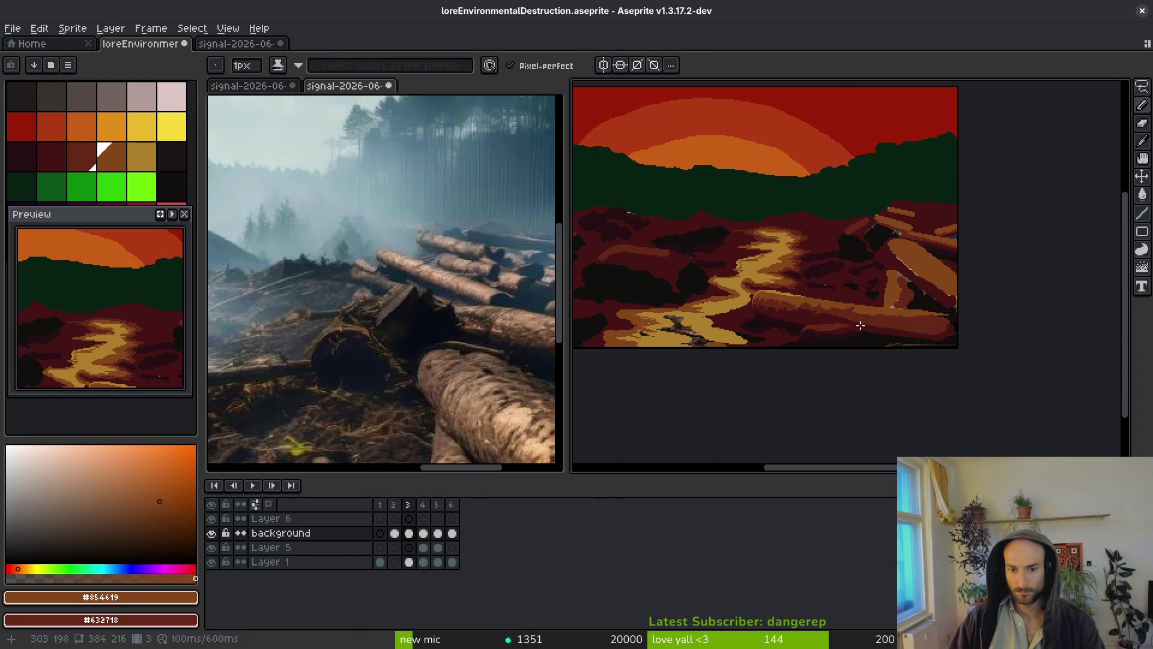
{"action": "scroll", "coordinate": [878, 354], "scroll_direction": "up", "scroll_amount": 5}
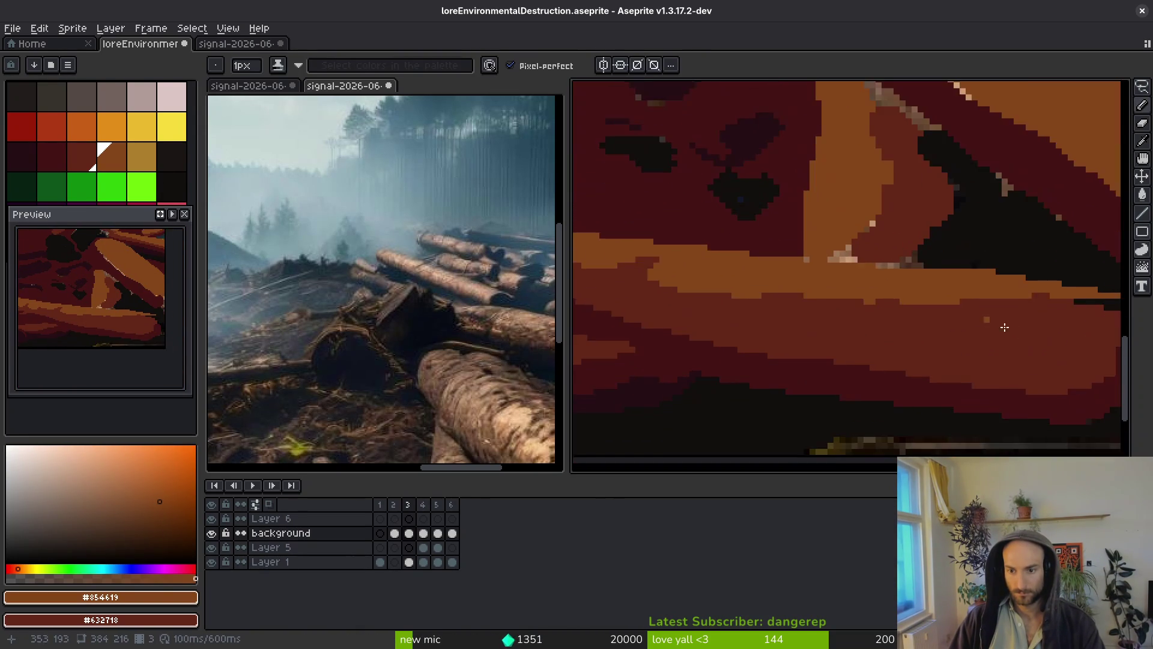
{"action": "left_click", "coordinate": [973, 258], "text": "alt"}
{"action": "scroll", "coordinate": [973, 258], "scroll_direction": "up", "scroll_amount": 2}
{"action": "mouse_move", "coordinate": [973, 256]}
{"action": "left_mouse_down"}
{"action": "mouse_move", "coordinate": [722, 209]}
{"action": "mouse_move", "coordinate": [835, 243]}
{"action": "mouse_move", "coordinate": [940, 297]}
{"action": "left_mouse_up"}
{"action": "left_click", "coordinate": [757, 241], "text": "alt"}
{"action": "left_click", "coordinate": [967, 298]}
{"action": "left_click", "coordinate": [939, 336], "text": "alt"}
{"action": "left_click", "coordinate": [968, 314]}
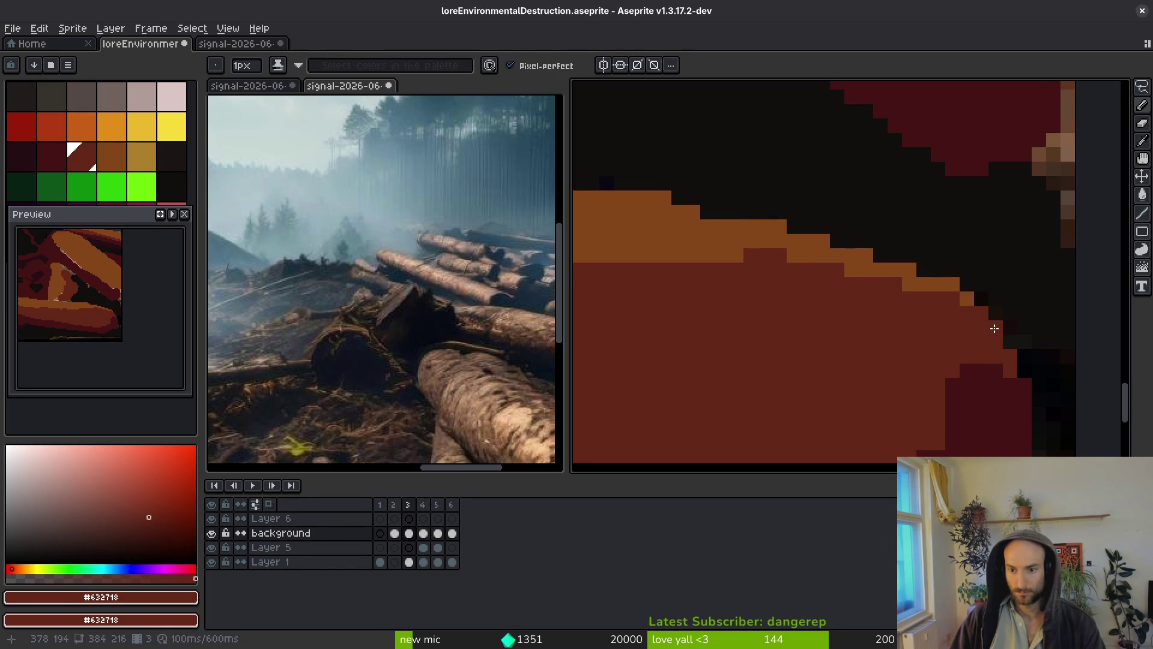
Add red-brown and dark maroon shadow pixels, and lighten the dark log end with red-brown.
{"action": "scroll", "coordinate": [997, 361], "scroll_direction": "down", "scroll_amount": 1}
{"action": "scroll", "coordinate": [908, 313], "scroll_direction": "up", "scroll_amount": 1}
{"action": "left_click", "coordinate": [1009, 316], "text": "alt"}
{"action": "left_click", "coordinate": [1019, 268], "text": "alt"}
{"action": "left_click", "coordinate": [1030, 308]}
{"action": "left_click", "coordinate": [1014, 317], "text": "alt"}
{"action": "left_click_drag", "start_coordinate": [974, 272], "coordinate": [960, 287]}
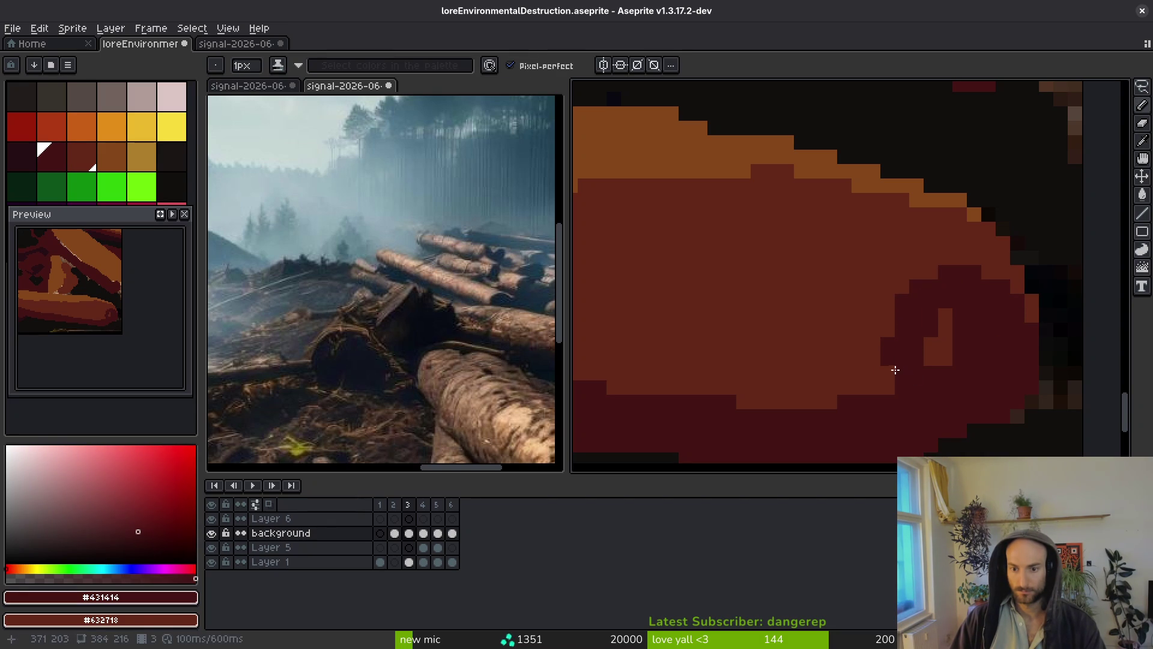
{"action": "left_click", "coordinate": [935, 353], "text": "alt"}
{"action": "left_click", "coordinate": [936, 361], "text": "alt"}
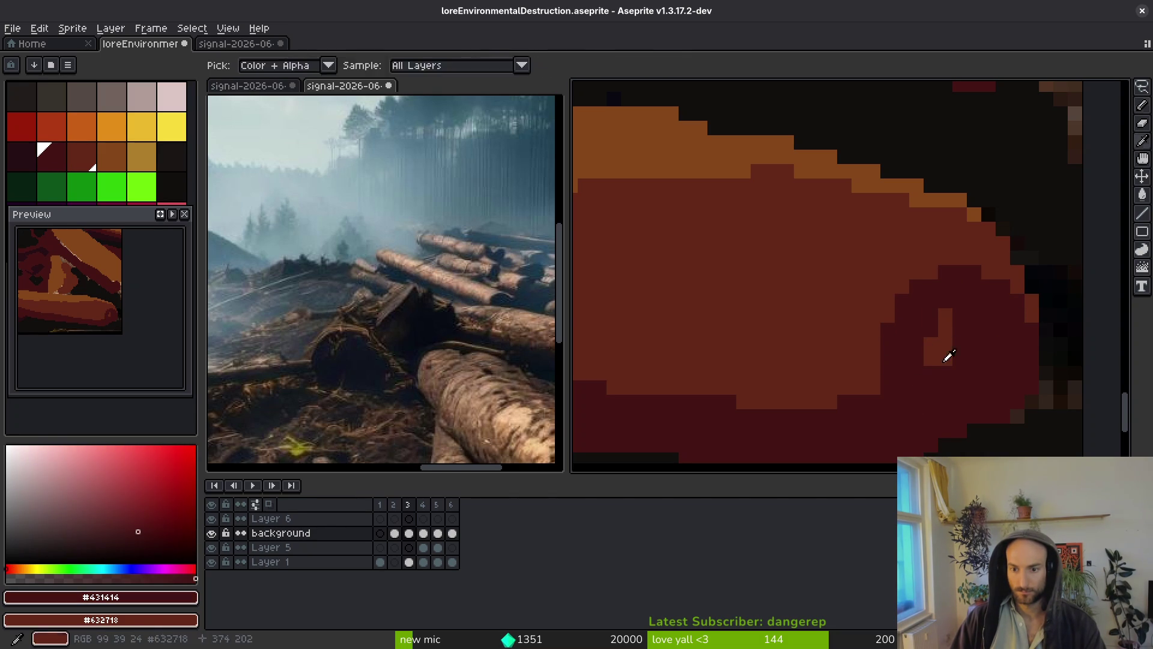
{"action": "left_click_drag", "start_coordinate": [945, 315], "coordinate": [945, 360]}
Sample the shadow, dark maroon and orange log colours, and save the drawing.
{"action": "scroll", "coordinate": [941, 368], "scroll_direction": "down", "scroll_amount": 2}
{"action": "scroll", "coordinate": [1003, 360], "scroll_direction": "down", "scroll_amount": 2}
{"action": "scroll", "coordinate": [945, 323], "scroll_direction": "up", "scroll_amount": 2}
{"action": "scroll", "coordinate": [945, 323], "scroll_direction": "down", "scroll_amount": 2}
{"action": "scroll", "coordinate": [998, 211], "scroll_direction": "up", "scroll_amount": 2}
{"action": "left_click", "coordinate": [940, 242], "text": "alt"}
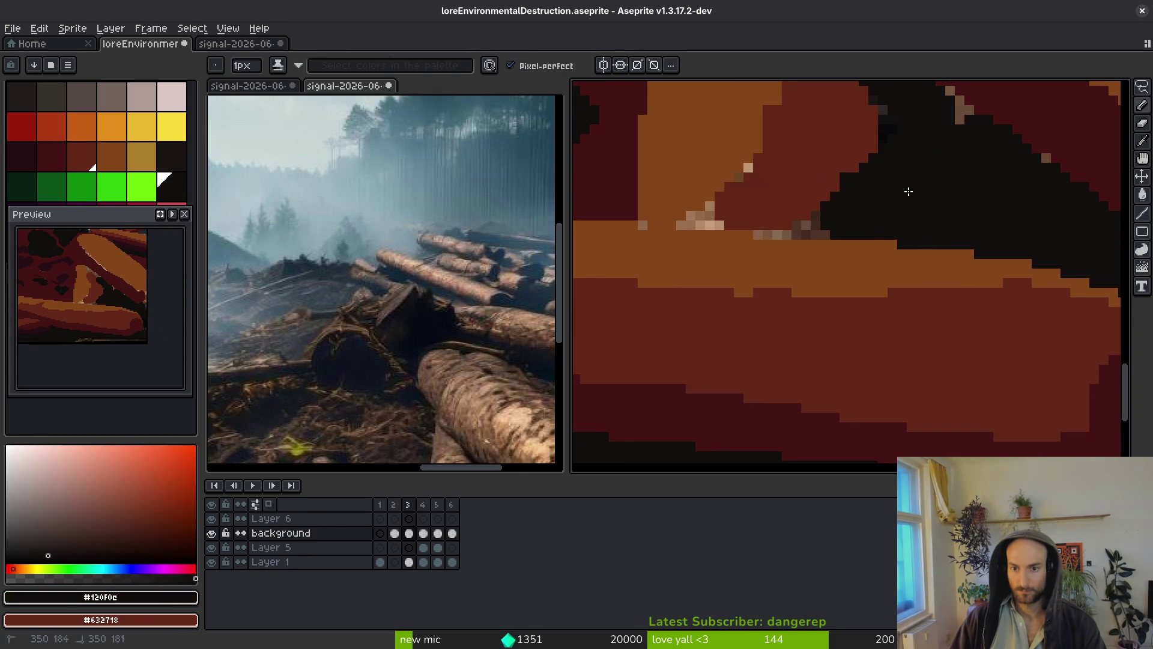
{"action": "scroll", "coordinate": [875, 161], "scroll_direction": "down", "scroll_amount": 2}
{"action": "scroll", "coordinate": [913, 240], "scroll_direction": "up", "scroll_amount": 2}
{"action": "scroll", "coordinate": [895, 253], "scroll_direction": "down", "scroll_amount": 2}
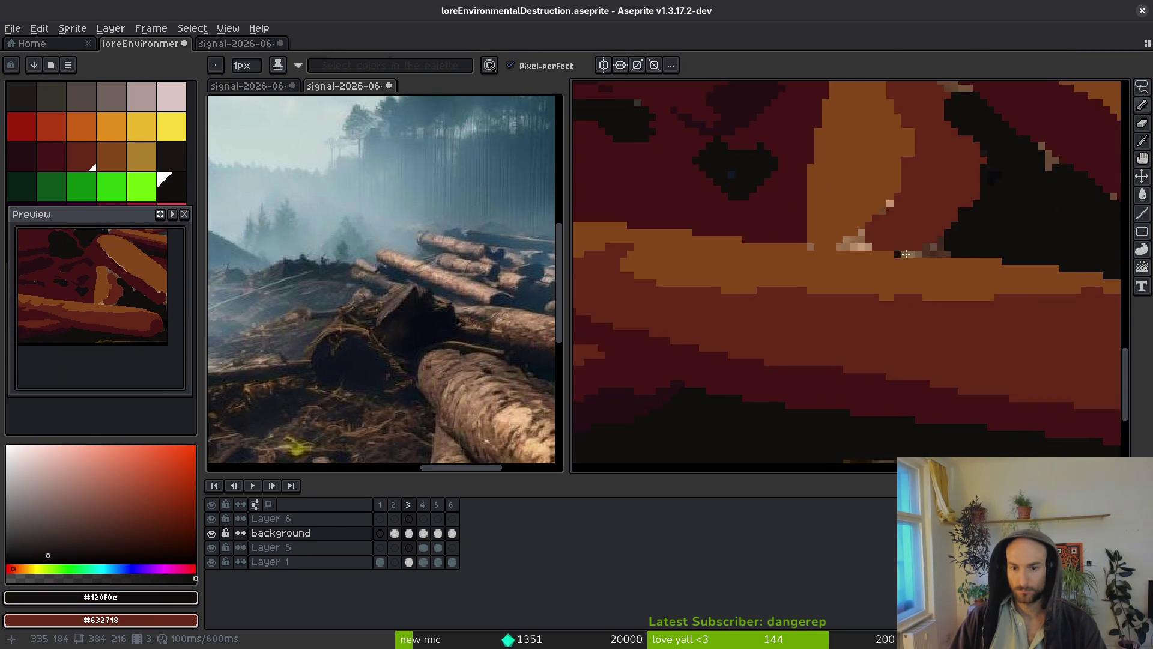
{"action": "scroll", "coordinate": [805, 267], "scroll_direction": "down", "scroll_amount": 2}
{"action": "scroll", "coordinate": [749, 250], "scroll_direction": "up", "scroll_amount": 3}
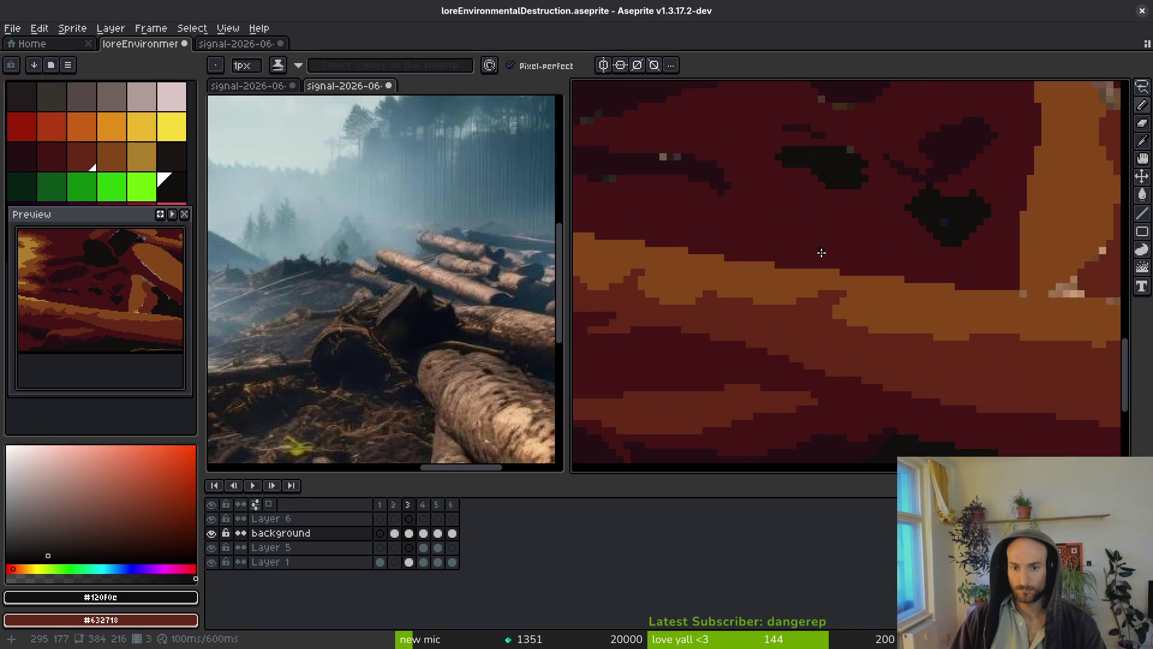
{"action": "left_click", "coordinate": [748, 247], "text": "alt"}
{"action": "scroll", "coordinate": [795, 261], "scroll_direction": "down", "scroll_amount": 2}
{"action": "scroll", "coordinate": [822, 230], "scroll_direction": "up", "scroll_amount": 2}
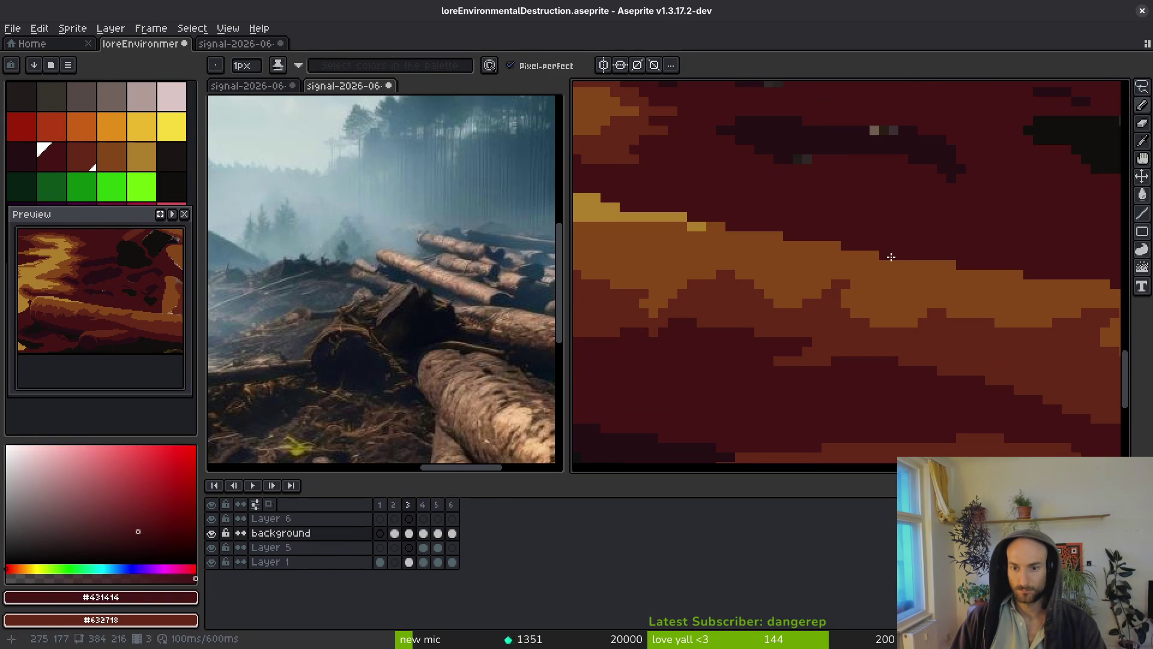
{"action": "left_click", "coordinate": [891, 256], "text": "alt"}
{"action": "scroll", "coordinate": [922, 292], "scroll_direction": "down", "scroll_amount": 2}
{"action": "scroll", "coordinate": [903, 312], "scroll_direction": "up", "scroll_amount": 2}
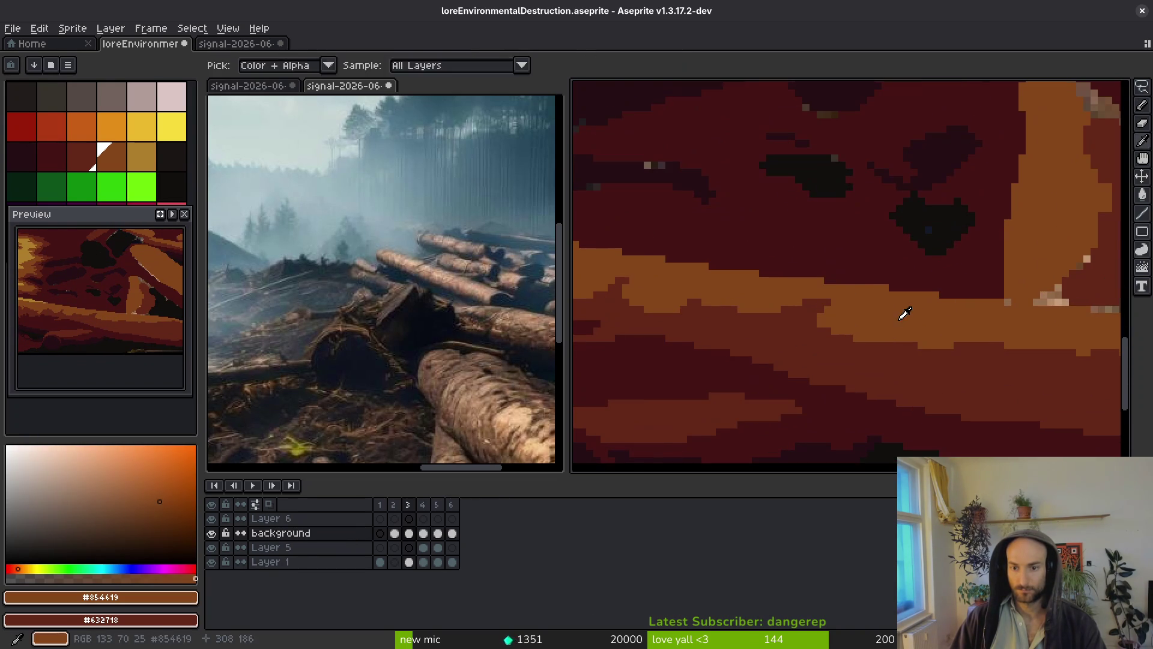
{"action": "left_click", "coordinate": [884, 289], "text": "alt"}
{"action": "scroll", "coordinate": [884, 289], "scroll_direction": "down", "scroll_amount": 1}
{"action": "left_click", "coordinate": [849, 304], "text": "alt"}
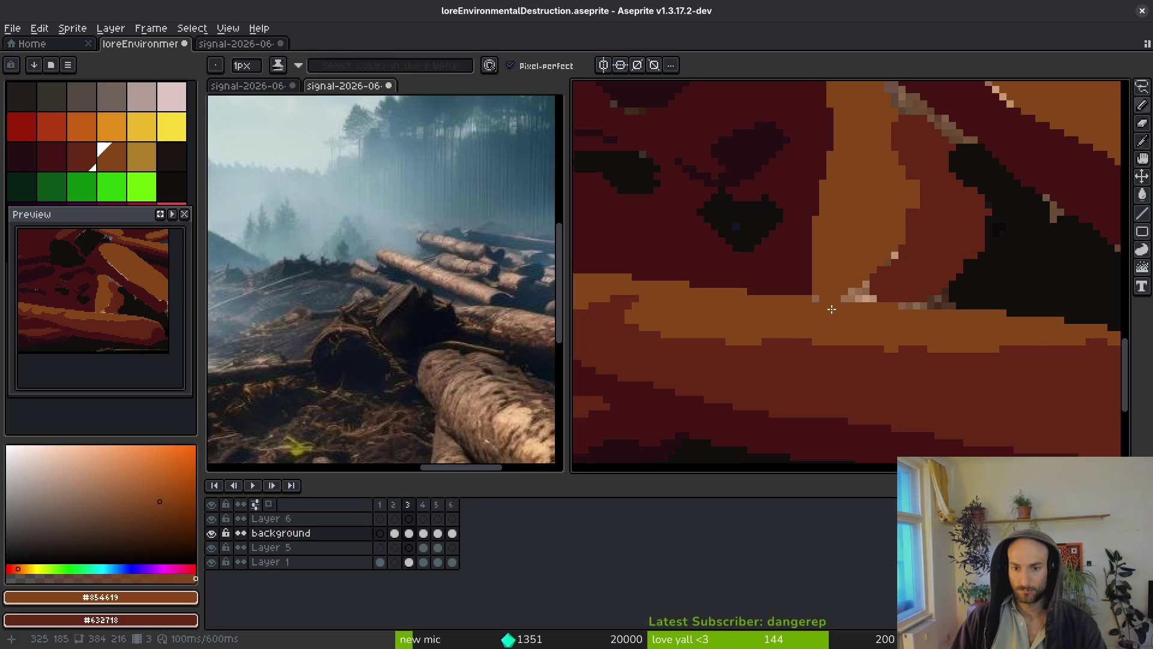
{"action": "scroll", "coordinate": [864, 333], "scroll_direction": "down", "scroll_amount": 1}
{"action": "key", "text": "ctrl+s"}
Paint a dark red stroke and orange highlights along the log edge, undoing stray orange pixels.
{"action": "scroll", "coordinate": [766, 337], "scroll_direction": "up", "scroll_amount": 2}
{"action": "left_click", "coordinate": [765, 348], "text": "alt"}
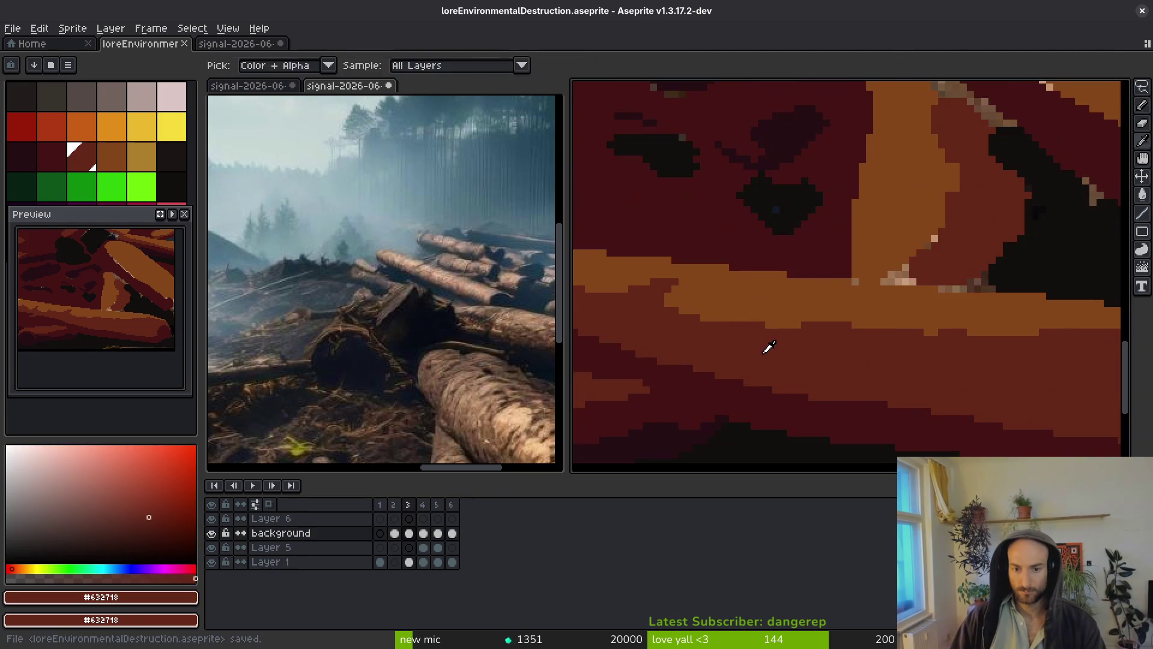
{"action": "scroll", "coordinate": [718, 325], "scroll_direction": "up", "scroll_amount": 2}
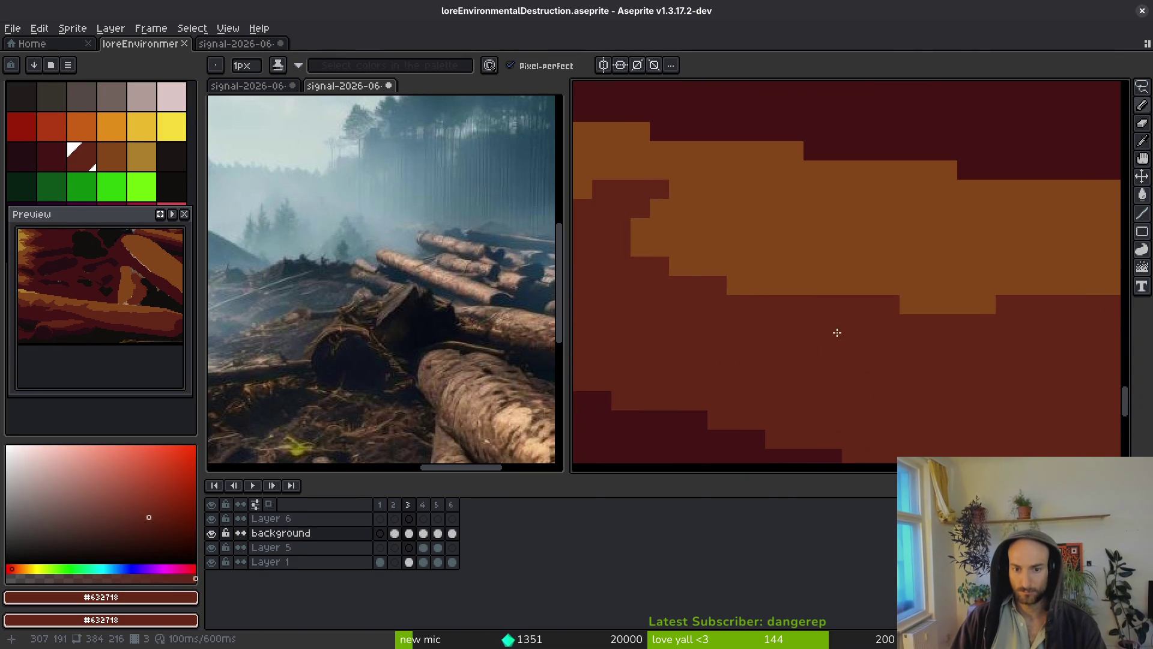
{"action": "left_click_drag", "start_coordinate": [865, 286], "coordinate": [979, 258]}
{"action": "left_click_drag", "start_coordinate": [855, 329], "coordinate": [955, 358]}
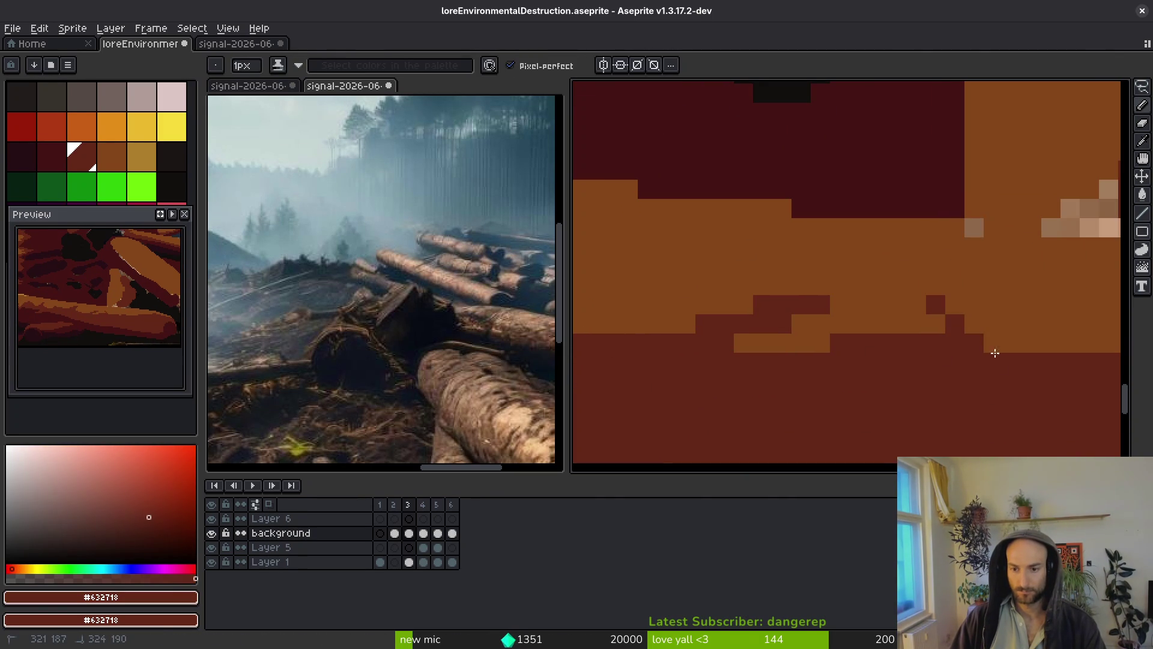
{"action": "scroll", "coordinate": [845, 372], "scroll_direction": "down", "scroll_amount": 2}
{"action": "left_click", "coordinate": [959, 349], "text": "alt"}
{"action": "scroll", "coordinate": [955, 348], "scroll_direction": "up", "scroll_amount": 3}
{"action": "scroll", "coordinate": [969, 314], "scroll_direction": "down", "scroll_amount": 2}
{"action": "left_click_drag", "start_coordinate": [923, 284], "coordinate": [978, 325]}
{"action": "left_click_drag", "start_coordinate": [959, 406], "coordinate": [966, 363]}
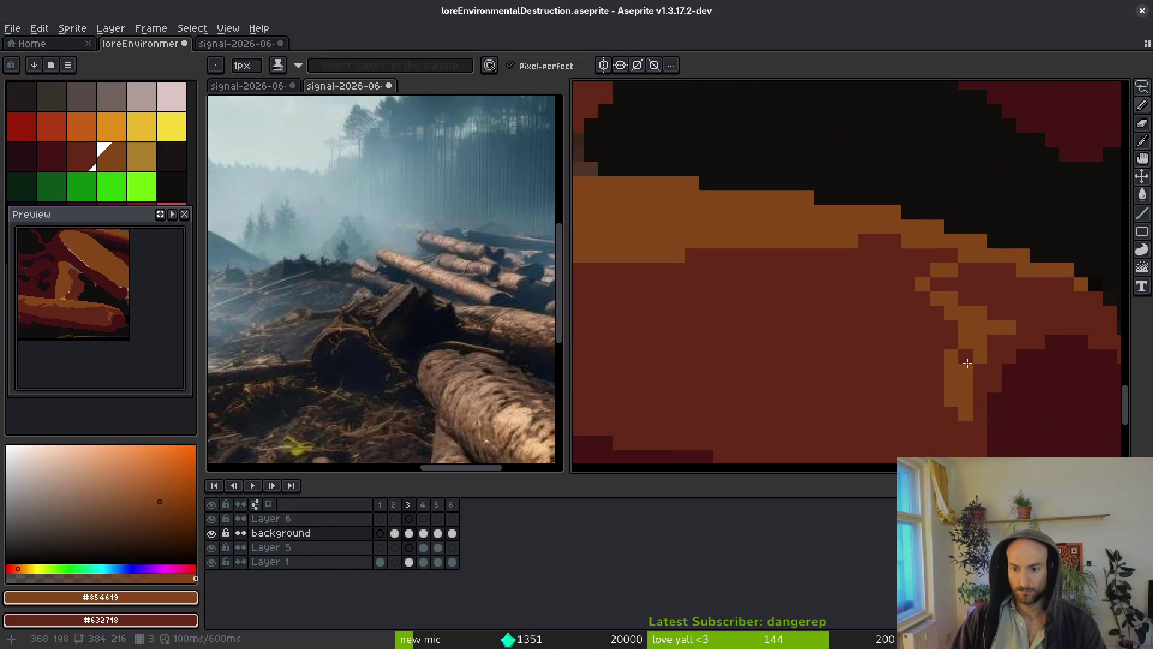
{"action": "scroll", "coordinate": [985, 325], "scroll_direction": "down", "scroll_amount": 2}
{"action": "left_click", "coordinate": [991, 308]}
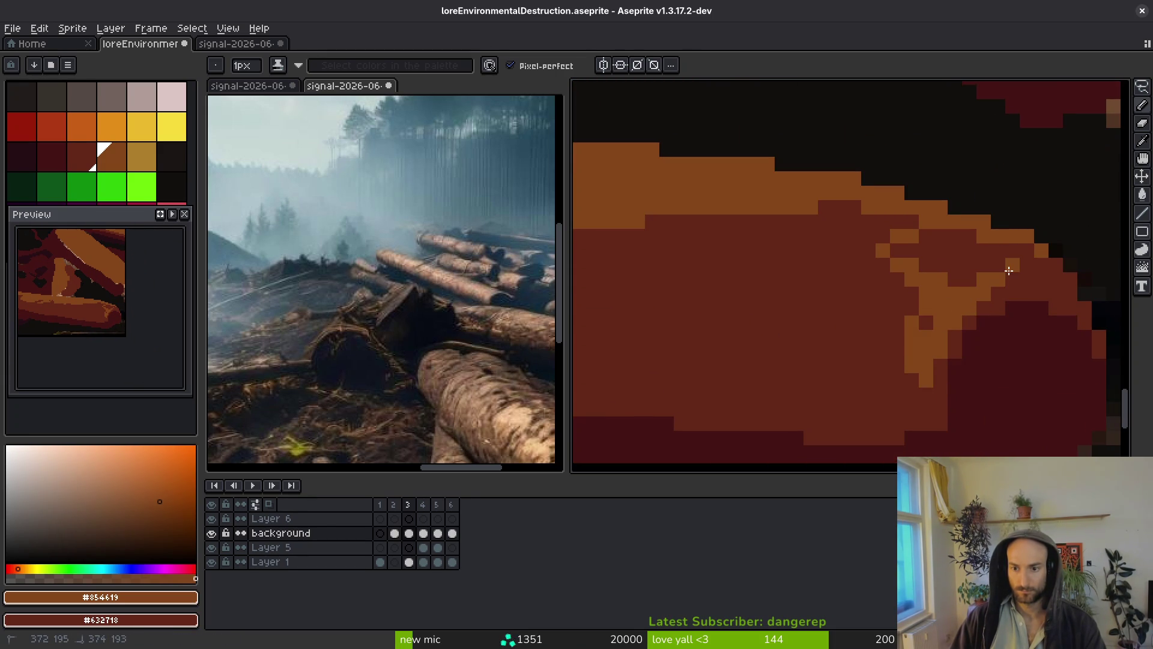
{"action": "key", "text": "ctrl+z"}
{"action": "left_click_drag", "start_coordinate": [1012, 265], "coordinate": [955, 279]}
Shade the log's right end dark maroon and extend the orange highlight along its edge.
{"action": "left_click", "coordinate": [981, 296], "text": "alt"}
{"action": "left_click", "coordinate": [1012, 308], "text": "alt"}
{"action": "scroll", "coordinate": [1038, 374], "scroll_direction": "down", "scroll_amount": 2}
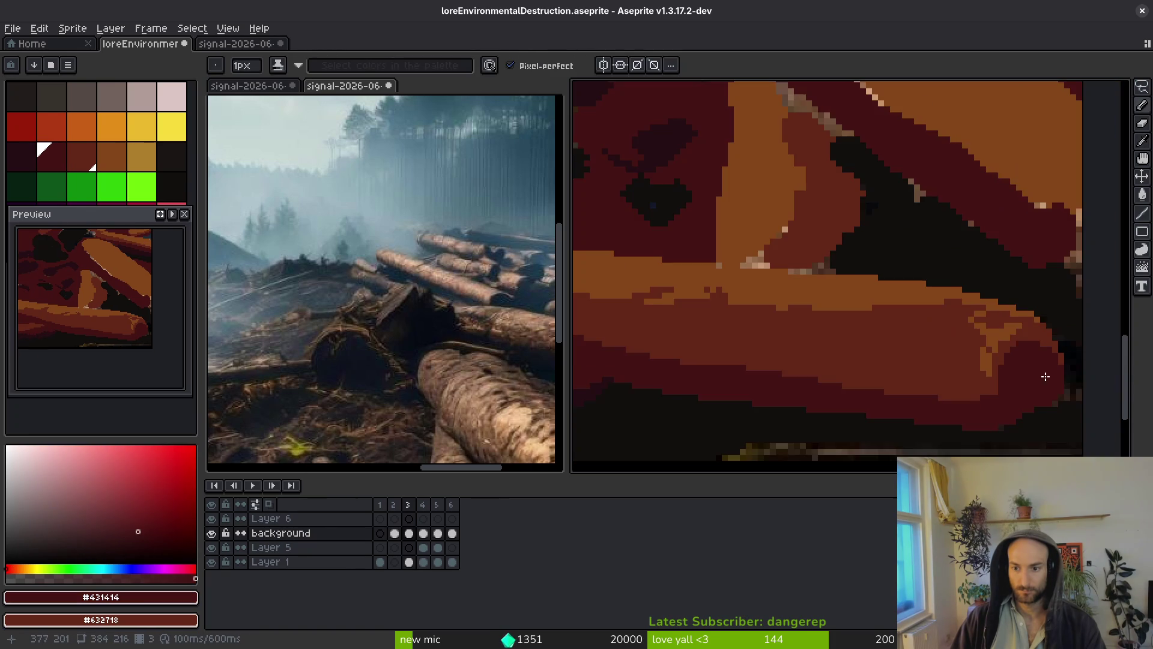
{"action": "scroll", "coordinate": [1050, 341], "scroll_direction": "up", "scroll_amount": 2}
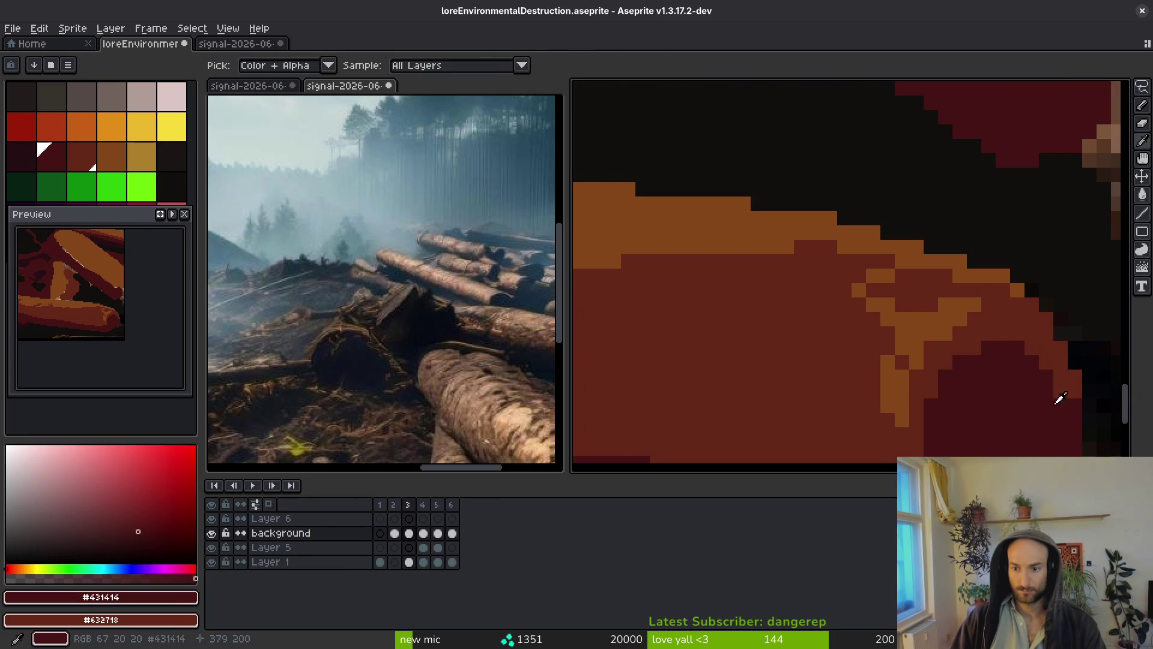
{"action": "left_click_drag", "start_coordinate": [1032, 347], "coordinate": [1053, 346]}
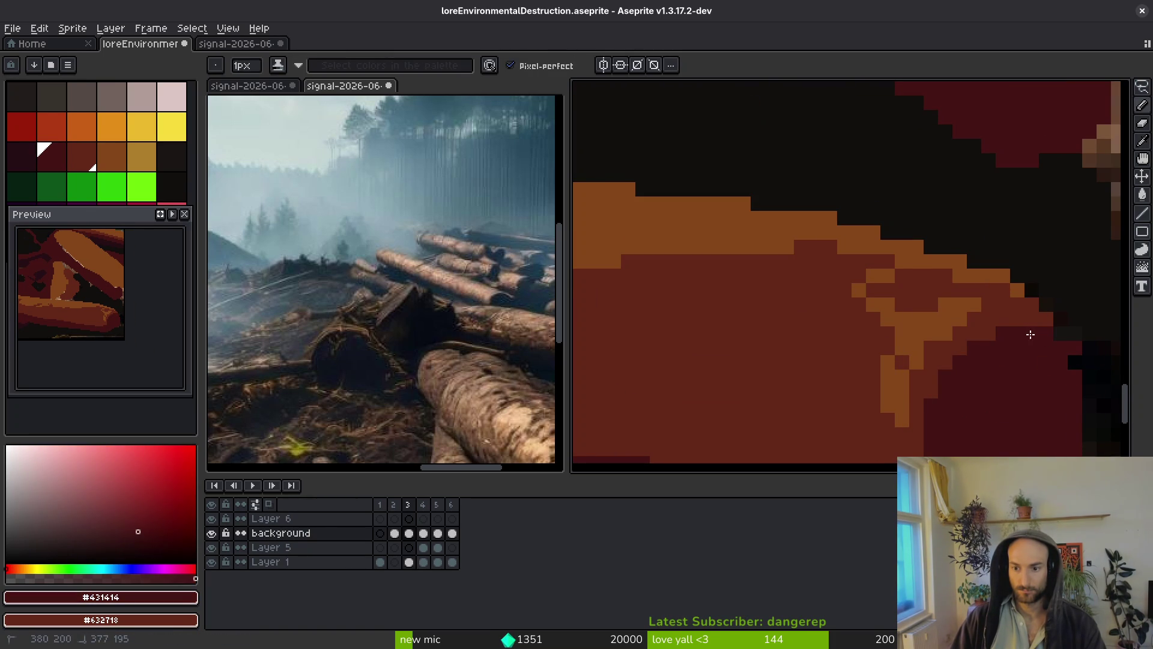
{"action": "left_click", "coordinate": [1054, 317], "text": "alt"}
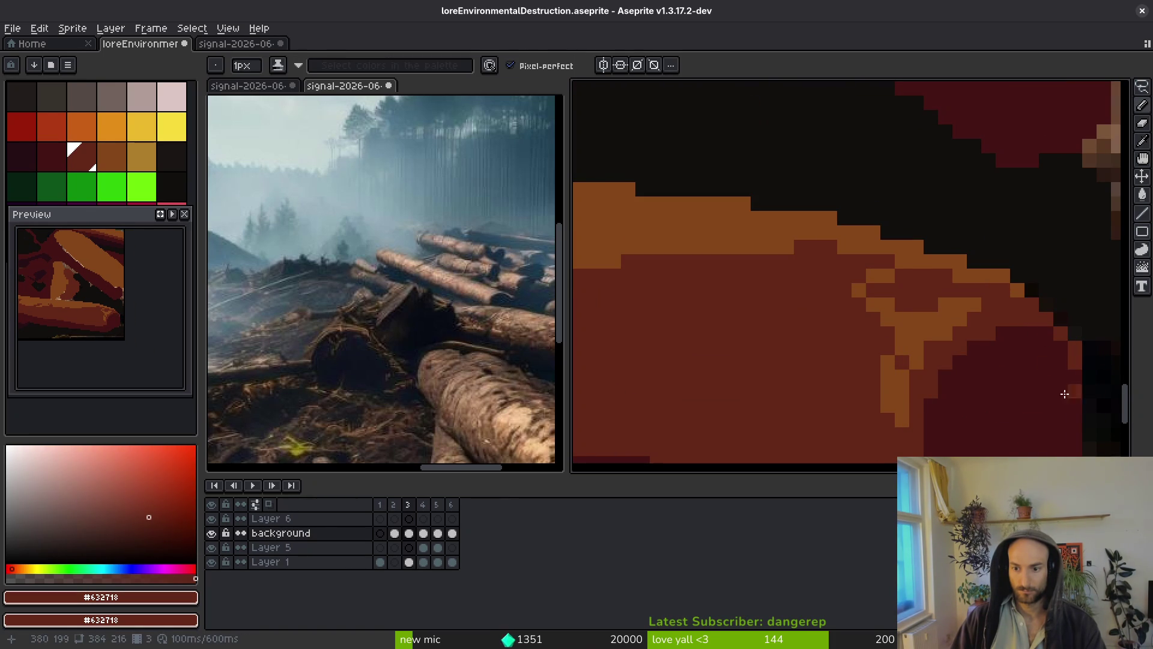
{"action": "left_click", "coordinate": [991, 347], "text": "alt"}
{"action": "left_click", "coordinate": [952, 334], "text": "alt"}
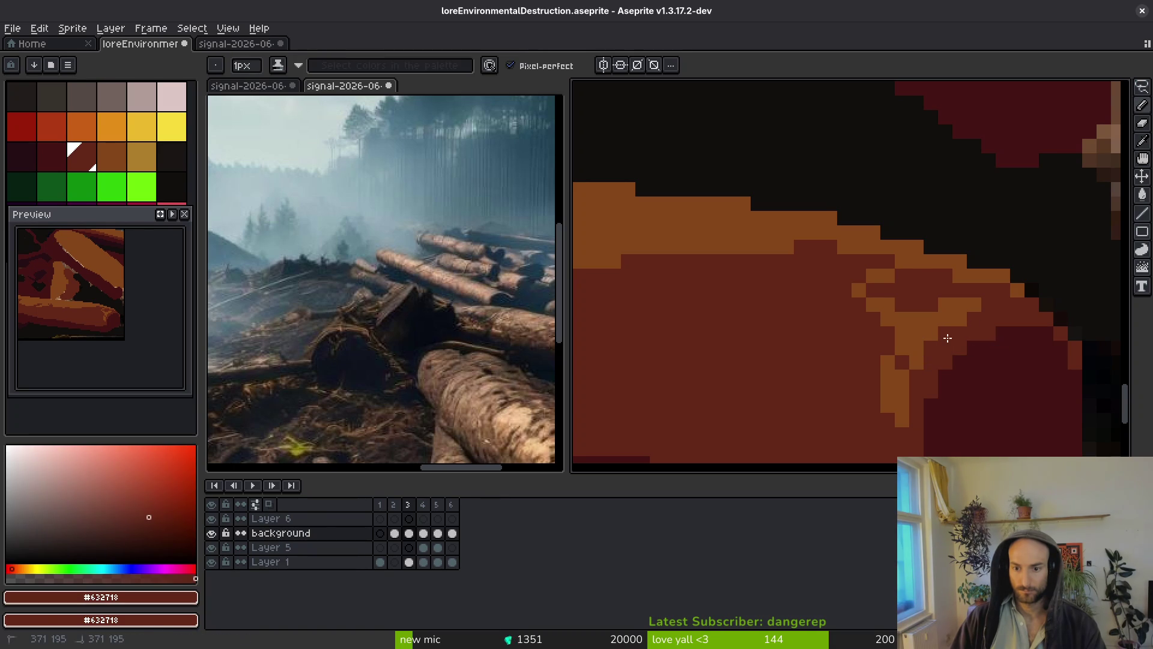
{"action": "scroll", "coordinate": [955, 330], "scroll_direction": "down", "scroll_amount": 2}
{"action": "scroll", "coordinate": [961, 319], "scroll_direction": "up", "scroll_amount": 2}
{"action": "mouse_move", "coordinate": [867, 296]}
{"action": "left_mouse_down"}
{"action": "mouse_move", "coordinate": [941, 310]}
{"action": "mouse_move", "coordinate": [982, 287]}
{"action": "left_mouse_up"}
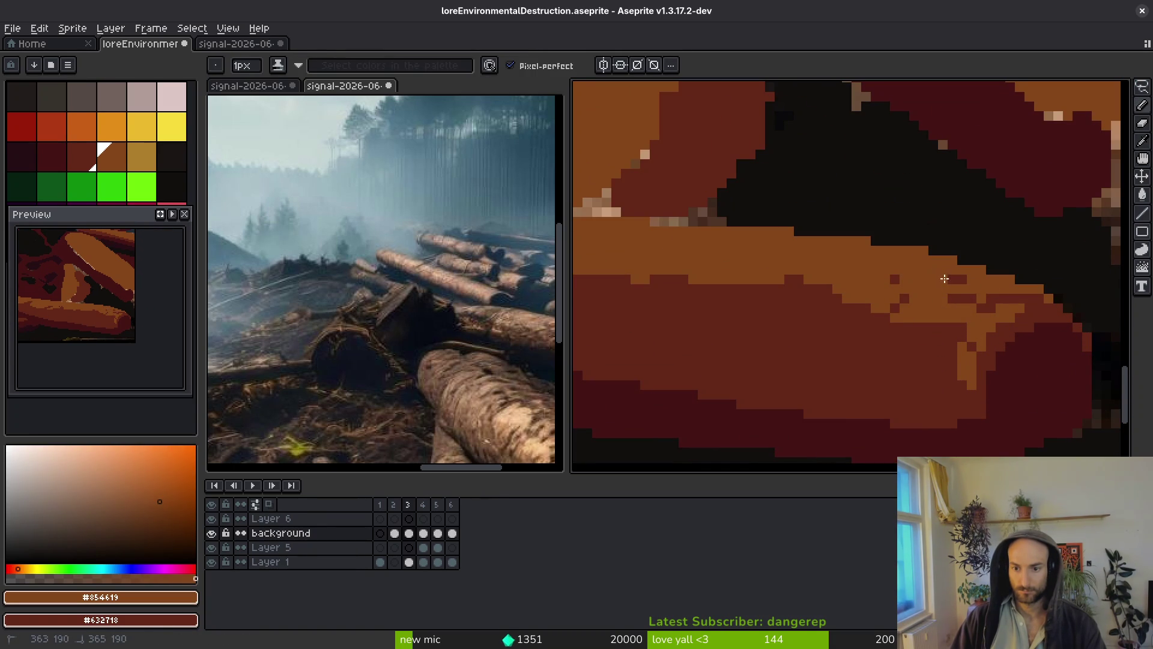
Dot orange highlight pixels onto the log's side.
{"action": "scroll", "coordinate": [955, 352], "scroll_direction": "down", "scroll_amount": 2}
{"action": "scroll", "coordinate": [943, 356], "scroll_direction": "down", "scroll_amount": 2}
{"action": "scroll", "coordinate": [901, 300], "scroll_direction": "up", "scroll_amount": 5}
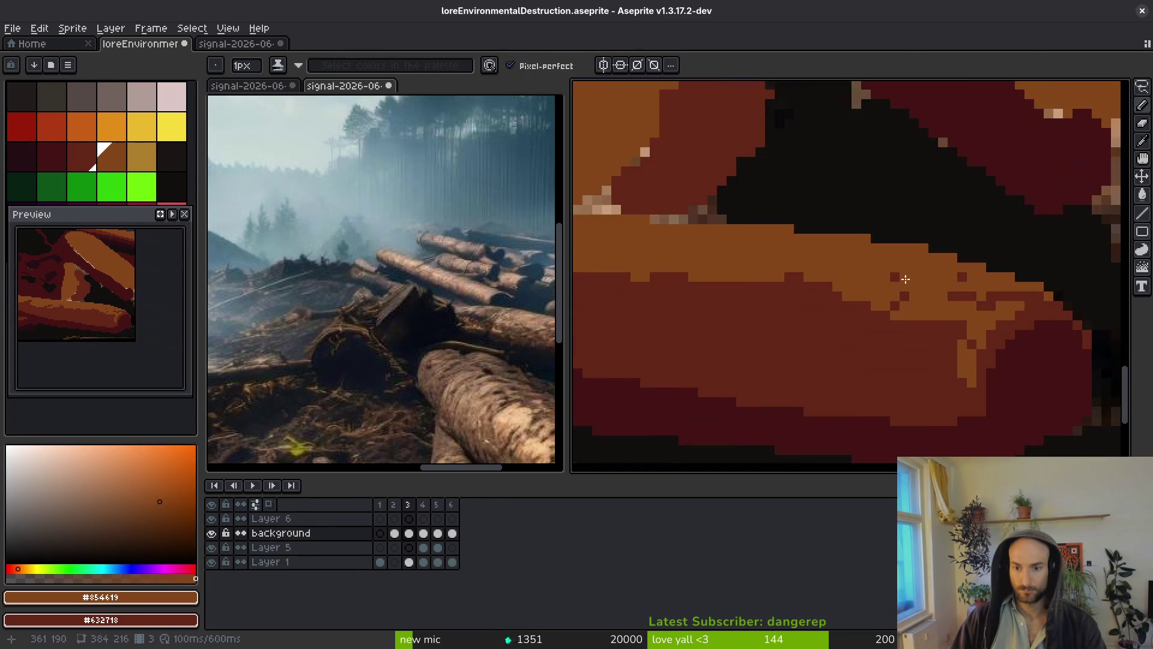
{"action": "left_click", "coordinate": [848, 332], "text": "alt"}
{"action": "left_click", "coordinate": [832, 311], "text": "alt"}
{"action": "left_click_drag", "start_coordinate": [831, 314], "coordinate": [979, 355]}
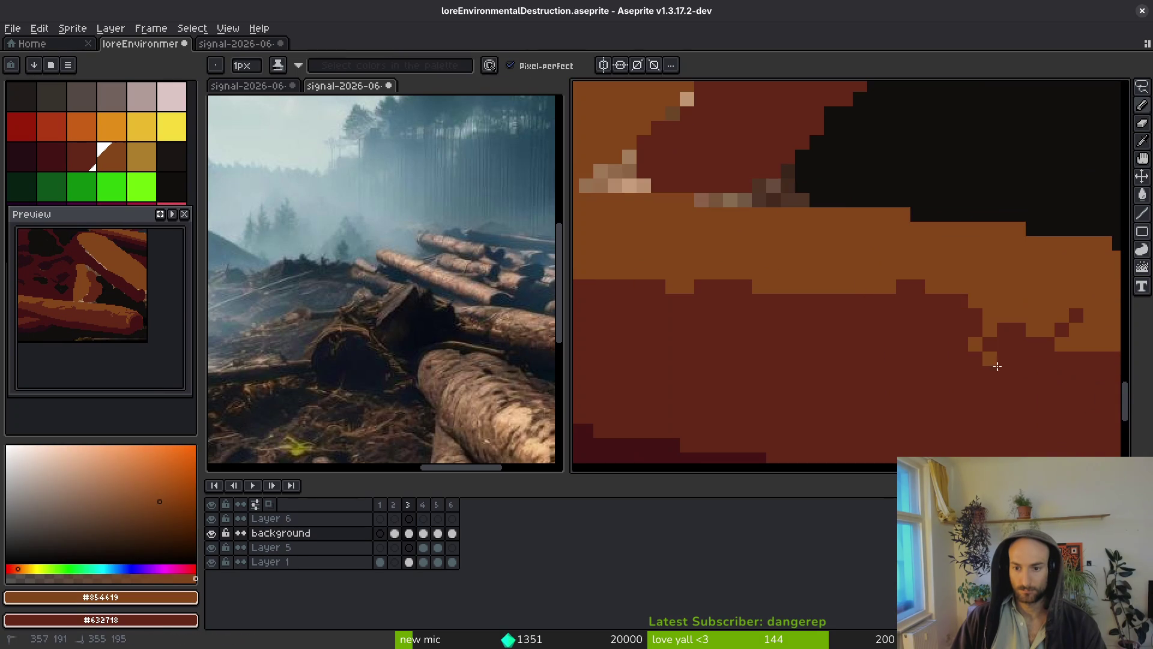
{"action": "scroll", "coordinate": [964, 318], "scroll_direction": "down", "scroll_amount": 3}
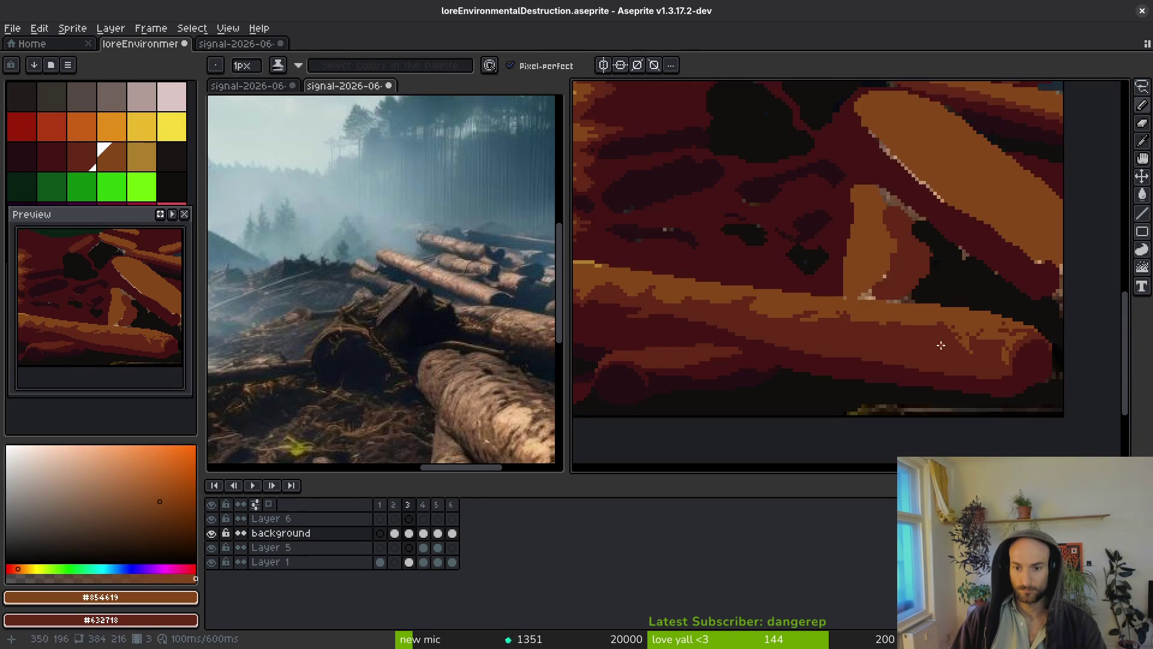
{"action": "scroll", "coordinate": [964, 338], "scroll_direction": "up", "scroll_amount": 1}
{"action": "scroll", "coordinate": [885, 313], "scroll_direction": "up", "scroll_amount": 2}
{"action": "mouse_move", "coordinate": [913, 324]}
{"action": "left_mouse_down"}
{"action": "mouse_move", "coordinate": [947, 360]}
{"action": "mouse_move", "coordinate": [957, 334]}
{"action": "mouse_move", "coordinate": [983, 360]}
{"action": "left_mouse_up"}
{"action": "scroll", "coordinate": [967, 385], "scroll_direction": "down", "scroll_amount": 5}
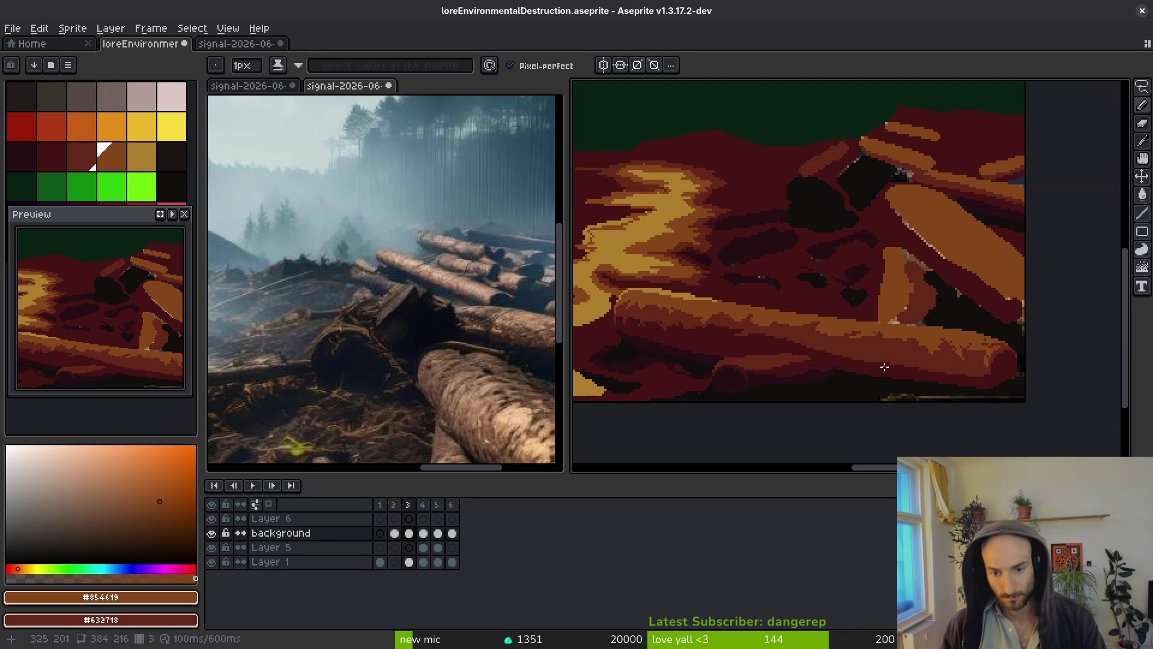
Zoom into the front log and paint orange over the dark pixels along its top edge.
{"action": "scroll", "coordinate": [955, 341], "scroll_direction": "up", "scroll_amount": 5}
{"action": "scroll", "coordinate": [955, 341], "scroll_direction": "up", "scroll_amount": 2}
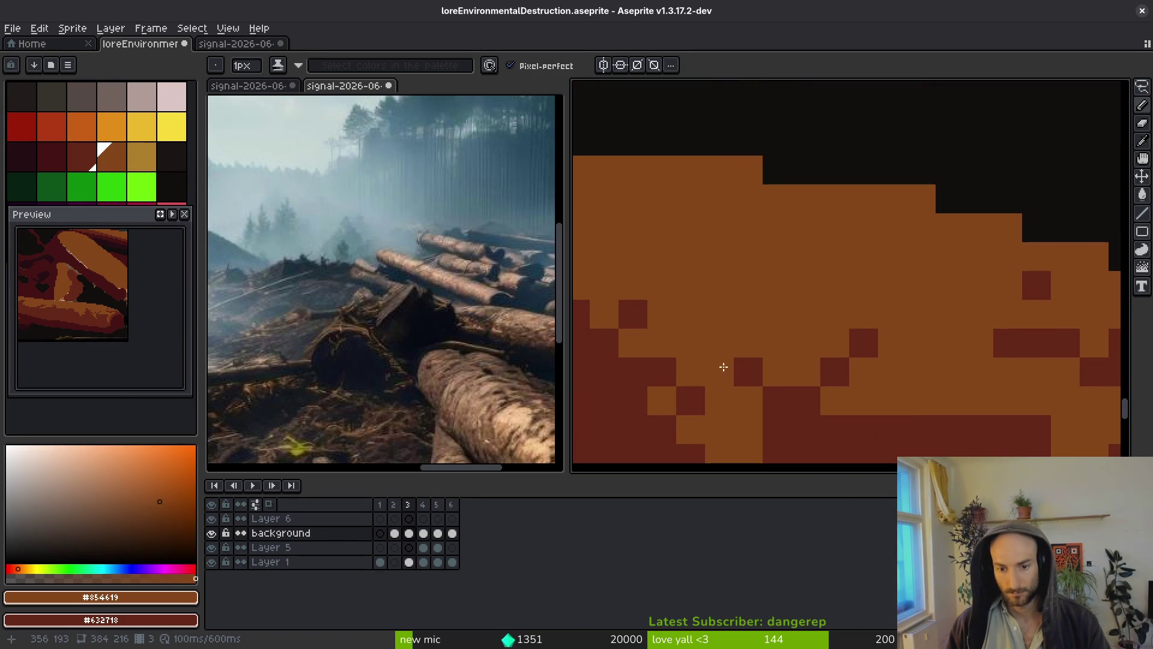
{"action": "scroll", "coordinate": [652, 313], "scroll_direction": "down", "scroll_amount": 3}
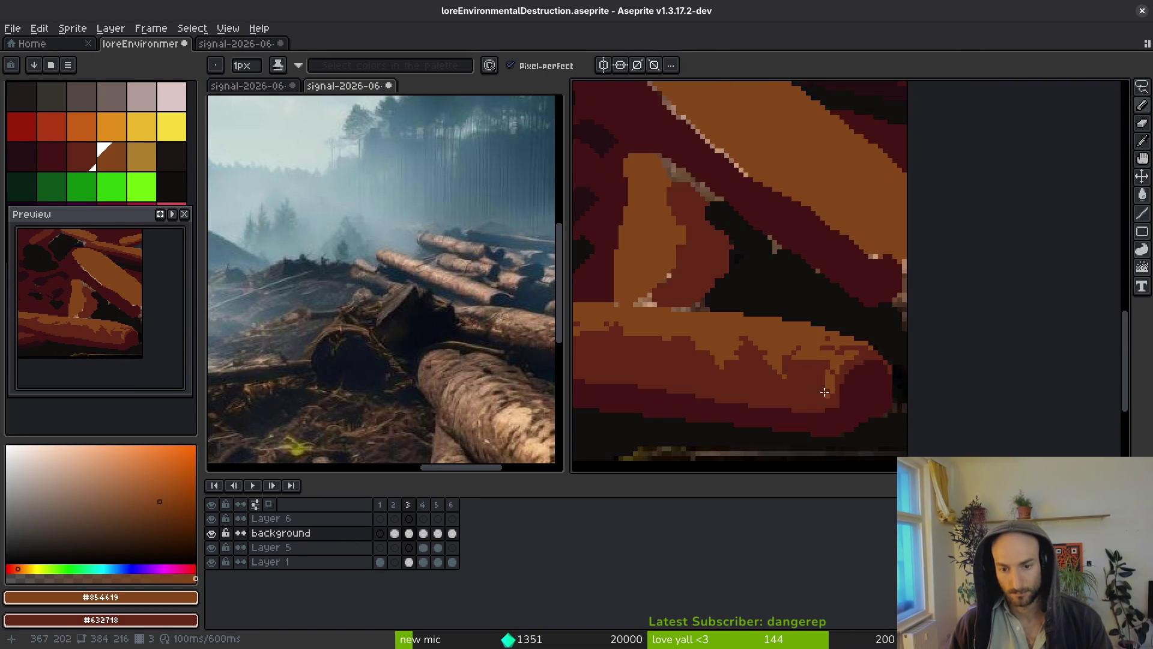
{"action": "scroll", "coordinate": [850, 373], "scroll_direction": "up", "scroll_amount": 1}
{"action": "scroll", "coordinate": [859, 337], "scroll_direction": "up", "scroll_amount": 2}
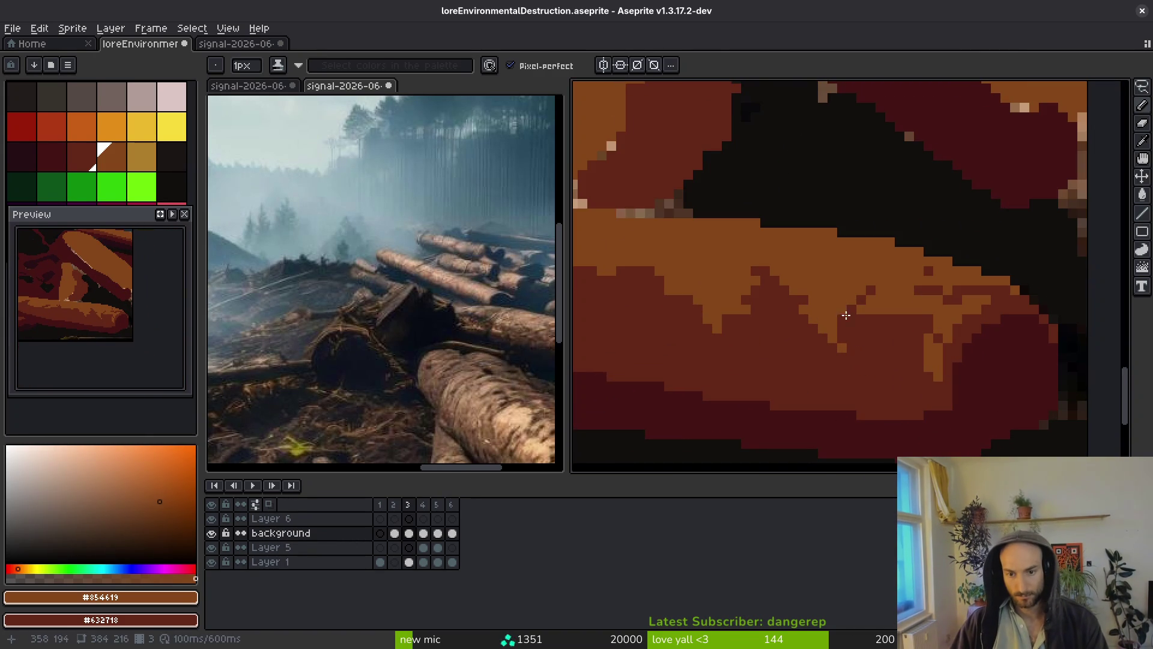
{"action": "scroll", "coordinate": [888, 313], "scroll_direction": "down", "scroll_amount": 2}
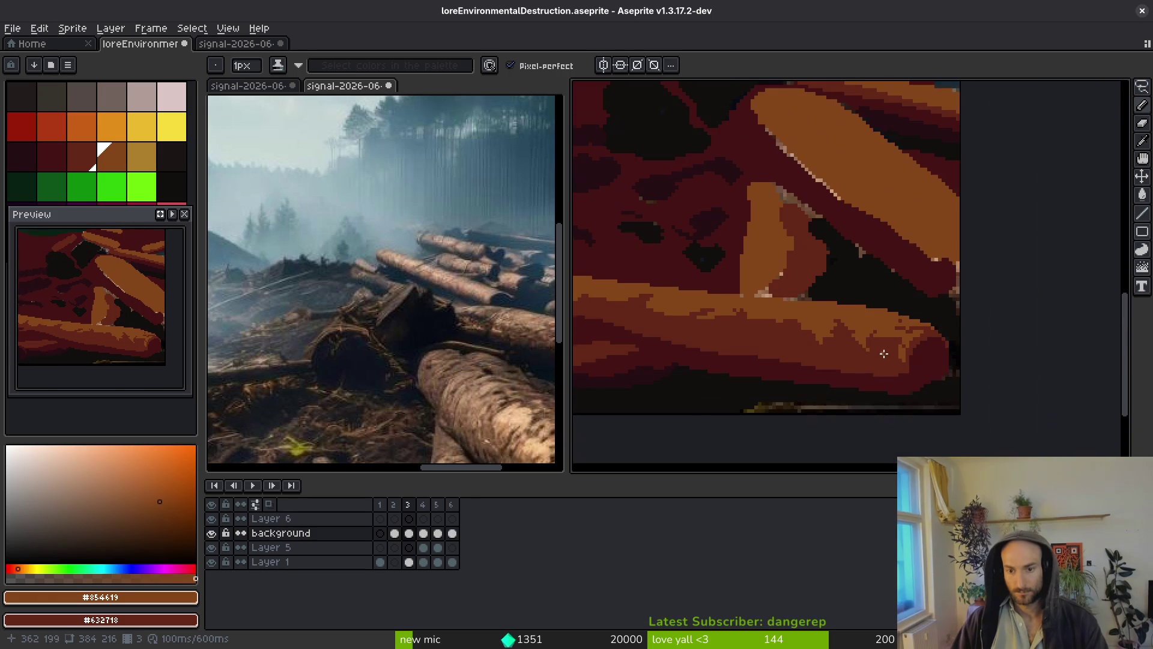
{"action": "scroll", "coordinate": [895, 324], "scroll_direction": "up", "scroll_amount": 2}
{"action": "scroll", "coordinate": [910, 361], "scroll_direction": "down", "scroll_amount": 2}
{"action": "scroll", "coordinate": [910, 362], "scroll_direction": "up", "scroll_amount": 2}
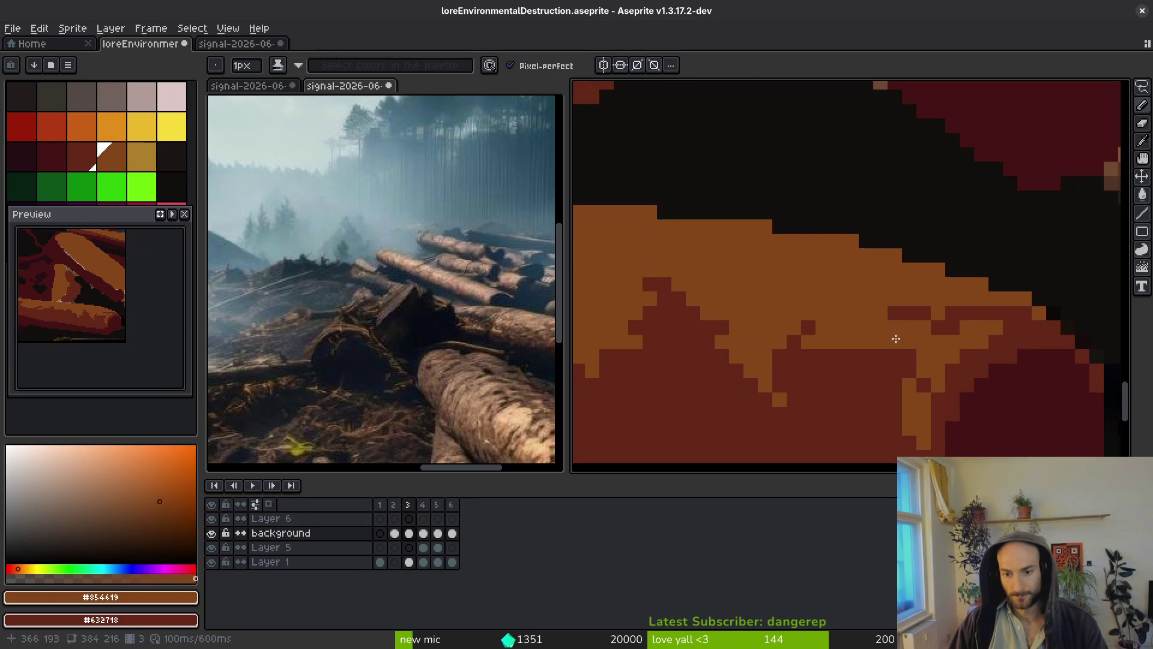
{"action": "scroll", "coordinate": [977, 343], "scroll_direction": "down", "scroll_amount": 2}
{"action": "scroll", "coordinate": [981, 360], "scroll_direction": "up", "scroll_amount": 3}
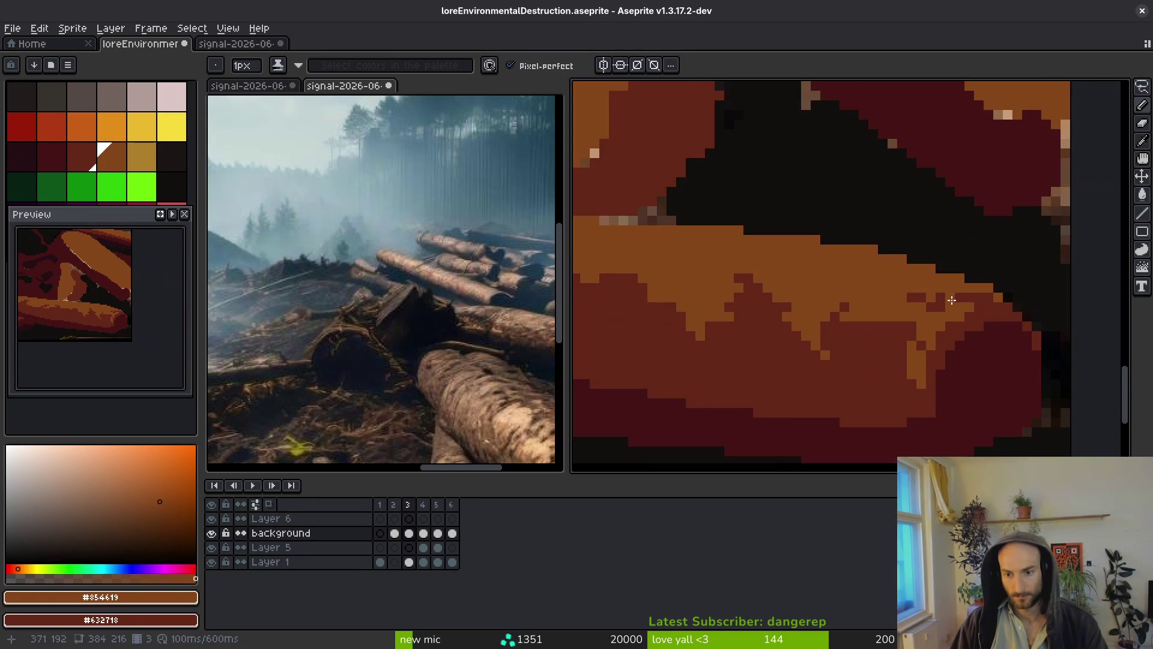
{"action": "scroll", "coordinate": [970, 296], "scroll_direction": "down", "scroll_amount": 1}
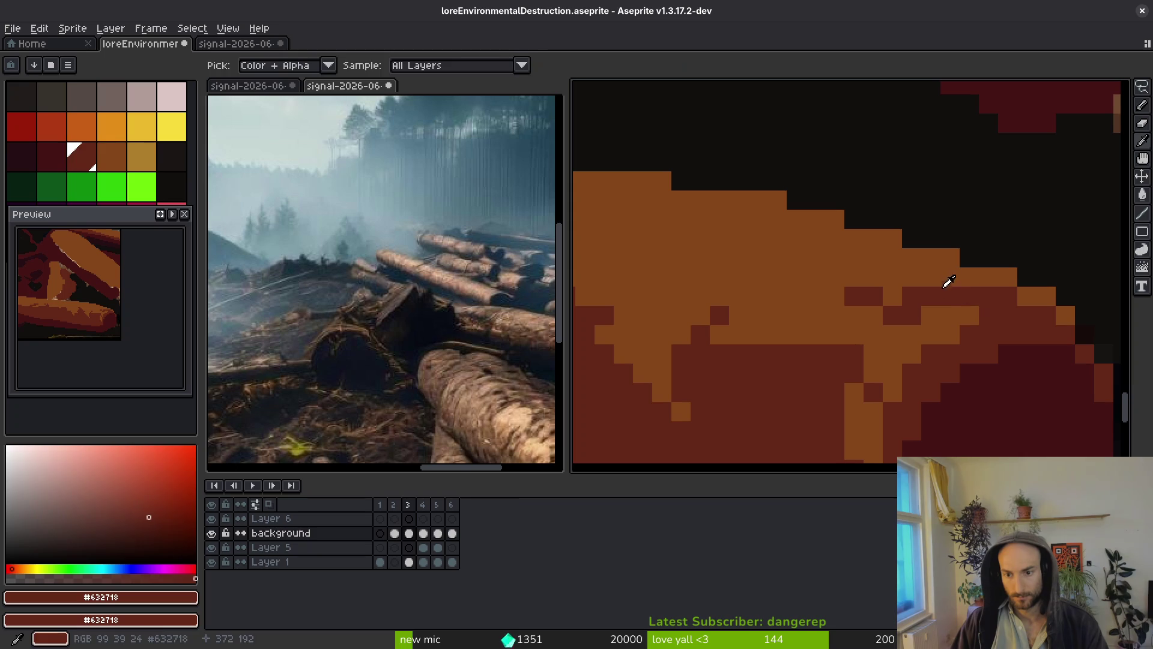
{"action": "left_click_drag", "start_coordinate": [953, 294], "coordinate": [906, 299]}
{"action": "scroll", "coordinate": [937, 343], "scroll_direction": "down", "scroll_amount": 2}
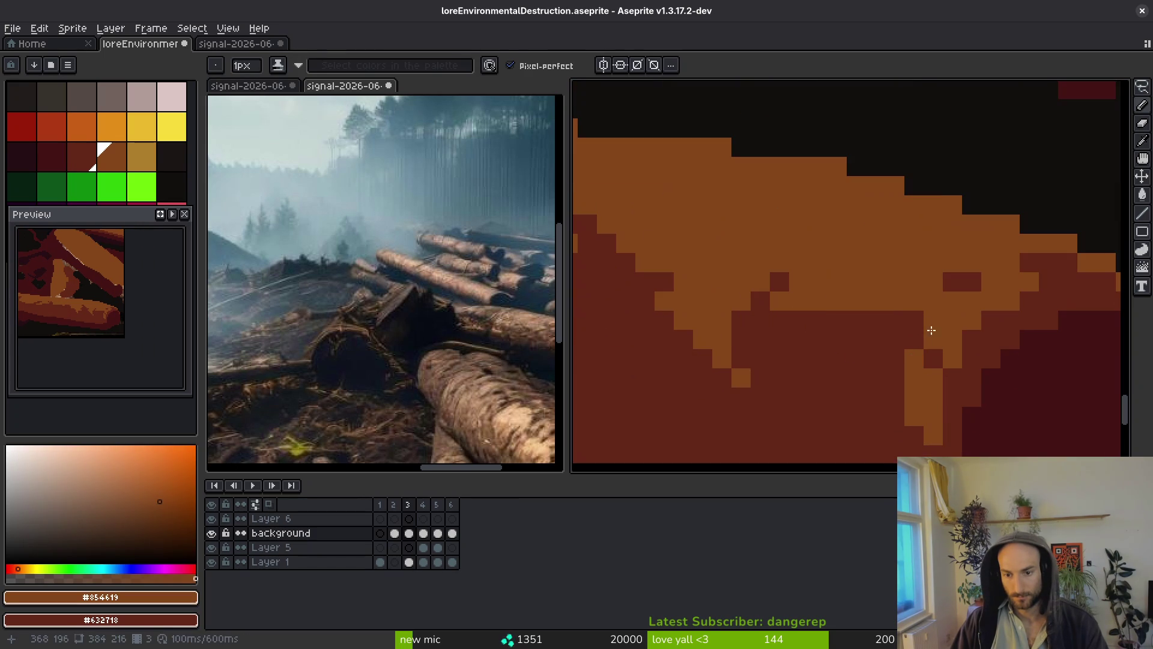
{"action": "left_click_drag", "start_coordinate": [971, 282], "coordinate": [948, 286]}
Pick the mid-red #632718 and paint it into the log's shading below the orange band.
{"action": "scroll", "coordinate": [933, 364], "scroll_direction": "down", "scroll_amount": 8}
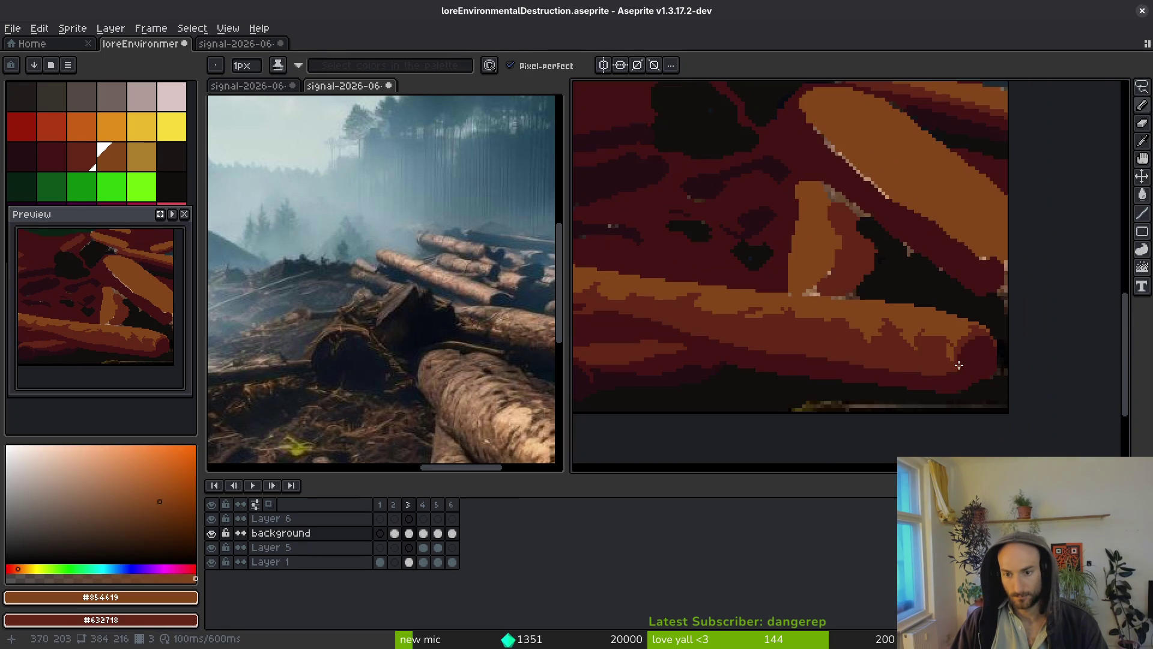
{"action": "scroll", "coordinate": [922, 366], "scroll_direction": "up", "scroll_amount": 6}
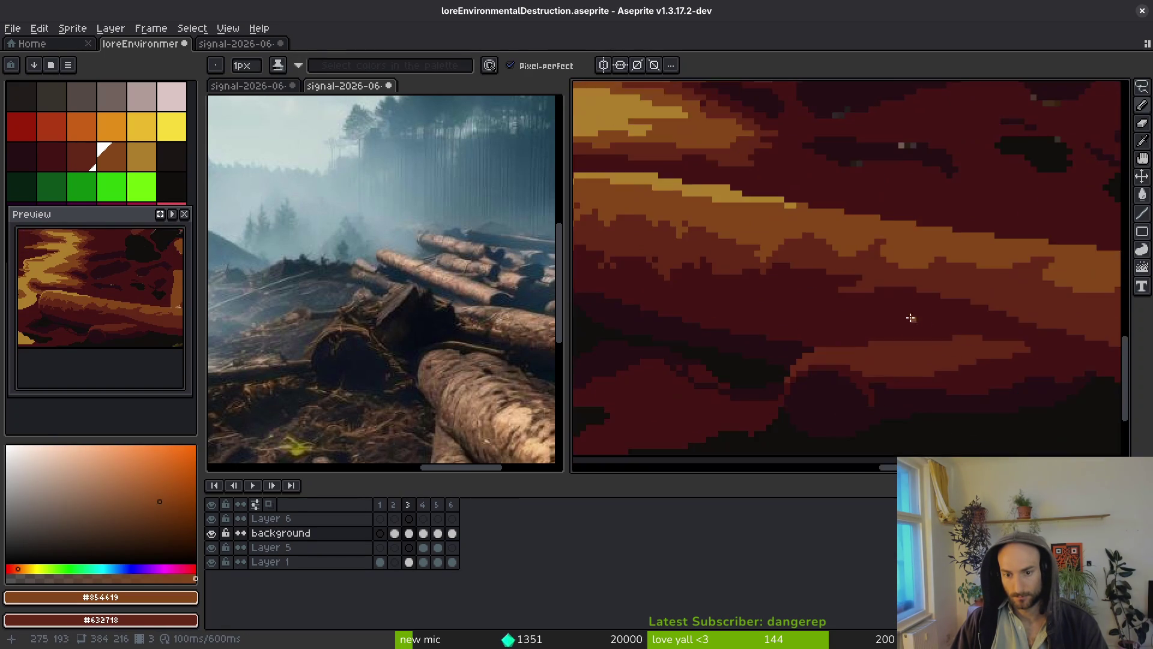
{"action": "scroll", "coordinate": [768, 303], "scroll_direction": "down", "scroll_amount": 1}
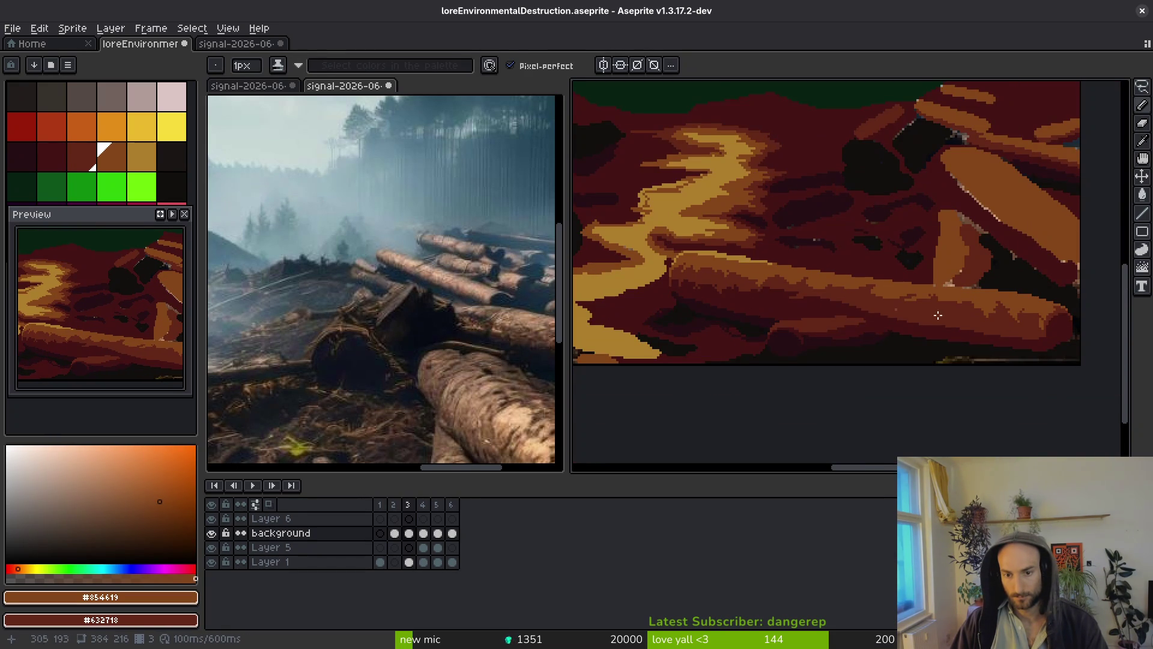
{"action": "scroll", "coordinate": [851, 305], "scroll_direction": "up", "scroll_amount": 4}
{"action": "left_click", "coordinate": [831, 275], "text": "alt"}
{"action": "left_click_drag", "start_coordinate": [754, 313], "coordinate": [707, 377]}
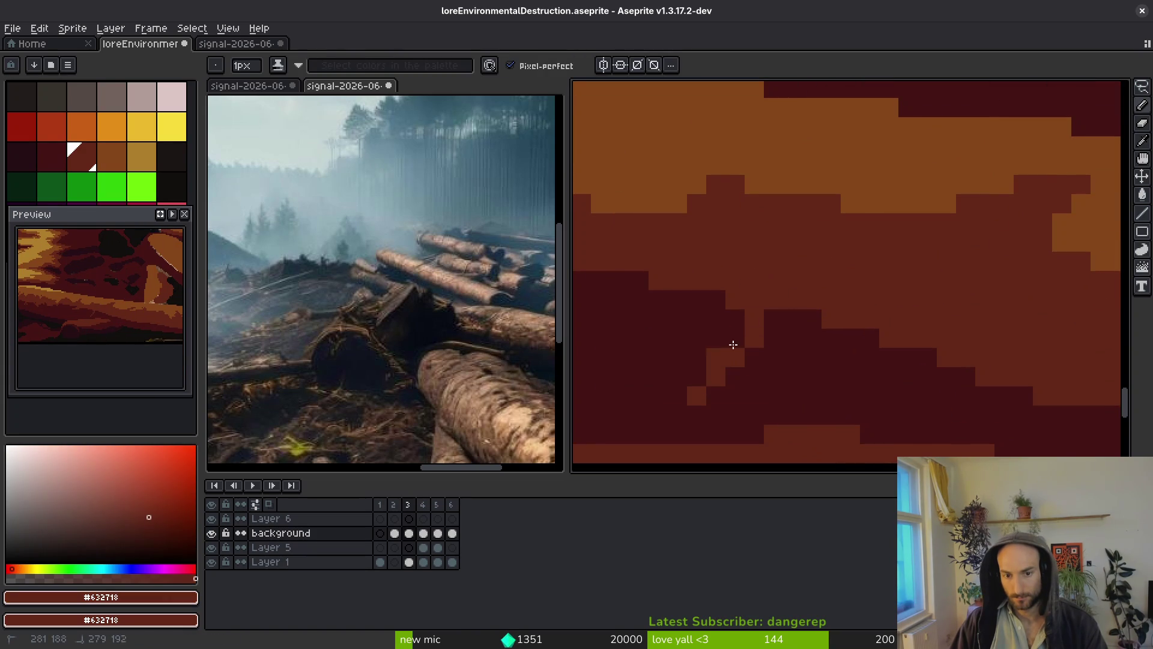
Pick dark red #431414 and paint stepped shadow columns on the front log.
{"action": "left_click", "coordinate": [665, 376], "text": "alt"}
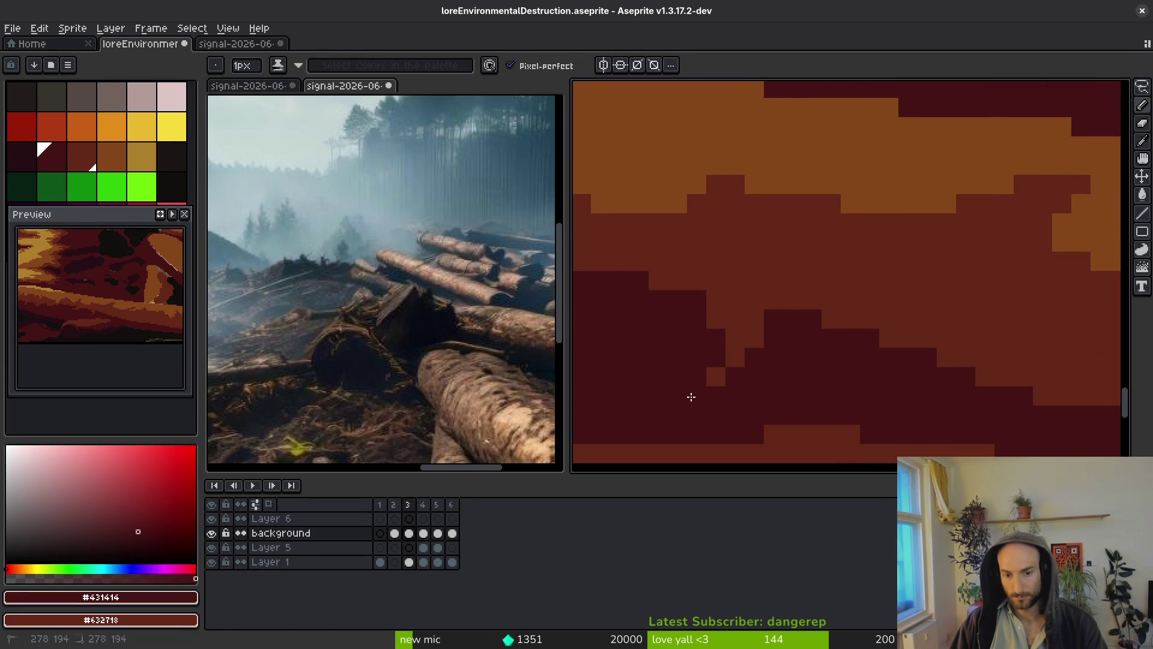
{"action": "left_click", "coordinate": [696, 396]}
{"action": "scroll", "coordinate": [690, 398], "scroll_direction": "down", "scroll_amount": 3}
{"action": "scroll", "coordinate": [985, 369], "scroll_direction": "up", "scroll_amount": 2}
{"action": "scroll", "coordinate": [780, 353], "scroll_direction": "up", "scroll_amount": 2}
{"action": "mouse_move", "coordinate": [742, 264]}
{"action": "left_mouse_down"}
{"action": "mouse_move", "coordinate": [746, 201]}
{"action": "mouse_move", "coordinate": [806, 298]}
{"action": "mouse_move", "coordinate": [723, 269]}
{"action": "mouse_move", "coordinate": [788, 280]}
{"action": "left_mouse_up"}
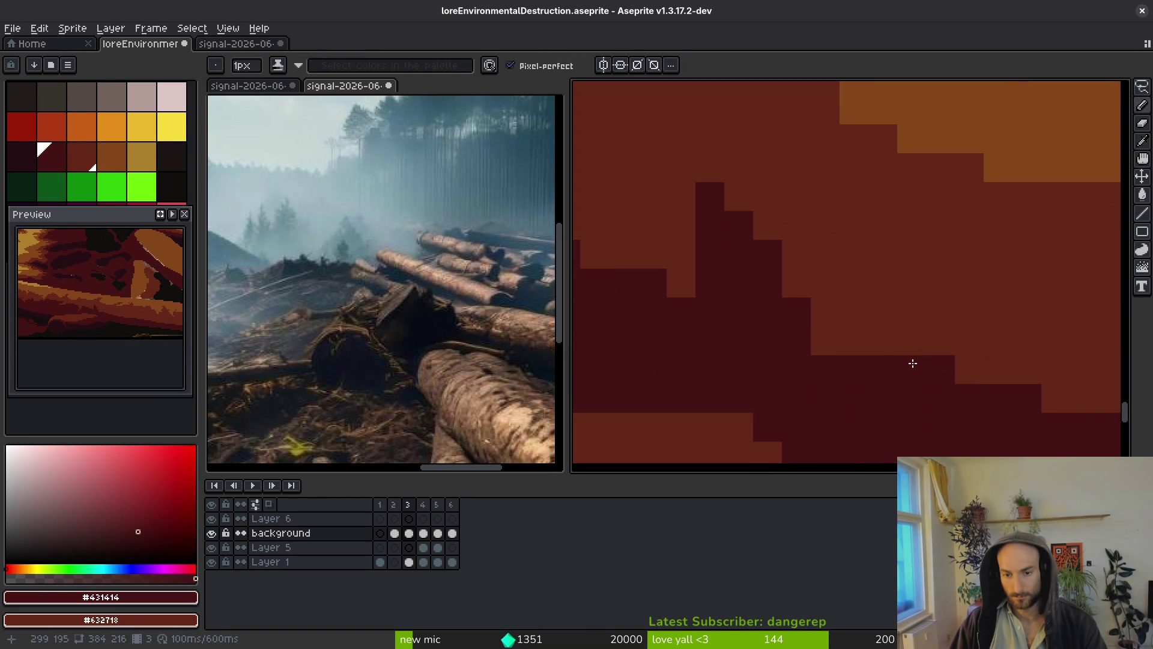
{"action": "left_click_drag", "start_coordinate": [913, 362], "coordinate": [1008, 304]}
{"action": "left_click", "coordinate": [965, 344]}
{"action": "scroll", "coordinate": [857, 348], "scroll_direction": "down", "scroll_amount": 2}
{"action": "left_click_drag", "start_coordinate": [899, 322], "coordinate": [973, 309]}
{"action": "scroll", "coordinate": [829, 259], "scroll_direction": "down", "scroll_amount": 1}
{"action": "mouse_move", "coordinate": [829, 259]}
{"action": "left_mouse_down"}
{"action": "mouse_move", "coordinate": [986, 373]}
{"action": "mouse_move", "coordinate": [1035, 373]}
{"action": "mouse_move", "coordinate": [998, 379]}
{"action": "left_mouse_up"}
Extend the #431414 shadow along the log's lower edge and underside.
{"action": "scroll", "coordinate": [963, 395], "scroll_direction": "down", "scroll_amount": 3}
{"action": "scroll", "coordinate": [964, 396], "scroll_direction": "up", "scroll_amount": 3}
{"action": "left_click", "coordinate": [972, 374]}
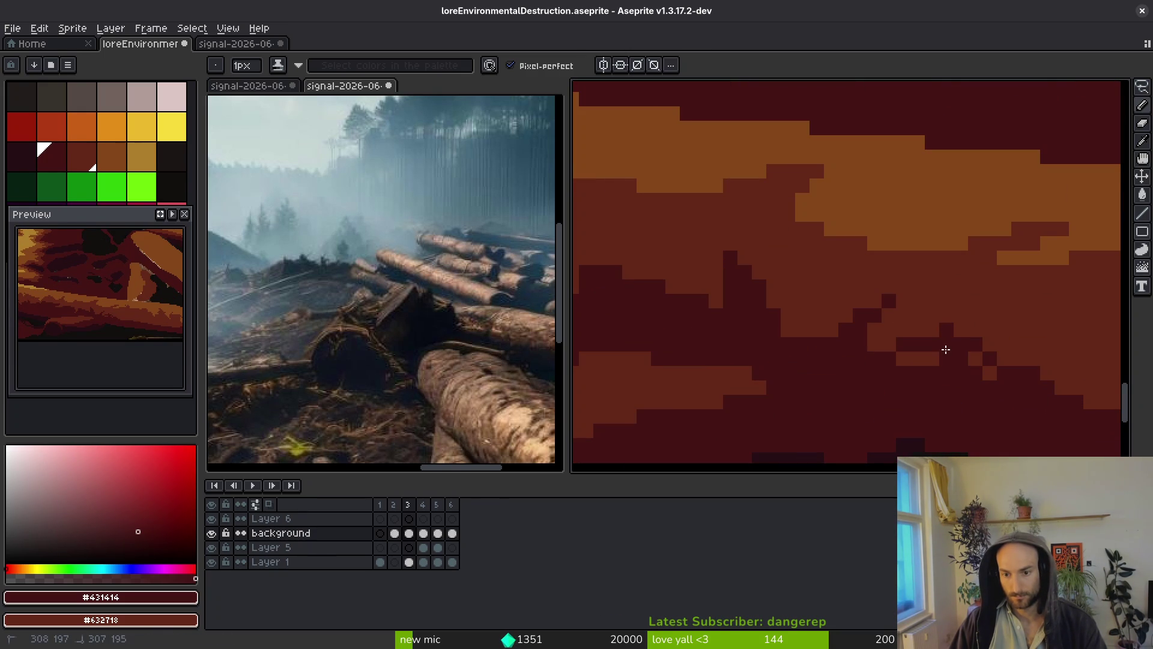
{"action": "scroll", "coordinate": [981, 402], "scroll_direction": "down", "scroll_amount": 2}
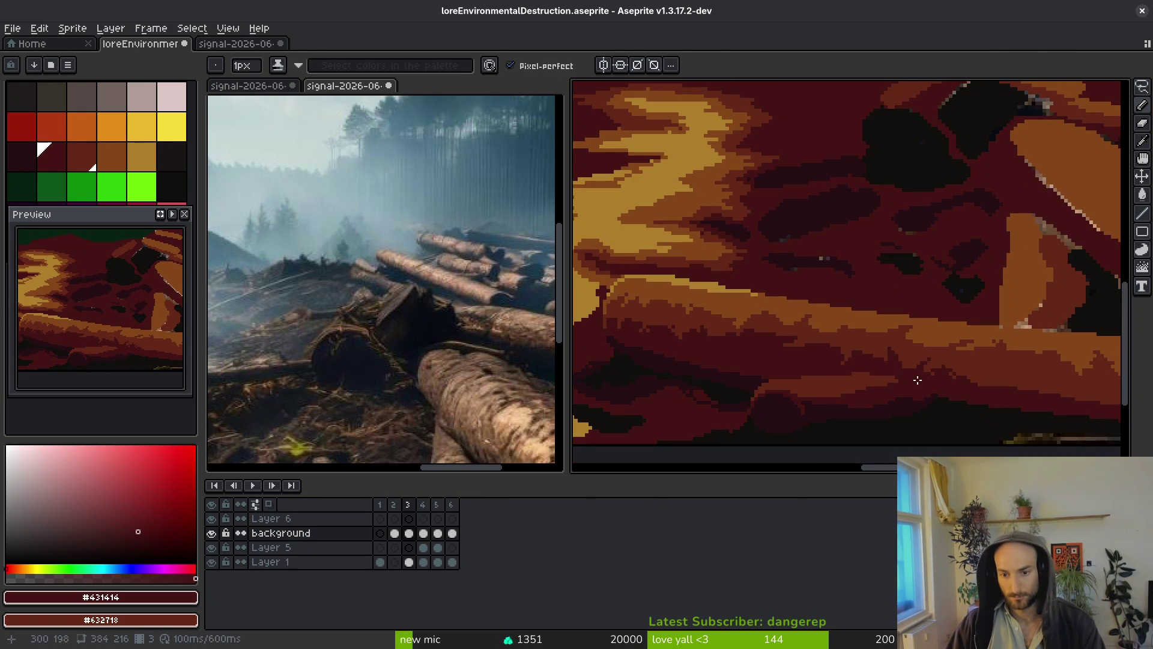
{"action": "scroll", "coordinate": [841, 322], "scroll_direction": "up", "scroll_amount": 4}
{"action": "left_click_drag", "start_coordinate": [801, 350], "coordinate": [801, 263]}
{"action": "mouse_move", "coordinate": [708, 327]}
{"action": "left_mouse_down"}
{"action": "mouse_move", "coordinate": [767, 304]}
{"action": "mouse_move", "coordinate": [823, 317]}
{"action": "mouse_move", "coordinate": [812, 278]}
{"action": "mouse_move", "coordinate": [1010, 371]}
{"action": "left_mouse_up"}
{"action": "mouse_move", "coordinate": [1011, 371]}
{"action": "left_mouse_down"}
{"action": "mouse_move", "coordinate": [841, 333]}
{"action": "mouse_move", "coordinate": [1055, 369]}
{"action": "mouse_move", "coordinate": [938, 365]}
{"action": "mouse_move", "coordinate": [870, 405]}
{"action": "left_mouse_up"}
{"action": "mouse_move", "coordinate": [732, 379]}
{"action": "left_mouse_down"}
{"action": "mouse_move", "coordinate": [957, 378]}
{"action": "mouse_move", "coordinate": [942, 402]}
{"action": "left_mouse_up"}
{"action": "mouse_move", "coordinate": [809, 328]}
{"action": "left_mouse_down"}
{"action": "mouse_move", "coordinate": [705, 298]}
{"action": "mouse_move", "coordinate": [715, 294]}
{"action": "left_mouse_up"}
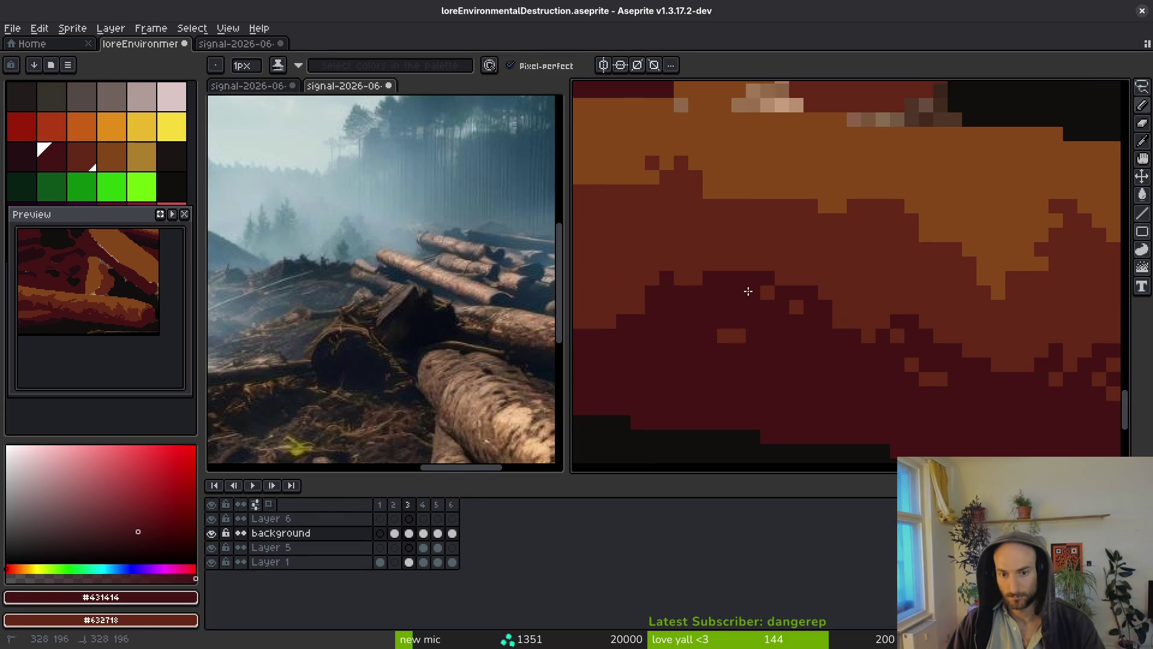
Lighten three shadow pixels to mid-red #632718, then touch up remaining areas in #431414.
{"action": "left_click", "coordinate": [712, 261], "text": "alt"}
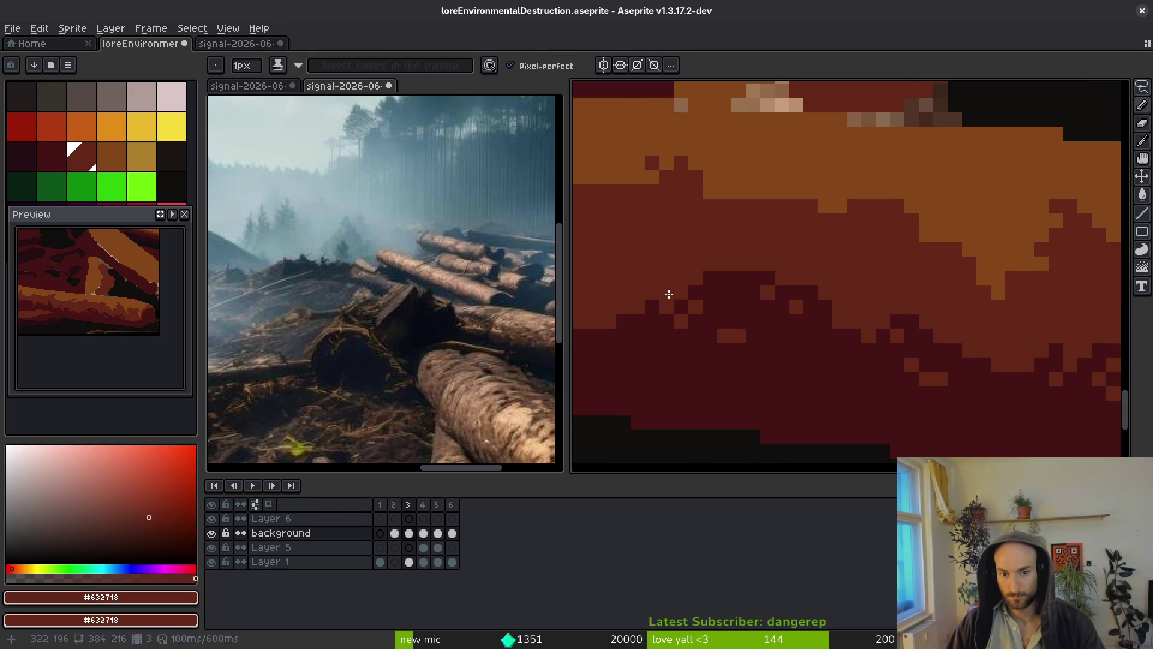
{"action": "mouse_move", "coordinate": [685, 299]}
{"action": "left_mouse_down"}
{"action": "mouse_move", "coordinate": [763, 269]}
{"action": "mouse_move", "coordinate": [744, 337]}
{"action": "left_mouse_up"}
{"action": "left_click", "coordinate": [768, 292], "text": "alt"}
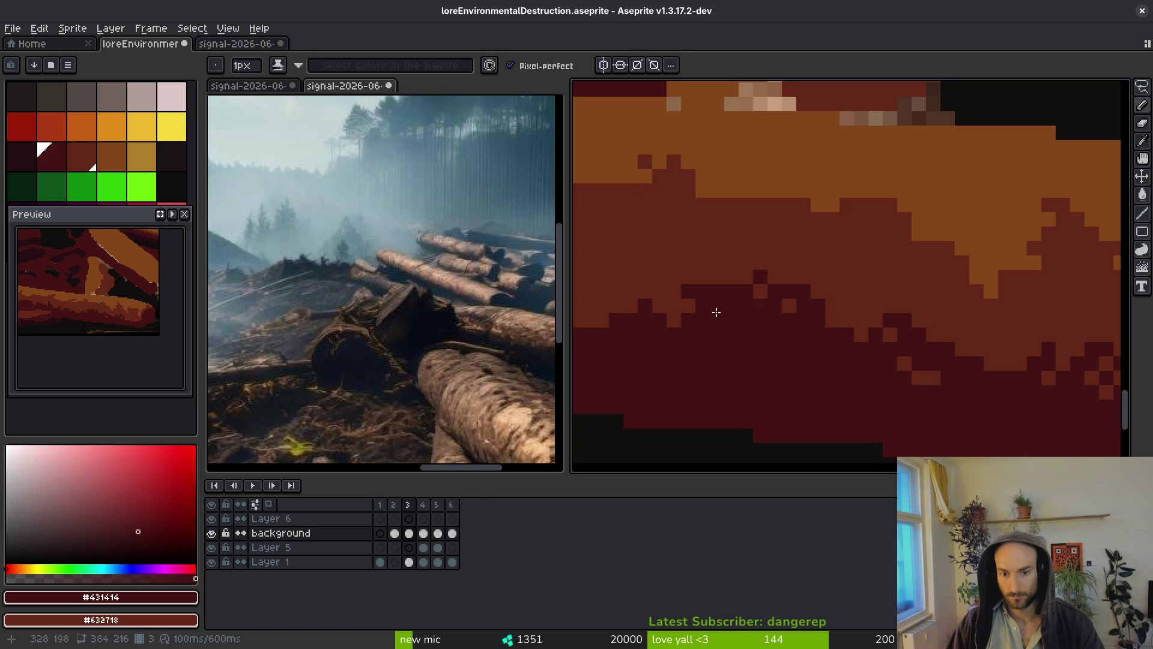
{"action": "scroll", "coordinate": [618, 265], "scroll_direction": "up", "scroll_amount": 1}
{"action": "scroll", "coordinate": [998, 375], "scroll_direction": "down", "scroll_amount": 1}
{"action": "scroll", "coordinate": [998, 375], "scroll_direction": "up", "scroll_amount": 3}
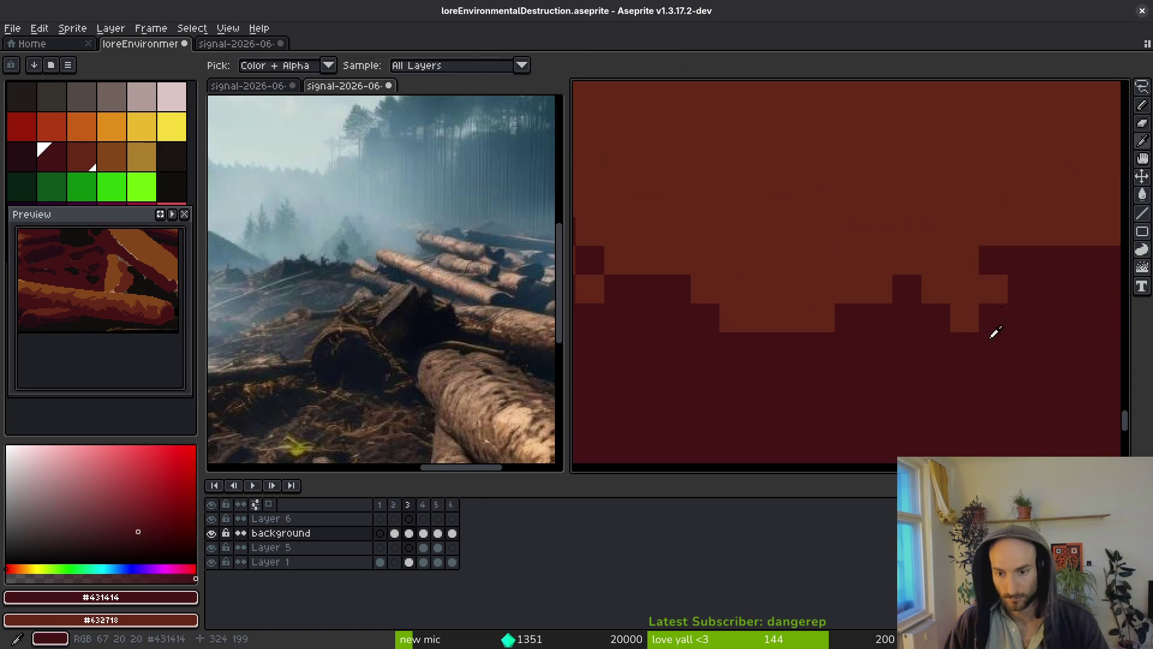
{"action": "scroll", "coordinate": [892, 329], "scroll_direction": "down", "scroll_amount": 3}
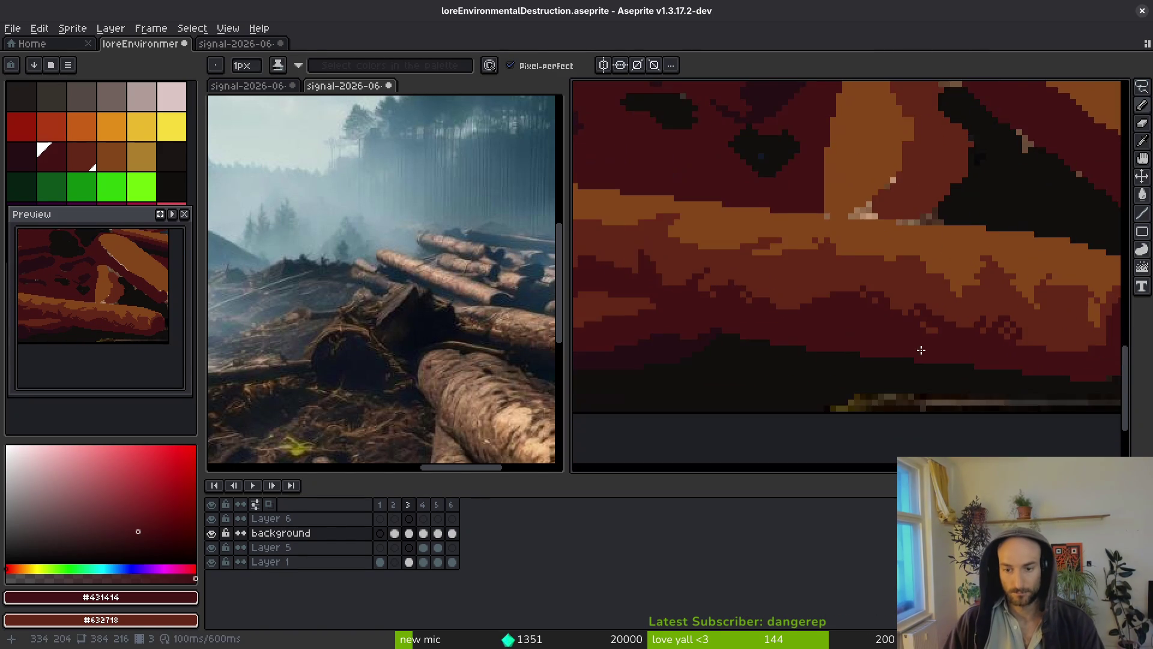
{"action": "scroll", "coordinate": [1023, 373], "scroll_direction": "up", "scroll_amount": 3}
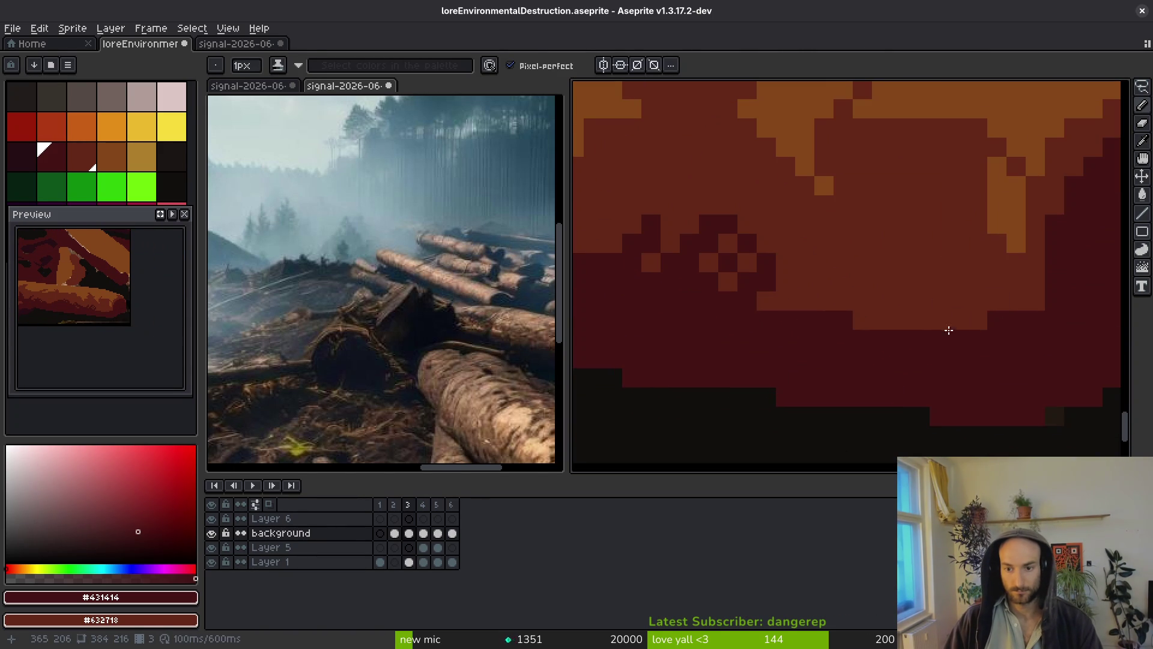
{"action": "left_click_drag", "start_coordinate": [950, 330], "coordinate": [973, 329]}
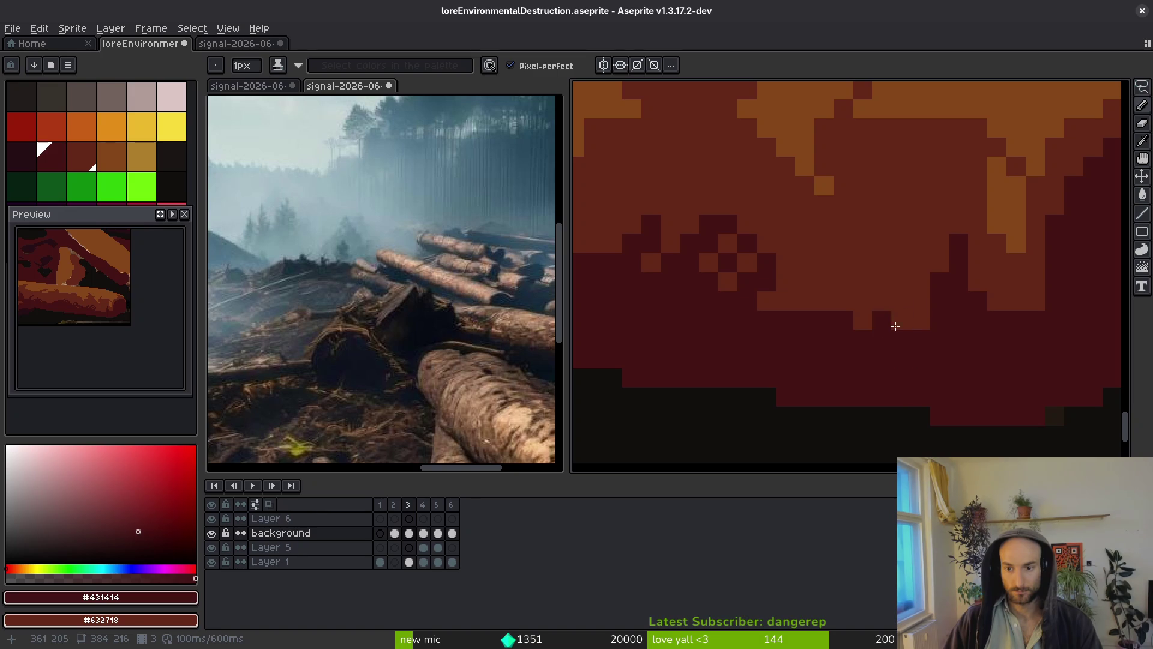
{"action": "left_click_drag", "start_coordinate": [762, 273], "coordinate": [776, 314]}
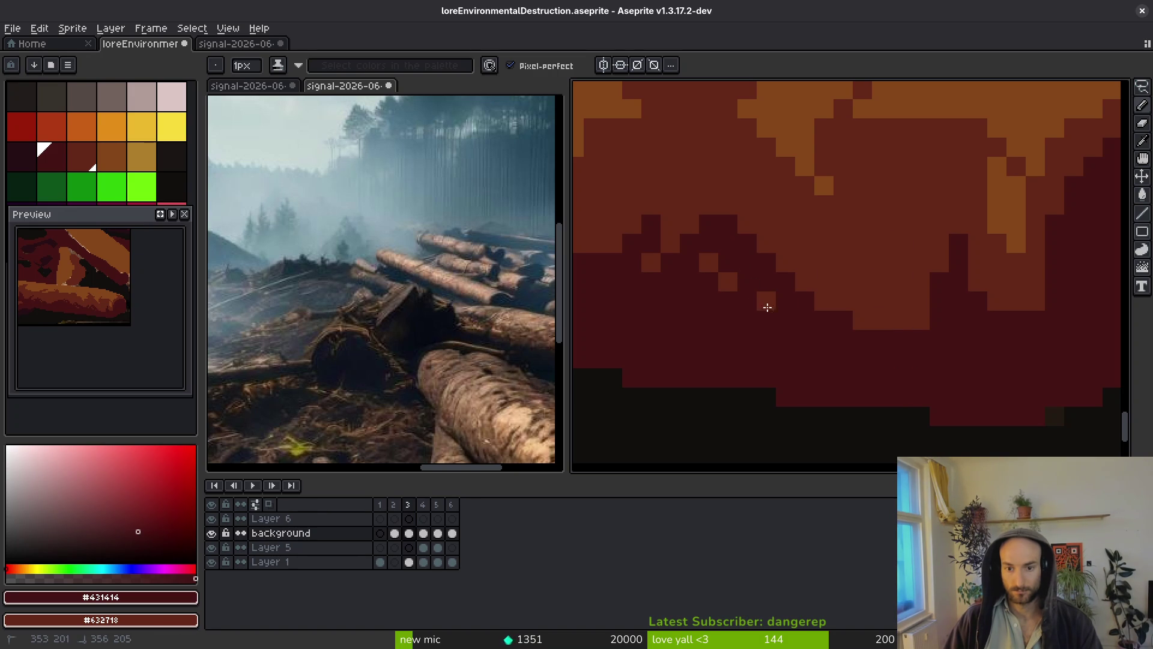
{"action": "left_click_drag", "start_coordinate": [762, 261], "coordinate": [778, 260]}
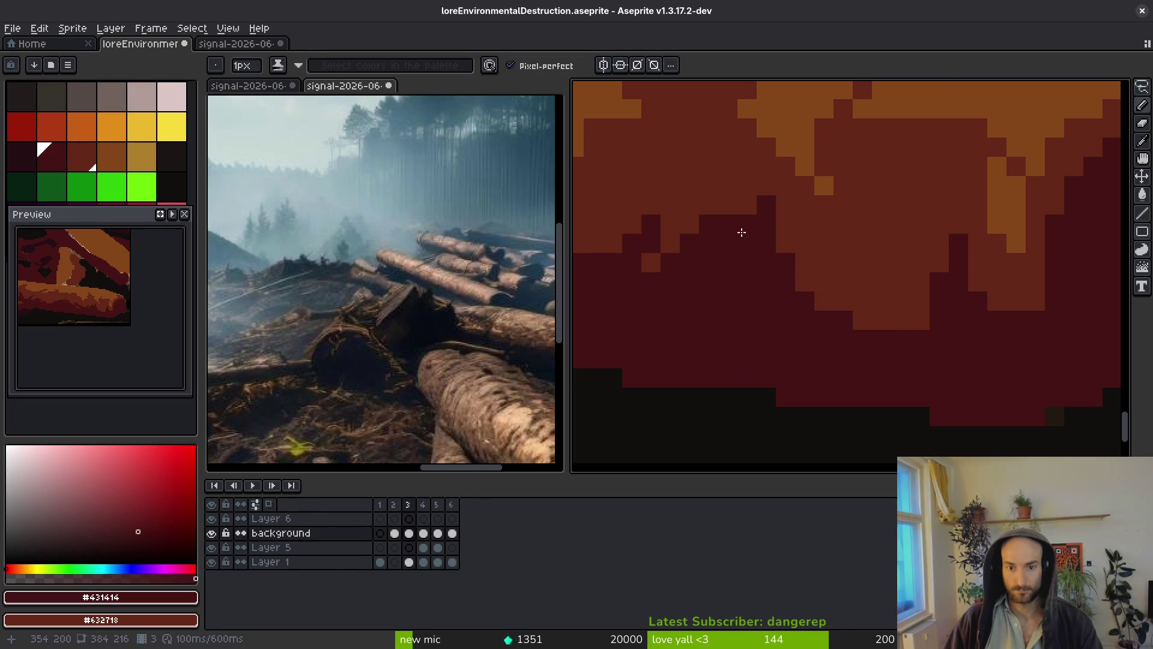
Sample gold #ae7e2c from the canvas and zoom in on the front log.
{"action": "scroll", "coordinate": [748, 227], "scroll_direction": "down", "scroll_amount": 5}
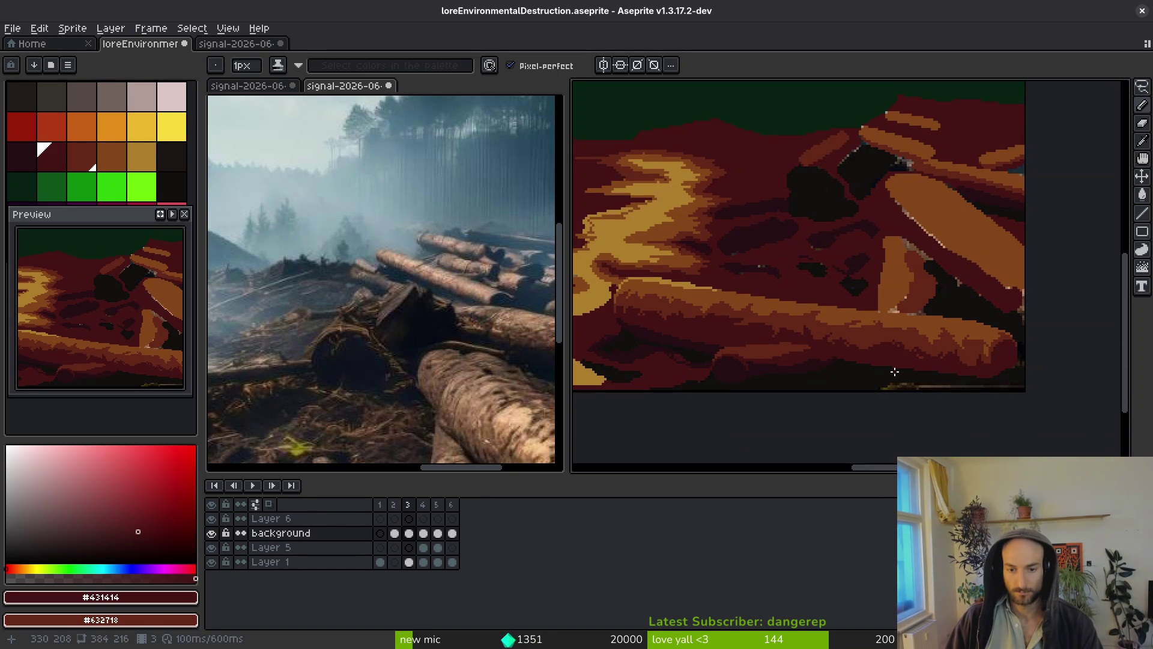
{"action": "scroll", "coordinate": [898, 340], "scroll_direction": "down", "scroll_amount": 2}
{"action": "scroll", "coordinate": [883, 358], "scroll_direction": "up", "scroll_amount": 1}
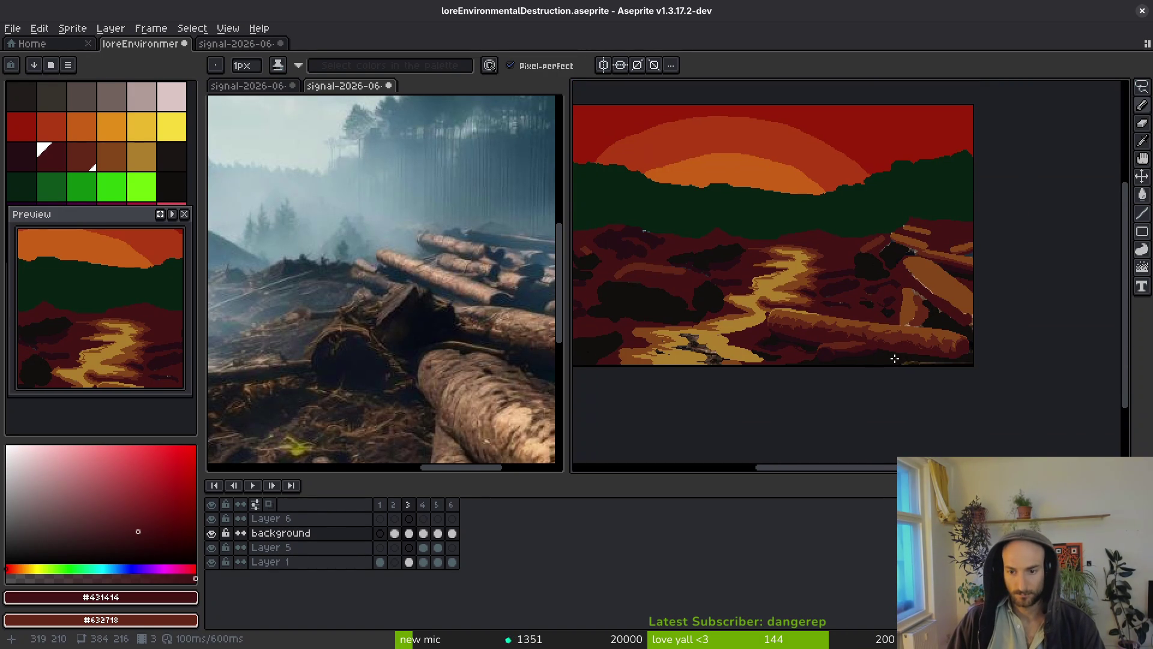
{"action": "scroll", "coordinate": [895, 359], "scroll_direction": "up", "scroll_amount": 3}
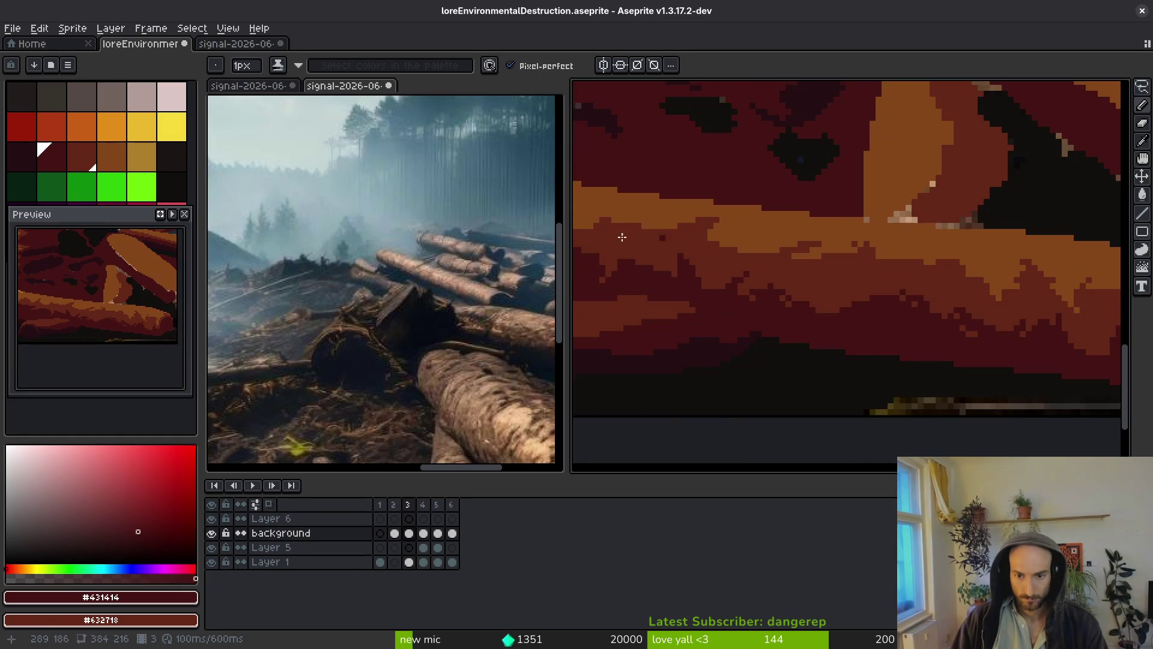
{"action": "scroll", "coordinate": [667, 221], "scroll_direction": "up", "scroll_amount": 1}
{"action": "left_click", "coordinate": [712, 204], "text": "alt"}
{"action": "scroll", "coordinate": [712, 205], "scroll_direction": "down", "scroll_amount": 3}
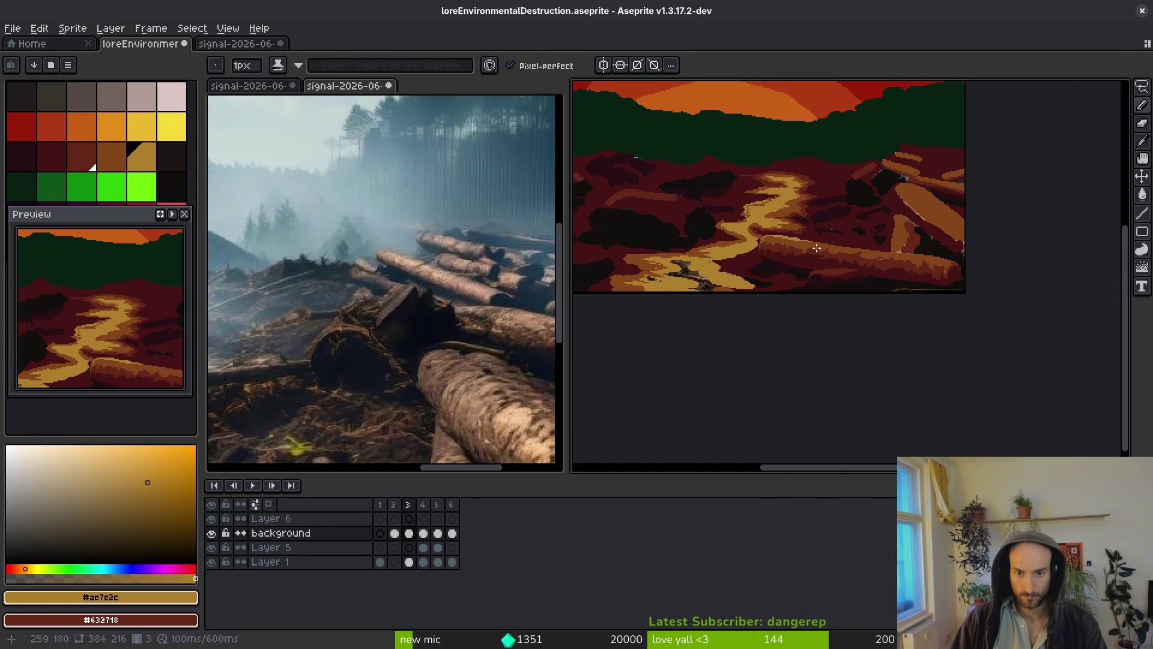
{"action": "scroll", "coordinate": [536, 293], "scroll_direction": "up", "scroll_amount": 3}
{"action": "scroll", "coordinate": [537, 293], "scroll_direction": "up", "scroll_amount": 2}
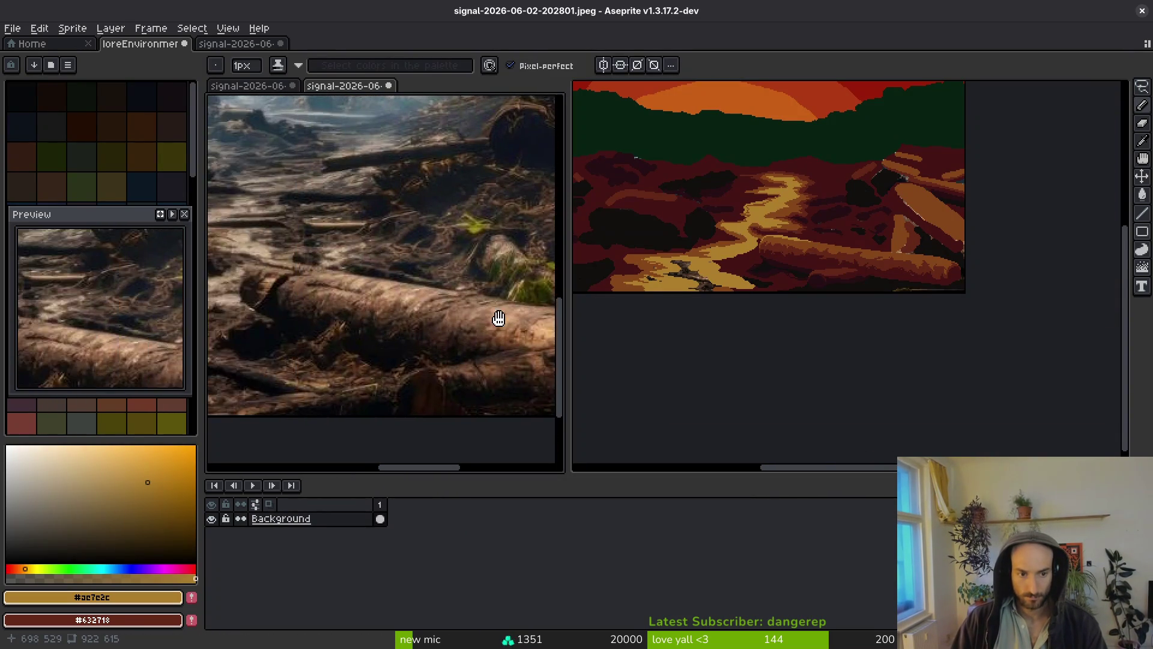
{"action": "scroll", "coordinate": [831, 291], "scroll_direction": "up", "scroll_amount": 4}
{"action": "scroll", "coordinate": [913, 288], "scroll_direction": "up", "scroll_amount": 1}
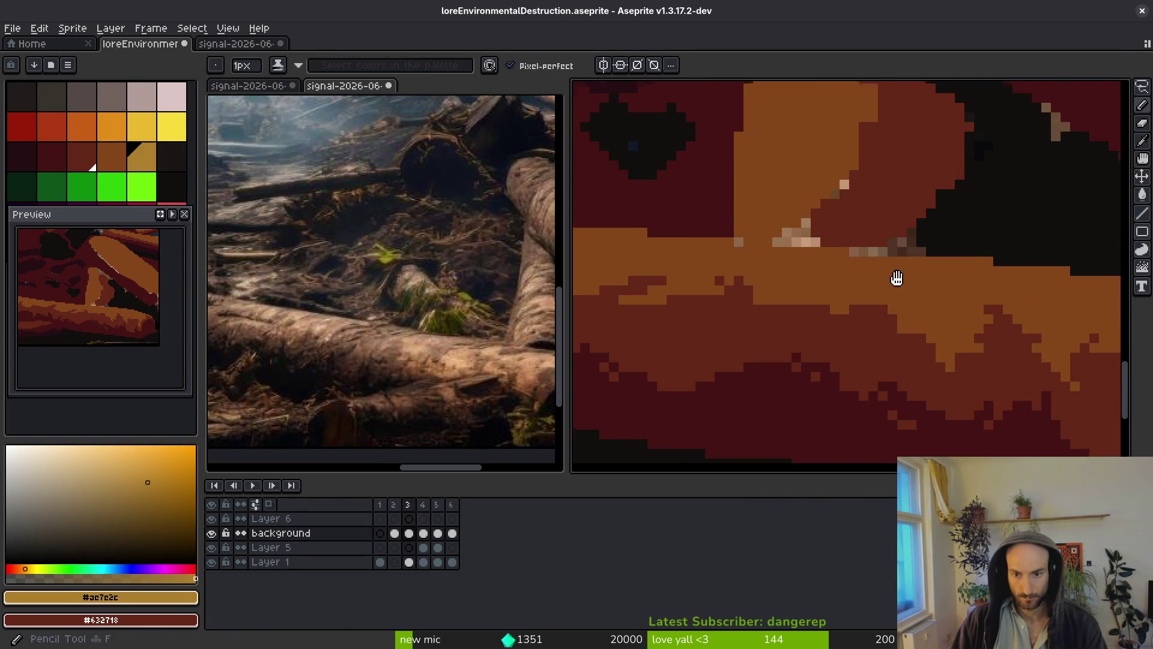
Draw gold #ae7e2c highlight runs along the log's top edge.
{"action": "scroll", "coordinate": [931, 273], "scroll_direction": "up", "scroll_amount": 2}
{"action": "mouse_move", "coordinate": [906, 264]}
{"action": "left_mouse_down"}
{"action": "mouse_move", "coordinate": [800, 281]}
{"action": "mouse_move", "coordinate": [853, 294]}
{"action": "mouse_move", "coordinate": [644, 247]}
{"action": "left_mouse_up"}
{"action": "scroll", "coordinate": [845, 285], "scroll_direction": "right", "scroll_amount": 2}
{"action": "mouse_move", "coordinate": [850, 272]}
{"action": "left_mouse_down"}
{"action": "mouse_move", "coordinate": [1046, 324]}
{"action": "mouse_move", "coordinate": [770, 269]}
{"action": "left_mouse_up"}
{"action": "left_click_drag", "start_coordinate": [927, 311], "coordinate": [1021, 340]}
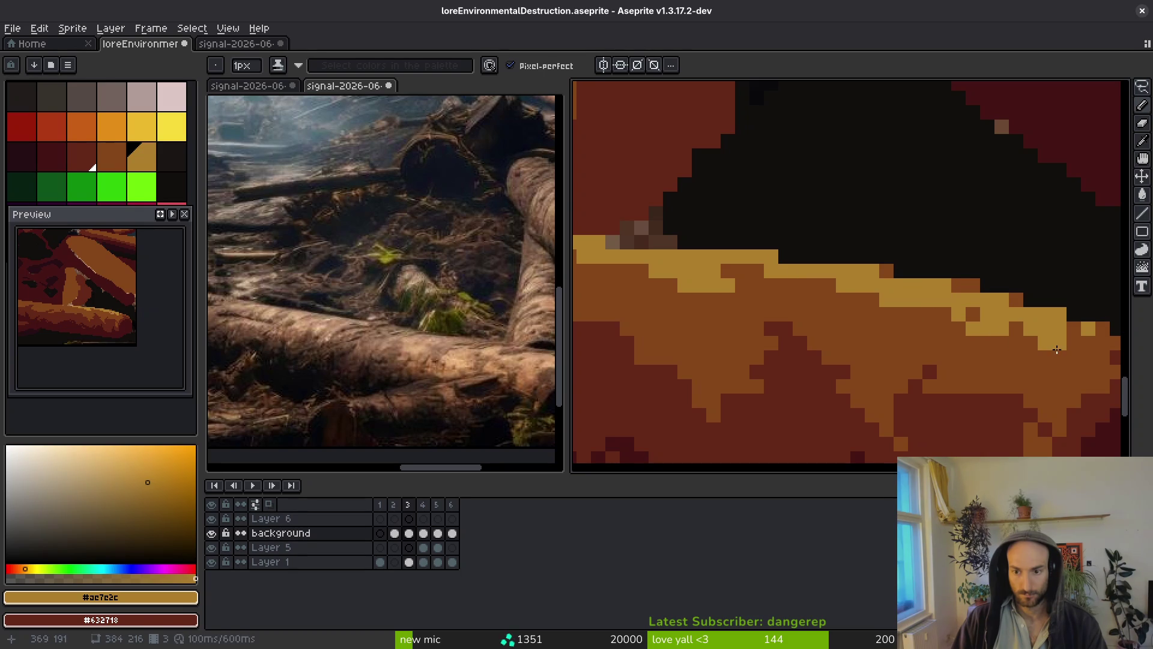
{"action": "scroll", "coordinate": [1021, 339], "scroll_direction": "right", "scroll_amount": 2}
Re-pick the gold, undo the last stroke and redraw the highlight run.
{"action": "key", "text": "alt"}
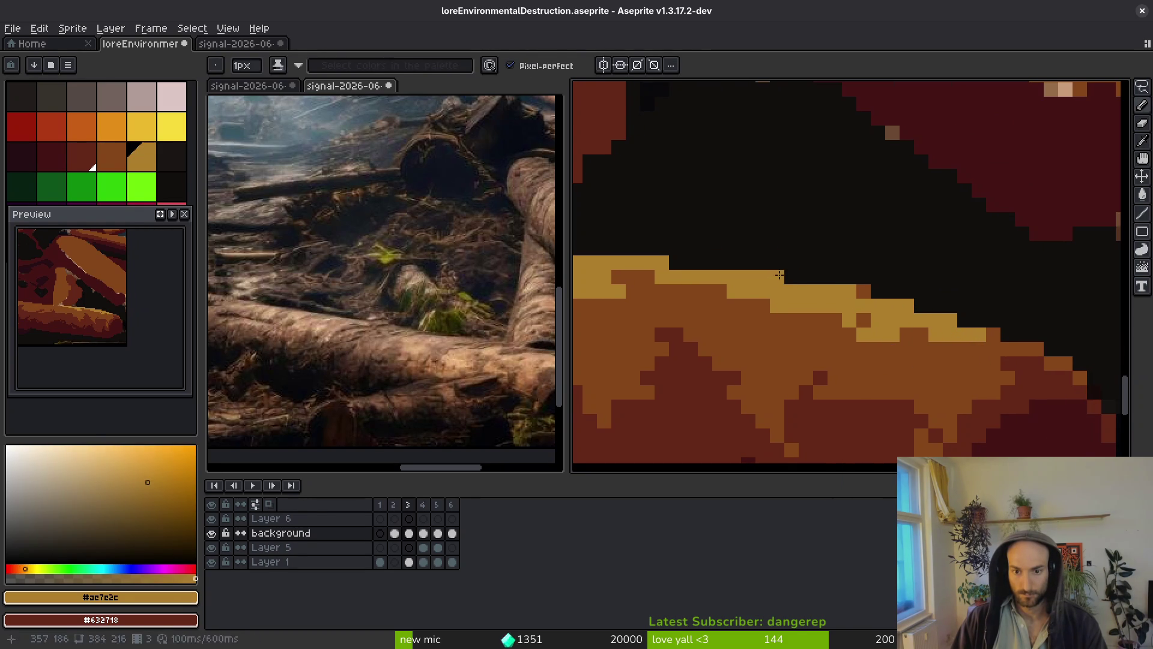
{"action": "left_click", "coordinate": [827, 239], "text": "alt"}
{"action": "scroll", "coordinate": [940, 320], "scroll_direction": "down", "scroll_amount": 3}
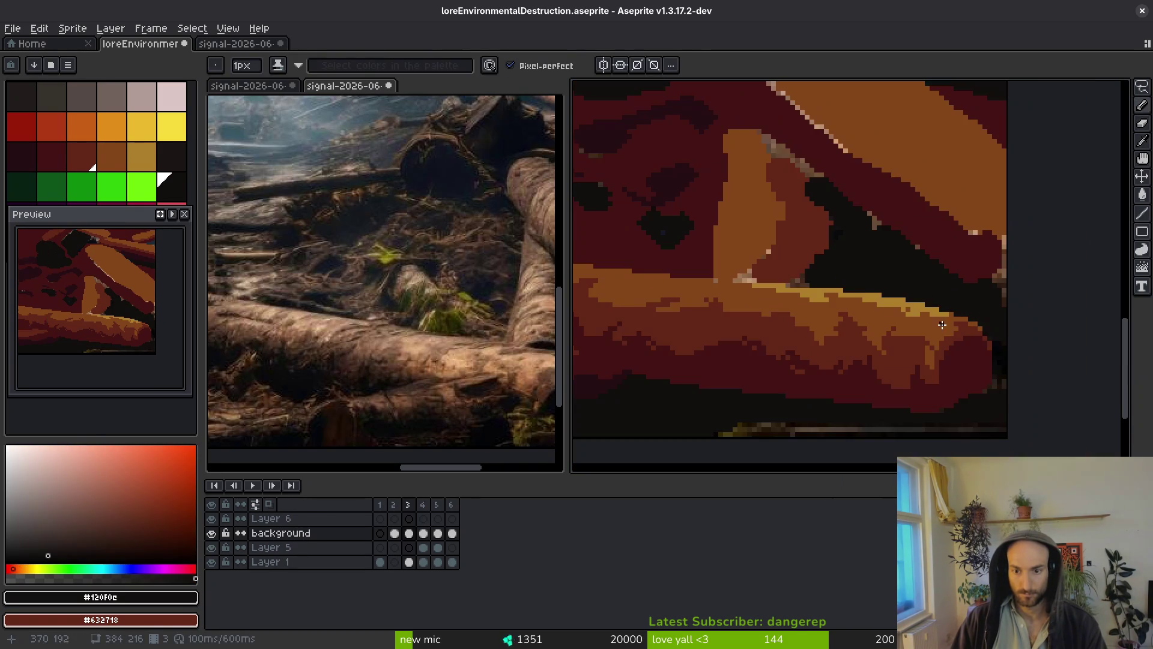
{"action": "scroll", "coordinate": [912, 303], "scroll_direction": "up", "scroll_amount": 1}
{"action": "left_click", "coordinate": [811, 249], "text": "alt"}
{"action": "scroll", "coordinate": [817, 252], "scroll_direction": "up", "scroll_amount": 1}
{"action": "scroll", "coordinate": [835, 260], "scroll_direction": "up", "scroll_amount": 1}
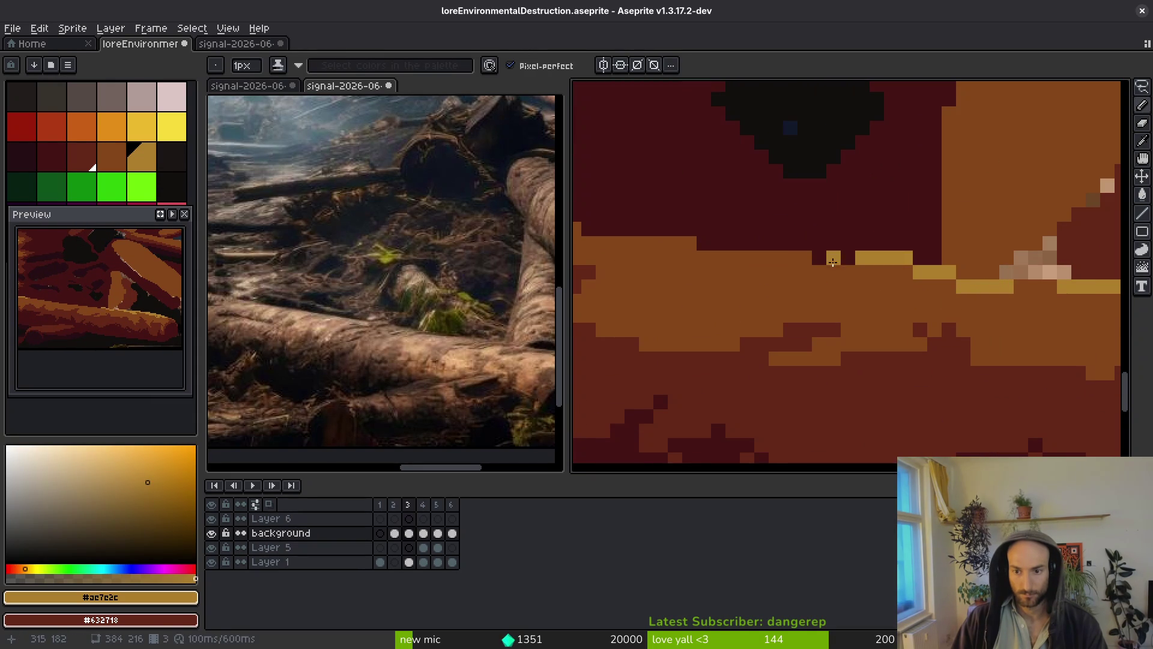
{"action": "key", "text": "ctrl+z"}
{"action": "mouse_move", "coordinate": [953, 279]}
{"action": "left_mouse_down"}
{"action": "mouse_move", "coordinate": [871, 272]}
{"action": "mouse_move", "coordinate": [891, 288]}
{"action": "mouse_move", "coordinate": [818, 274]}
{"action": "left_mouse_up"}
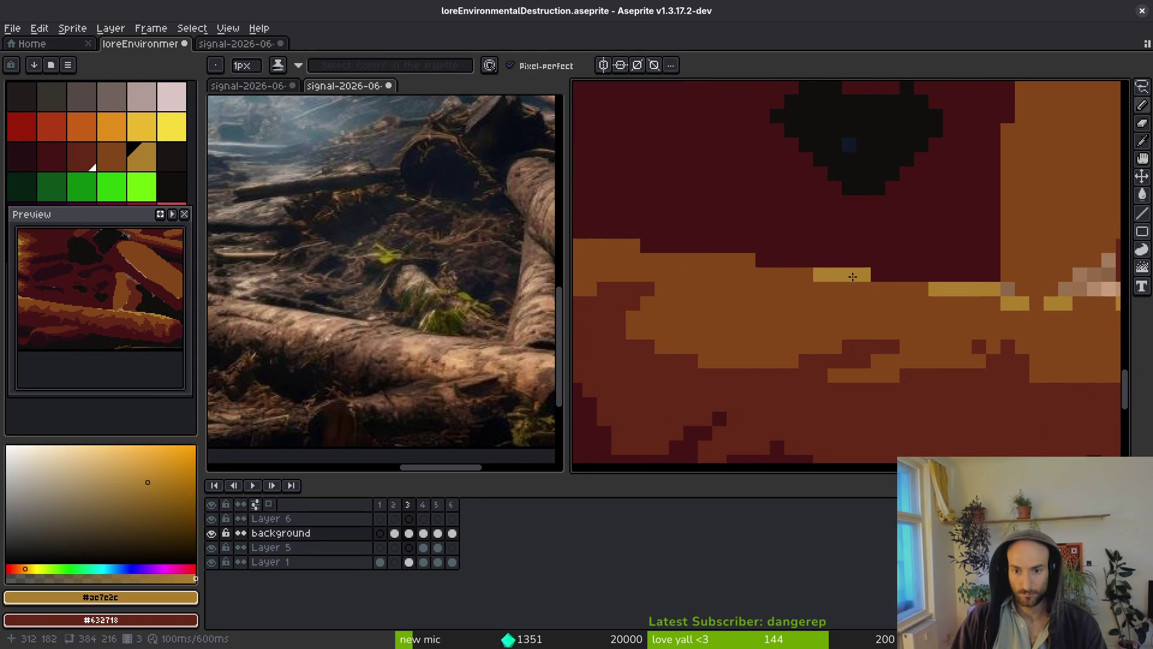
Add single gold pixels and short dashes along the top edge, extending leftward.
{"action": "left_click", "coordinate": [828, 288]}
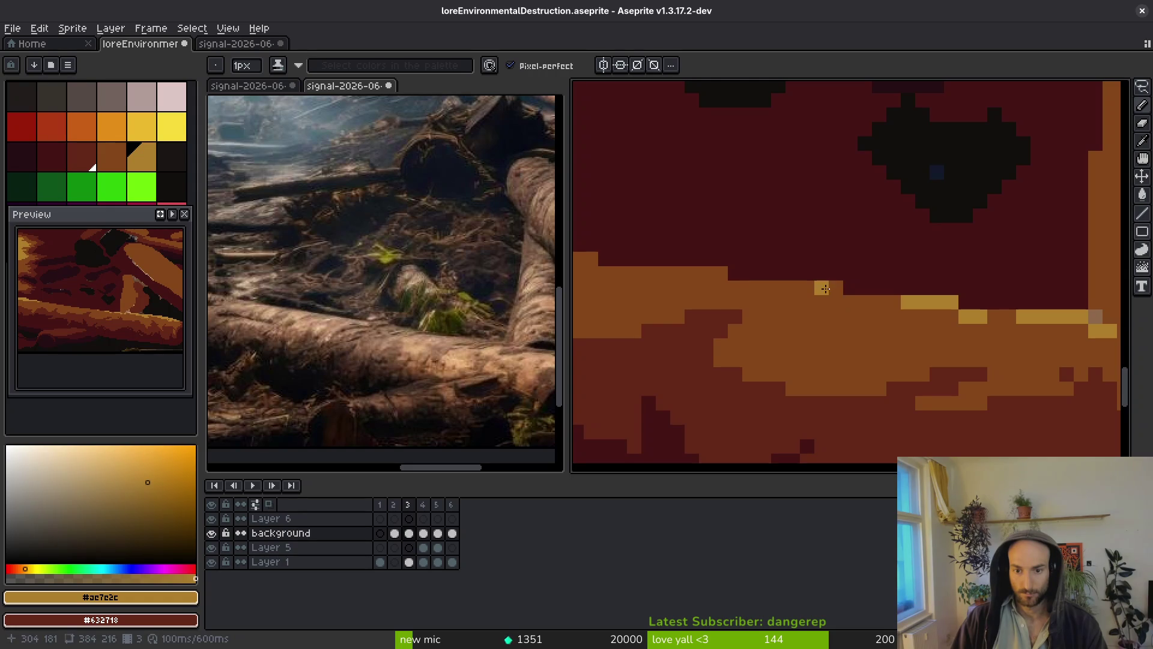
{"action": "left_click", "coordinate": [792, 289]}
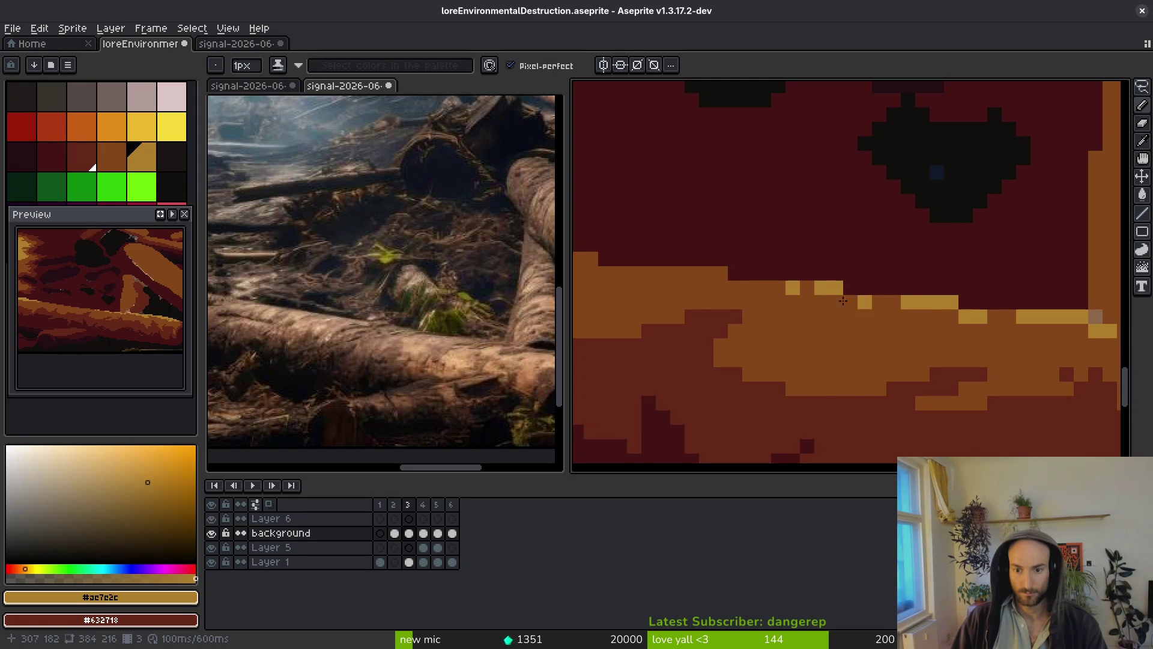
{"action": "scroll", "coordinate": [880, 303], "scroll_direction": "down", "scroll_amount": 2}
{"action": "scroll", "coordinate": [847, 309], "scroll_direction": "up", "scroll_amount": 2}
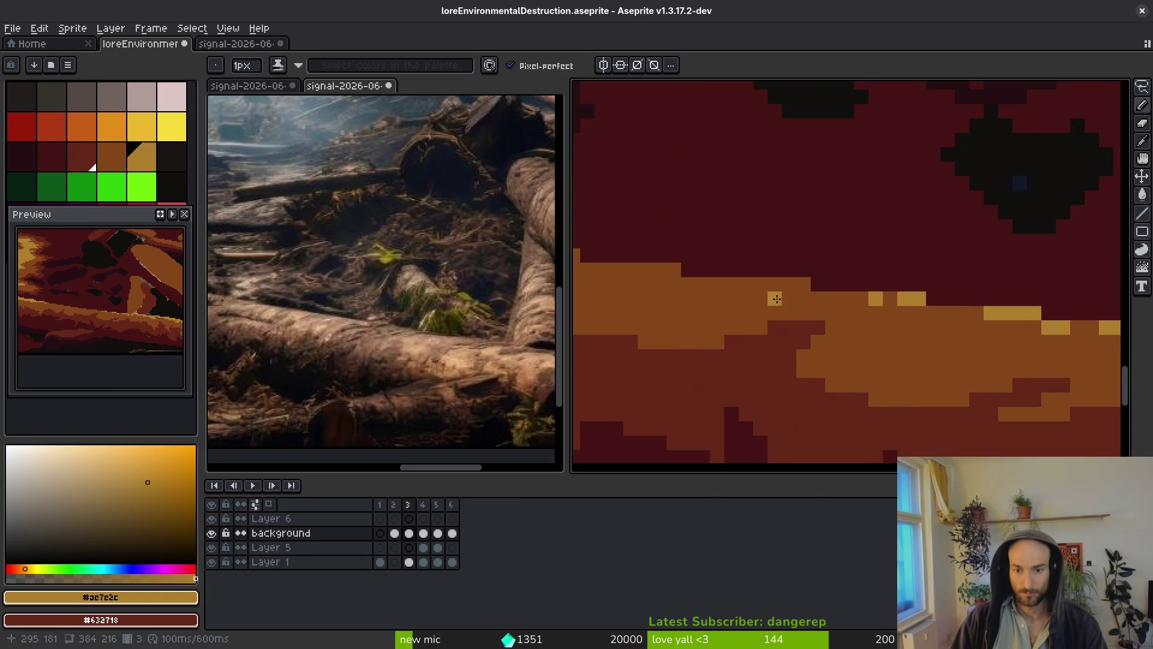
{"action": "left_click", "coordinate": [847, 305]}
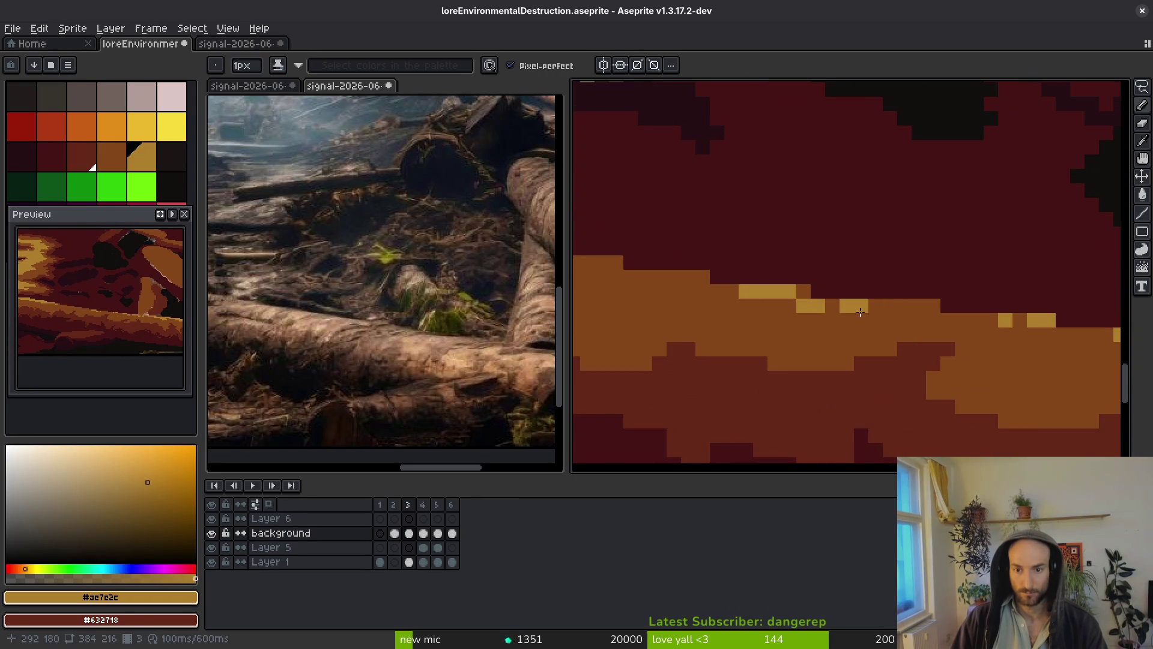
{"action": "scroll", "coordinate": [861, 308], "scroll_direction": "down", "scroll_amount": 2}
{"action": "scroll", "coordinate": [862, 308], "scroll_direction": "up", "scroll_amount": 2}
{"action": "left_click", "coordinate": [864, 314]}
{"action": "left_click_drag", "start_coordinate": [839, 313], "coordinate": [803, 315]}
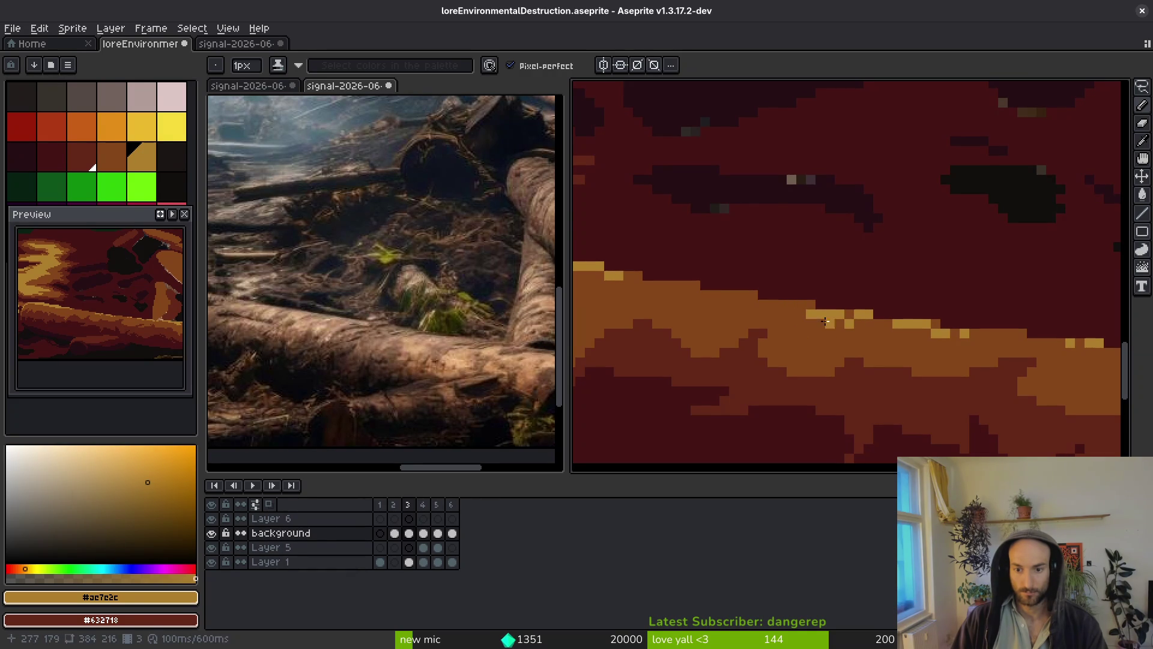
{"action": "left_click_drag", "start_coordinate": [726, 305], "coordinate": [679, 295]}
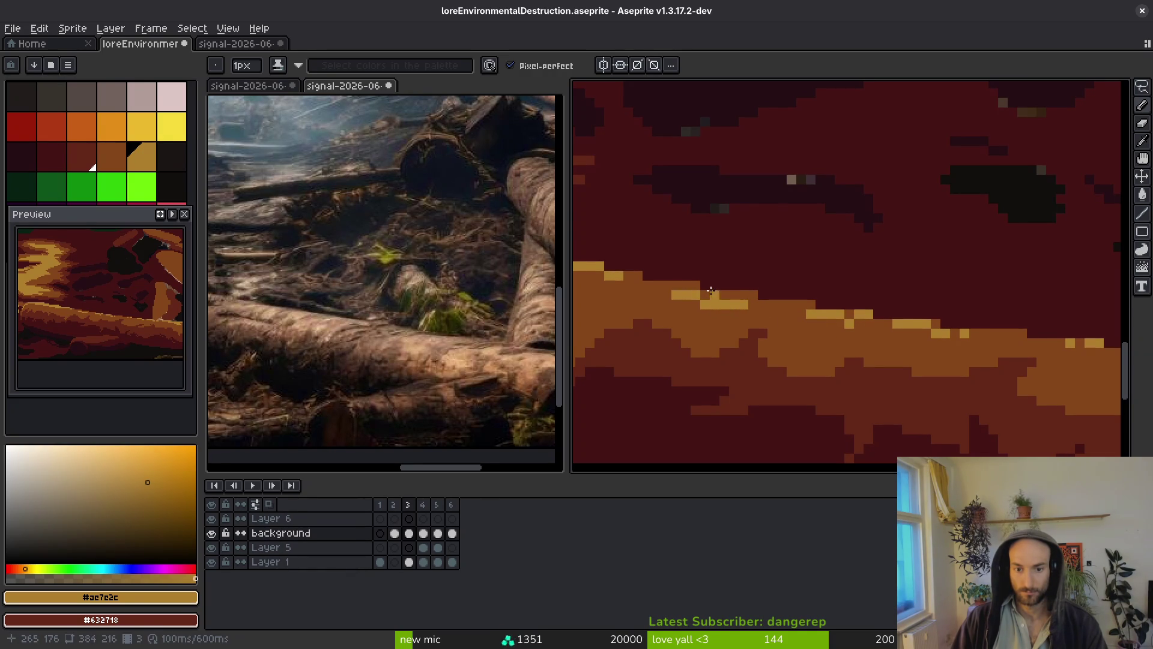
{"action": "scroll", "coordinate": [790, 316], "scroll_direction": "down", "scroll_amount": 3}
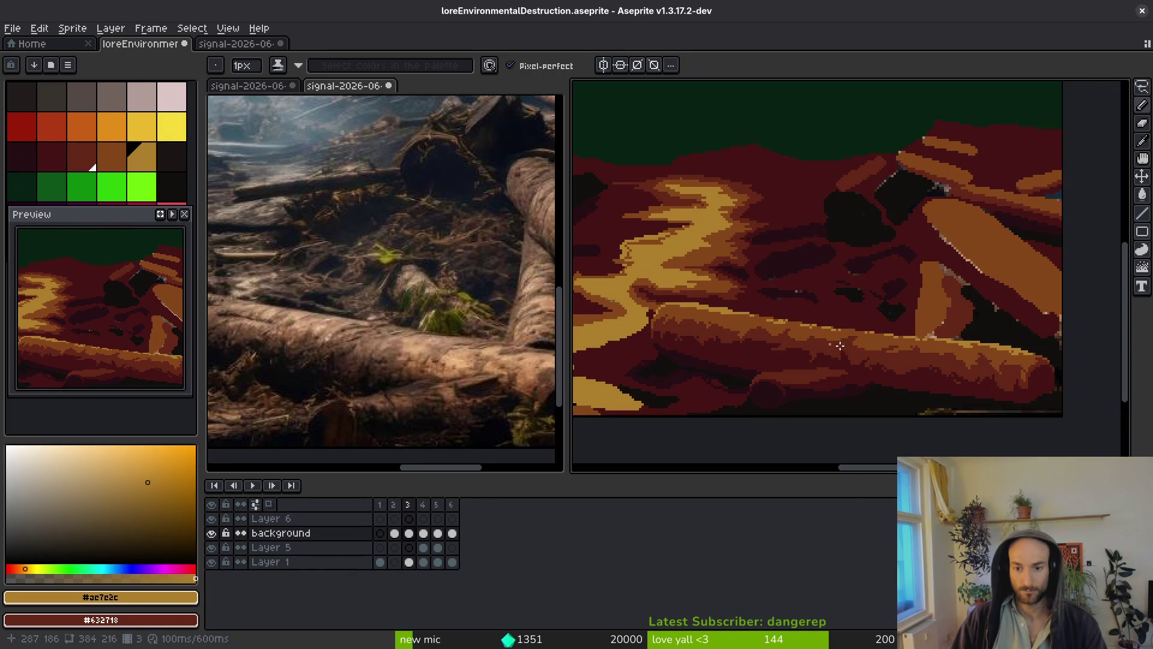
Pick dark red #431414 from the canvas and save the sprite.
{"action": "scroll", "coordinate": [824, 344], "scroll_direction": "up", "scroll_amount": 3}
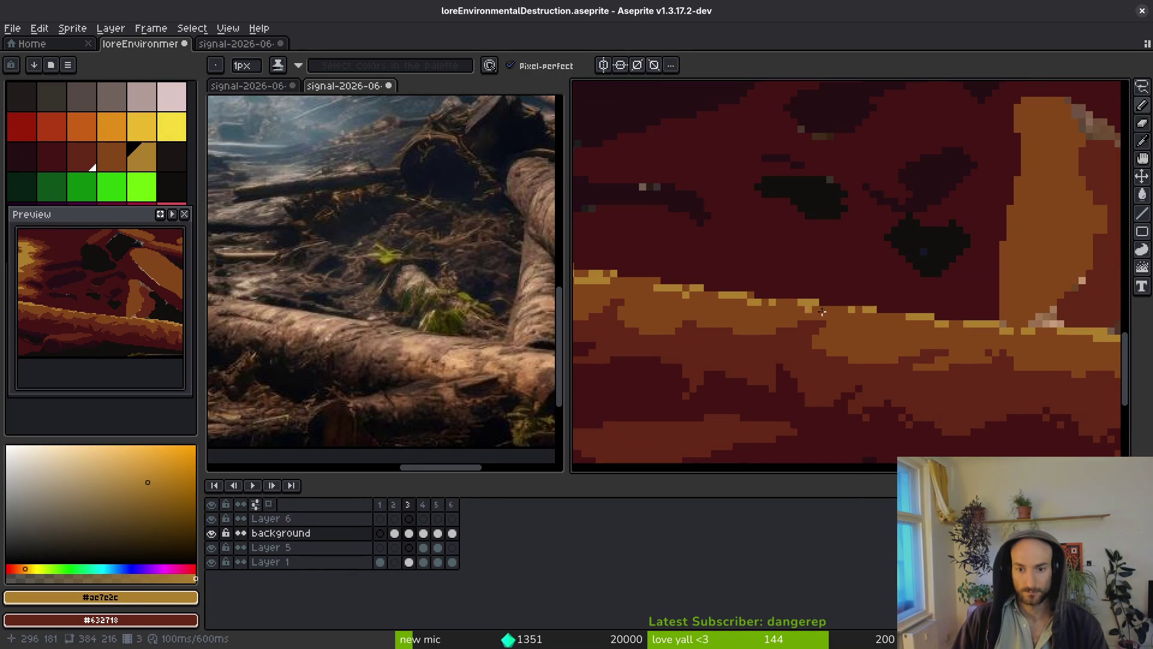
{"action": "scroll", "coordinate": [806, 304], "scroll_direction": "down", "scroll_amount": 3}
{"action": "scroll", "coordinate": [826, 341], "scroll_direction": "up", "scroll_amount": 3}
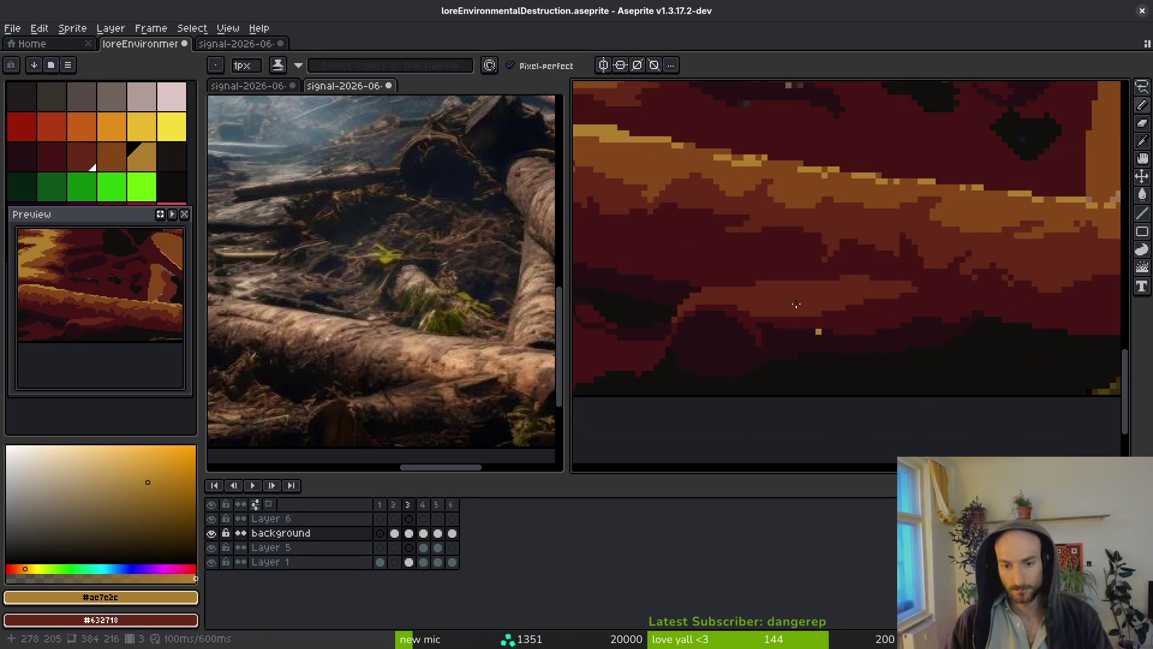
{"action": "scroll", "coordinate": [826, 340], "scroll_direction": "down", "scroll_amount": 2}
{"action": "scroll", "coordinate": [999, 296], "scroll_direction": "up", "scroll_amount": 2}
{"action": "left_click", "coordinate": [999, 296], "text": "alt"}
{"action": "scroll", "coordinate": [991, 342], "scroll_direction": "down", "scroll_amount": 1}
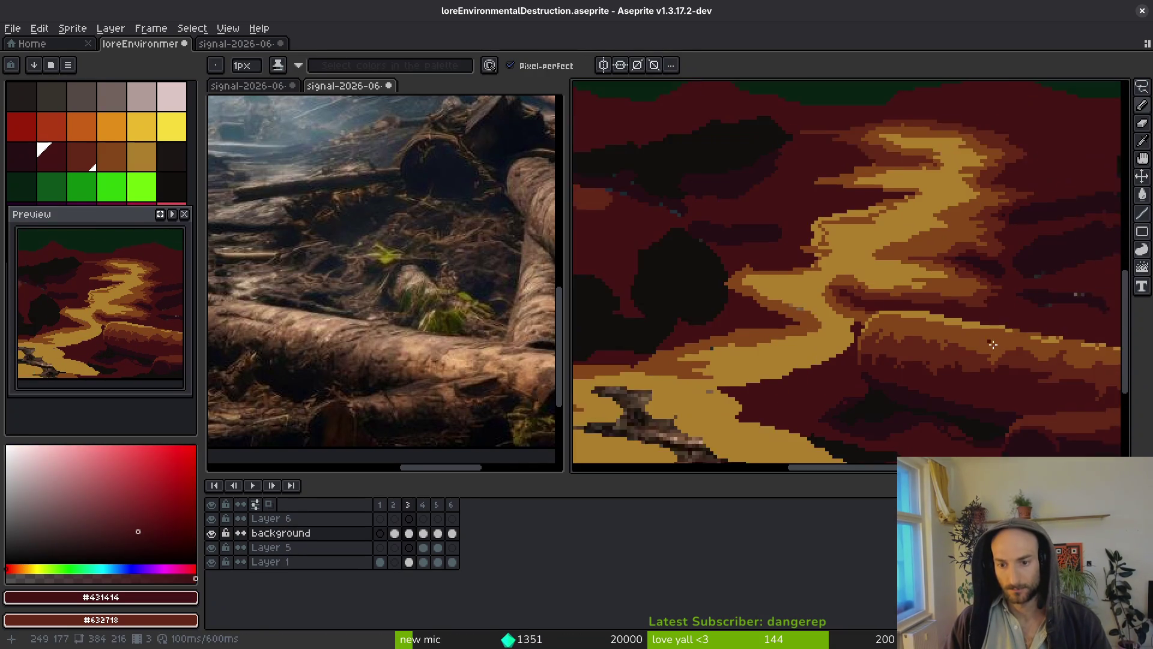
{"action": "scroll", "coordinate": [991, 342], "scroll_direction": "up", "scroll_amount": 2}
{"action": "key", "text": "ctrl+s"}
{"action": "scroll", "coordinate": [857, 363], "scroll_direction": "down", "scroll_amount": 3}
{"action": "scroll", "coordinate": [860, 312], "scroll_direction": "up", "scroll_amount": 4}
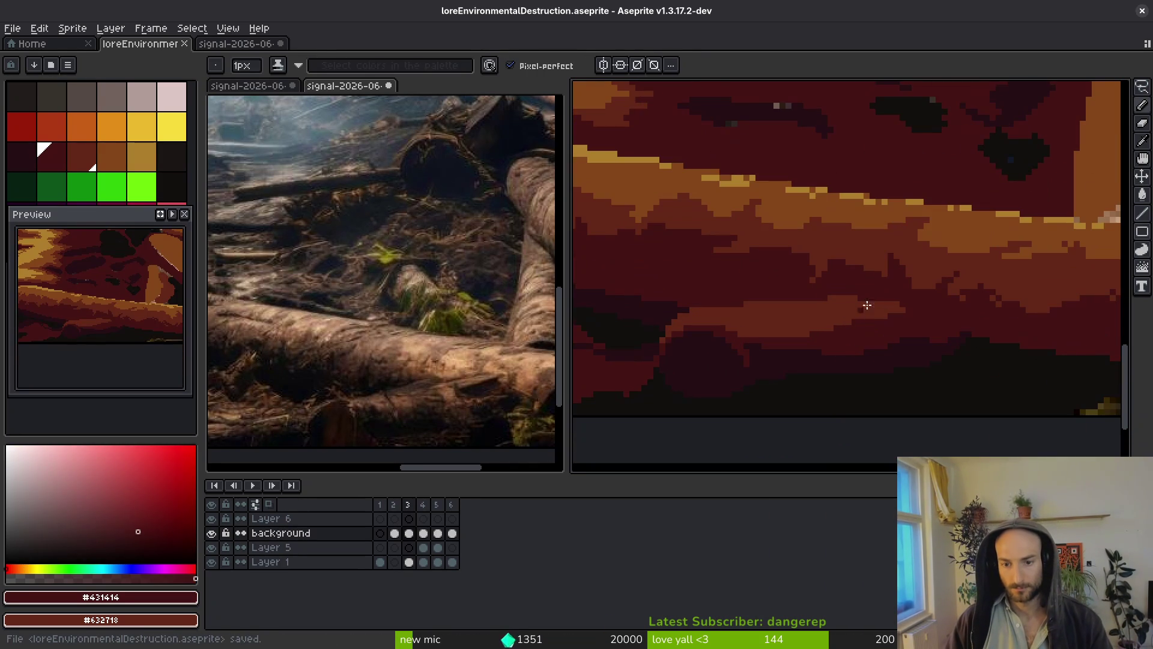
Paint orange #854619 mid-tone strokes across the log body and reshape its diagonal edge.
{"action": "left_click", "coordinate": [894, 216], "text": "alt"}
{"action": "scroll", "coordinate": [772, 350], "scroll_direction": "up", "scroll_amount": 3}
{"action": "left_click", "coordinate": [778, 308]}
{"action": "mouse_move", "coordinate": [673, 290]}
{"action": "left_mouse_down"}
{"action": "mouse_move", "coordinate": [690, 270]}
{"action": "mouse_move", "coordinate": [901, 240]}
{"action": "mouse_move", "coordinate": [868, 306]}
{"action": "mouse_move", "coordinate": [889, 327]}
{"action": "left_mouse_up"}
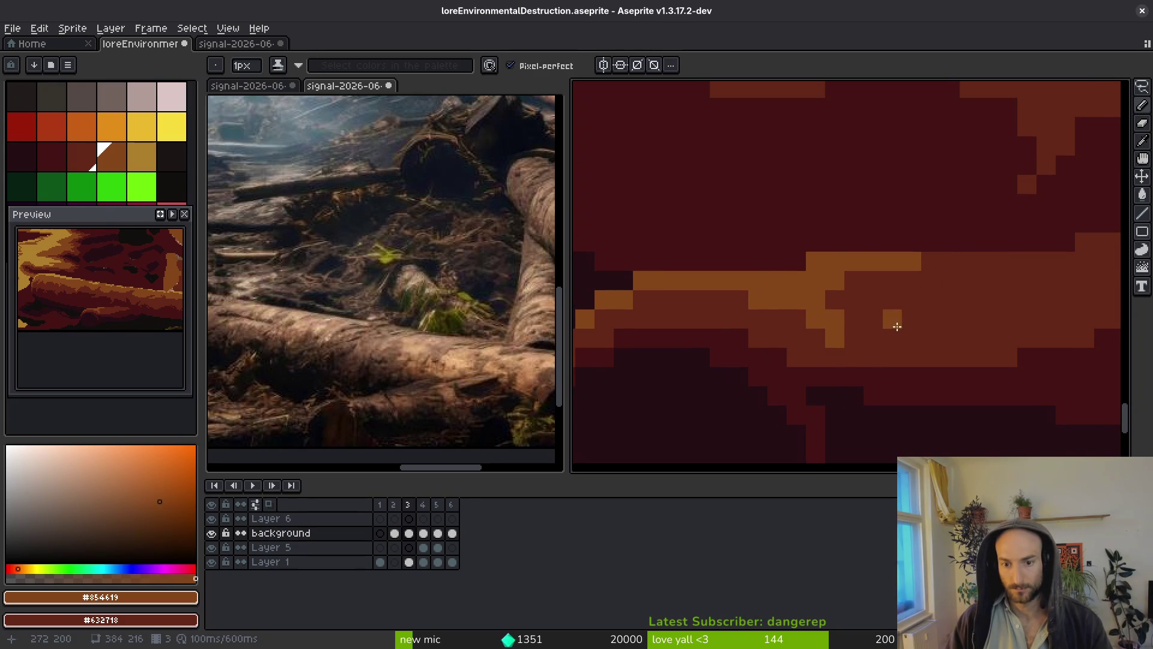
{"action": "scroll", "coordinate": [895, 330], "scroll_direction": "down", "scroll_amount": 3}
{"action": "scroll", "coordinate": [909, 327], "scroll_direction": "up", "scroll_amount": 3}
{"action": "mouse_move", "coordinate": [1035, 290]}
{"action": "left_mouse_down"}
{"action": "mouse_move", "coordinate": [929, 301]}
{"action": "mouse_move", "coordinate": [949, 277]}
{"action": "mouse_move", "coordinate": [957, 291]}
{"action": "left_mouse_up"}
{"action": "scroll", "coordinate": [955, 308], "scroll_direction": "down", "scroll_amount": 3}
{"action": "scroll", "coordinate": [954, 308], "scroll_direction": "up", "scroll_amount": 4}
{"action": "left_click", "coordinate": [890, 330]}
{"action": "scroll", "coordinate": [870, 333], "scroll_direction": "down", "scroll_amount": 2}
{"action": "scroll", "coordinate": [968, 260], "scroll_direction": "up", "scroll_amount": 2}
{"action": "scroll", "coordinate": [941, 261], "scroll_direction": "down", "scroll_amount": 2}
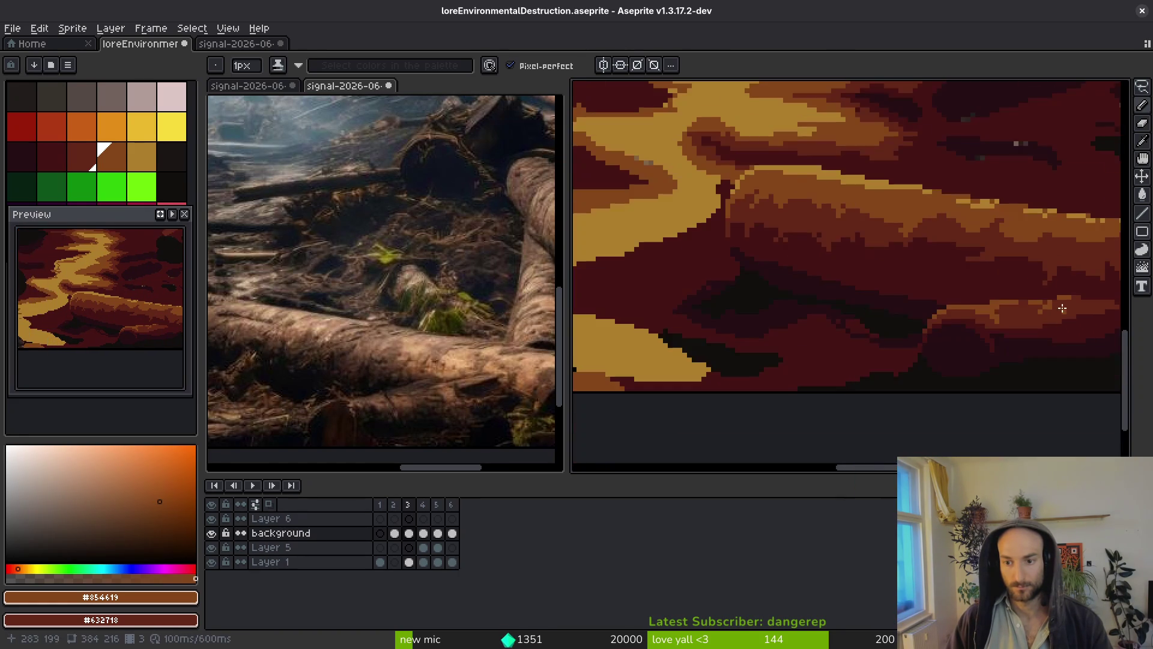
{"action": "scroll", "coordinate": [941, 261], "scroll_direction": "up", "scroll_amount": 2}
{"action": "scroll", "coordinate": [888, 344], "scroll_direction": "down", "scroll_amount": 4}
Save loreEnvironmentalDestruction.aseprite and bring up the reference photo.
{"action": "key", "text": "ctrl+s"}
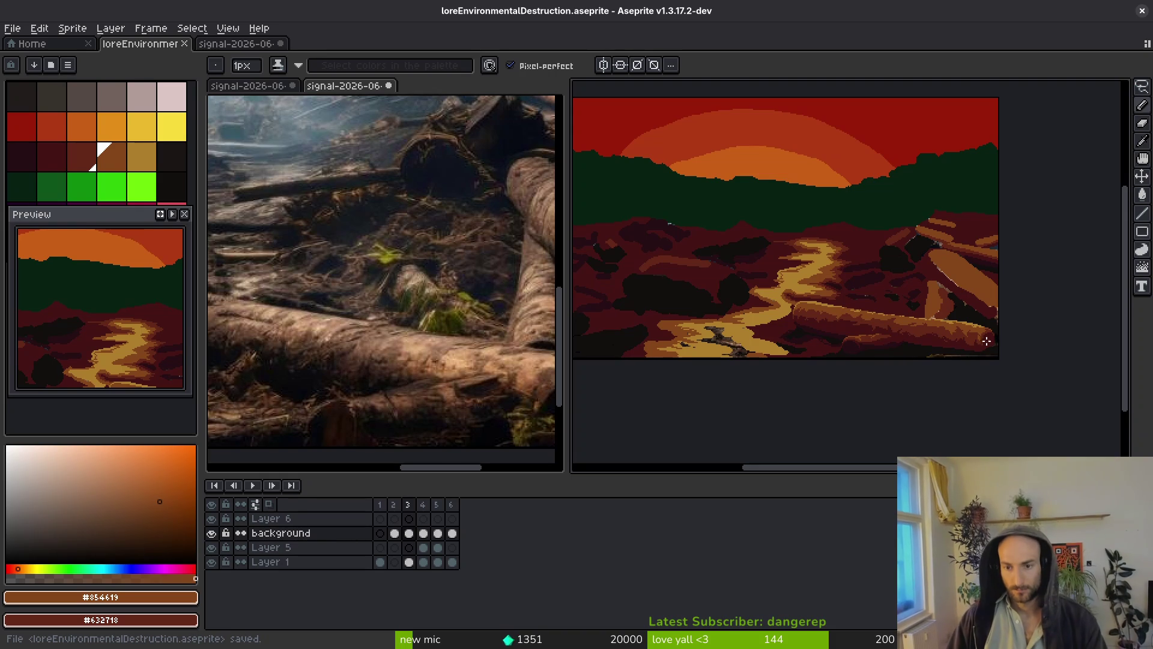
{"action": "key", "text": "ctrl+Tab"}
{"action": "scroll", "coordinate": [982, 335], "scroll_direction": "up", "scroll_amount": 3}
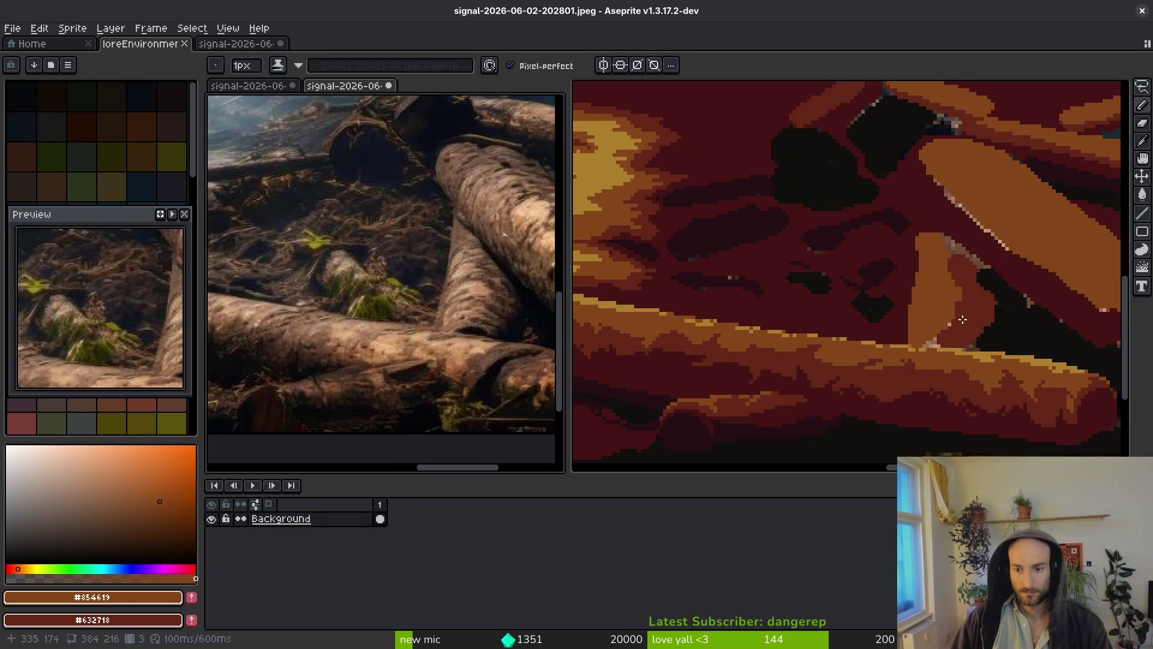
Return to the sprite and darken orange edge pixels with #632718.
{"action": "left_click", "coordinate": [891, 293]}
{"action": "scroll", "coordinate": [890, 293], "scroll_direction": "up", "scroll_amount": 1}
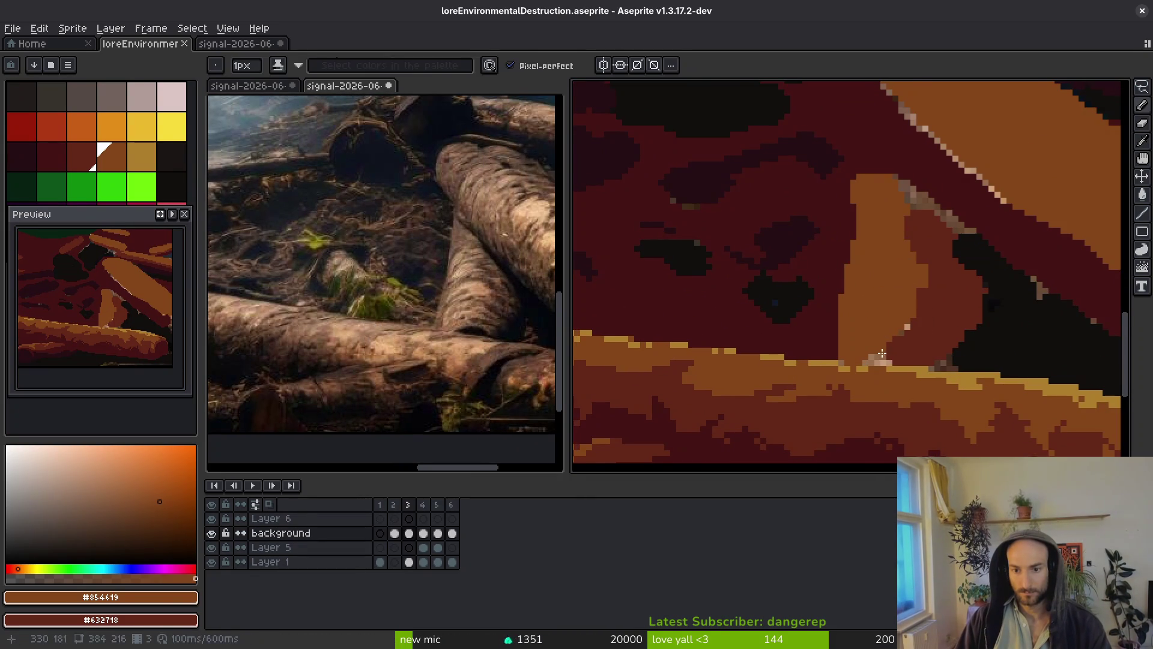
{"action": "scroll", "coordinate": [891, 292], "scroll_direction": "up", "scroll_amount": 1}
{"action": "key", "text": "alt"}
{"action": "left_click", "coordinate": [932, 329], "text": "alt"}
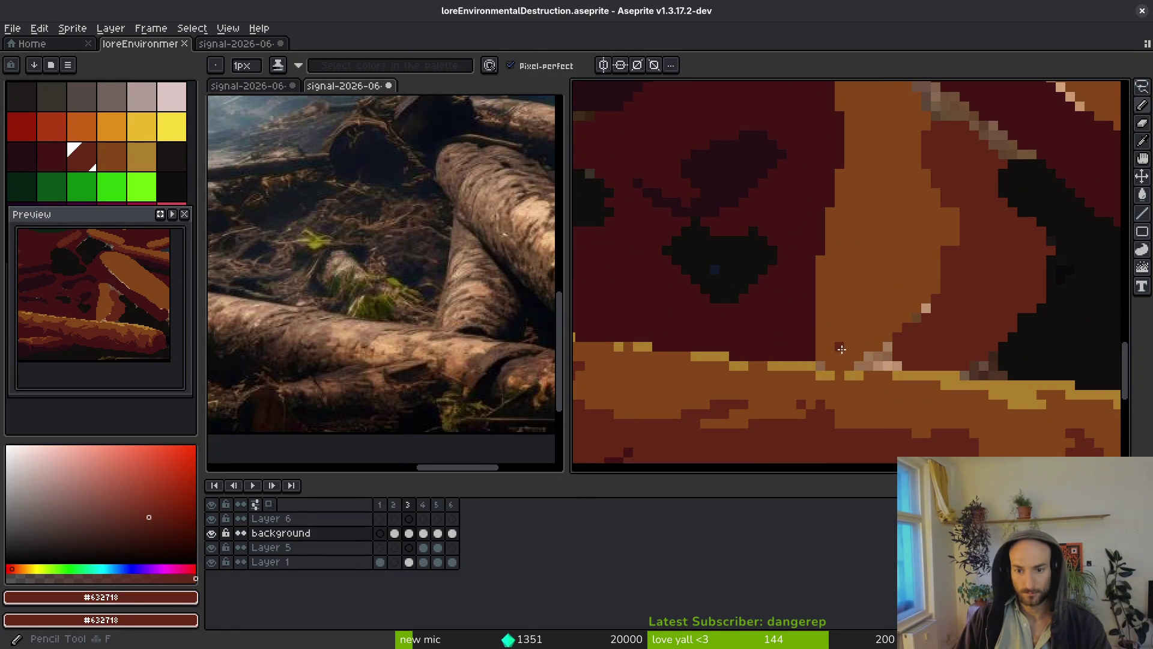
{"action": "left_click_drag", "start_coordinate": [848, 367], "coordinate": [825, 365]}
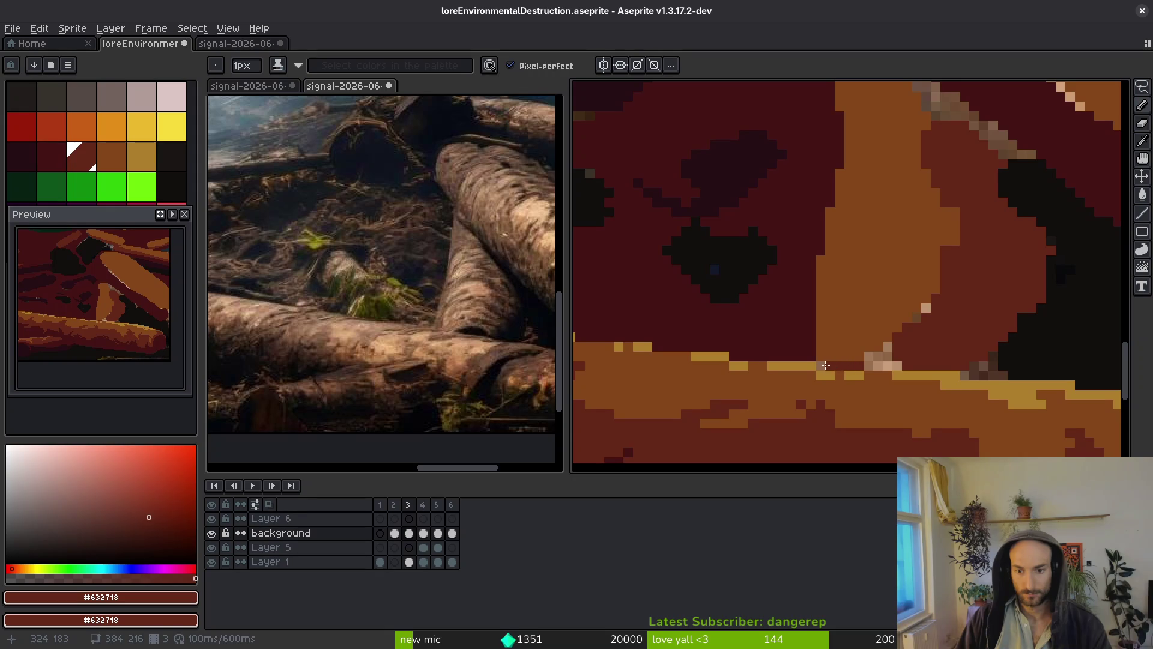
Add #431414 and #632718 pixels where the logs meet and around the diagonal edge.
{"action": "left_click", "coordinate": [870, 356], "text": "alt"}
{"action": "left_click", "coordinate": [771, 314], "text": "alt"}
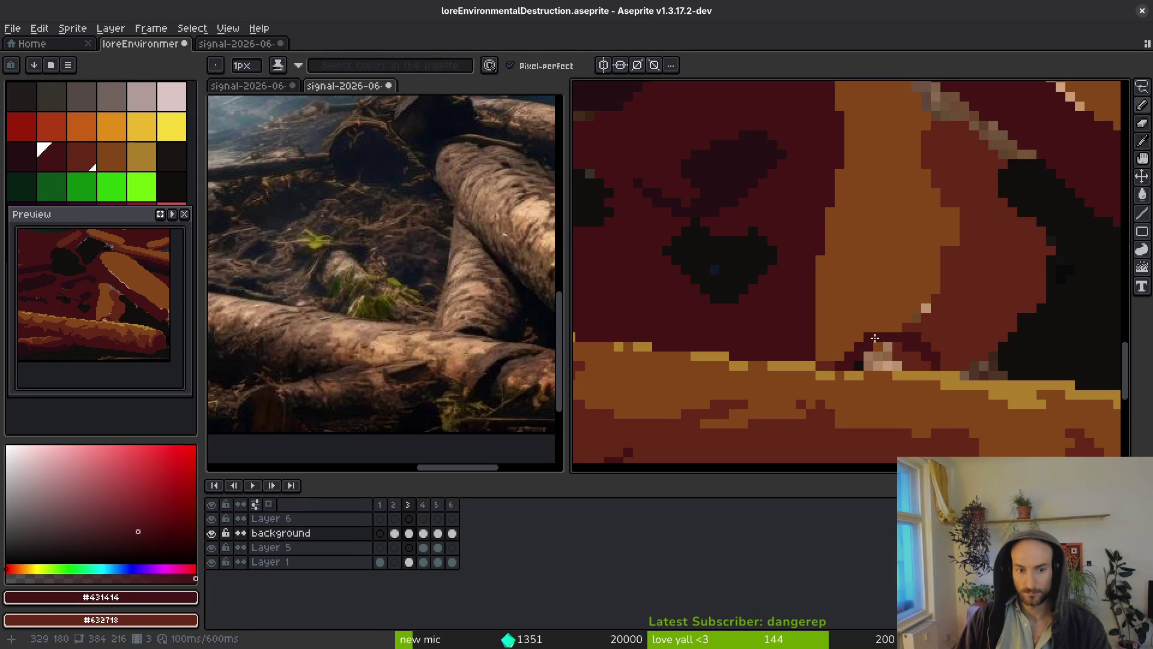
{"action": "left_click", "coordinate": [877, 334]}
{"action": "scroll", "coordinate": [859, 325], "scroll_direction": "up", "scroll_amount": 2}
{"action": "left_click", "coordinate": [807, 343], "text": "alt"}
{"action": "left_click", "coordinate": [820, 318]}
{"action": "mouse_move", "coordinate": [822, 321]}
{"action": "left_mouse_down"}
{"action": "mouse_move", "coordinate": [790, 353]}
{"action": "mouse_move", "coordinate": [863, 297]}
{"action": "mouse_move", "coordinate": [1009, 252]}
{"action": "left_mouse_up"}
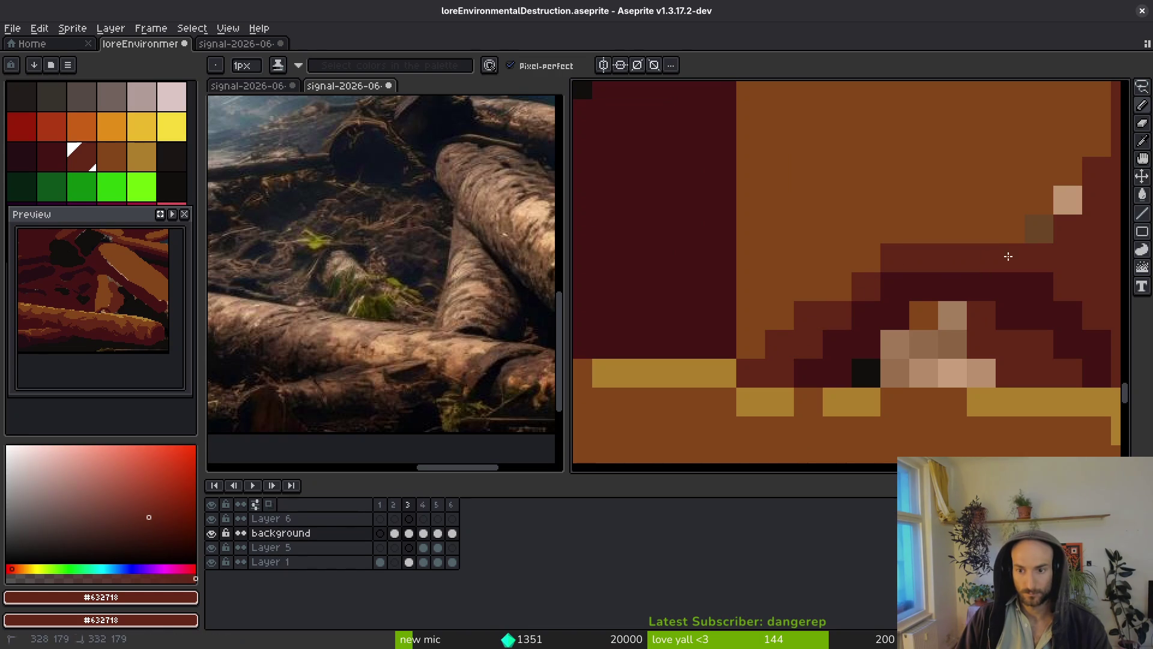
{"action": "left_click", "coordinate": [808, 287]}
Refine the edge with an orange #854619 pixel and a #431414 pixel below the black one.
{"action": "left_click", "coordinate": [798, 258], "text": "alt"}
{"action": "left_click", "coordinate": [779, 343]}
{"action": "scroll", "coordinate": [861, 364], "scroll_direction": "down", "scroll_amount": 3}
{"action": "scroll", "coordinate": [861, 365], "scroll_direction": "up", "scroll_amount": 3}
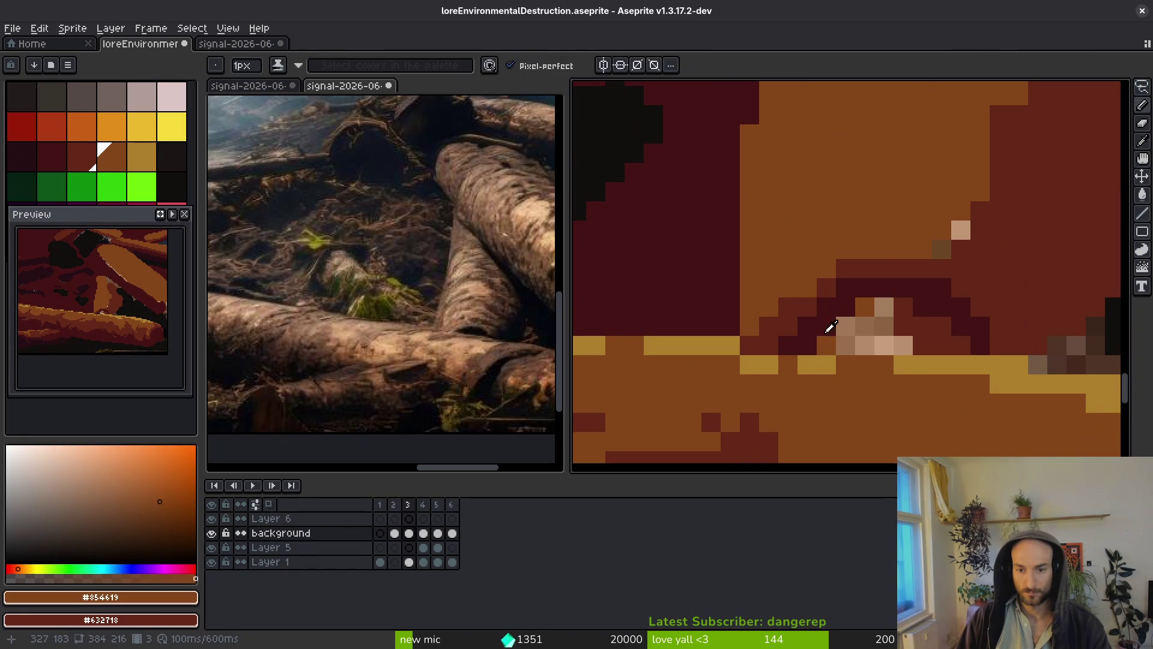
{"action": "left_click", "coordinate": [810, 306], "text": "alt"}
{"action": "left_click", "coordinate": [842, 360]}
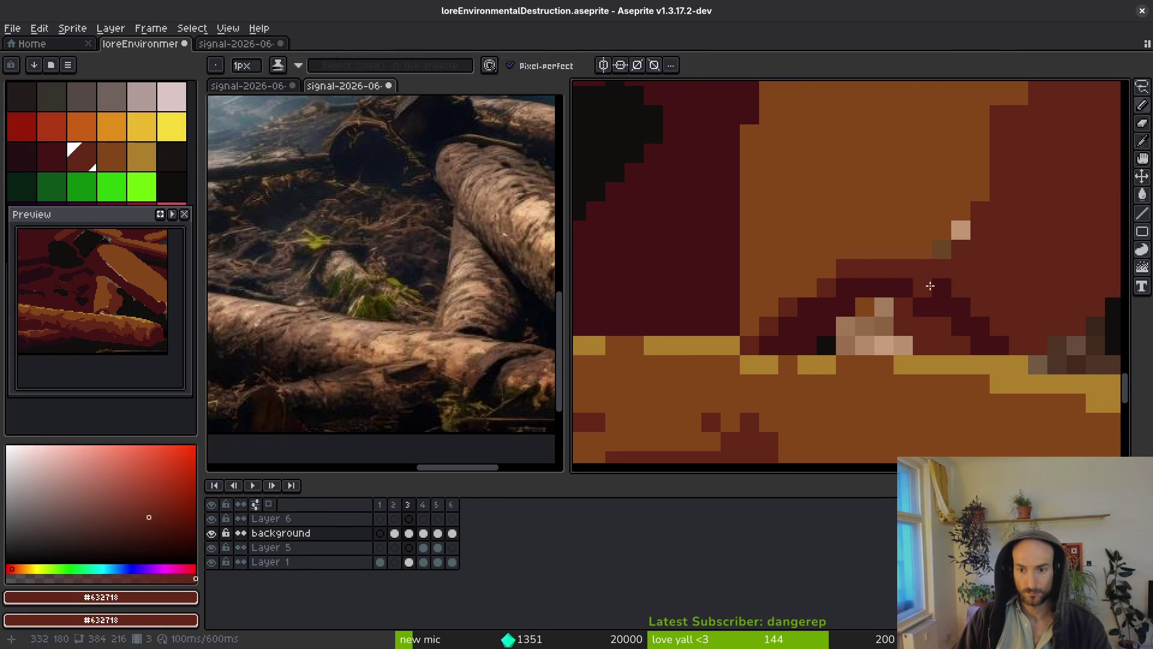
Flood-fill the pale patches in the shadow with dark red #431414.
{"action": "left_click", "coordinate": [941, 327]}
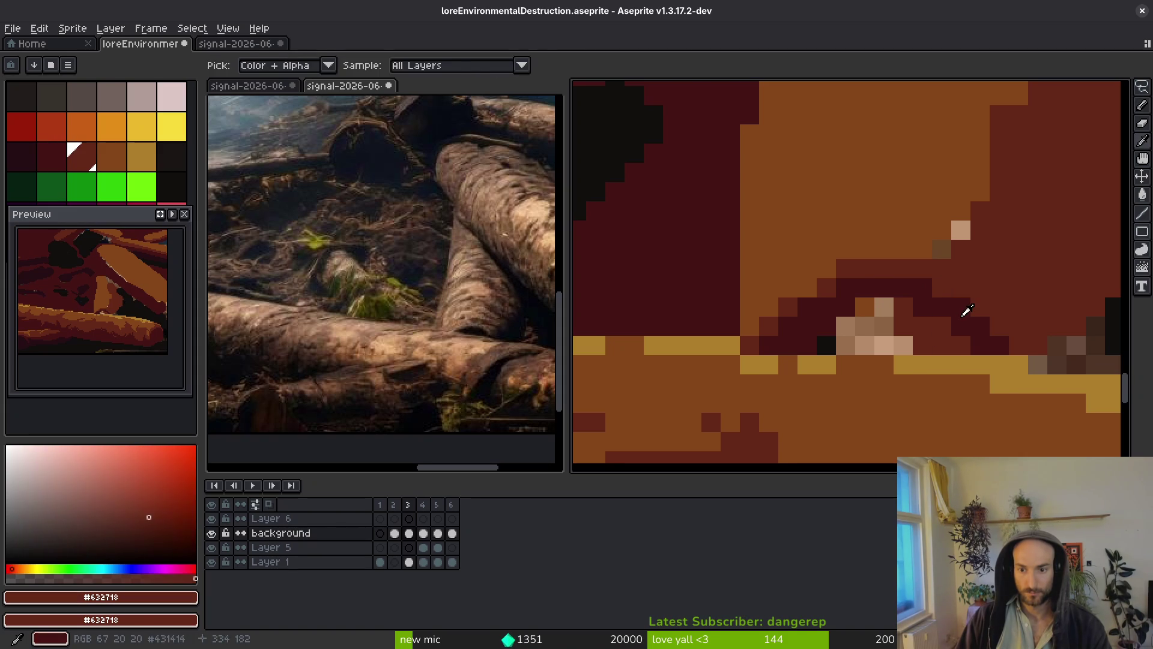
{"action": "key", "text": "g"}
{"action": "left_click", "coordinate": [925, 340]}
{"action": "left_click", "coordinate": [862, 322]}
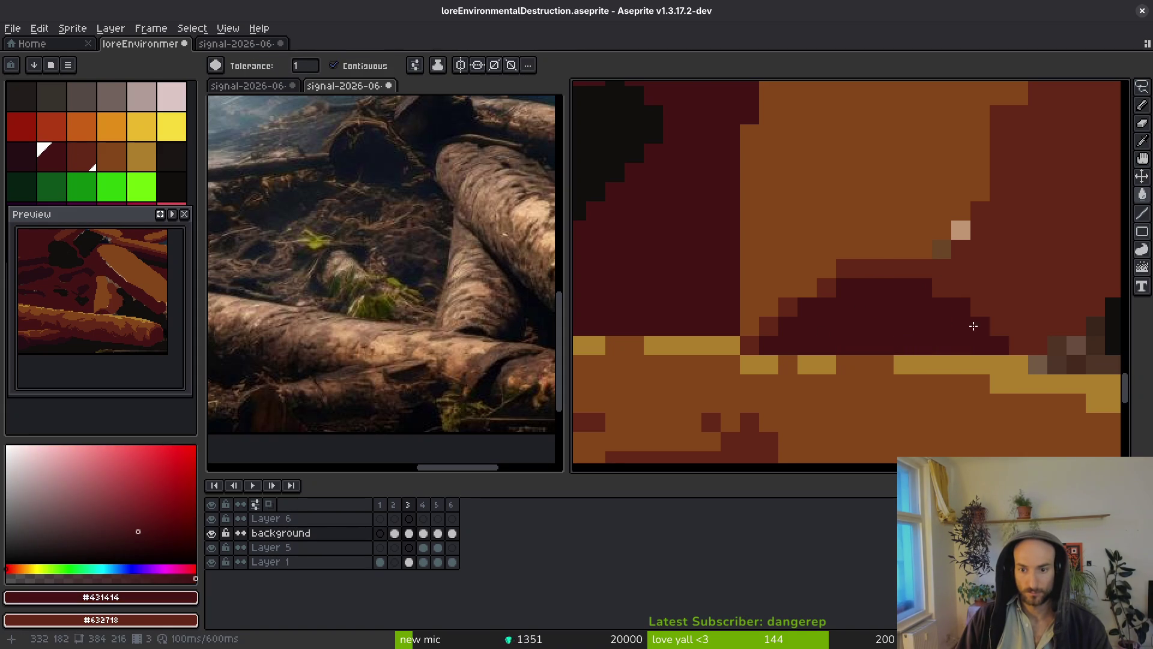
{"action": "scroll", "coordinate": [825, 336], "scroll_direction": "down", "scroll_amount": 3}
{"action": "scroll", "coordinate": [837, 305], "scroll_direction": "up", "scroll_amount": 2}
{"action": "scroll", "coordinate": [837, 305], "scroll_direction": "up", "scroll_amount": 1}
Draw darkest #250c13 shadow pixels and a line beneath the log, filling that row.
{"action": "key", "text": "b"}
{"action": "key", "text": "bracketleft"}
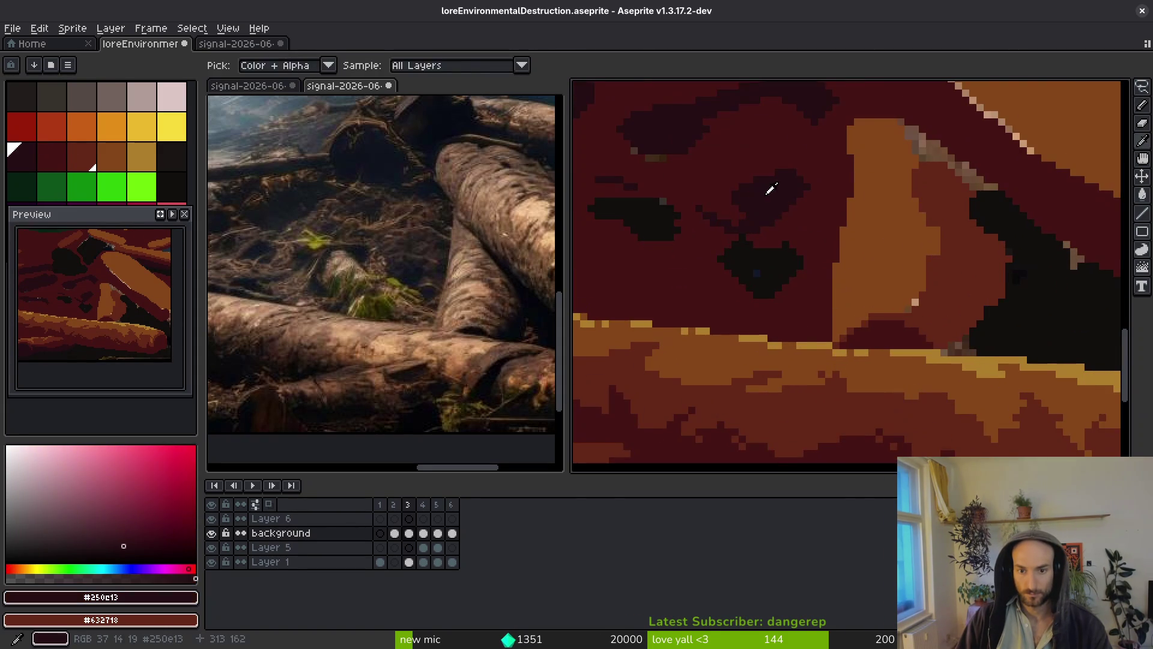
{"action": "scroll", "coordinate": [768, 313], "scroll_direction": "up", "scroll_amount": 5}
{"action": "left_click", "coordinate": [737, 325]}
{"action": "mouse_move", "coordinate": [765, 299]}
{"action": "left_mouse_down"}
{"action": "mouse_move", "coordinate": [836, 272]}
{"action": "mouse_move", "coordinate": [914, 265]}
{"action": "mouse_move", "coordinate": [976, 293]}
{"action": "left_mouse_up"}
{"action": "left_click_drag", "start_coordinate": [1025, 330], "coordinate": [982, 293]}
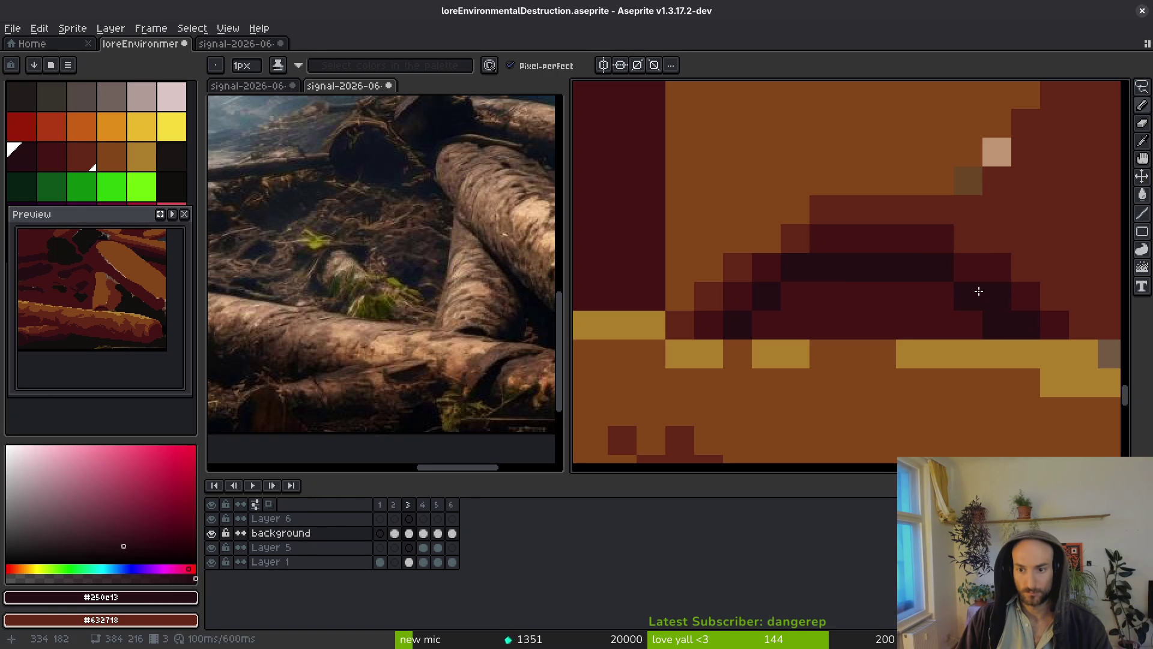
{"action": "key", "text": "g"}
{"action": "left_click", "coordinate": [842, 301]}
{"action": "scroll", "coordinate": [871, 352], "scroll_direction": "down", "scroll_amount": 4}
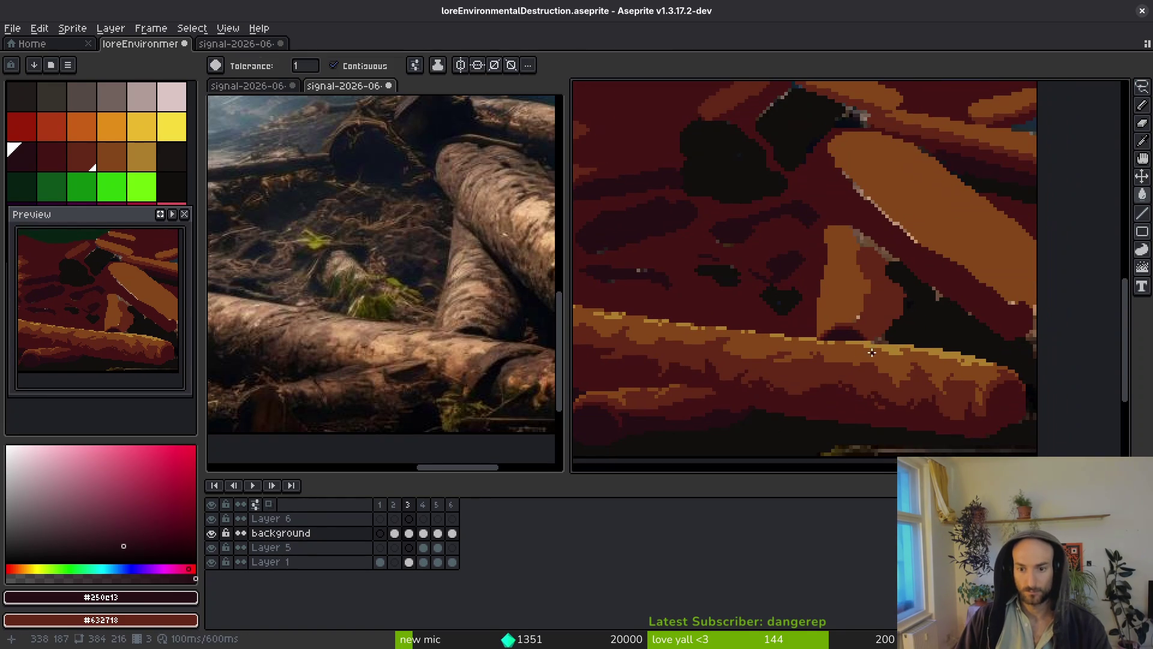
Outline the front log's cut end in #250c13 and flood-fill it dark.
{"action": "scroll", "coordinate": [930, 384], "scroll_direction": "up", "scroll_amount": 5}
{"action": "key", "text": "b"}
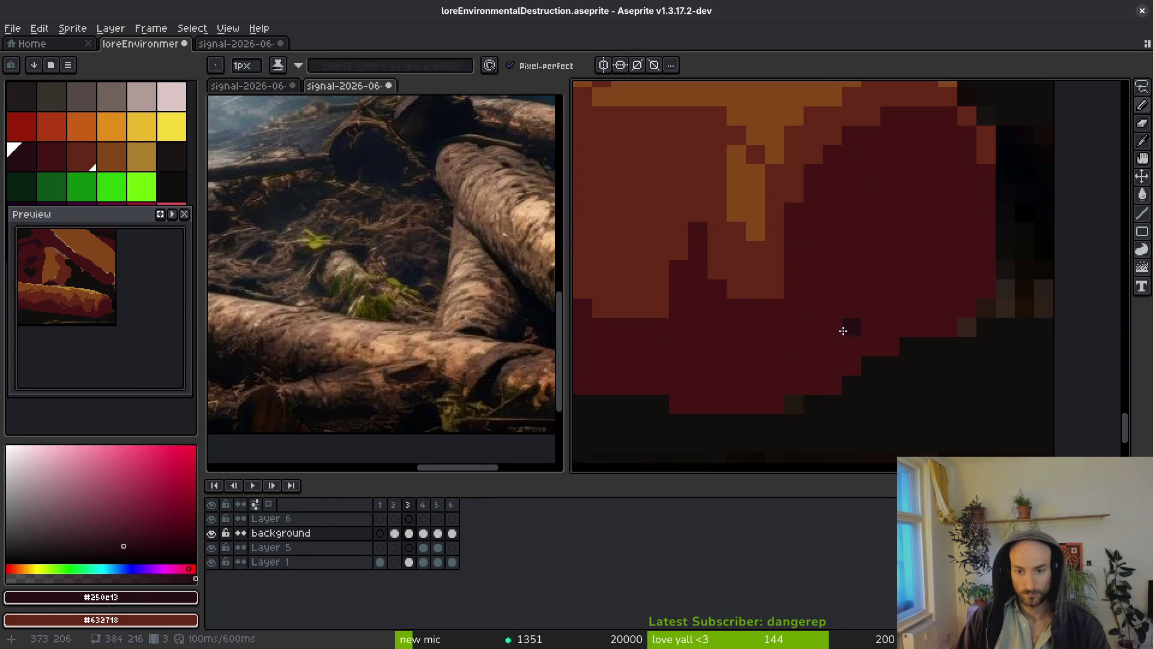
{"action": "scroll", "coordinate": [847, 331], "scroll_direction": "down", "scroll_amount": 4}
{"action": "scroll", "coordinate": [856, 334], "scroll_direction": "up", "scroll_amount": 4}
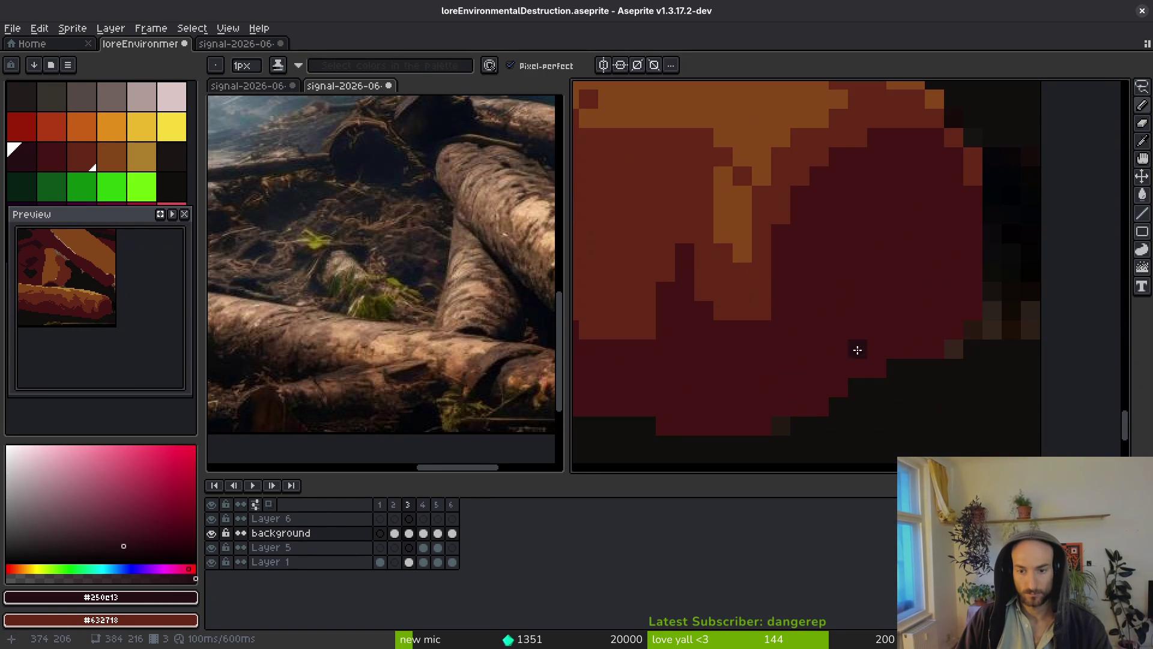
{"action": "left_click_drag", "start_coordinate": [819, 368], "coordinate": [818, 340]}
{"action": "left_click_drag", "start_coordinate": [904, 205], "coordinate": [951, 320]}
{"action": "key", "text": "g"}
{"action": "left_click", "coordinate": [891, 330]}
Touch up the log end's rim with dark pixels and redraw red along its right edge.
{"action": "scroll", "coordinate": [900, 312], "scroll_direction": "down", "scroll_amount": 2}
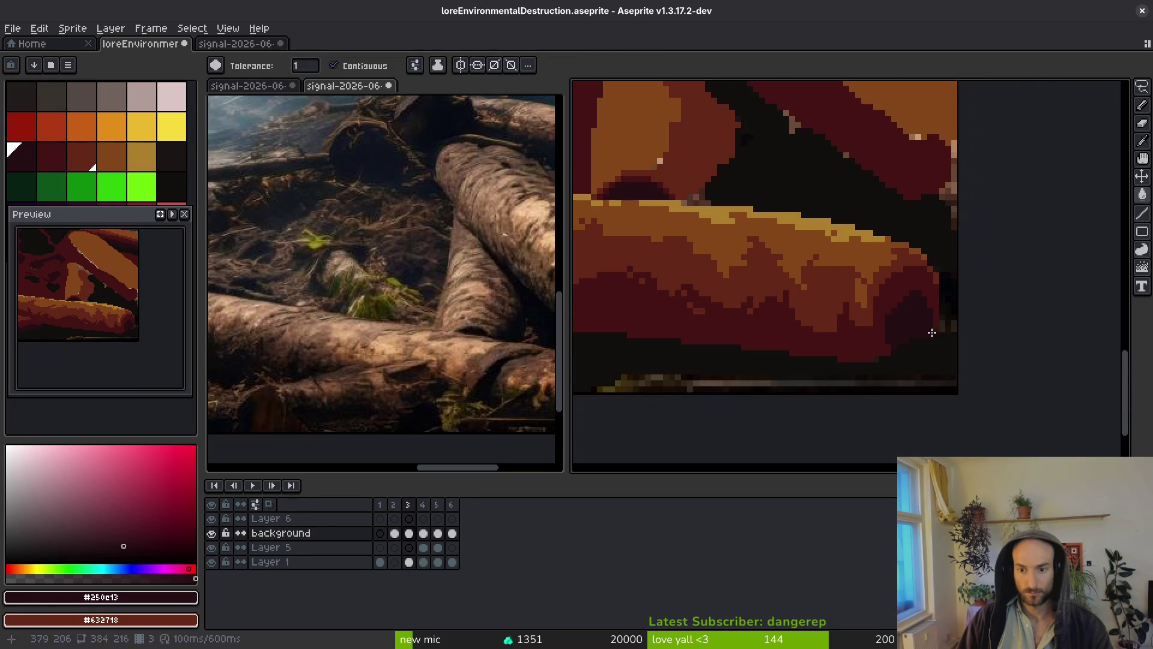
{"action": "scroll", "coordinate": [911, 273], "scroll_direction": "up", "scroll_amount": 2}
{"action": "key", "text": "f"}
{"action": "mouse_move", "coordinate": [810, 277]}
{"action": "left_mouse_down"}
{"action": "mouse_move", "coordinate": [816, 250]}
{"action": "mouse_move", "coordinate": [929, 218]}
{"action": "mouse_move", "coordinate": [946, 260]}
{"action": "left_mouse_up"}
{"action": "left_click_drag", "start_coordinate": [820, 211], "coordinate": [829, 232]}
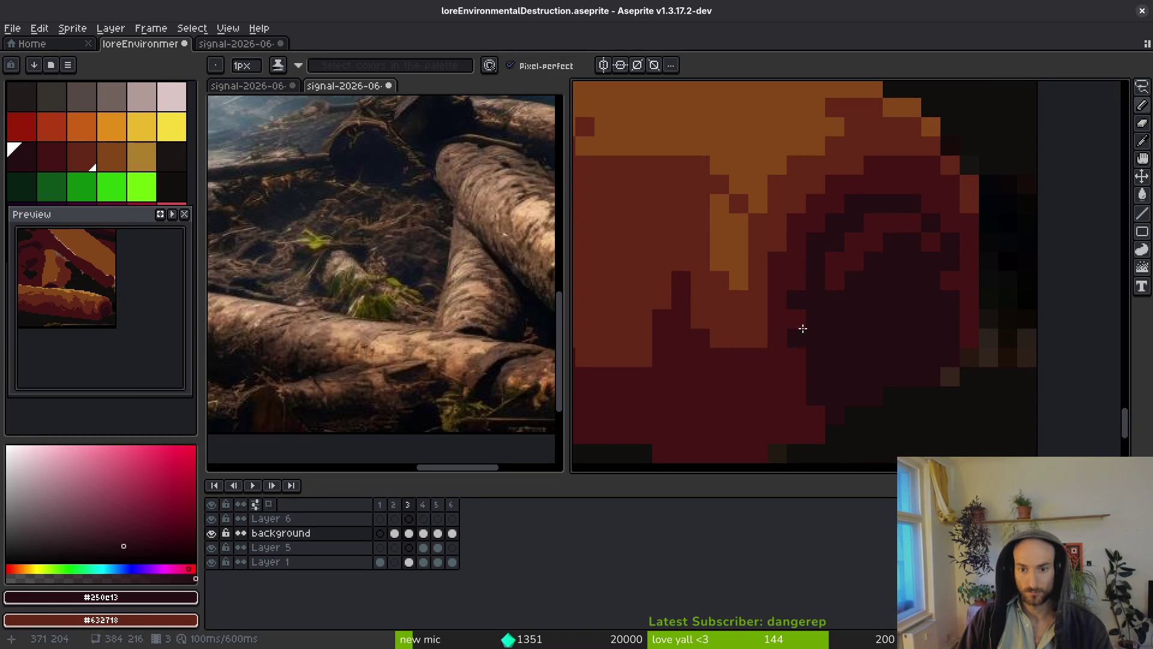
{"action": "left_click", "coordinate": [914, 289], "text": "alt"}
{"action": "mouse_move", "coordinate": [913, 288]}
{"action": "left_mouse_down"}
{"action": "mouse_move", "coordinate": [916, 362]}
{"action": "mouse_move", "coordinate": [900, 375]}
{"action": "left_mouse_up"}
{"action": "left_click", "coordinate": [959, 294], "text": "alt"}
{"action": "left_click_drag", "start_coordinate": [967, 338], "coordinate": [965, 277]}
Add darkest pixels diagonally across the log's cut end.
{"action": "scroll", "coordinate": [974, 312], "scroll_direction": "down", "scroll_amount": 3}
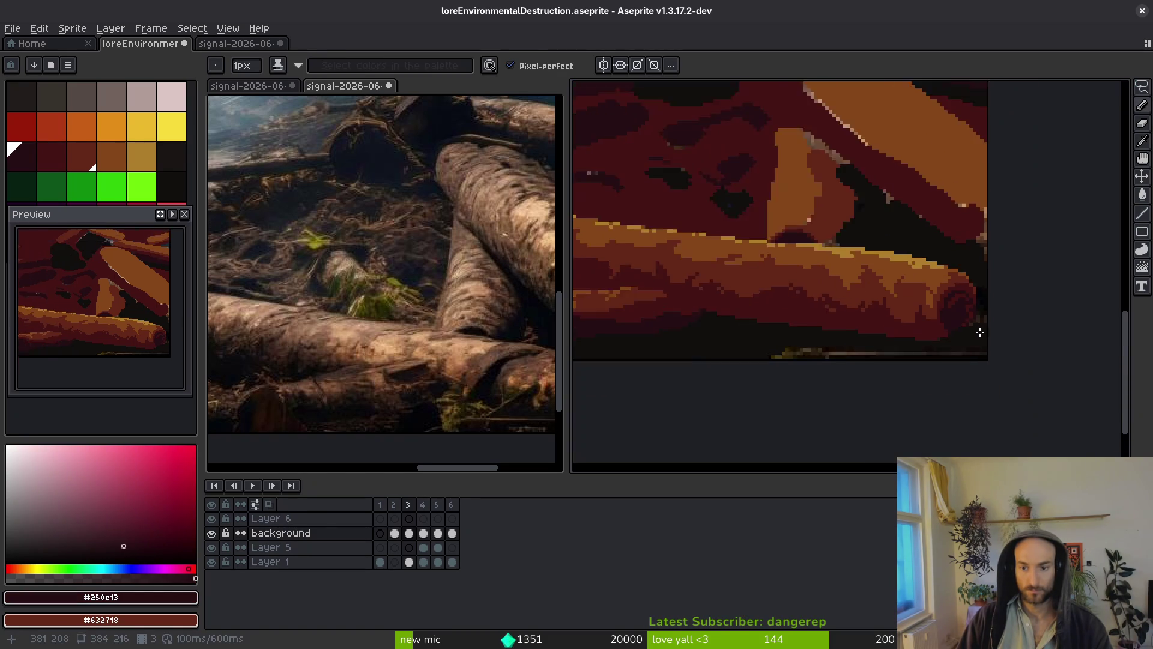
{"action": "scroll", "coordinate": [964, 318], "scroll_direction": "up", "scroll_amount": 2}
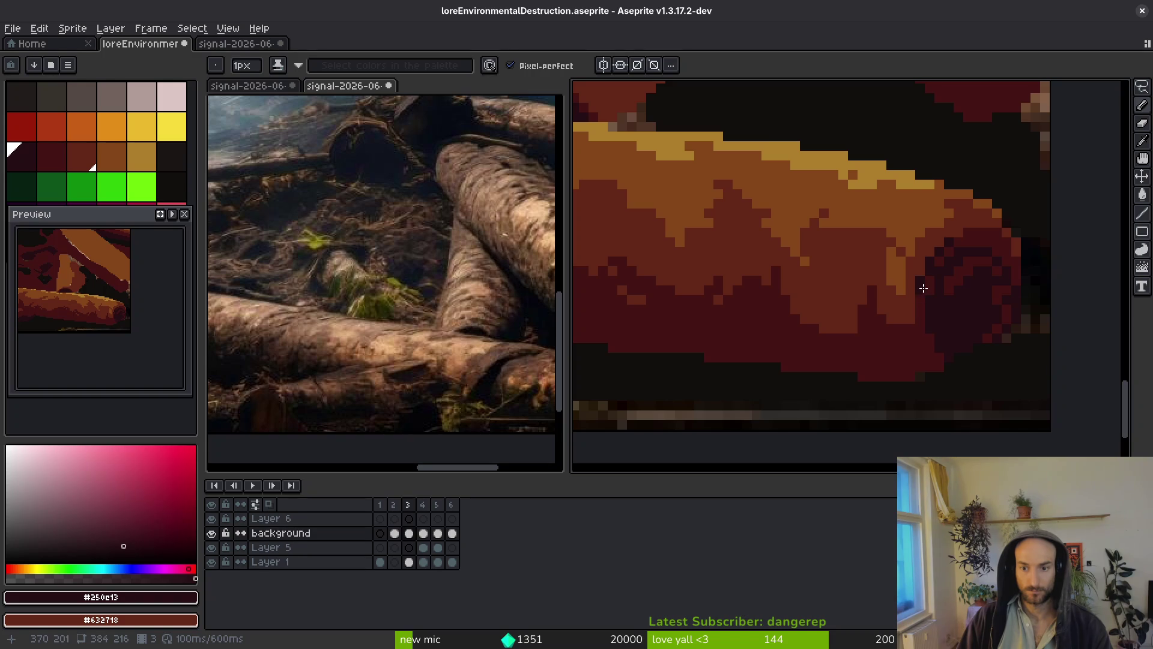
{"action": "scroll", "coordinate": [994, 330], "scroll_direction": "down", "scroll_amount": 3}
{"action": "scroll", "coordinate": [993, 324], "scroll_direction": "up", "scroll_amount": 4}
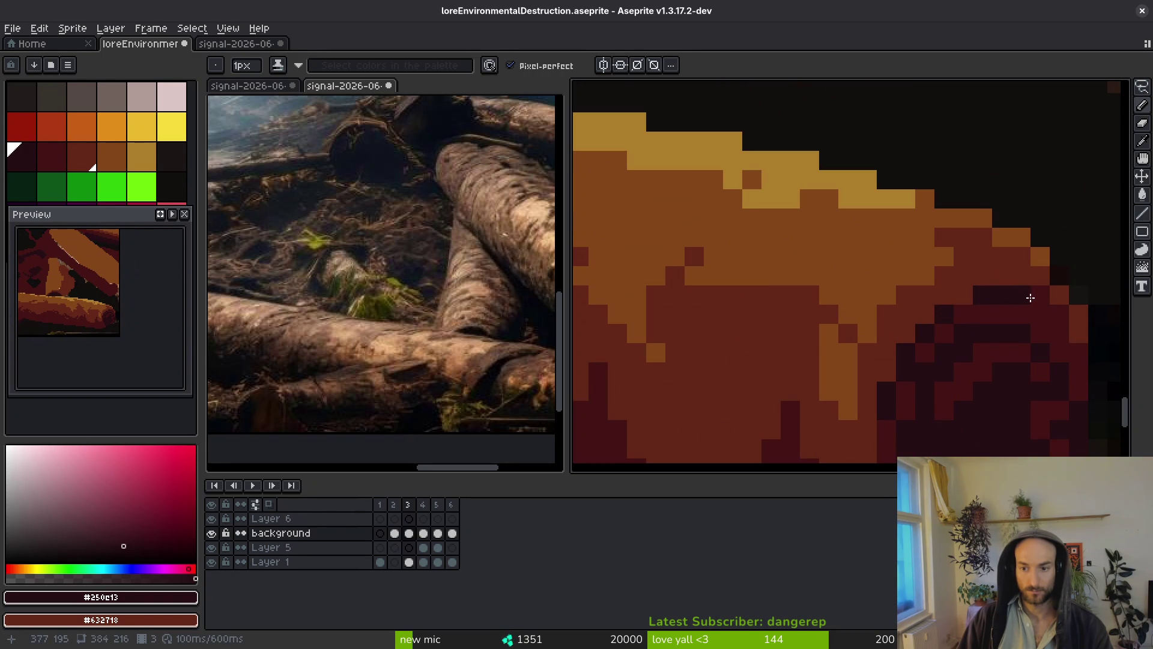
{"action": "scroll", "coordinate": [1039, 305], "scroll_direction": "down", "scroll_amount": 2}
{"action": "left_click", "coordinate": [968, 319], "text": "alt"}
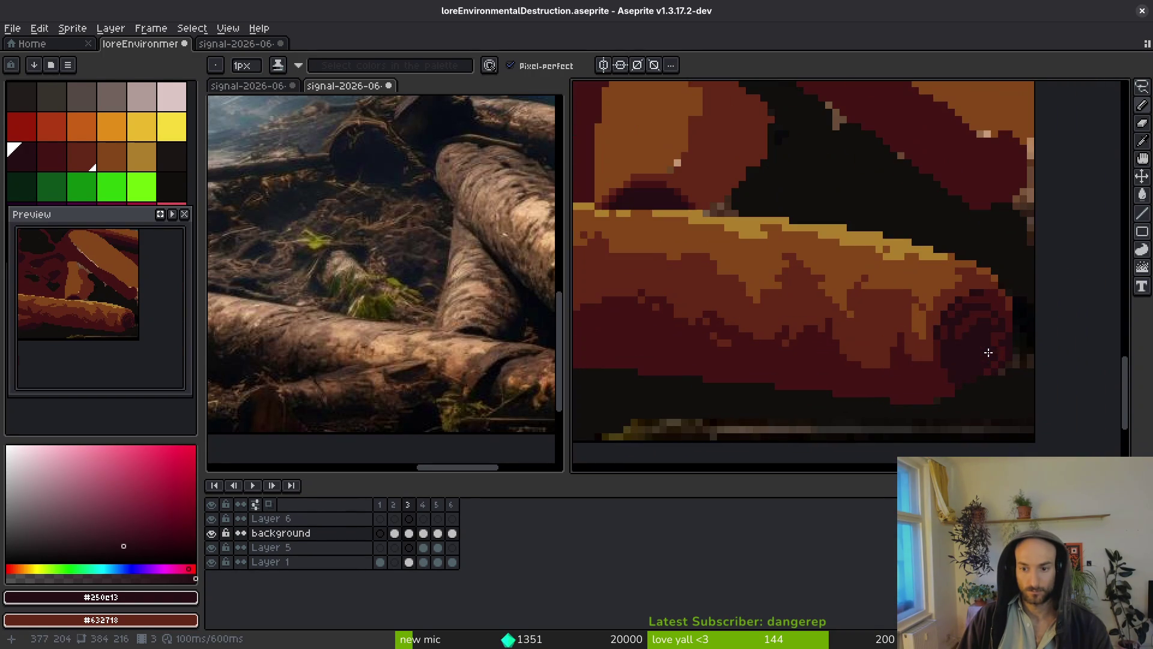
{"action": "scroll", "coordinate": [937, 376], "scroll_direction": "up", "scroll_amount": 1}
{"action": "left_click", "coordinate": [939, 345], "text": "alt"}
{"action": "mouse_move", "coordinate": [918, 368]}
{"action": "left_mouse_down"}
{"action": "mouse_move", "coordinate": [919, 404]}
{"action": "mouse_move", "coordinate": [951, 429]}
{"action": "mouse_move", "coordinate": [980, 361]}
{"action": "mouse_move", "coordinate": [998, 386]}
{"action": "mouse_move", "coordinate": [934, 396]}
{"action": "mouse_move", "coordinate": [779, 367]}
{"action": "mouse_move", "coordinate": [888, 396]}
{"action": "left_mouse_up"}
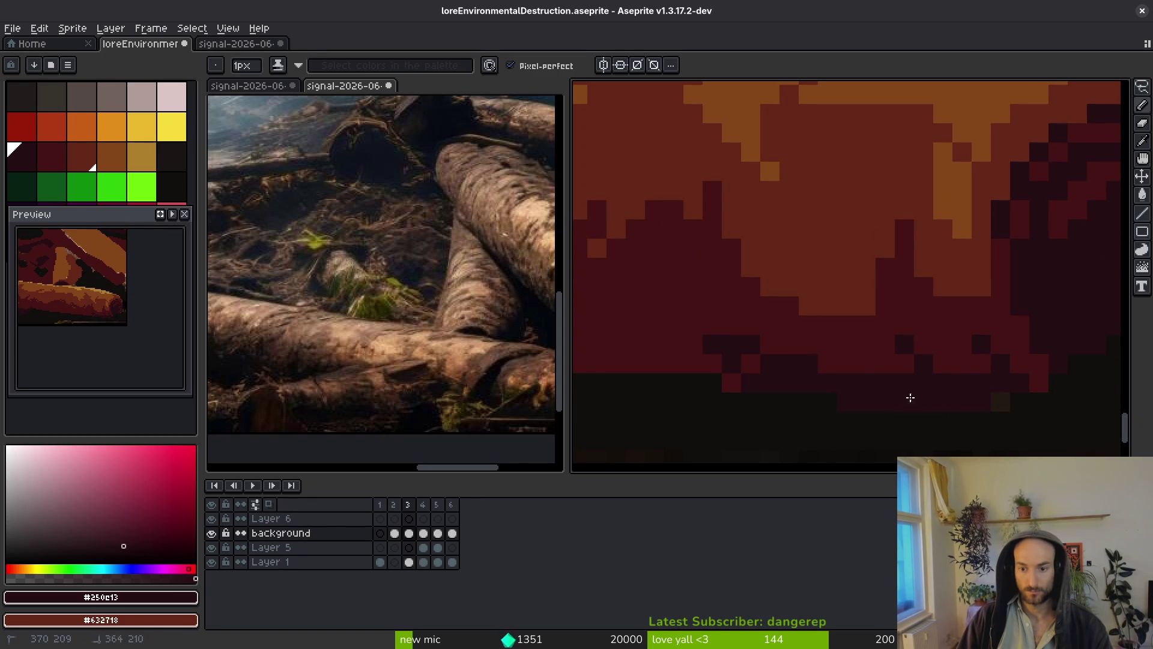
Repaint stray pixels dark red and clean up the shadow's lower edge with the darkest colour.
{"action": "left_click", "coordinate": [957, 327], "text": "alt"}
{"action": "left_click_drag", "start_coordinate": [904, 360], "coordinate": [1006, 364]}
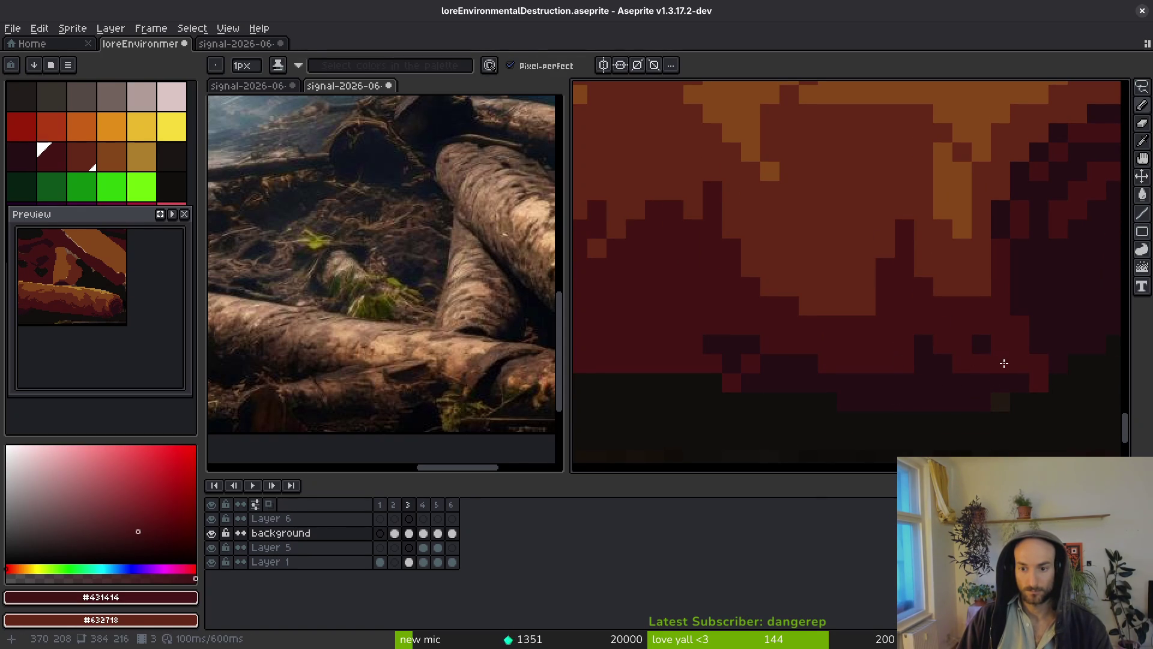
{"action": "left_click_drag", "start_coordinate": [747, 358], "coordinate": [775, 343]}
{"action": "left_click", "coordinate": [731, 379], "text": "alt"}
{"action": "mouse_move", "coordinate": [847, 366]}
{"action": "left_mouse_down"}
{"action": "mouse_move", "coordinate": [823, 363]}
{"action": "mouse_move", "coordinate": [852, 352]}
{"action": "mouse_move", "coordinate": [886, 365]}
{"action": "left_mouse_up"}
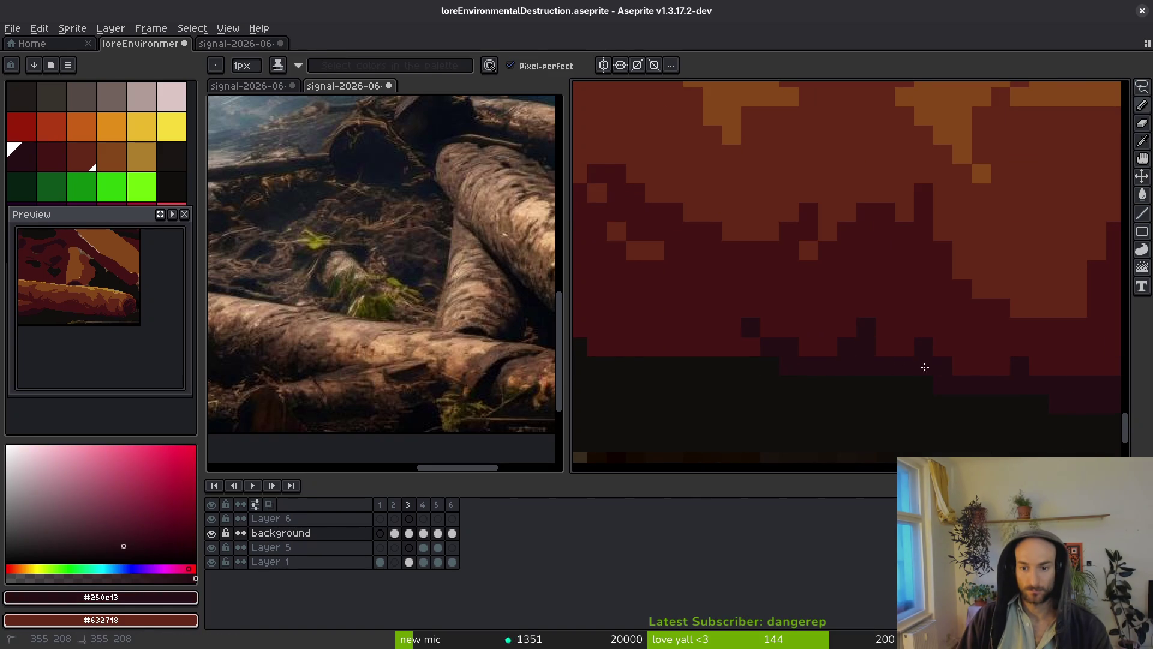
{"action": "scroll", "coordinate": [925, 367], "scroll_direction": "down", "scroll_amount": 2}
{"action": "scroll", "coordinate": [819, 355], "scroll_direction": "up", "scroll_amount": 2}
{"action": "left_click", "coordinate": [875, 390], "text": "alt"}
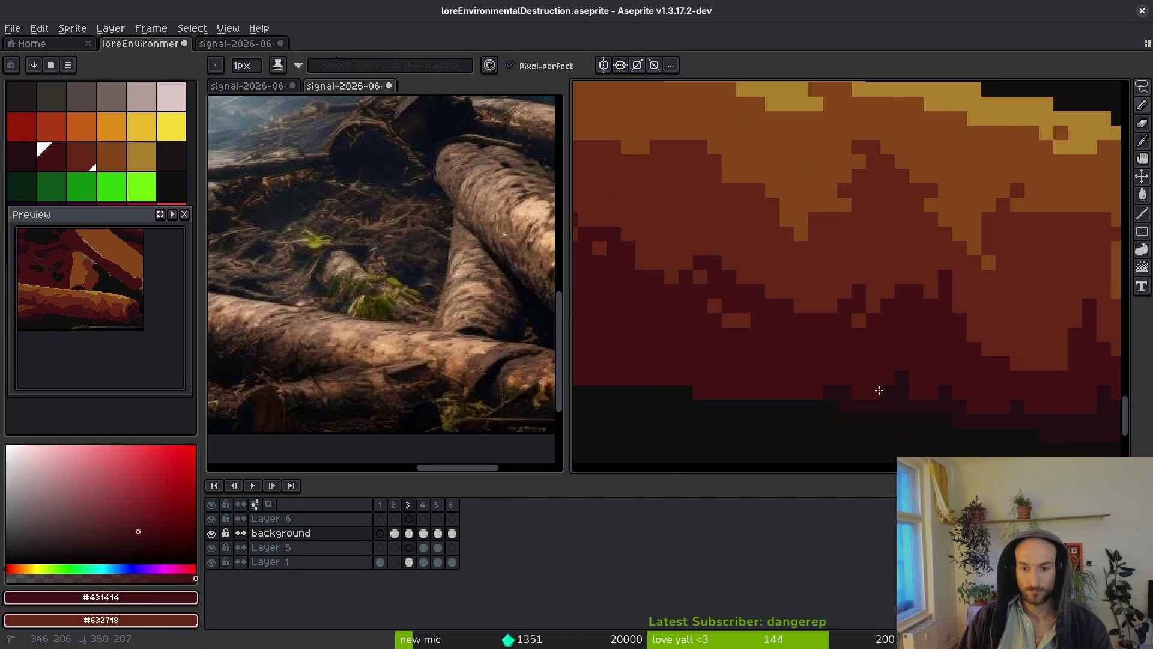
Draw a jagged darkest shadow line under the log, fill a gap, and extend it along the ground.
{"action": "scroll", "coordinate": [955, 396], "scroll_direction": "up", "scroll_amount": 1}
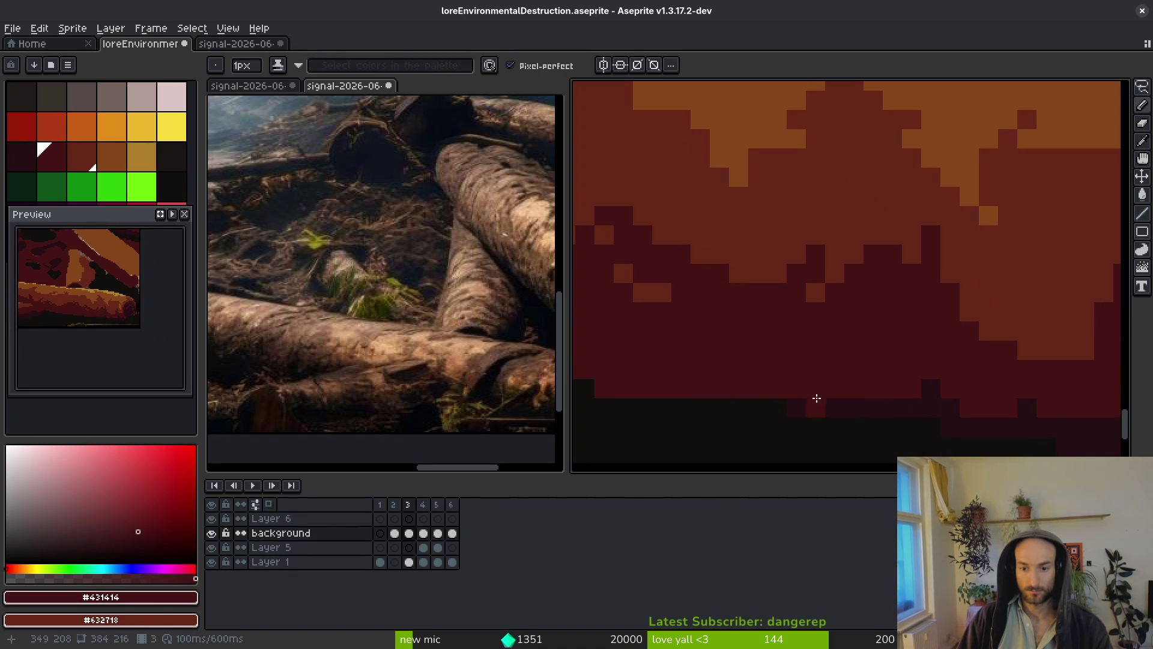
{"action": "scroll", "coordinate": [817, 398], "scroll_direction": "down", "scroll_amount": 2}
{"action": "scroll", "coordinate": [895, 408], "scroll_direction": "up", "scroll_amount": 1}
{"action": "scroll", "coordinate": [991, 385], "scroll_direction": "up", "scroll_amount": 1}
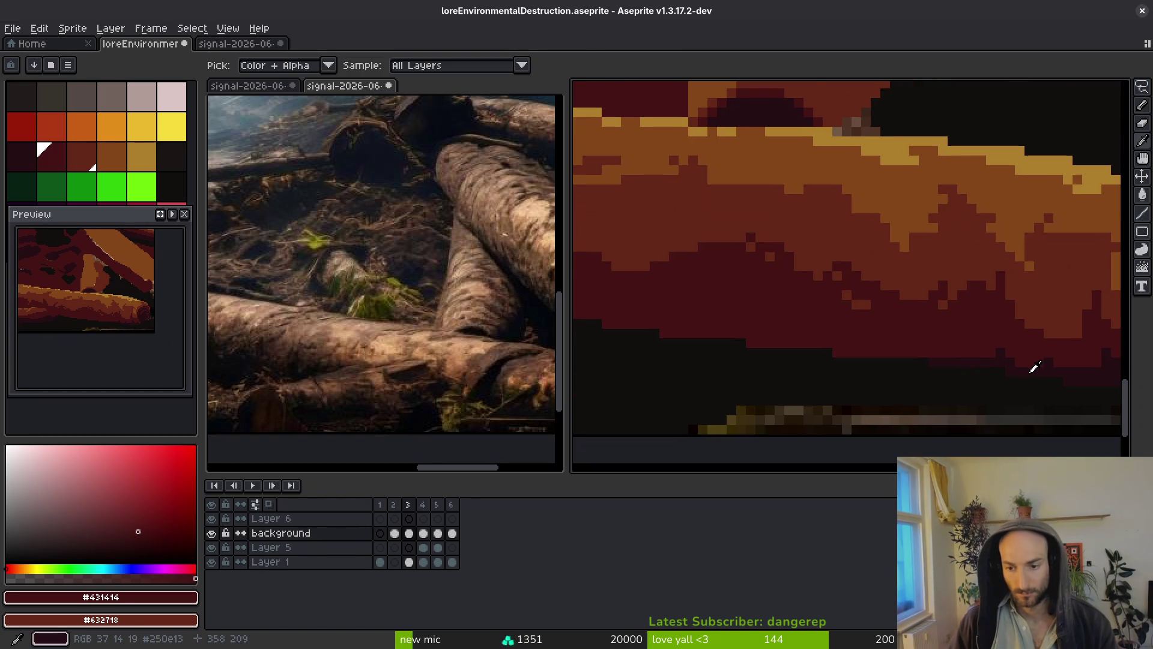
{"action": "left_click", "coordinate": [1037, 369], "text": "alt"}
{"action": "scroll", "coordinate": [721, 342], "scroll_direction": "up", "scroll_amount": 2}
{"action": "mouse_move", "coordinate": [660, 323]}
{"action": "left_mouse_down"}
{"action": "mouse_move", "coordinate": [602, 317]}
{"action": "mouse_move", "coordinate": [965, 337]}
{"action": "mouse_move", "coordinate": [947, 373]}
{"action": "mouse_move", "coordinate": [1007, 347]}
{"action": "left_mouse_up"}
{"action": "scroll", "coordinate": [961, 360], "scroll_direction": "right", "scroll_amount": 2}
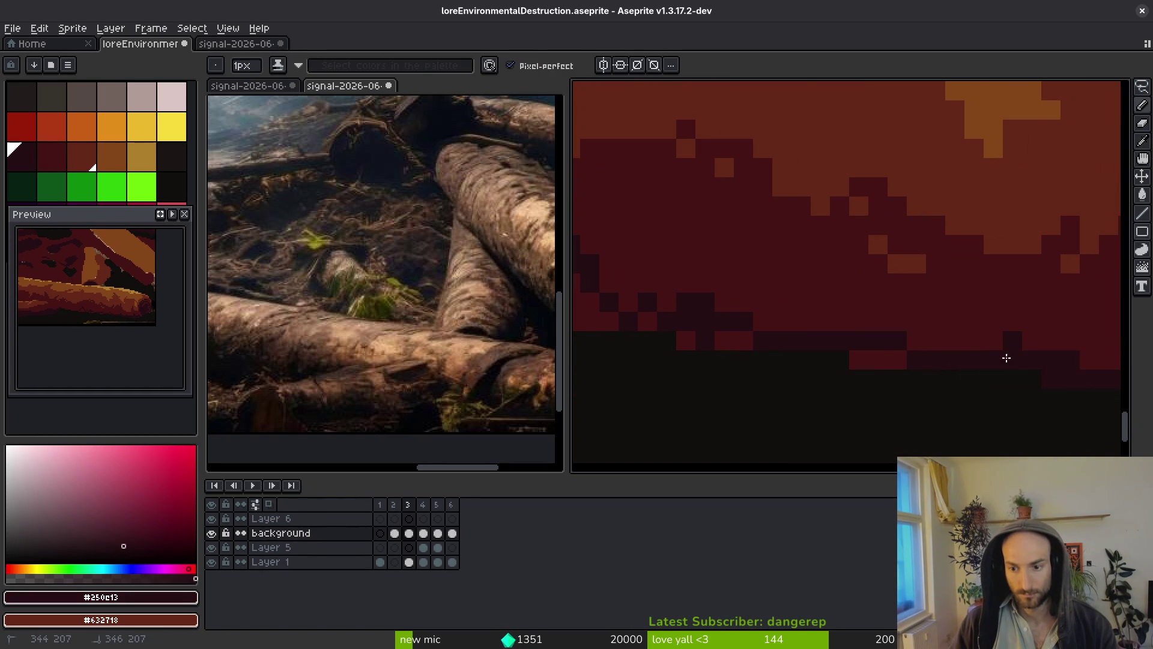
{"action": "scroll", "coordinate": [774, 359], "scroll_direction": "left", "scroll_amount": 1}
{"action": "key", "text": "g"}
{"action": "left_click", "coordinate": [690, 339]}
{"action": "key", "text": "b"}
{"action": "scroll", "coordinate": [791, 360], "scroll_direction": "up", "scroll_amount": 2}
{"action": "mouse_move", "coordinate": [648, 336]}
{"action": "left_mouse_down"}
{"action": "mouse_move", "coordinate": [772, 331]}
{"action": "mouse_move", "coordinate": [888, 378]}
{"action": "mouse_move", "coordinate": [777, 368]}
{"action": "left_mouse_up"}
Add diagonal darkest-maroon strokes inside the log's shadow.
{"action": "left_click", "coordinate": [772, 371], "text": "alt"}
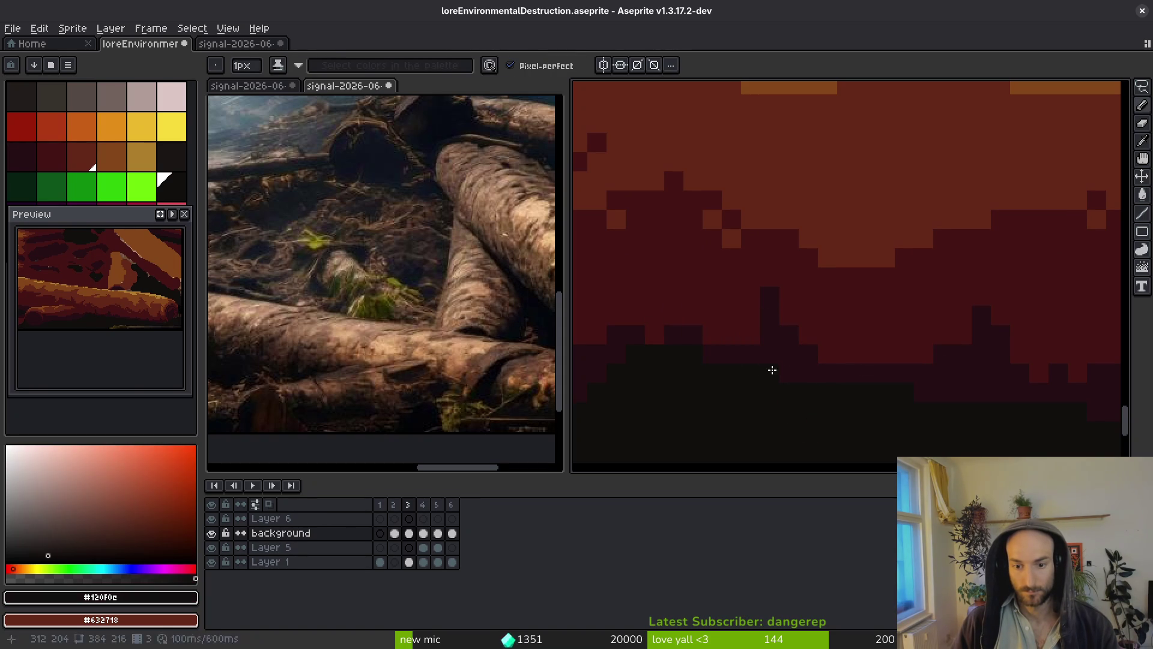
{"action": "left_click", "coordinate": [809, 376], "text": "alt"}
{"action": "scroll", "coordinate": [837, 381], "scroll_direction": "down", "scroll_amount": 2}
{"action": "scroll", "coordinate": [887, 391], "scroll_direction": "up", "scroll_amount": 1}
{"action": "left_click_drag", "start_coordinate": [830, 368], "coordinate": [861, 392]}
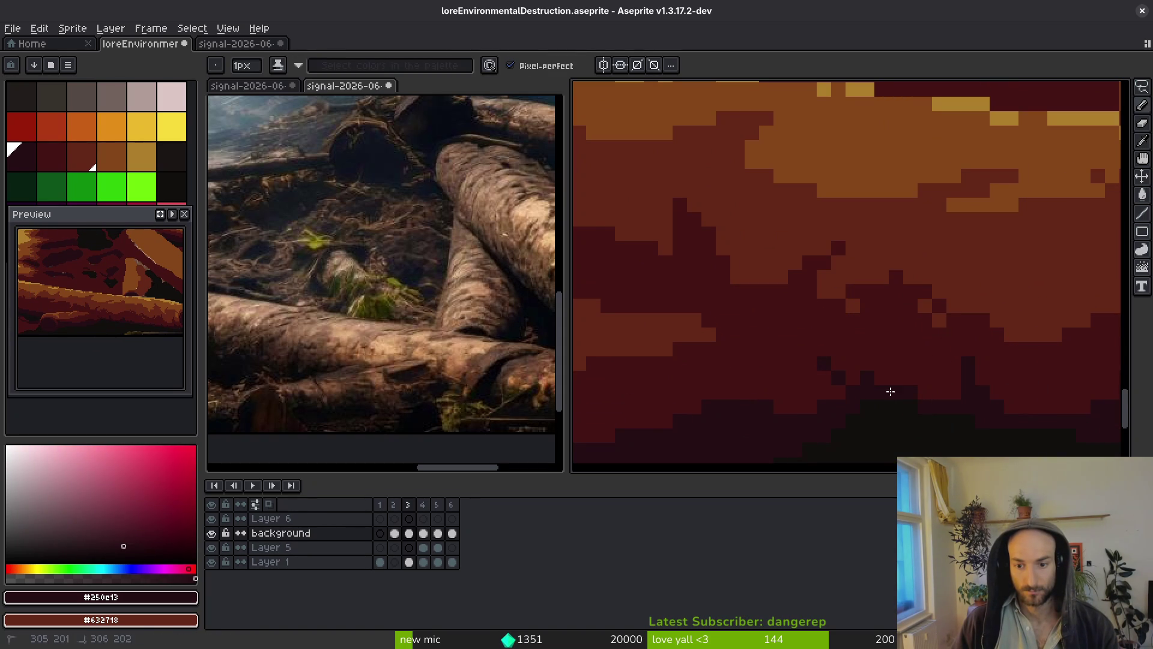
{"action": "scroll", "coordinate": [889, 408], "scroll_direction": "down", "scroll_amount": 2}
{"action": "scroll", "coordinate": [837, 381], "scroll_direction": "up", "scroll_amount": 2}
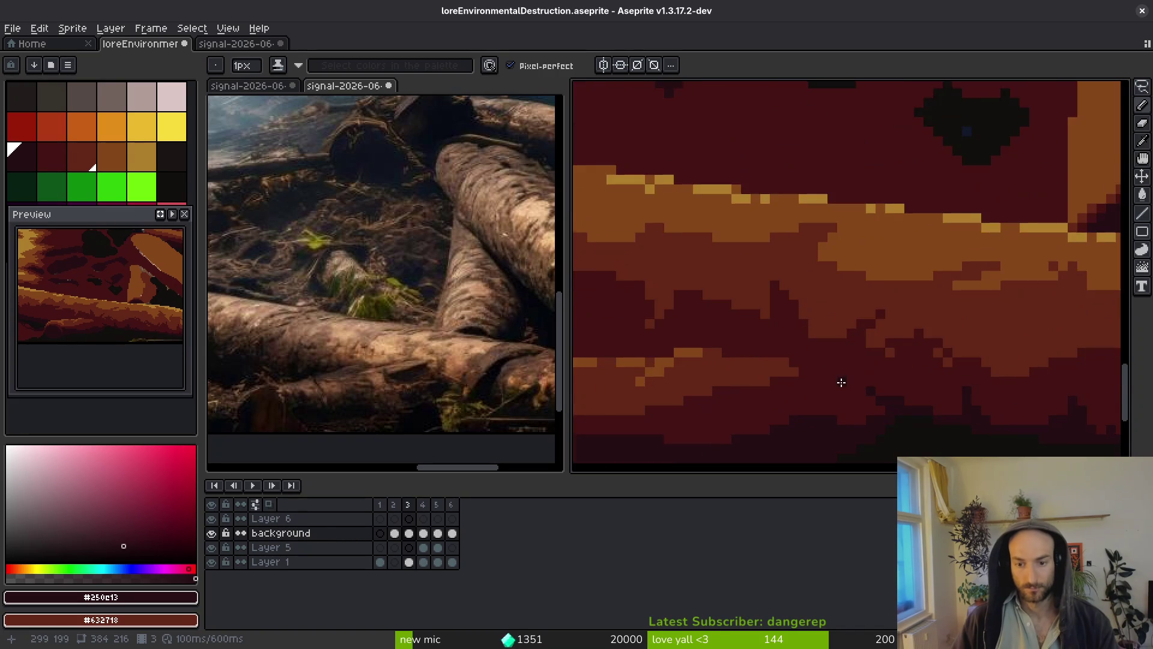
{"action": "scroll", "coordinate": [767, 335], "scroll_direction": "up", "scroll_amount": 2}
{"action": "mouse_move", "coordinate": [767, 334]}
{"action": "left_mouse_down"}
{"action": "mouse_move", "coordinate": [844, 380]}
{"action": "mouse_move", "coordinate": [849, 421]}
{"action": "mouse_move", "coordinate": [881, 420]}
{"action": "mouse_move", "coordinate": [859, 375]}
{"action": "left_mouse_up"}
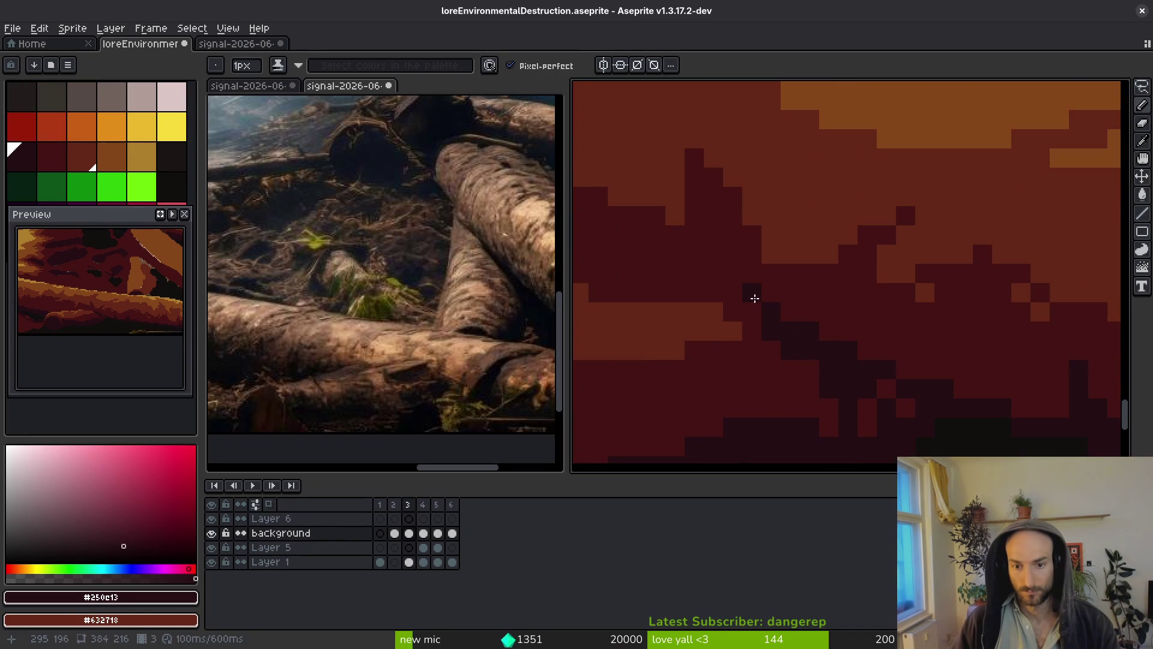
Replace a misplaced darkest-maroon pixel with one a row higher.
{"action": "scroll", "coordinate": [736, 293], "scroll_direction": "down", "scroll_amount": 5}
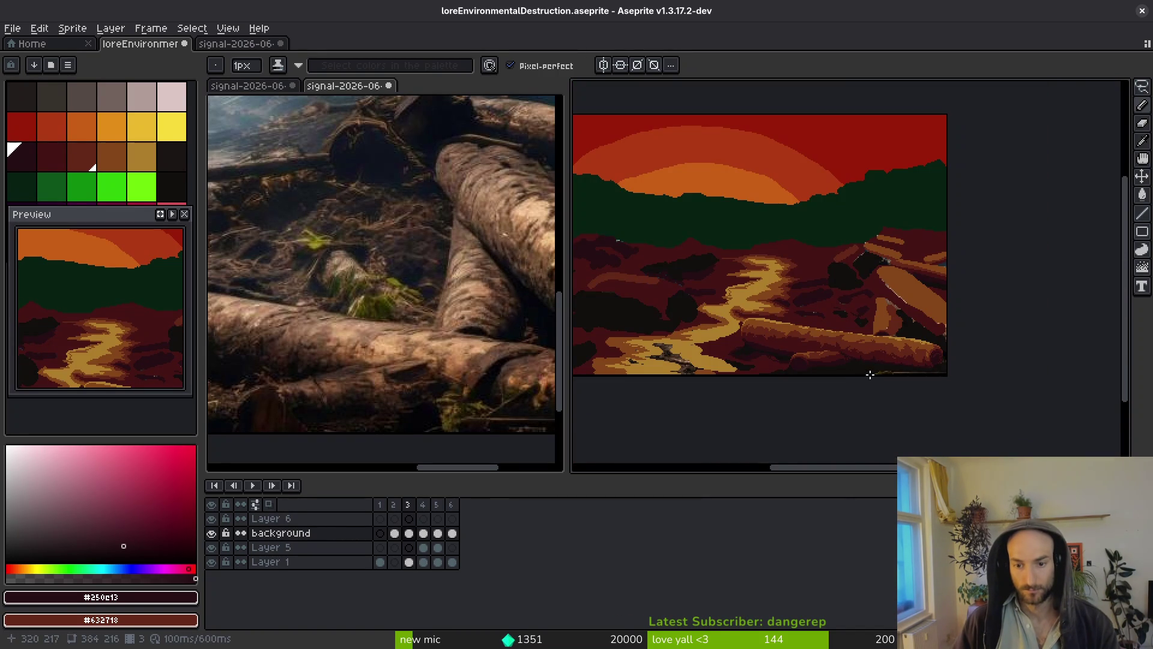
{"action": "scroll", "coordinate": [868, 378], "scroll_direction": "up", "scroll_amount": 6}
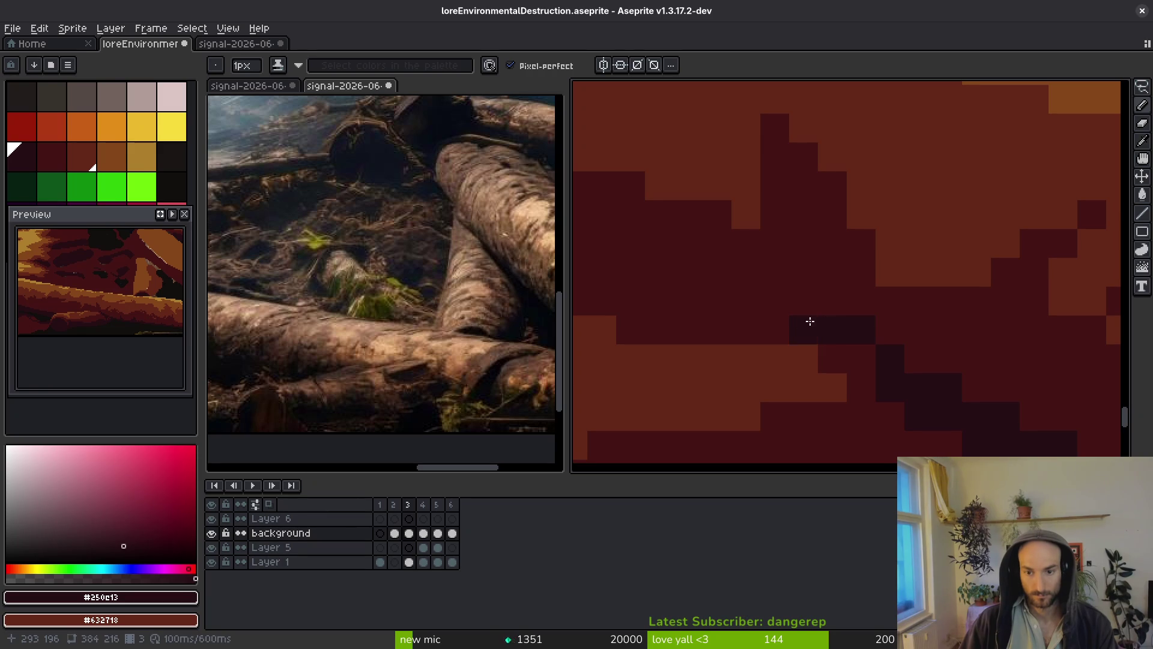
{"action": "scroll", "coordinate": [973, 391], "scroll_direction": "down", "scroll_amount": 3}
{"action": "scroll", "coordinate": [664, 278], "scroll_direction": "up", "scroll_amount": 3}
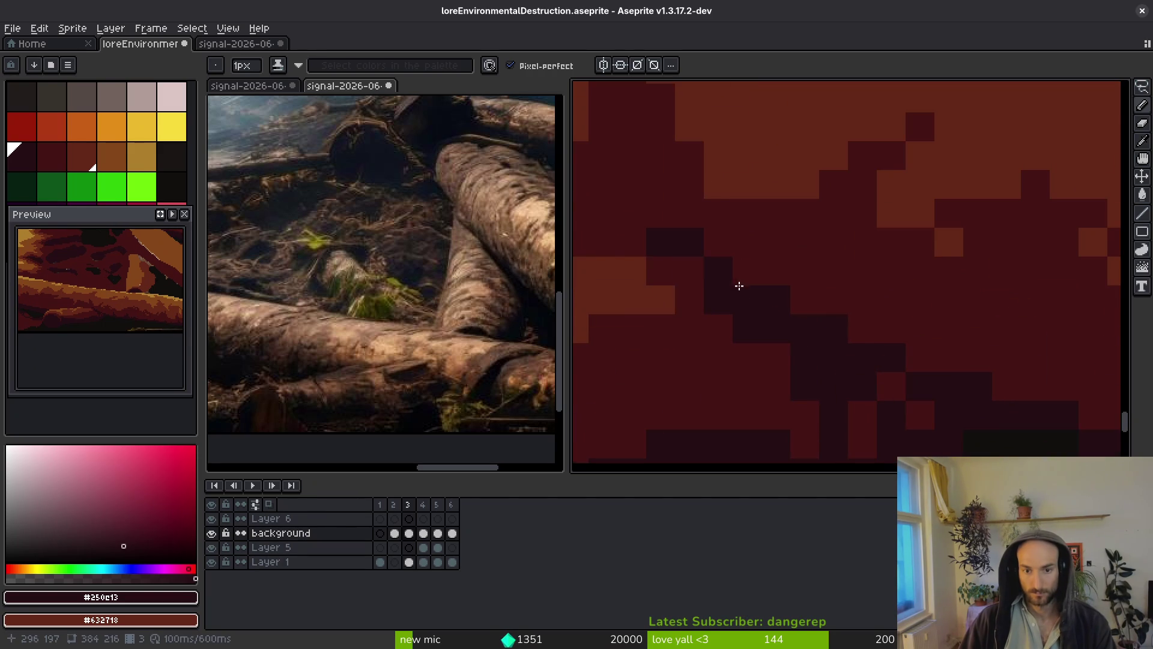
{"action": "scroll", "coordinate": [781, 312], "scroll_direction": "down", "scroll_amount": 3}
{"action": "left_click", "coordinate": [780, 319], "text": "alt"}
{"action": "scroll", "coordinate": [780, 325], "scroll_direction": "up", "scroll_amount": 3}
{"action": "left_click", "coordinate": [803, 361], "text": "alt"}
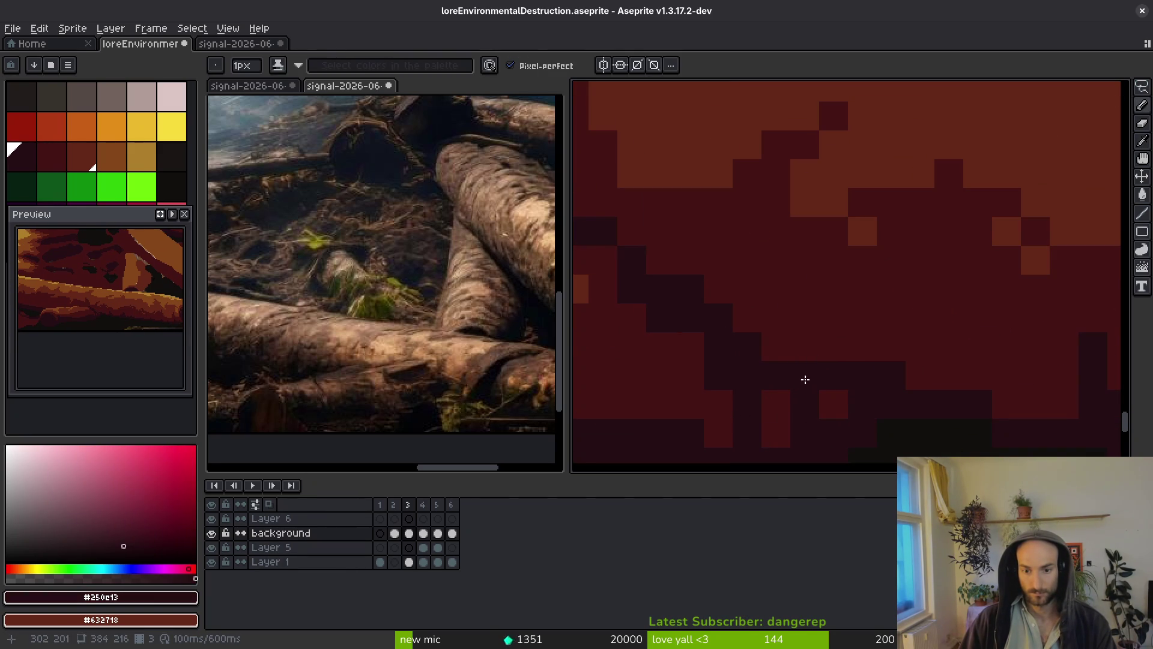
{"action": "key", "text": "ctrl+z"}
{"action": "left_click", "coordinate": [795, 358]}
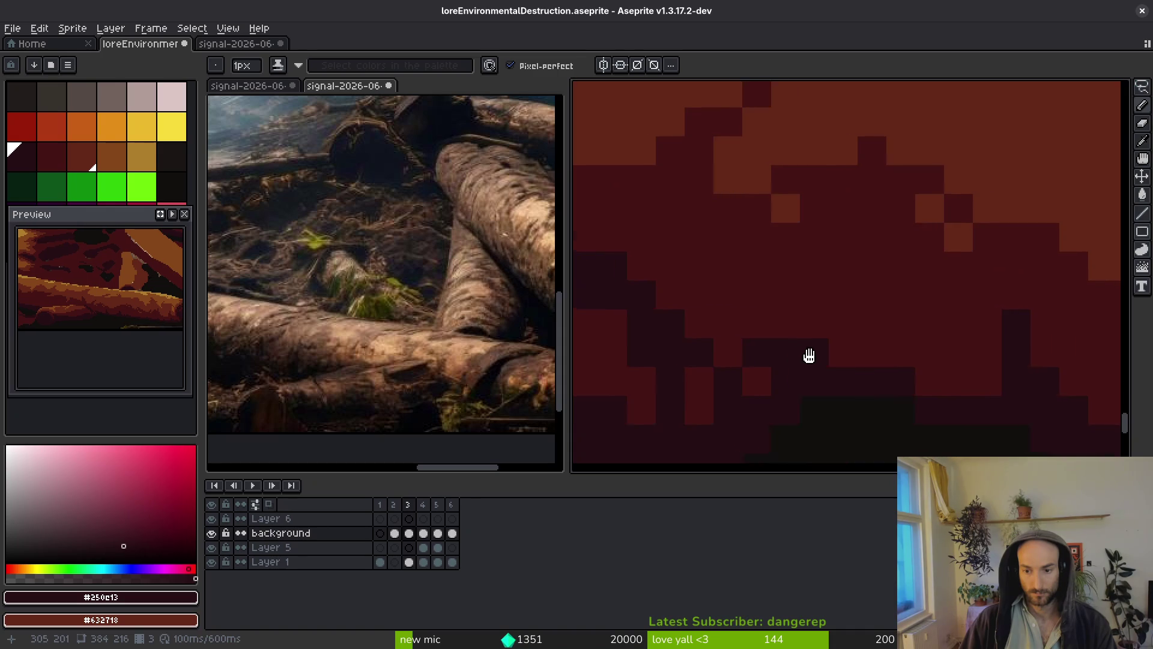
Save loreEnvironmentalDestruction.aseprite.
{"action": "scroll", "coordinate": [895, 396], "scroll_direction": "down", "scroll_amount": 2}
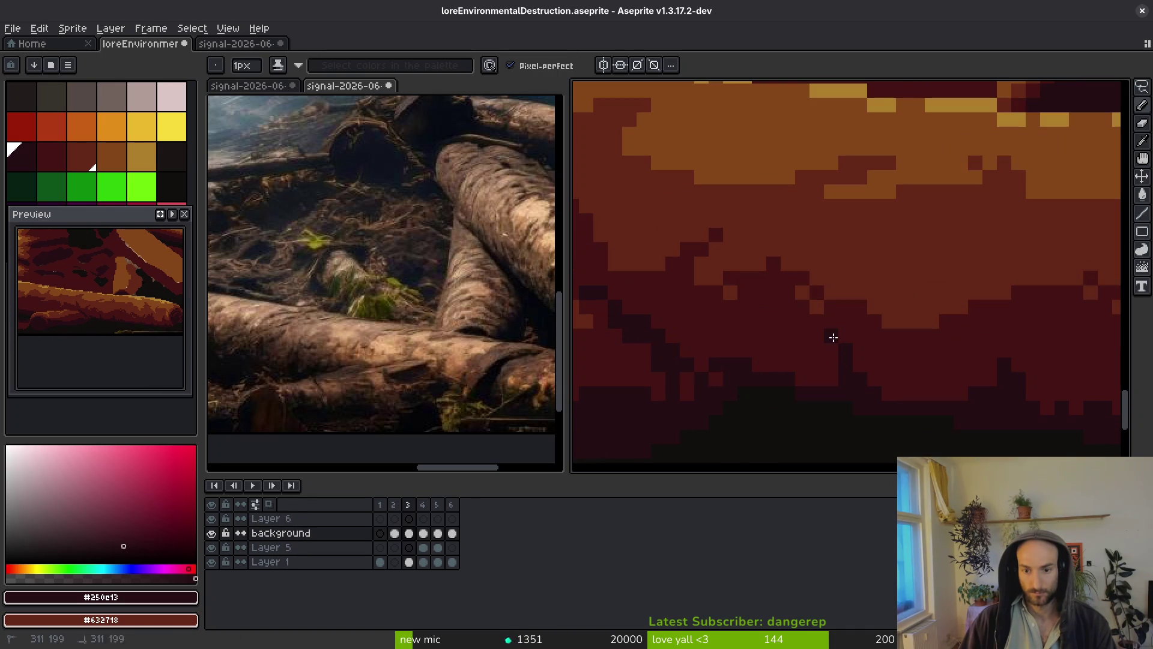
{"action": "scroll", "coordinate": [901, 396], "scroll_direction": "down", "scroll_amount": 3}
{"action": "key", "text": "ctrl+s"}
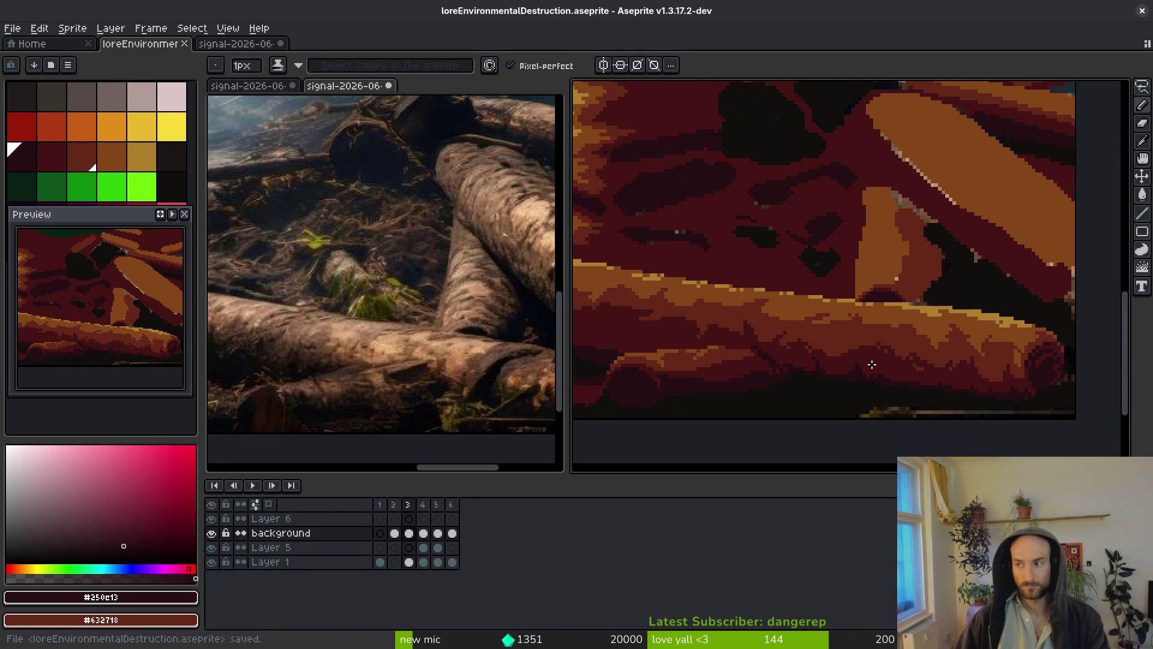
Darken the shadow beneath the log, covering lighter pixels and extending its edge upward.
{"action": "scroll", "coordinate": [721, 360], "scroll_direction": "up", "scroll_amount": 1}
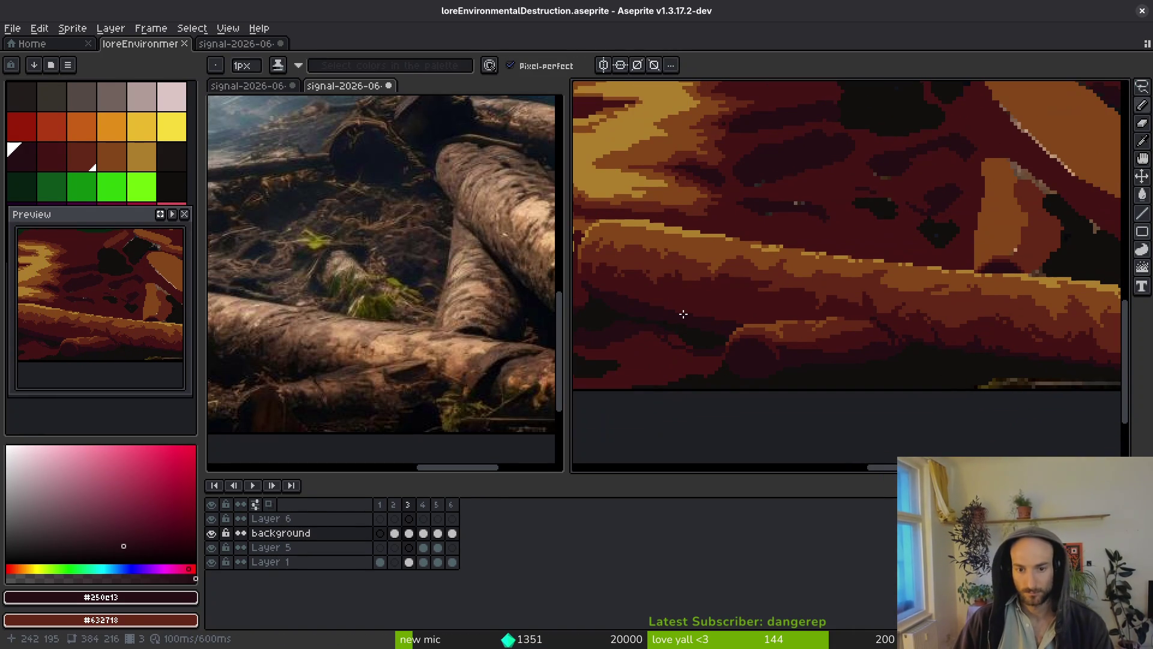
{"action": "scroll", "coordinate": [781, 306], "scroll_direction": "up", "scroll_amount": 3}
{"action": "mouse_move", "coordinate": [783, 305]}
{"action": "left_mouse_down"}
{"action": "mouse_move", "coordinate": [849, 310]}
{"action": "mouse_move", "coordinate": [779, 346]}
{"action": "left_mouse_up"}
{"action": "mouse_move", "coordinate": [672, 357]}
{"action": "left_mouse_down"}
{"action": "mouse_move", "coordinate": [648, 342]}
{"action": "mouse_move", "coordinate": [755, 372]}
{"action": "left_mouse_up"}
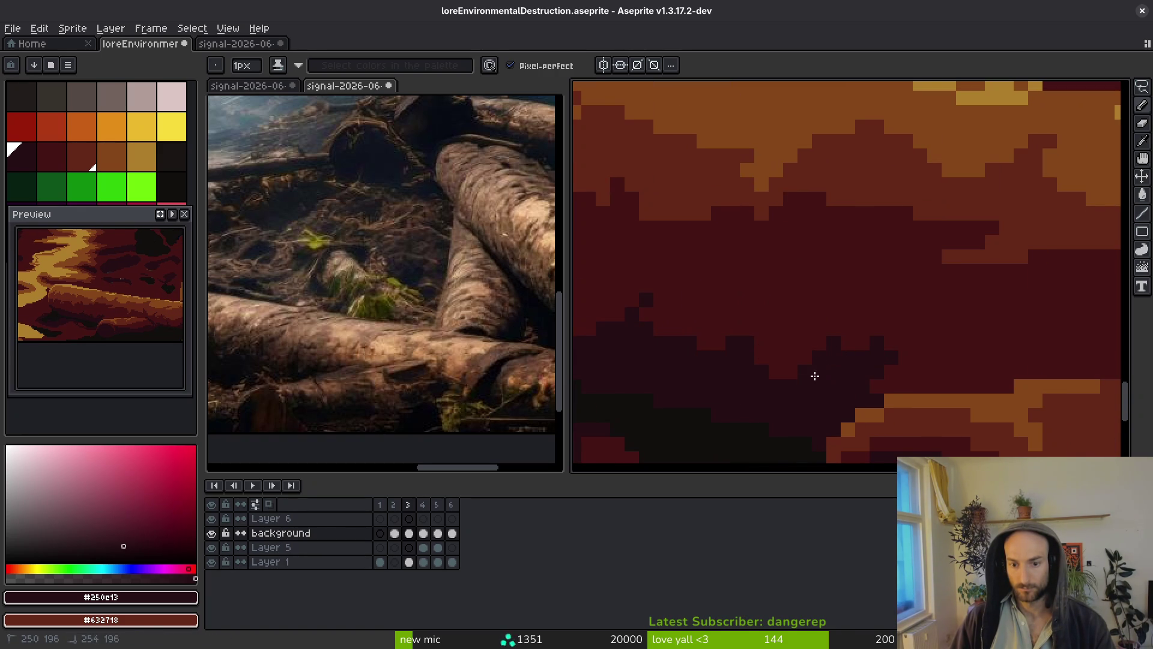
{"action": "scroll", "coordinate": [906, 359], "scroll_direction": "down", "scroll_amount": 3}
{"action": "scroll", "coordinate": [991, 368], "scroll_direction": "up", "scroll_amount": 4}
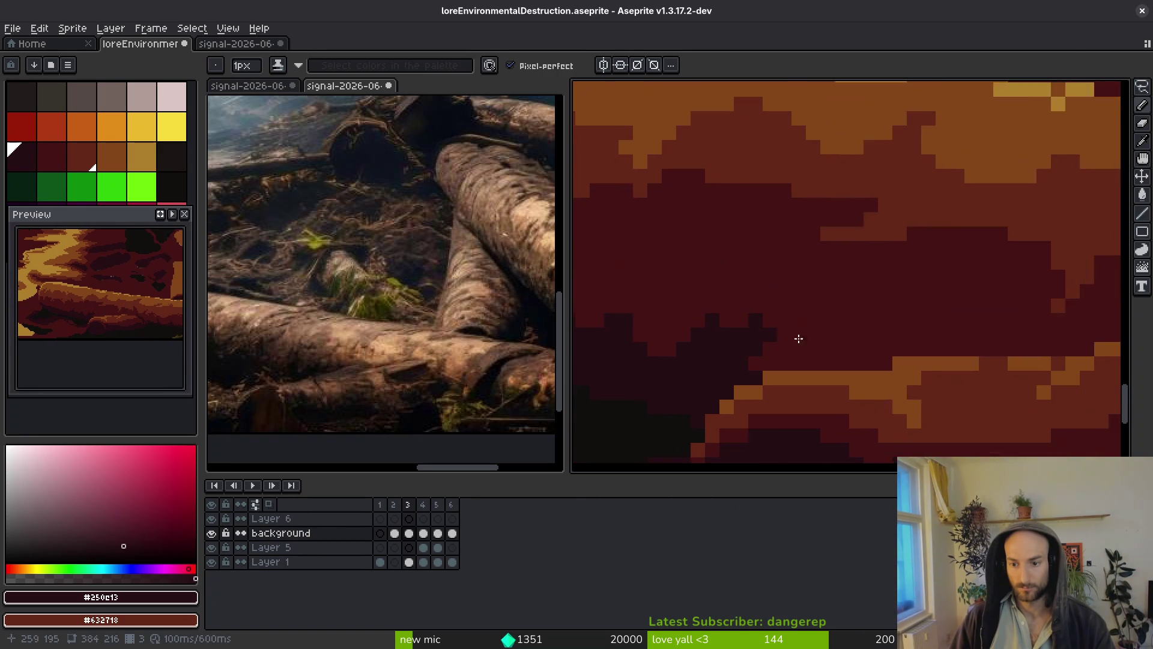
{"action": "mouse_move", "coordinate": [846, 369]}
{"action": "left_mouse_down"}
{"action": "mouse_move", "coordinate": [866, 347]}
{"action": "mouse_move", "coordinate": [884, 350]}
{"action": "left_mouse_up"}
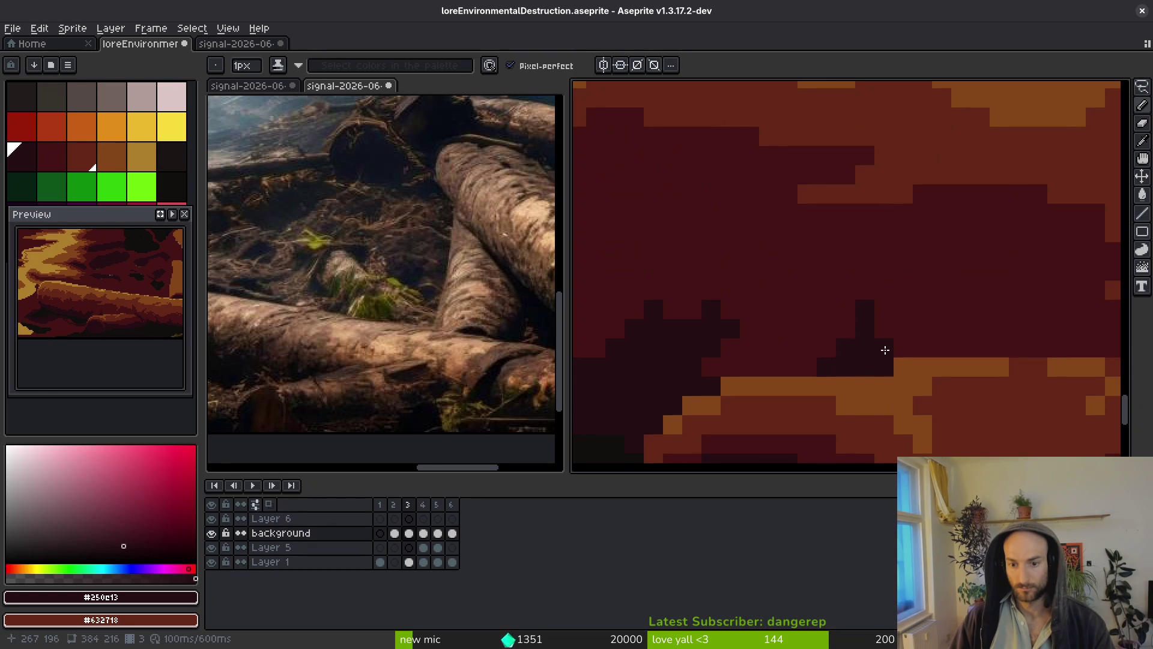
{"action": "scroll", "coordinate": [888, 359], "scroll_direction": "down", "scroll_amount": 2}
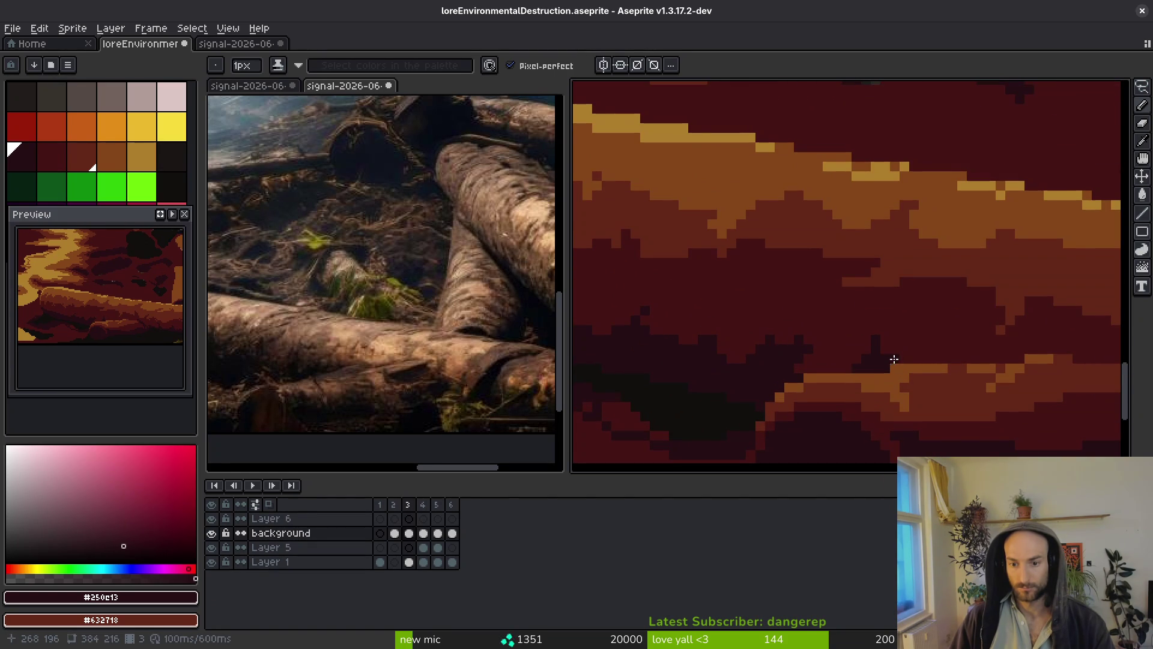
{"action": "scroll", "coordinate": [902, 360], "scroll_direction": "down", "scroll_amount": 2}
{"action": "scroll", "coordinate": [793, 355], "scroll_direction": "up", "scroll_amount": 5}
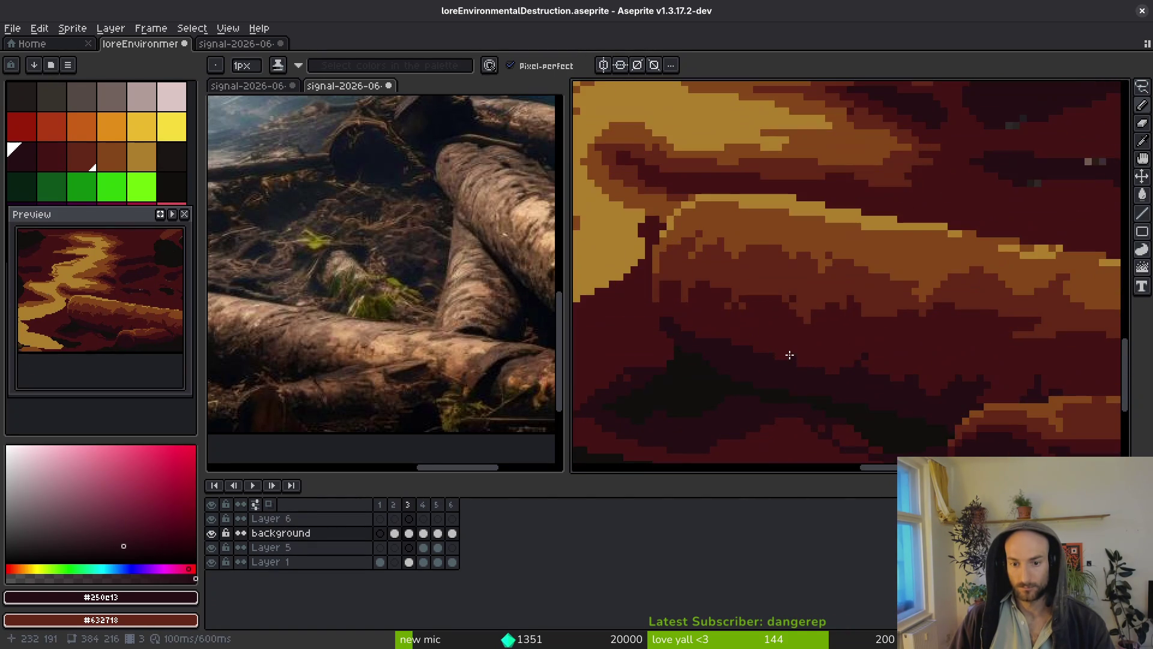
{"action": "left_click_drag", "start_coordinate": [792, 353], "coordinate": [751, 298]}
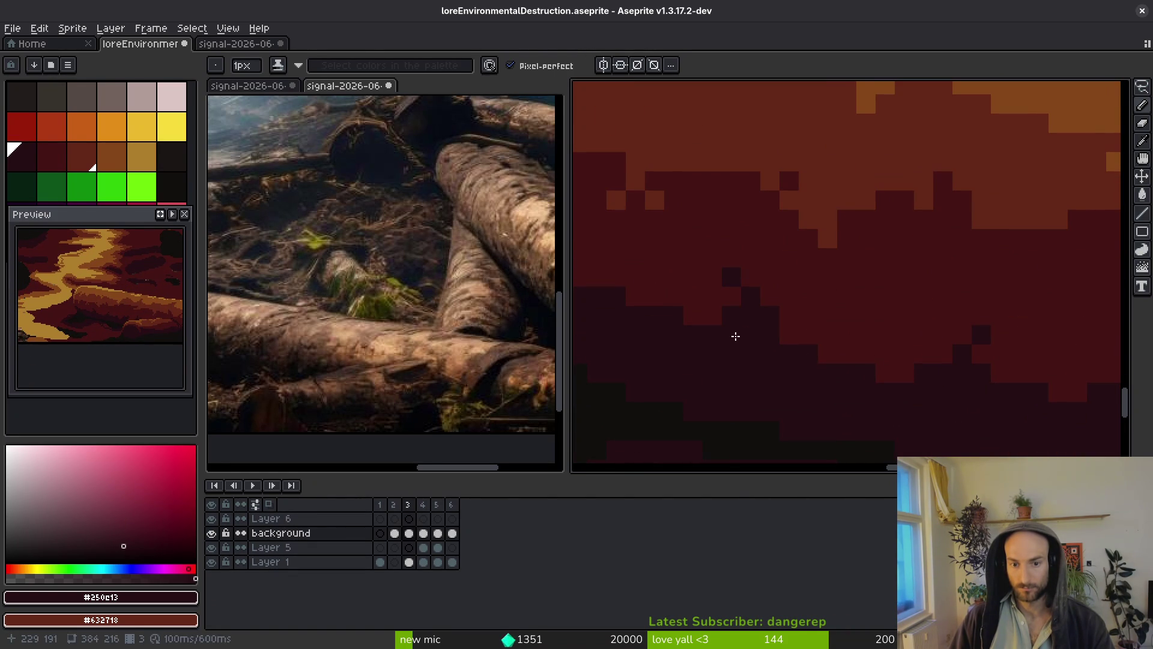
Paint a few more darkest pixels into the shadow, darkening a stray red pixel.
{"action": "left_click", "coordinate": [738, 240], "text": "alt"}
{"action": "scroll", "coordinate": [839, 338], "scroll_direction": "down", "scroll_amount": 4}
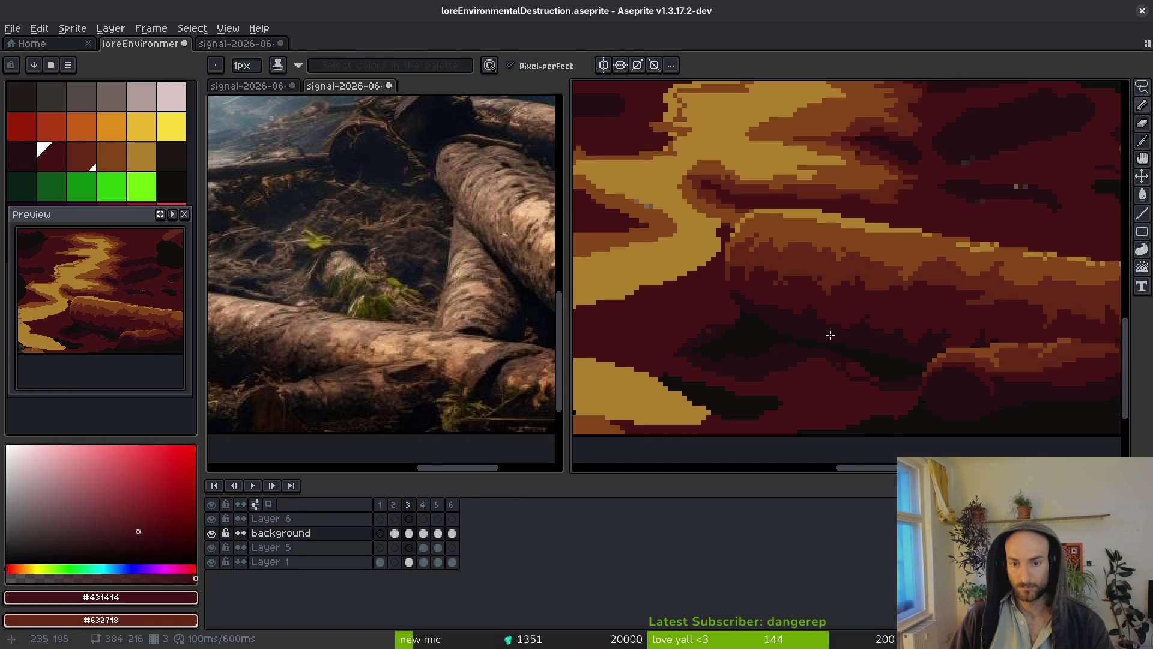
{"action": "scroll", "coordinate": [838, 338], "scroll_direction": "up", "scroll_amount": 3}
{"action": "scroll", "coordinate": [930, 353], "scroll_direction": "down", "scroll_amount": 3}
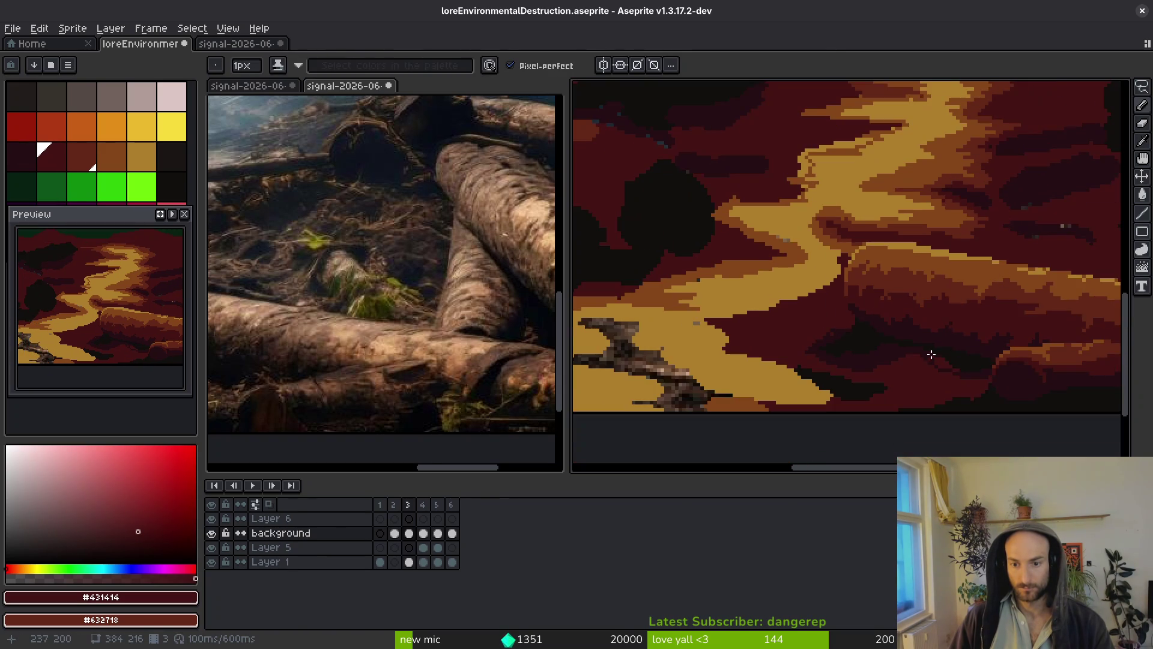
{"action": "scroll", "coordinate": [859, 332], "scroll_direction": "up", "scroll_amount": 3}
{"action": "left_click", "coordinate": [875, 289], "text": "alt"}
{"action": "left_click_drag", "start_coordinate": [896, 262], "coordinate": [875, 303]}
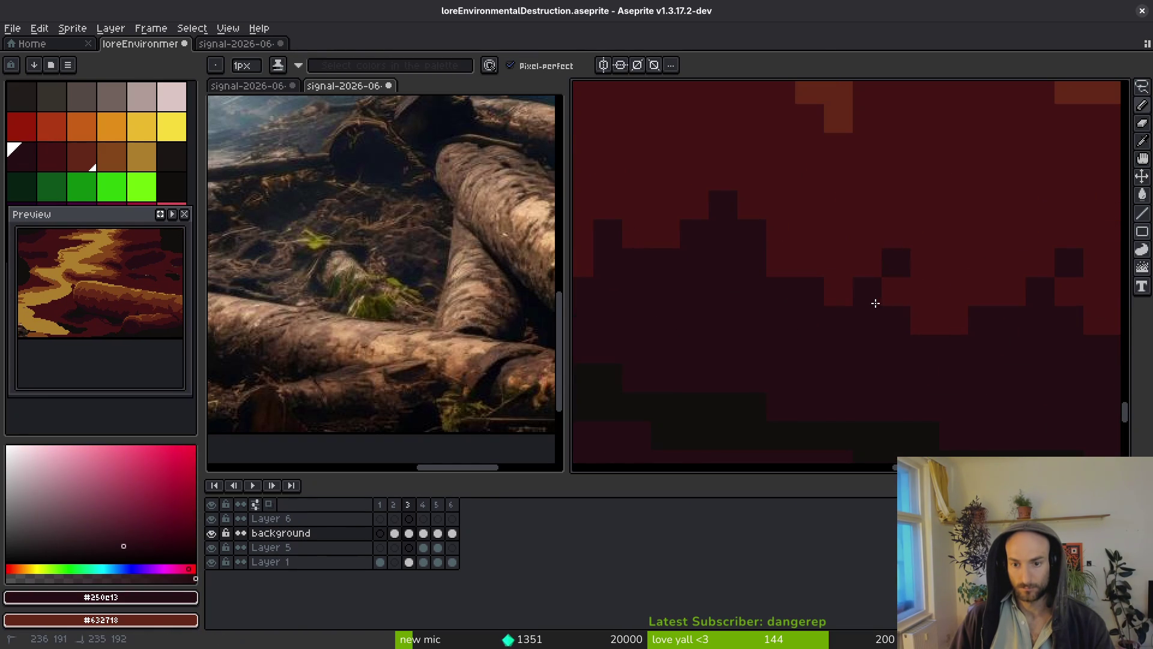
{"action": "left_click", "coordinate": [922, 329]}
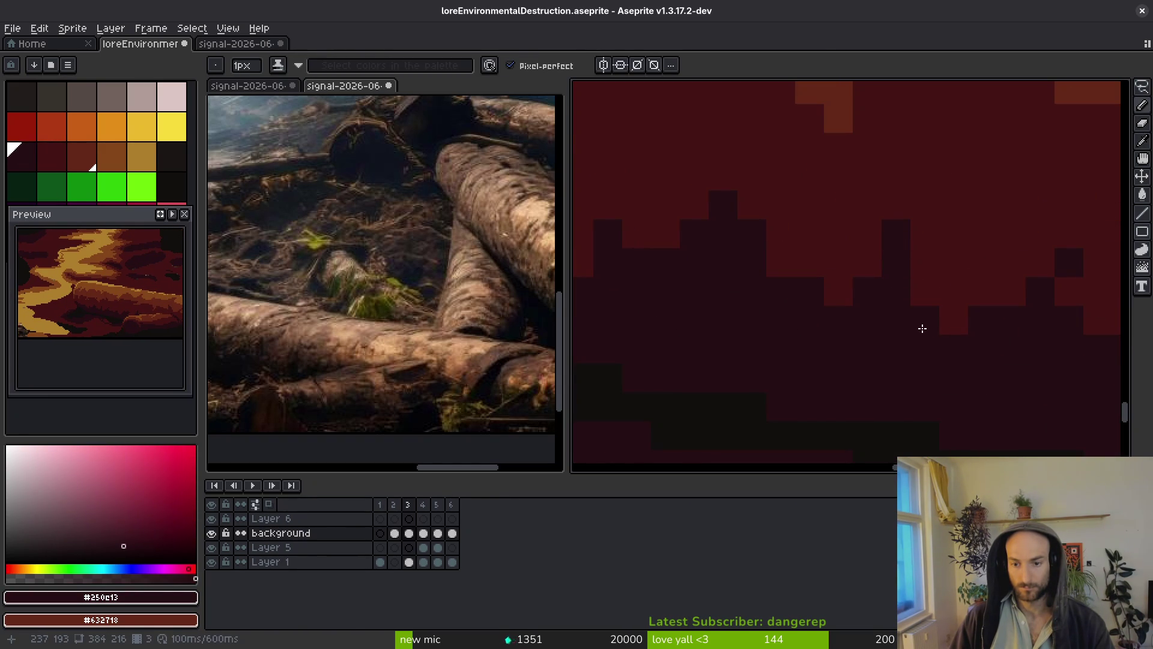
Add reddish-brown #632718 notches along the shadow edge.
{"action": "scroll", "coordinate": [923, 328], "scroll_direction": "down", "scroll_amount": 4}
{"action": "scroll", "coordinate": [927, 343], "scroll_direction": "up", "scroll_amount": 2}
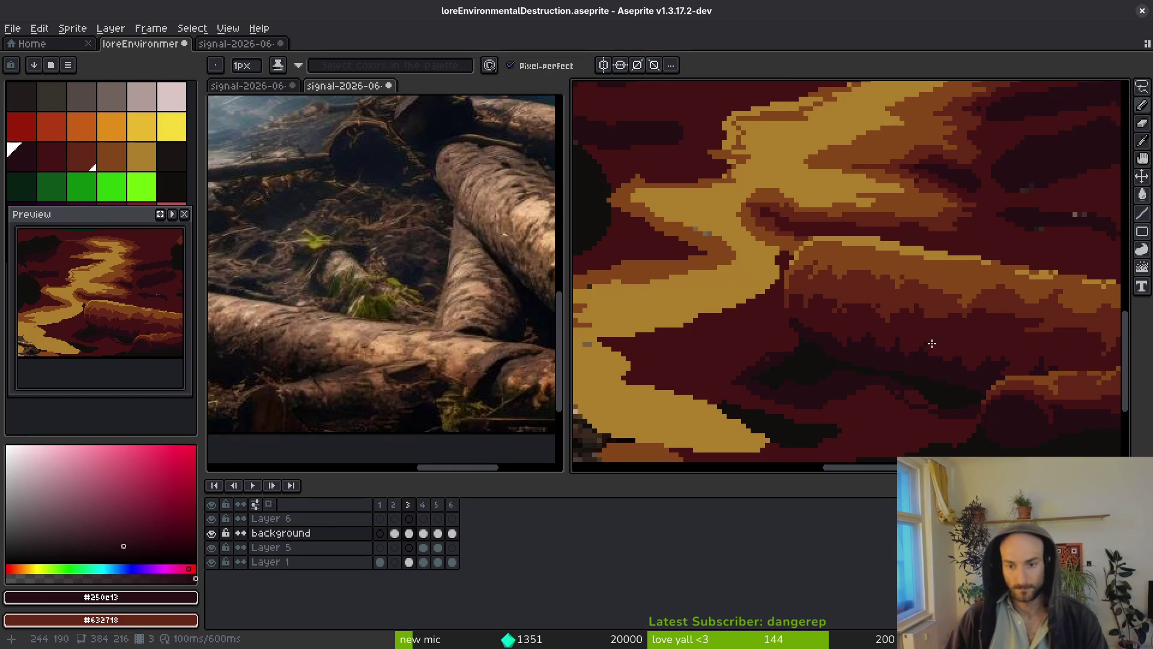
{"action": "scroll", "coordinate": [851, 287], "scroll_direction": "up", "scroll_amount": 2}
{"action": "left_click", "coordinate": [832, 300], "text": "alt"}
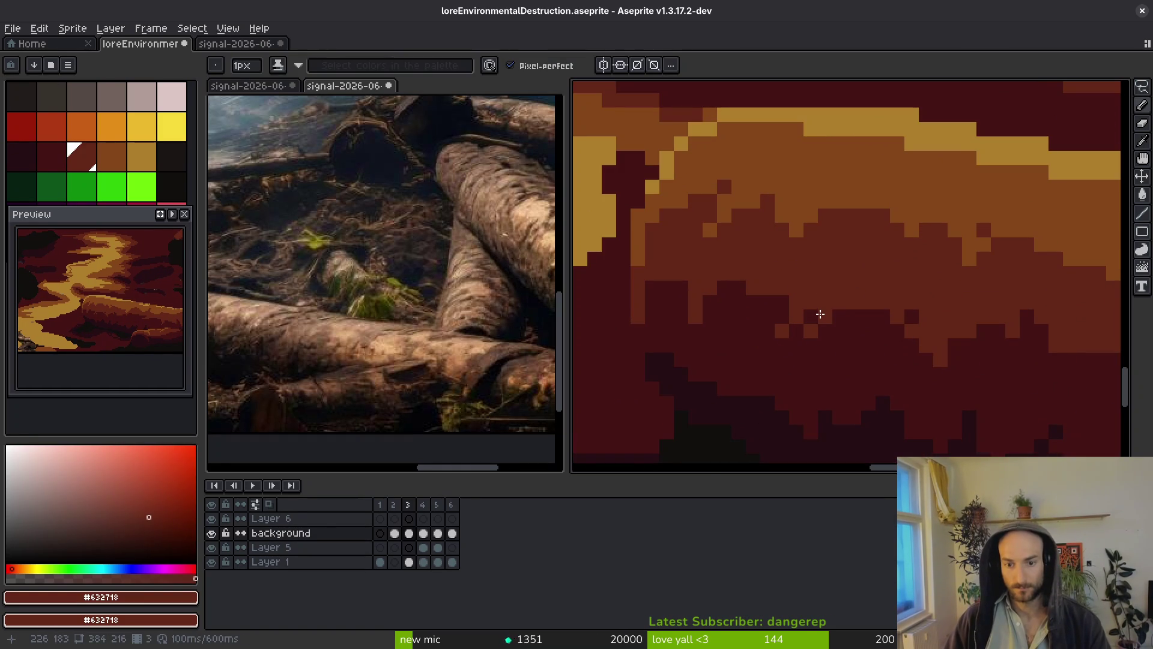
{"action": "scroll", "coordinate": [840, 300], "scroll_direction": "up", "scroll_amount": 1}
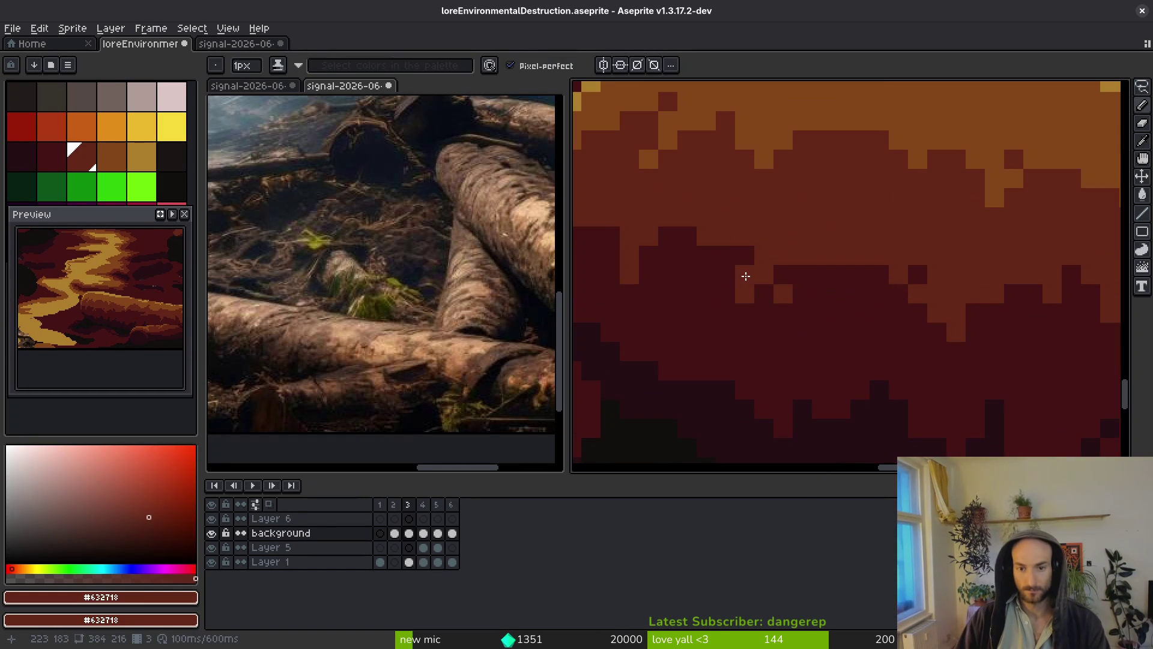
{"action": "scroll", "coordinate": [923, 328], "scroll_direction": "up", "scroll_amount": 5}
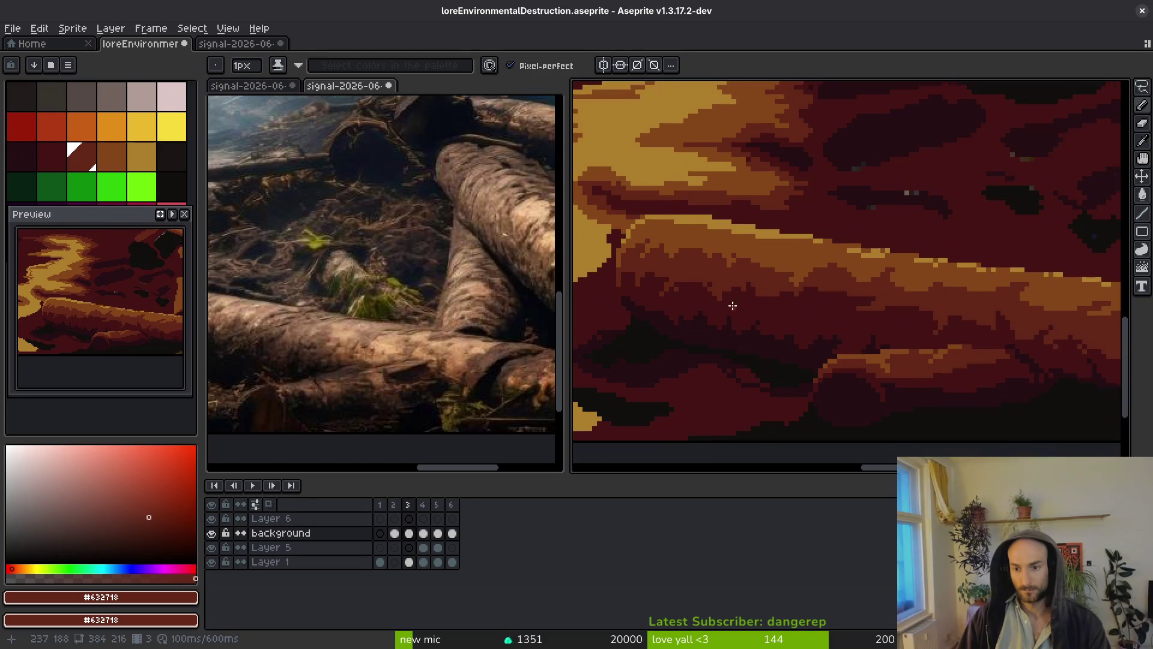
{"action": "left_click", "coordinate": [667, 264]}
{"action": "left_click_drag", "start_coordinate": [667, 261], "coordinate": [690, 304]}
Save the artwork.
{"action": "scroll", "coordinate": [690, 304], "scroll_direction": "down", "scroll_amount": 5}
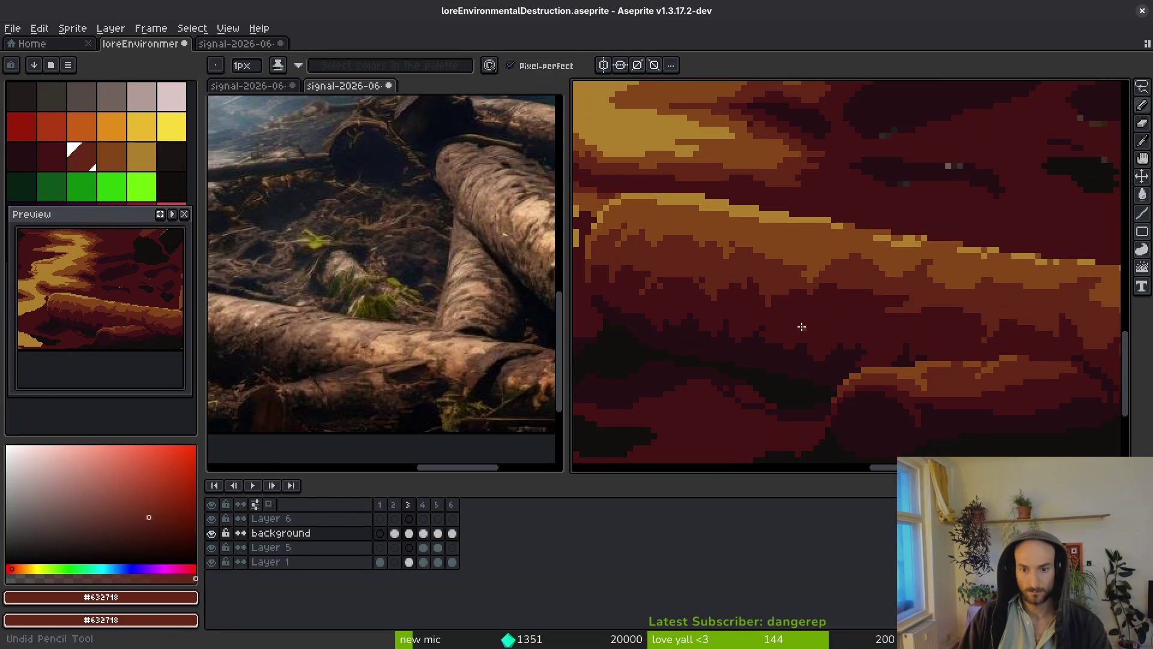
{"action": "scroll", "coordinate": [813, 314], "scroll_direction": "down", "scroll_amount": 4}
{"action": "key", "text": "ctrl+s"}
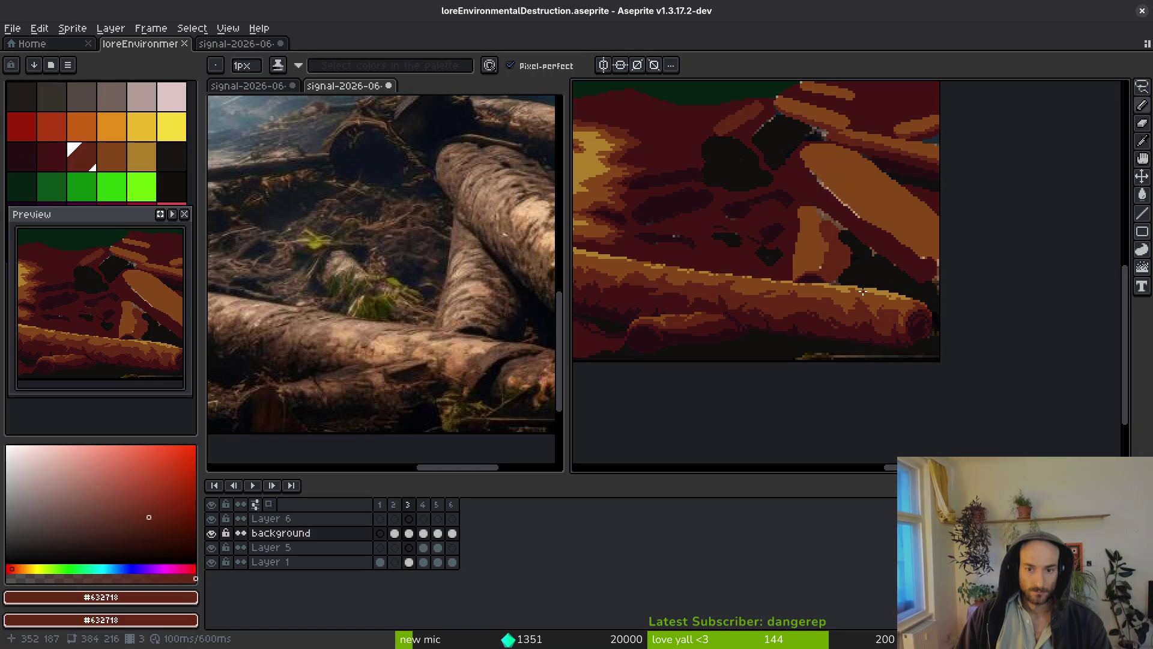
Draw a dark red vertical line and near-black diagonal and vertical lines along the log edge.
{"action": "scroll", "coordinate": [858, 288], "scroll_direction": "up", "scroll_amount": 5}
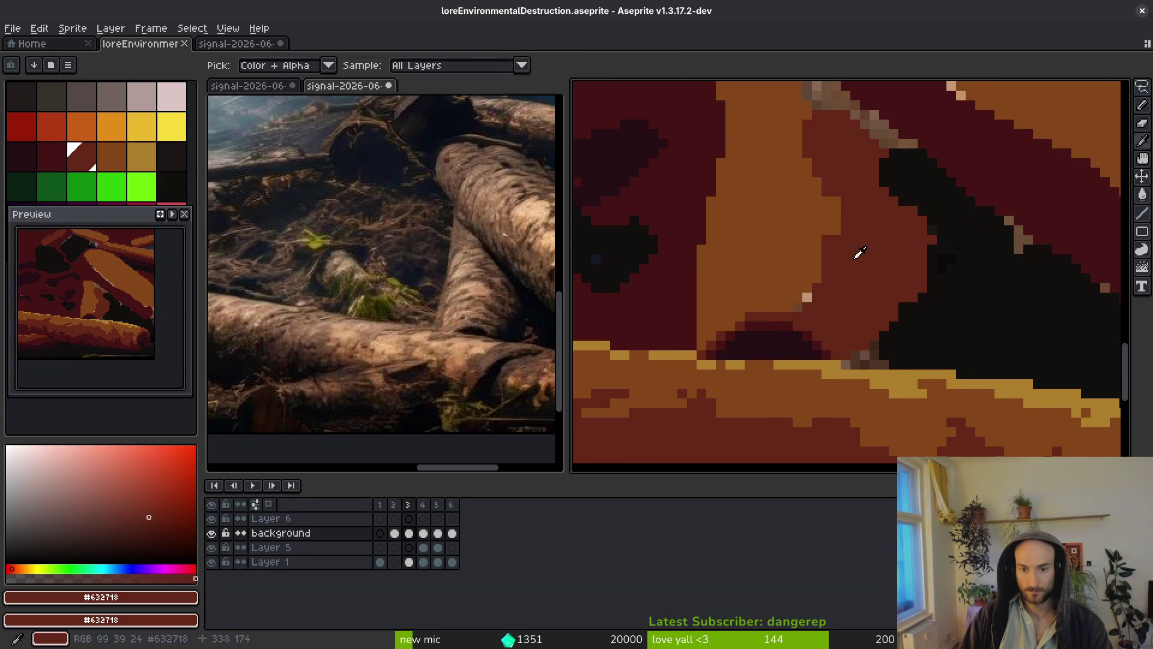
{"action": "left_click", "coordinate": [1025, 180], "text": "alt"}
{"action": "left_click_drag", "start_coordinate": [862, 135], "coordinate": [849, 355]}
{"action": "left_click", "coordinate": [938, 305], "text": "alt"}
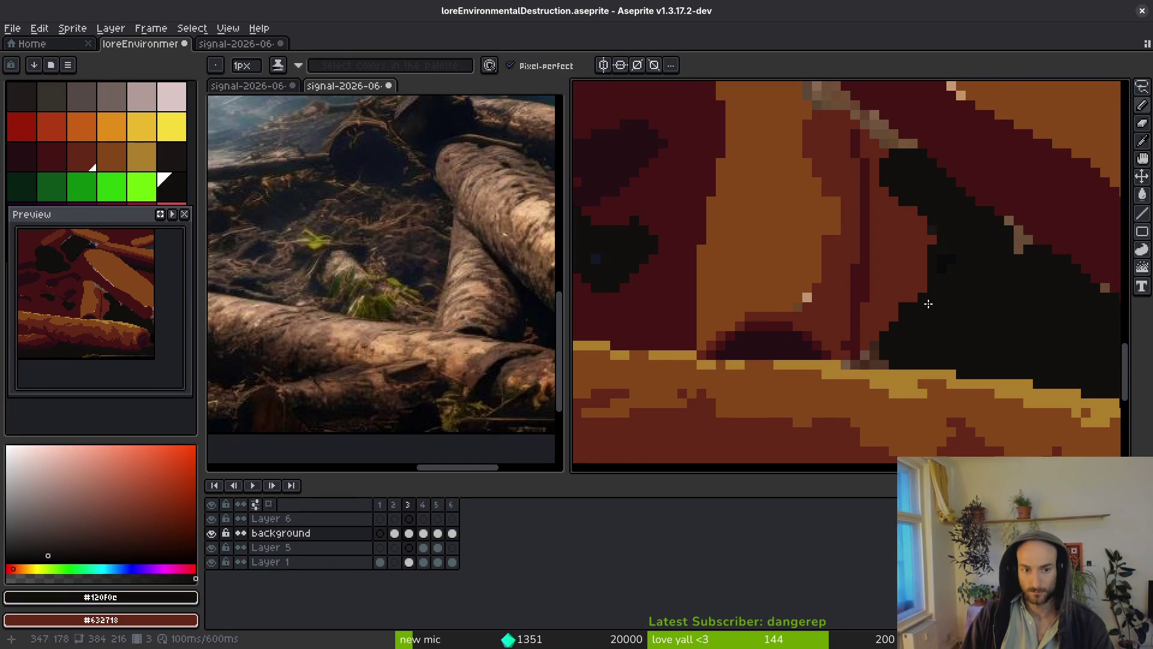
{"action": "scroll", "coordinate": [901, 175], "scroll_direction": "up", "scroll_amount": 3}
{"action": "left_click_drag", "start_coordinate": [854, 208], "coordinate": [883, 248]}
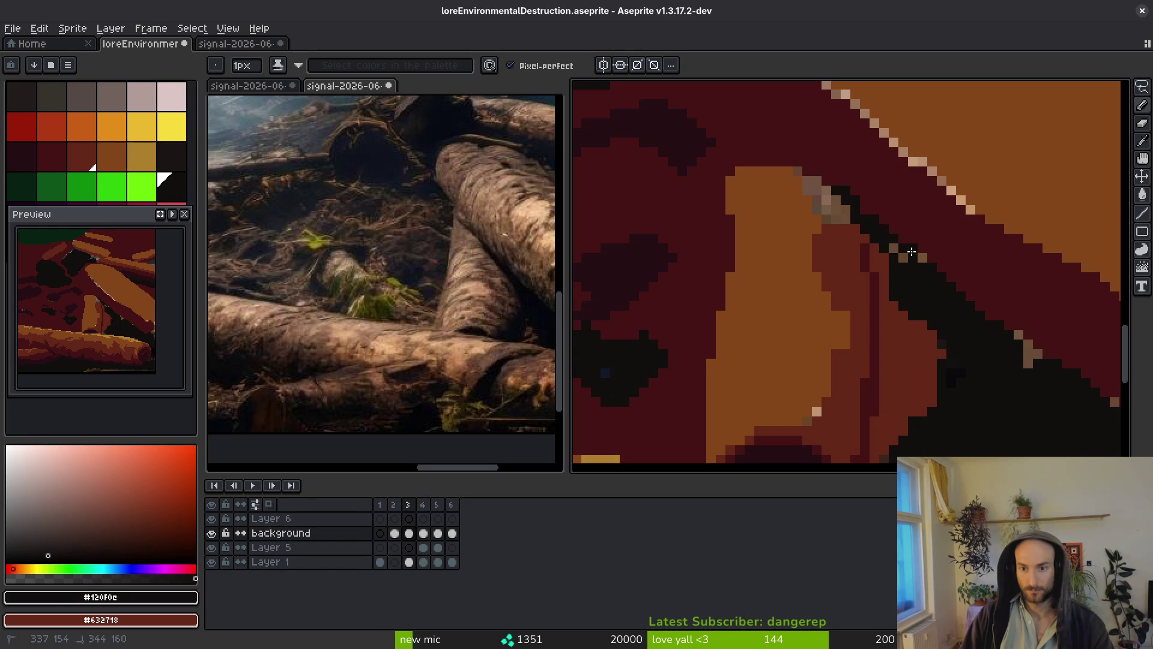
{"action": "scroll", "coordinate": [866, 212], "scroll_direction": "down", "scroll_amount": 2}
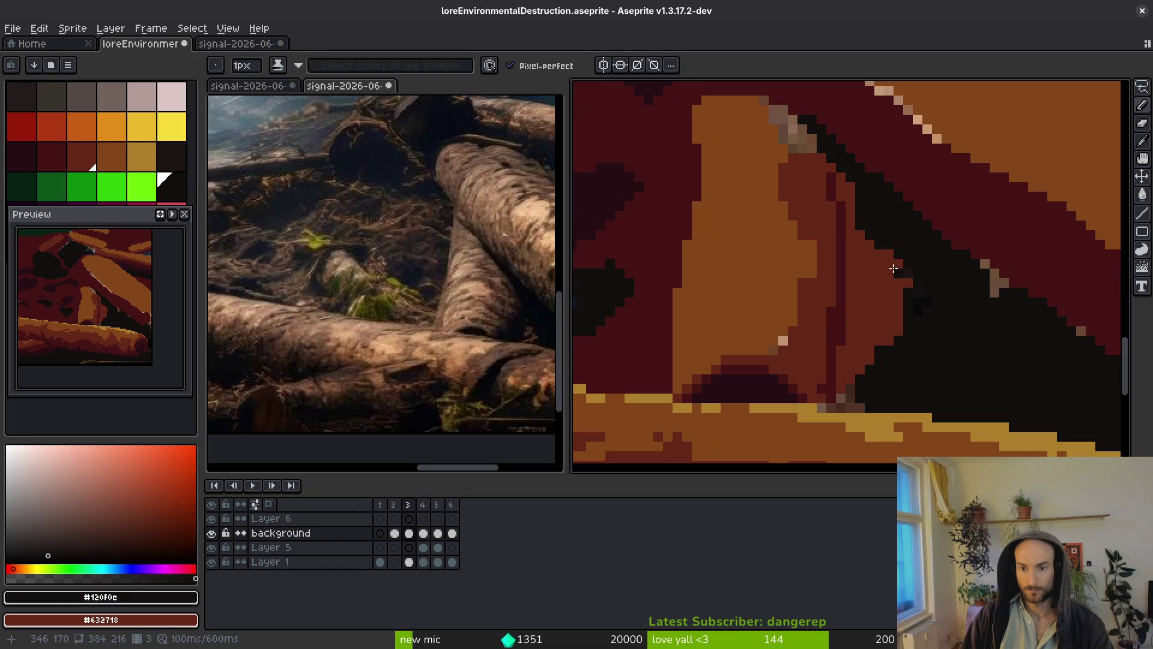
{"action": "left_click_drag", "start_coordinate": [883, 343], "coordinate": [875, 256]}
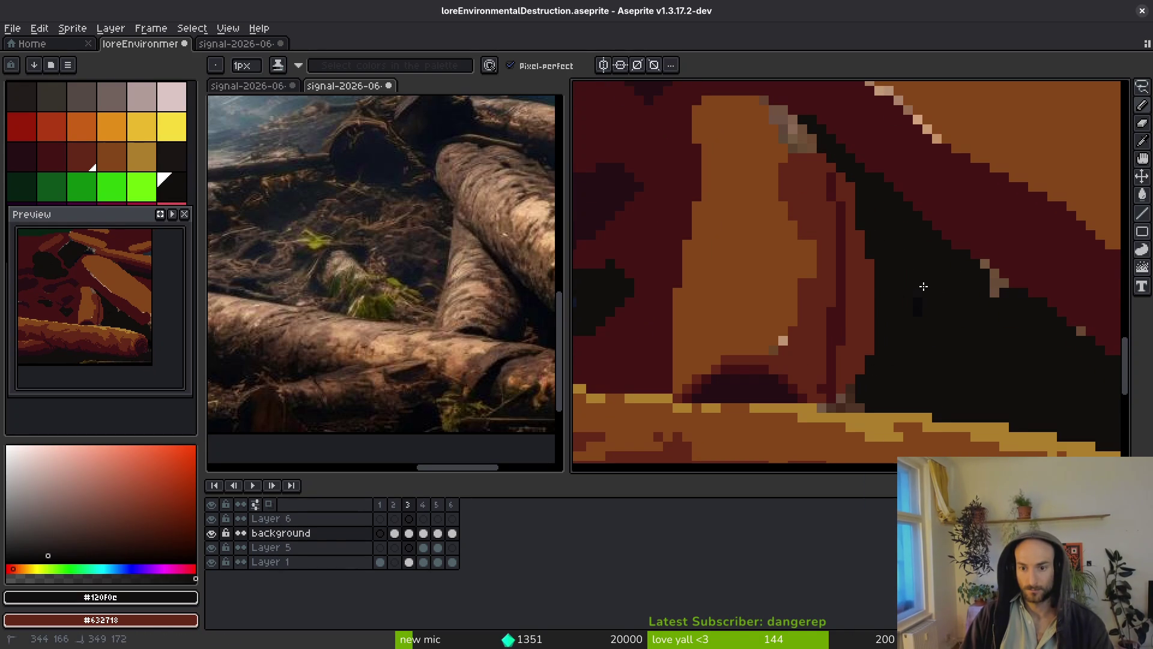
Try dark red fills on the brown strip, undo them, and draw a darkest #250c13 vertical line.
{"action": "left_click", "coordinate": [947, 164], "text": "alt"}
{"action": "key", "text": "g"}
{"action": "left_click", "coordinate": [844, 278]}
{"action": "key", "text": "ctrl+z"}
{"action": "left_click", "coordinate": [833, 331]}
{"action": "key", "text": "ctrl+z"}
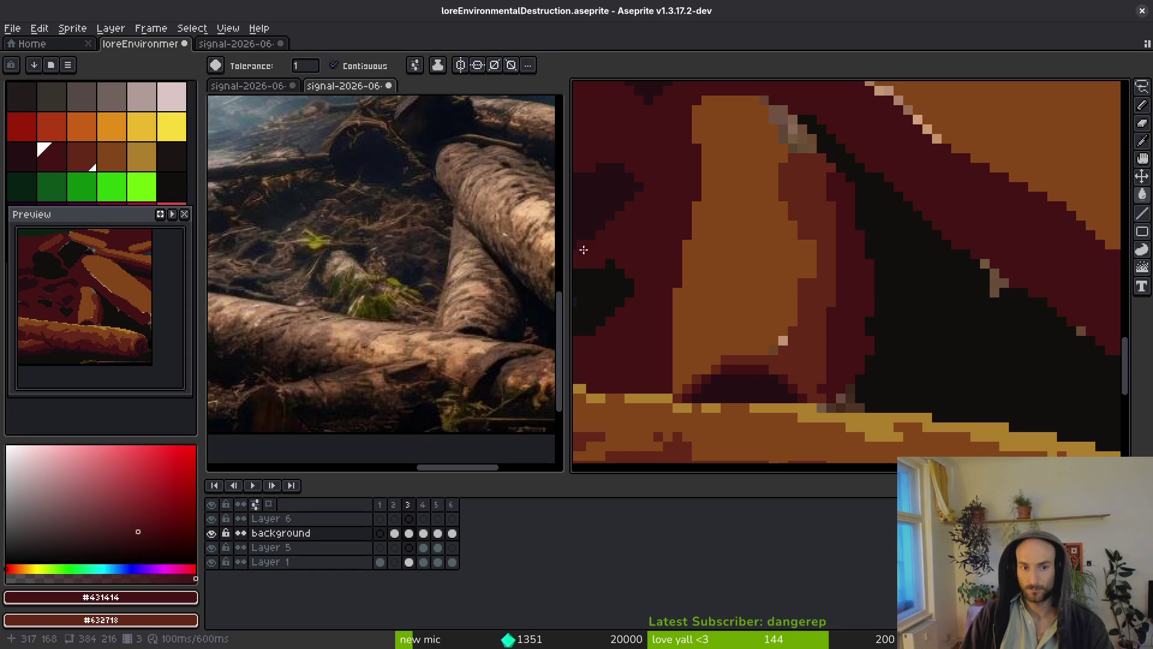
{"action": "left_click", "coordinate": [606, 228], "text": "alt"}
{"action": "key", "text": "b"}
{"action": "left_click_drag", "start_coordinate": [851, 180], "coordinate": [849, 271]}
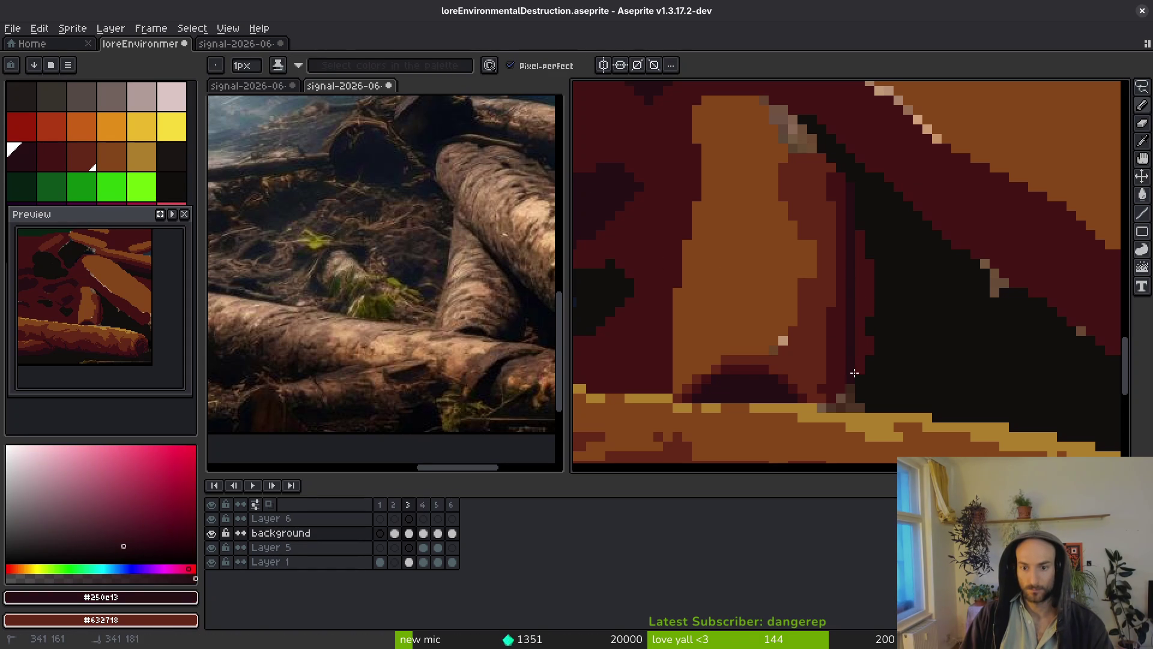
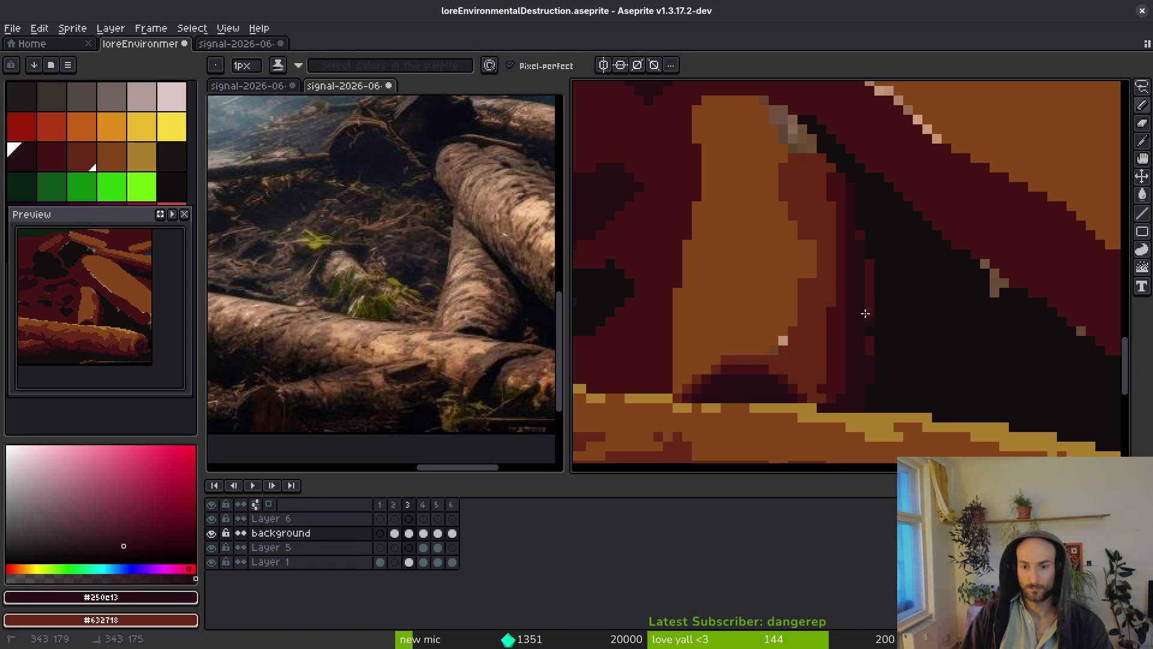
Sample the near-black and dark maroon shades, then paint a maroon staircase along the logs' diagonal edge.
{"action": "left_click", "coordinate": [855, 237], "text": "alt"}
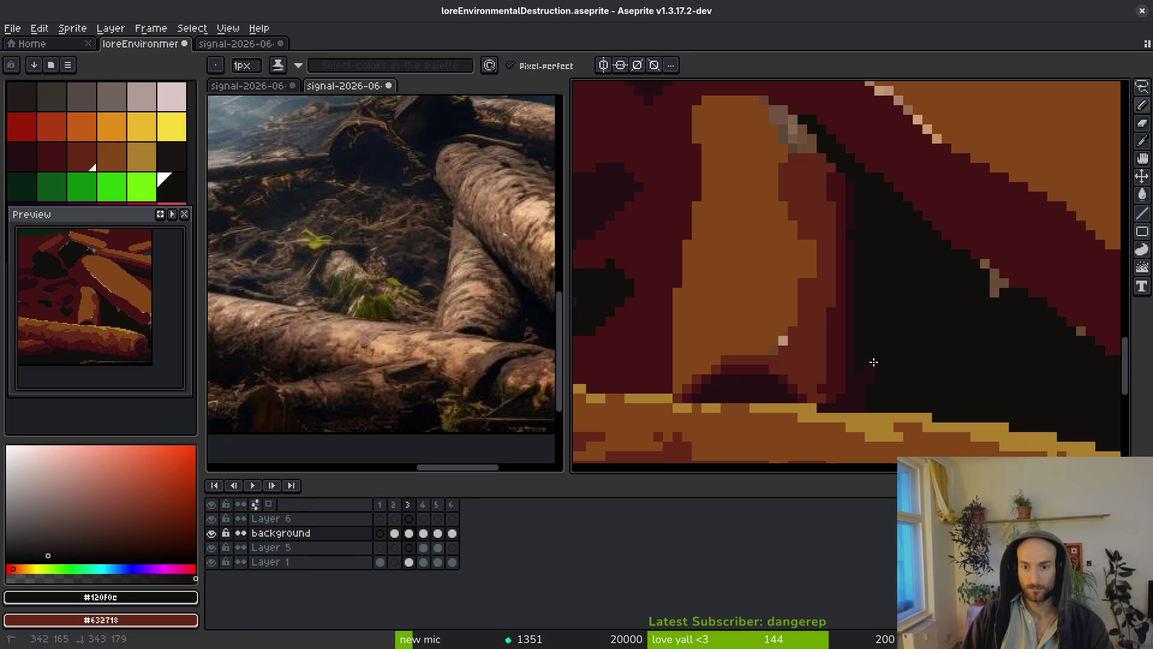
{"action": "left_click", "coordinate": [852, 224], "text": "alt"}
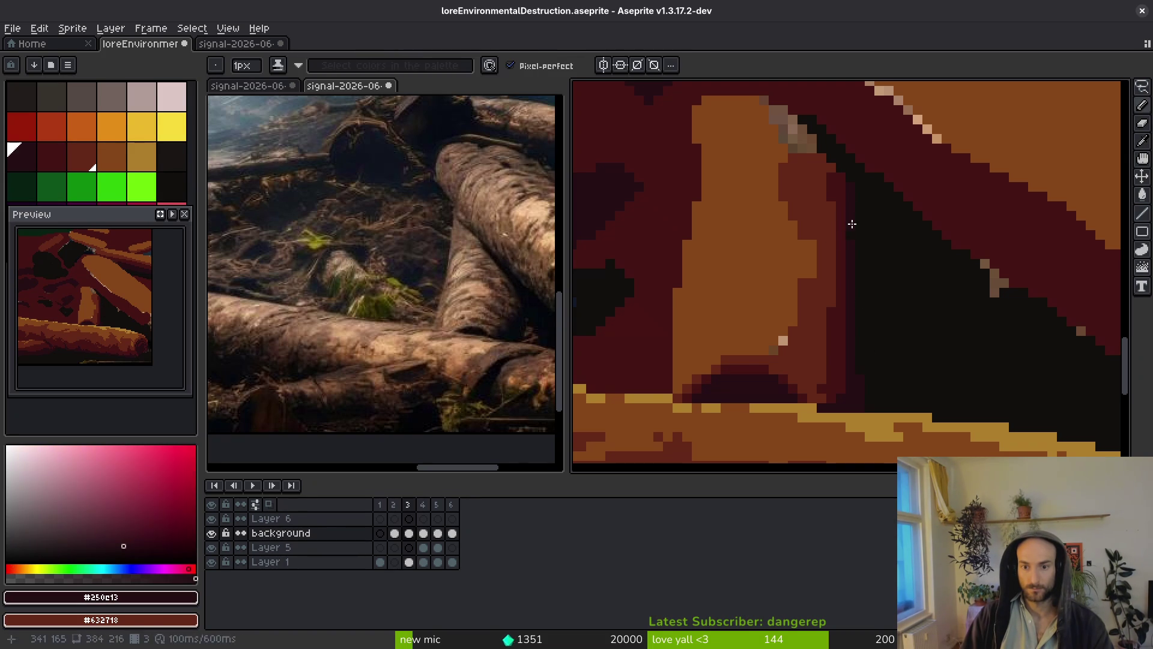
{"action": "scroll", "coordinate": [851, 215], "scroll_direction": "up", "scroll_amount": 3}
{"action": "left_click_drag", "start_coordinate": [851, 314], "coordinate": [805, 257]}
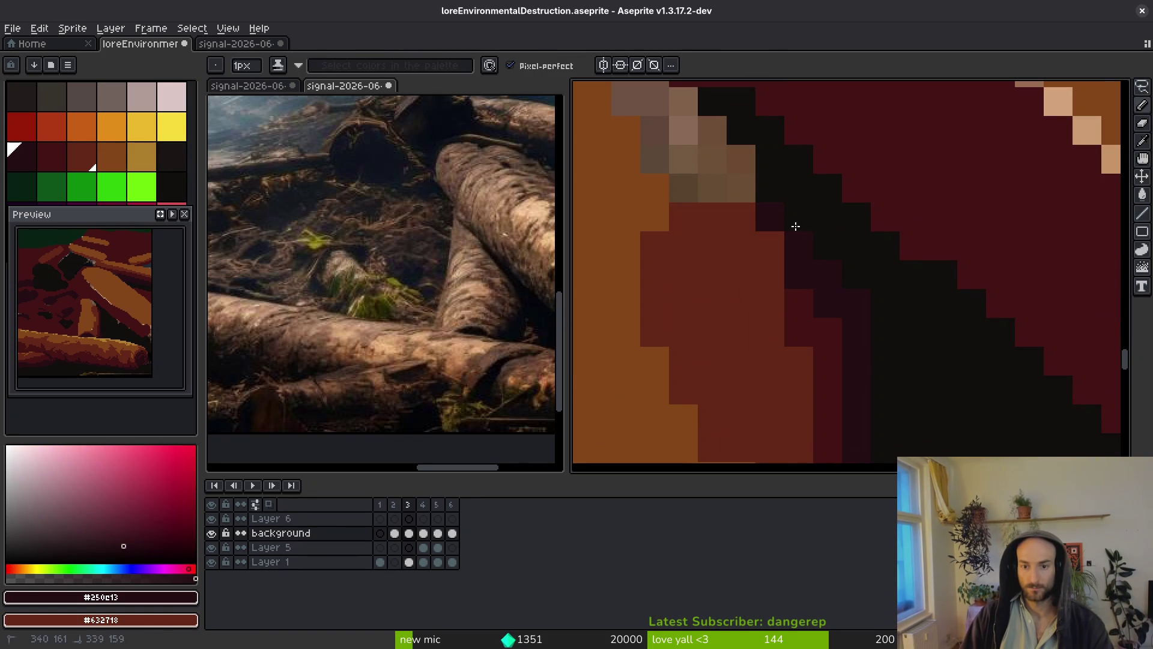
{"action": "left_click", "coordinate": [743, 178]}
{"action": "left_click_drag", "start_coordinate": [743, 178], "coordinate": [829, 326]}
{"action": "left_click_drag", "start_coordinate": [810, 250], "coordinate": [897, 308]}
{"action": "left_click", "coordinate": [841, 250]}
{"action": "left_click", "coordinate": [782, 250]}
{"action": "left_click", "coordinate": [927, 308], "text": "shift"}
{"action": "mouse_move", "coordinate": [783, 308]}
{"action": "left_mouse_down"}
{"action": "mouse_move", "coordinate": [779, 283]}
{"action": "mouse_move", "coordinate": [840, 337]}
{"action": "left_mouse_up"}
Add more dark maroon cells and short lines along and beside the diagonal edge.
{"action": "scroll", "coordinate": [949, 363], "scroll_direction": "down", "scroll_amount": 2}
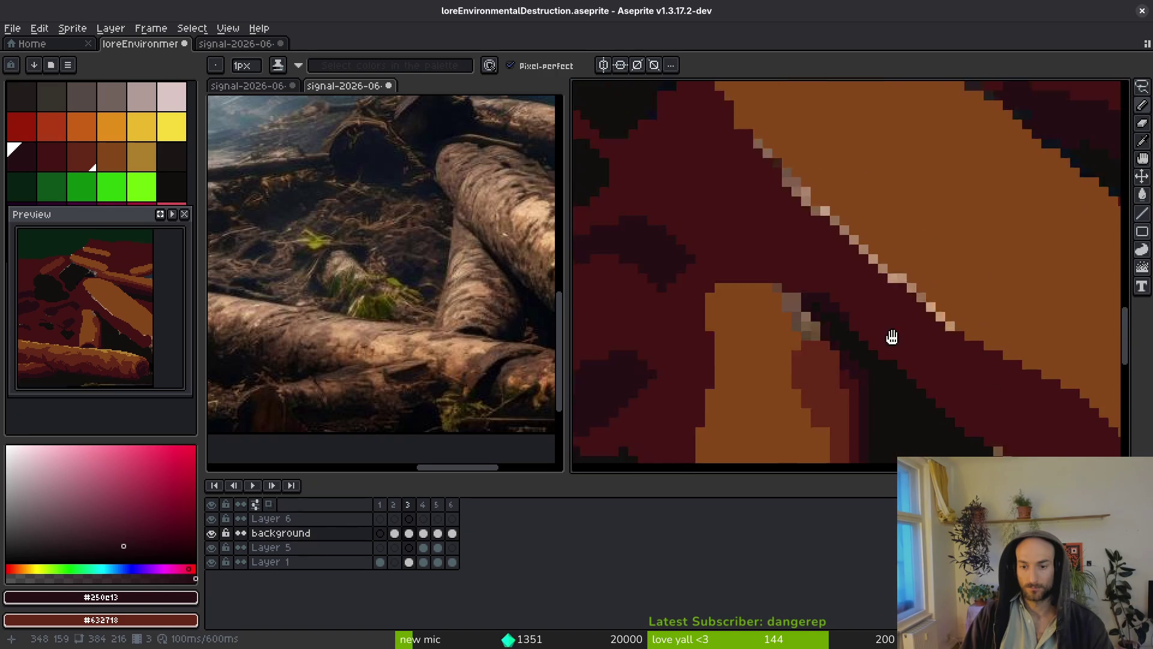
{"action": "left_click_drag", "start_coordinate": [704, 237], "coordinate": [751, 289]}
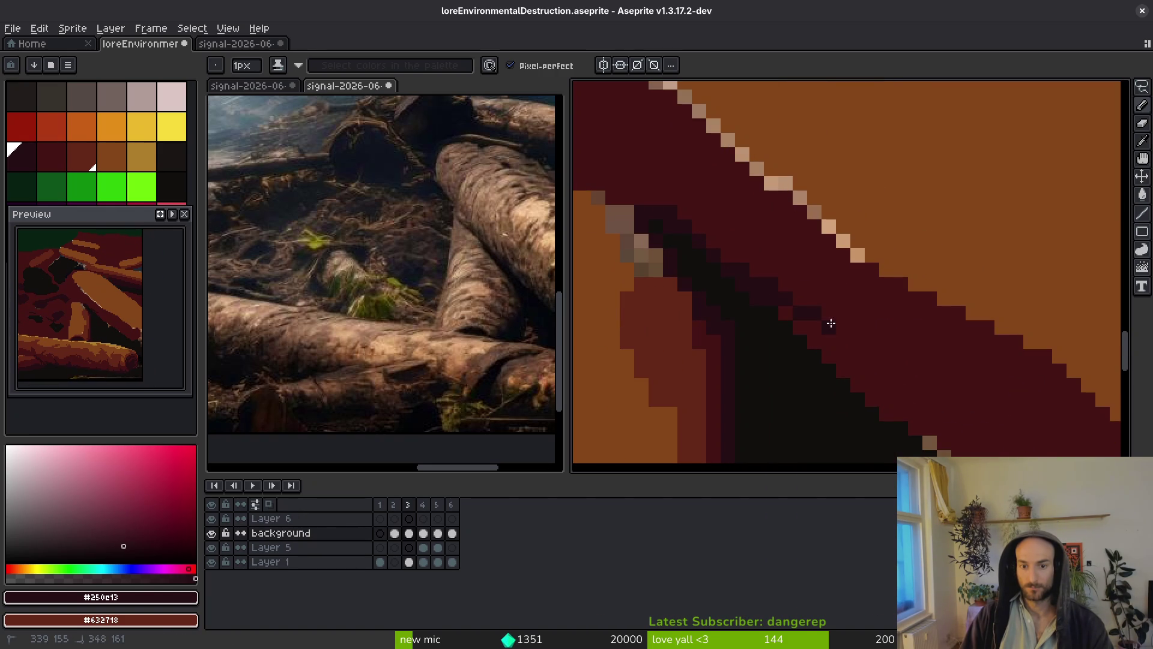
{"action": "mouse_move", "coordinate": [910, 393]}
{"action": "left_mouse_down"}
{"action": "mouse_move", "coordinate": [741, 286]}
{"action": "mouse_move", "coordinate": [784, 342]}
{"action": "left_mouse_up"}
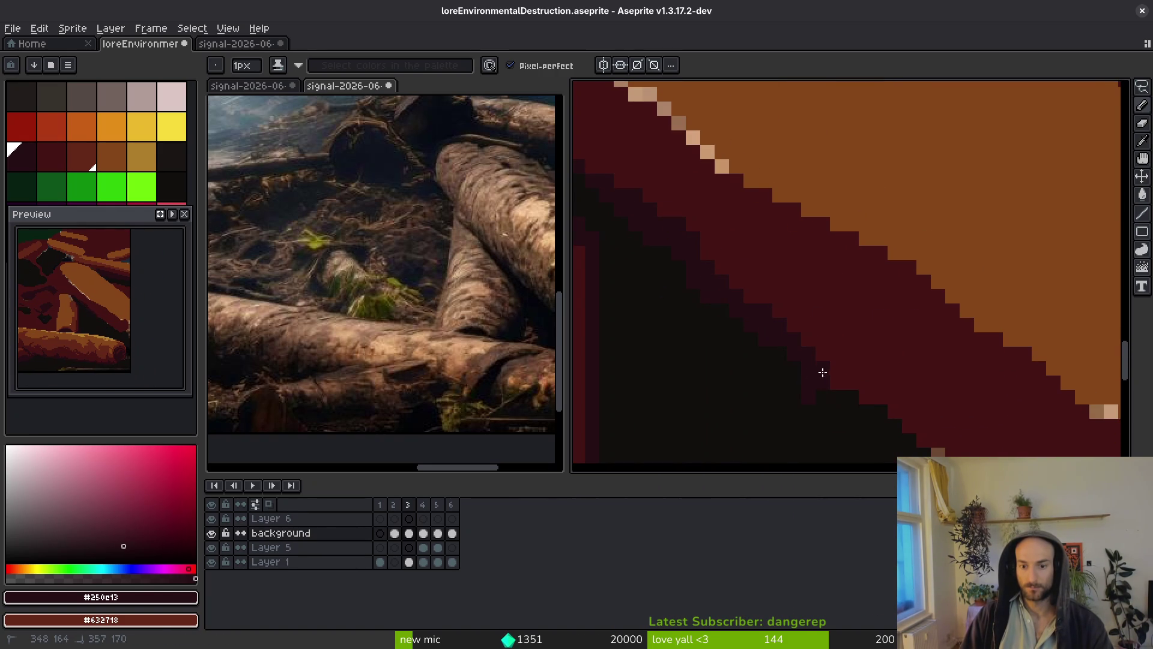
{"action": "left_click", "coordinate": [813, 377]}
{"action": "scroll", "coordinate": [803, 288], "scroll_direction": "down", "scroll_amount": 3}
{"action": "left_click_drag", "start_coordinate": [863, 348], "coordinate": [729, 262]}
{"action": "mouse_move", "coordinate": [724, 304]}
{"action": "left_mouse_down"}
{"action": "mouse_move", "coordinate": [781, 348]}
{"action": "mouse_move", "coordinate": [805, 325]}
{"action": "left_mouse_up"}
Sketch a dark maroon stroke into the shadow in the lower-middle log area.
{"action": "scroll", "coordinate": [805, 325], "scroll_direction": "down", "scroll_amount": 4}
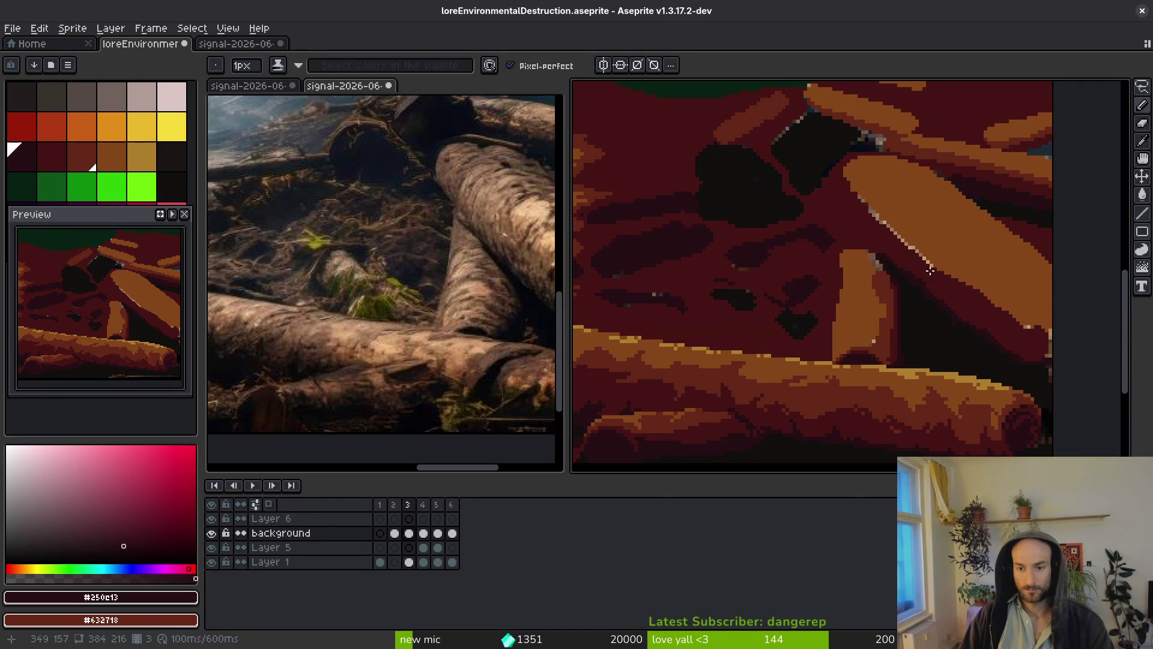
{"action": "scroll", "coordinate": [921, 345], "scroll_direction": "up", "scroll_amount": 2}
{"action": "left_click_drag", "start_coordinate": [888, 308], "coordinate": [859, 302]}
{"action": "scroll", "coordinate": [840, 336], "scroll_direction": "up", "scroll_amount": 2}
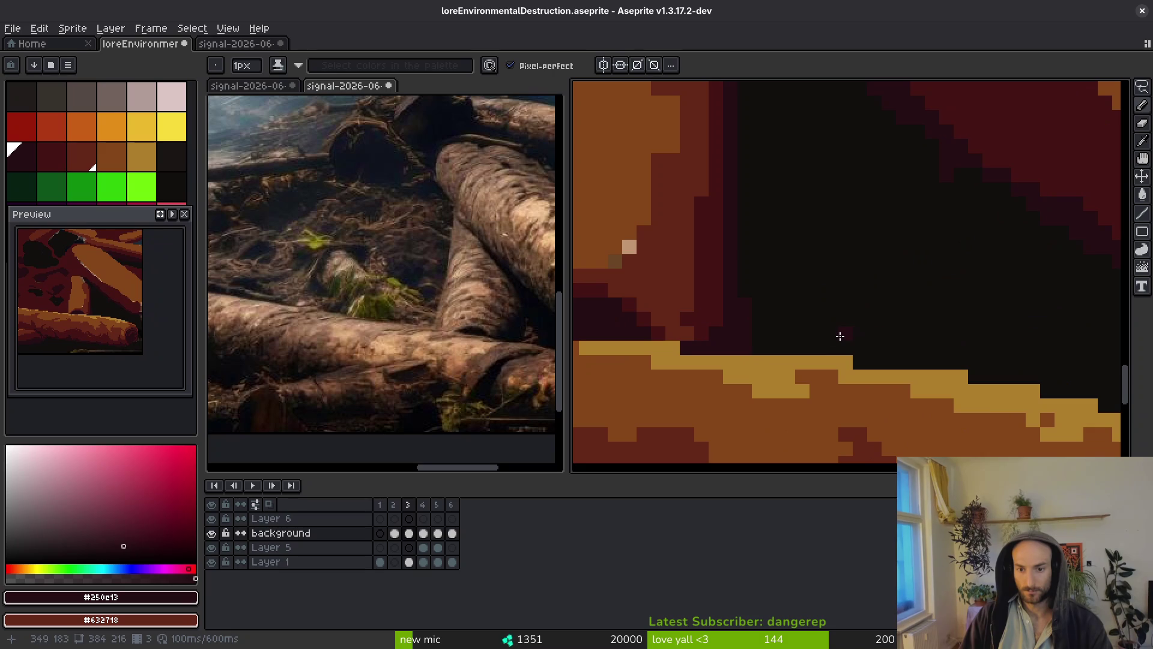
{"action": "left_click_drag", "start_coordinate": [816, 345], "coordinate": [866, 321]}
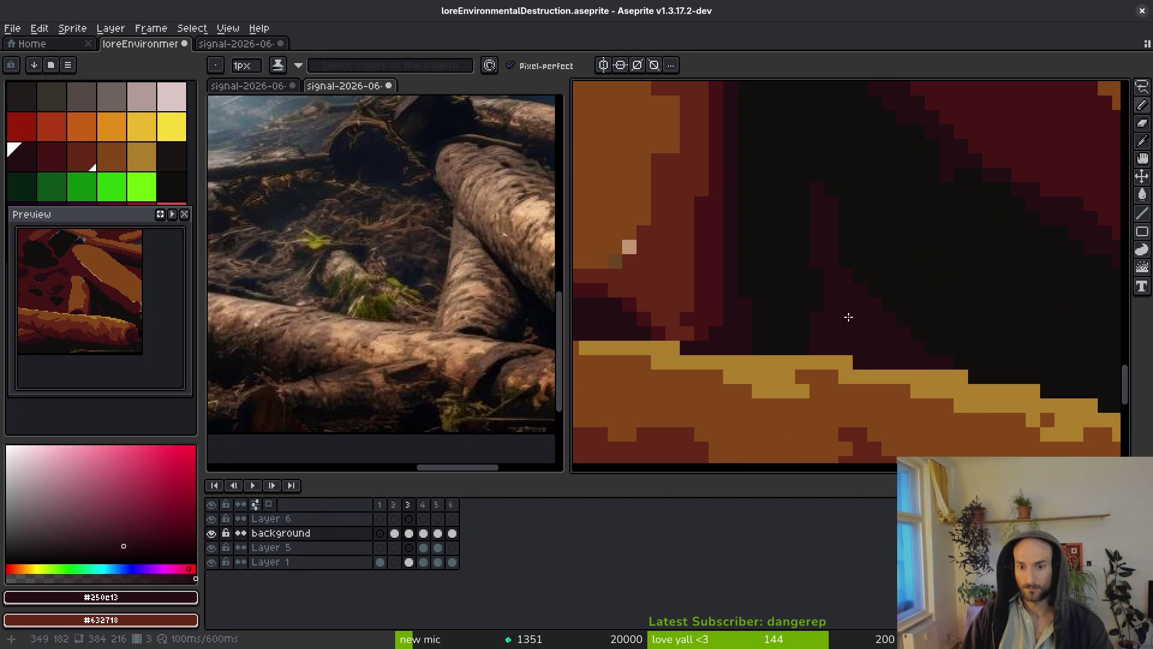
{"action": "scroll", "coordinate": [904, 324], "scroll_direction": "down", "scroll_amount": 3}
{"action": "scroll", "coordinate": [903, 324], "scroll_direction": "up", "scroll_amount": 4}
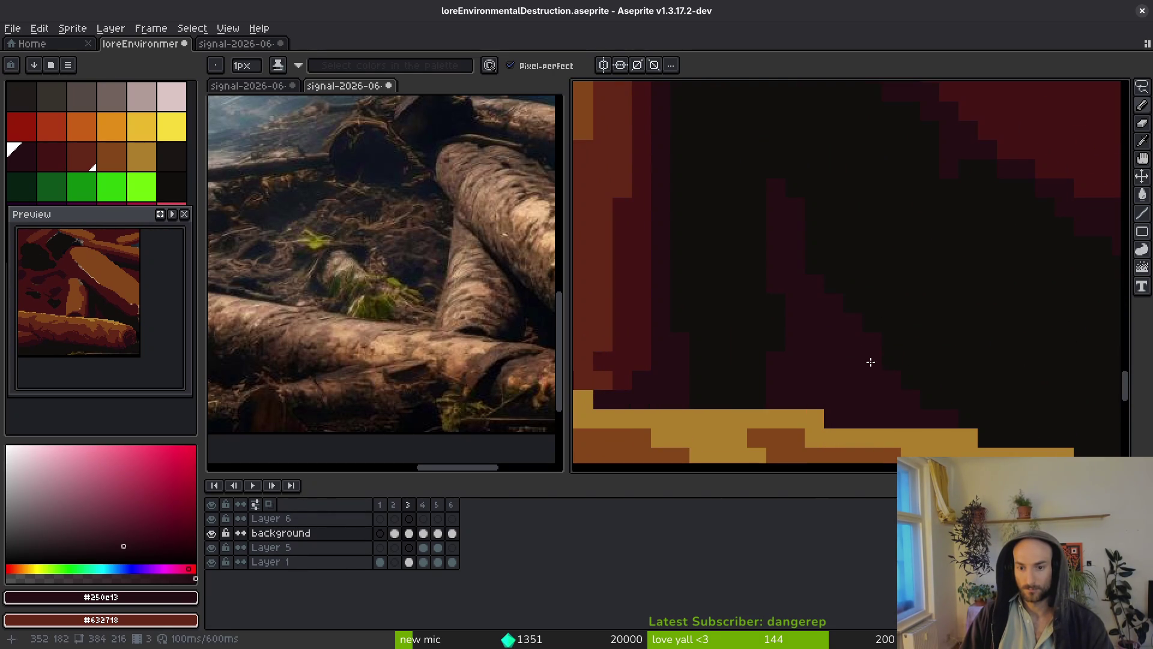
Resample the near-black and dark maroon shades, ending on palette colour 13, a dark red.
{"action": "left_click", "coordinate": [926, 335], "text": "alt"}
{"action": "scroll", "coordinate": [873, 334], "scroll_direction": "down", "scroll_amount": 1}
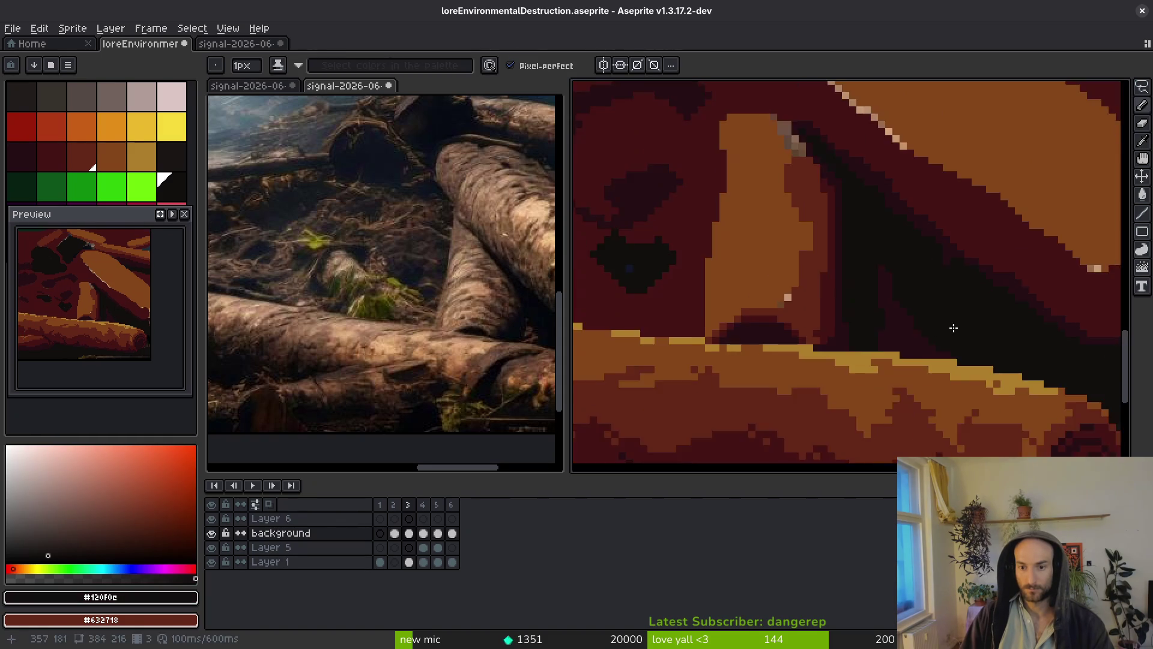
{"action": "scroll", "coordinate": [953, 328], "scroll_direction": "up", "scroll_amount": 2}
{"action": "scroll", "coordinate": [805, 342], "scroll_direction": "down", "scroll_amount": 3}
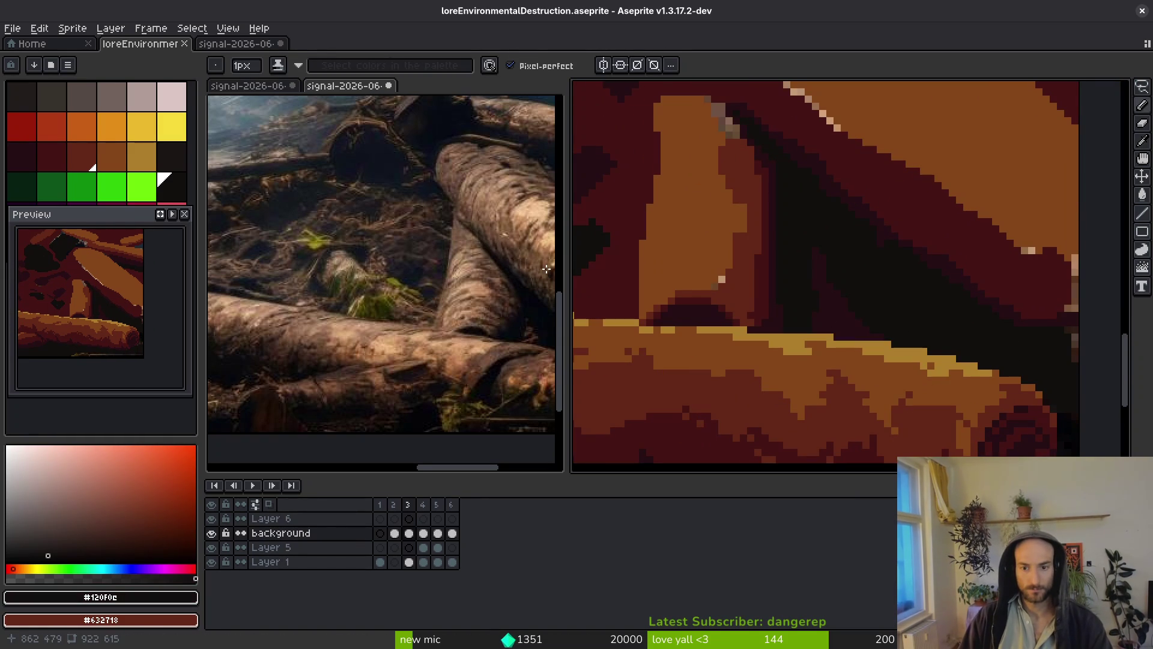
{"action": "scroll", "coordinate": [880, 345], "scroll_direction": "up", "scroll_amount": 3}
{"action": "left_click", "coordinate": [854, 319], "text": "alt"}
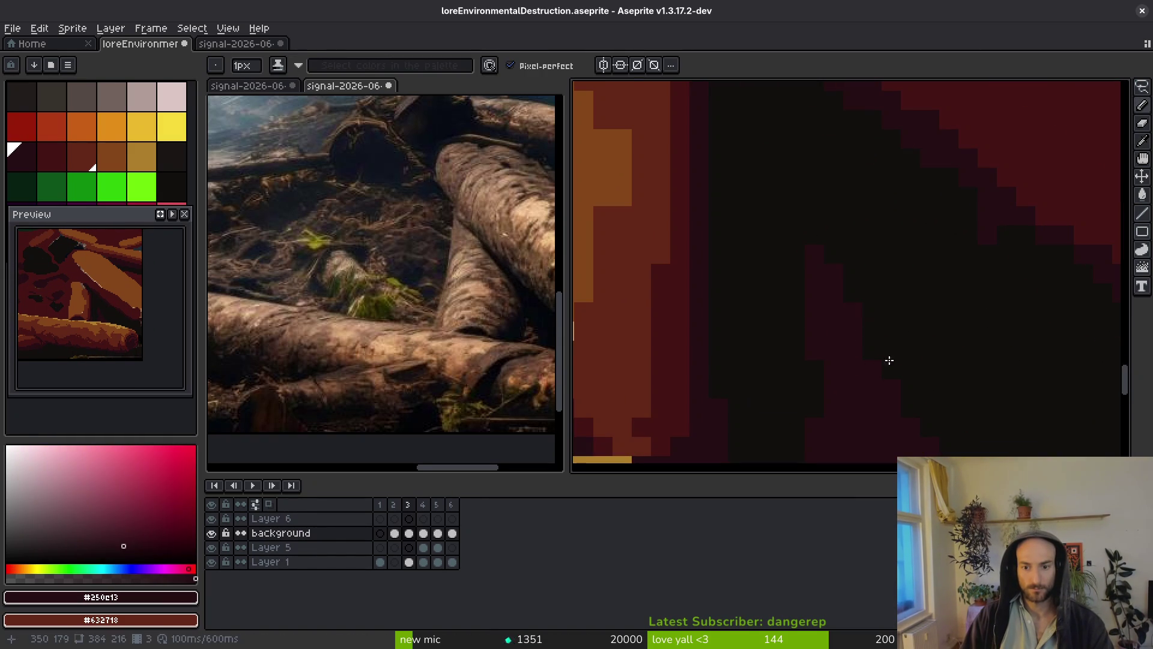
{"action": "scroll", "coordinate": [863, 363], "scroll_direction": "down", "scroll_amount": 3}
{"action": "scroll", "coordinate": [792, 274], "scroll_direction": "up", "scroll_amount": 3}
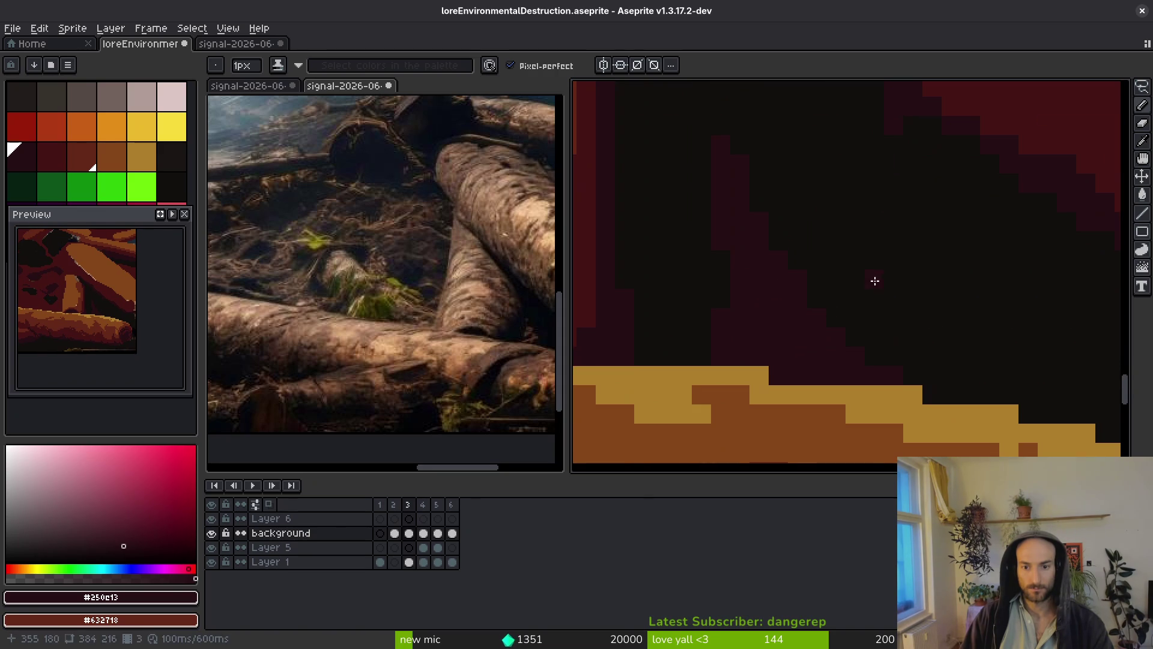
{"action": "left_click", "coordinate": [813, 306], "text": "alt"}
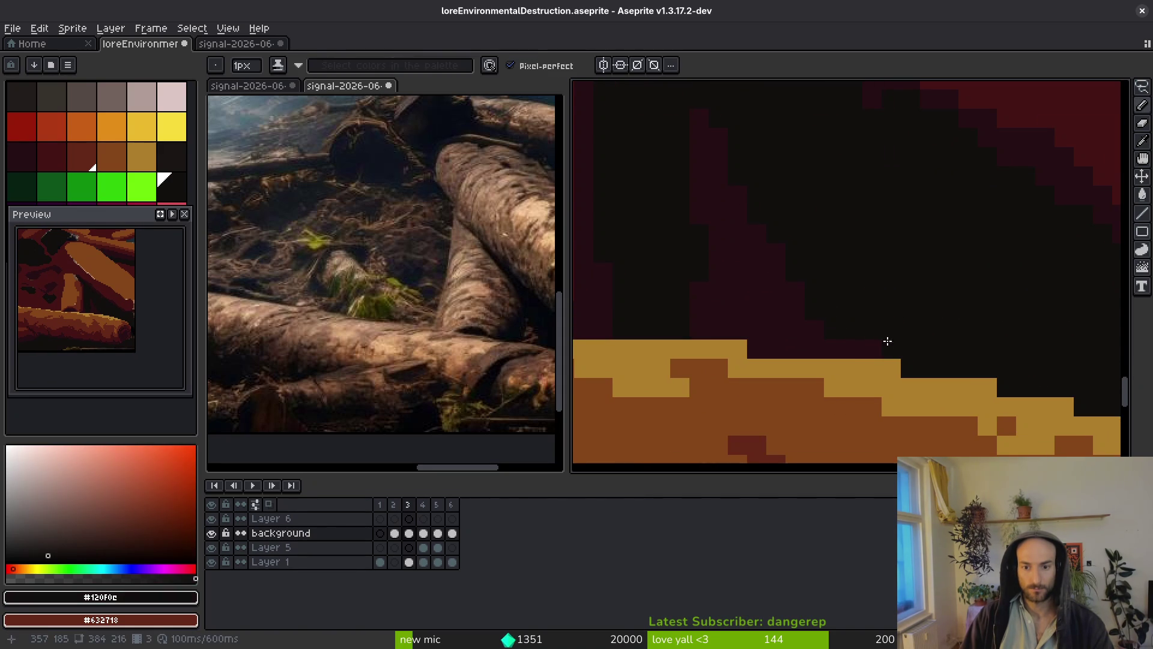
{"action": "scroll", "coordinate": [887, 341], "scroll_direction": "down", "scroll_amount": 3}
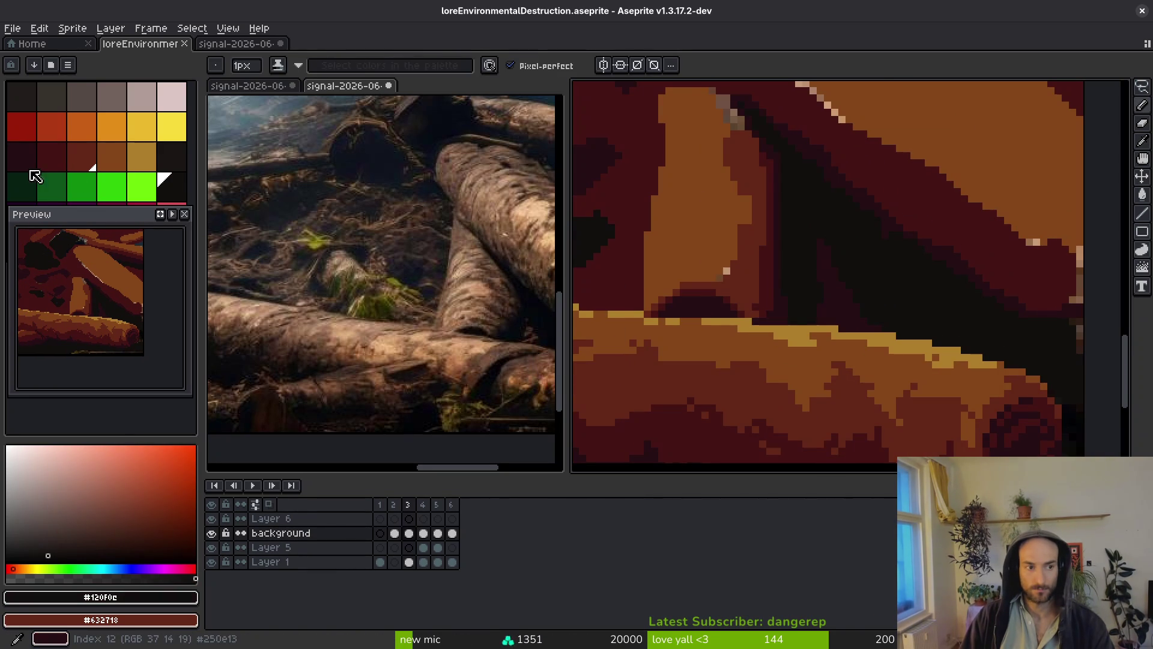
{"action": "left_click", "coordinate": [65, 162]}
{"action": "scroll", "coordinate": [832, 301], "scroll_direction": "up", "scroll_amount": 4}
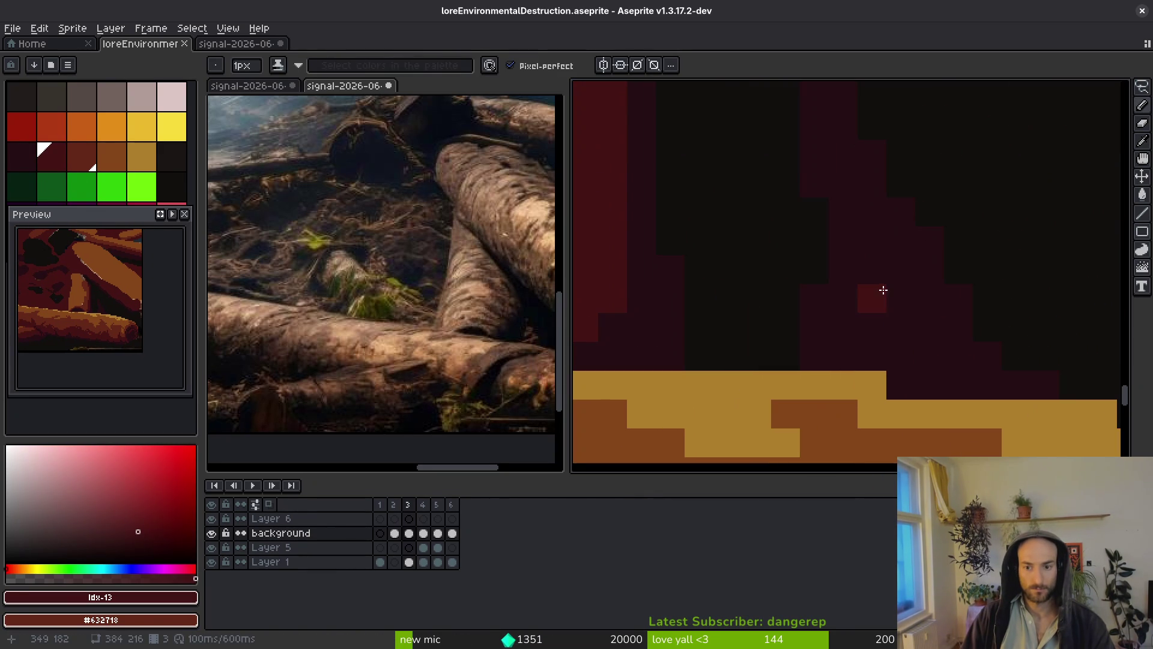
Dot dark-red and dark maroon pixels into the shadow, then save the drawing.
{"action": "left_click", "coordinate": [959, 386]}
{"action": "left_click", "coordinate": [901, 385]}
{"action": "left_click", "coordinate": [872, 356]}
{"action": "left_click", "coordinate": [843, 326]}
{"action": "left_click", "coordinate": [849, 309], "text": "alt"}
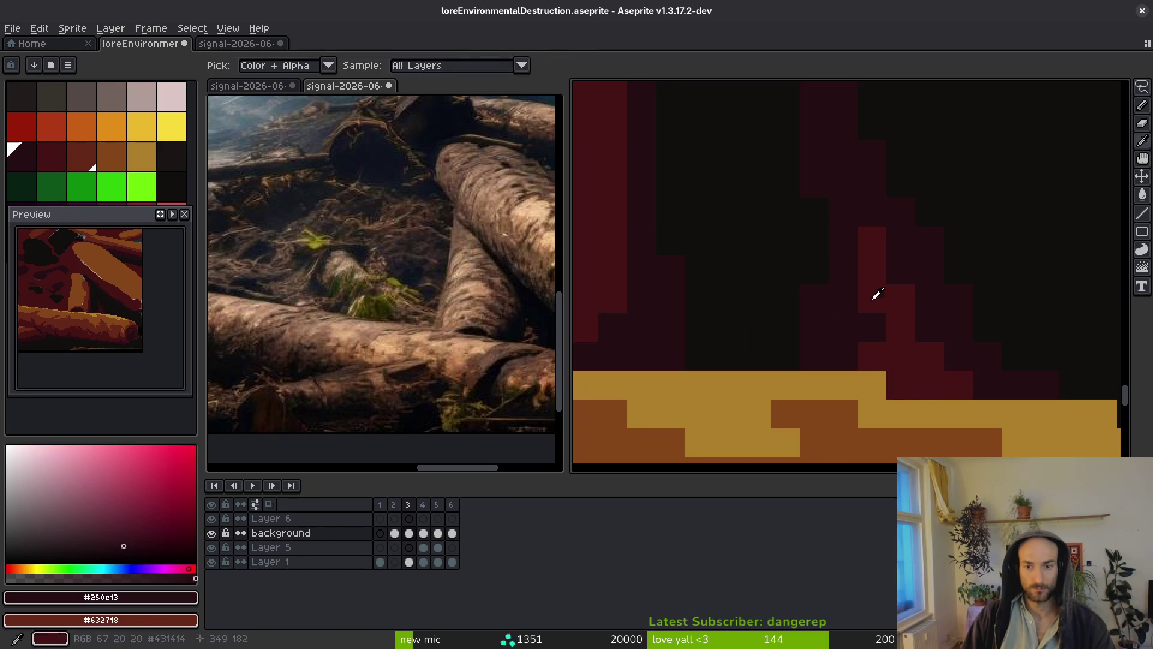
{"action": "scroll", "coordinate": [900, 330], "scroll_direction": "down", "scroll_amount": 2}
{"action": "key", "text": "ctrl+s"}
Paint #431414 pixels above the golden path and cover stray dark pixels with log orange.
{"action": "scroll", "coordinate": [939, 346], "scroll_direction": "down", "scroll_amount": 1}
{"action": "scroll", "coordinate": [878, 325], "scroll_direction": "down", "scroll_amount": 1}
{"action": "scroll", "coordinate": [879, 325], "scroll_direction": "up", "scroll_amount": 4}
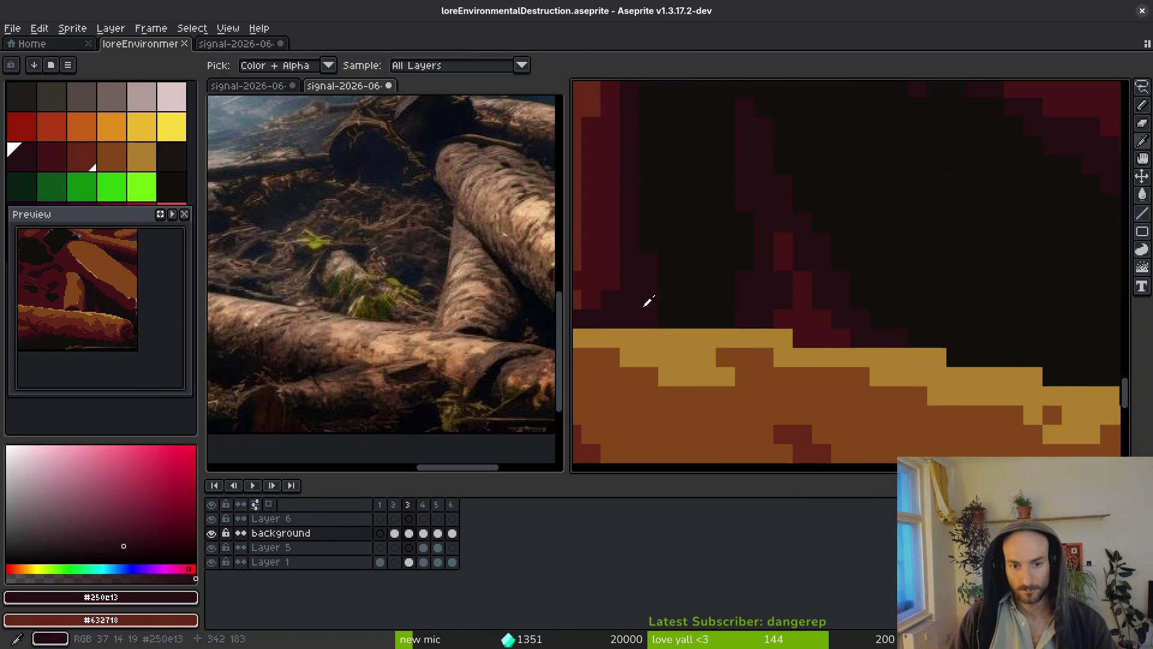
{"action": "left_click", "coordinate": [1018, 338], "text": "alt"}
{"action": "left_click_drag", "start_coordinate": [980, 319], "coordinate": [962, 356]}
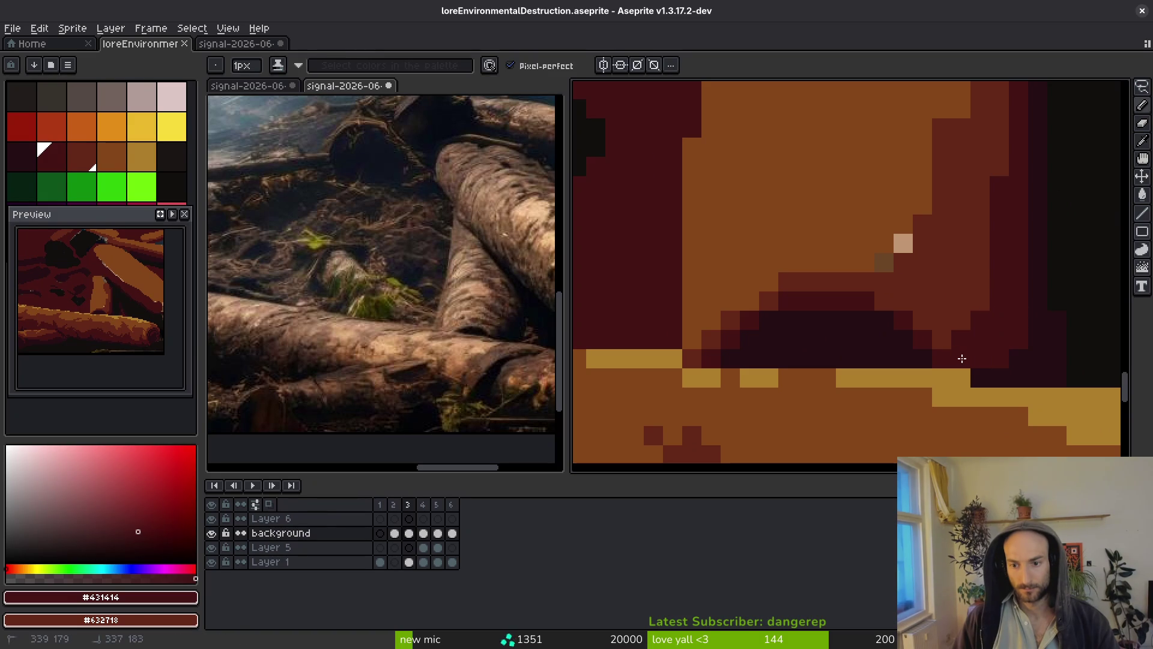
{"action": "left_click", "coordinate": [865, 205], "text": "alt"}
{"action": "left_click", "coordinate": [903, 243]}
{"action": "left_click", "coordinate": [884, 262]}
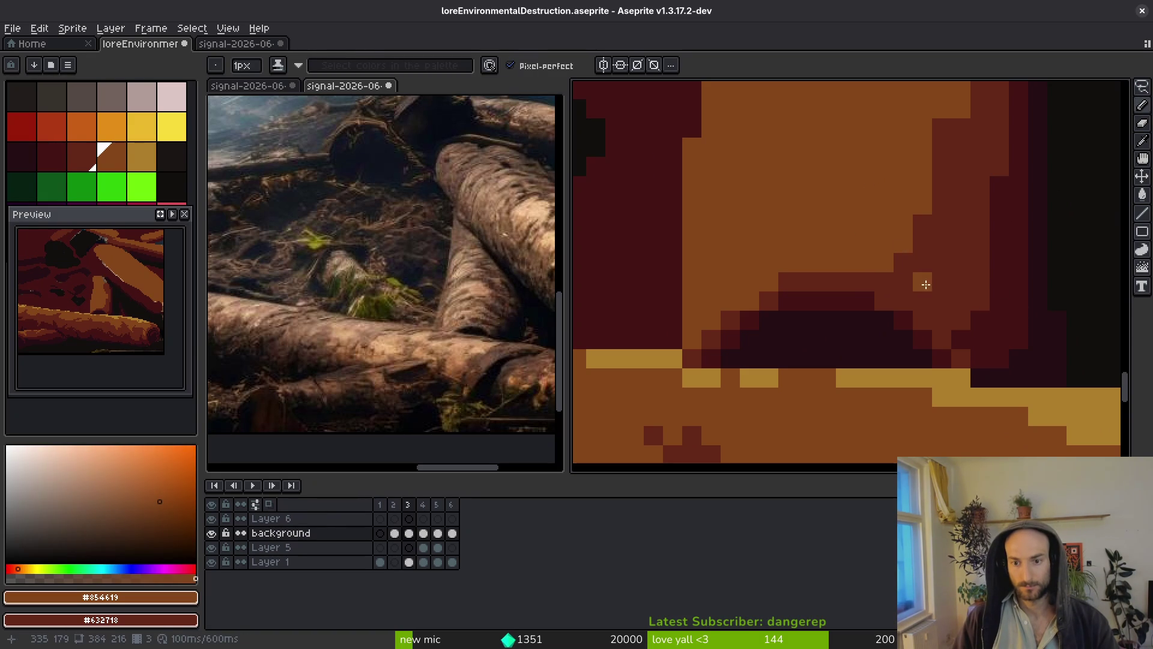
{"action": "scroll", "coordinate": [876, 235], "scroll_direction": "up", "scroll_amount": 1}
{"action": "left_click_drag", "start_coordinate": [941, 267], "coordinate": [969, 296]}
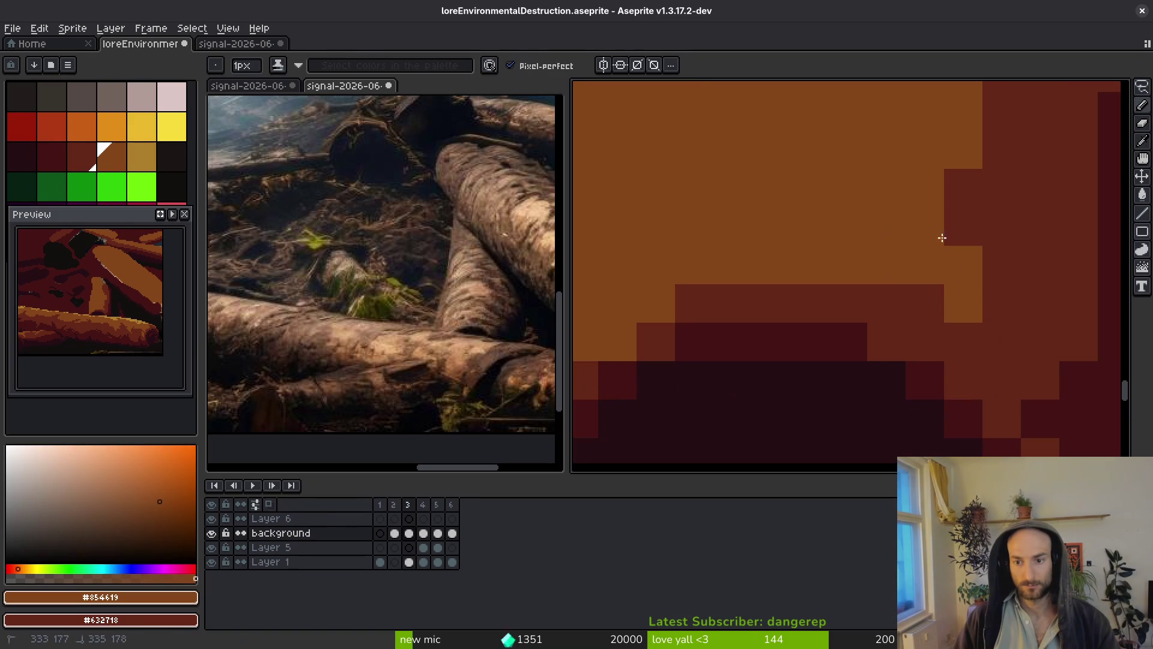
Paint vertical #632718 dark red and orange strokes on the stump, then save.
{"action": "left_click", "coordinate": [996, 247], "text": "alt"}
{"action": "scroll", "coordinate": [974, 300], "scroll_direction": "down", "scroll_amount": 2}
{"action": "scroll", "coordinate": [959, 150], "scroll_direction": "up", "scroll_amount": 1}
{"action": "mouse_move", "coordinate": [959, 155]}
{"action": "left_mouse_down"}
{"action": "mouse_move", "coordinate": [980, 240]}
{"action": "mouse_move", "coordinate": [953, 309]}
{"action": "mouse_move", "coordinate": [975, 362]}
{"action": "left_mouse_up"}
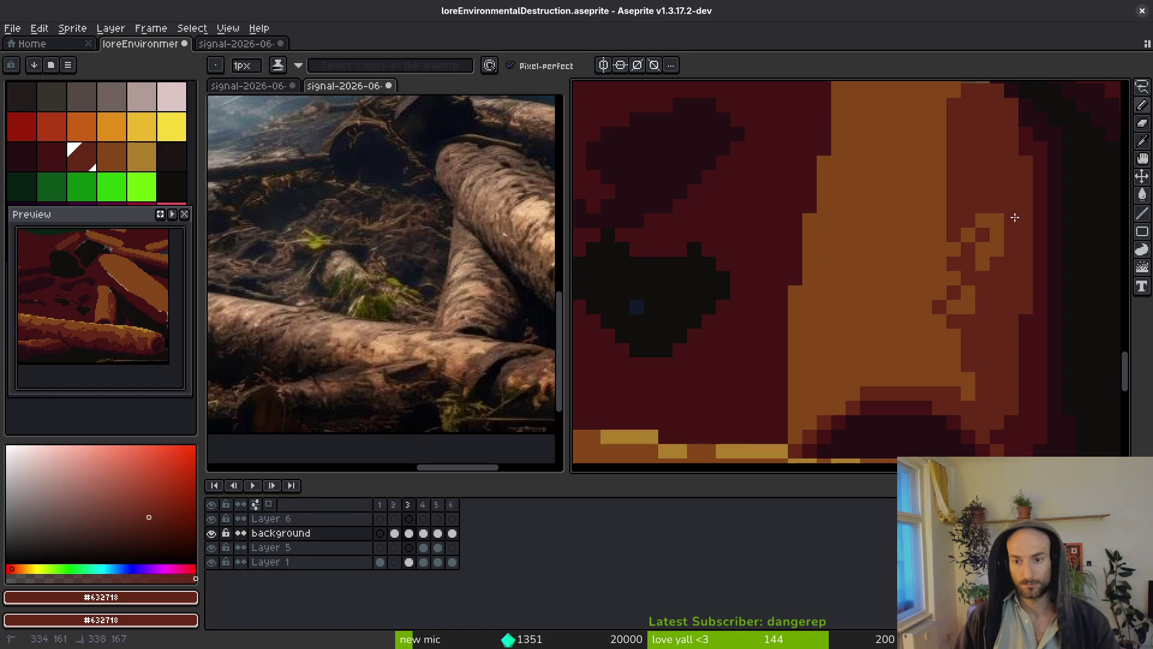
{"action": "left_click", "coordinate": [932, 250], "text": "alt"}
{"action": "mouse_move", "coordinate": [968, 238]}
{"action": "left_mouse_down"}
{"action": "mouse_move", "coordinate": [978, 200]}
{"action": "mouse_move", "coordinate": [959, 123]}
{"action": "left_mouse_up"}
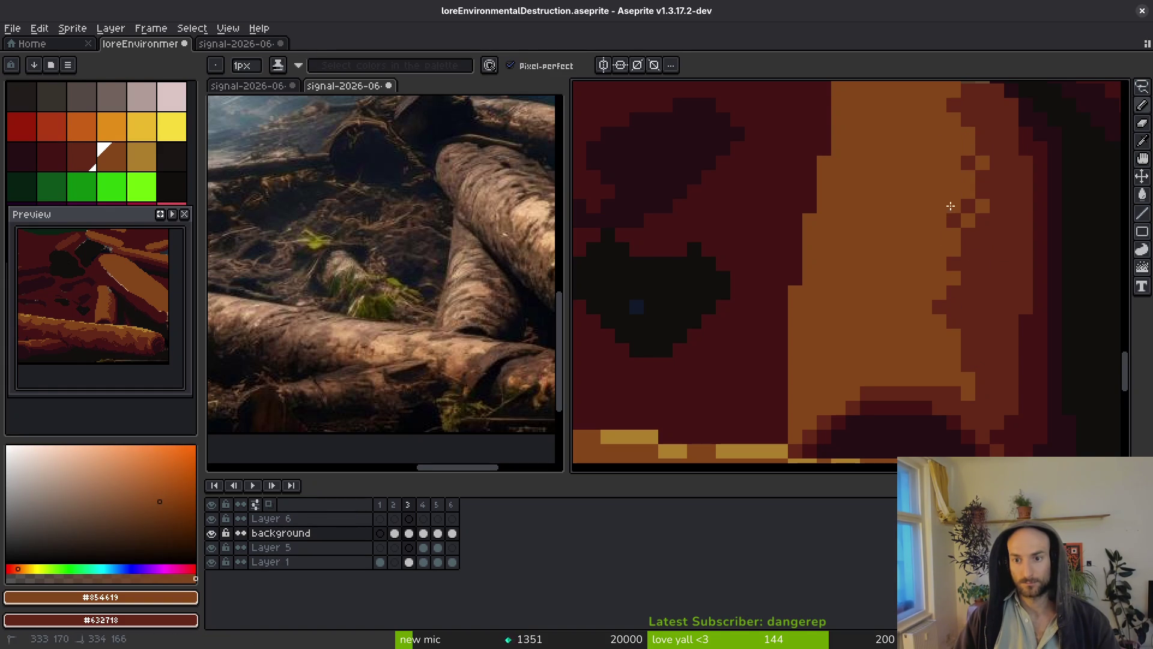
{"action": "left_click", "coordinate": [1001, 175], "text": "alt"}
{"action": "left_click", "coordinate": [968, 178]}
{"action": "left_click", "coordinate": [966, 128]}
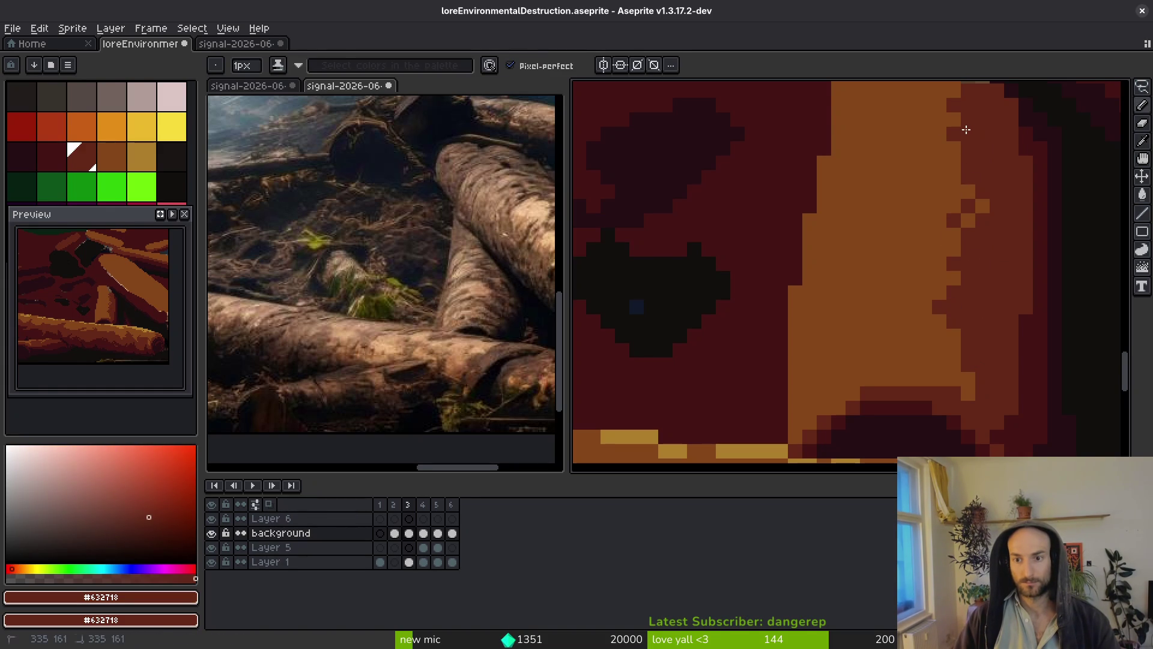
{"action": "left_click", "coordinate": [947, 216], "text": "alt"}
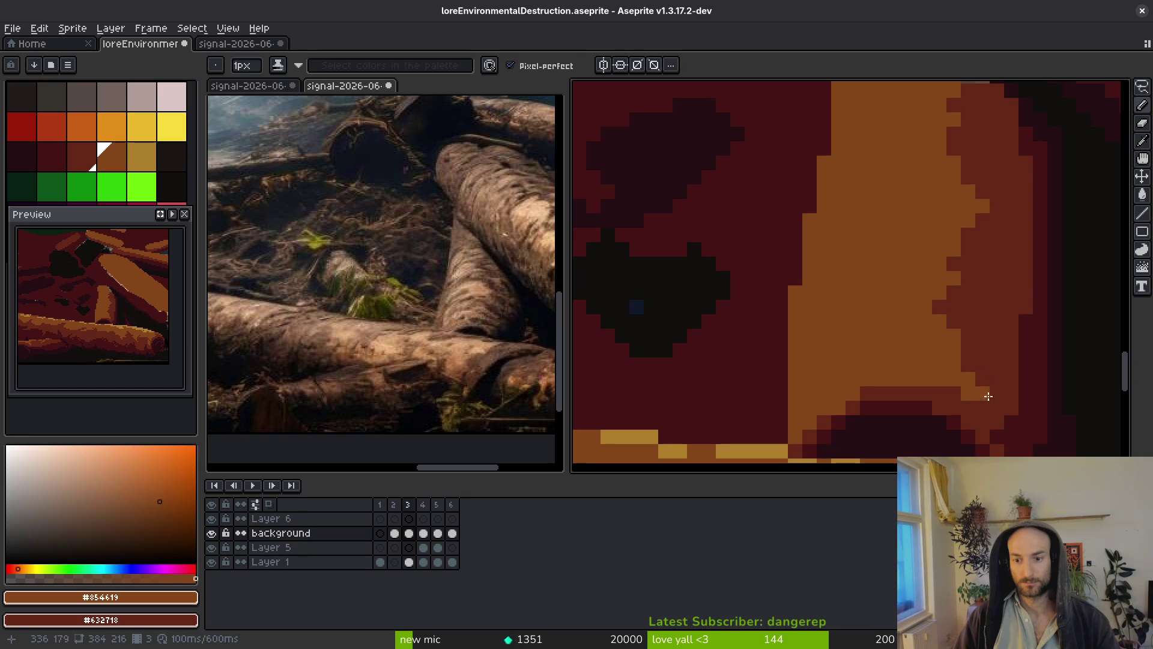
{"action": "scroll", "coordinate": [979, 412], "scroll_direction": "down", "scroll_amount": 3}
{"action": "key", "text": "ctrl+s"}
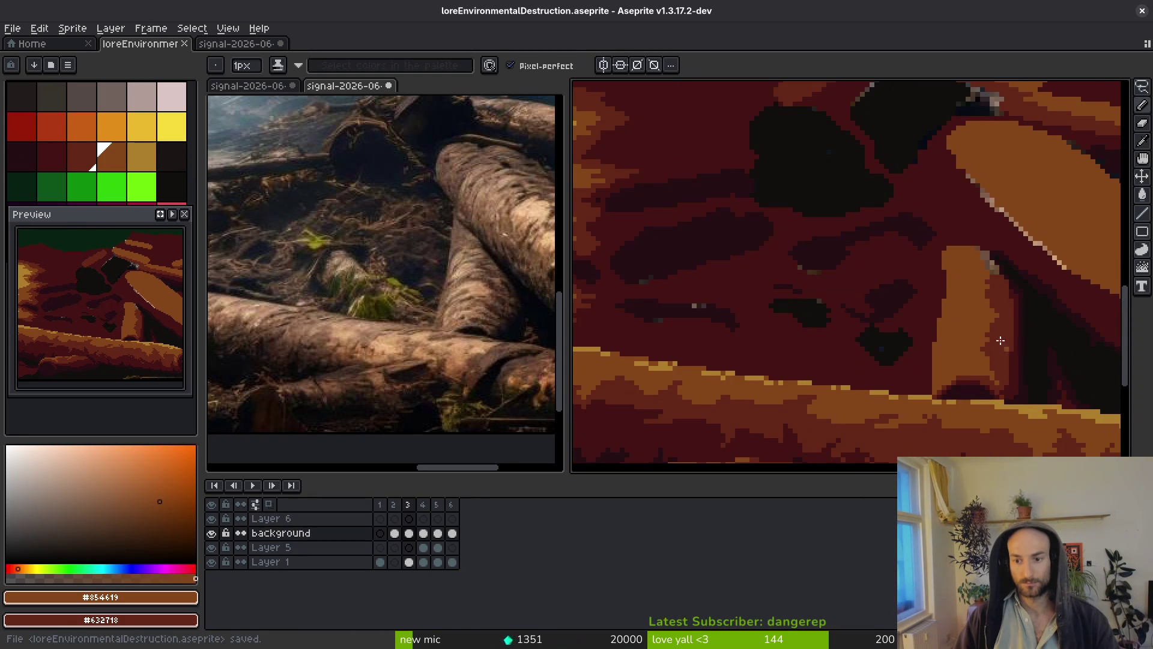
Flood-fill the light pixels in the shadow with the sampled dark red.
{"action": "scroll", "coordinate": [942, 397], "scroll_direction": "up", "scroll_amount": 1}
{"action": "left_click", "coordinate": [911, 416], "text": "alt"}
{"action": "key", "text": "g"}
{"action": "scroll", "coordinate": [899, 363], "scroll_direction": "up", "scroll_amount": 2}
{"action": "left_click", "coordinate": [865, 337]}
{"action": "scroll", "coordinate": [855, 293], "scroll_direction": "down", "scroll_amount": 1}
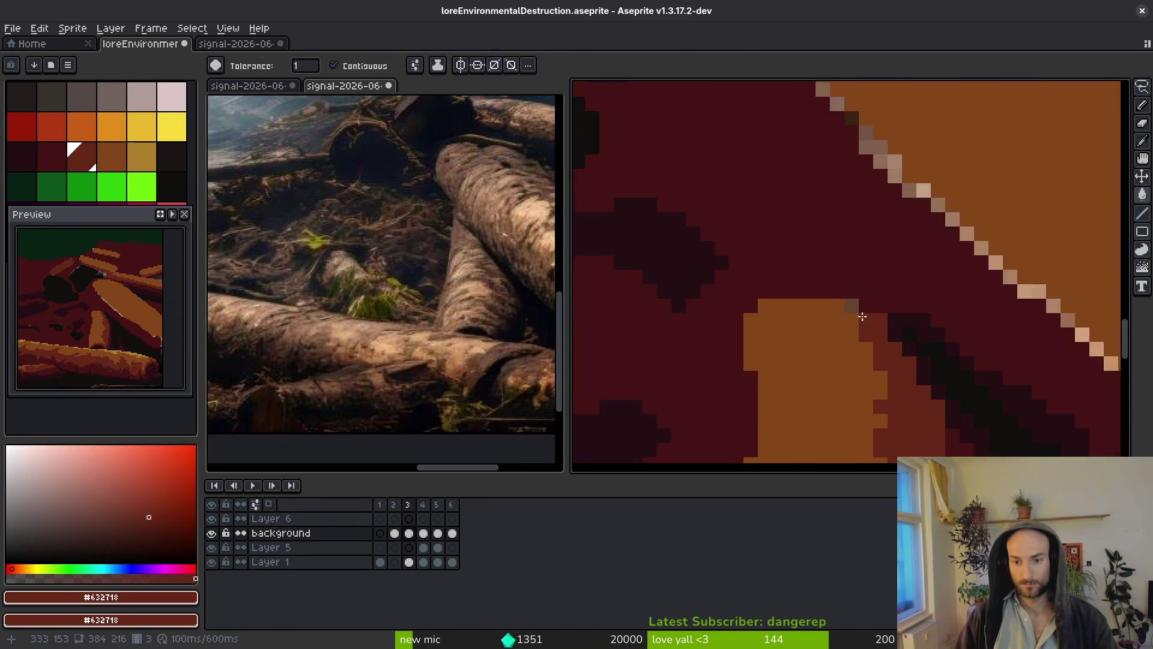
{"action": "scroll", "coordinate": [855, 293], "scroll_direction": "up", "scroll_amount": 1}
{"action": "scroll", "coordinate": [854, 293], "scroll_direction": "down", "scroll_amount": 2}
{"action": "scroll", "coordinate": [829, 260], "scroll_direction": "up", "scroll_amount": 1}
Shade the orange stump's left edge with dark red, brown and medium red strokes.
{"action": "key", "text": "b"}
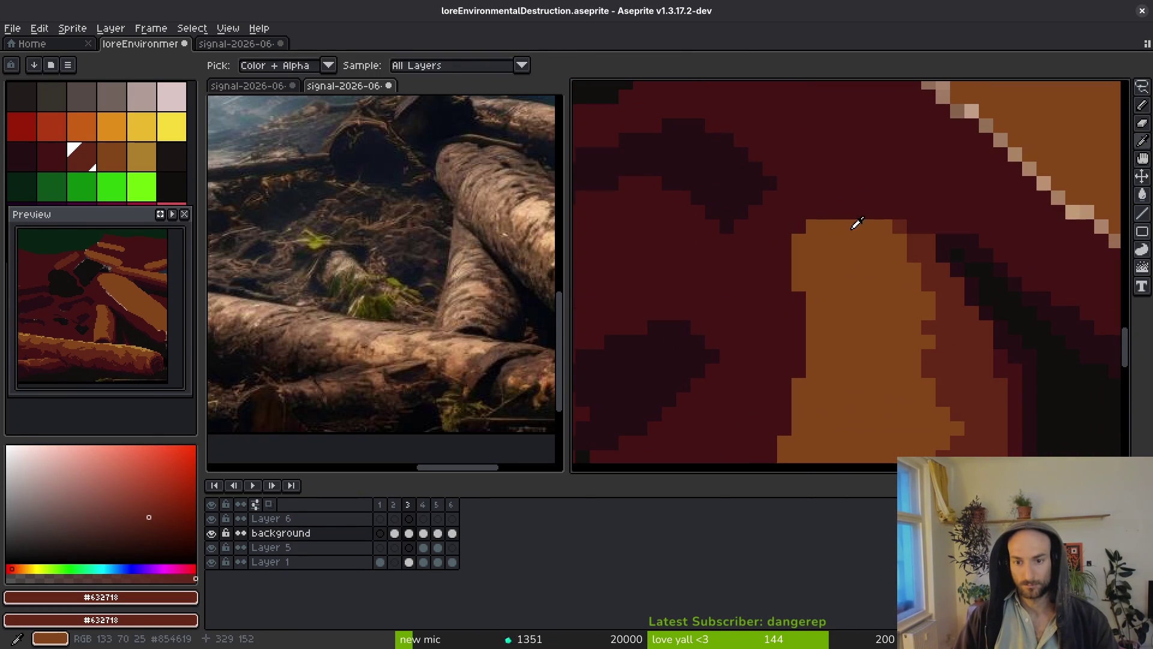
{"action": "left_click_drag", "start_coordinate": [837, 225], "coordinate": [809, 229]}
{"action": "left_click_drag", "start_coordinate": [788, 275], "coordinate": [803, 323]}
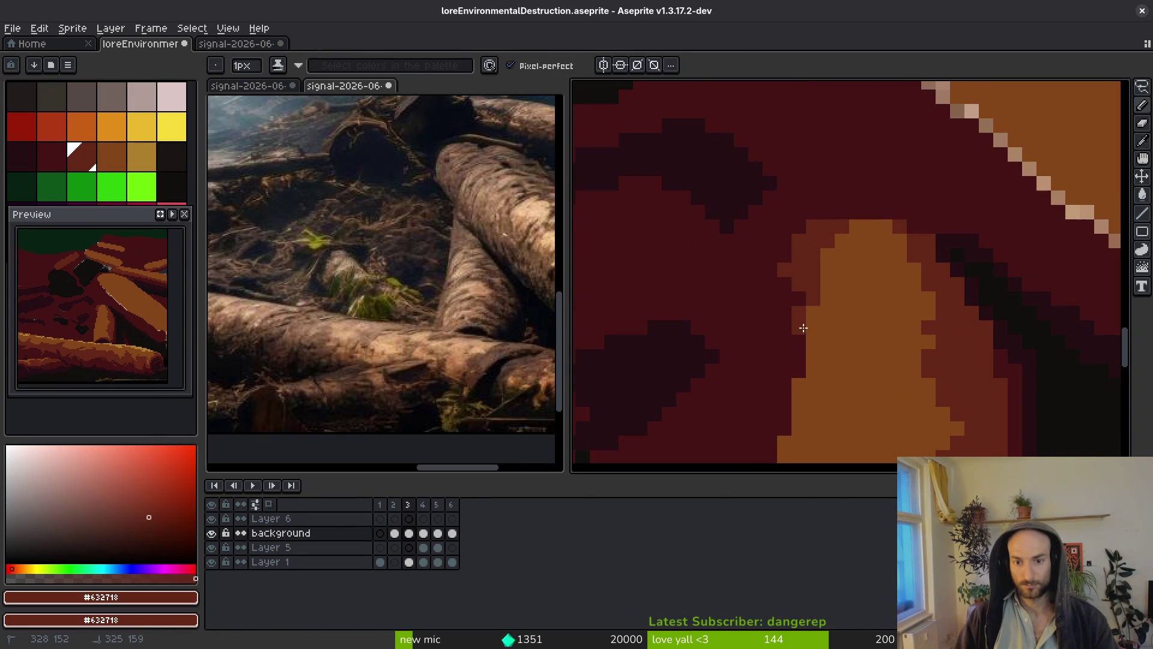
{"action": "scroll", "coordinate": [888, 257], "scroll_direction": "down", "scroll_amount": 2}
{"action": "scroll", "coordinate": [871, 243], "scroll_direction": "up", "scroll_amount": 3}
{"action": "mouse_move", "coordinate": [873, 137]}
{"action": "left_mouse_down"}
{"action": "mouse_move", "coordinate": [844, 219]}
{"action": "mouse_move", "coordinate": [812, 439]}
{"action": "left_mouse_up"}
{"action": "left_click_drag", "start_coordinate": [881, 273], "coordinate": [849, 373]}
{"action": "scroll", "coordinate": [867, 290], "scroll_direction": "down", "scroll_amount": 3}
{"action": "left_click_drag", "start_coordinate": [861, 252], "coordinate": [861, 378]}
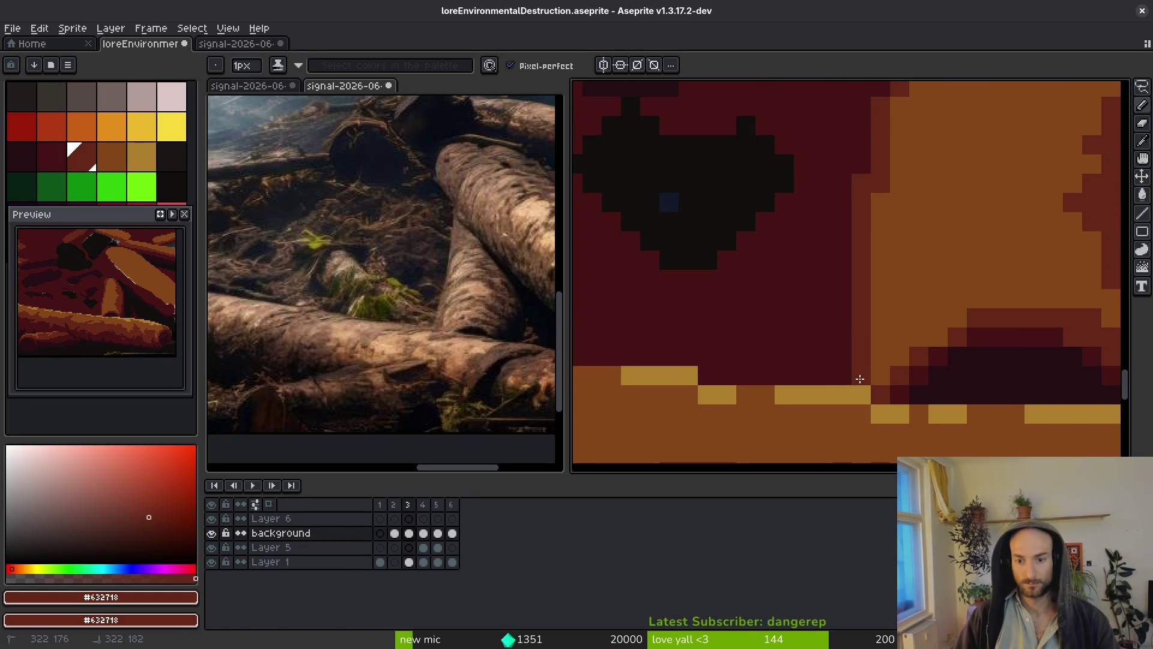
{"action": "scroll", "coordinate": [849, 369], "scroll_direction": "down", "scroll_amount": 3}
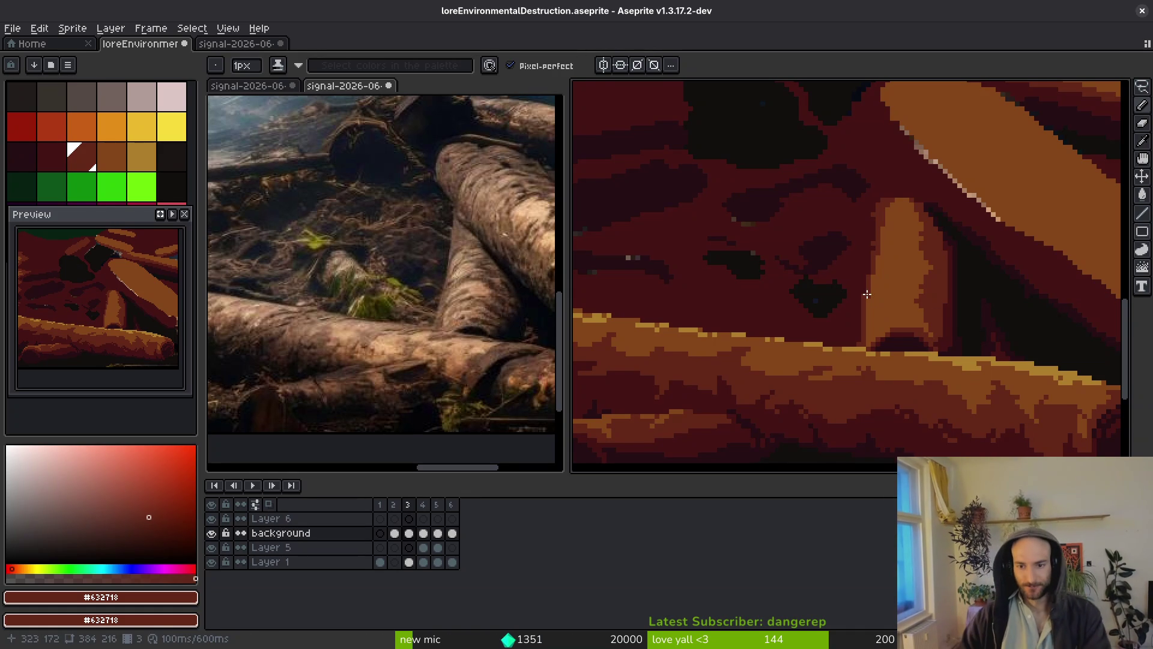
Pick golden #ae7e2c and paint the first highlight strokes and a small triangle on the stump.
{"action": "left_click", "coordinate": [964, 354], "text": "alt"}
{"action": "scroll", "coordinate": [868, 262], "scroll_direction": "up", "scroll_amount": 1}
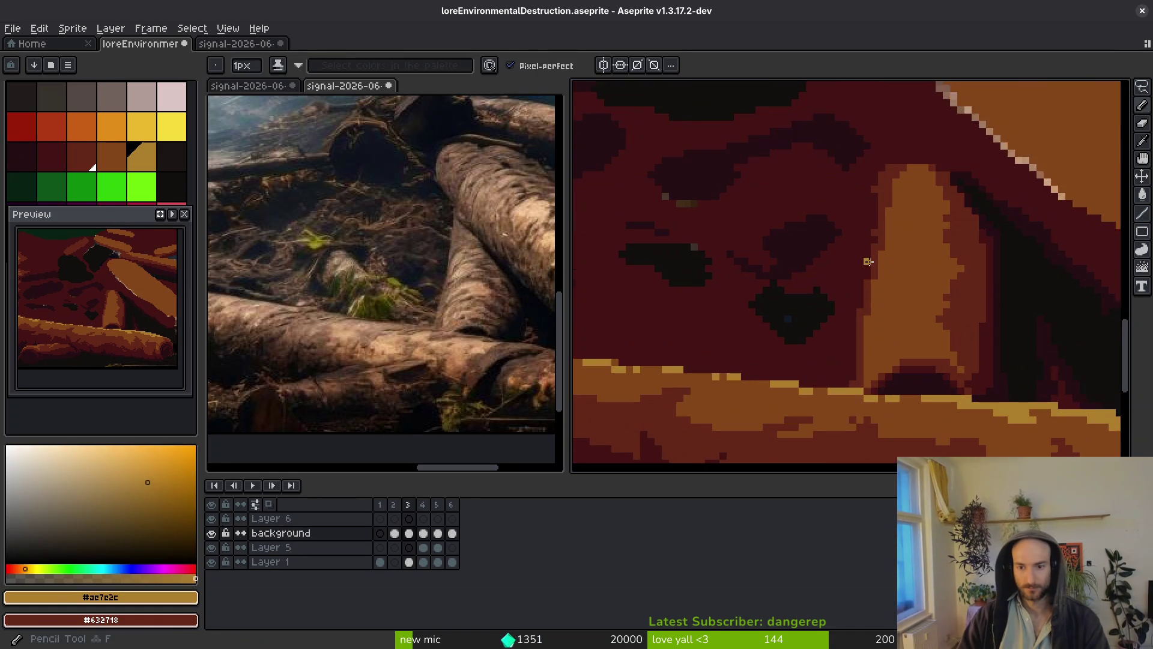
{"action": "scroll", "coordinate": [868, 262], "scroll_direction": "up", "scroll_amount": 2}
{"action": "mouse_move", "coordinate": [925, 298]}
{"action": "left_mouse_down"}
{"action": "mouse_move", "coordinate": [949, 333]}
{"action": "mouse_move", "coordinate": [859, 361]}
{"action": "mouse_move", "coordinate": [913, 318]}
{"action": "left_mouse_up"}
{"action": "left_click", "coordinate": [944, 261]}
{"action": "mouse_move", "coordinate": [944, 222]}
{"action": "left_mouse_down"}
{"action": "mouse_move", "coordinate": [931, 180]}
{"action": "mouse_move", "coordinate": [944, 238]}
{"action": "mouse_move", "coordinate": [906, 330]}
{"action": "left_mouse_up"}
{"action": "scroll", "coordinate": [932, 180], "scroll_direction": "up", "scroll_amount": 2}
{"action": "left_click", "coordinate": [885, 380]}
{"action": "left_click_drag", "start_coordinate": [882, 390], "coordinate": [865, 406]}
Extend the golden highlight streak down along the trunk.
{"action": "scroll", "coordinate": [889, 361], "scroll_direction": "down", "scroll_amount": 2}
{"action": "scroll", "coordinate": [917, 243], "scroll_direction": "up", "scroll_amount": 3}
{"action": "left_click", "coordinate": [913, 242]}
{"action": "left_click_drag", "start_coordinate": [916, 243], "coordinate": [919, 331]}
{"action": "left_click", "coordinate": [929, 357]}
{"action": "scroll", "coordinate": [925, 264], "scroll_direction": "down", "scroll_amount": 2}
{"action": "left_click", "coordinate": [938, 251]}
{"action": "mouse_move", "coordinate": [923, 247]}
{"action": "left_mouse_down"}
{"action": "mouse_move", "coordinate": [909, 280]}
{"action": "mouse_move", "coordinate": [907, 259]}
{"action": "left_mouse_up"}
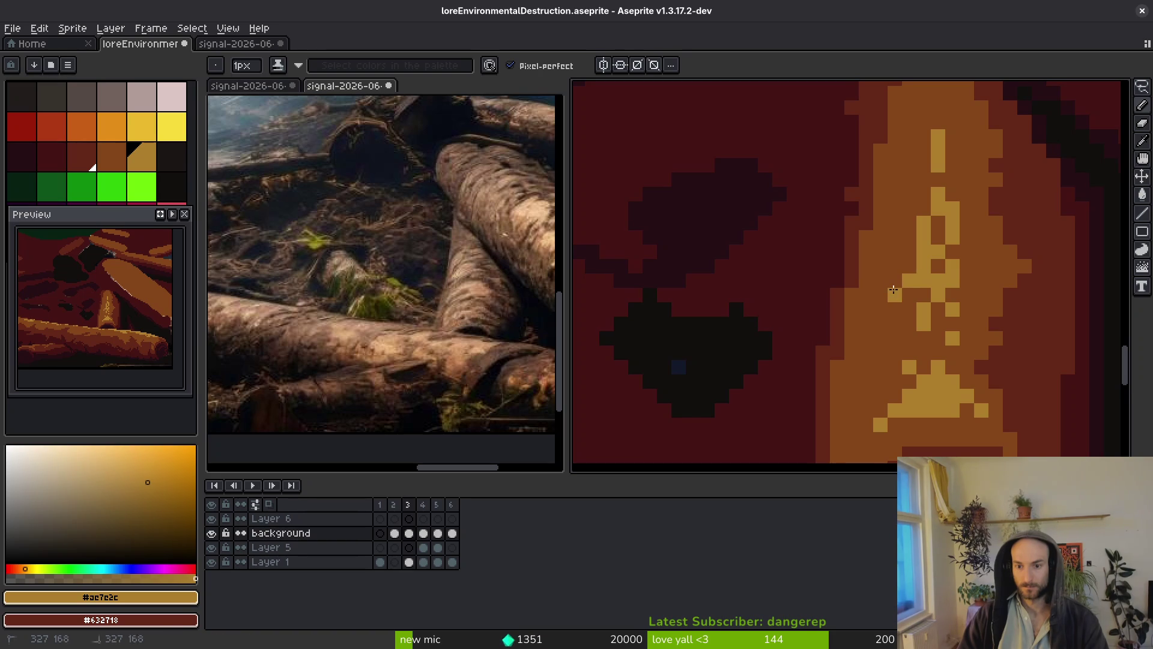
{"action": "scroll", "coordinate": [893, 290], "scroll_direction": "down", "scroll_amount": 3}
{"action": "scroll", "coordinate": [992, 348], "scroll_direction": "up", "scroll_amount": 1}
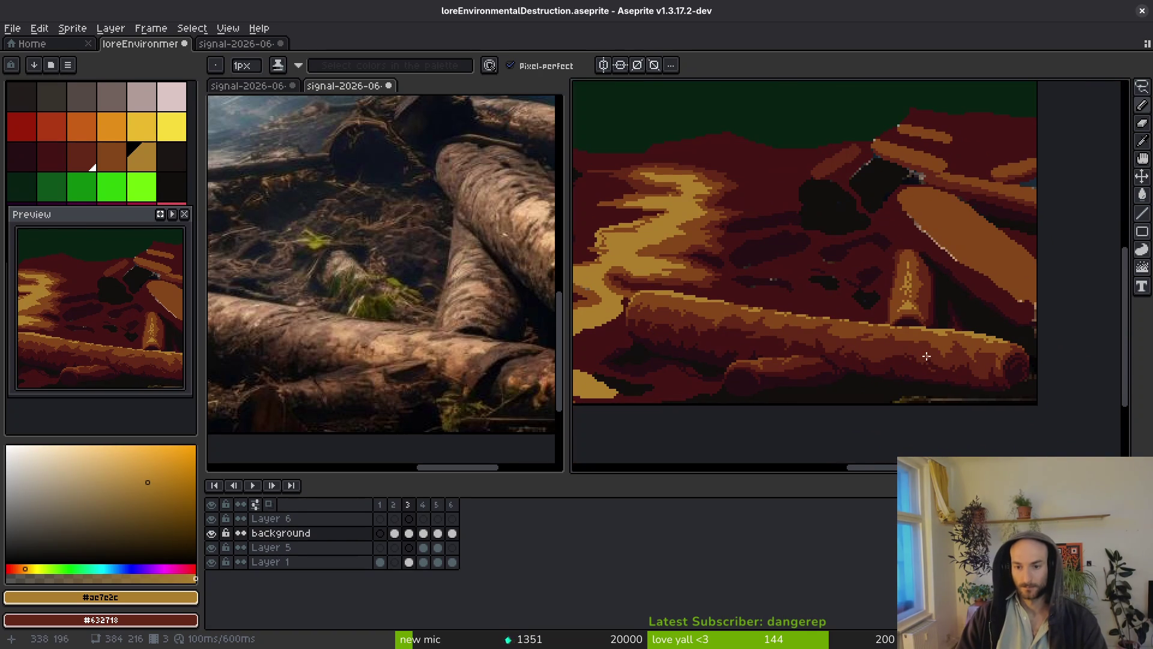
{"action": "scroll", "coordinate": [871, 347], "scroll_direction": "up", "scroll_amount": 8}
Nudge a rectangular block of trunk pixels down-right and add a two-pixel golden stroke.
{"action": "key", "text": "m"}
{"action": "mouse_move", "coordinate": [777, 237]}
{"action": "left_mouse_down"}
{"action": "mouse_move", "coordinate": [912, 314]}
{"action": "mouse_move", "coordinate": [900, 323]}
{"action": "left_mouse_up"}
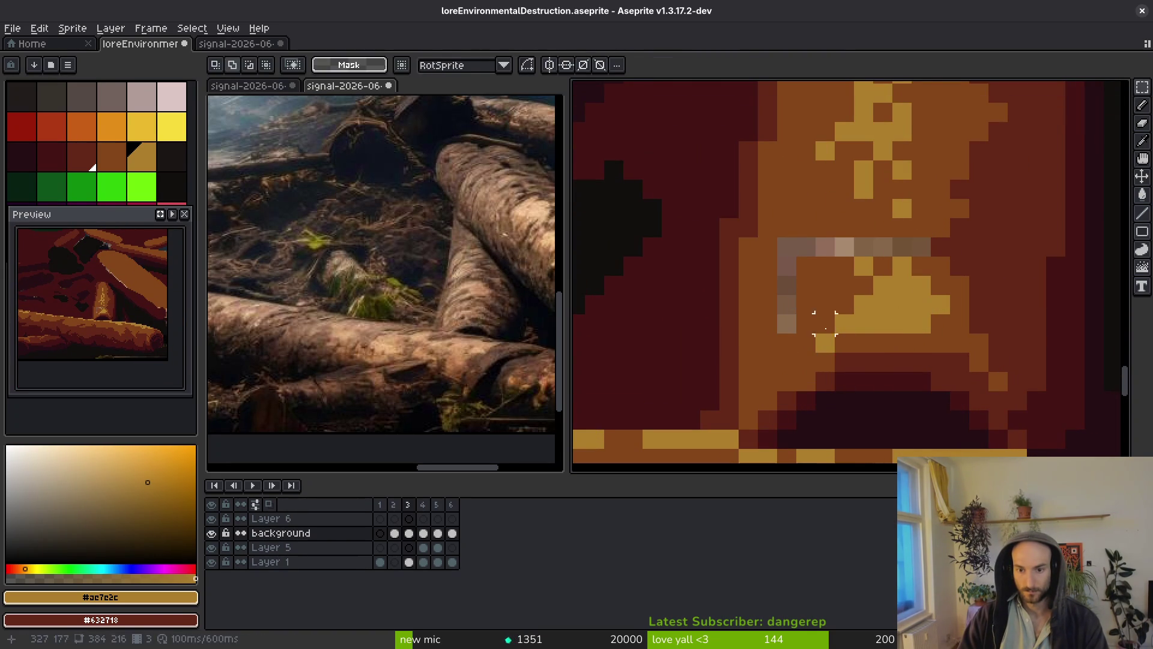
{"action": "key", "text": "b"}
{"action": "left_click_drag", "start_coordinate": [787, 343], "coordinate": [787, 358]}
Cover the grey gap and stray yellow pixels with the sampled orange trunk colour.
{"action": "left_click", "coordinate": [820, 342], "text": "alt"}
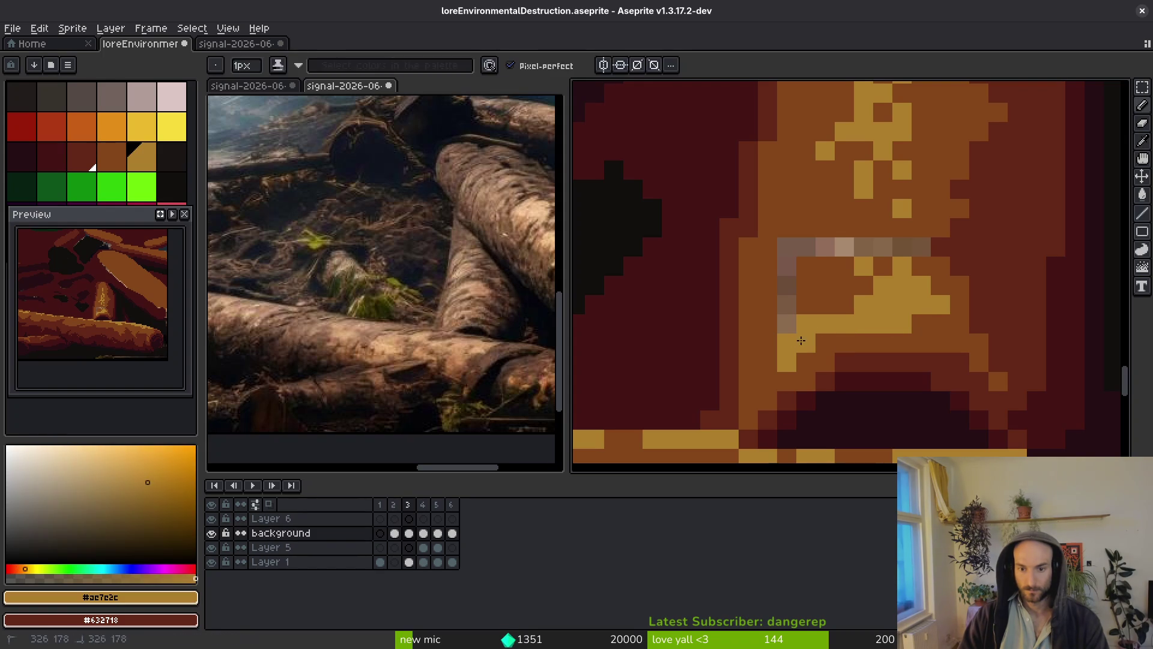
{"action": "left_click_drag", "start_coordinate": [787, 325], "coordinate": [925, 246]}
{"action": "left_click", "coordinate": [863, 304]}
{"action": "key", "text": "g"}
{"action": "left_click", "coordinate": [810, 341]}
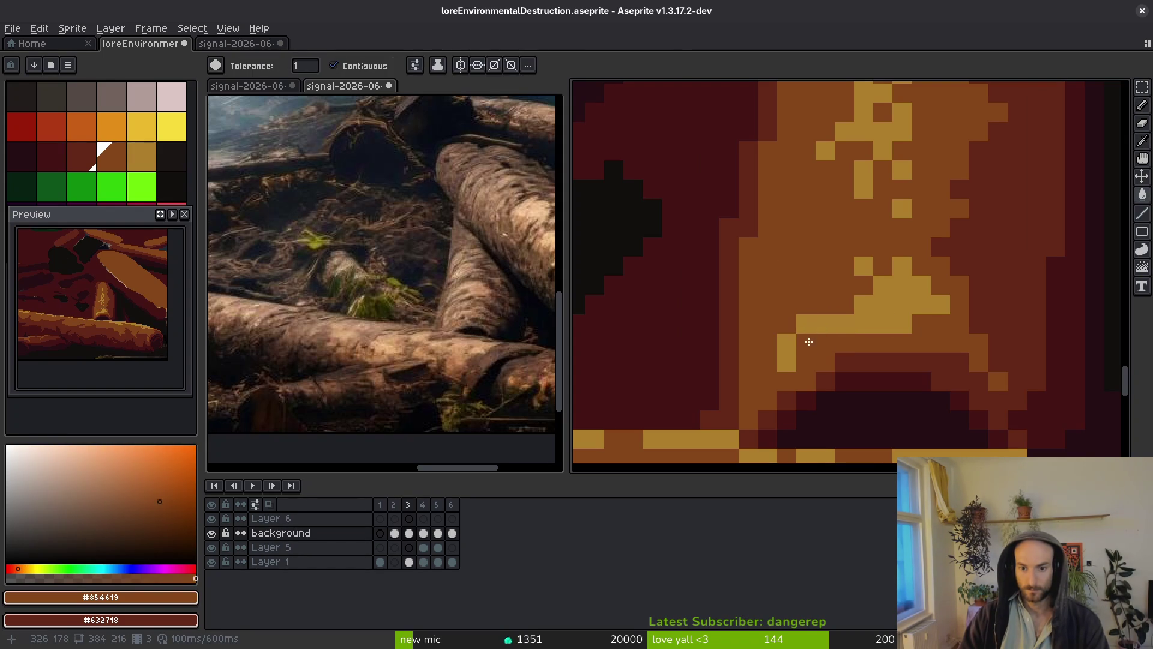
{"action": "left_click", "coordinate": [788, 343]}
{"action": "key", "text": "ctrl+z"}
{"action": "key", "text": "b"}
Add golden pixels beside the yellow patch and near the base, restoring one pixel to brown.
{"action": "scroll", "coordinate": [780, 336], "scroll_direction": "down", "scroll_amount": 5}
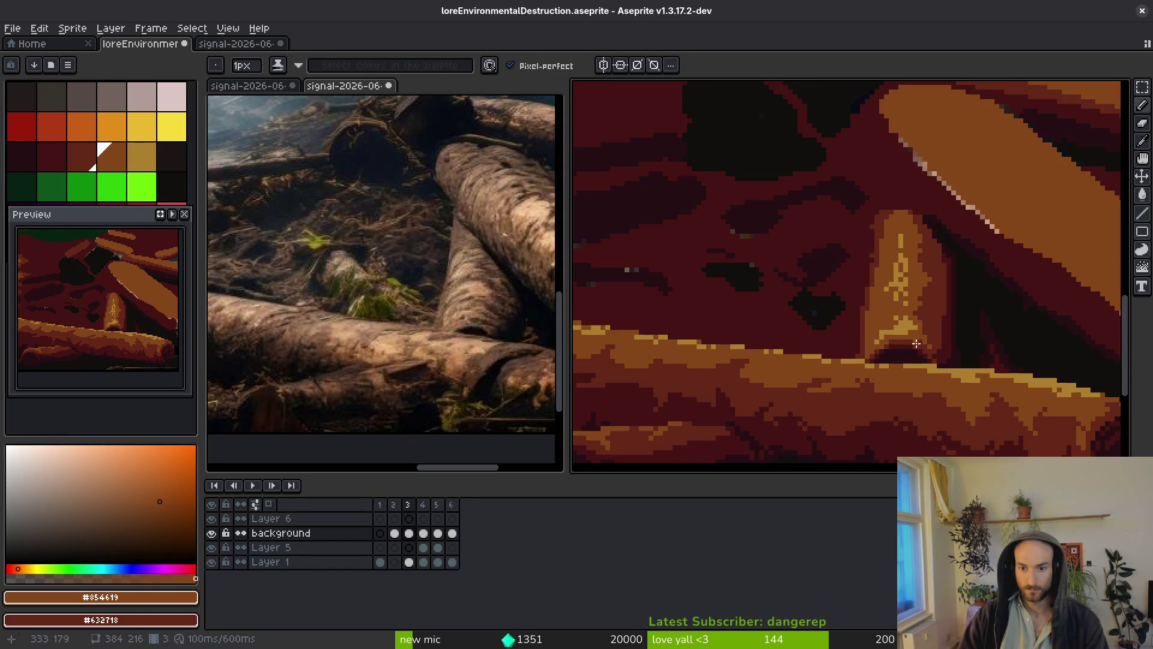
{"action": "scroll", "coordinate": [909, 348], "scroll_direction": "up", "scroll_amount": 3}
{"action": "scroll", "coordinate": [867, 287], "scroll_direction": "down", "scroll_amount": 2}
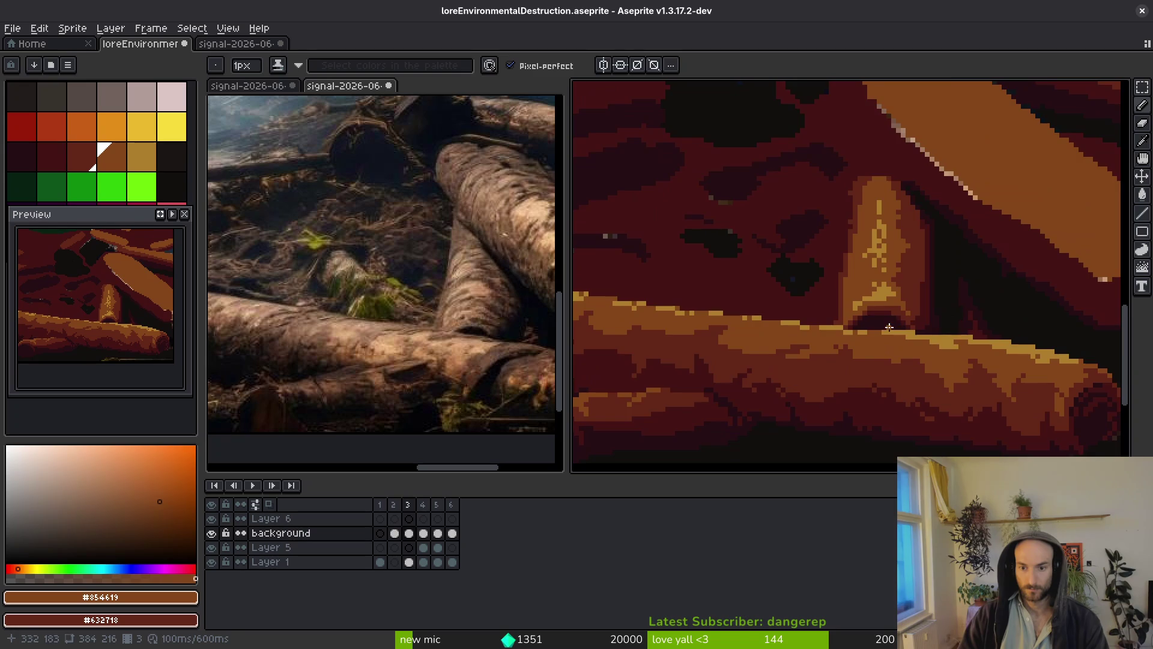
{"action": "scroll", "coordinate": [871, 279], "scroll_direction": "up", "scroll_amount": 1}
{"action": "left_click", "coordinate": [872, 276], "text": "alt"}
{"action": "left_click", "coordinate": [813, 292]}
{"action": "left_click", "coordinate": [846, 289]}
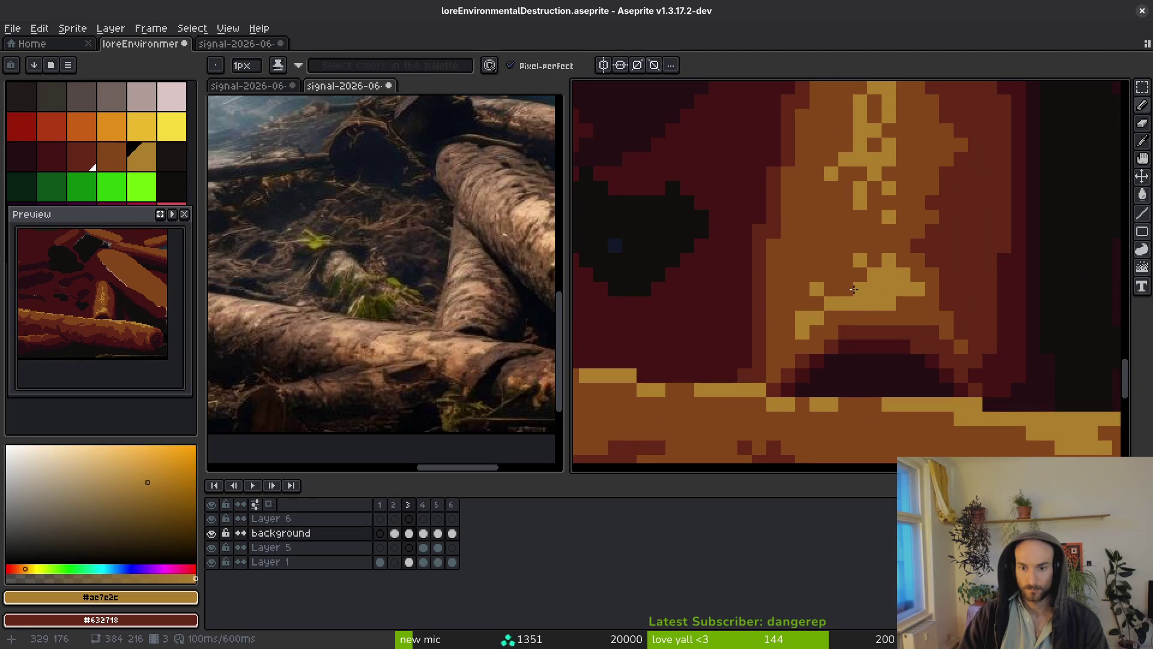
{"action": "left_click_drag", "start_coordinate": [872, 285], "coordinate": [876, 310]}
{"action": "scroll", "coordinate": [876, 309], "scroll_direction": "down", "scroll_amount": 2}
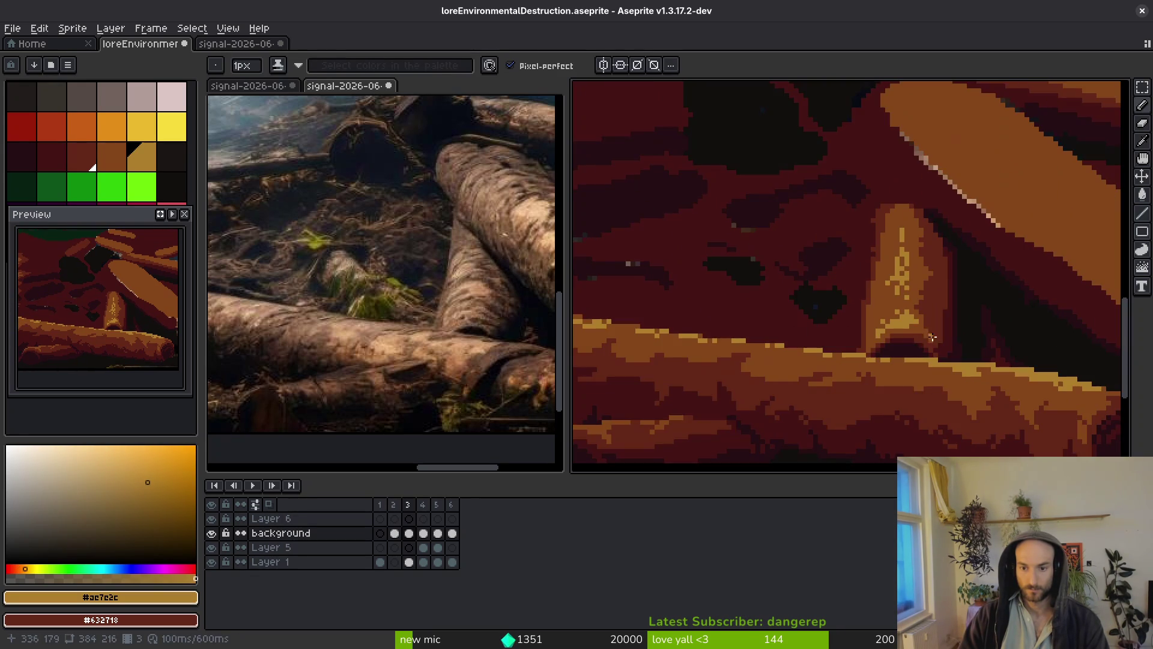
{"action": "scroll", "coordinate": [901, 319], "scroll_direction": "up", "scroll_amount": 2}
{"action": "left_click", "coordinate": [900, 319]}
{"action": "left_click", "coordinate": [786, 363], "text": "alt"}
{"action": "left_click", "coordinate": [784, 367]}
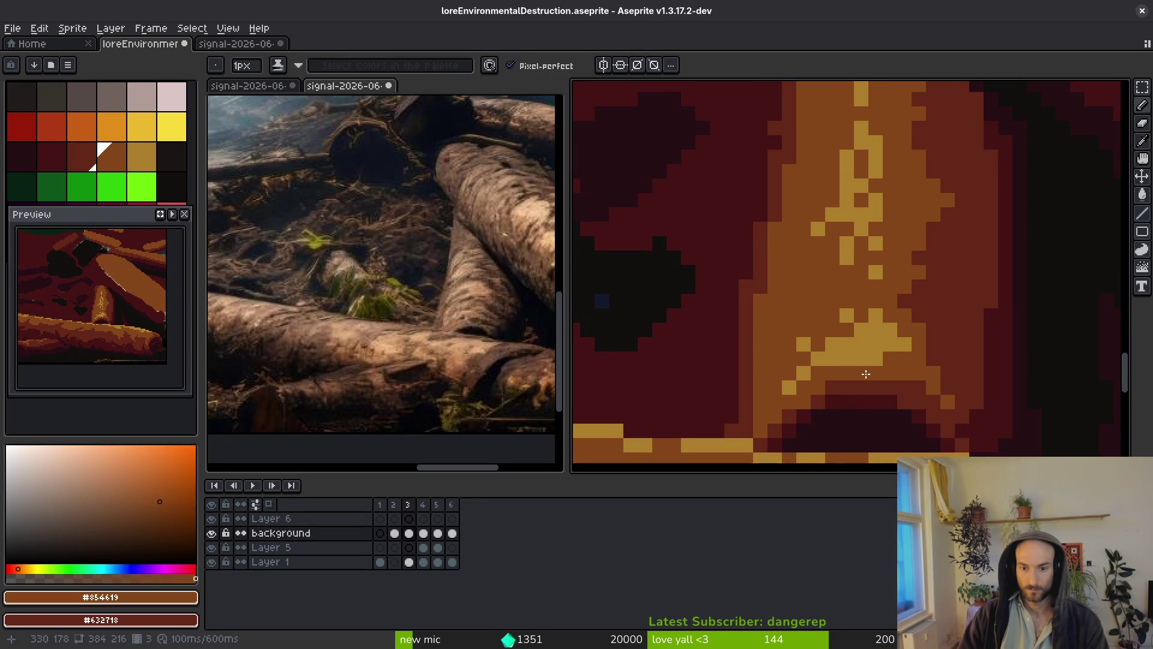
{"action": "left_click", "coordinate": [811, 366], "text": "alt"}
{"action": "left_click", "coordinate": [775, 401]}
Paint more golden pixels into the jagged streak along the trunk.
{"action": "left_click", "coordinate": [818, 384], "text": "alt"}
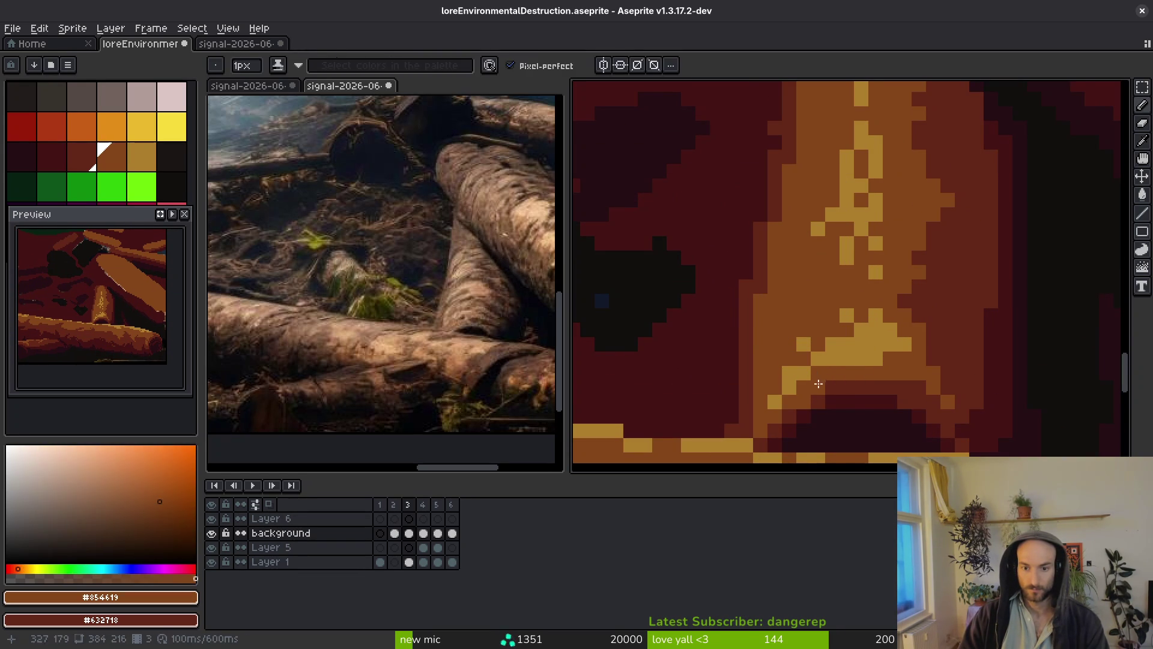
{"action": "scroll", "coordinate": [818, 385], "scroll_direction": "down", "scroll_amount": 3}
{"action": "scroll", "coordinate": [870, 381], "scroll_direction": "up", "scroll_amount": 3}
{"action": "left_click", "coordinate": [870, 380], "text": "alt"}
{"action": "scroll", "coordinate": [841, 300], "scroll_direction": "up", "scroll_amount": 2}
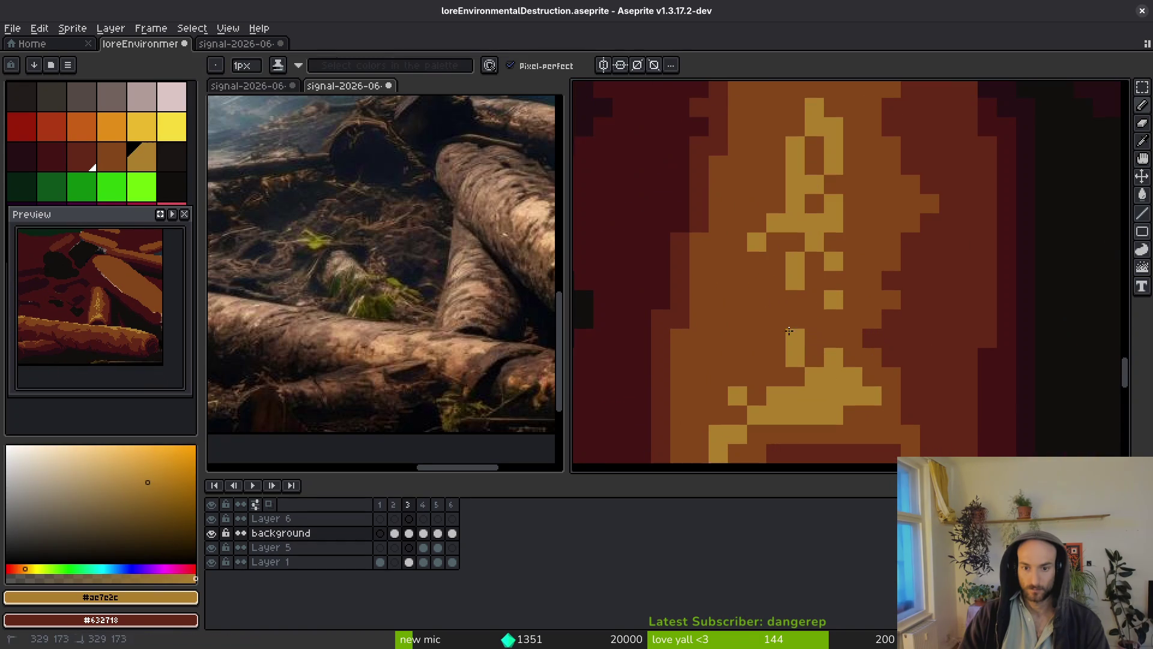
{"action": "left_click_drag", "start_coordinate": [776, 280], "coordinate": [776, 320]}
{"action": "left_click", "coordinate": [815, 300]}
{"action": "scroll", "coordinate": [825, 310], "scroll_direction": "down", "scroll_amount": 1}
{"action": "scroll", "coordinate": [784, 310], "scroll_direction": "up", "scroll_amount": 1}
{"action": "left_click", "coordinate": [785, 311]}
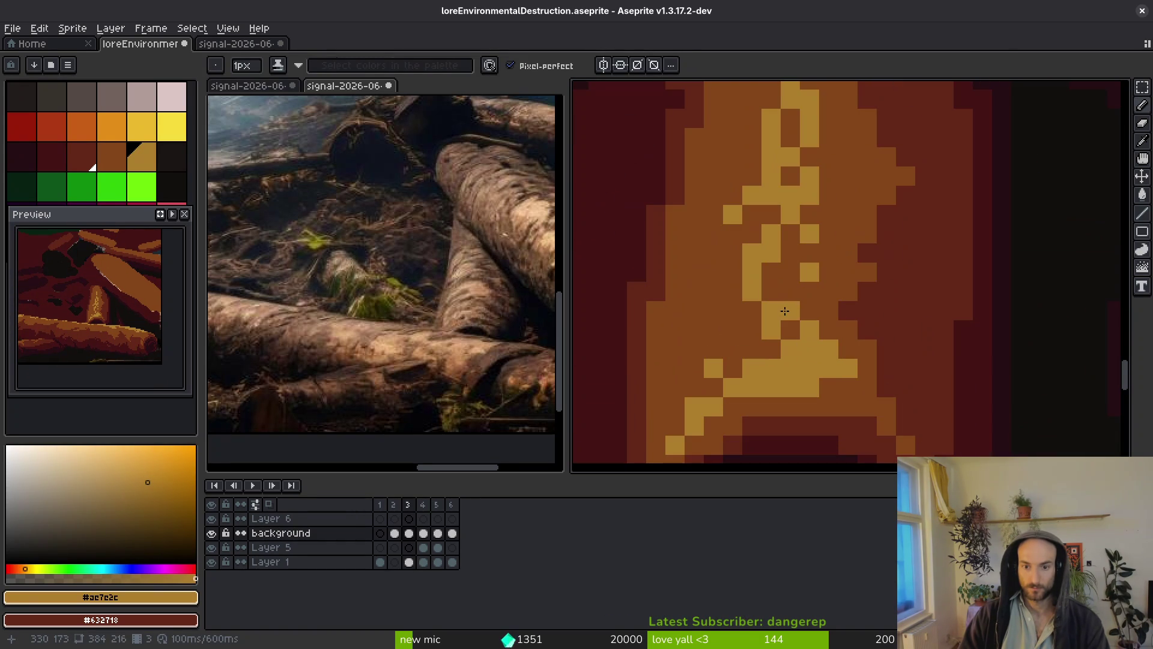
Add light yellow pixels on the log edge and finish the stump highlight.
{"action": "scroll", "coordinate": [795, 313], "scroll_direction": "down", "scroll_amount": 2}
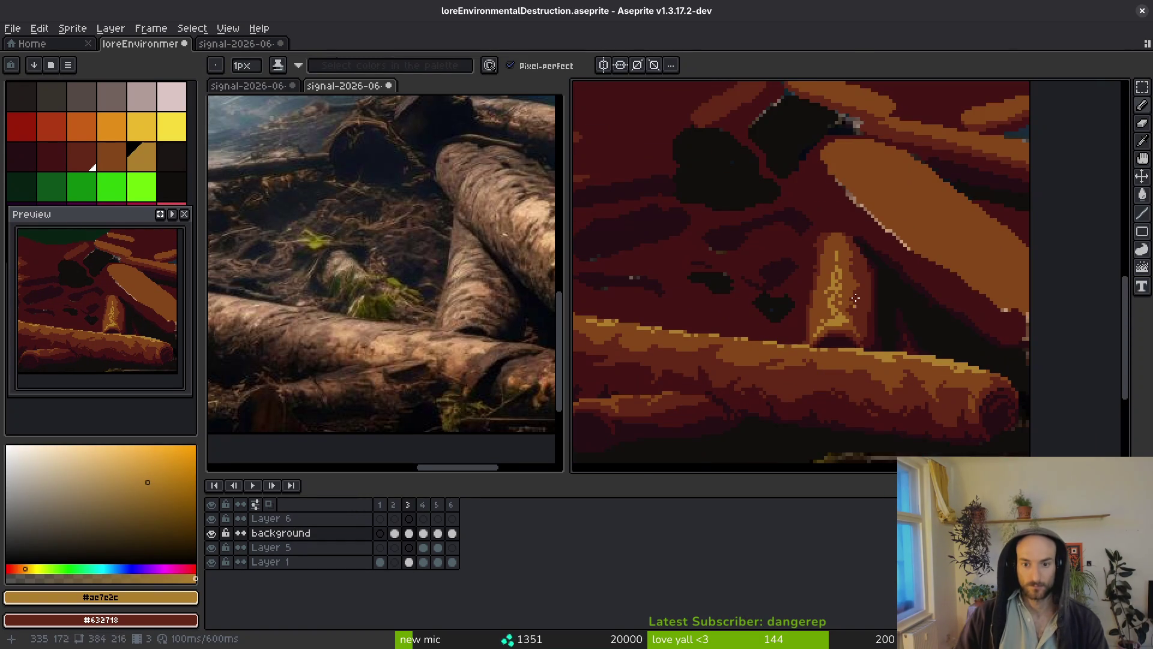
{"action": "scroll", "coordinate": [850, 315], "scroll_direction": "up", "scroll_amount": 1}
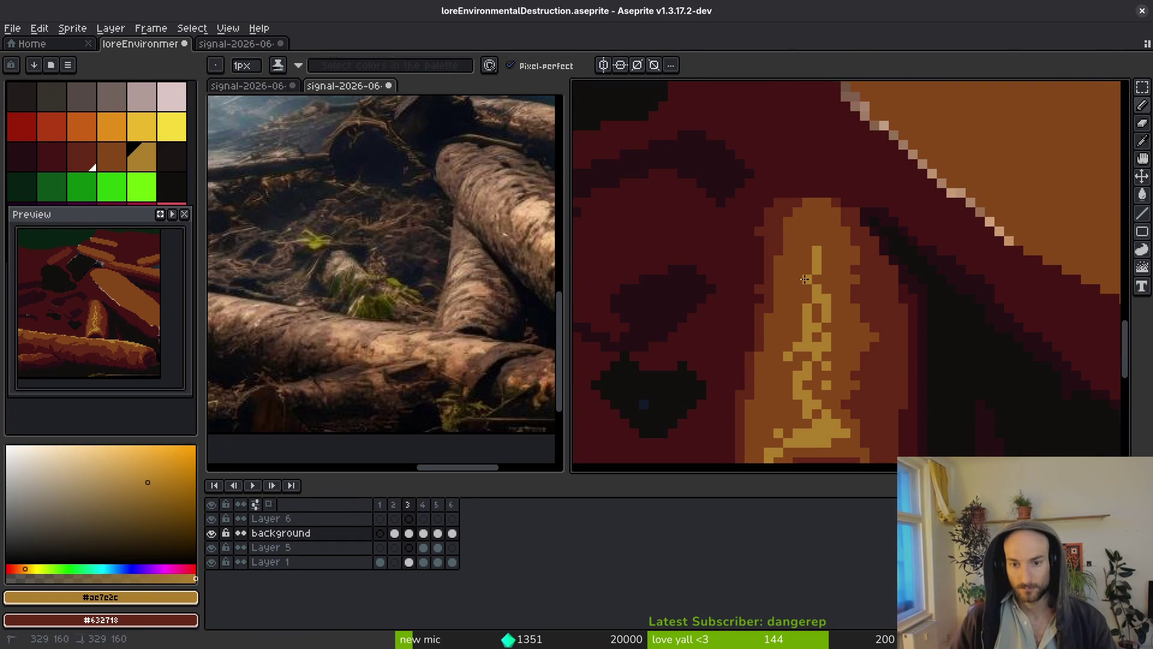
{"action": "scroll", "coordinate": [848, 346], "scroll_direction": "down", "scroll_amount": 3}
{"action": "scroll", "coordinate": [848, 346], "scroll_direction": "up", "scroll_amount": 5}
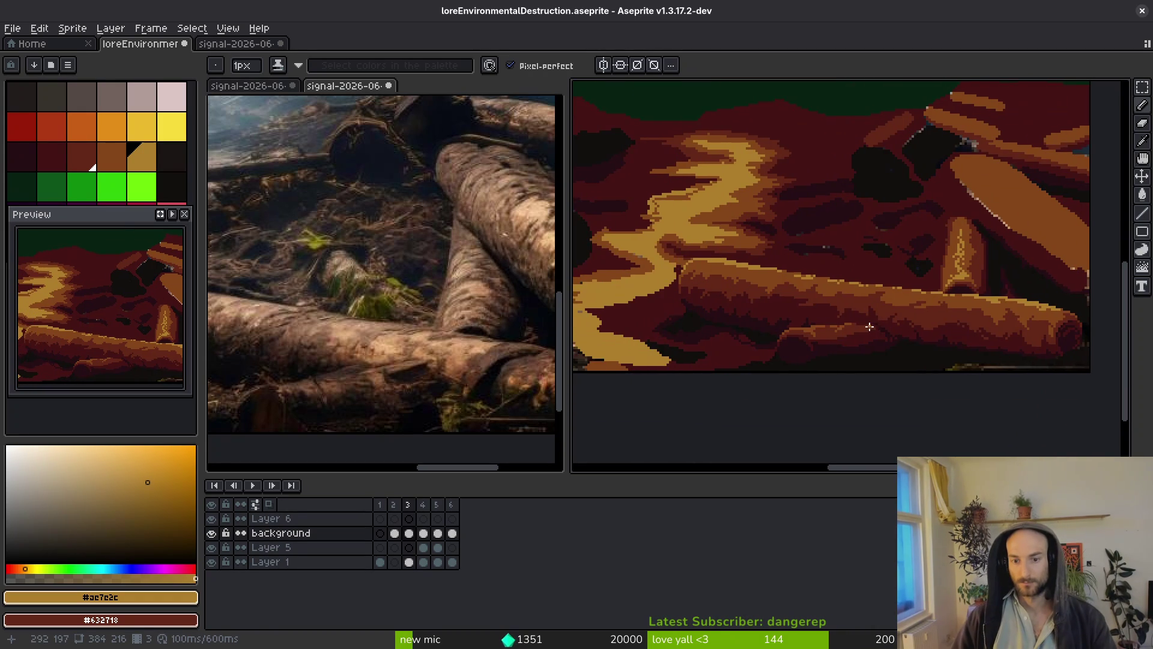
{"action": "left_click_drag", "start_coordinate": [791, 305], "coordinate": [777, 306]}
{"action": "scroll", "coordinate": [801, 307], "scroll_direction": "down", "scroll_amount": 3}
{"action": "scroll", "coordinate": [799, 305], "scroll_direction": "up", "scroll_amount": 2}
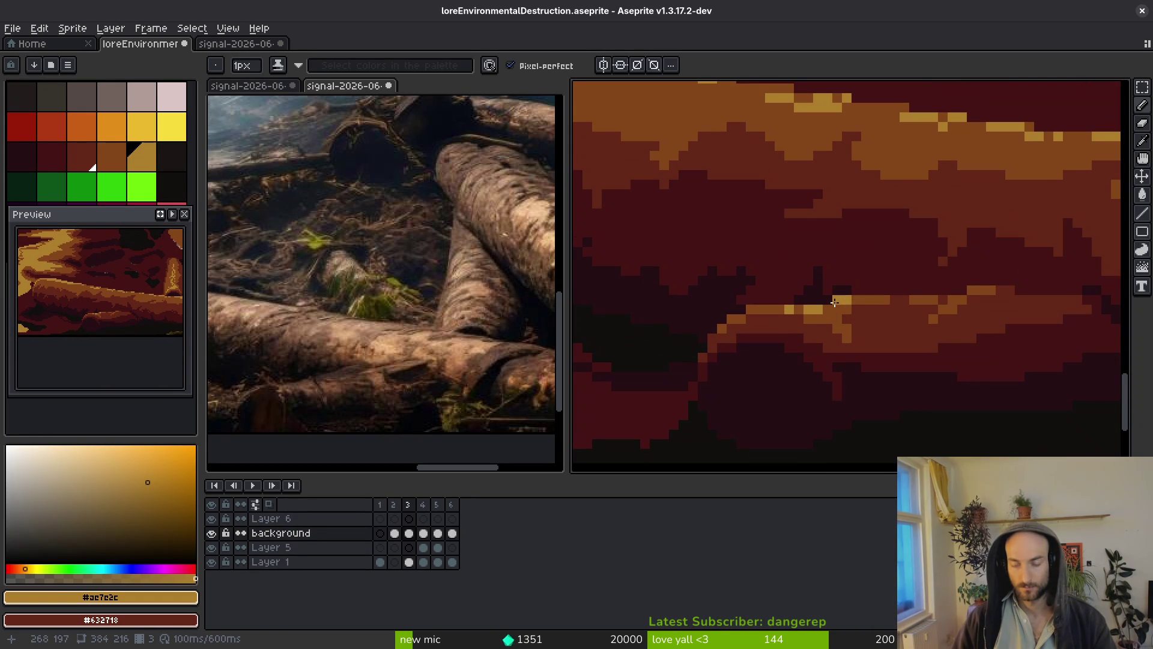
{"action": "scroll", "coordinate": [882, 329], "scroll_direction": "down", "scroll_amount": 3}
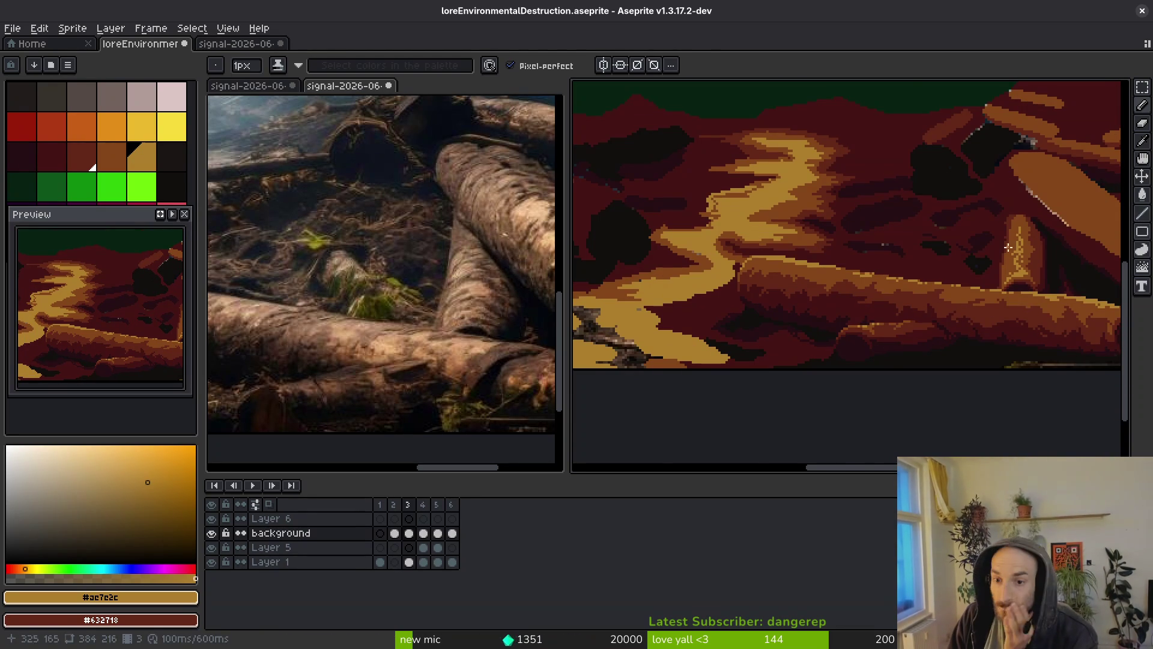
{"action": "scroll", "coordinate": [988, 285], "scroll_direction": "up", "scroll_amount": 5}
{"action": "left_click_drag", "start_coordinate": [959, 287], "coordinate": [954, 323]}
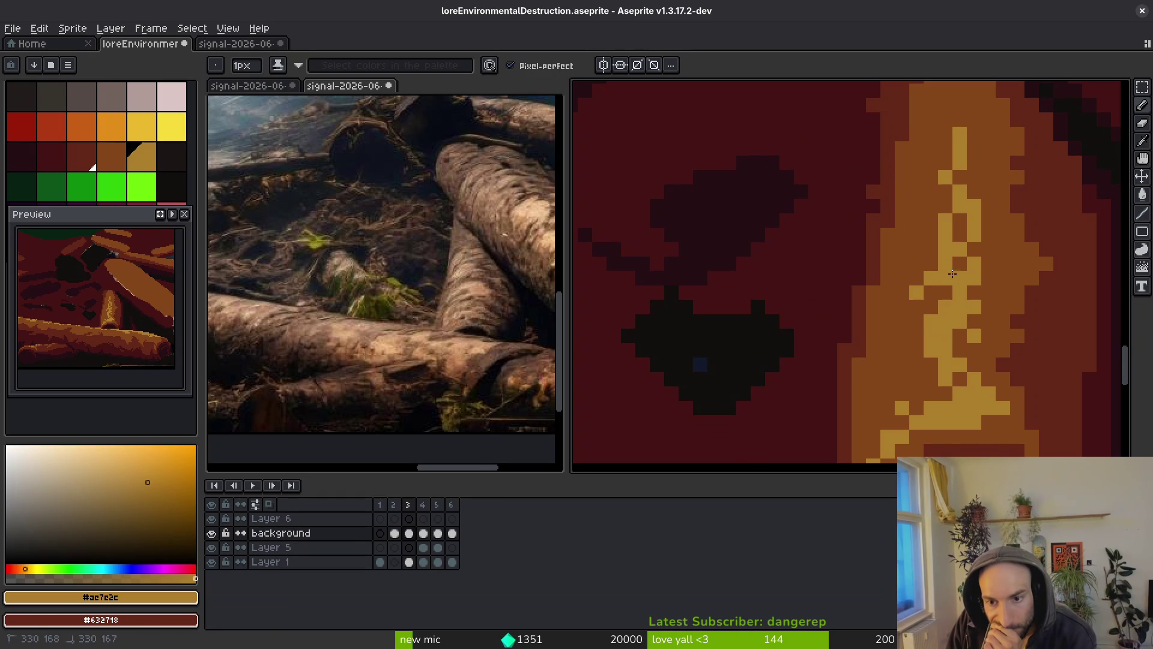
{"action": "scroll", "coordinate": [963, 296], "scroll_direction": "down", "scroll_amount": 5}
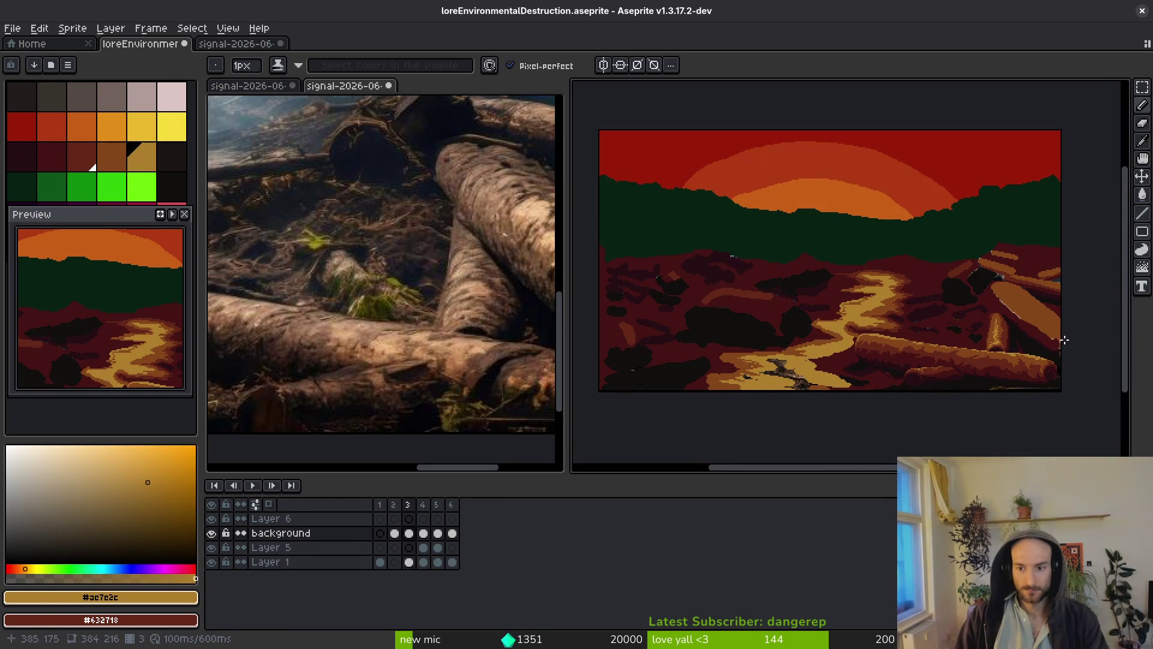
{"action": "scroll", "coordinate": [1059, 343], "scroll_direction": "up", "scroll_amount": 5}
{"action": "left_click", "coordinate": [818, 336], "text": "alt"}
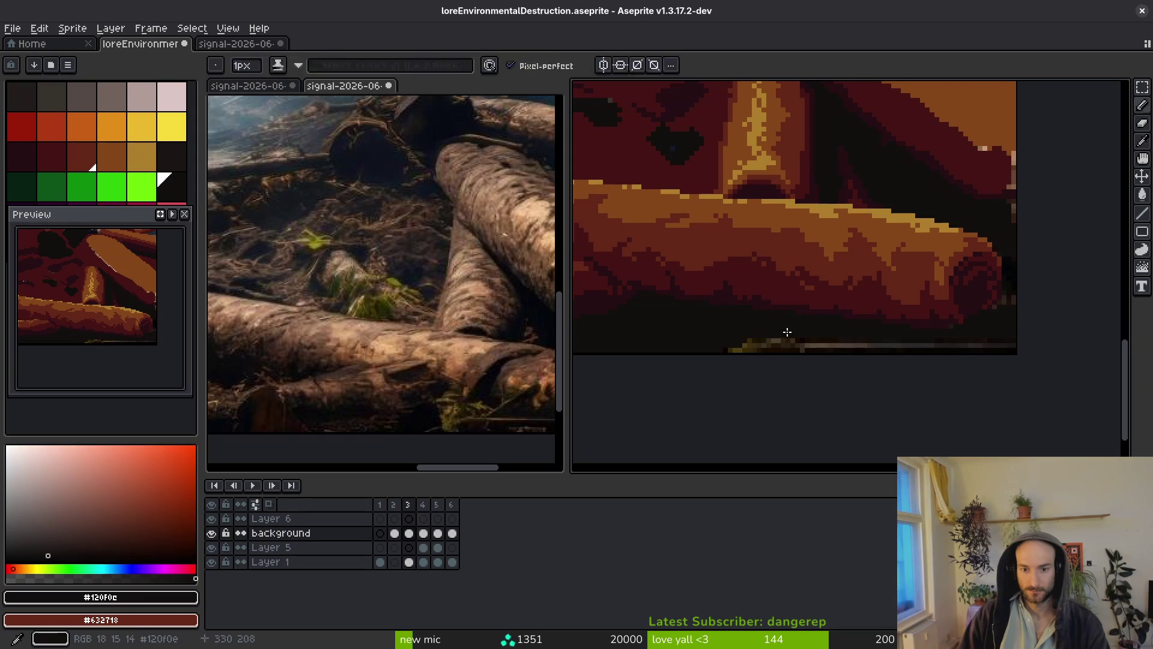
Fill the light bottom strip dark and darken the log end's edge in maroon.
{"action": "key", "text": "g"}
{"action": "left_click", "coordinate": [823, 346]}
{"action": "scroll", "coordinate": [1009, 311], "scroll_direction": "up", "scroll_amount": 2}
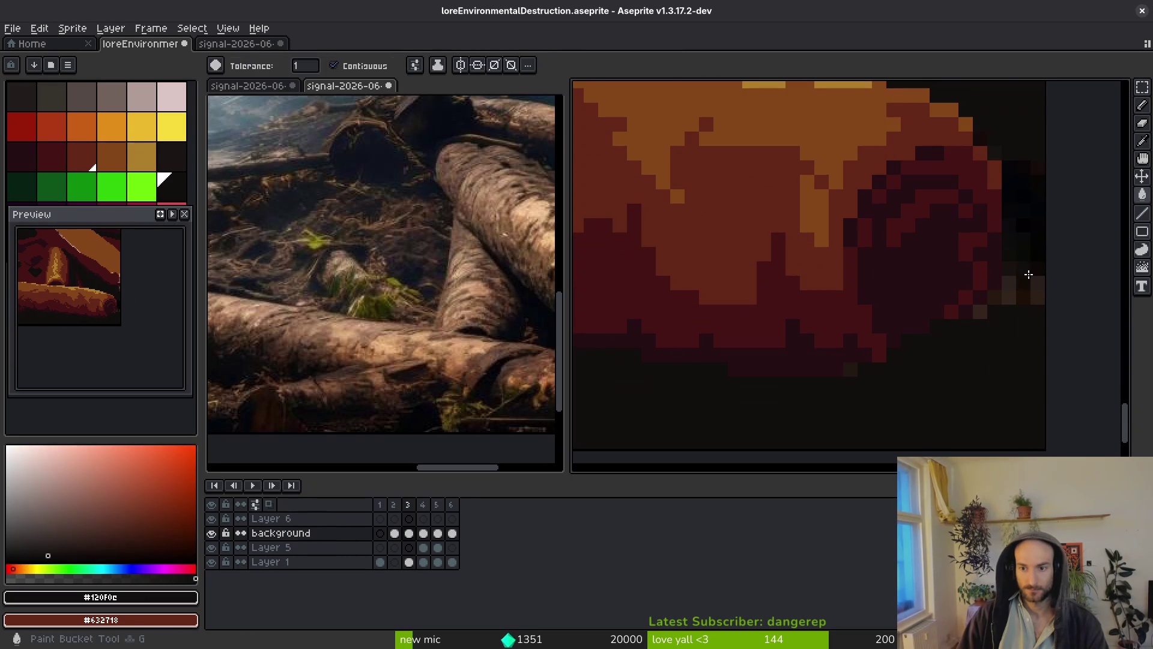
{"action": "scroll", "coordinate": [942, 361], "scroll_direction": "down", "scroll_amount": 1}
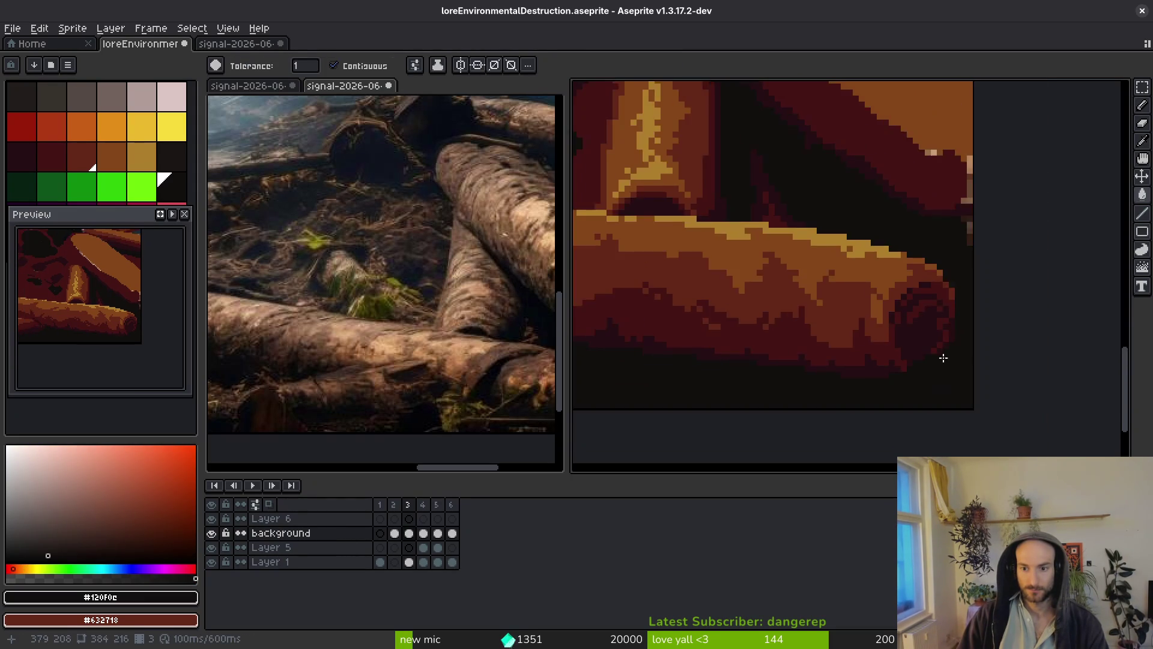
{"action": "scroll", "coordinate": [947, 330], "scroll_direction": "up", "scroll_amount": 2}
{"action": "key", "text": "b"}
{"action": "left_click", "coordinate": [959, 325], "text": "alt"}
{"action": "left_click_drag", "start_coordinate": [959, 325], "coordinate": [868, 397]}
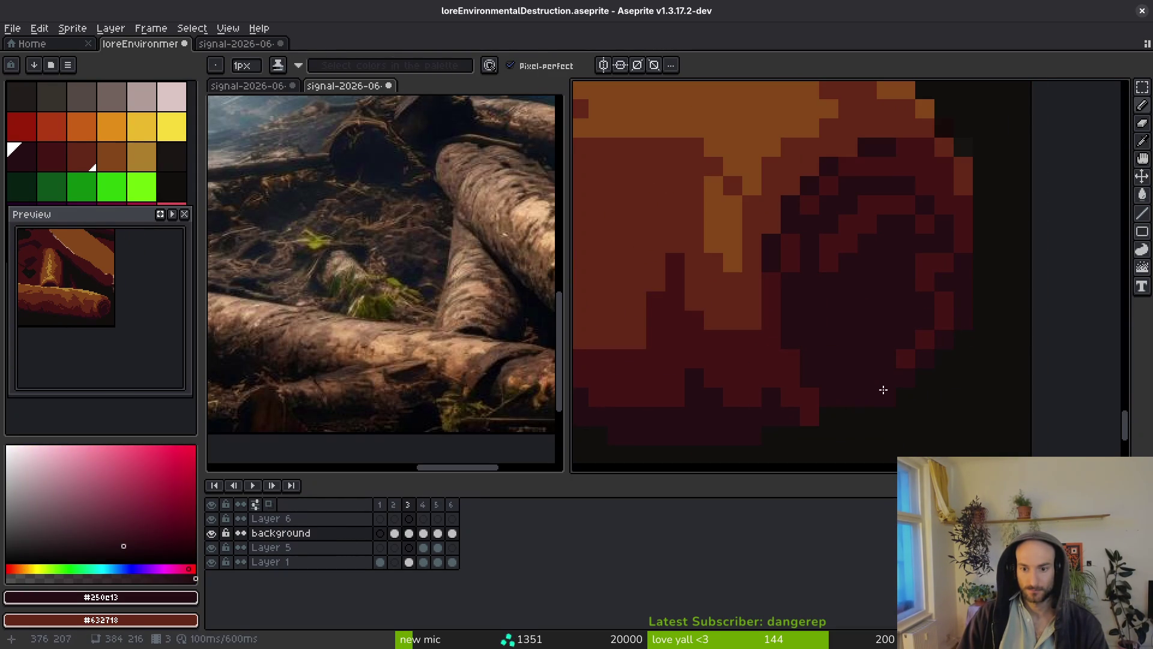
{"action": "left_click", "coordinate": [820, 420], "text": "alt"}
{"action": "left_click", "coordinate": [867, 399], "text": "alt"}
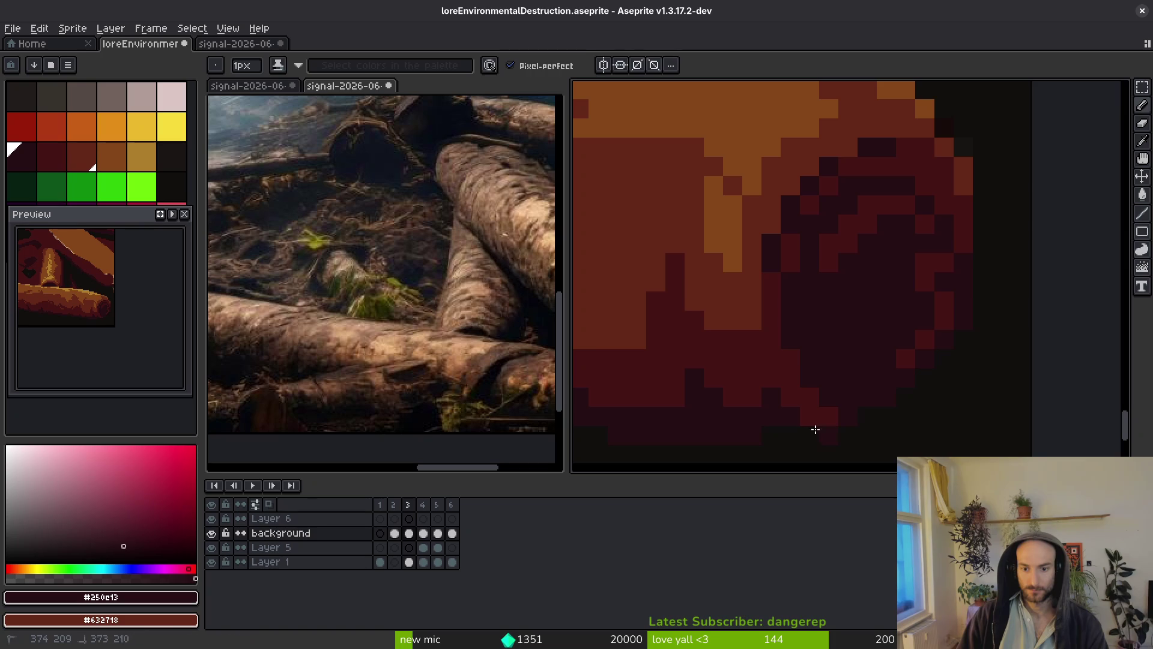
{"action": "left_click_drag", "start_coordinate": [812, 415], "coordinate": [831, 425]}
Sample the dark red #431414 of the log end and zoom in on its cut face.
{"action": "key", "text": "e"}
{"action": "left_click", "coordinate": [911, 430], "text": "alt"}
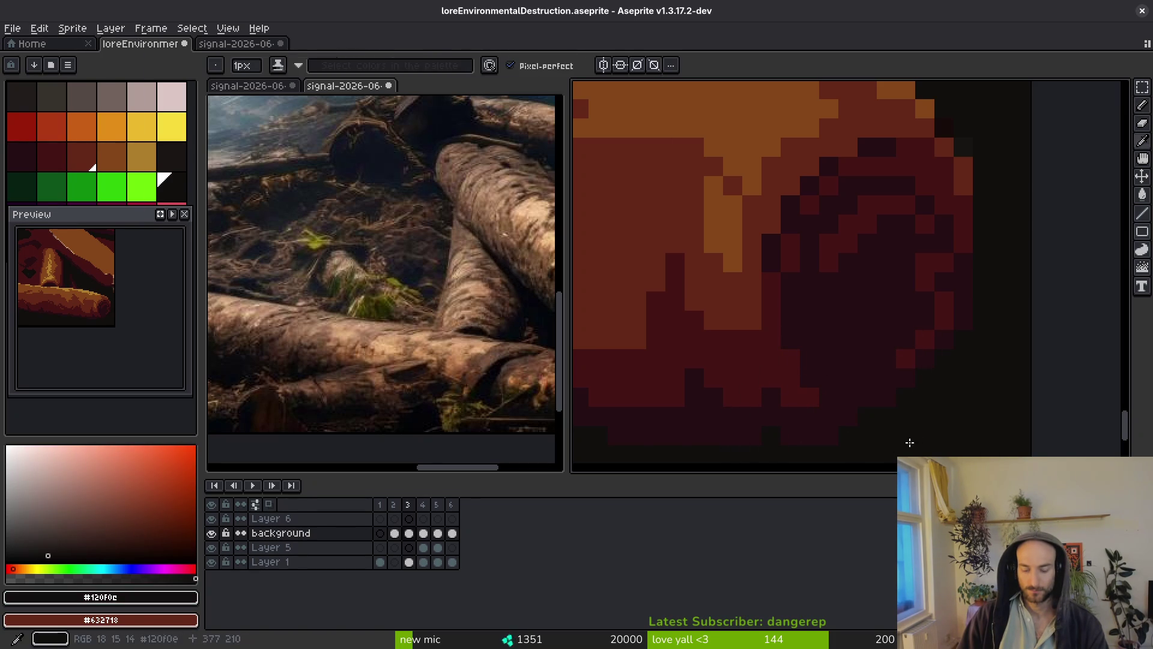
{"action": "scroll", "coordinate": [932, 407], "scroll_direction": "down", "scroll_amount": 3}
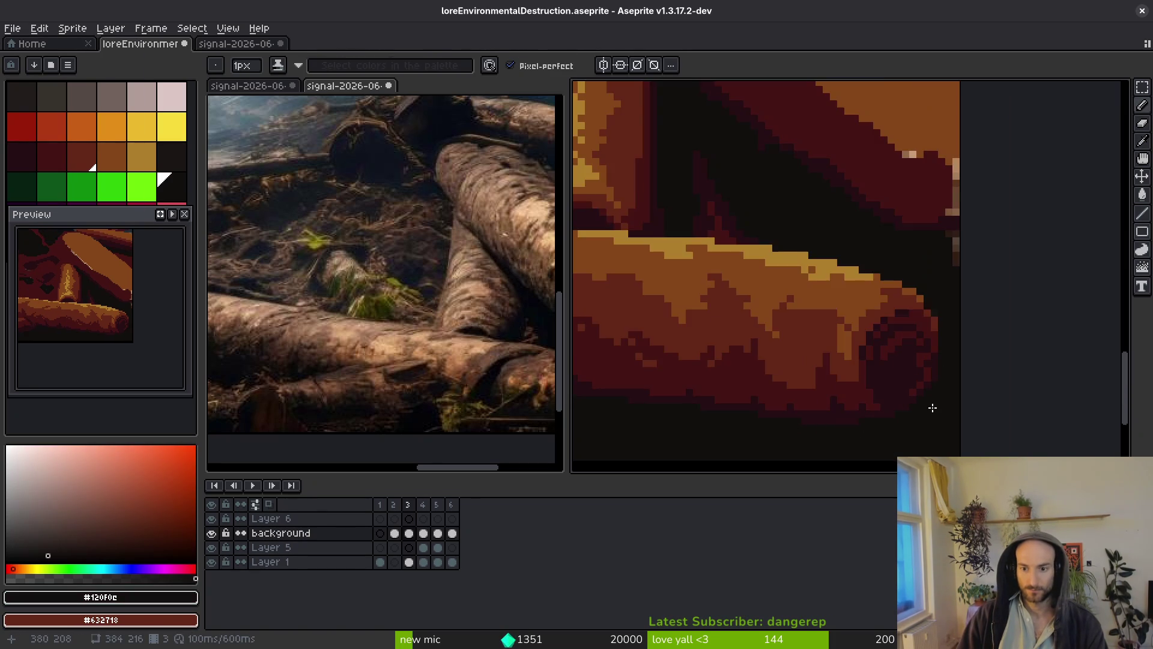
{"action": "scroll", "coordinate": [932, 407], "scroll_direction": "up", "scroll_amount": 3}
{"action": "left_click", "coordinate": [890, 369], "text": "alt"}
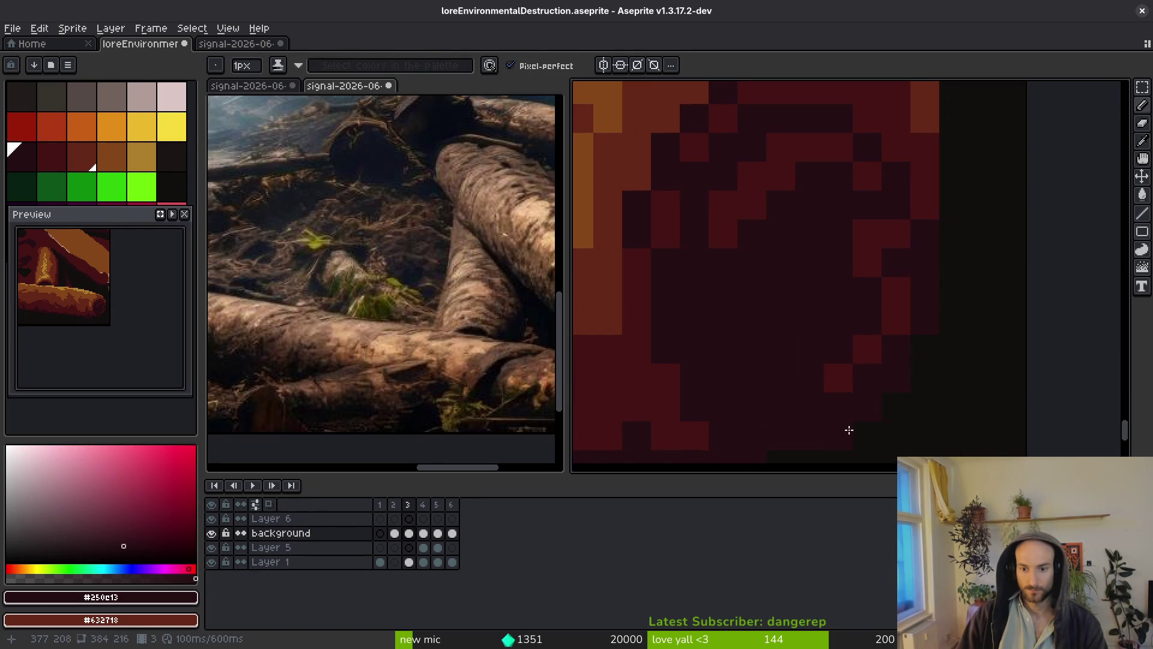
{"action": "scroll", "coordinate": [913, 399], "scroll_direction": "down", "scroll_amount": 3}
{"action": "scroll", "coordinate": [875, 417], "scroll_direction": "up", "scroll_amount": 1}
{"action": "scroll", "coordinate": [924, 385], "scroll_direction": "down", "scroll_amount": 1}
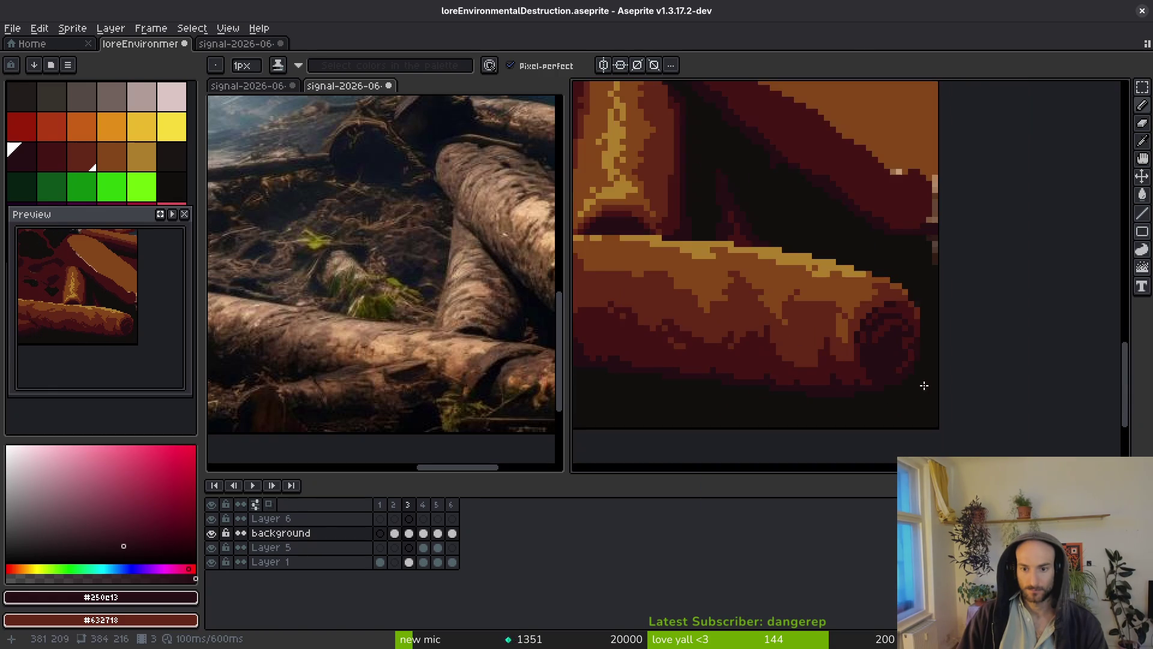
{"action": "scroll", "coordinate": [923, 384], "scroll_direction": "up", "scroll_amount": 2}
{"action": "left_click", "coordinate": [862, 350], "text": "alt"}
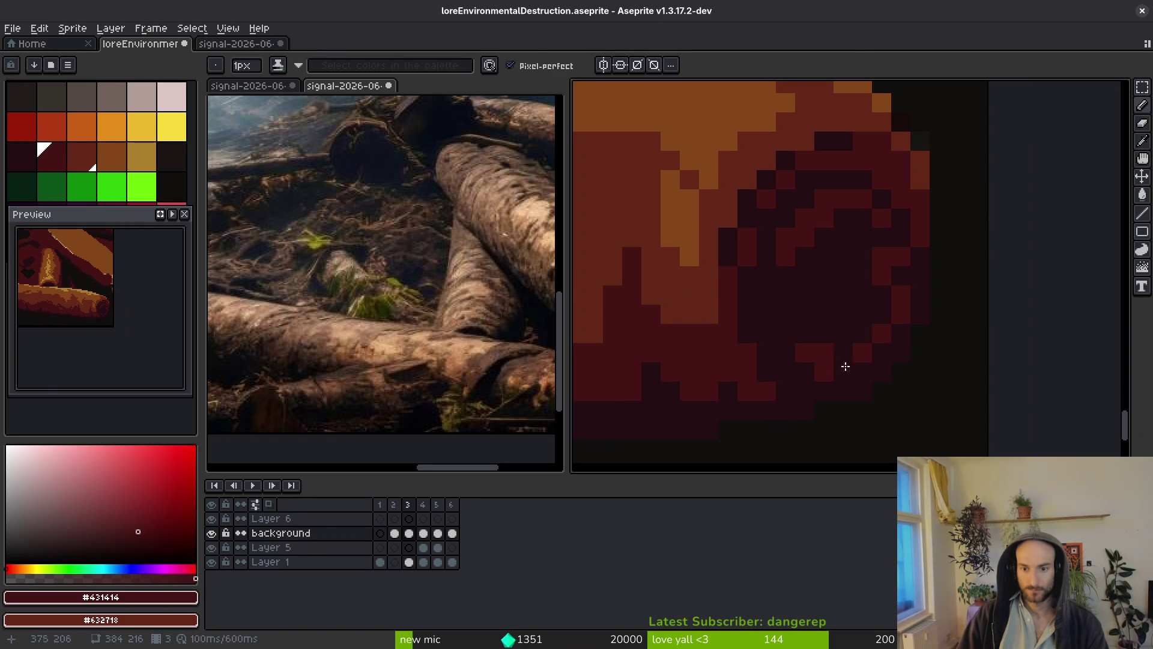
{"action": "scroll", "coordinate": [913, 380], "scroll_direction": "down", "scroll_amount": 2}
{"action": "scroll", "coordinate": [886, 376], "scroll_direction": "up", "scroll_amount": 1}
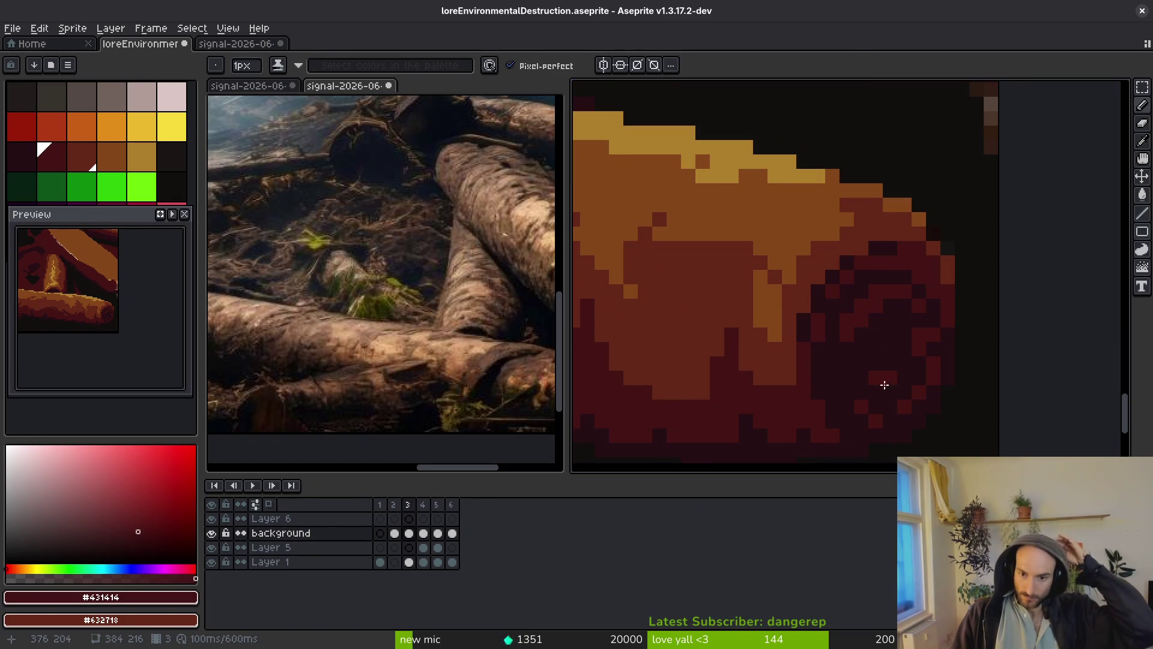
{"action": "scroll", "coordinate": [943, 380], "scroll_direction": "down", "scroll_amount": 1}
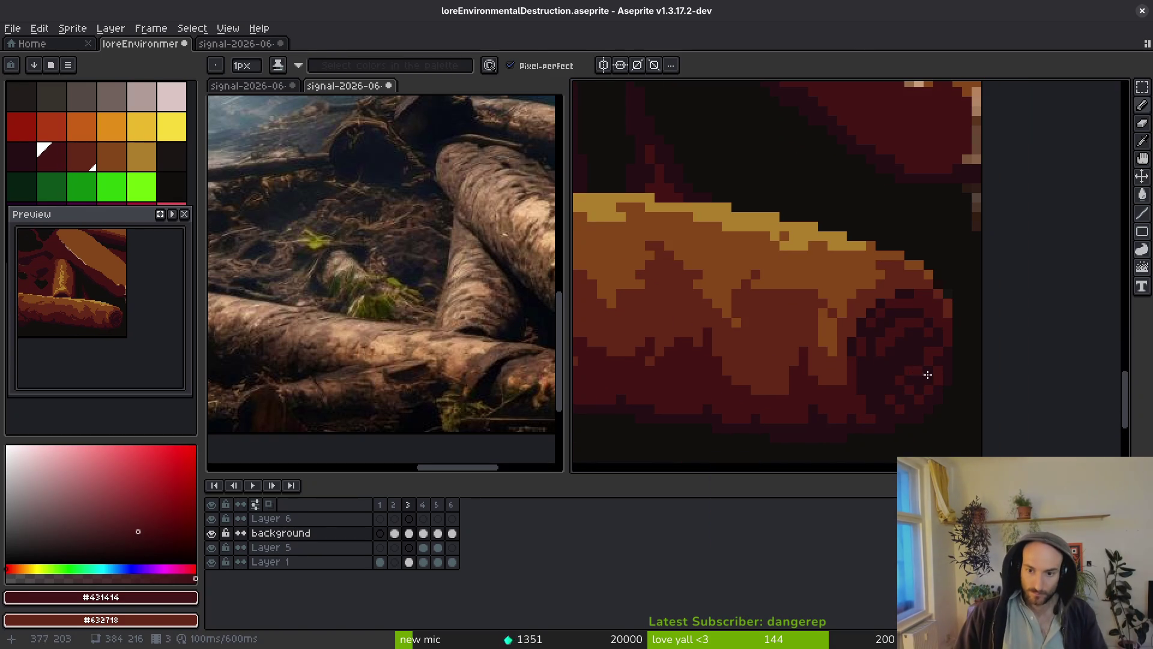
{"action": "scroll", "coordinate": [961, 387], "scroll_direction": "down", "scroll_amount": 2}
{"action": "scroll", "coordinate": [994, 405], "scroll_direction": "down", "scroll_amount": 1}
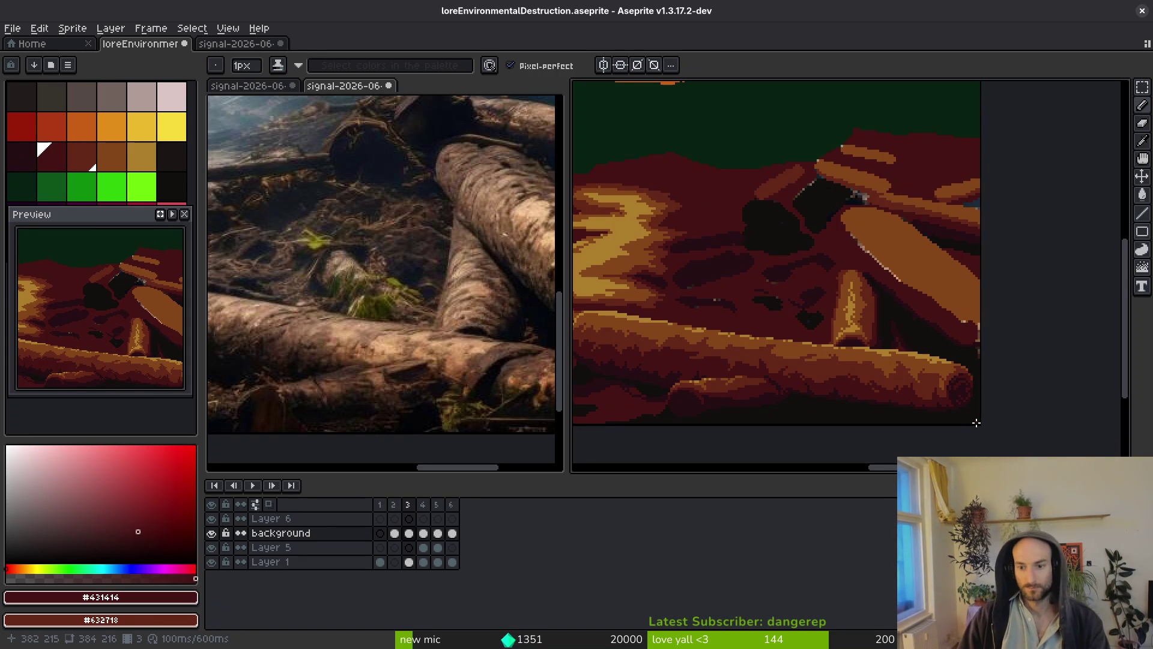
{"action": "scroll", "coordinate": [800, 398], "scroll_direction": "up", "scroll_amount": 6}
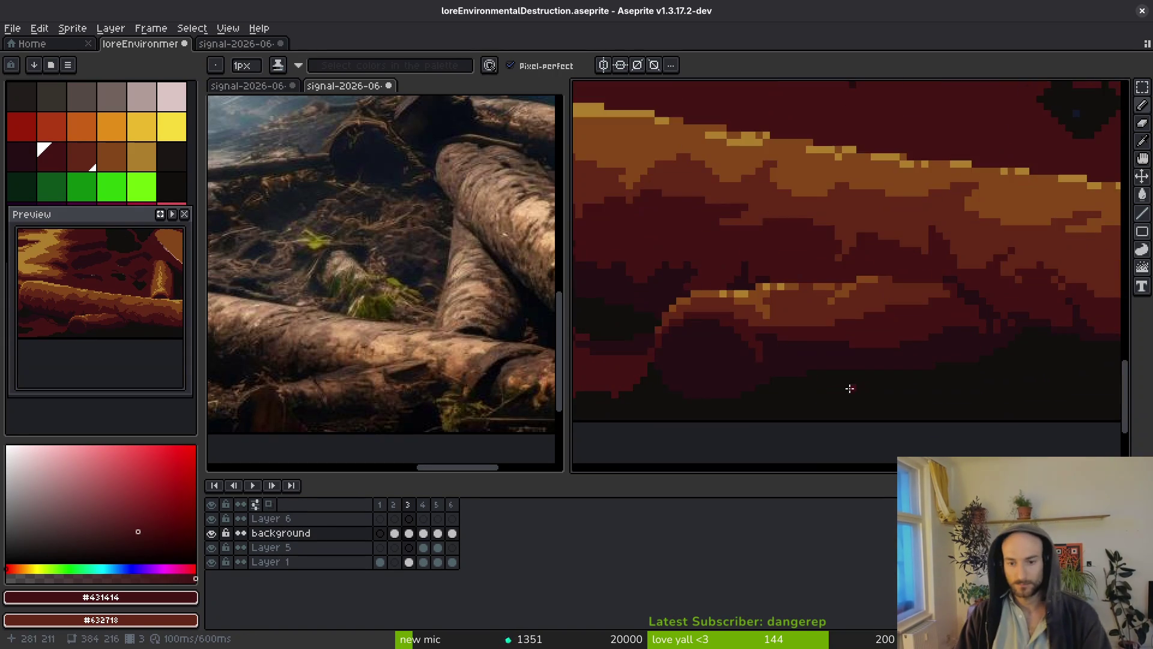
{"action": "left_click_drag", "start_coordinate": [796, 345], "coordinate": [913, 282]}
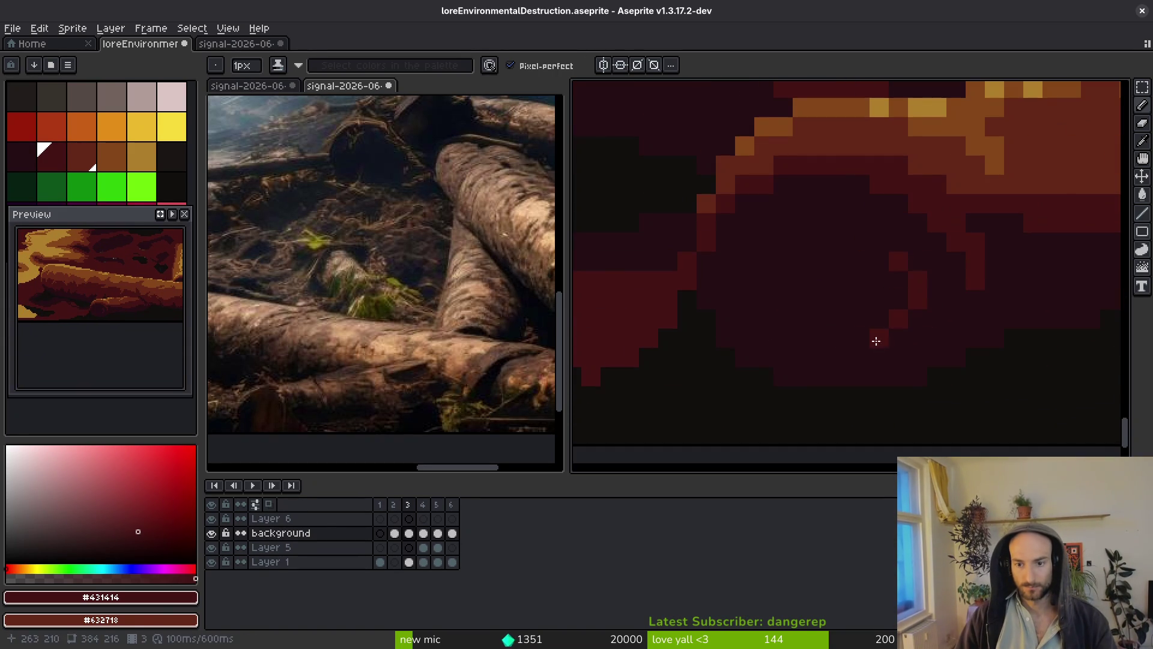
Draw dark-red concentric ring arcs across the log's cut face.
{"action": "left_click", "coordinate": [859, 357]}
{"action": "left_click", "coordinate": [859, 222]}
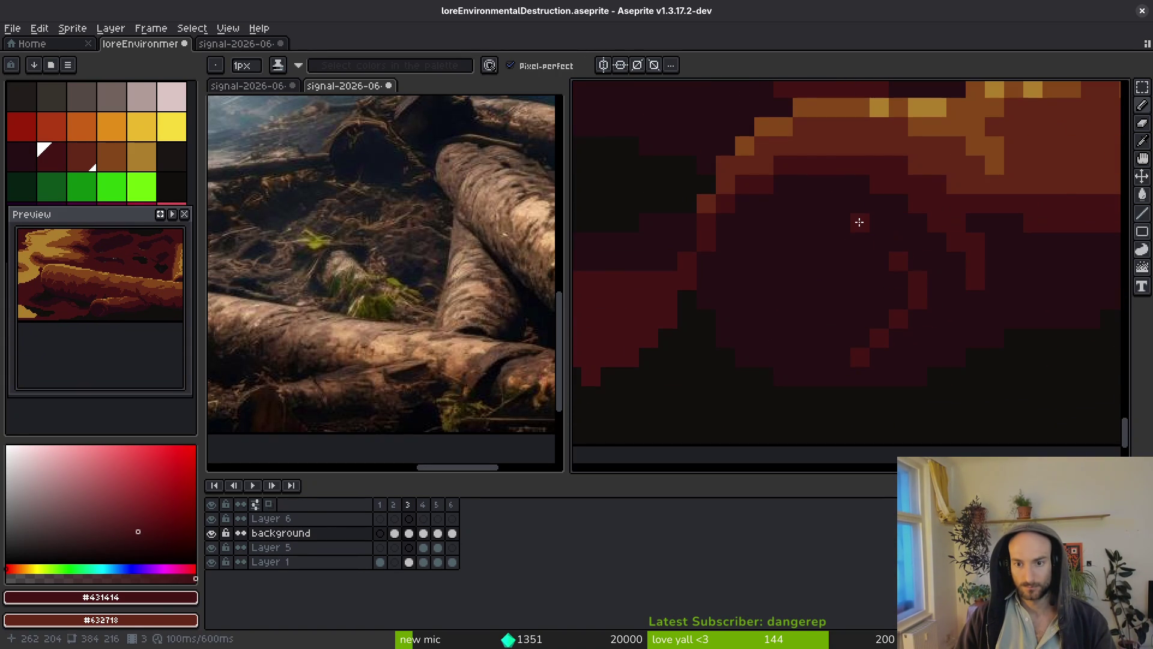
{"action": "left_click", "coordinate": [802, 242], "text": "shift"}
{"action": "left_click", "coordinate": [783, 203]}
{"action": "left_click", "coordinate": [744, 261], "text": "shift"}
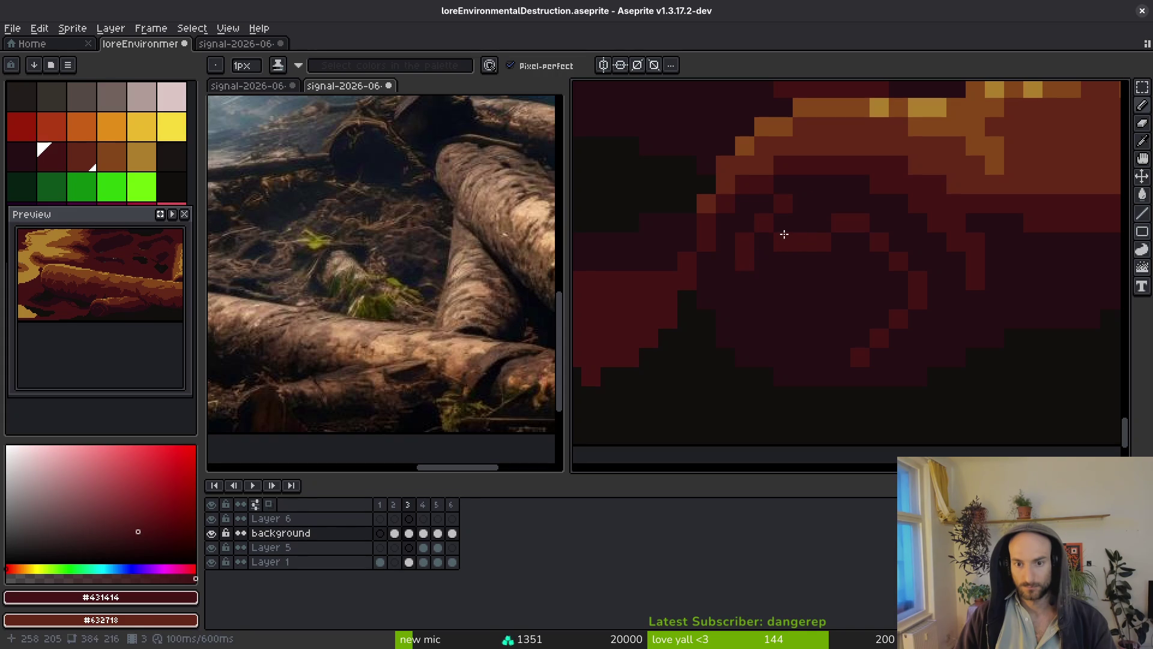
{"action": "left_click", "coordinate": [774, 300]}
{"action": "scroll", "coordinate": [862, 330], "scroll_direction": "down", "scroll_amount": 5}
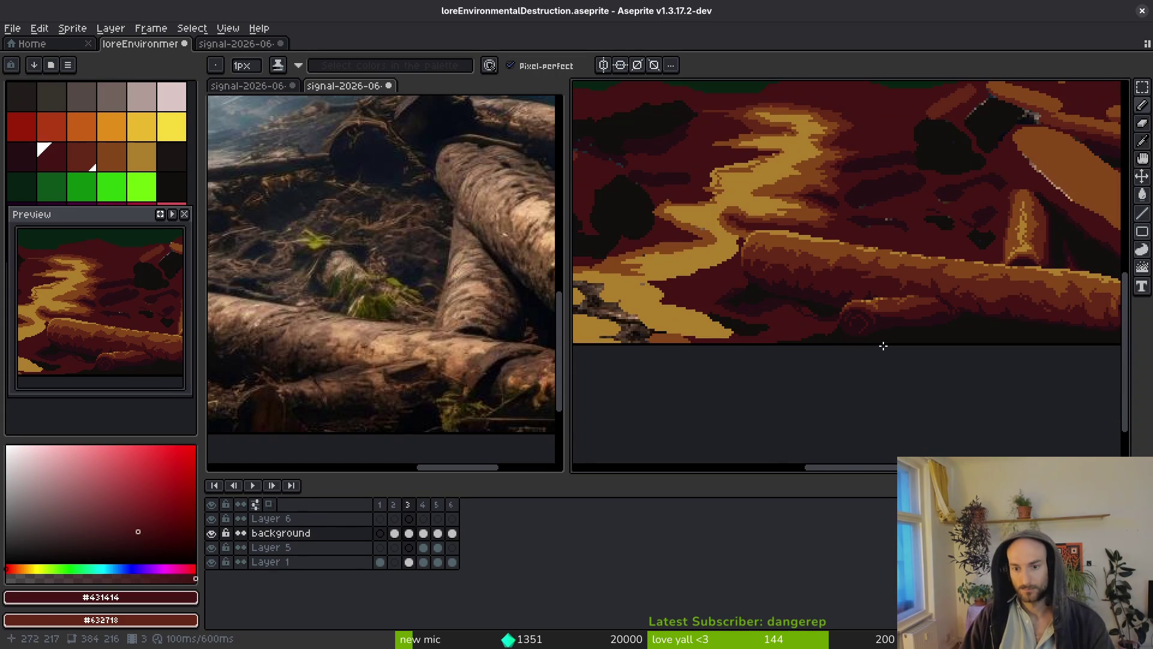
{"action": "scroll", "coordinate": [842, 334], "scroll_direction": "up", "scroll_amount": 5}
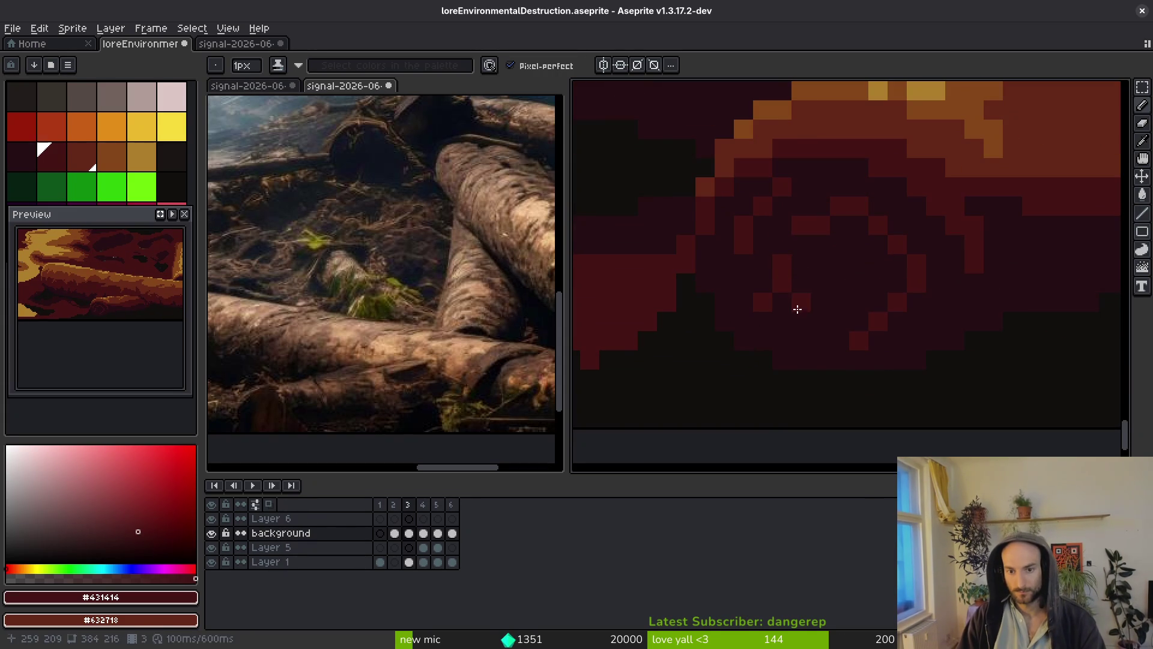
{"action": "scroll", "coordinate": [932, 332], "scroll_direction": "down", "scroll_amount": 5}
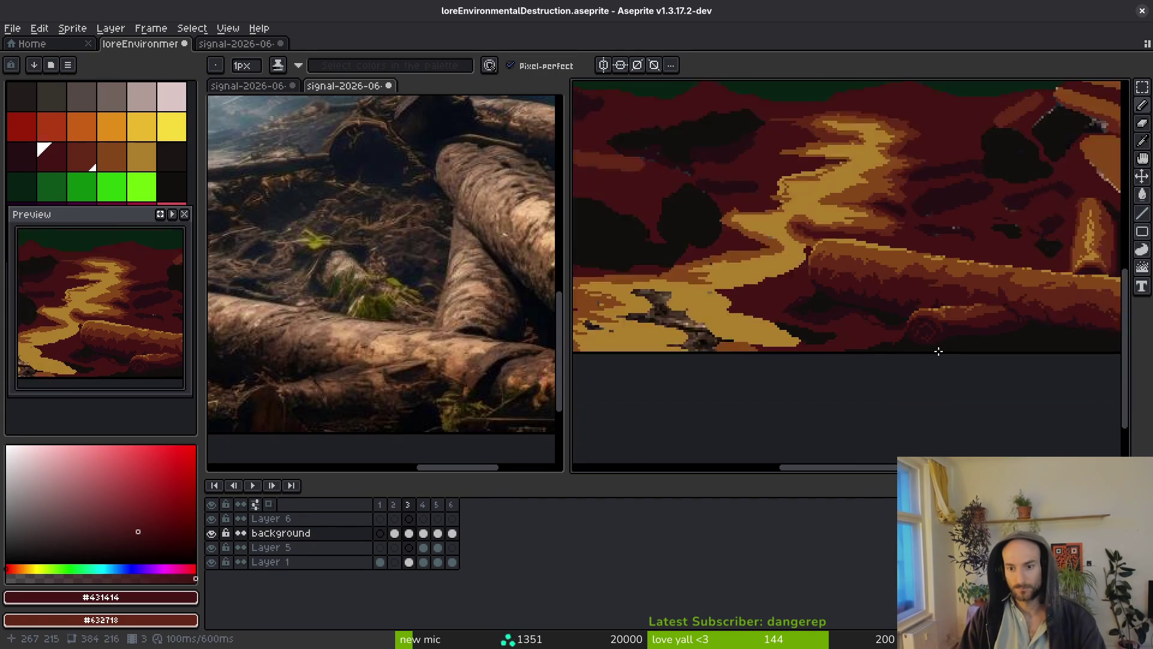
{"action": "scroll", "coordinate": [959, 342], "scroll_direction": "up", "scroll_amount": 4}
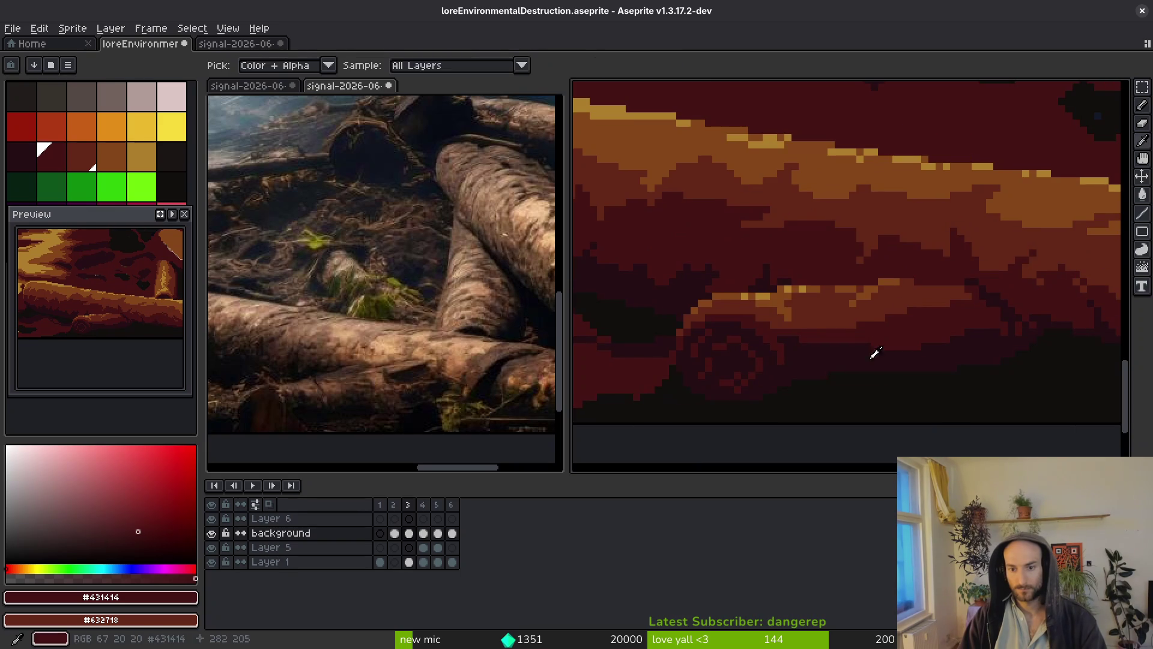
Paint dark-red #431414 and near-black shadow pixels along the log's band edge and underside.
{"action": "scroll", "coordinate": [891, 332], "scroll_direction": "up", "scroll_amount": 2}
{"action": "left_click", "coordinate": [720, 290]}
{"action": "left_click_drag", "start_coordinate": [720, 290], "coordinate": [746, 283]}
{"action": "scroll", "coordinate": [857, 362], "scroll_direction": "right", "scroll_amount": 3}
{"action": "left_click", "coordinate": [857, 363], "text": "alt"}
{"action": "mouse_move", "coordinate": [769, 340]}
{"action": "left_mouse_down"}
{"action": "mouse_move", "coordinate": [857, 311]}
{"action": "mouse_move", "coordinate": [893, 322]}
{"action": "left_mouse_up"}
{"action": "left_click", "coordinate": [972, 260], "text": "alt"}
{"action": "scroll", "coordinate": [901, 336], "scroll_direction": "up", "scroll_amount": 2}
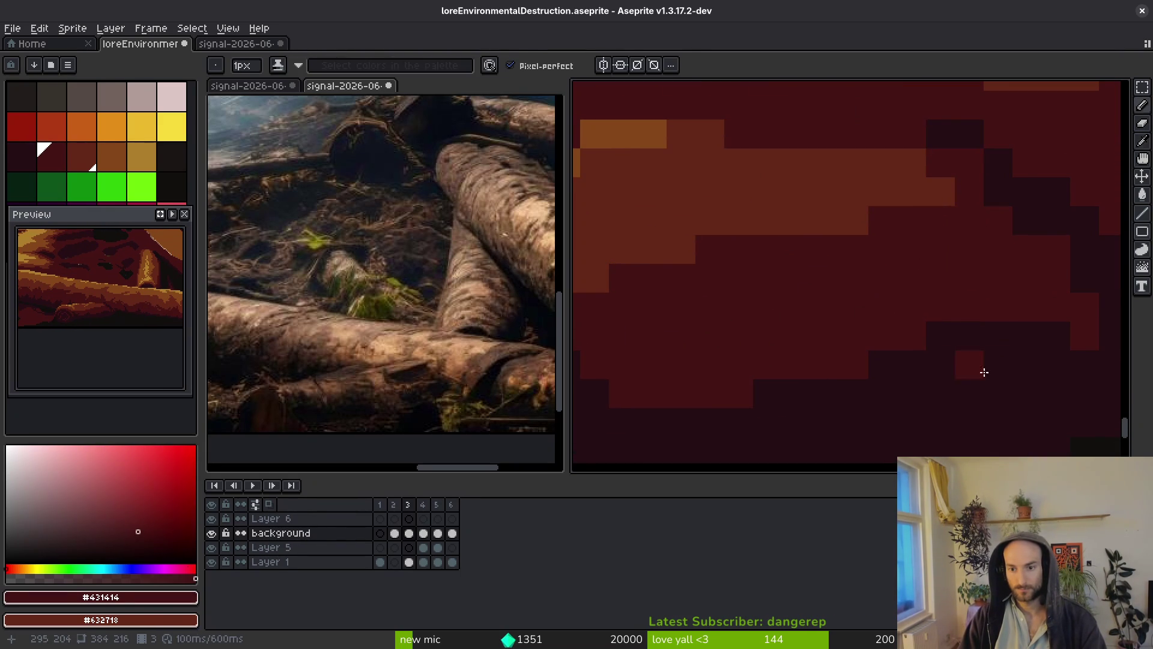
{"action": "left_click", "coordinate": [957, 360], "text": "alt"}
{"action": "left_click_drag", "start_coordinate": [997, 305], "coordinate": [960, 296]}
{"action": "left_click", "coordinate": [960, 296]}
{"action": "scroll", "coordinate": [881, 360], "scroll_direction": "up", "scroll_amount": 3}
Repaint pixels along the log's top edge with red-brown #632718.
{"action": "left_click", "coordinate": [859, 336], "text": "alt"}
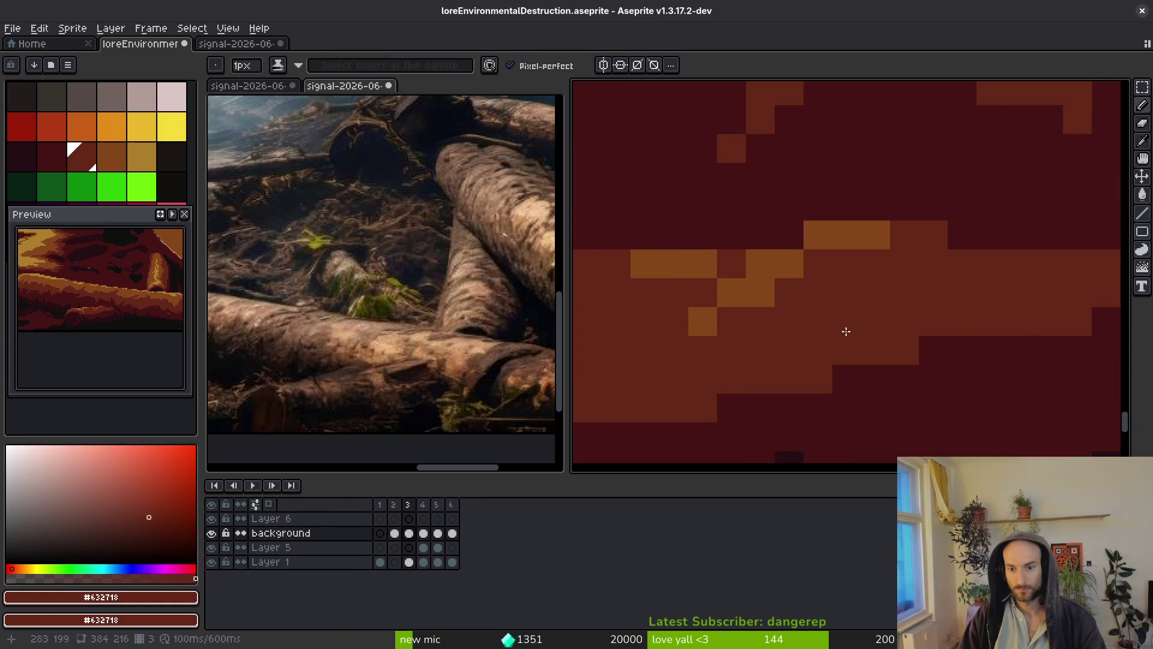
{"action": "left_click_drag", "start_coordinate": [904, 378], "coordinate": [950, 341]}
{"action": "left_click", "coordinate": [934, 349]}
{"action": "left_click", "coordinate": [1020, 407]}
{"action": "scroll", "coordinate": [985, 414], "scroll_direction": "down", "scroll_amount": 2}
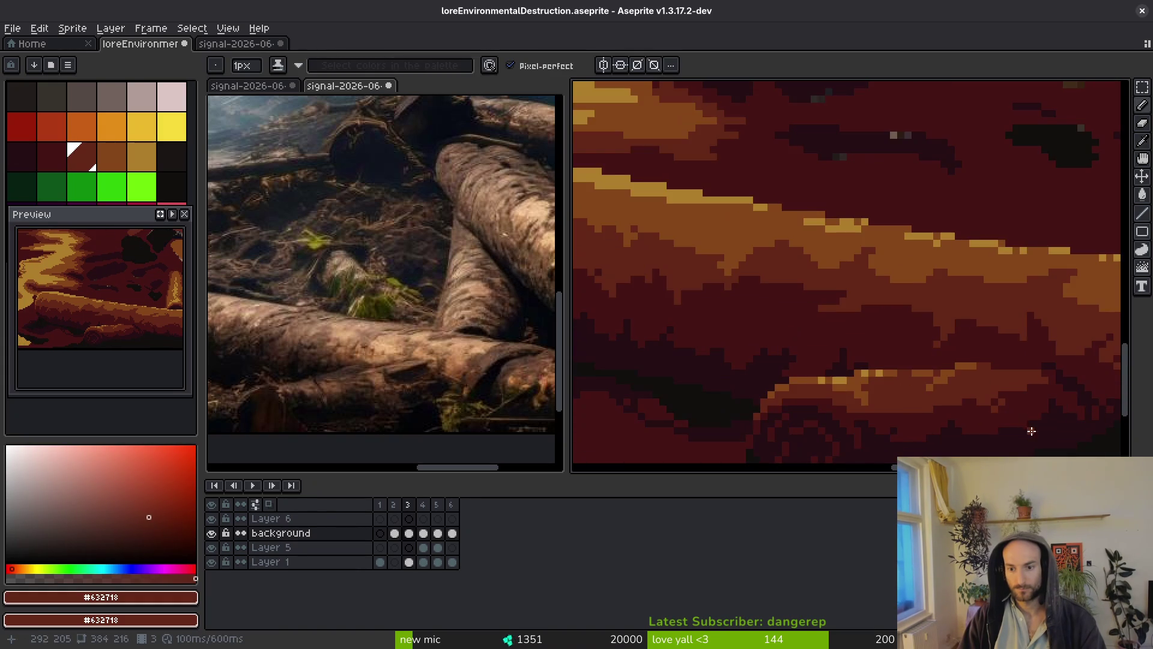
{"action": "scroll", "coordinate": [925, 366], "scroll_direction": "up", "scroll_amount": 1}
Add a brown #854619 highlight along the log's top edge.
{"action": "left_click", "coordinate": [906, 334], "text": "alt"}
{"action": "scroll", "coordinate": [906, 334], "scroll_direction": "up", "scroll_amount": 2}
{"action": "mouse_move", "coordinate": [906, 334]}
{"action": "left_mouse_down"}
{"action": "mouse_move", "coordinate": [867, 360]}
{"action": "mouse_move", "coordinate": [907, 335]}
{"action": "left_mouse_up"}
{"action": "left_click", "coordinate": [945, 356]}
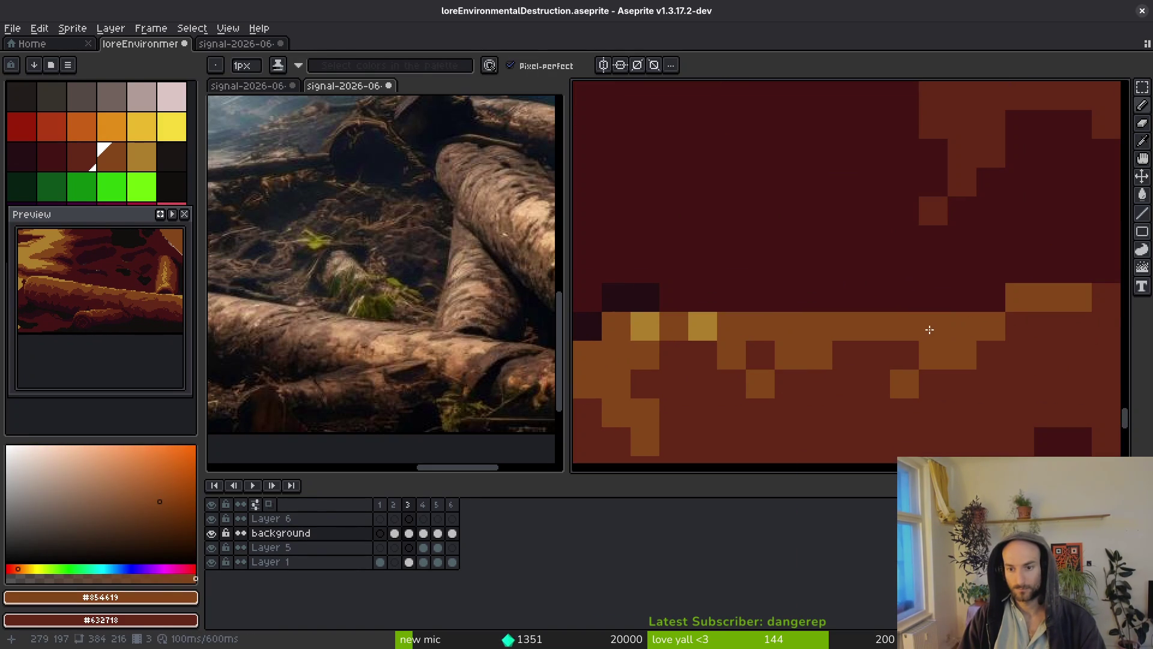
{"action": "scroll", "coordinate": [1009, 370], "scroll_direction": "down", "scroll_amount": 3}
{"action": "scroll", "coordinate": [1021, 364], "scroll_direction": "up", "scroll_amount": 3}
{"action": "left_click", "coordinate": [1044, 327]}
{"action": "left_click_drag", "start_coordinate": [1057, 333], "coordinate": [1102, 333]}
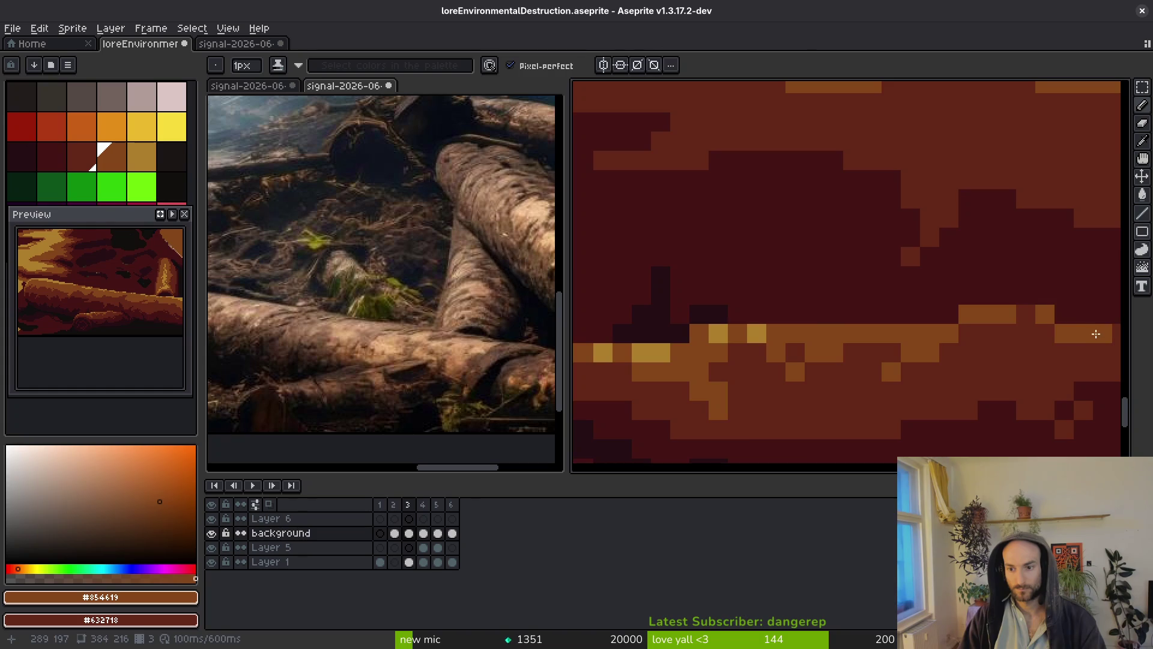
{"action": "scroll", "coordinate": [1093, 369], "scroll_direction": "down", "scroll_amount": 3}
{"action": "scroll", "coordinate": [1021, 393], "scroll_direction": "up", "scroll_amount": 3}
Paint red-brown #632718 pixels below the log's light-brown band.
{"action": "left_click", "coordinate": [973, 352], "text": "alt"}
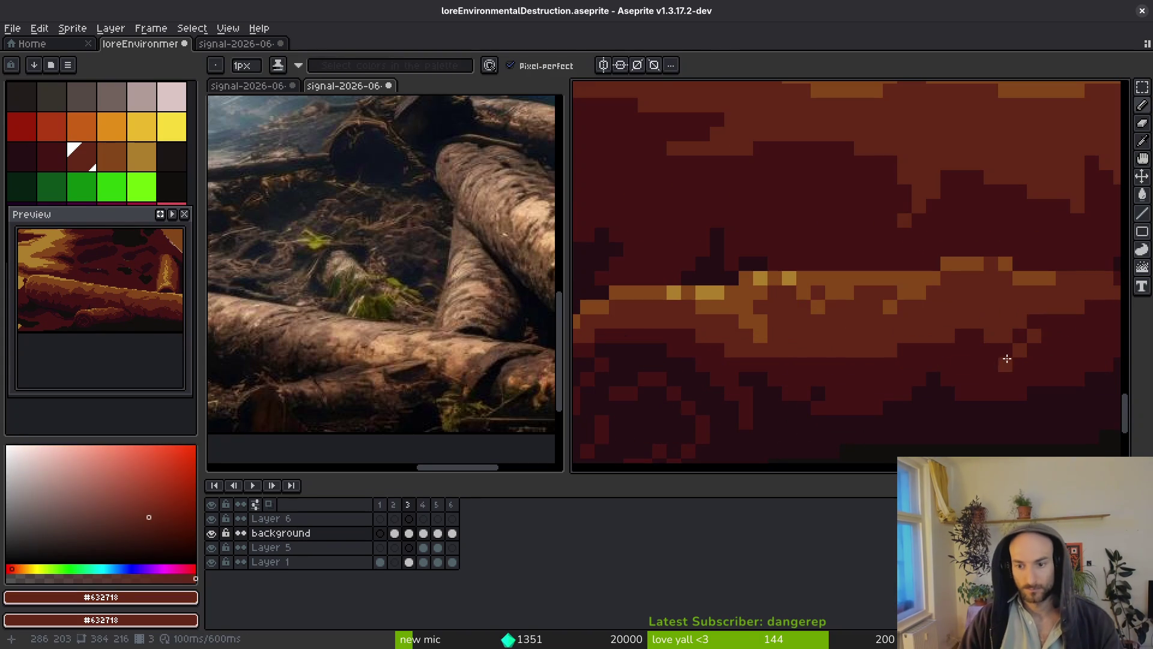
{"action": "scroll", "coordinate": [849, 365], "scroll_direction": "up", "scroll_amount": 1}
{"action": "left_click_drag", "start_coordinate": [857, 363], "coordinate": [839, 362]}
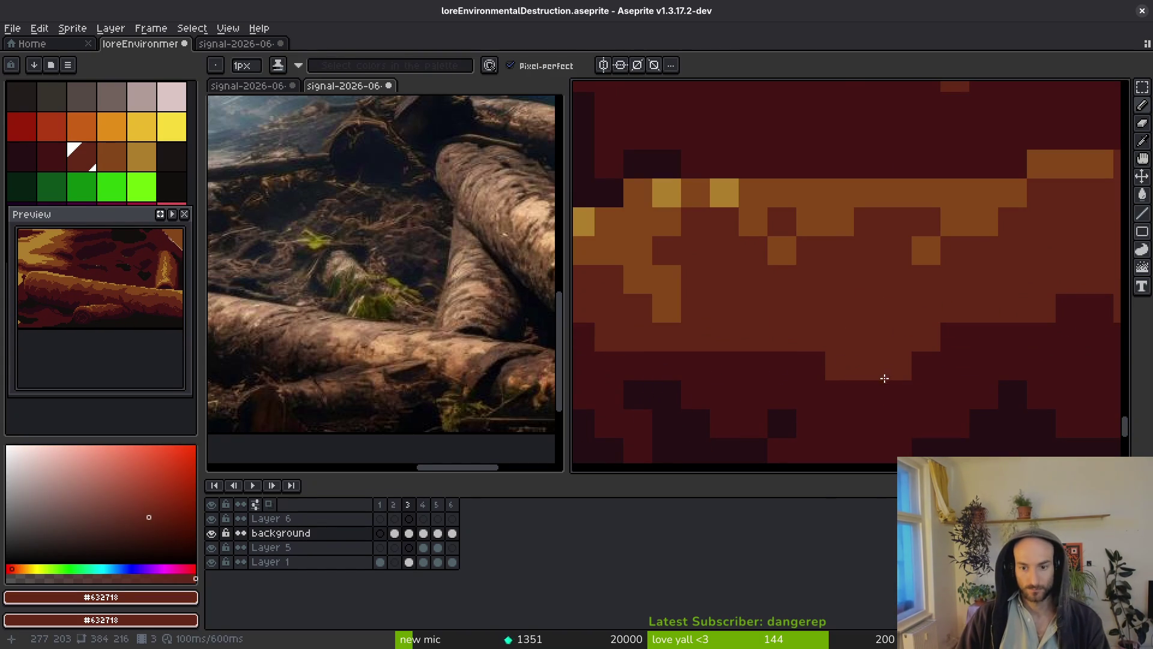
{"action": "scroll", "coordinate": [892, 389], "scroll_direction": "down", "scroll_amount": 3}
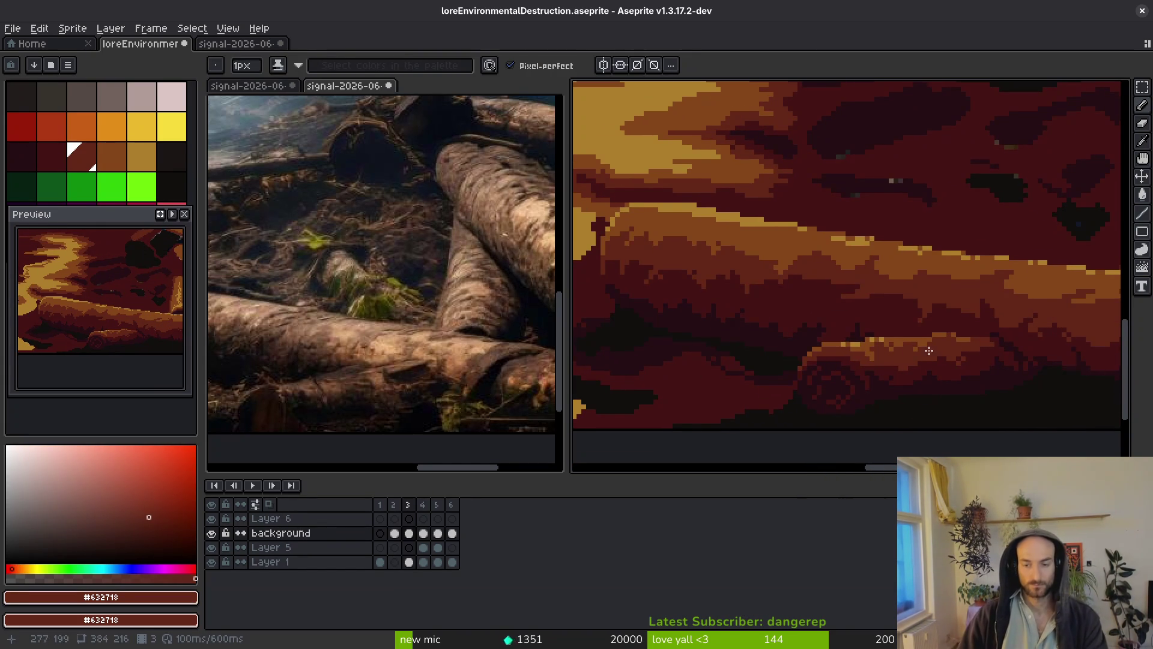
{"action": "scroll", "coordinate": [856, 324], "scroll_direction": "down", "scroll_amount": 2}
Shift the view and pick the near-black #250e13 red from the canvas.
{"action": "left_click_drag", "start_coordinate": [856, 324], "coordinate": [826, 327]}
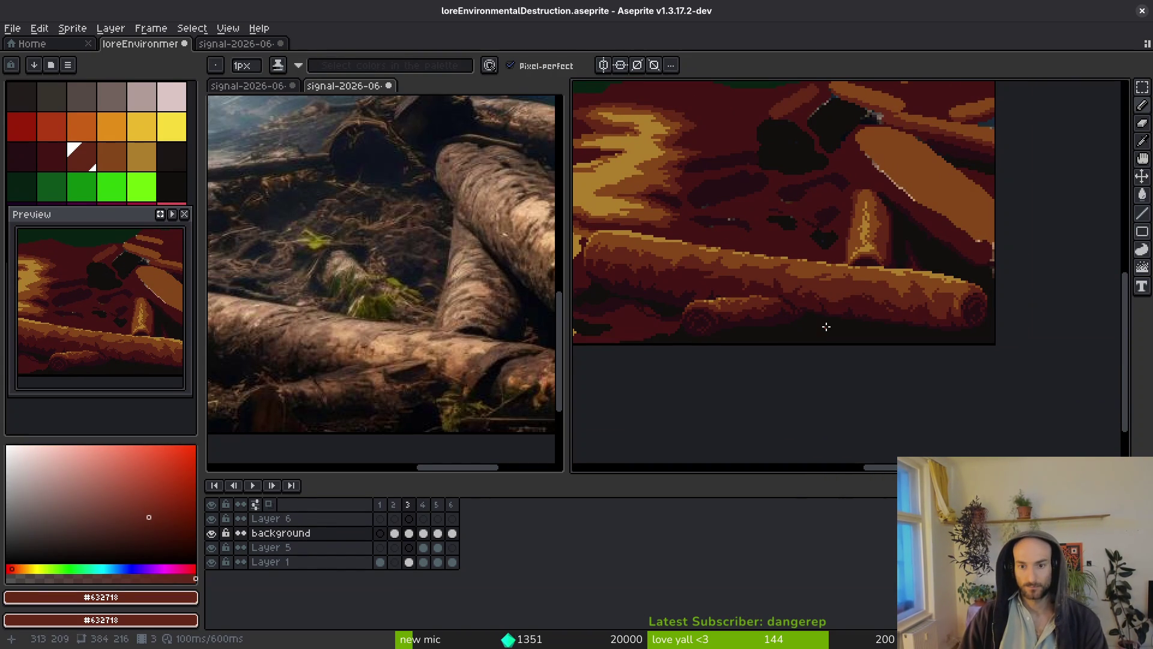
{"action": "scroll", "coordinate": [882, 283], "scroll_direction": "left", "scroll_amount": 5}
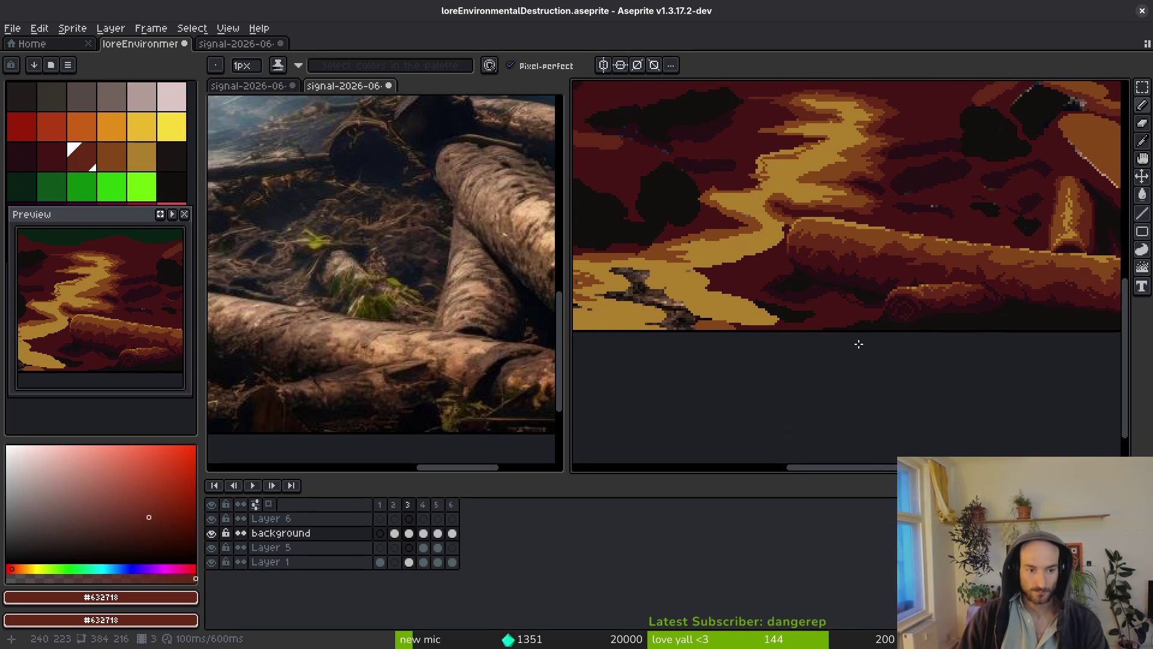
{"action": "scroll", "coordinate": [845, 302], "scroll_direction": "up", "scroll_amount": 2}
{"action": "left_click", "coordinate": [932, 308], "text": "alt"}
Paint near-black pixels along the shadow edge and the golden path's bottom edge.
{"action": "scroll", "coordinate": [936, 325], "scroll_direction": "up", "scroll_amount": 2}
{"action": "mouse_move", "coordinate": [931, 324]}
{"action": "left_mouse_down"}
{"action": "mouse_move", "coordinate": [926, 376]}
{"action": "mouse_move", "coordinate": [776, 413]}
{"action": "left_mouse_up"}
{"action": "scroll", "coordinate": [831, 399], "scroll_direction": "down", "scroll_amount": 1}
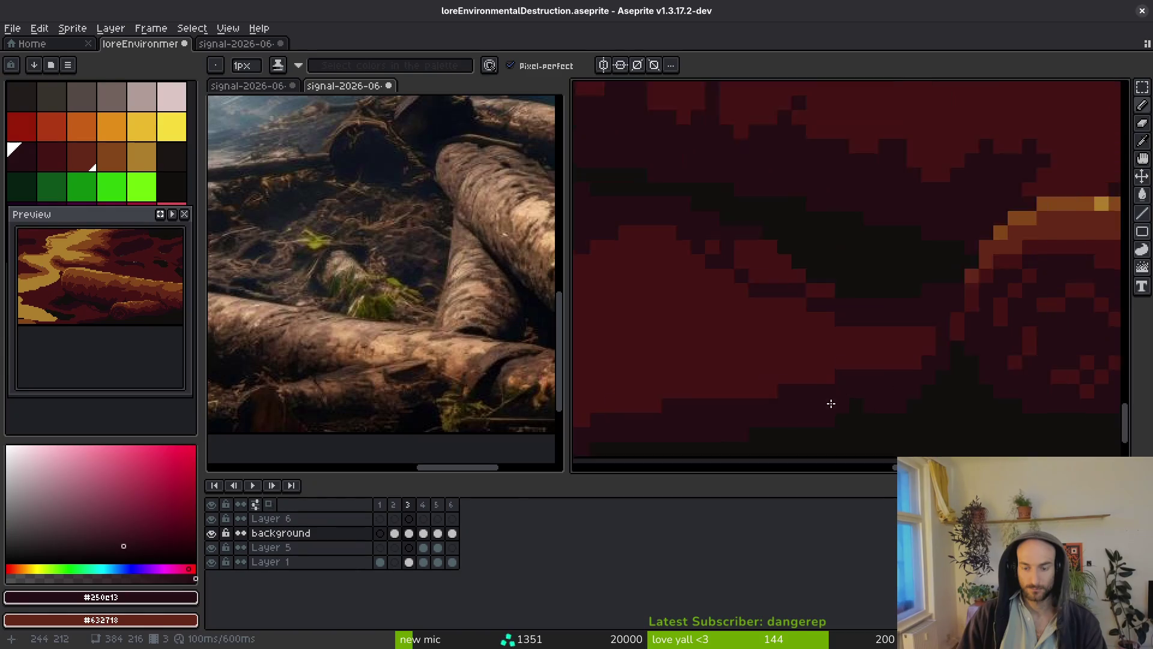
{"action": "scroll", "coordinate": [875, 376], "scroll_direction": "left", "scroll_amount": 3}
{"action": "scroll", "coordinate": [955, 384], "scroll_direction": "up", "scroll_amount": 3}
{"action": "mouse_move", "coordinate": [955, 384]}
{"action": "left_mouse_down"}
{"action": "mouse_move", "coordinate": [898, 399]}
{"action": "mouse_move", "coordinate": [967, 396]}
{"action": "left_mouse_up"}
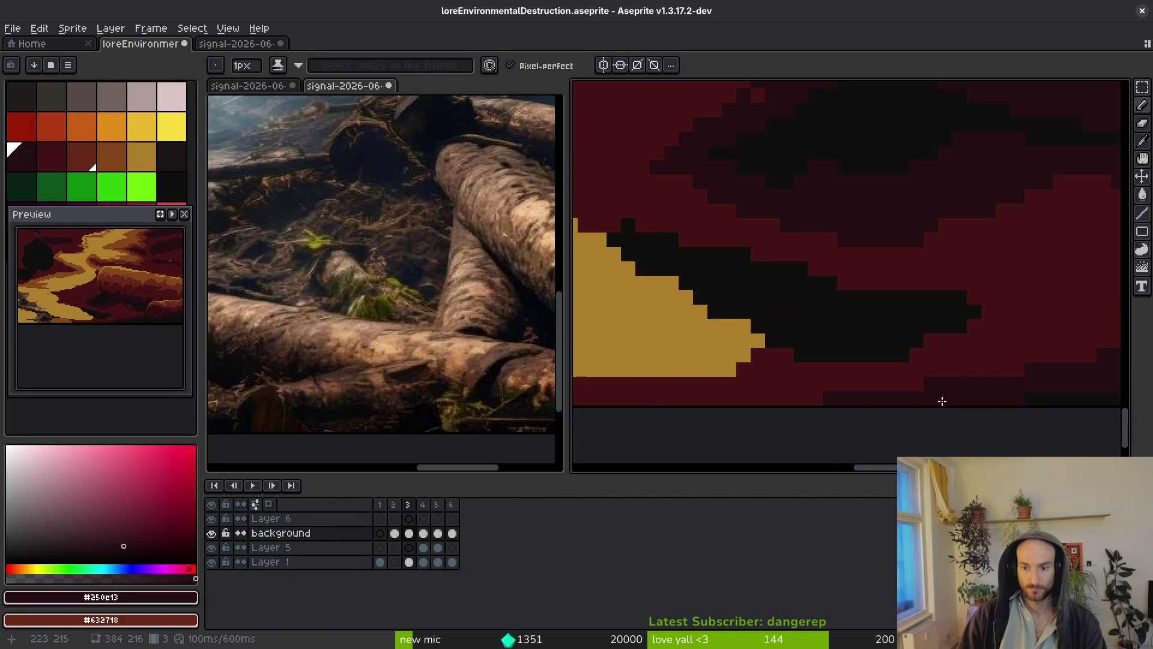
{"action": "scroll", "coordinate": [880, 412], "scroll_direction": "up", "scroll_amount": 3}
{"action": "scroll", "coordinate": [862, 355], "scroll_direction": "down", "scroll_amount": 3}
Darken the golden path's upper edge with a near-black band.
{"action": "mouse_move", "coordinate": [743, 249]}
{"action": "left_mouse_down"}
{"action": "mouse_move", "coordinate": [765, 267]}
{"action": "mouse_move", "coordinate": [787, 265]}
{"action": "mouse_move", "coordinate": [777, 294]}
{"action": "mouse_move", "coordinate": [848, 307]}
{"action": "mouse_move", "coordinate": [972, 419]}
{"action": "left_mouse_up"}
{"action": "scroll", "coordinate": [957, 379], "scroll_direction": "down", "scroll_amount": 2}
{"action": "scroll", "coordinate": [793, 269], "scroll_direction": "up", "scroll_amount": 2}
{"action": "left_click_drag", "start_coordinate": [793, 269], "coordinate": [612, 198]}
{"action": "scroll", "coordinate": [824, 317], "scroll_direction": "down", "scroll_amount": 2}
{"action": "scroll", "coordinate": [749, 294], "scroll_direction": "up", "scroll_amount": 2}
Paint a near-black band along the path's lower edge and the shading beside it.
{"action": "mouse_move", "coordinate": [744, 297]}
{"action": "left_mouse_down"}
{"action": "mouse_move", "coordinate": [1088, 295]}
{"action": "mouse_move", "coordinate": [1004, 317]}
{"action": "left_mouse_up"}
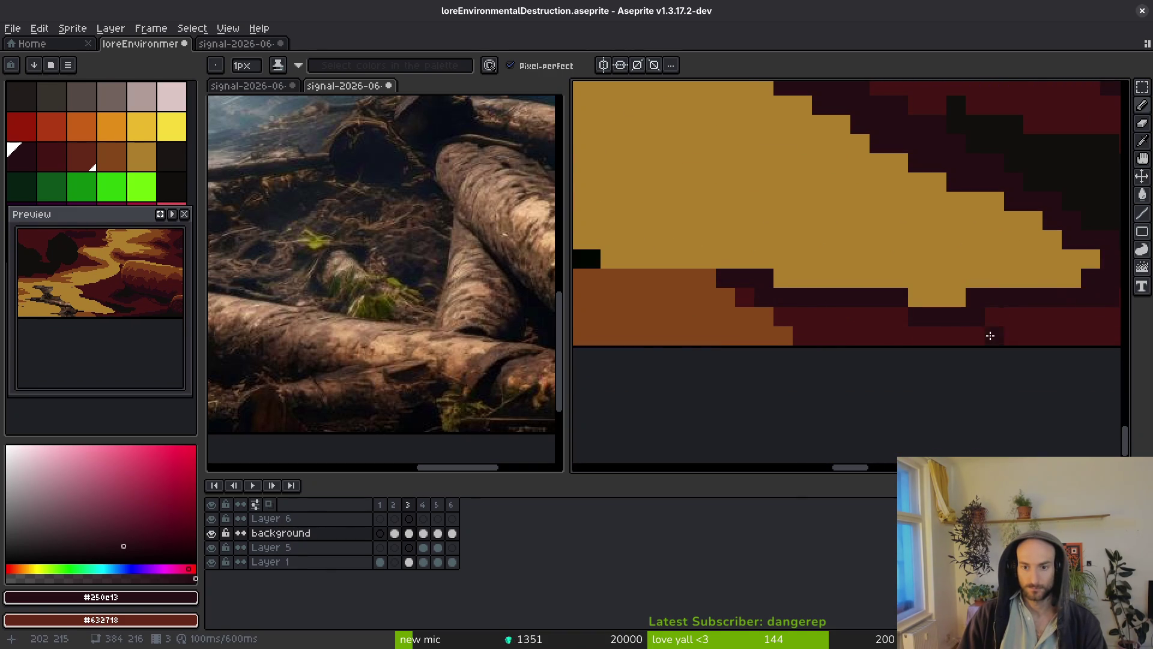
{"action": "scroll", "coordinate": [1003, 316], "scroll_direction": "down", "scroll_amount": 2}
{"action": "scroll", "coordinate": [939, 335], "scroll_direction": "up", "scroll_amount": 2}
{"action": "scroll", "coordinate": [957, 302], "scroll_direction": "up", "scroll_amount": 1}
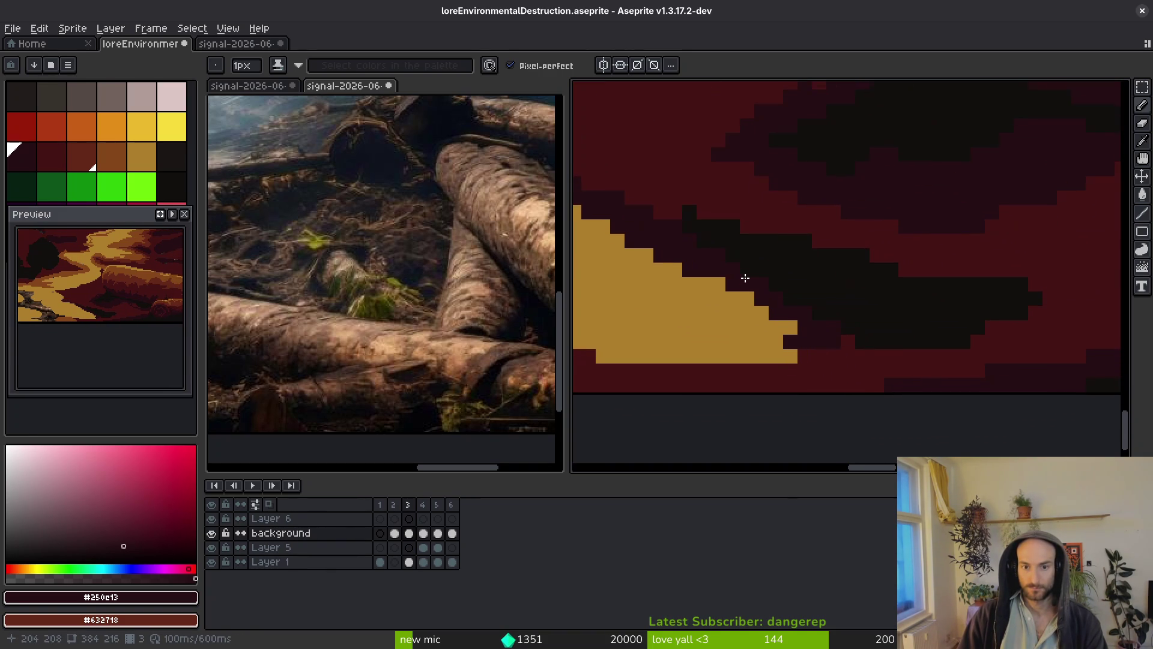
{"action": "scroll", "coordinate": [961, 312], "scroll_direction": "down", "scroll_amount": 2}
{"action": "scroll", "coordinate": [983, 335], "scroll_direction": "up", "scroll_amount": 1}
{"action": "mouse_move", "coordinate": [944, 384]}
{"action": "left_mouse_down"}
{"action": "mouse_move", "coordinate": [1107, 373]}
{"action": "mouse_move", "coordinate": [993, 358]}
{"action": "mouse_move", "coordinate": [1032, 335]}
{"action": "mouse_move", "coordinate": [859, 310]}
{"action": "mouse_move", "coordinate": [1025, 316]}
{"action": "mouse_move", "coordinate": [713, 266]}
{"action": "mouse_move", "coordinate": [812, 308]}
{"action": "mouse_move", "coordinate": [721, 304]}
{"action": "left_mouse_up"}
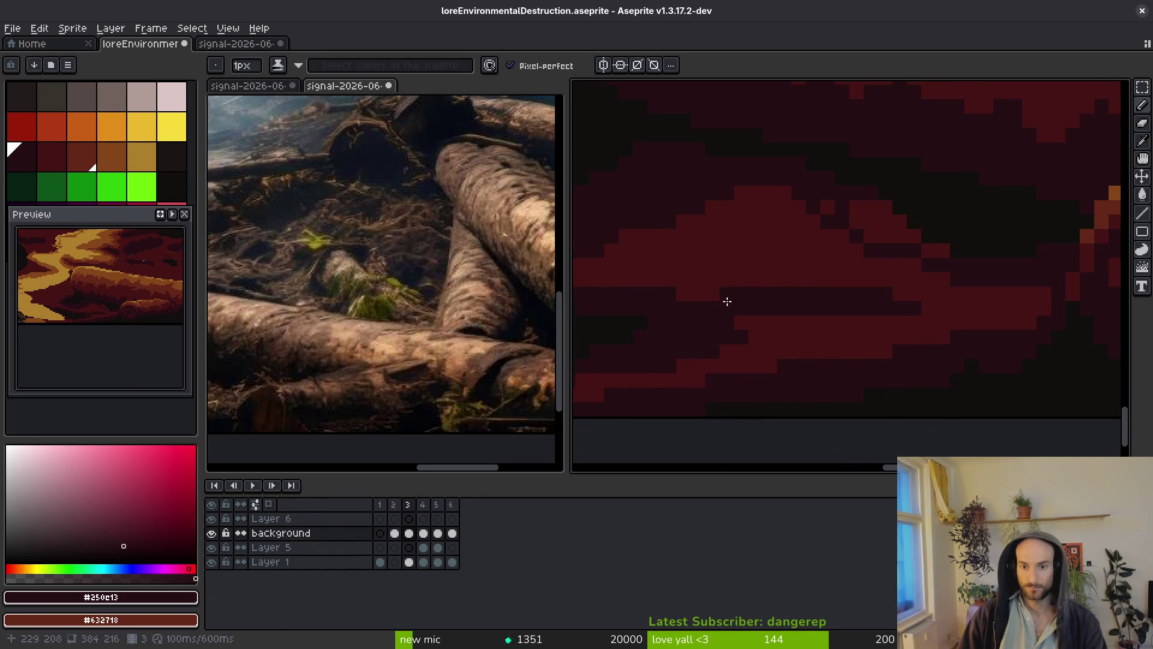
Switch to the next palette colour, then re-pick the near-black red from the canvas.
{"action": "key", "text": "bracketright"}
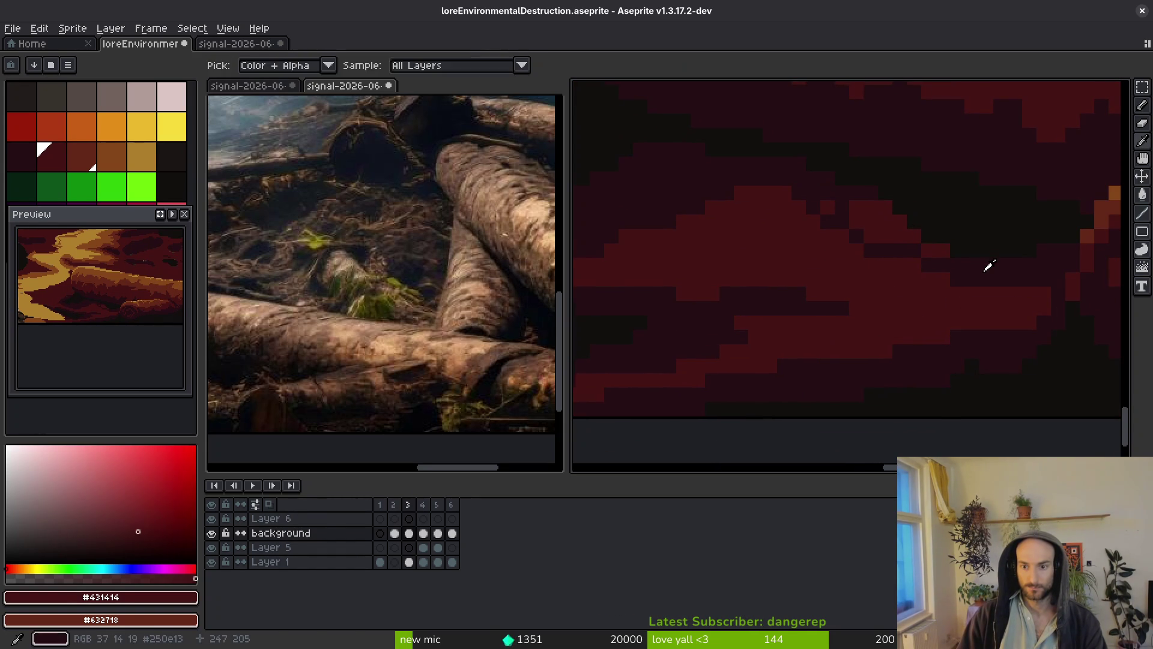
{"action": "left_click", "coordinate": [885, 224], "text": "alt"}
{"action": "scroll", "coordinate": [936, 251], "scroll_direction": "down", "scroll_amount": 1}
{"action": "scroll", "coordinate": [951, 258], "scroll_direction": "up", "scroll_amount": 1}
{"action": "scroll", "coordinate": [906, 250], "scroll_direction": "down", "scroll_amount": 1}
{"action": "scroll", "coordinate": [888, 311], "scroll_direction": "up", "scroll_amount": 1}
{"action": "scroll", "coordinate": [796, 296], "scroll_direction": "down", "scroll_amount": 1}
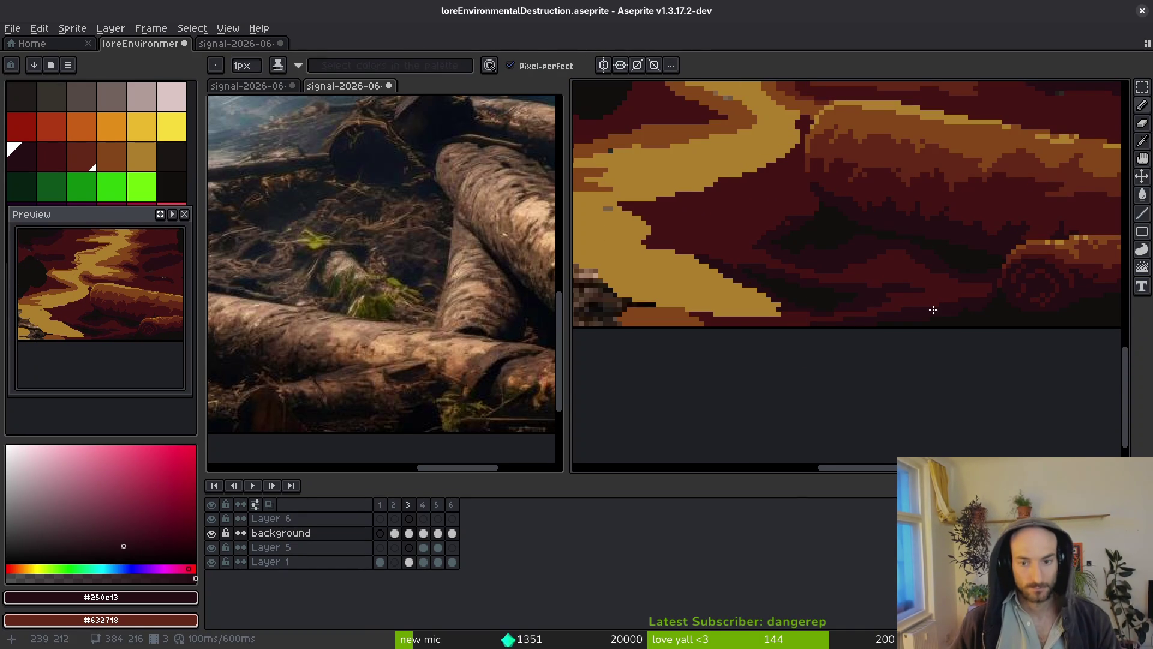
{"action": "scroll", "coordinate": [858, 289], "scroll_direction": "down", "scroll_amount": 3}
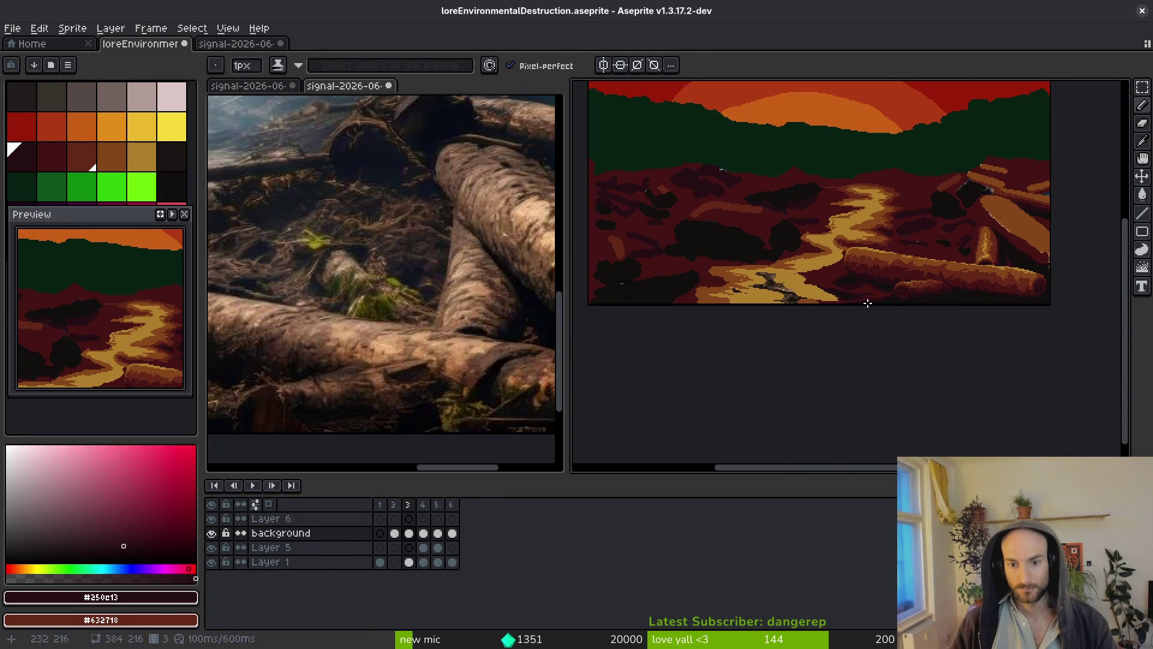
Recentre and zoom the view so the whole sunset scene is visible.
{"action": "scroll", "coordinate": [895, 343], "scroll_direction": "down", "scroll_amount": 1}
{"action": "scroll", "coordinate": [910, 369], "scroll_direction": "up", "scroll_amount": 1}
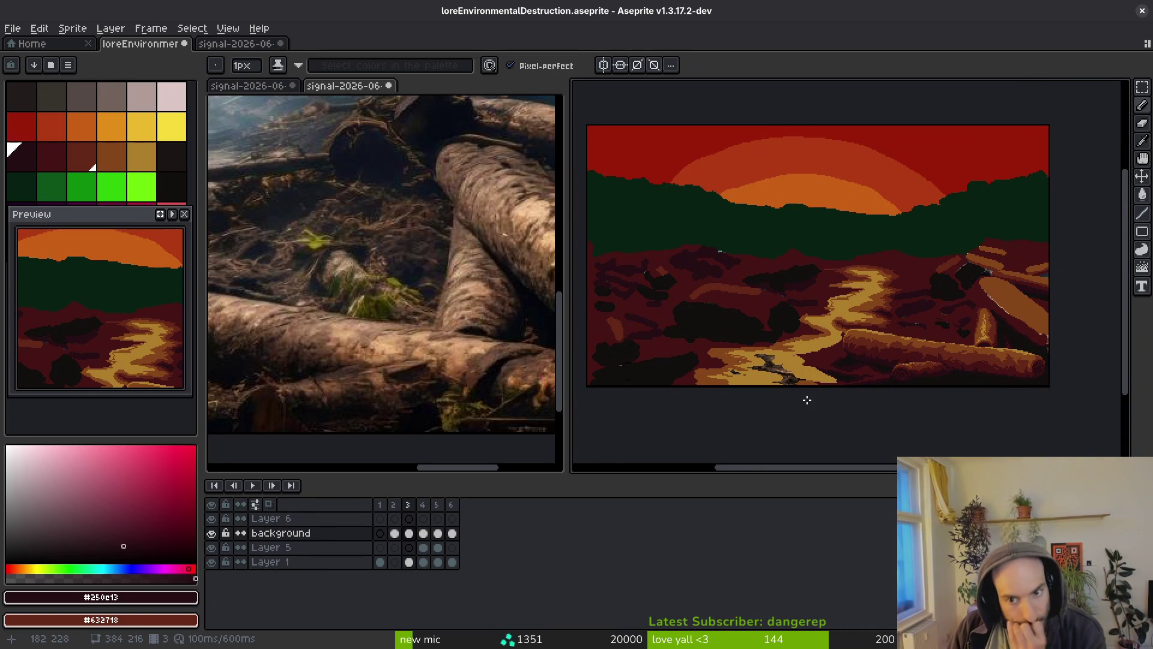
{"action": "left_click_drag", "start_coordinate": [818, 351], "coordinate": [826, 383]}
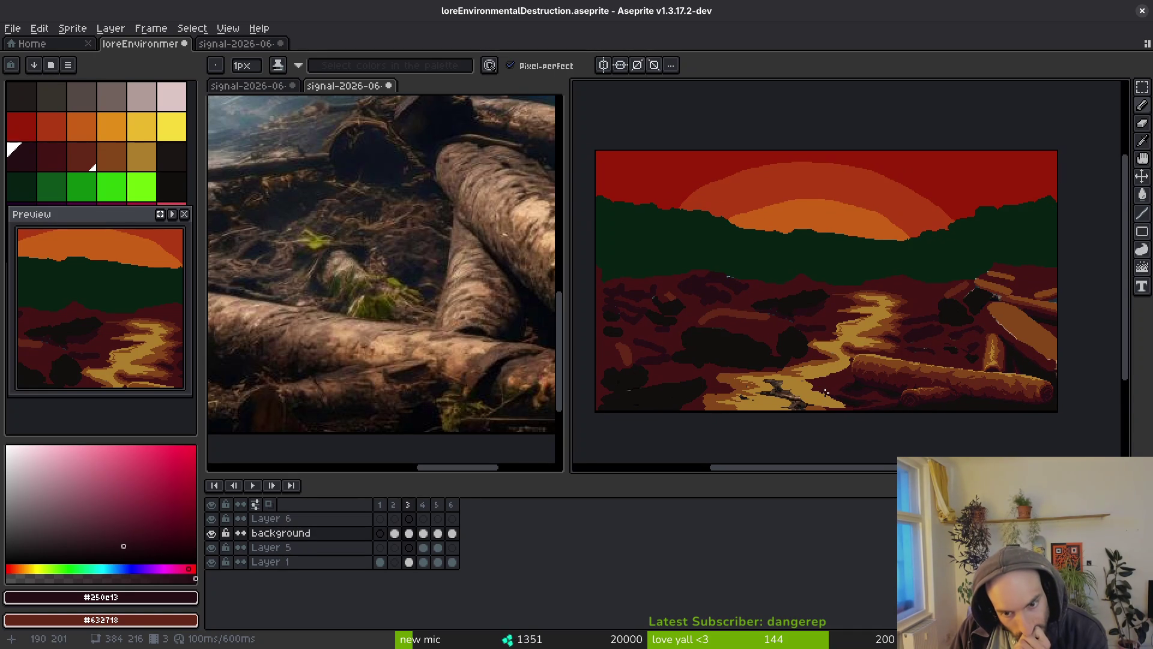
{"action": "scroll", "coordinate": [451, 330], "scroll_direction": "down", "scroll_amount": 3}
{"action": "scroll", "coordinate": [450, 330], "scroll_direction": "up", "scroll_amount": 5}
{"action": "scroll", "coordinate": [450, 330], "scroll_direction": "up", "scroll_amount": 2}
{"action": "scroll", "coordinate": [397, 348], "scroll_direction": "down", "scroll_amount": 2}
{"action": "scroll", "coordinate": [425, 347], "scroll_direction": "up", "scroll_amount": 1}
{"action": "scroll", "coordinate": [395, 345], "scroll_direction": "up", "scroll_amount": 1}
{"action": "scroll", "coordinate": [395, 345], "scroll_direction": "up", "scroll_amount": 1}
{"action": "scroll", "coordinate": [397, 336], "scroll_direction": "down", "scroll_amount": 2}
{"action": "scroll", "coordinate": [402, 316], "scroll_direction": "up", "scroll_amount": 3}
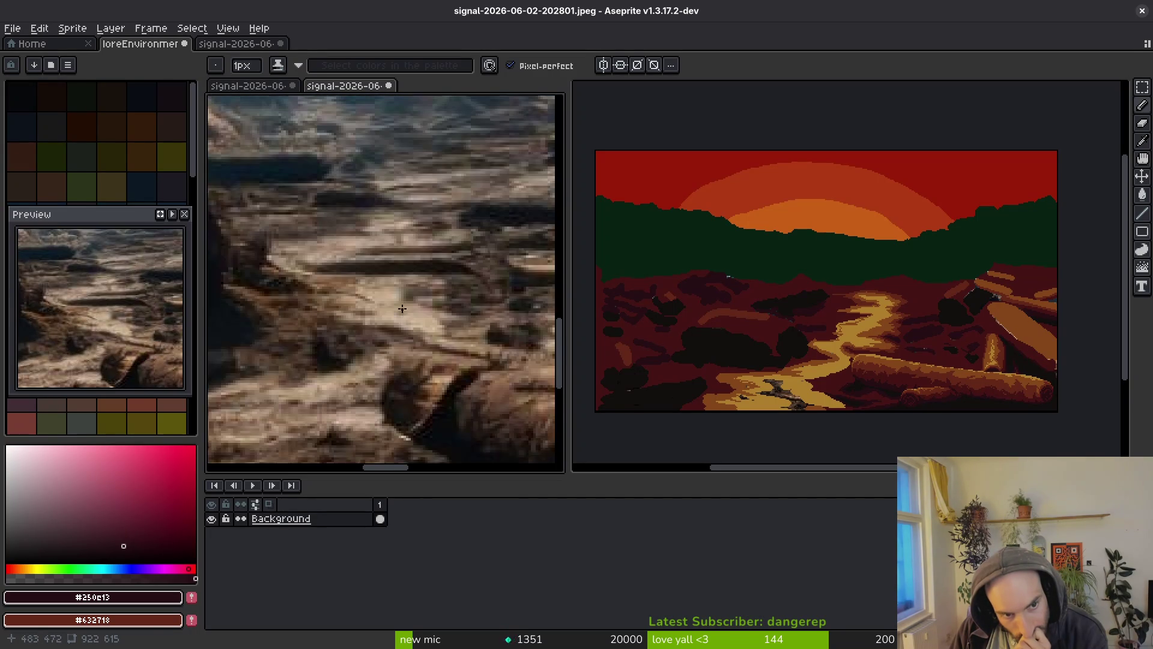
Select the left reference editor and zoom out to show the whole forest photo.
{"action": "left_click", "coordinate": [851, 326]}
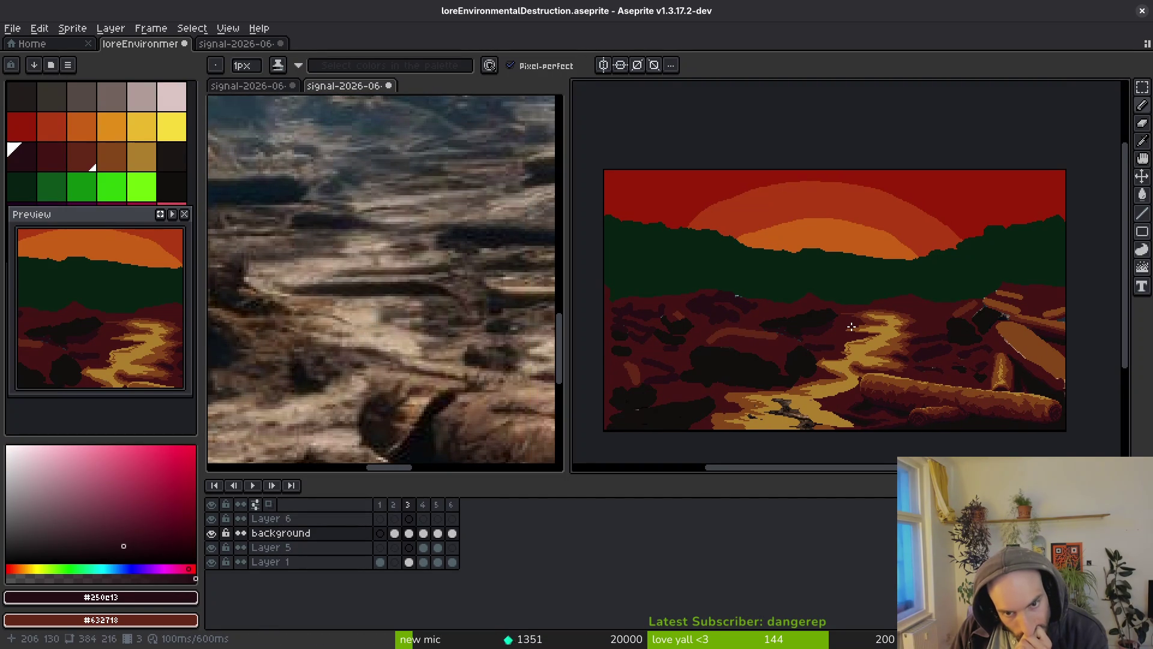
{"action": "scroll", "coordinate": [391, 304], "scroll_direction": "down", "scroll_amount": 3}
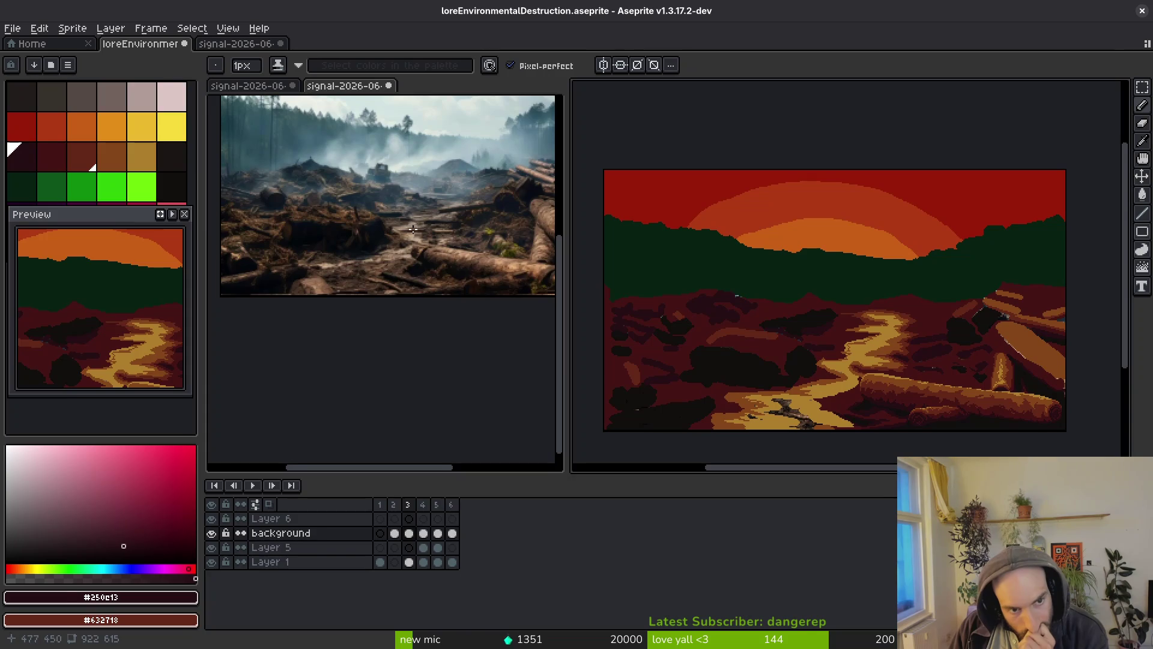
{"action": "left_click", "coordinate": [391, 305]}
{"action": "scroll", "coordinate": [391, 304], "scroll_direction": "down", "scroll_amount": 1}
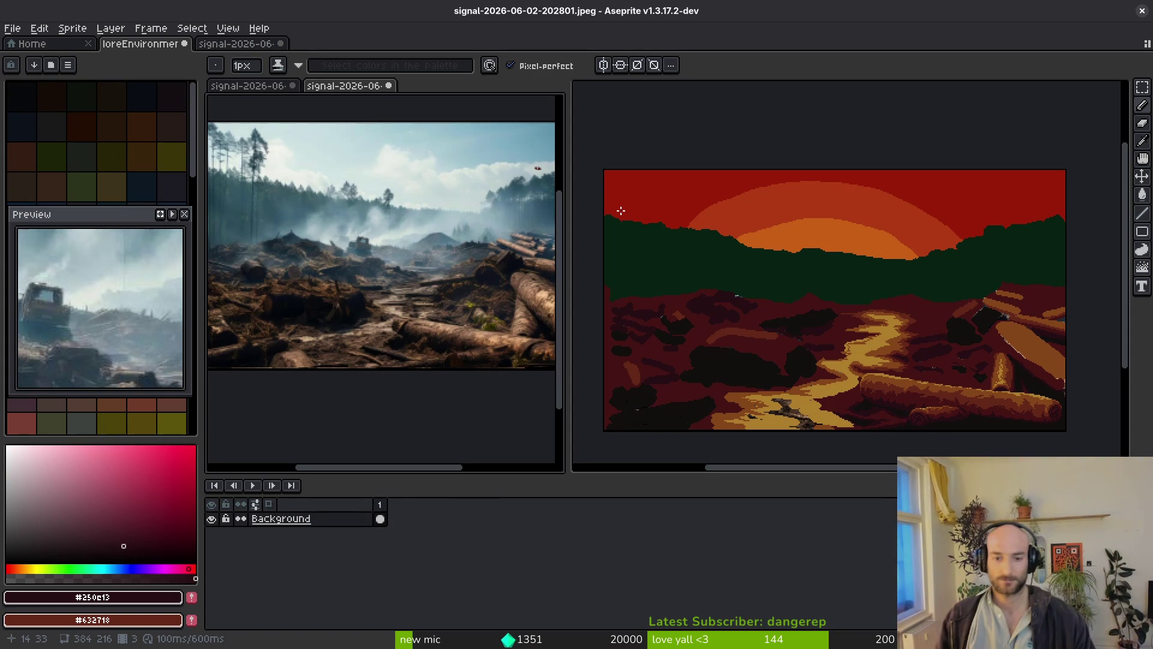
Draw a brown outline along the log and fill the enclosed yellow area with brown.
{"action": "scroll", "coordinate": [908, 346], "scroll_direction": "up", "scroll_amount": 3}
{"action": "mouse_move", "coordinate": [908, 346]}
{"action": "left_mouse_down"}
{"action": "mouse_move", "coordinate": [865, 300]}
{"action": "mouse_move", "coordinate": [785, 272]}
{"action": "mouse_move", "coordinate": [750, 247]}
{"action": "left_mouse_up"}
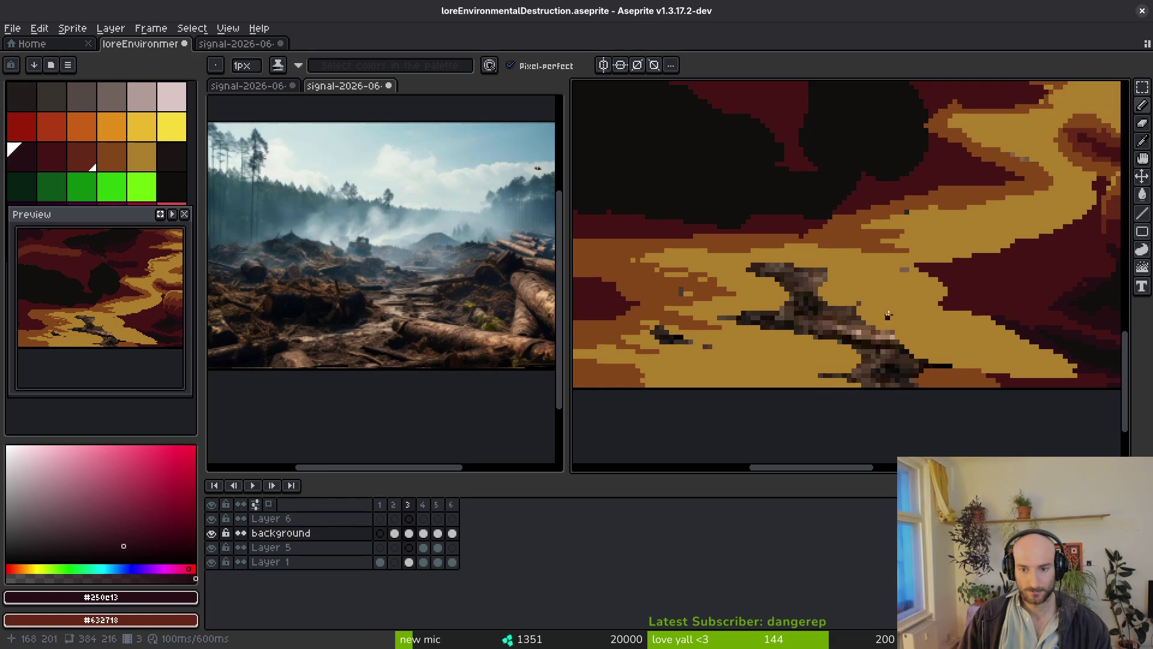
{"action": "left_click_drag", "start_coordinate": [948, 300], "coordinate": [907, 260]}
{"action": "left_click", "coordinate": [926, 154], "text": "alt"}
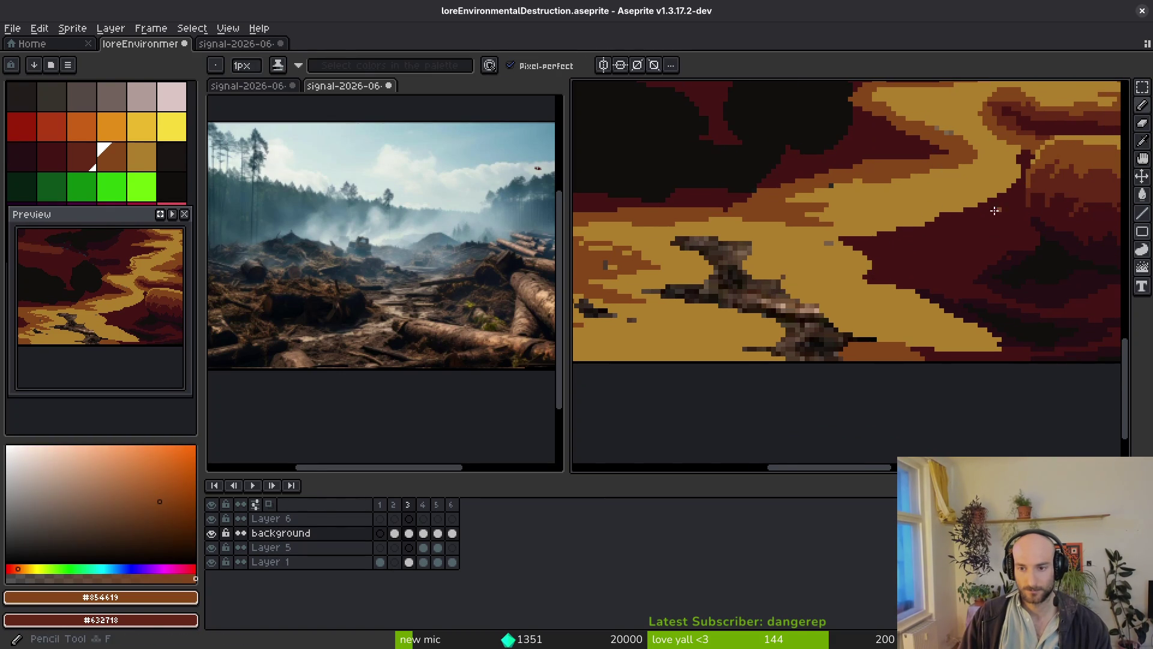
{"action": "scroll", "coordinate": [891, 243], "scroll_direction": "up", "scroll_amount": 1}
{"action": "mouse_move", "coordinate": [896, 213]}
{"action": "left_mouse_down"}
{"action": "mouse_move", "coordinate": [759, 251]}
{"action": "mouse_move", "coordinate": [618, 319]}
{"action": "mouse_move", "coordinate": [737, 422]}
{"action": "left_mouse_up"}
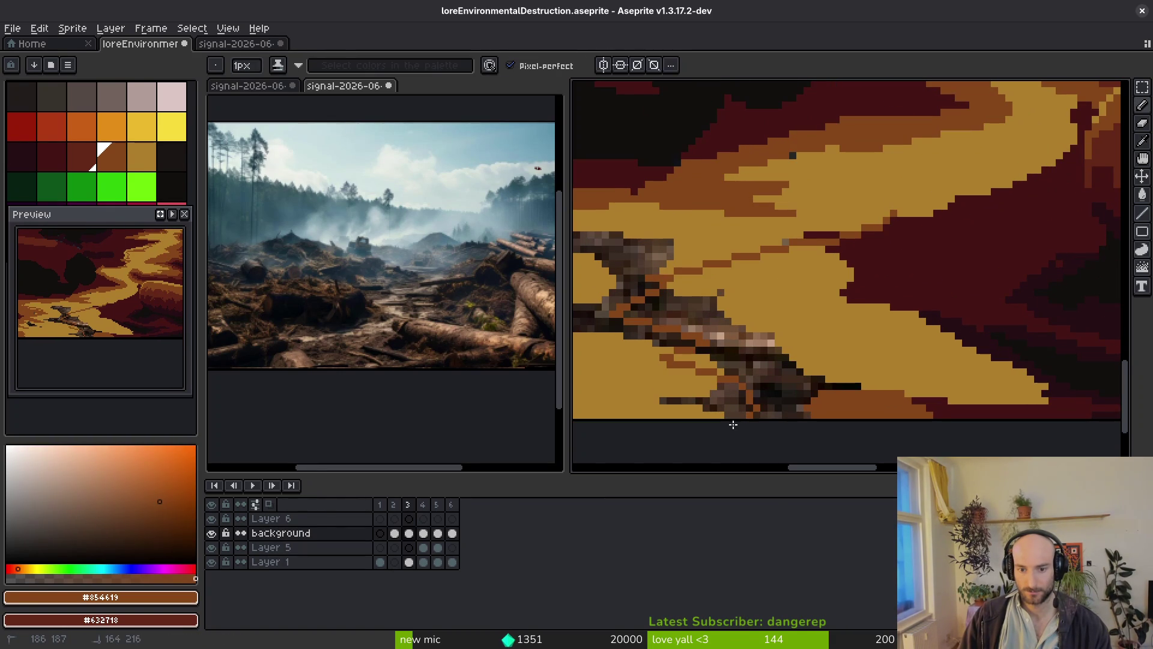
{"action": "key", "text": "g"}
{"action": "left_click", "coordinate": [772, 326]}
{"action": "scroll", "coordinate": [905, 308], "scroll_direction": "down", "scroll_amount": 2}
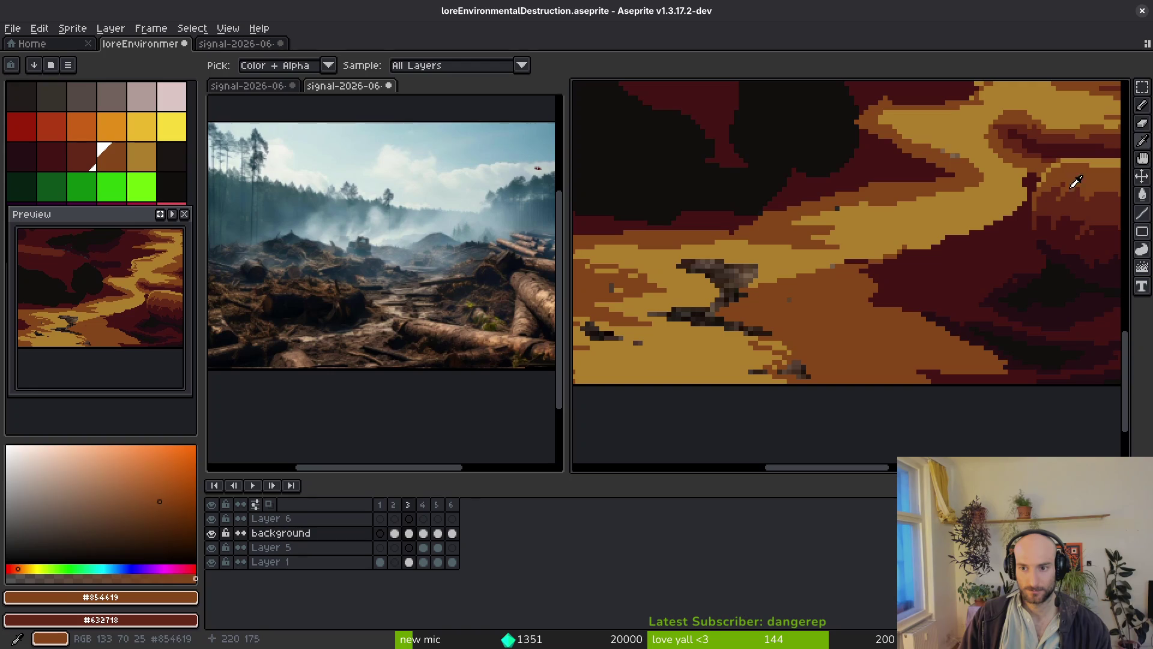
Draw a dark red boundary line and fill the brown area below it with dark red.
{"action": "left_click", "coordinate": [910, 300], "text": "alt"}
{"action": "scroll", "coordinate": [909, 300], "scroll_direction": "up", "scroll_amount": 1}
{"action": "key", "text": "b"}
{"action": "mouse_move", "coordinate": [865, 251]}
{"action": "left_mouse_down"}
{"action": "mouse_move", "coordinate": [739, 322]}
{"action": "mouse_move", "coordinate": [884, 371]}
{"action": "left_mouse_up"}
{"action": "key", "text": "g"}
{"action": "left_click", "coordinate": [861, 420]}
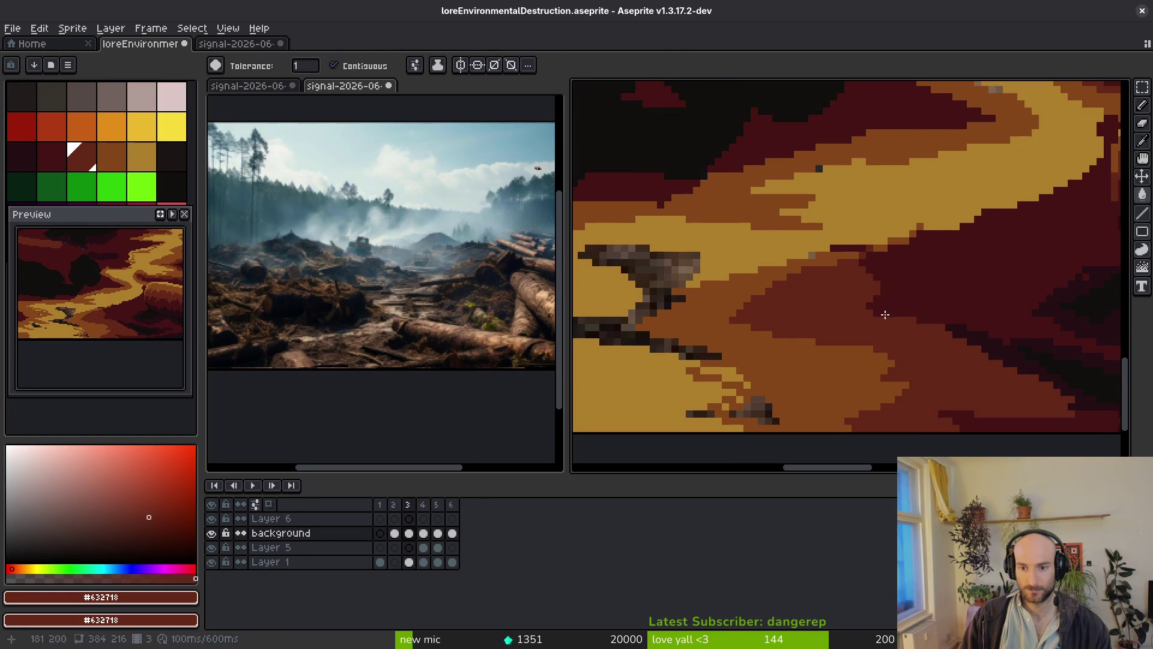
{"action": "key", "text": "b"}
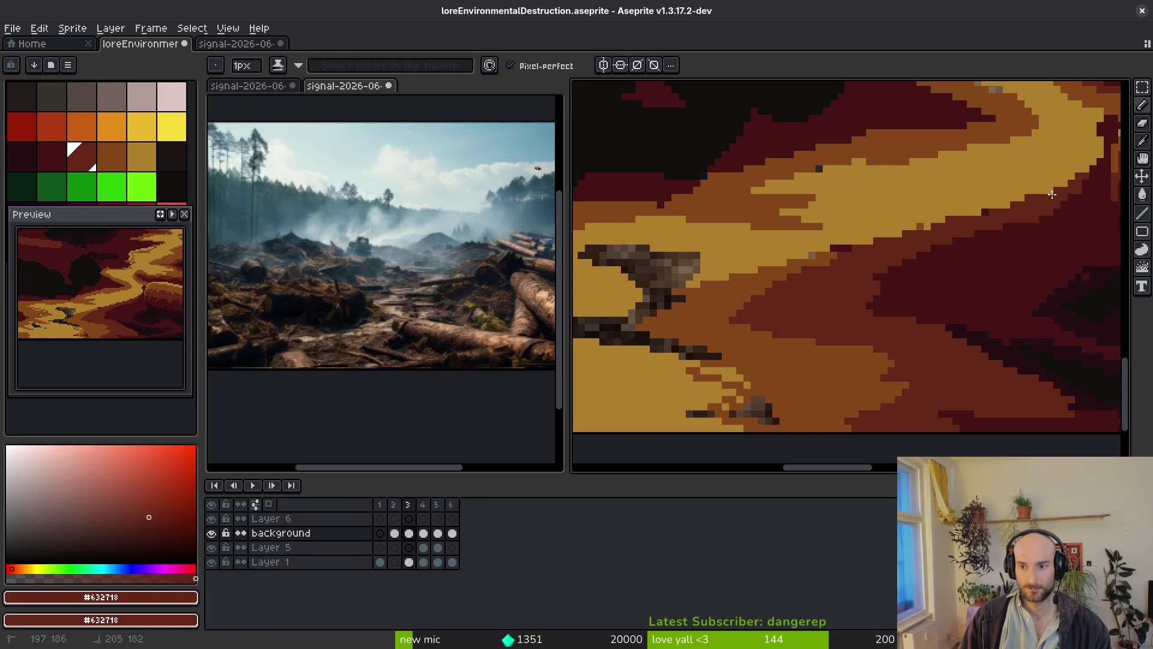
Fill the next area near the path with brown using the Paint Bucket.
{"action": "left_click", "coordinate": [911, 283], "text": "alt"}
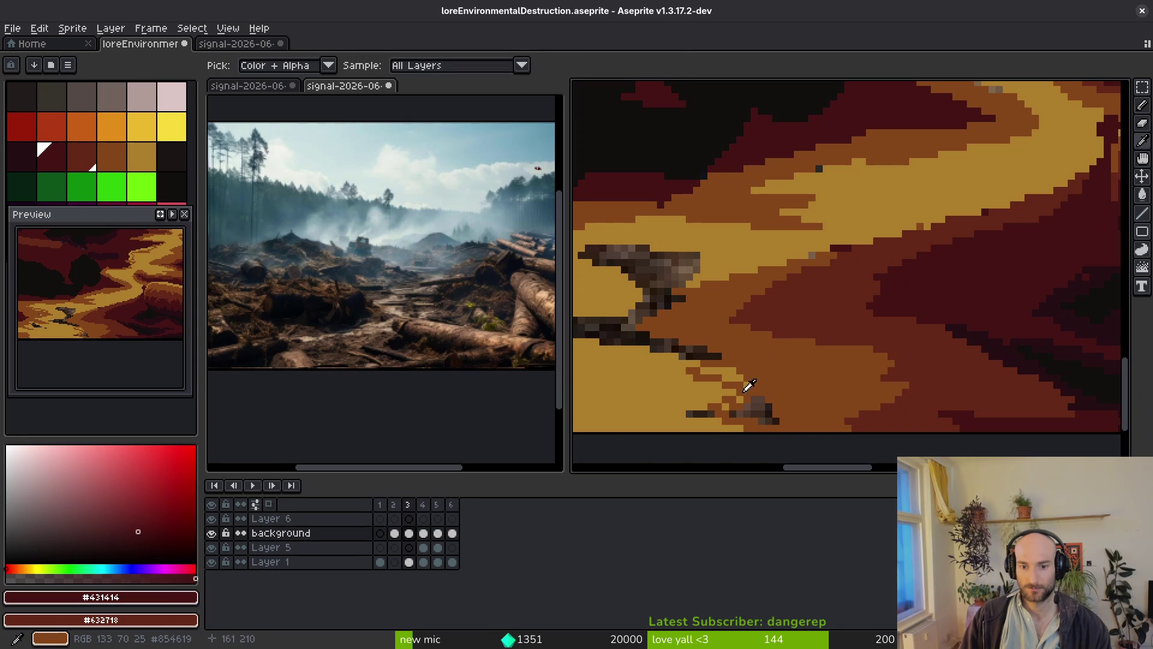
{"action": "left_click", "coordinate": [743, 381], "text": "alt"}
{"action": "left_click_drag", "start_coordinate": [764, 373], "coordinate": [839, 352]}
{"action": "key", "text": "g"}
{"action": "left_click", "coordinate": [771, 321]}
{"action": "scroll", "coordinate": [771, 321], "scroll_direction": "down", "scroll_amount": 2}
{"action": "scroll", "coordinate": [773, 361], "scroll_direction": "up", "scroll_amount": 2}
{"action": "key", "text": "b"}
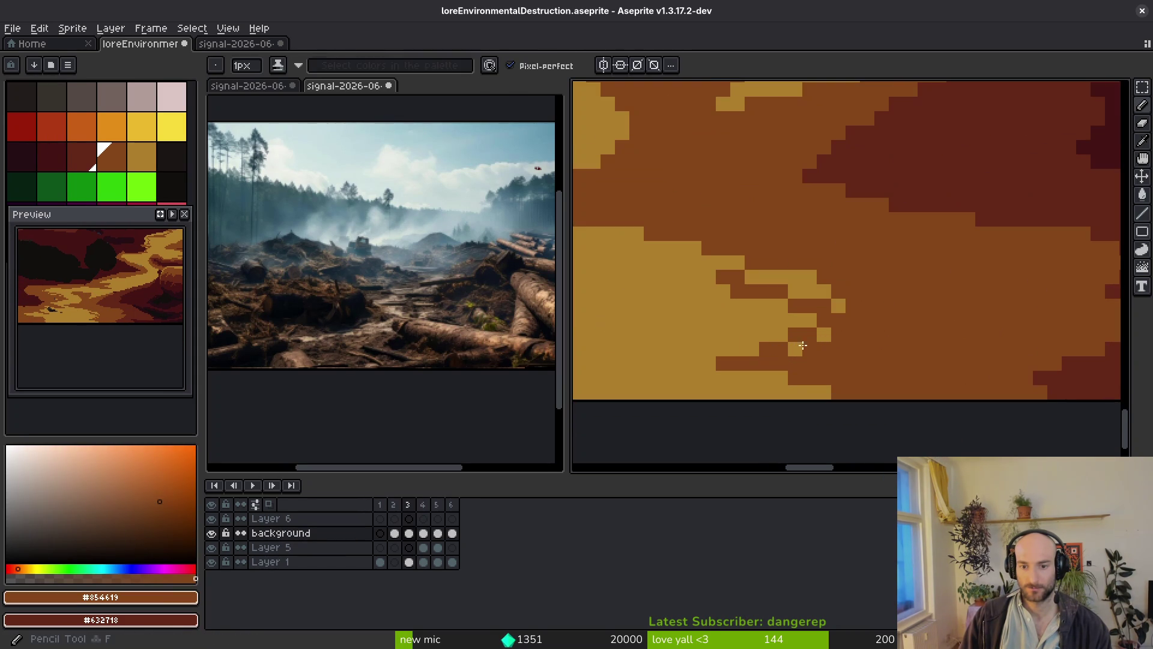
Place light tan path-colour pixels along the band's edge, correcting one misplaced pixel.
{"action": "scroll", "coordinate": [788, 295], "scroll_direction": "up", "scroll_amount": 1}
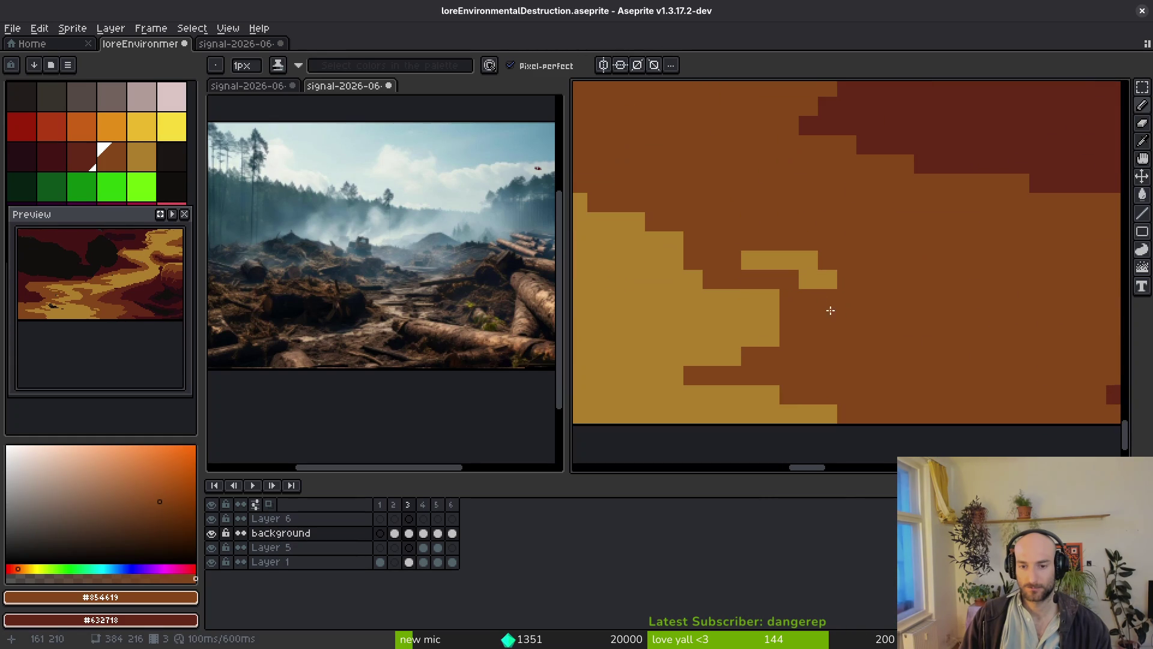
{"action": "left_click", "coordinate": [807, 279], "text": "alt"}
{"action": "left_click", "coordinate": [837, 298]}
{"action": "left_click", "coordinate": [782, 299]}
{"action": "key", "text": "ctrl+z"}
{"action": "left_click", "coordinate": [802, 310]}
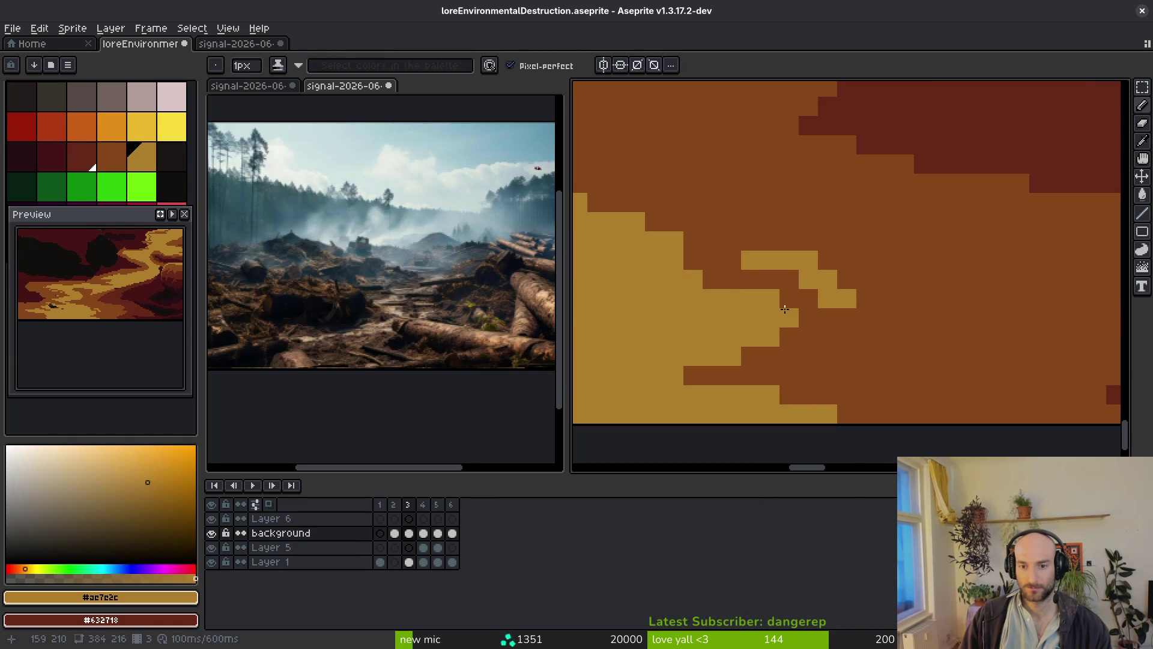
{"action": "scroll", "coordinate": [919, 336], "scroll_direction": "down", "scroll_amount": 3}
{"action": "scroll", "coordinate": [892, 331], "scroll_direction": "up", "scroll_amount": 2}
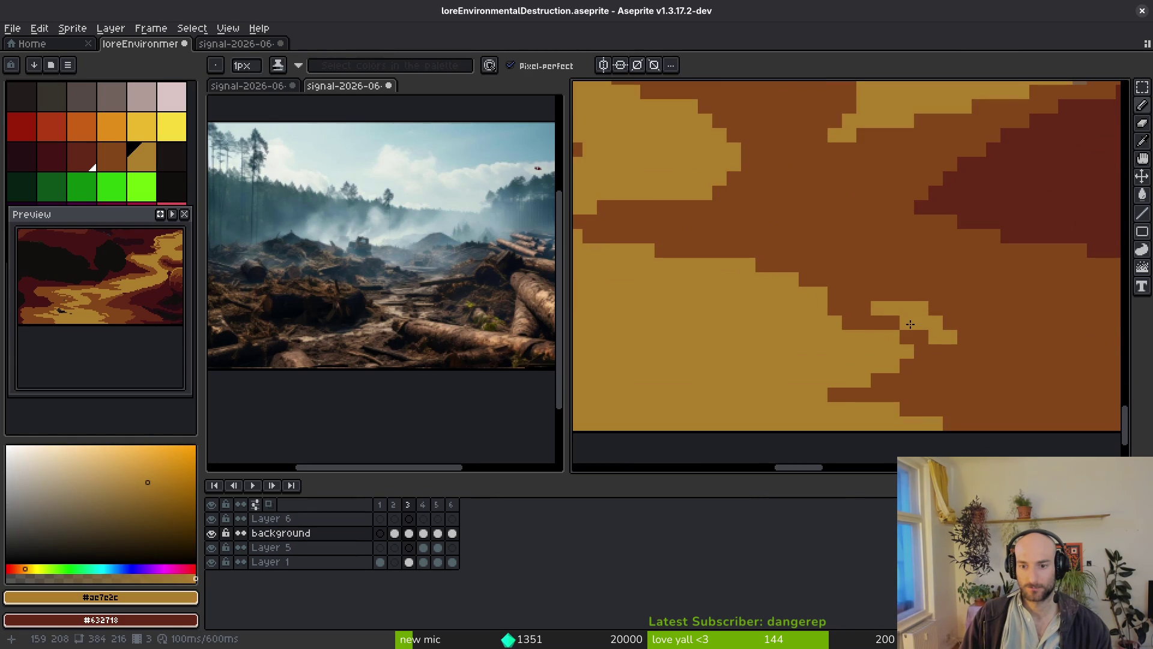
{"action": "scroll", "coordinate": [911, 325], "scroll_direction": "down", "scroll_amount": 2}
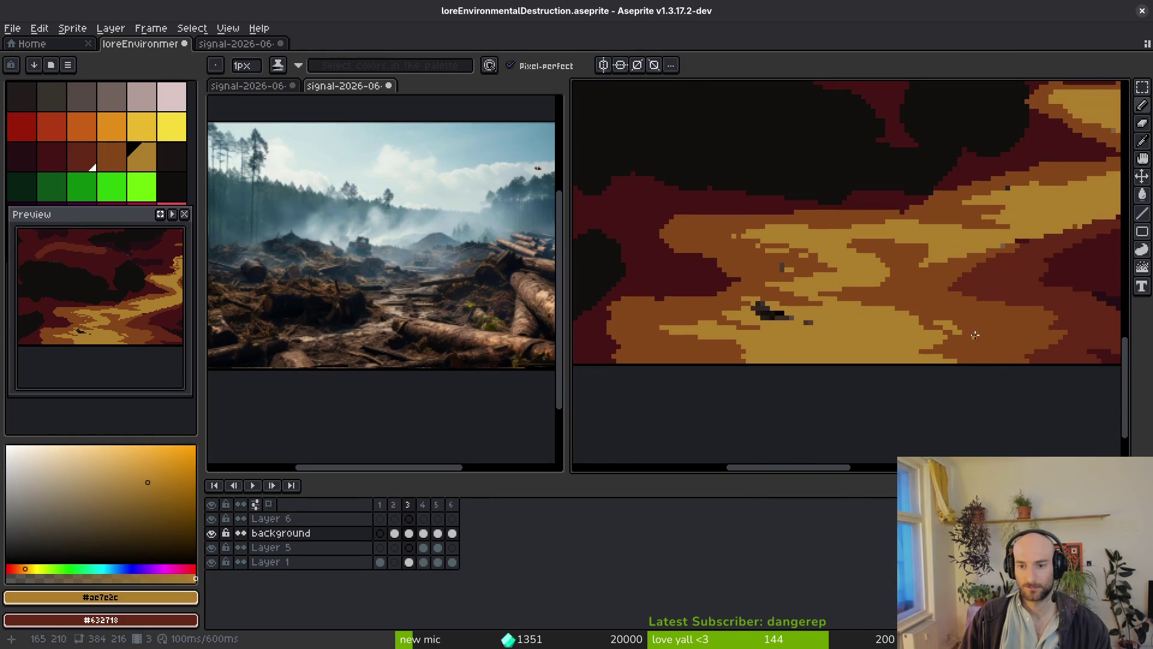
{"action": "scroll", "coordinate": [918, 288], "scroll_direction": "up", "scroll_amount": 2}
Smooth the band's stair-step edge and the dark column's left edge with brown pixels.
{"action": "left_click", "coordinate": [920, 287], "text": "alt"}
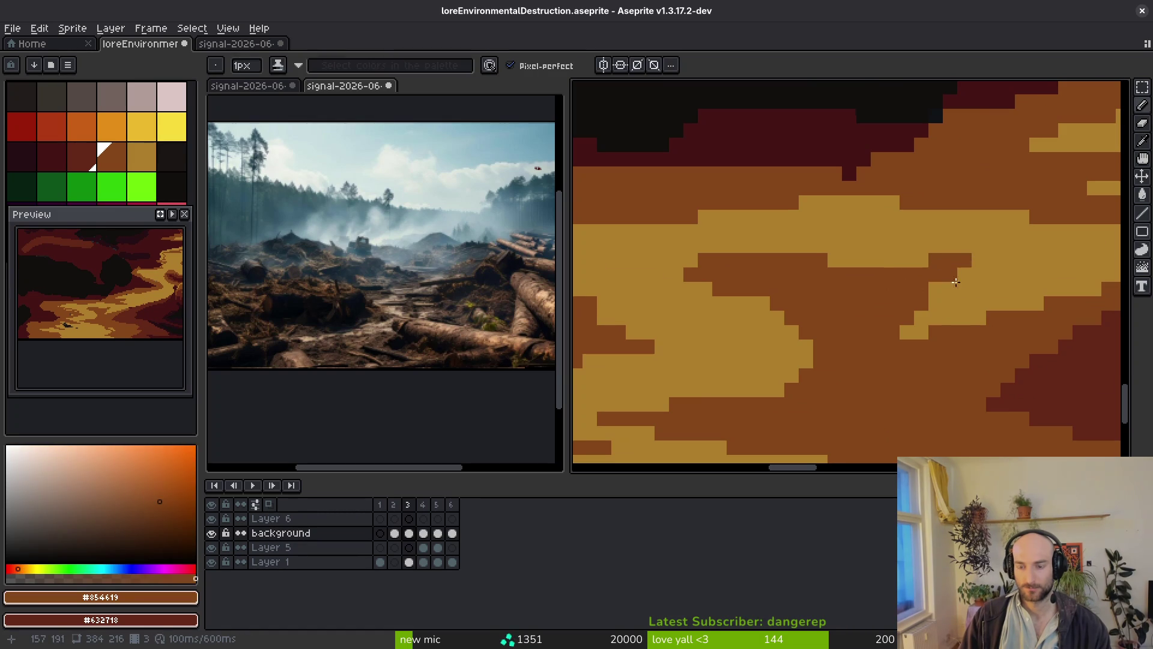
{"action": "scroll", "coordinate": [849, 314], "scroll_direction": "down", "scroll_amount": 2}
{"action": "scroll", "coordinate": [909, 270], "scroll_direction": "up", "scroll_amount": 2}
{"action": "left_click", "coordinate": [908, 270]}
{"action": "scroll", "coordinate": [928, 286], "scroll_direction": "down", "scroll_amount": 2}
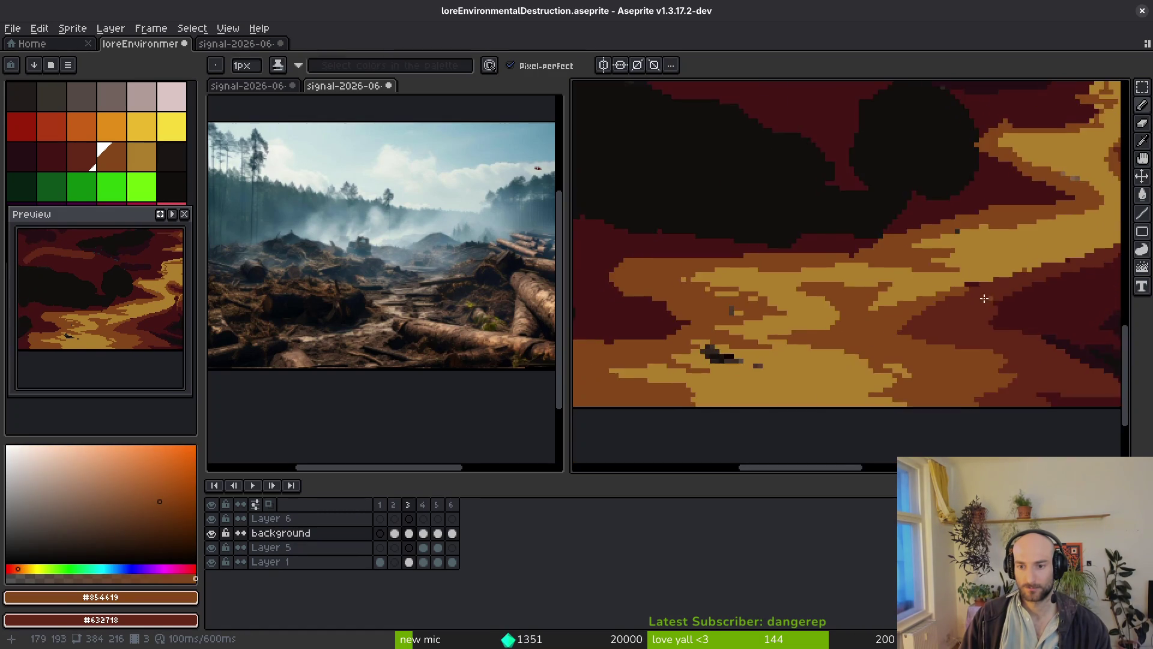
{"action": "scroll", "coordinate": [838, 300], "scroll_direction": "up", "scroll_amount": 2}
{"action": "left_click_drag", "start_coordinate": [774, 282], "coordinate": [867, 261]}
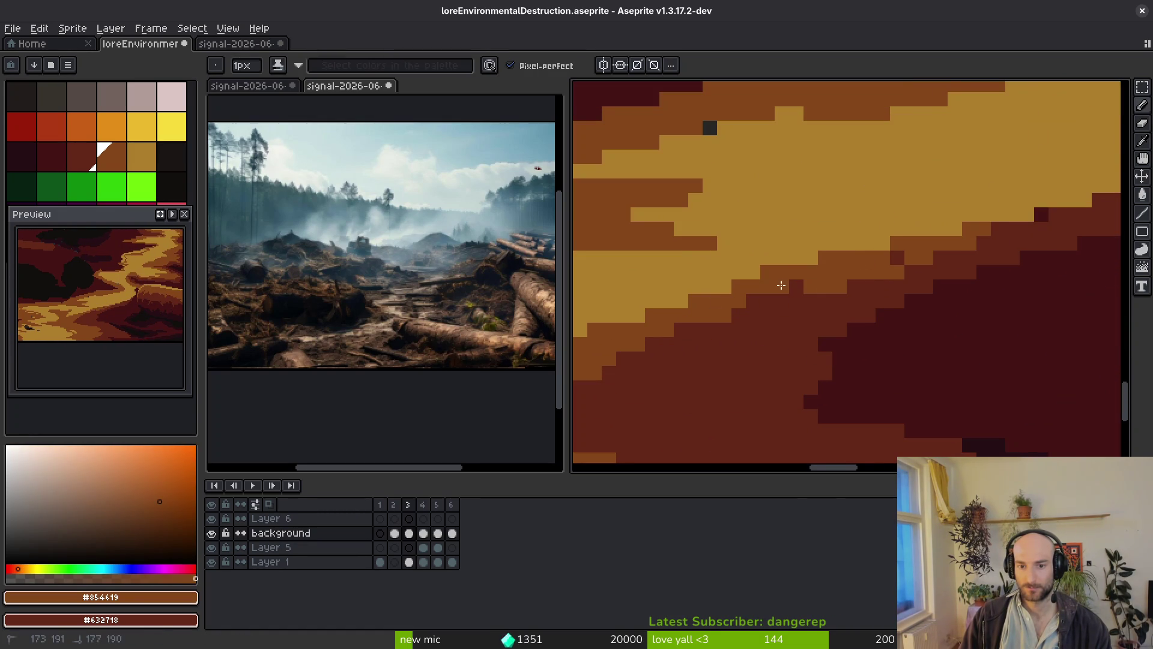
{"action": "scroll", "coordinate": [986, 296], "scroll_direction": "down", "scroll_amount": 2}
{"action": "scroll", "coordinate": [961, 258], "scroll_direction": "up", "scroll_amount": 2}
{"action": "mouse_move", "coordinate": [986, 203]}
{"action": "left_mouse_down"}
{"action": "mouse_move", "coordinate": [949, 252]}
{"action": "mouse_move", "coordinate": [607, 358]}
{"action": "mouse_move", "coordinate": [818, 314]}
{"action": "left_mouse_up"}
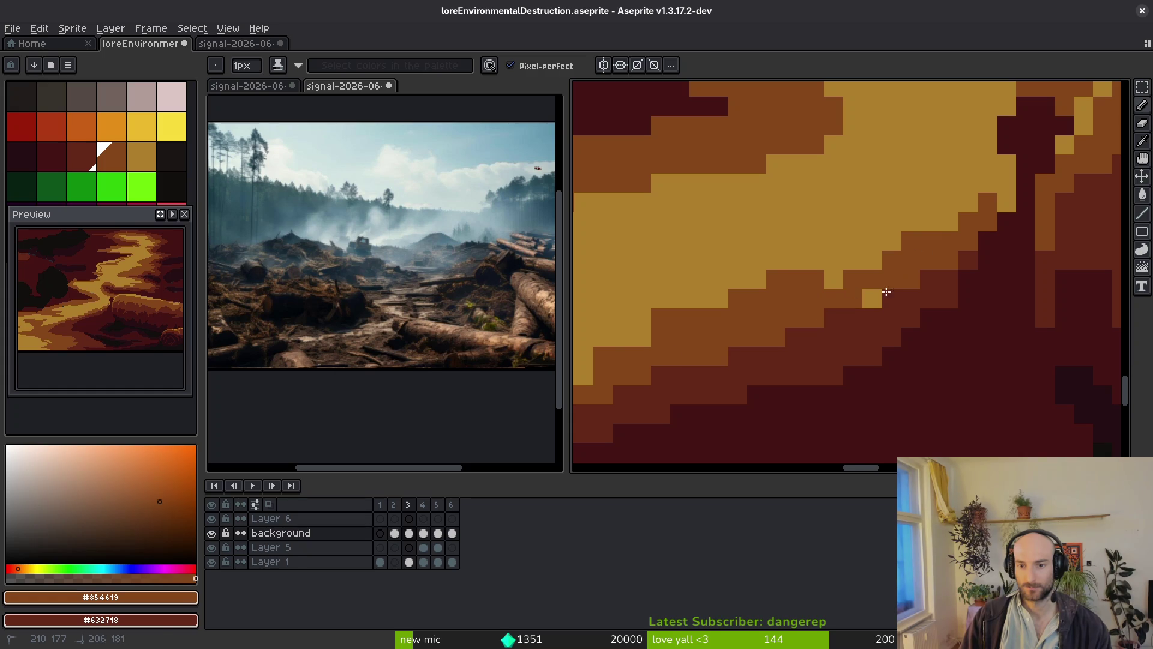
{"action": "scroll", "coordinate": [916, 279], "scroll_direction": "down", "scroll_amount": 2}
{"action": "scroll", "coordinate": [916, 355], "scroll_direction": "up", "scroll_amount": 2}
{"action": "mouse_move", "coordinate": [901, 324]}
{"action": "left_mouse_down"}
{"action": "mouse_move", "coordinate": [886, 210]}
{"action": "mouse_move", "coordinate": [917, 221]}
{"action": "mouse_move", "coordinate": [857, 233]}
{"action": "left_mouse_up"}
Clean up the dark specks in the golden path with yellow, brown and dark red cells.
{"action": "left_click_drag", "start_coordinate": [904, 268], "coordinate": [813, 311]}
{"action": "left_click", "coordinate": [813, 311], "text": "alt"}
{"action": "mouse_move", "coordinate": [937, 247]}
{"action": "left_mouse_down"}
{"action": "mouse_move", "coordinate": [857, 239]}
{"action": "mouse_move", "coordinate": [939, 247]}
{"action": "left_mouse_up"}
{"action": "left_click", "coordinate": [891, 218], "text": "alt"}
{"action": "left_click", "coordinate": [932, 261]}
{"action": "left_click", "coordinate": [851, 412], "text": "alt"}
{"action": "mouse_move", "coordinate": [906, 343]}
{"action": "left_mouse_down"}
{"action": "mouse_move", "coordinate": [893, 335]}
{"action": "mouse_move", "coordinate": [940, 276]}
{"action": "left_mouse_up"}
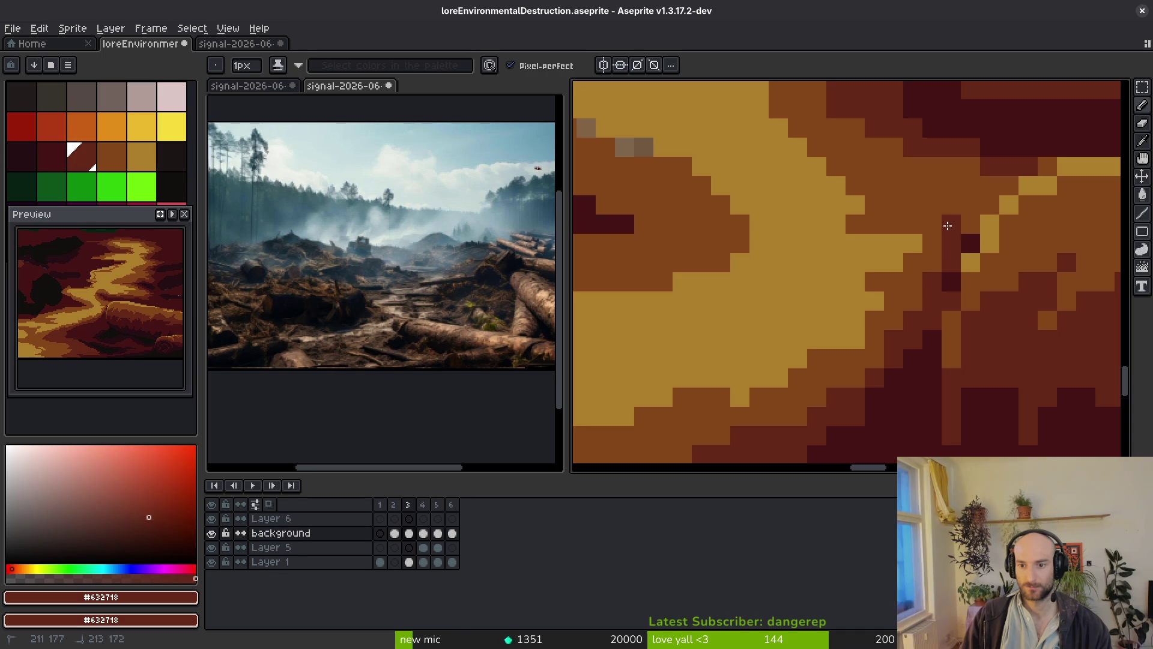
{"action": "mouse_move", "coordinate": [914, 217]}
{"action": "left_mouse_down"}
{"action": "mouse_move", "coordinate": [913, 243]}
{"action": "mouse_move", "coordinate": [877, 204]}
{"action": "mouse_move", "coordinate": [896, 269]}
{"action": "mouse_move", "coordinate": [924, 252]}
{"action": "left_mouse_up"}
{"action": "left_click", "coordinate": [853, 228], "text": "alt"}
{"action": "left_click", "coordinate": [936, 246], "text": "alt"}
{"action": "mouse_move", "coordinate": [895, 205]}
{"action": "left_mouse_down"}
{"action": "mouse_move", "coordinate": [880, 201]}
{"action": "mouse_move", "coordinate": [929, 233]}
{"action": "left_mouse_up"}
Trim the tan area with a brown stroke, sampling tan and brown from the canvas.
{"action": "scroll", "coordinate": [928, 233], "scroll_direction": "down", "scroll_amount": 3}
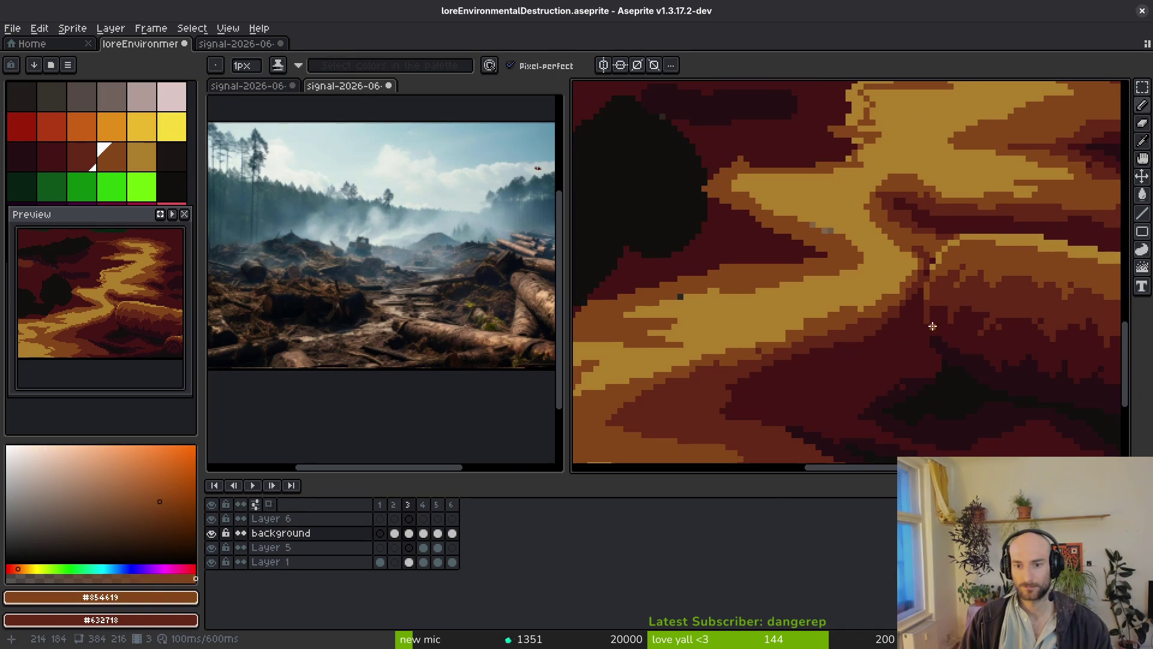
{"action": "scroll", "coordinate": [932, 326], "scroll_direction": "up", "scroll_amount": 3}
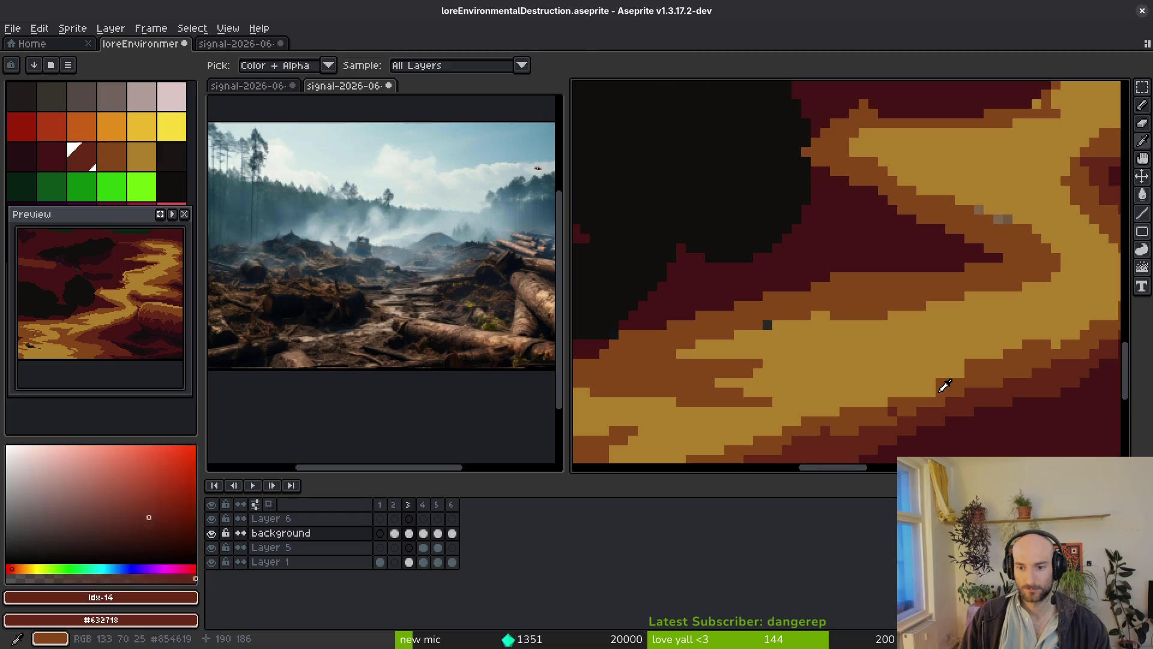
{"action": "scroll", "coordinate": [936, 390], "scroll_direction": "up", "scroll_amount": 3}
{"action": "scroll", "coordinate": [871, 329], "scroll_direction": "down", "scroll_amount": 4}
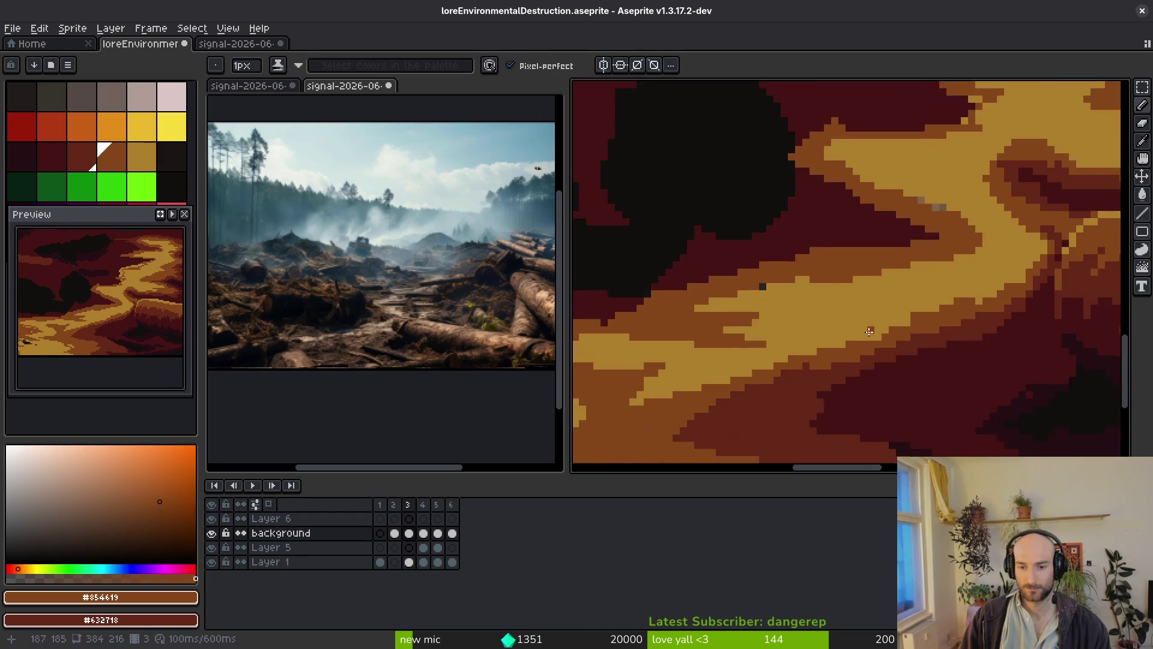
{"action": "scroll", "coordinate": [871, 329], "scroll_direction": "up", "scroll_amount": 2}
{"action": "scroll", "coordinate": [821, 357], "scroll_direction": "down", "scroll_amount": 3}
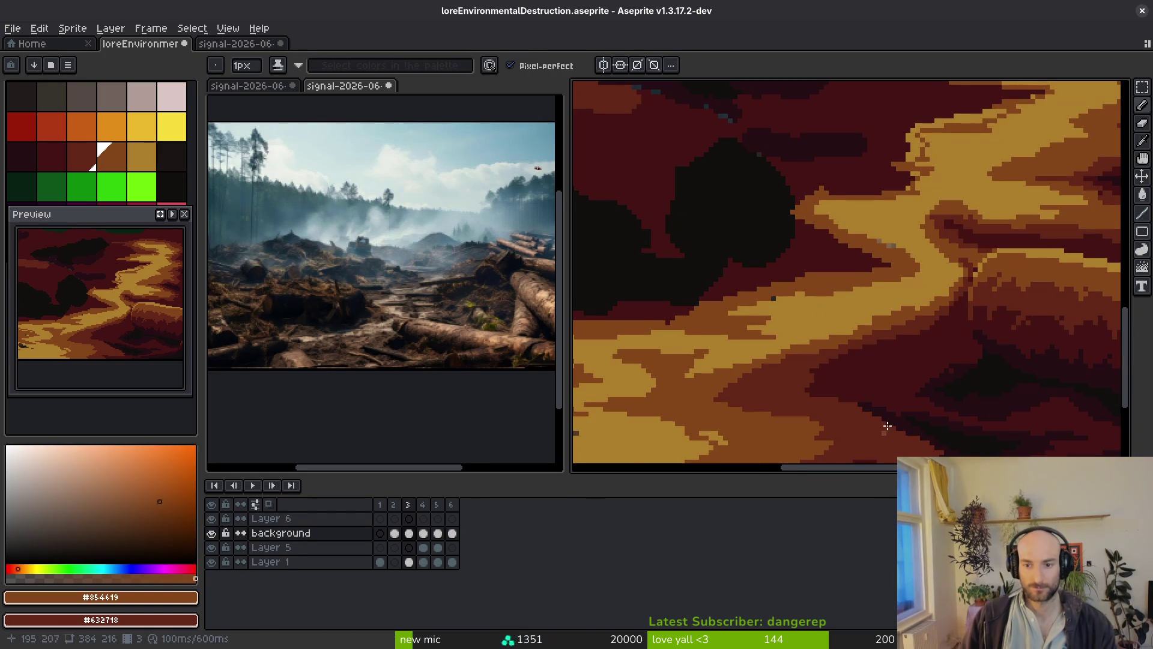
{"action": "scroll", "coordinate": [864, 378], "scroll_direction": "up", "scroll_amount": 4}
{"action": "scroll", "coordinate": [873, 316], "scroll_direction": "down", "scroll_amount": 1}
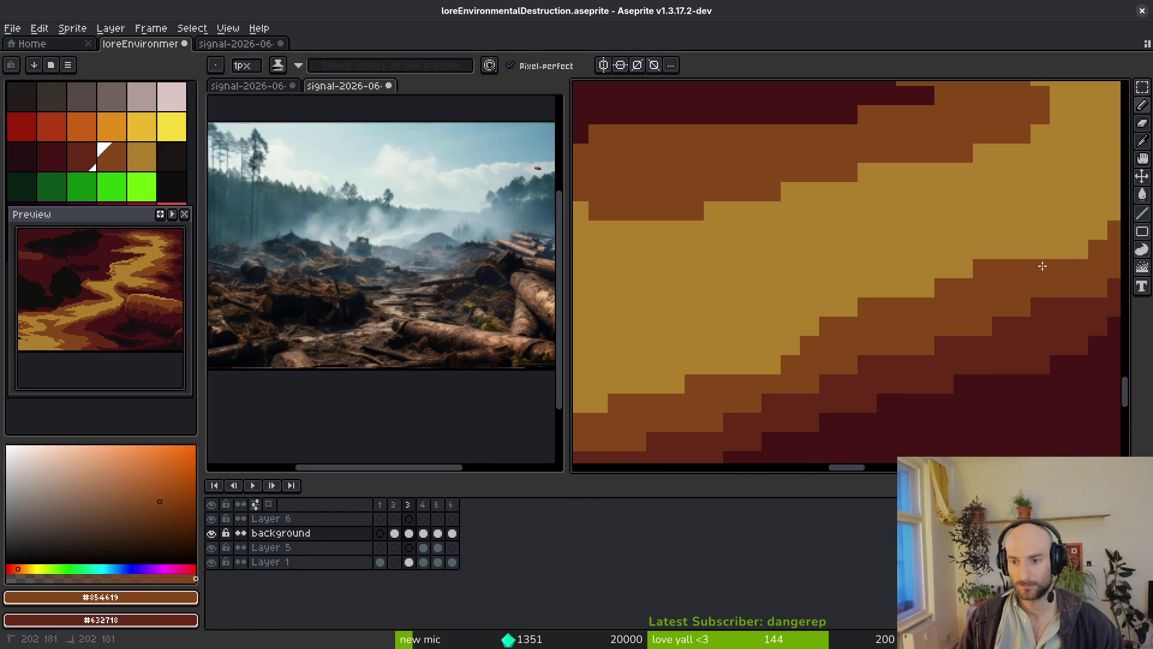
{"action": "scroll", "coordinate": [983, 320], "scroll_direction": "down", "scroll_amount": 3}
{"action": "scroll", "coordinate": [974, 325], "scroll_direction": "up", "scroll_amount": 2}
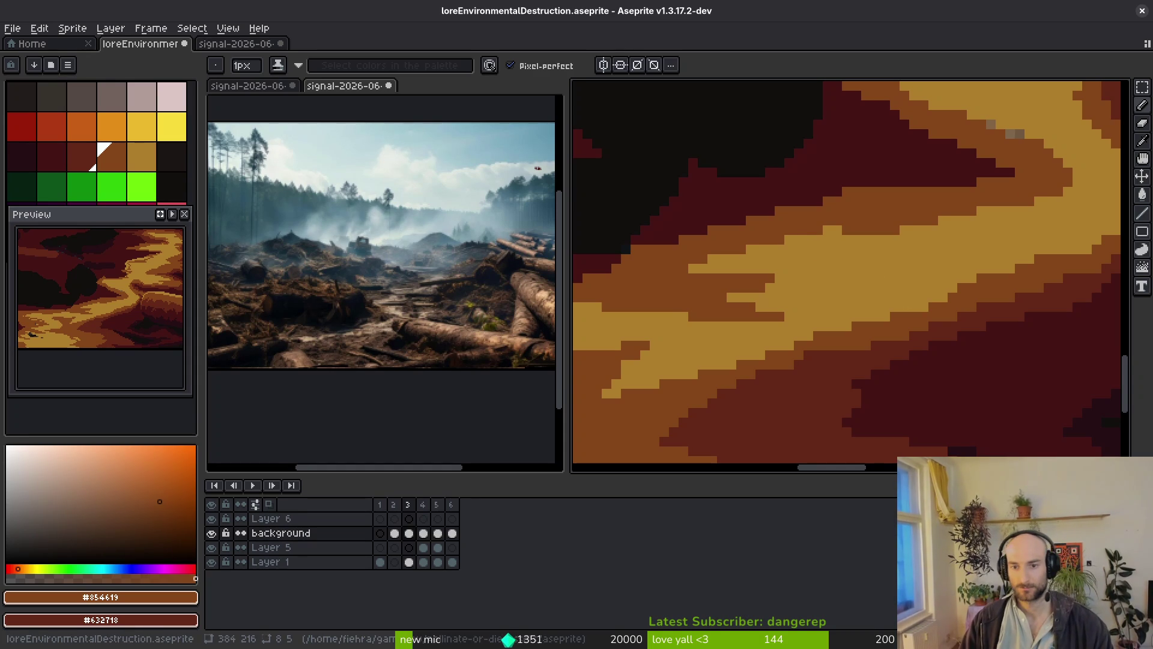
{"action": "scroll", "coordinate": [824, 236], "scroll_direction": "down", "scroll_amount": 3}
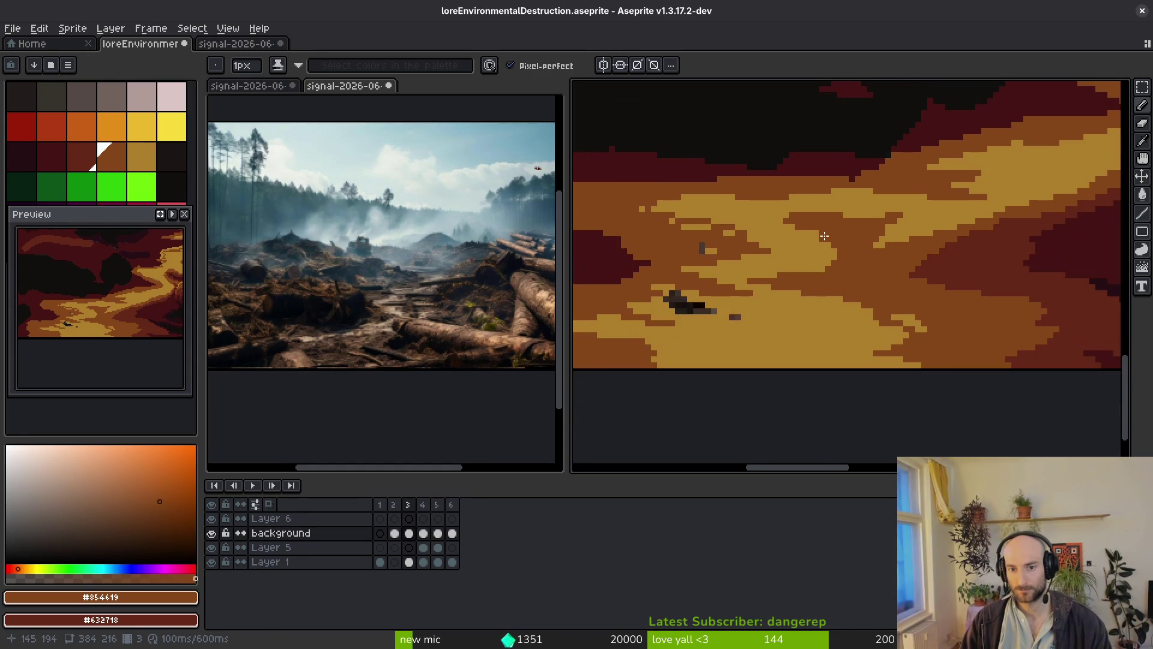
{"action": "scroll", "coordinate": [867, 259], "scroll_direction": "up", "scroll_amount": 1}
{"action": "scroll", "coordinate": [759, 228], "scroll_direction": "up", "scroll_amount": 2}
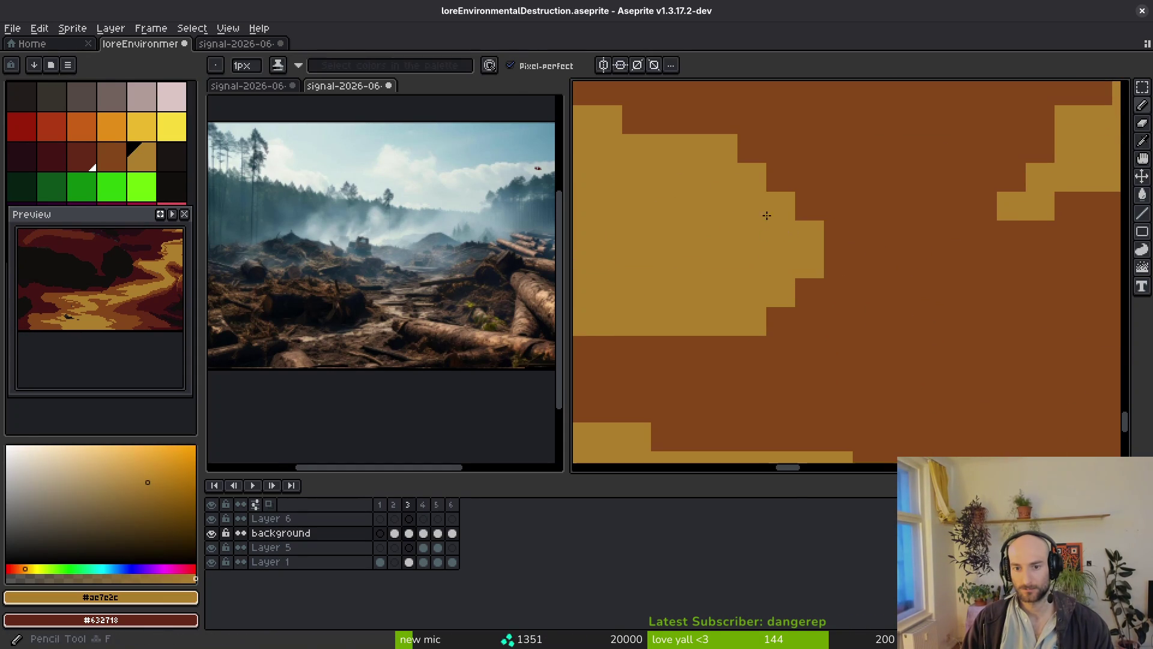
{"action": "mouse_move", "coordinate": [835, 169]}
{"action": "left_mouse_down"}
{"action": "mouse_move", "coordinate": [723, 206]}
{"action": "mouse_move", "coordinate": [857, 296]}
{"action": "mouse_move", "coordinate": [856, 352]}
{"action": "mouse_move", "coordinate": [828, 322]}
{"action": "mouse_move", "coordinate": [718, 322]}
{"action": "mouse_move", "coordinate": [646, 254]}
{"action": "left_mouse_up"}
{"action": "left_click", "coordinate": [723, 206], "text": "alt"}
{"action": "left_click", "coordinate": [855, 351], "text": "alt"}
Paint brown over the stray tan pixels and the dark blob in the ground.
{"action": "scroll", "coordinate": [718, 321], "scroll_direction": "down", "scroll_amount": 2}
{"action": "scroll", "coordinate": [717, 304], "scroll_direction": "up", "scroll_amount": 2}
{"action": "scroll", "coordinate": [1050, 355], "scroll_direction": "down", "scroll_amount": 2}
{"action": "scroll", "coordinate": [883, 288], "scroll_direction": "up", "scroll_amount": 2}
{"action": "mouse_move", "coordinate": [778, 265]}
{"action": "left_mouse_down"}
{"action": "mouse_move", "coordinate": [689, 243]}
{"action": "mouse_move", "coordinate": [939, 291]}
{"action": "left_mouse_up"}
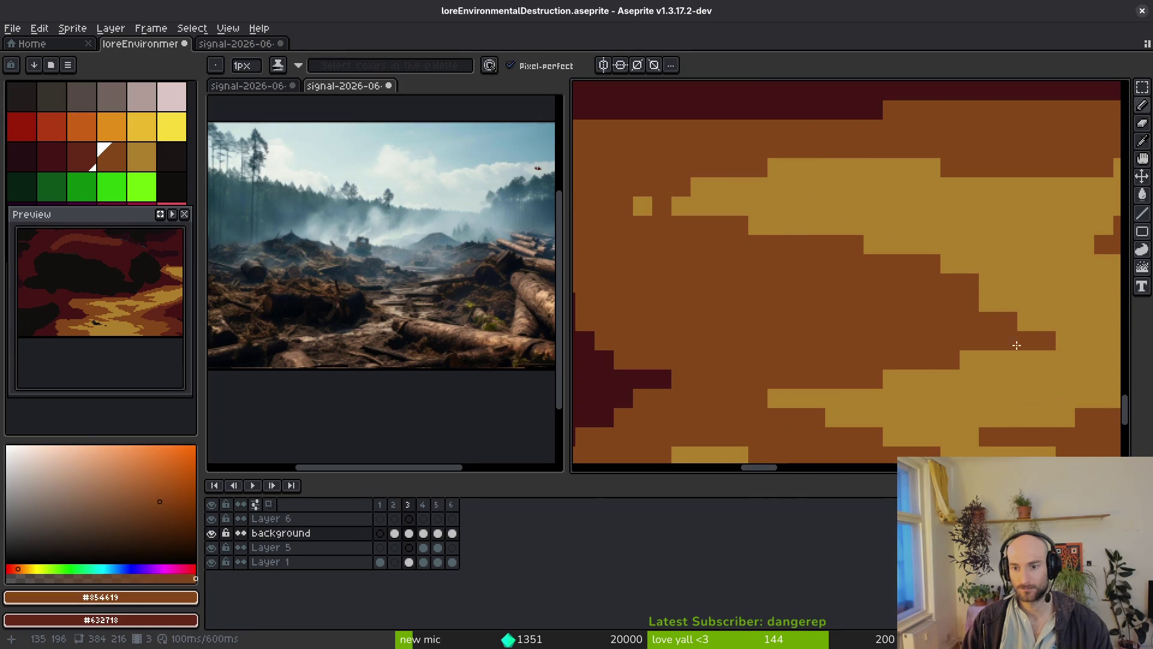
{"action": "scroll", "coordinate": [968, 319], "scroll_direction": "down", "scroll_amount": 2}
{"action": "scroll", "coordinate": [968, 319], "scroll_direction": "down", "scroll_amount": 2}
{"action": "scroll", "coordinate": [969, 320], "scroll_direction": "up", "scroll_amount": 3}
{"action": "left_click_drag", "start_coordinate": [805, 354], "coordinate": [870, 384]}
Stroke brown across the lower-left ground, then sample the dark red #632718.
{"action": "key", "text": "g"}
{"action": "key", "text": "alt"}
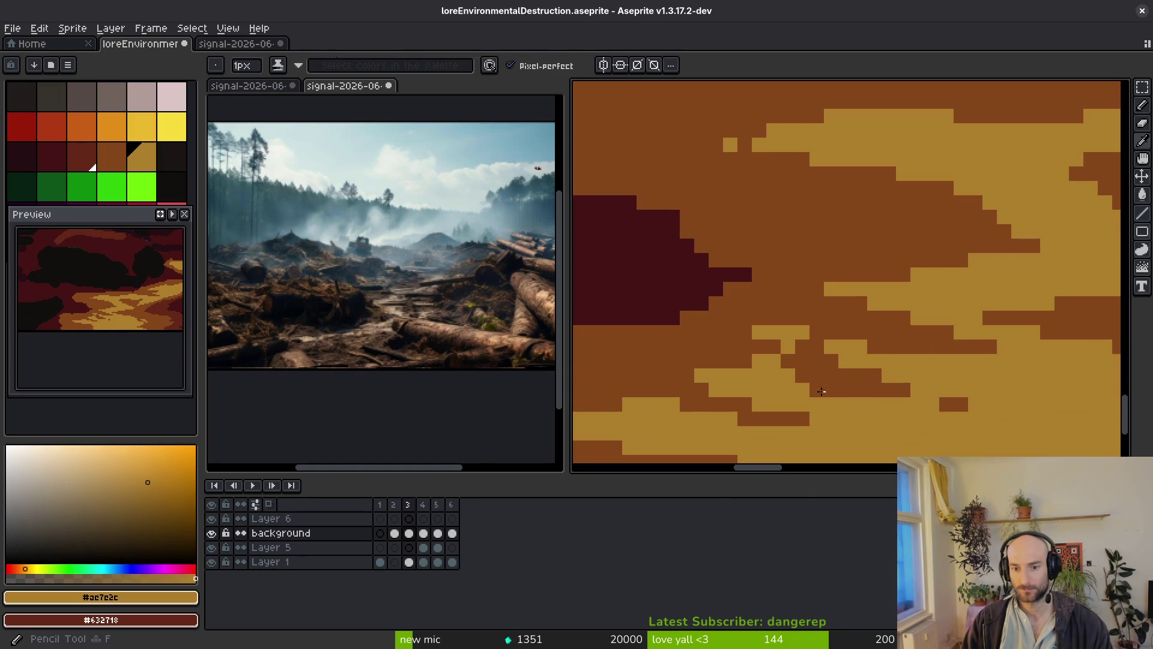
{"action": "scroll", "coordinate": [823, 386], "scroll_direction": "down", "scroll_amount": 2}
{"action": "scroll", "coordinate": [774, 349], "scroll_direction": "up", "scroll_amount": 3}
{"action": "scroll", "coordinate": [799, 357], "scroll_direction": "down", "scroll_amount": 3}
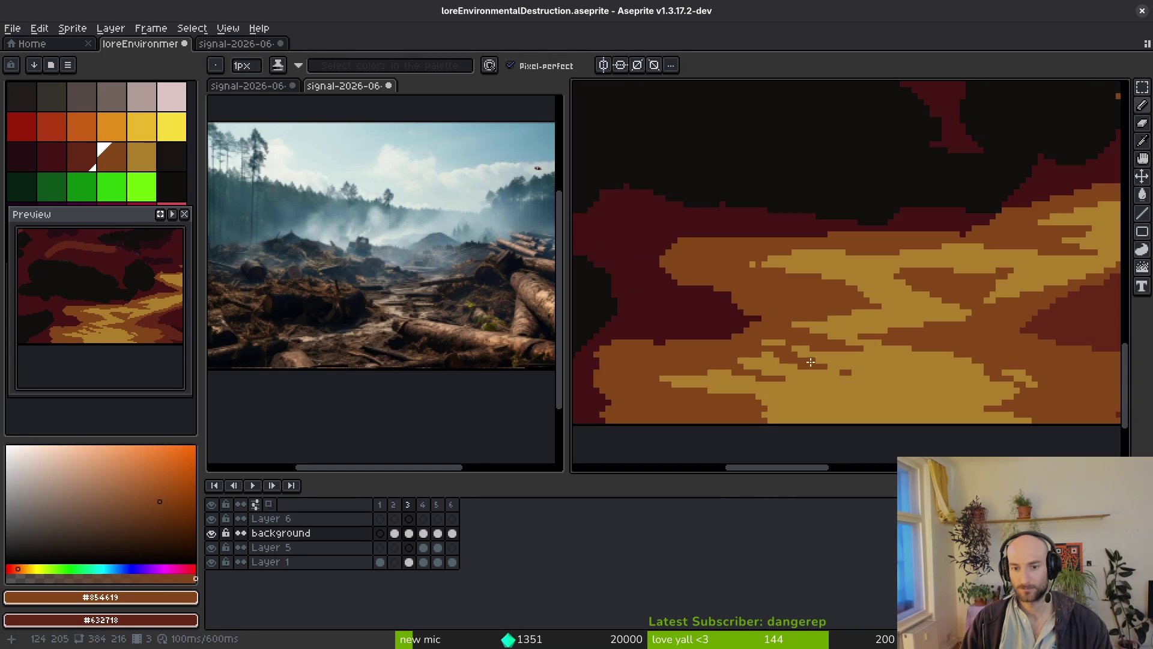
{"action": "scroll", "coordinate": [858, 391], "scroll_direction": "up", "scroll_amount": 3}
{"action": "mouse_move", "coordinate": [720, 342]}
{"action": "left_mouse_down"}
{"action": "mouse_move", "coordinate": [809, 335]}
{"action": "mouse_move", "coordinate": [768, 361]}
{"action": "mouse_move", "coordinate": [849, 339]}
{"action": "left_mouse_up"}
{"action": "left_click", "coordinate": [913, 334], "text": "alt"}
{"action": "scroll", "coordinate": [961, 336], "scroll_direction": "down", "scroll_amount": 2}
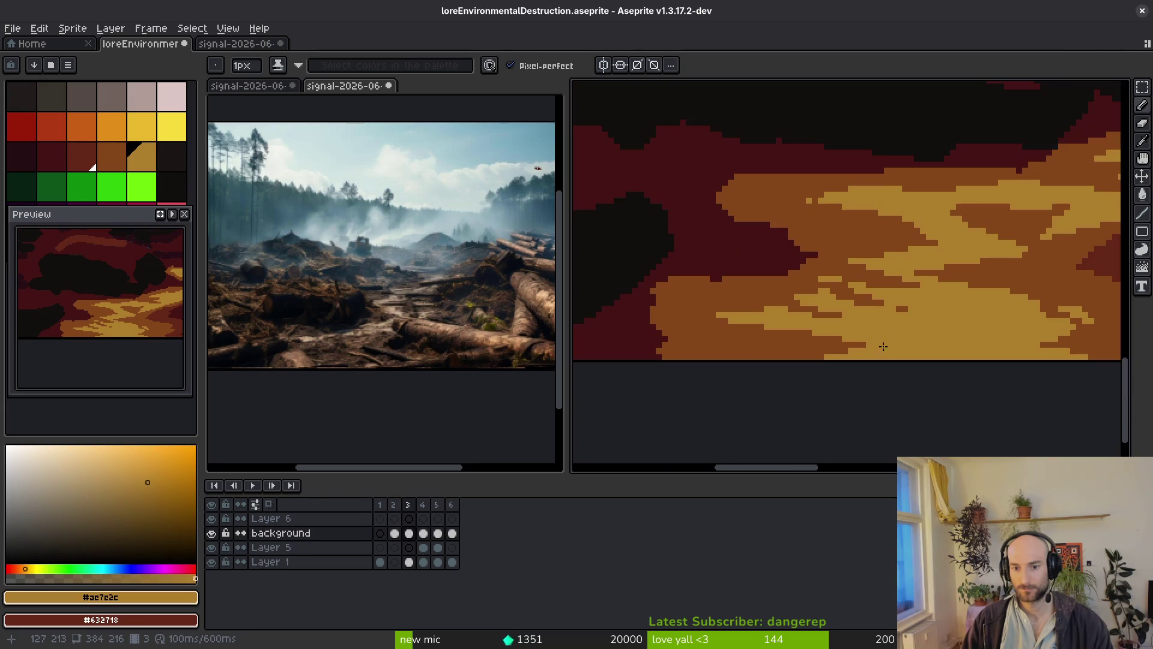
{"action": "scroll", "coordinate": [989, 340], "scroll_direction": "up", "scroll_amount": 3}
{"action": "scroll", "coordinate": [1030, 242], "scroll_direction": "down", "scroll_amount": 3}
{"action": "scroll", "coordinate": [1029, 243], "scroll_direction": "up", "scroll_amount": 1}
{"action": "left_click", "coordinate": [977, 309], "text": "alt"}
{"action": "scroll", "coordinate": [787, 210], "scroll_direction": "up", "scroll_amount": 2}
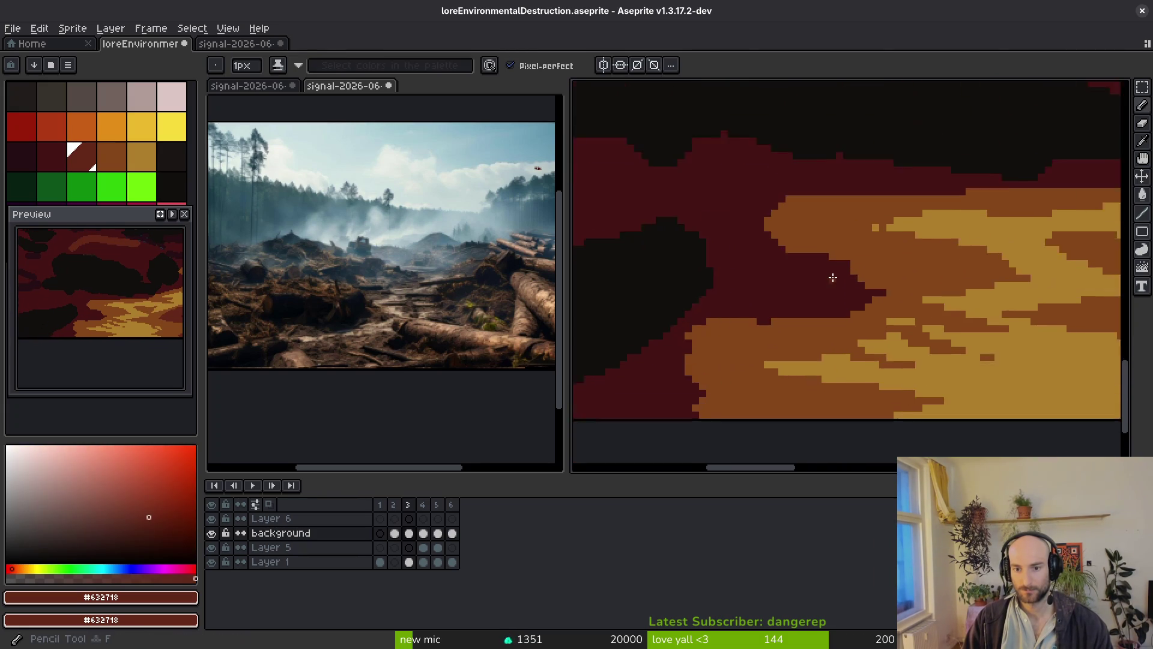
With a 3px brush, paint dark red #632718 over the orange patch.
{"action": "scroll", "coordinate": [753, 220], "scroll_direction": "up", "scroll_amount": 1}
{"action": "key", "text": "plus"}
{"action": "key", "text": "plus"}
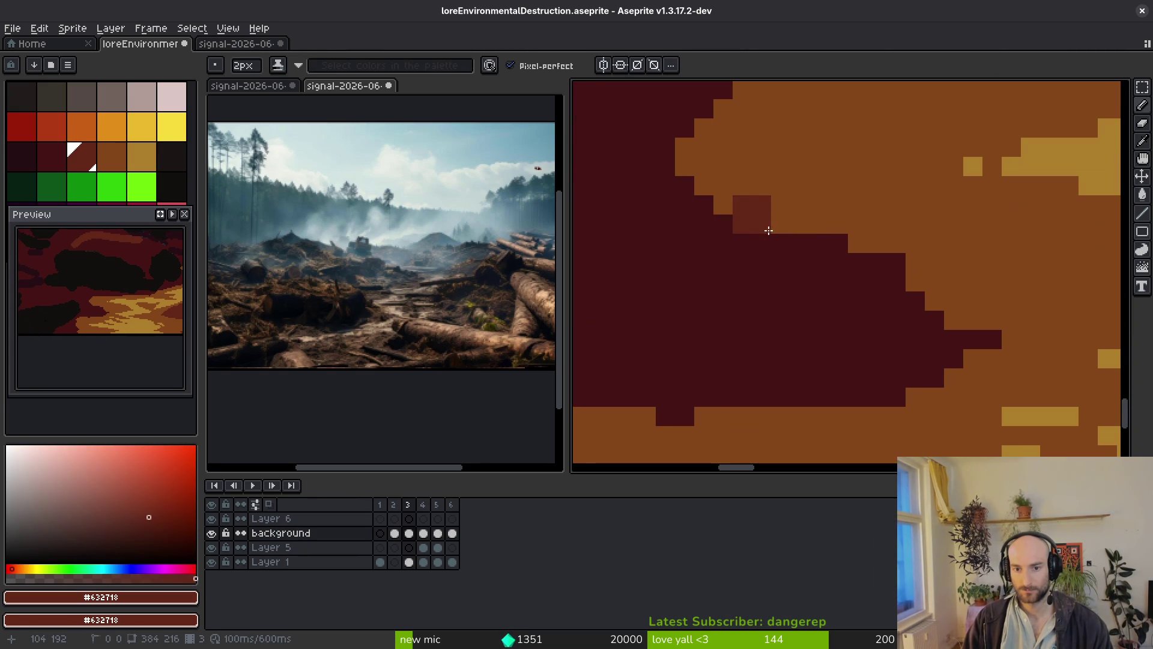
{"action": "mouse_move", "coordinate": [769, 231]}
{"action": "left_mouse_down"}
{"action": "mouse_move", "coordinate": [690, 144]}
{"action": "mouse_move", "coordinate": [618, 169]}
{"action": "mouse_move", "coordinate": [690, 182]}
{"action": "mouse_move", "coordinate": [741, 233]}
{"action": "mouse_move", "coordinate": [1042, 339]}
{"action": "left_mouse_up"}
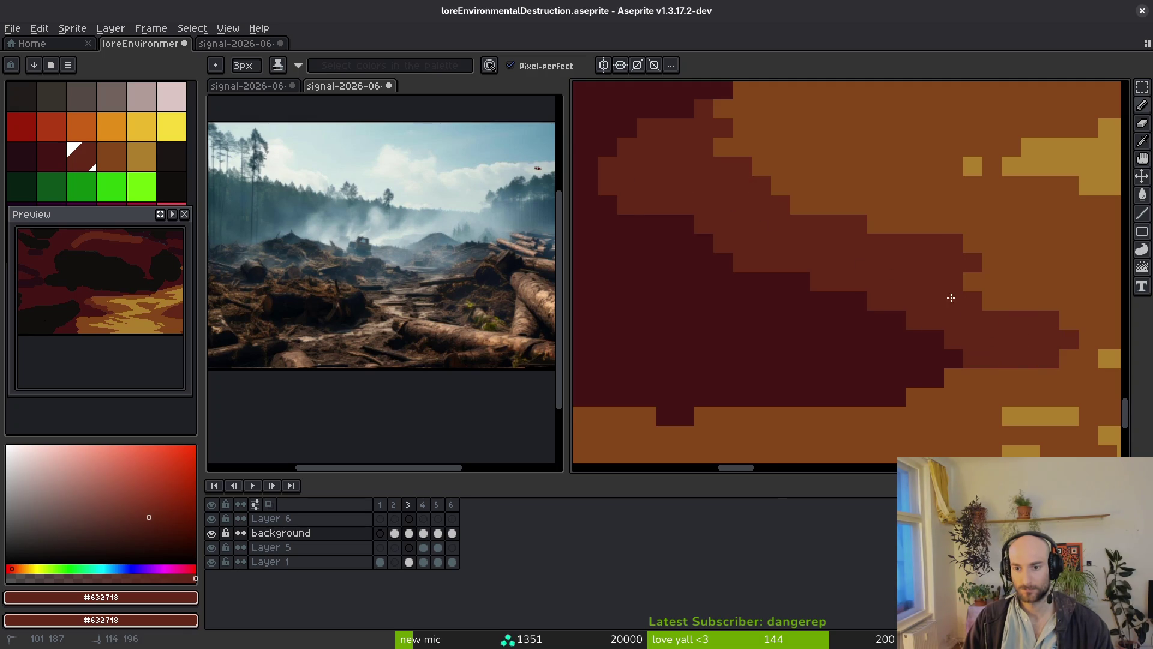
{"action": "scroll", "coordinate": [954, 298], "scroll_direction": "down", "scroll_amount": 3}
{"action": "mouse_move", "coordinate": [999, 268]}
{"action": "left_mouse_down"}
{"action": "mouse_move", "coordinate": [839, 322]}
{"action": "mouse_move", "coordinate": [785, 319]}
{"action": "left_mouse_up"}
{"action": "mouse_move", "coordinate": [952, 312]}
{"action": "left_mouse_down"}
{"action": "mouse_move", "coordinate": [762, 330]}
{"action": "mouse_move", "coordinate": [752, 381]}
{"action": "mouse_move", "coordinate": [846, 391]}
{"action": "left_mouse_up"}
{"action": "scroll", "coordinate": [755, 379], "scroll_direction": "down", "scroll_amount": 2}
{"action": "scroll", "coordinate": [847, 391], "scroll_direction": "down", "scroll_amount": 3}
{"action": "mouse_move", "coordinate": [702, 252]}
{"action": "left_mouse_down"}
{"action": "mouse_move", "coordinate": [631, 250]}
{"action": "mouse_move", "coordinate": [721, 309]}
{"action": "mouse_move", "coordinate": [710, 386]}
{"action": "mouse_move", "coordinate": [798, 394]}
{"action": "left_mouse_up"}
{"action": "scroll", "coordinate": [833, 394], "scroll_direction": "down", "scroll_amount": 3}
{"action": "scroll", "coordinate": [793, 322], "scroll_direction": "up", "scroll_amount": 1}
{"action": "scroll", "coordinate": [927, 304], "scroll_direction": "up", "scroll_amount": 2}
{"action": "scroll", "coordinate": [946, 312], "scroll_direction": "down", "scroll_amount": 2}
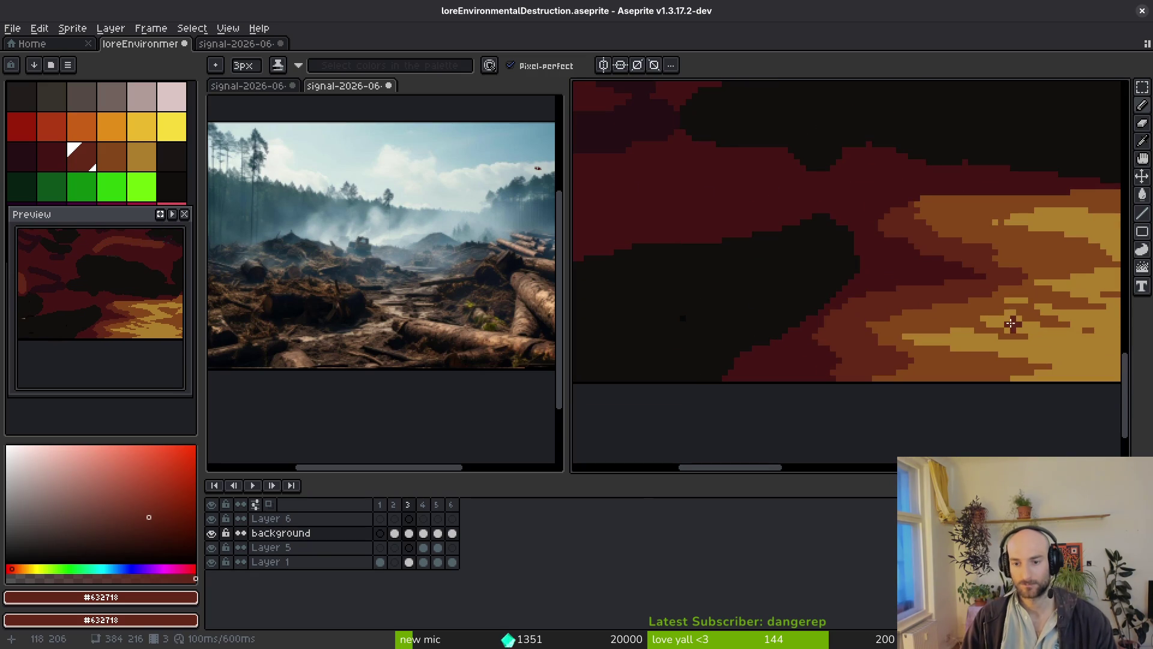
{"action": "scroll", "coordinate": [949, 354], "scroll_direction": "up", "scroll_amount": 2}
Shade the band's top edge using #854619 and #632718, then return to a 1px brush.
{"action": "left_click", "coordinate": [867, 296], "text": "alt"}
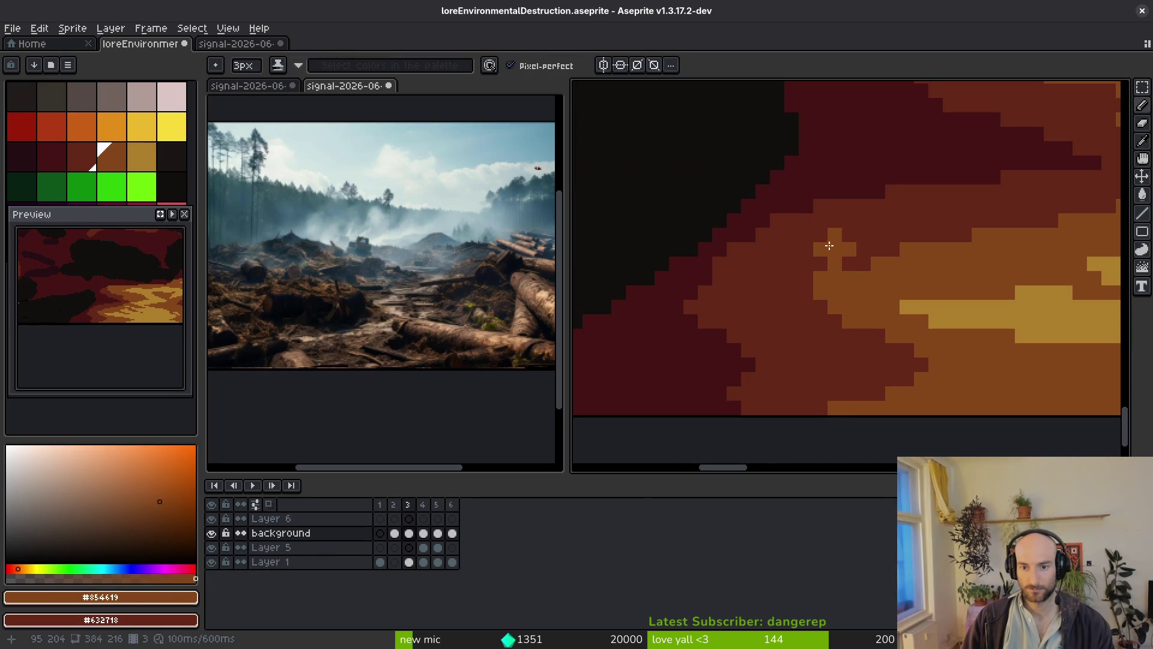
{"action": "left_click", "coordinate": [811, 269], "text": "alt"}
{"action": "scroll", "coordinate": [818, 263], "scroll_direction": "down", "scroll_amount": 2}
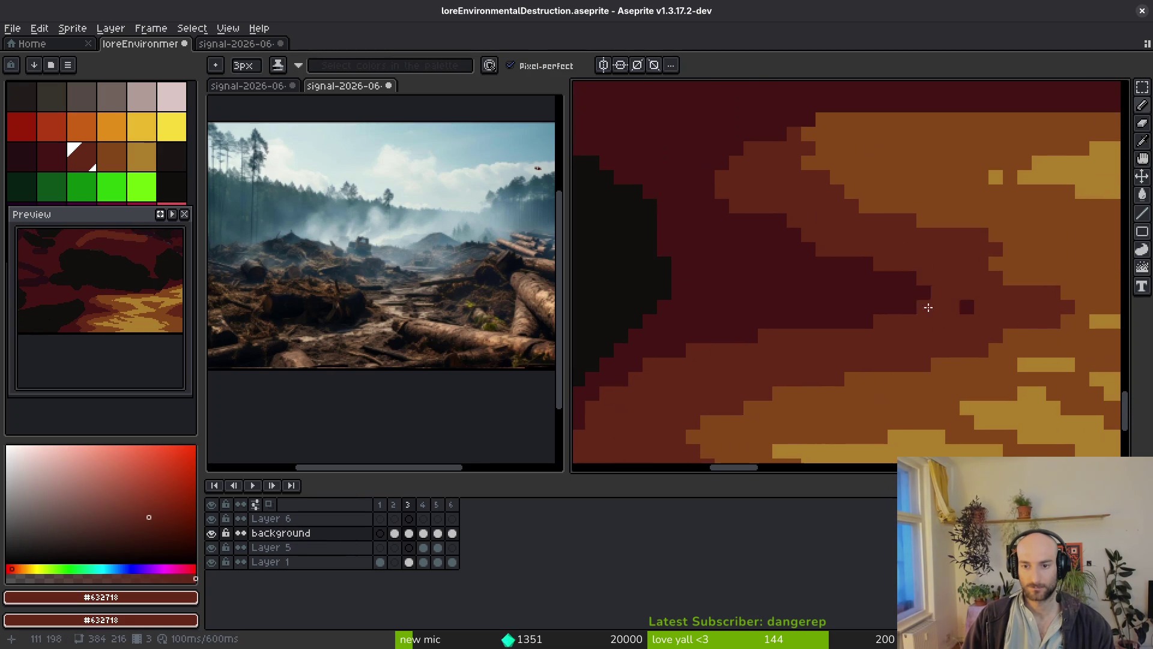
{"action": "scroll", "coordinate": [764, 240], "scroll_direction": "up", "scroll_amount": 2}
{"action": "mouse_move", "coordinate": [761, 292]}
{"action": "left_mouse_down"}
{"action": "mouse_move", "coordinate": [849, 263]}
{"action": "mouse_move", "coordinate": [931, 270]}
{"action": "left_mouse_up"}
{"action": "scroll", "coordinate": [811, 292], "scroll_direction": "down", "scroll_amount": 1}
{"action": "scroll", "coordinate": [810, 292], "scroll_direction": "up", "scroll_amount": 1}
{"action": "key", "text": "minus"}
{"action": "key", "text": "minus"}
{"action": "left_click_drag", "start_coordinate": [828, 283], "coordinate": [665, 304]}
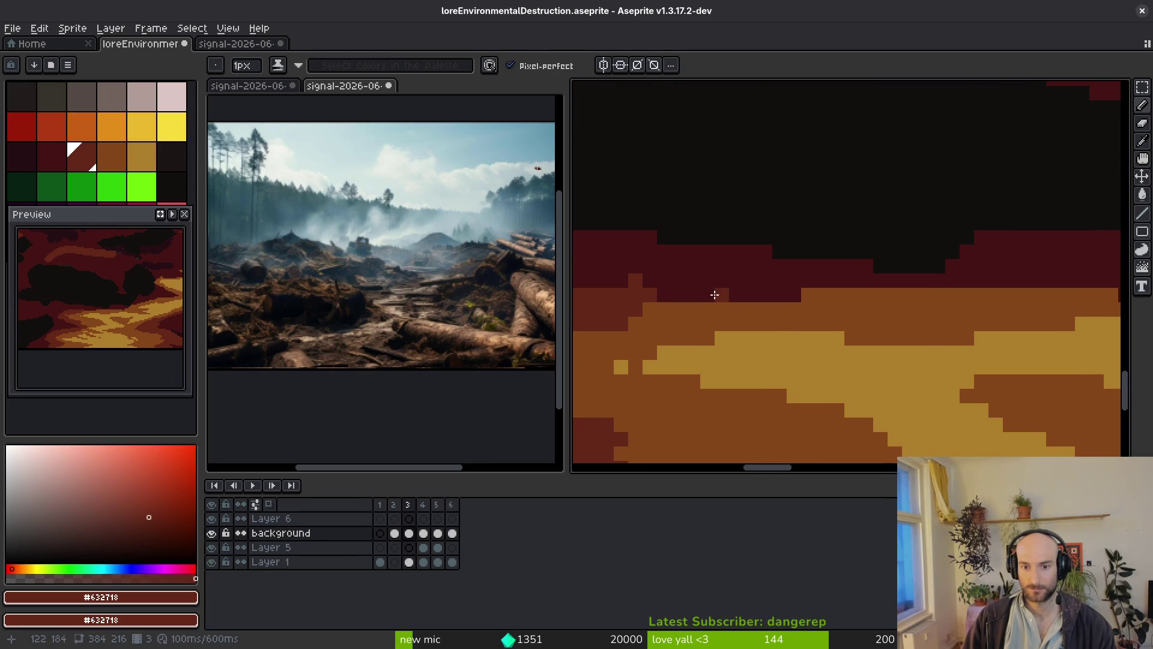
Paint a reddish-brown line and dark red #431414 pixels along the black/red boundary.
{"action": "mouse_move", "coordinate": [831, 291]}
{"action": "left_mouse_down"}
{"action": "mouse_move", "coordinate": [657, 311]}
{"action": "mouse_move", "coordinate": [689, 291]}
{"action": "mouse_move", "coordinate": [899, 298]}
{"action": "left_mouse_up"}
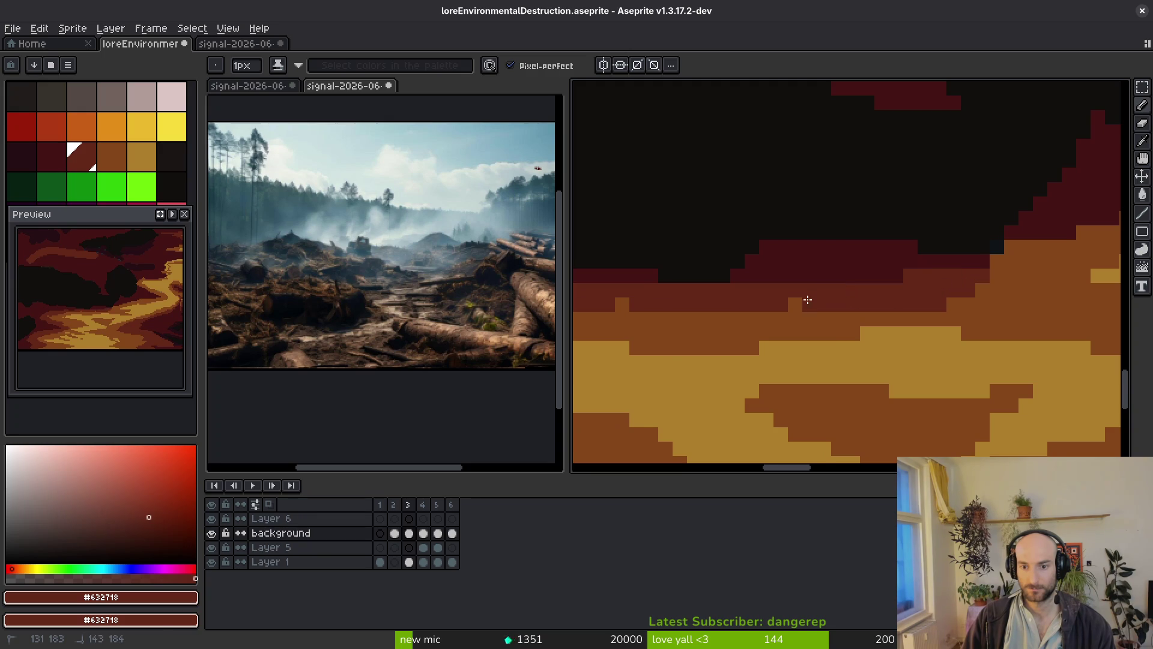
{"action": "scroll", "coordinate": [813, 300], "scroll_direction": "up", "scroll_amount": 3}
{"action": "left_click", "coordinate": [911, 298], "text": "alt"}
{"action": "mouse_move", "coordinate": [786, 266]}
{"action": "left_mouse_down"}
{"action": "mouse_move", "coordinate": [852, 260]}
{"action": "mouse_move", "coordinate": [871, 283]}
{"action": "mouse_move", "coordinate": [778, 255]}
{"action": "left_mouse_up"}
{"action": "scroll", "coordinate": [814, 270], "scroll_direction": "down", "scroll_amount": 2}
{"action": "scroll", "coordinate": [814, 269], "scroll_direction": "up", "scroll_amount": 4}
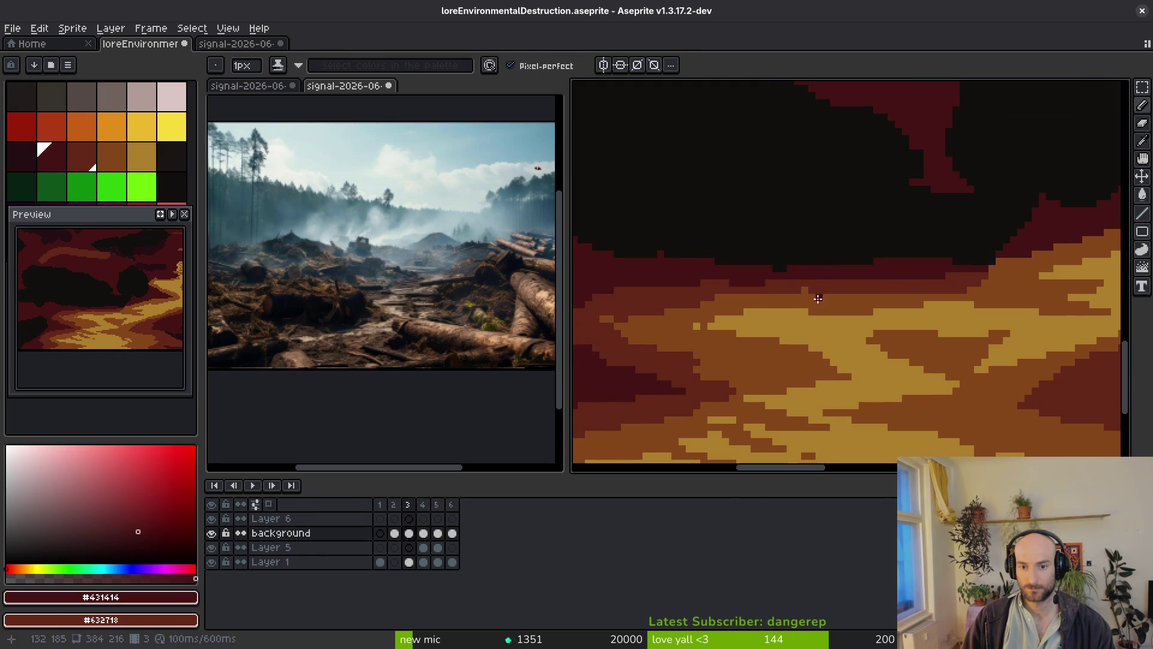
Outline the red/orange boundary with red #632718 pixels.
{"action": "left_click", "coordinate": [845, 225], "text": "alt"}
{"action": "mouse_move", "coordinate": [932, 181]}
{"action": "left_mouse_down"}
{"action": "mouse_move", "coordinate": [811, 227]}
{"action": "mouse_move", "coordinate": [796, 276]}
{"action": "mouse_move", "coordinate": [1020, 225]}
{"action": "left_mouse_up"}
{"action": "scroll", "coordinate": [795, 275], "scroll_direction": "up", "scroll_amount": 2}
{"action": "scroll", "coordinate": [796, 276], "scroll_direction": "right", "scroll_amount": 3}
{"action": "scroll", "coordinate": [806, 278], "scroll_direction": "up", "scroll_amount": 2}
{"action": "scroll", "coordinate": [806, 278], "scroll_direction": "right", "scroll_amount": 2}
{"action": "mouse_move", "coordinate": [805, 278]}
{"action": "left_mouse_down"}
{"action": "mouse_move", "coordinate": [664, 319]}
{"action": "mouse_move", "coordinate": [914, 265]}
{"action": "mouse_move", "coordinate": [841, 260]}
{"action": "left_mouse_up"}
Extend the red #632718 edge pixels along the dark-red boundary.
{"action": "scroll", "coordinate": [721, 298], "scroll_direction": "up", "scroll_amount": 2}
{"action": "scroll", "coordinate": [722, 297], "scroll_direction": "right", "scroll_amount": 2}
{"action": "scroll", "coordinate": [841, 260], "scroll_direction": "up", "scroll_amount": 2}
{"action": "scroll", "coordinate": [841, 260], "scroll_direction": "left", "scroll_amount": 3}
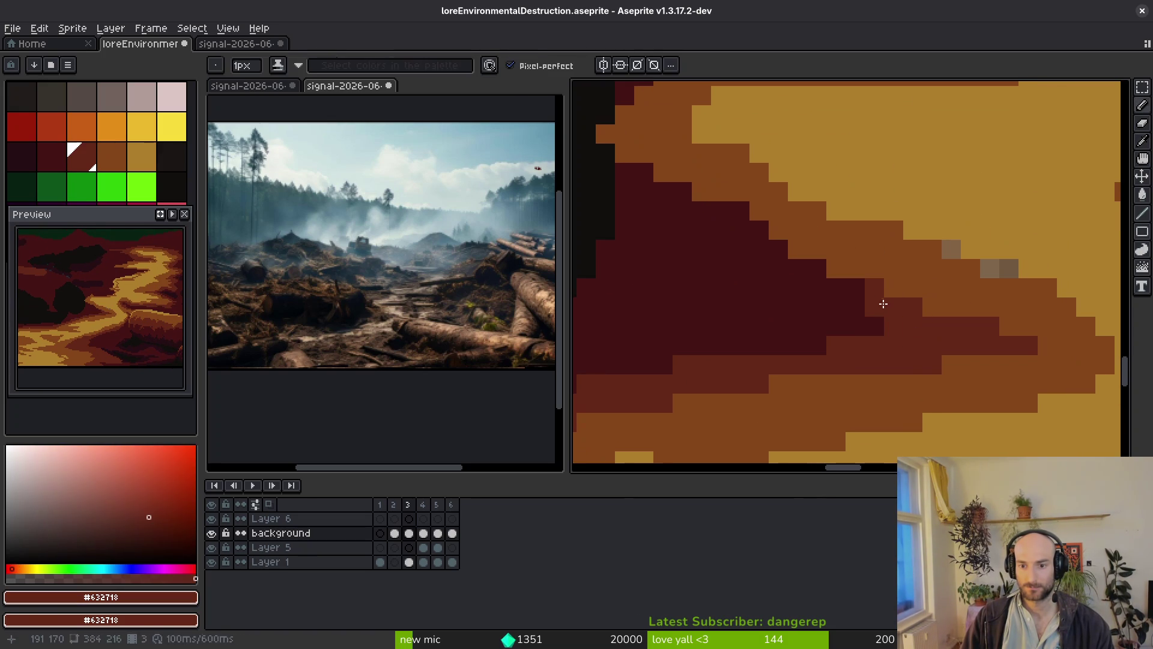
{"action": "left_click_drag", "start_coordinate": [759, 247], "coordinate": [817, 263]}
{"action": "left_click_drag", "start_coordinate": [691, 199], "coordinate": [744, 211]}
{"action": "scroll", "coordinate": [744, 211], "scroll_direction": "up", "scroll_amount": 1}
{"action": "scroll", "coordinate": [745, 212], "scroll_direction": "left", "scroll_amount": 4}
{"action": "mouse_move", "coordinate": [775, 295]}
{"action": "left_mouse_down"}
{"action": "mouse_move", "coordinate": [720, 253]}
{"action": "mouse_move", "coordinate": [810, 175]}
{"action": "mouse_move", "coordinate": [764, 188]}
{"action": "mouse_move", "coordinate": [909, 160]}
{"action": "mouse_move", "coordinate": [903, 175]}
{"action": "left_mouse_up"}
Widen the ochre #ae7e2c path two pixels left and paint red up to its edge.
{"action": "left_click", "coordinate": [867, 246], "text": "alt"}
{"action": "left_click_drag", "start_coordinate": [813, 252], "coordinate": [793, 252]}
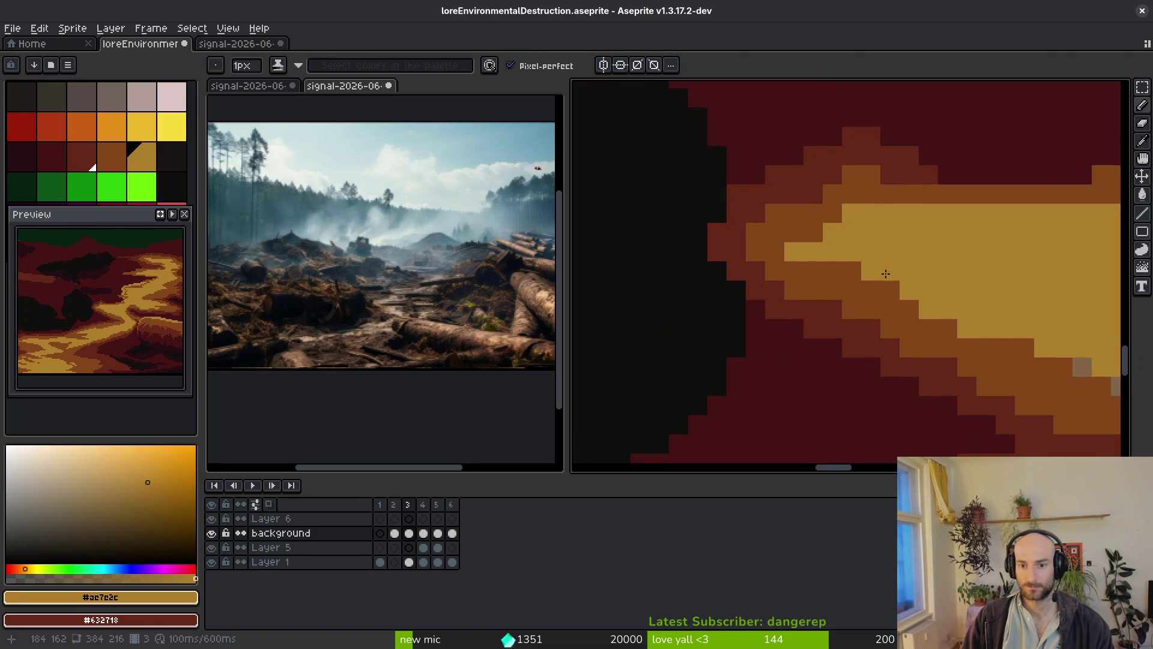
{"action": "scroll", "coordinate": [877, 273], "scroll_direction": "up", "scroll_amount": 2}
{"action": "scroll", "coordinate": [876, 273], "scroll_direction": "right", "scroll_amount": 4}
{"action": "left_click", "coordinate": [667, 253], "text": "alt"}
{"action": "mouse_move", "coordinate": [710, 268]}
{"action": "left_mouse_down"}
{"action": "mouse_move", "coordinate": [841, 242]}
{"action": "mouse_move", "coordinate": [801, 172]}
{"action": "mouse_move", "coordinate": [970, 111]}
{"action": "left_mouse_up"}
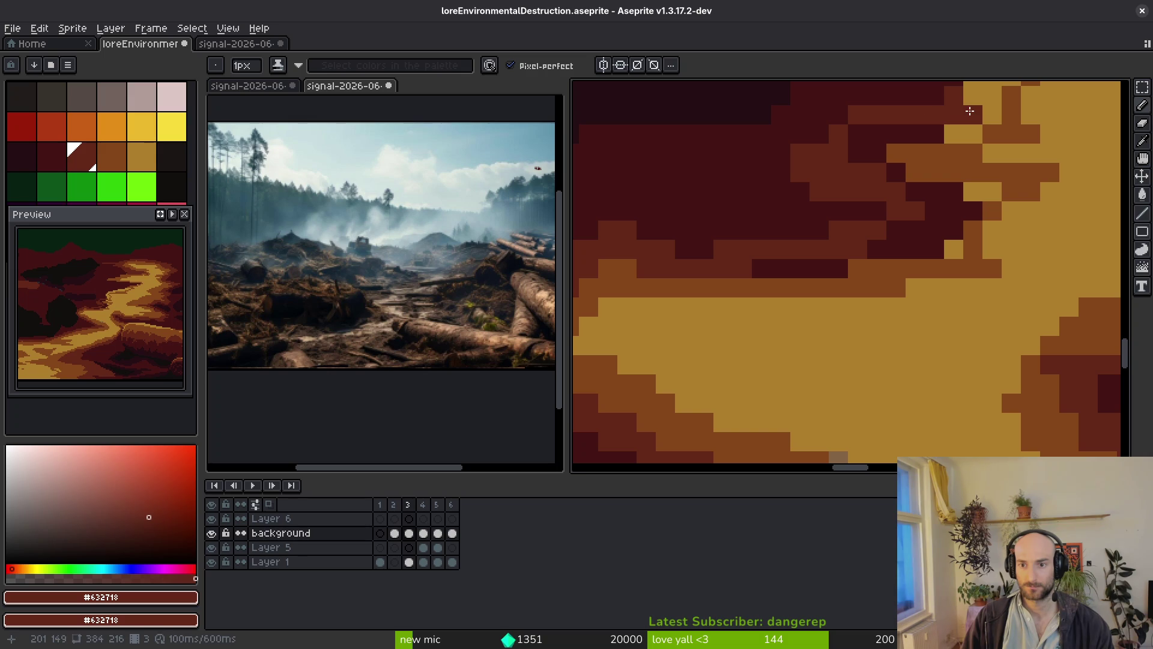
{"action": "left_click_drag", "start_coordinate": [959, 203], "coordinate": [896, 187]}
{"action": "left_click_drag", "start_coordinate": [965, 203], "coordinate": [929, 231]}
{"action": "mouse_move", "coordinate": [832, 259]}
{"action": "left_mouse_down"}
{"action": "mouse_move", "coordinate": [951, 283]}
{"action": "mouse_move", "coordinate": [939, 253]}
{"action": "mouse_move", "coordinate": [860, 318]}
{"action": "left_mouse_up"}
Turn dark edge pixels brown #854619 and add a few red #632718 pixels nearby.
{"action": "left_click", "coordinate": [957, 260], "text": "alt"}
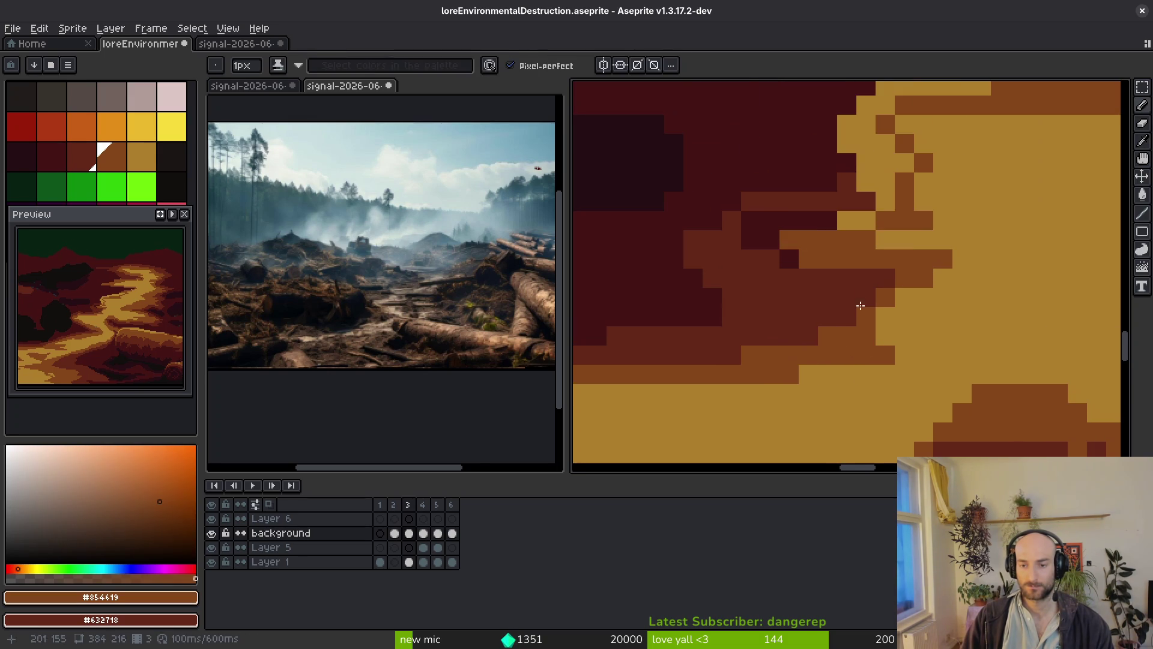
{"action": "key", "text": "alt"}
{"action": "mouse_move", "coordinate": [789, 258]}
{"action": "left_mouse_down"}
{"action": "mouse_move", "coordinate": [750, 237]}
{"action": "mouse_move", "coordinate": [765, 218]}
{"action": "left_mouse_up"}
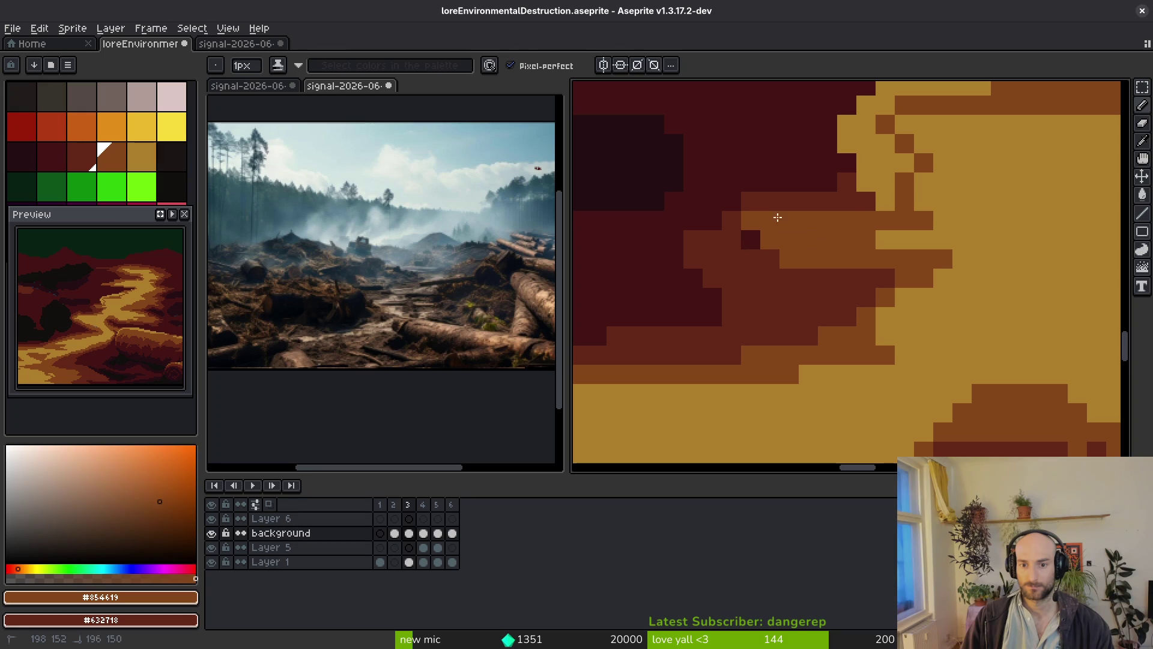
{"action": "left_click", "coordinate": [751, 241], "text": "alt"}
{"action": "scroll", "coordinate": [709, 220], "scroll_direction": "up", "scroll_amount": 2}
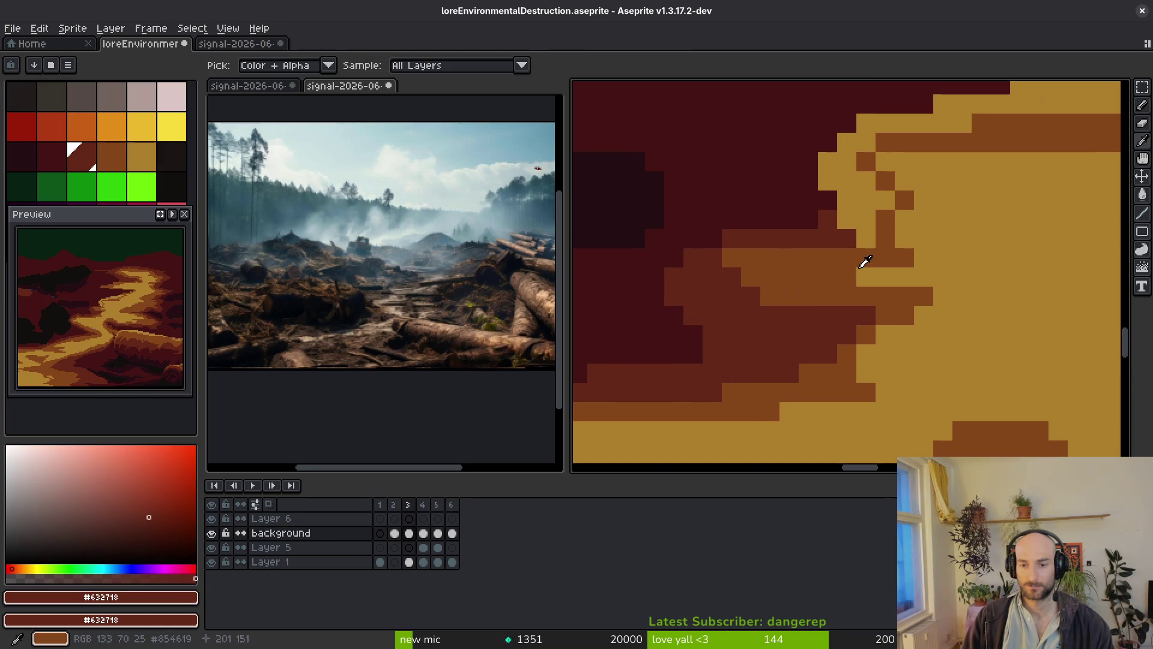
{"action": "mouse_move", "coordinate": [780, 295]}
{"action": "left_mouse_down"}
{"action": "mouse_move", "coordinate": [761, 258]}
{"action": "mouse_move", "coordinate": [741, 258]}
{"action": "left_mouse_up"}
{"action": "scroll", "coordinate": [741, 257], "scroll_direction": "up", "scroll_amount": 2}
{"action": "mouse_move", "coordinate": [801, 312]}
{"action": "left_mouse_down"}
{"action": "mouse_move", "coordinate": [805, 294]}
{"action": "mouse_move", "coordinate": [883, 280]}
{"action": "mouse_move", "coordinate": [784, 238]}
{"action": "mouse_move", "coordinate": [820, 199]}
{"action": "left_mouse_up"}
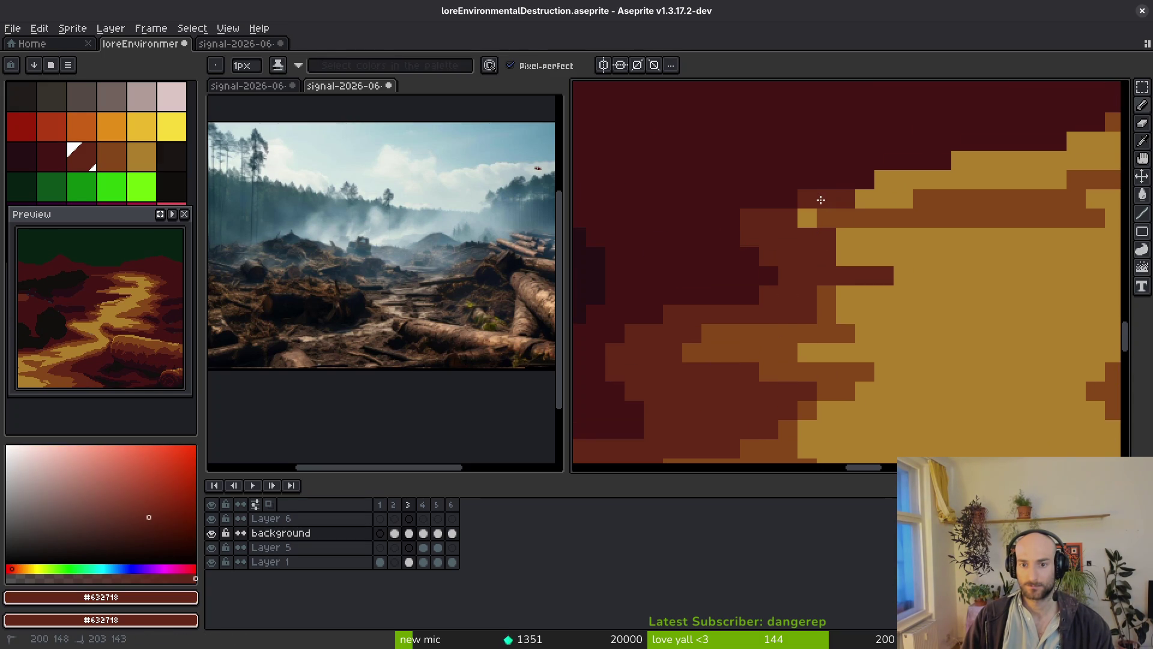
Paint a brown #854619 band along the path's tan edge.
{"action": "left_click", "coordinate": [894, 228], "text": "alt"}
{"action": "mouse_move", "coordinate": [781, 237]}
{"action": "left_mouse_down"}
{"action": "mouse_move", "coordinate": [939, 259]}
{"action": "mouse_move", "coordinate": [813, 288]}
{"action": "left_mouse_up"}
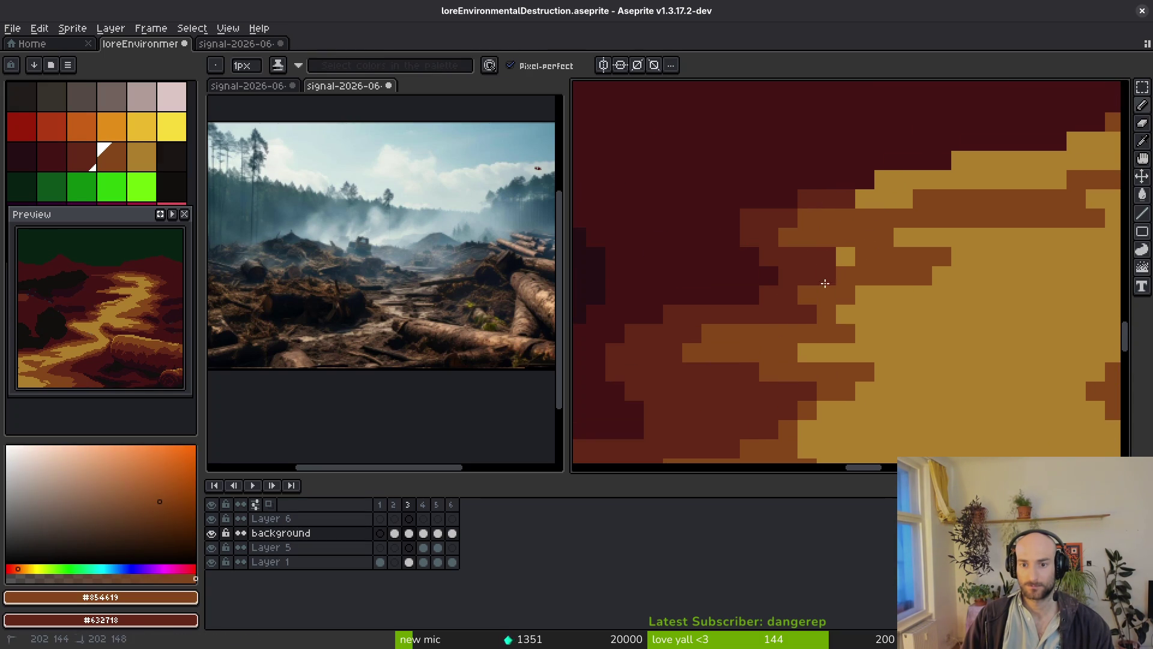
{"action": "left_click_drag", "start_coordinate": [845, 333], "coordinate": [878, 350]}
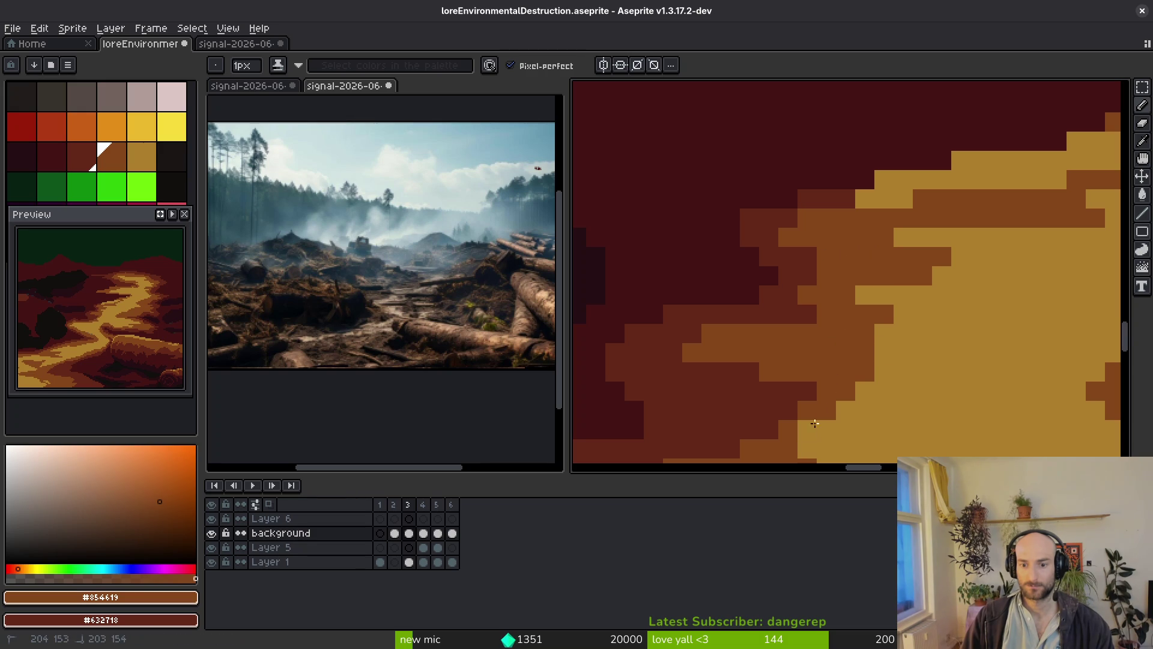
{"action": "left_click_drag", "start_coordinate": [825, 415], "coordinate": [871, 380]}
{"action": "scroll", "coordinate": [914, 343], "scroll_direction": "down", "scroll_amount": 2}
{"action": "scroll", "coordinate": [913, 304], "scroll_direction": "up", "scroll_amount": 2}
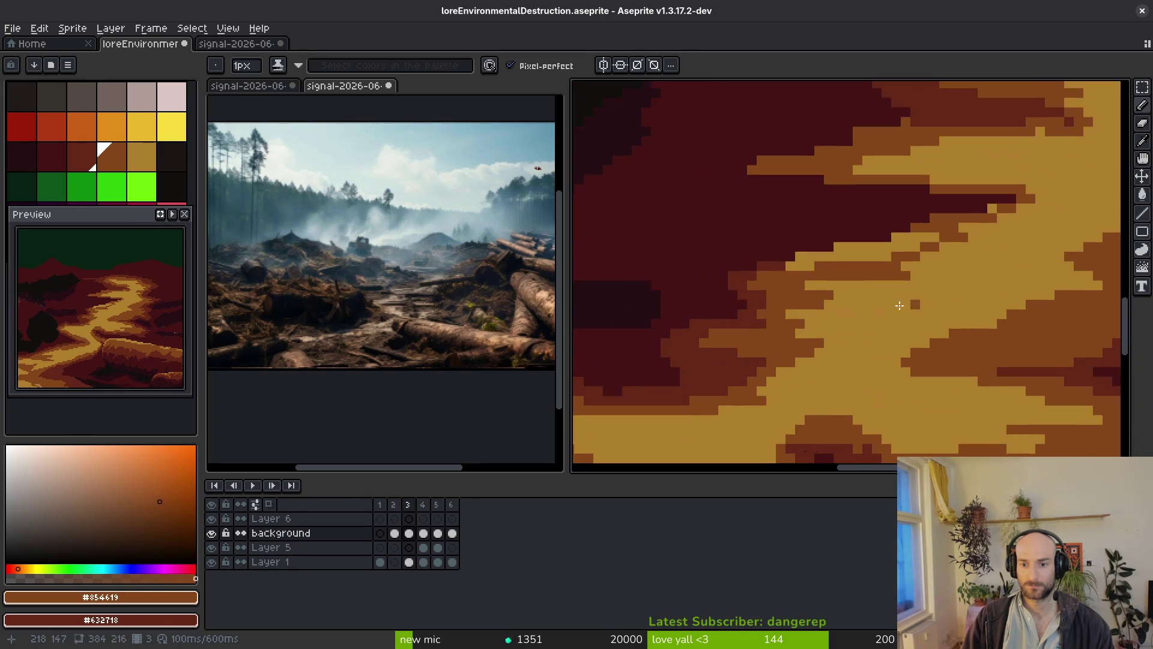
{"action": "left_click_drag", "start_coordinate": [775, 300], "coordinate": [1008, 245]}
Replace dark and tan edge pixels with red #632718 toward the upper right.
{"action": "left_click", "coordinate": [676, 301], "text": "alt"}
{"action": "mouse_move", "coordinate": [677, 301]}
{"action": "left_mouse_down"}
{"action": "mouse_move", "coordinate": [772, 260]}
{"action": "mouse_move", "coordinate": [947, 222]}
{"action": "mouse_move", "coordinate": [882, 290]}
{"action": "left_mouse_up"}
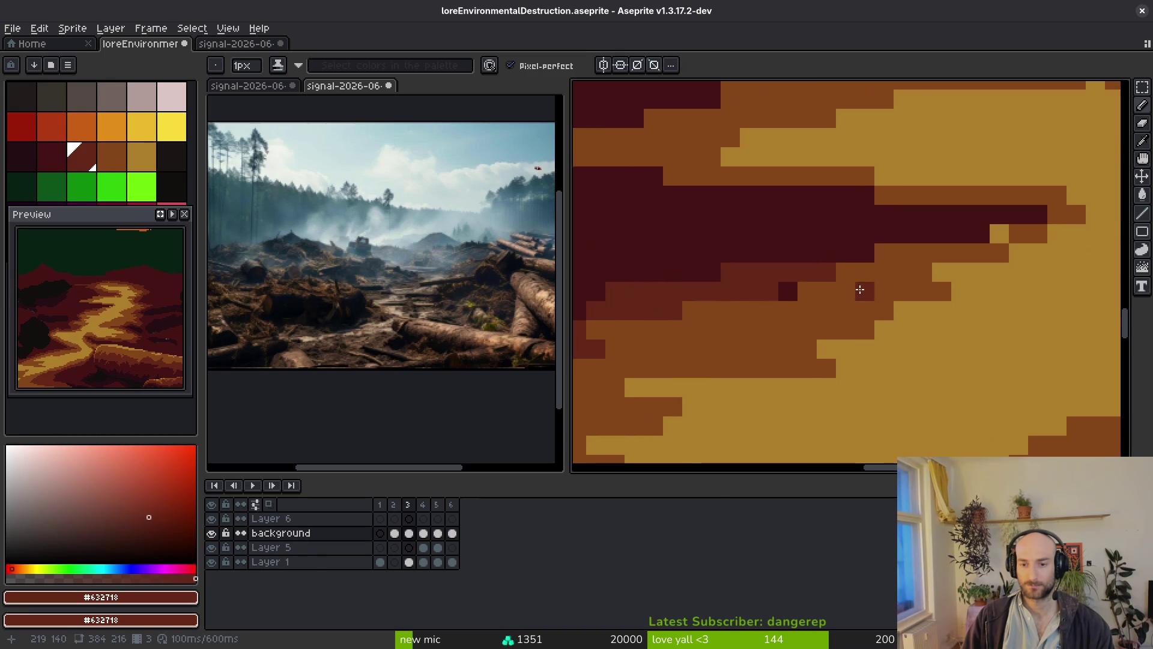
{"action": "mouse_move", "coordinate": [1029, 219]}
{"action": "left_mouse_down"}
{"action": "mouse_move", "coordinate": [997, 233]}
{"action": "mouse_move", "coordinate": [857, 196]}
{"action": "mouse_move", "coordinate": [605, 175]}
{"action": "mouse_move", "coordinate": [865, 229]}
{"action": "mouse_move", "coordinate": [861, 249]}
{"action": "mouse_move", "coordinate": [836, 241]}
{"action": "left_mouse_up"}
{"action": "mouse_move", "coordinate": [837, 240]}
{"action": "left_mouse_down"}
{"action": "mouse_move", "coordinate": [837, 342]}
{"action": "mouse_move", "coordinate": [762, 301]}
{"action": "mouse_move", "coordinate": [777, 234]}
{"action": "mouse_move", "coordinate": [942, 188]}
{"action": "mouse_move", "coordinate": [825, 215]}
{"action": "left_mouse_up"}
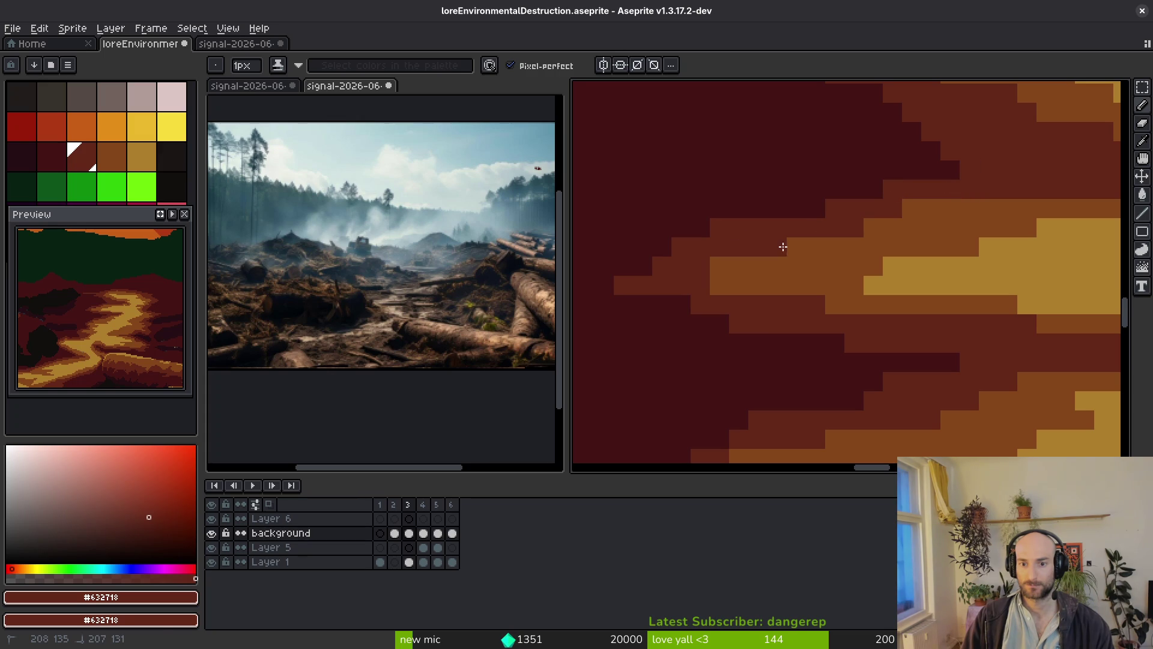
Repaint dark-red cells brown and extend the horizontal brown #854619 bar both ways.
{"action": "key", "text": "i"}
{"action": "scroll", "coordinate": [765, 312], "scroll_direction": "up", "scroll_amount": 2}
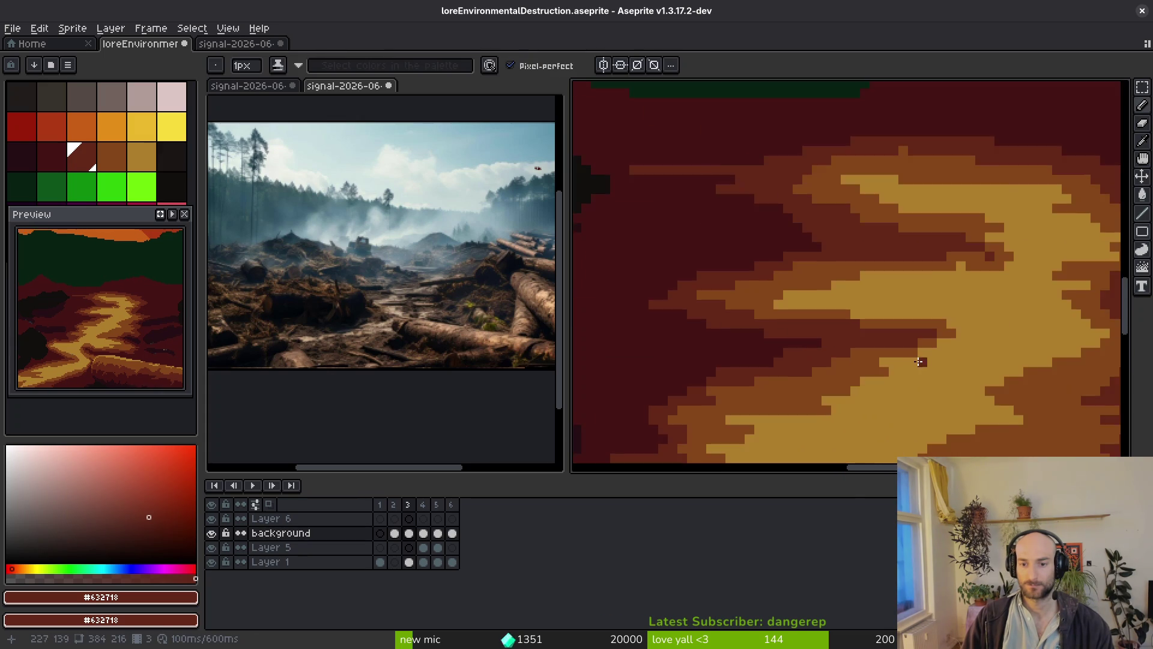
{"action": "left_click", "coordinate": [888, 258], "text": "alt"}
{"action": "mouse_move", "coordinate": [735, 257]}
{"action": "left_mouse_down"}
{"action": "mouse_move", "coordinate": [690, 244]}
{"action": "mouse_move", "coordinate": [760, 227]}
{"action": "left_mouse_up"}
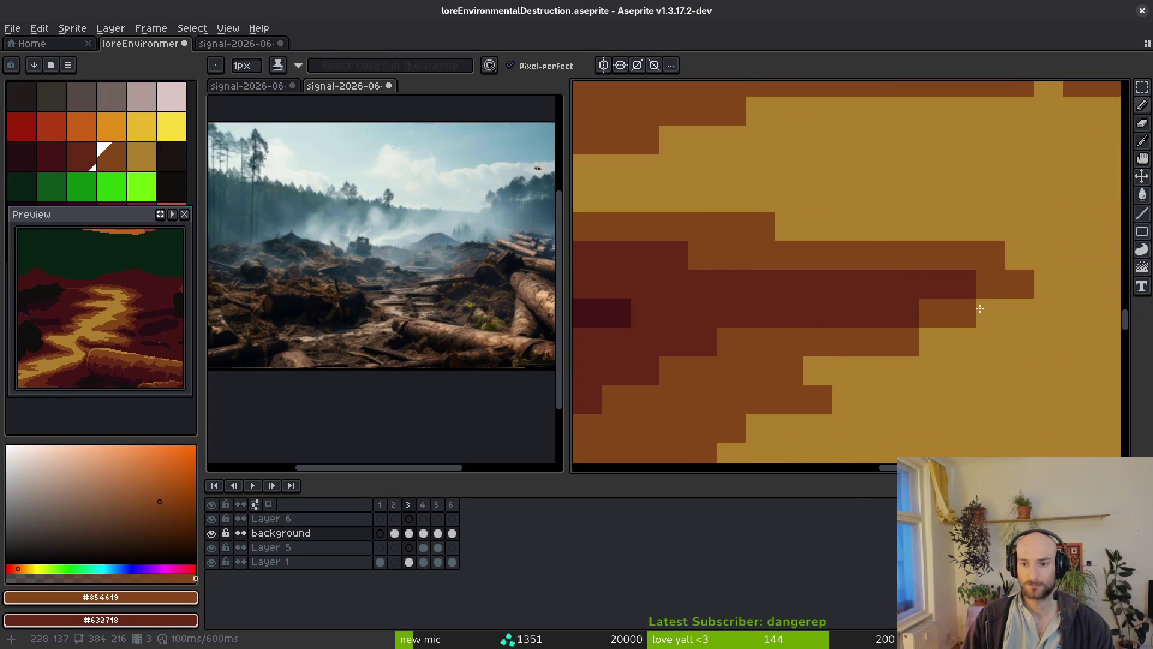
{"action": "left_click_drag", "start_coordinate": [871, 312], "coordinate": [907, 312]}
{"action": "left_click", "coordinate": [961, 284]}
{"action": "scroll", "coordinate": [935, 301], "scroll_direction": "down", "scroll_amount": 1}
{"action": "scroll", "coordinate": [918, 306], "scroll_direction": "up", "scroll_amount": 1}
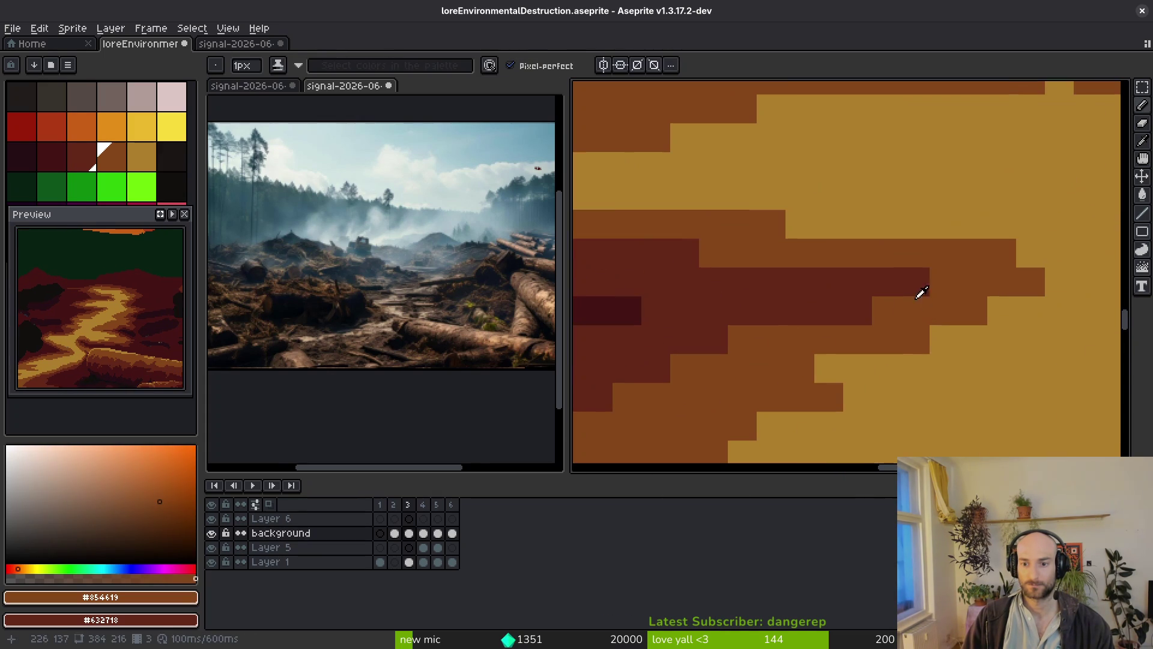
{"action": "left_click", "coordinate": [938, 276], "text": "alt"}
{"action": "scroll", "coordinate": [883, 381], "scroll_direction": "down", "scroll_amount": 3}
{"action": "scroll", "coordinate": [898, 329], "scroll_direction": "up", "scroll_amount": 3}
{"action": "left_click", "coordinate": [828, 350], "text": "alt"}
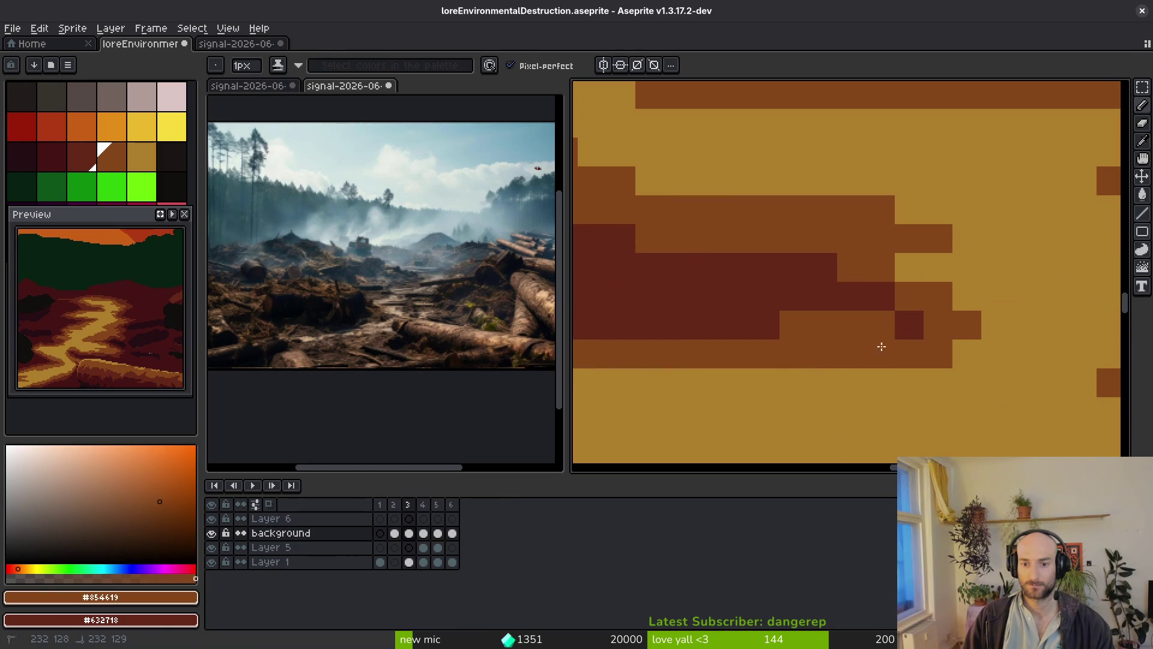
{"action": "left_click_drag", "start_coordinate": [999, 296], "coordinate": [986, 307]}
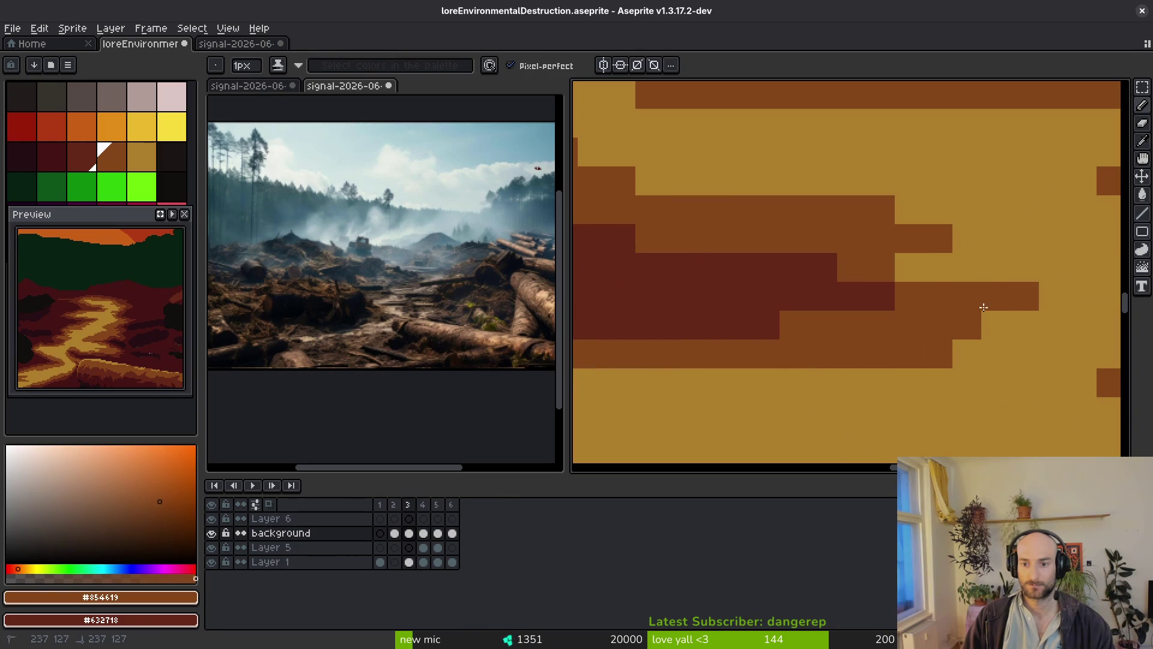
{"action": "left_click_drag", "start_coordinate": [901, 282], "coordinate": [818, 266]}
Add brown cells into the path and save loreEnvironmentalDestruction.aseprite.
{"action": "scroll", "coordinate": [902, 296], "scroll_direction": "down", "scroll_amount": 3}
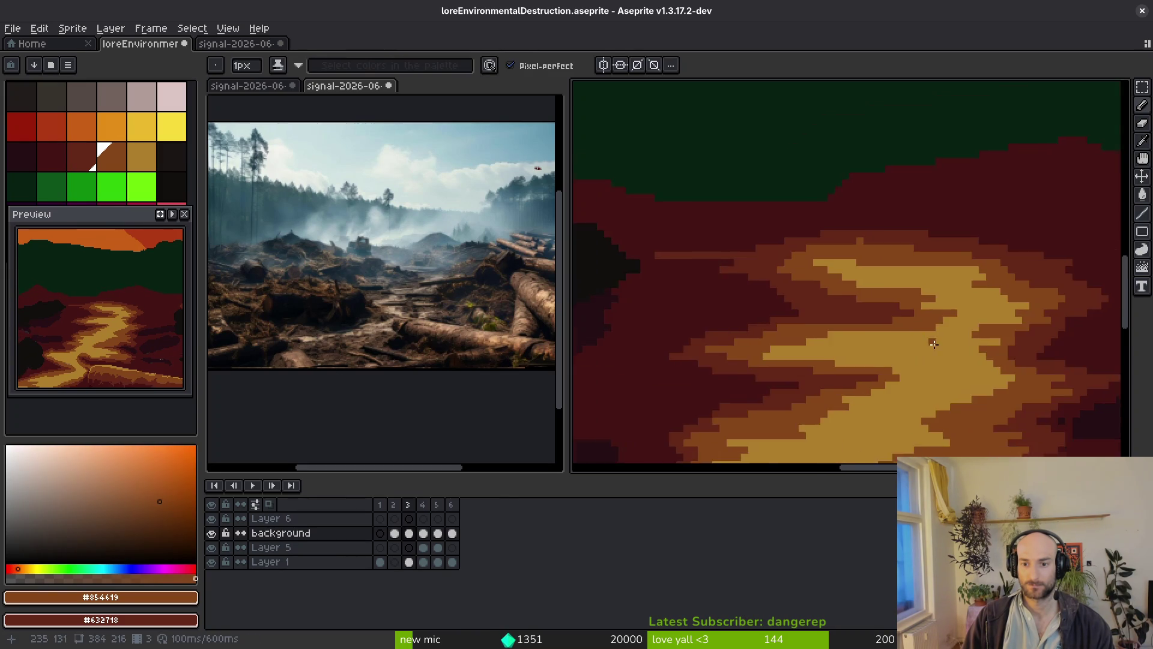
{"action": "scroll", "coordinate": [906, 300], "scroll_direction": "up", "scroll_amount": 3}
{"action": "left_click", "coordinate": [919, 271], "text": "alt"}
{"action": "scroll", "coordinate": [928, 361], "scroll_direction": "down", "scroll_amount": 3}
{"action": "scroll", "coordinate": [927, 362], "scroll_direction": "up", "scroll_amount": 3}
{"action": "key", "text": "ctrl+s"}
{"action": "left_click", "coordinate": [1043, 336], "text": "alt"}
{"action": "left_click_drag", "start_coordinate": [1043, 336], "coordinate": [931, 283]}
{"action": "left_click", "coordinate": [932, 283], "text": "alt"}
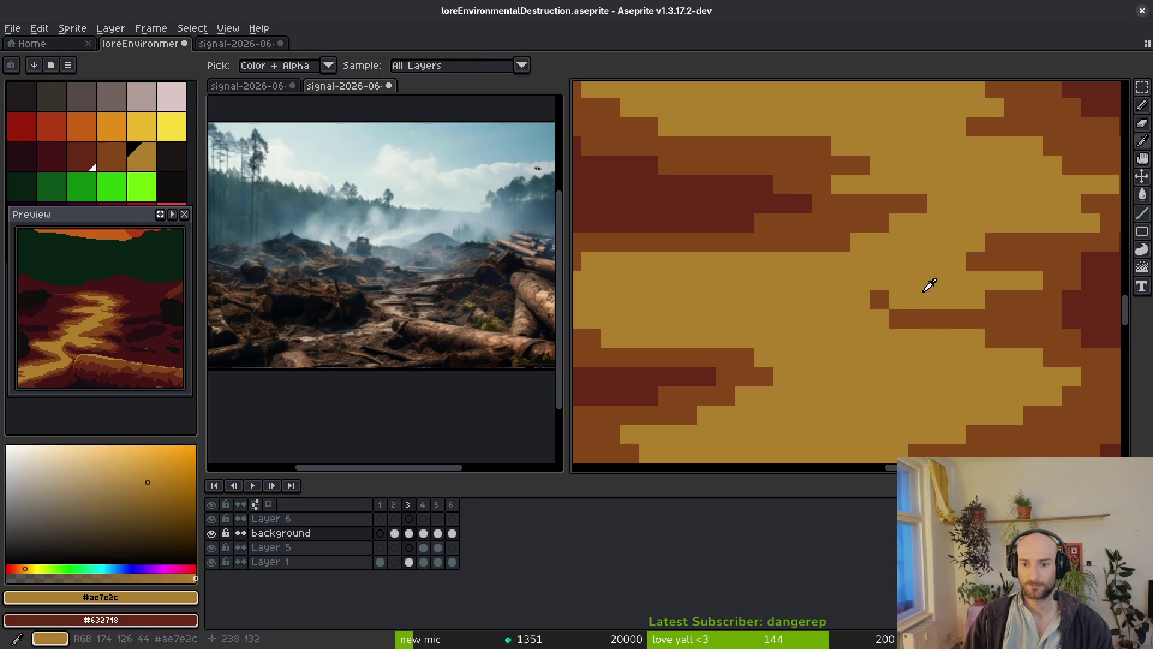
{"action": "scroll", "coordinate": [878, 291], "scroll_direction": "down", "scroll_amount": 3}
{"action": "key", "text": "ctrl+s"}
{"action": "scroll", "coordinate": [812, 378], "scroll_direction": "up", "scroll_amount": 4}
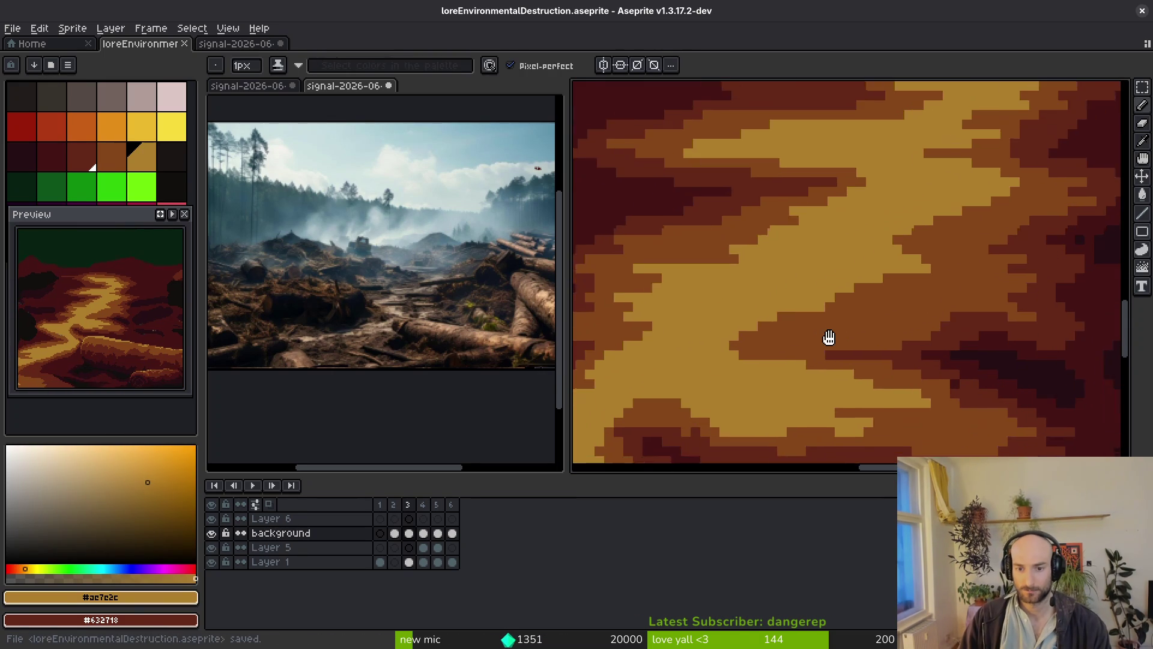
Draw a stepped brown #854619 line through the tan path.
{"action": "scroll", "coordinate": [830, 407], "scroll_direction": "down", "scroll_amount": 3}
{"action": "scroll", "coordinate": [830, 407], "scroll_direction": "up", "scroll_amount": 4}
{"action": "left_click", "coordinate": [979, 225], "text": "alt"}
{"action": "scroll", "coordinate": [879, 356], "scroll_direction": "down", "scroll_amount": 3}
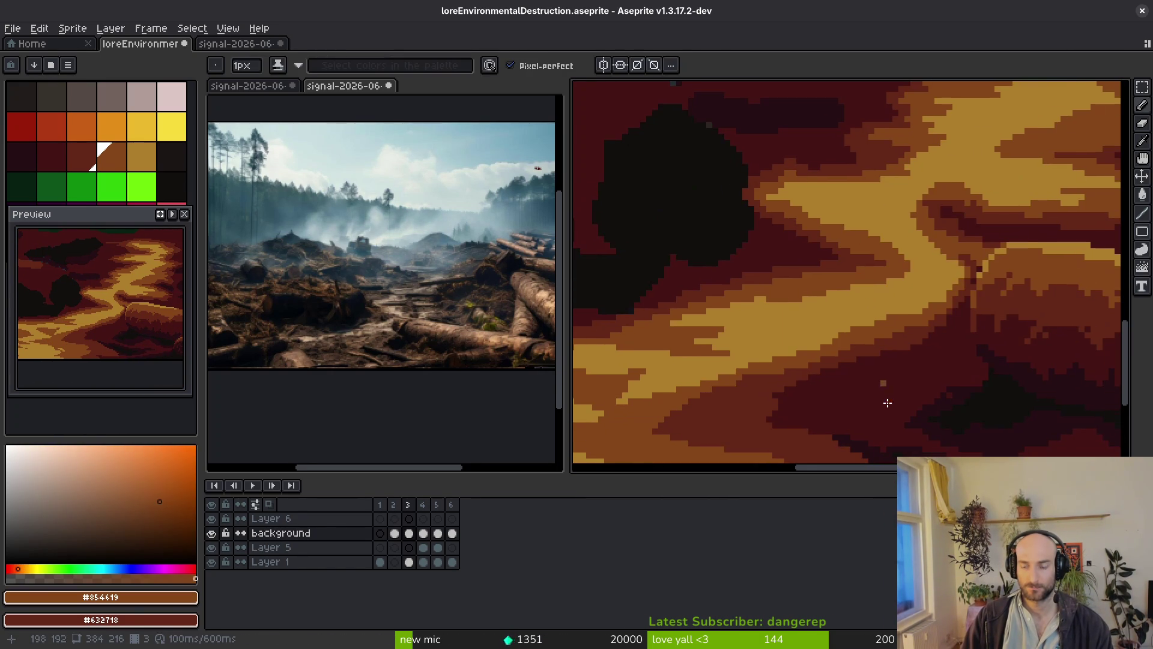
{"action": "scroll", "coordinate": [836, 340], "scroll_direction": "down", "scroll_amount": 6}
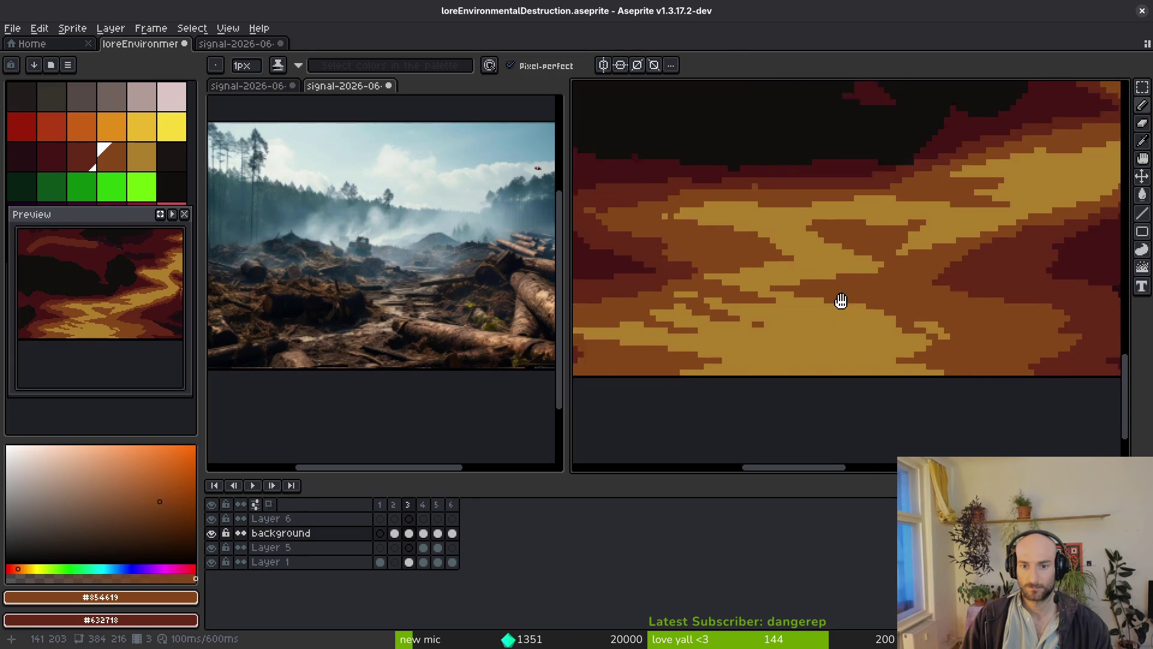
{"action": "scroll", "coordinate": [869, 312], "scroll_direction": "up", "scroll_amount": 6}
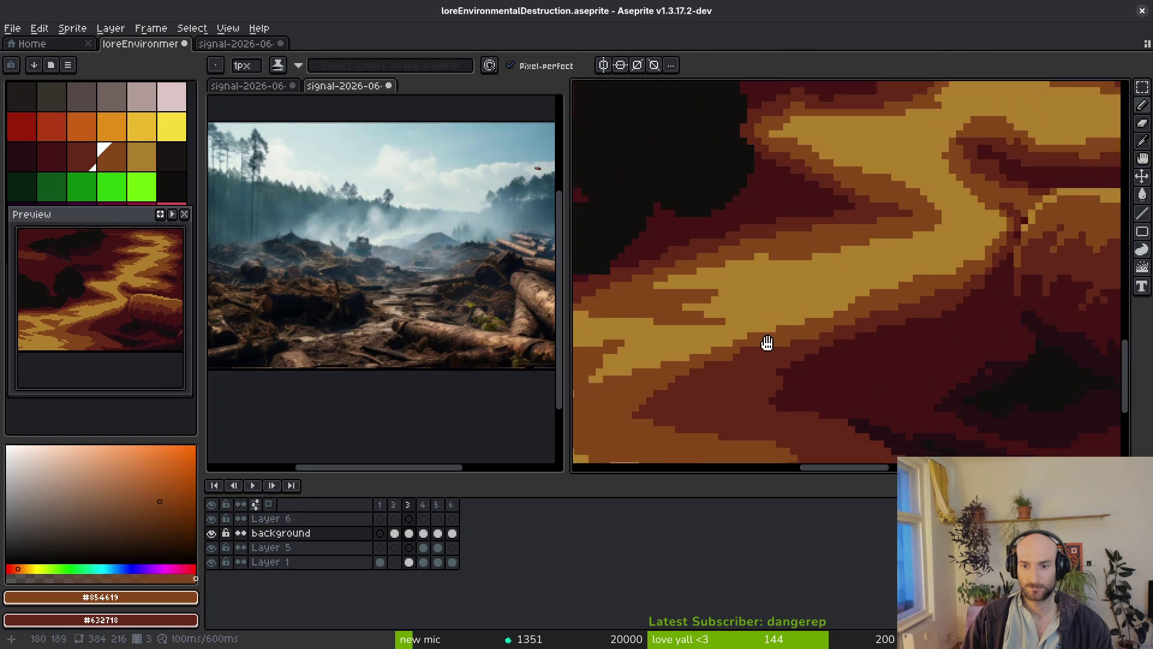
{"action": "mouse_move", "coordinate": [817, 300]}
{"action": "left_mouse_down"}
{"action": "mouse_move", "coordinate": [602, 286]}
{"action": "mouse_move", "coordinate": [932, 265]}
{"action": "mouse_move", "coordinate": [783, 335]}
{"action": "mouse_move", "coordinate": [779, 352]}
{"action": "mouse_move", "coordinate": [677, 327]}
{"action": "mouse_move", "coordinate": [1057, 183]}
{"action": "mouse_move", "coordinate": [829, 240]}
{"action": "mouse_move", "coordinate": [965, 287]}
{"action": "mouse_move", "coordinate": [828, 280]}
{"action": "mouse_move", "coordinate": [961, 240]}
{"action": "left_mouse_up"}
Touch up the tan path, then paint brown streaks across and diagonally through it.
{"action": "left_click", "coordinate": [836, 265], "text": "alt"}
{"action": "scroll", "coordinate": [871, 286], "scroll_direction": "down", "scroll_amount": 1}
{"action": "scroll", "coordinate": [871, 286], "scroll_direction": "down", "scroll_amount": 3}
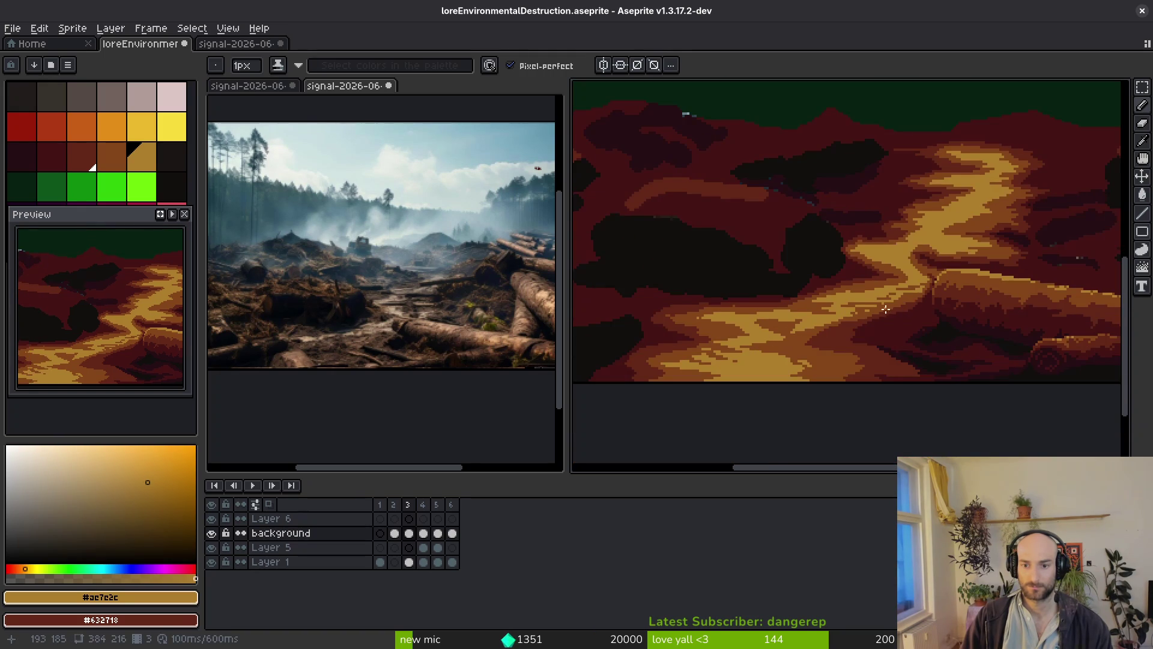
{"action": "scroll", "coordinate": [865, 291], "scroll_direction": "up", "scroll_amount": 2}
{"action": "scroll", "coordinate": [861, 293], "scroll_direction": "up", "scroll_amount": 3}
{"action": "left_click", "coordinate": [803, 278], "text": "alt"}
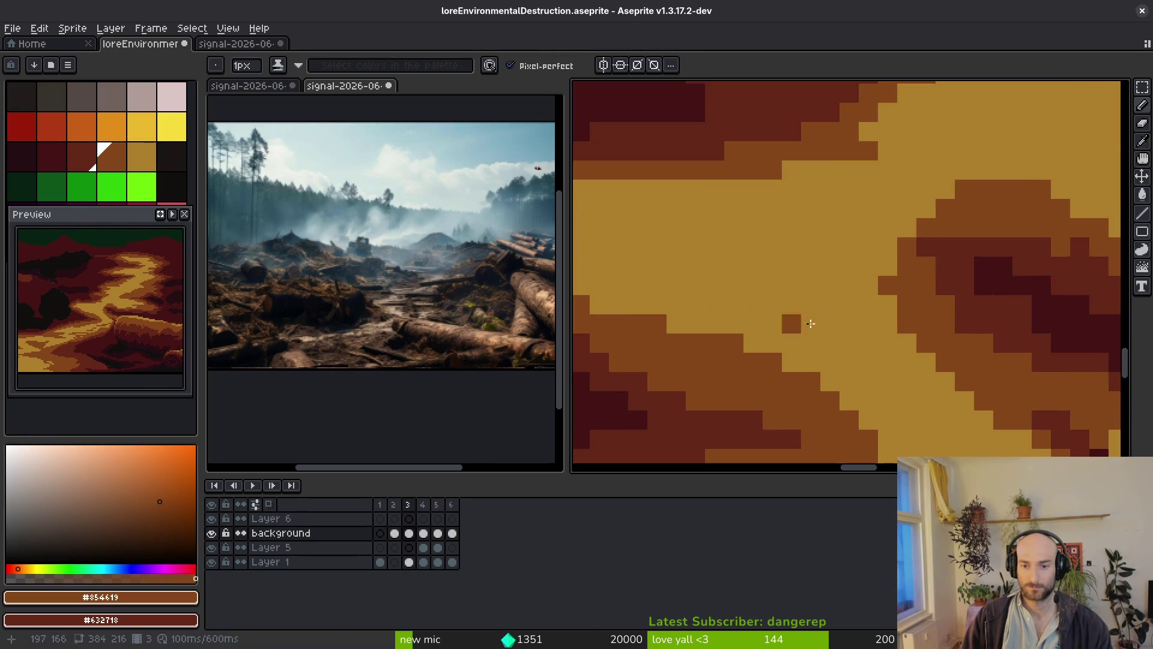
{"action": "mouse_move", "coordinate": [788, 300]}
{"action": "left_mouse_down"}
{"action": "mouse_move", "coordinate": [1063, 366]}
{"action": "mouse_move", "coordinate": [900, 364]}
{"action": "mouse_move", "coordinate": [865, 324]}
{"action": "left_mouse_up"}
{"action": "scroll", "coordinate": [942, 424], "scroll_direction": "down", "scroll_amount": 2}
{"action": "scroll", "coordinate": [946, 424], "scroll_direction": "down", "scroll_amount": 1}
{"action": "scroll", "coordinate": [952, 425], "scroll_direction": "up", "scroll_amount": 1}
{"action": "scroll", "coordinate": [952, 425], "scroll_direction": "up", "scroll_amount": 1}
{"action": "mouse_move", "coordinate": [928, 366]}
{"action": "left_mouse_down"}
{"action": "mouse_move", "coordinate": [1055, 433]}
{"action": "mouse_move", "coordinate": [848, 322]}
{"action": "left_mouse_up"}
{"action": "mouse_move", "coordinate": [787, 289]}
{"action": "left_mouse_down"}
{"action": "mouse_move", "coordinate": [758, 260]}
{"action": "mouse_move", "coordinate": [895, 369]}
{"action": "left_mouse_up"}
Add dark brown bands, dabs and short streaks along the path's lower stretch.
{"action": "scroll", "coordinate": [889, 360], "scroll_direction": "down", "scroll_amount": 3}
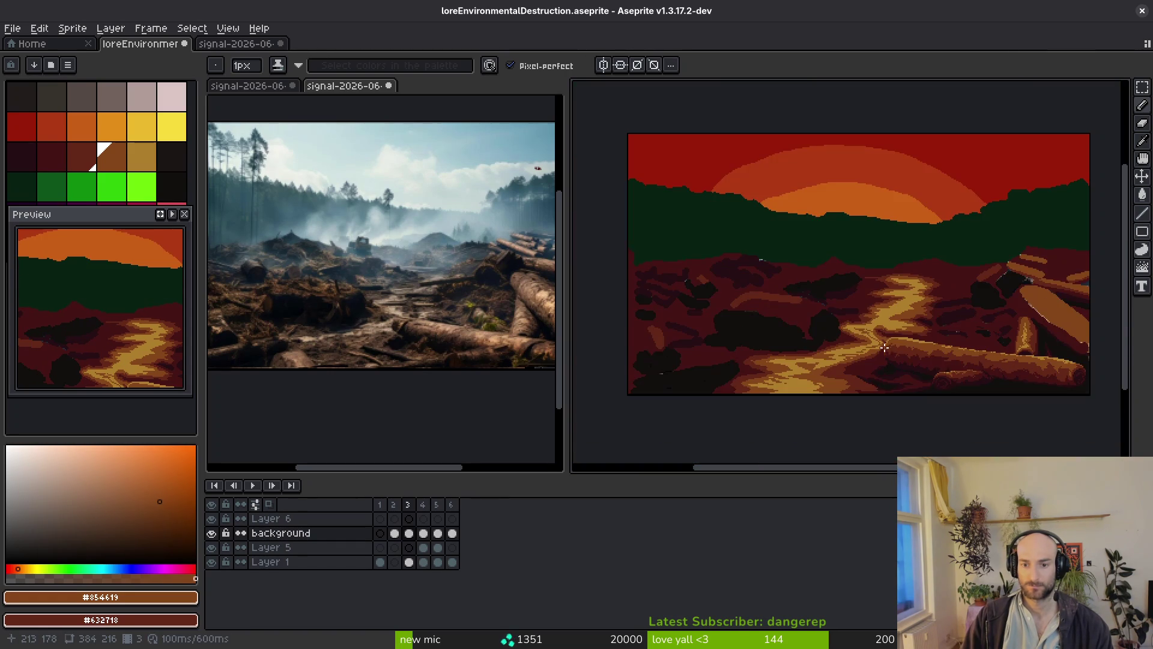
{"action": "scroll", "coordinate": [890, 322], "scroll_direction": "up", "scroll_amount": 3}
{"action": "scroll", "coordinate": [887, 371], "scroll_direction": "up", "scroll_amount": 2}
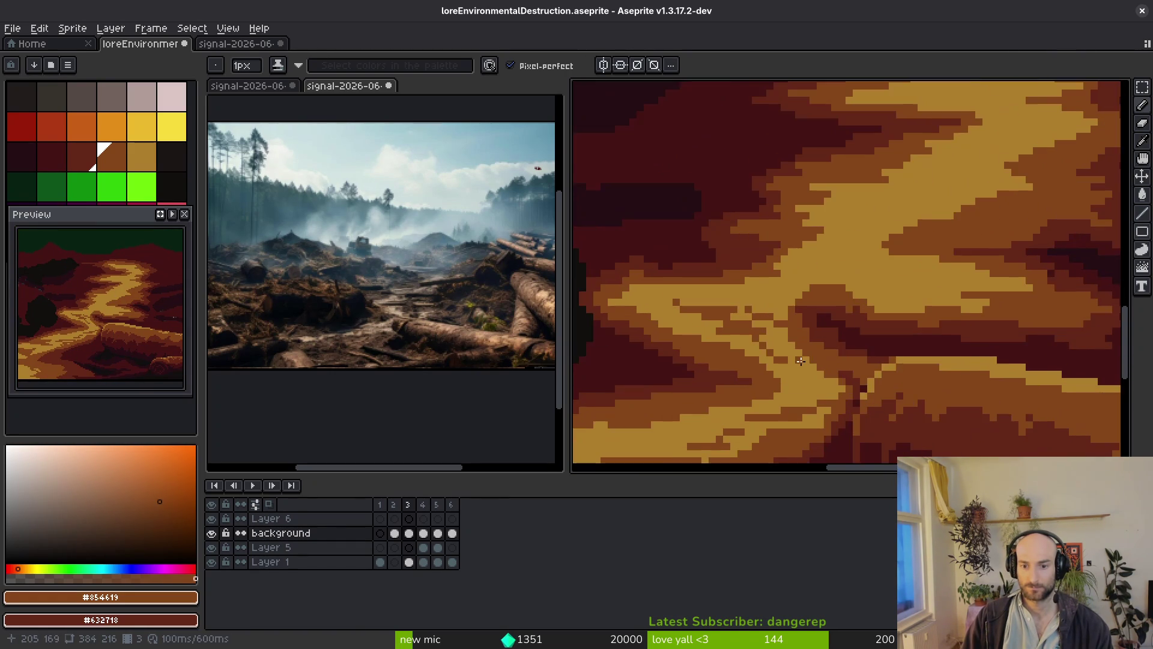
{"action": "scroll", "coordinate": [870, 340], "scroll_direction": "up", "scroll_amount": 1}
{"action": "mouse_move", "coordinate": [744, 300]}
{"action": "left_mouse_down"}
{"action": "mouse_move", "coordinate": [877, 327]}
{"action": "mouse_move", "coordinate": [947, 312]}
{"action": "left_mouse_up"}
{"action": "scroll", "coordinate": [968, 175], "scroll_direction": "up", "scroll_amount": 1}
{"action": "mouse_move", "coordinate": [946, 150]}
{"action": "left_mouse_down"}
{"action": "mouse_move", "coordinate": [854, 160]}
{"action": "mouse_move", "coordinate": [928, 169]}
{"action": "left_mouse_up"}
{"action": "left_click", "coordinate": [985, 134]}
{"action": "mouse_move", "coordinate": [823, 195]}
{"action": "left_mouse_down"}
{"action": "mouse_move", "coordinate": [883, 210]}
{"action": "mouse_move", "coordinate": [847, 238]}
{"action": "left_mouse_up"}
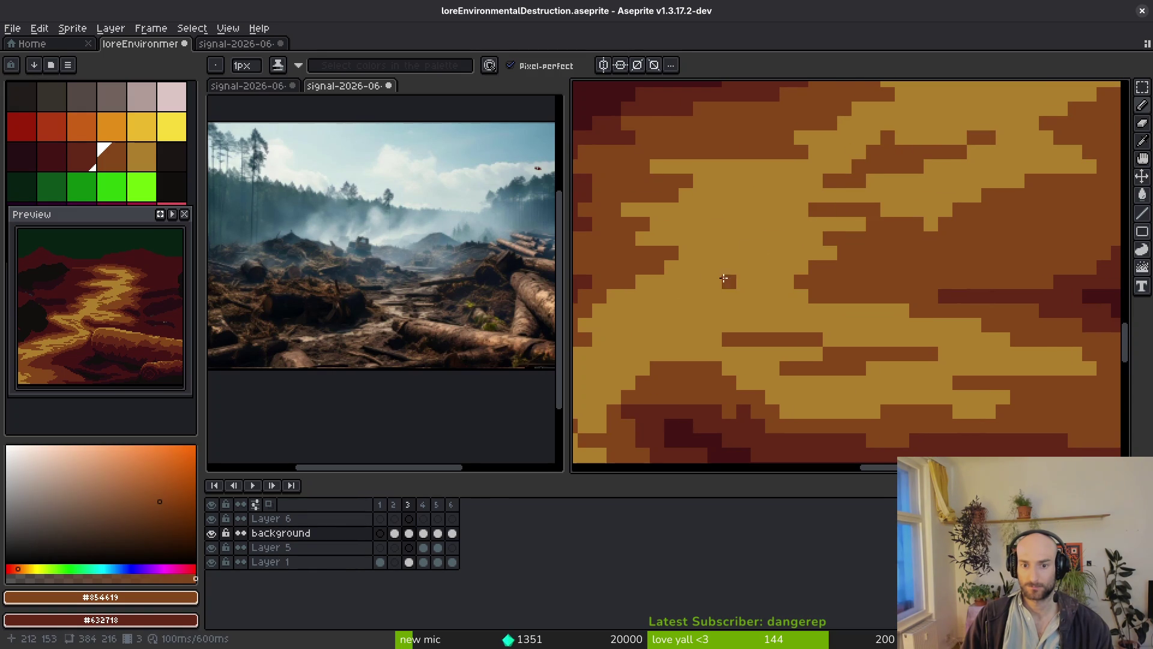
{"action": "mouse_move", "coordinate": [772, 257]}
{"action": "left_mouse_down"}
{"action": "mouse_move", "coordinate": [649, 309]}
{"action": "mouse_move", "coordinate": [697, 298]}
{"action": "left_mouse_up"}
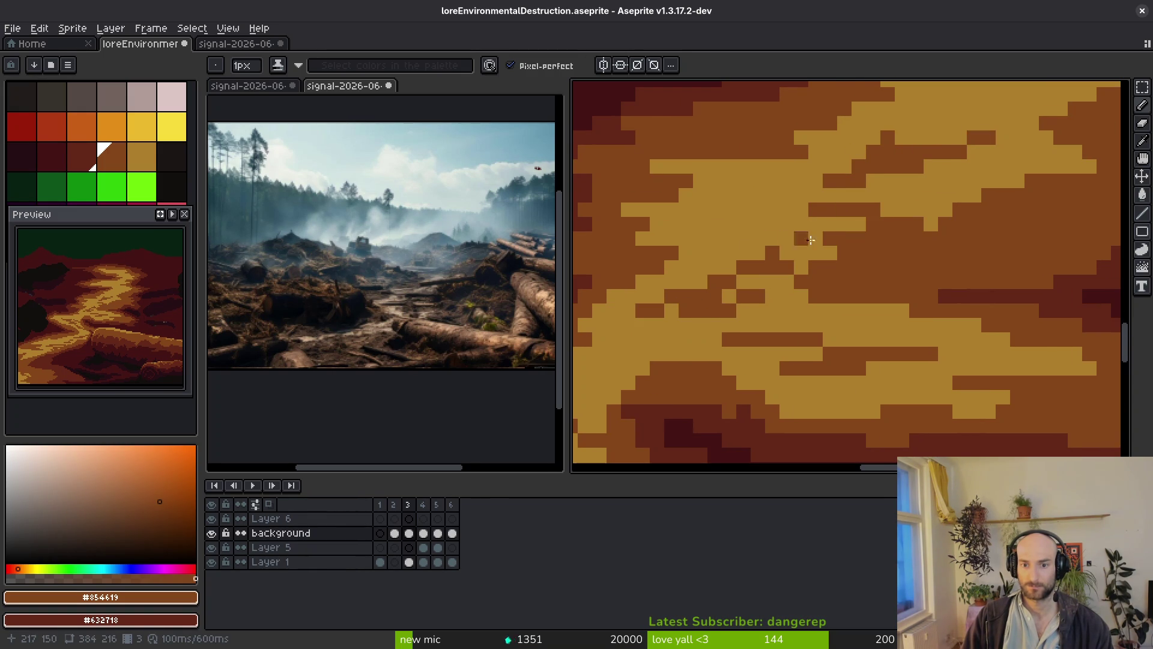
{"action": "scroll", "coordinate": [851, 279], "scroll_direction": "down", "scroll_amount": 2}
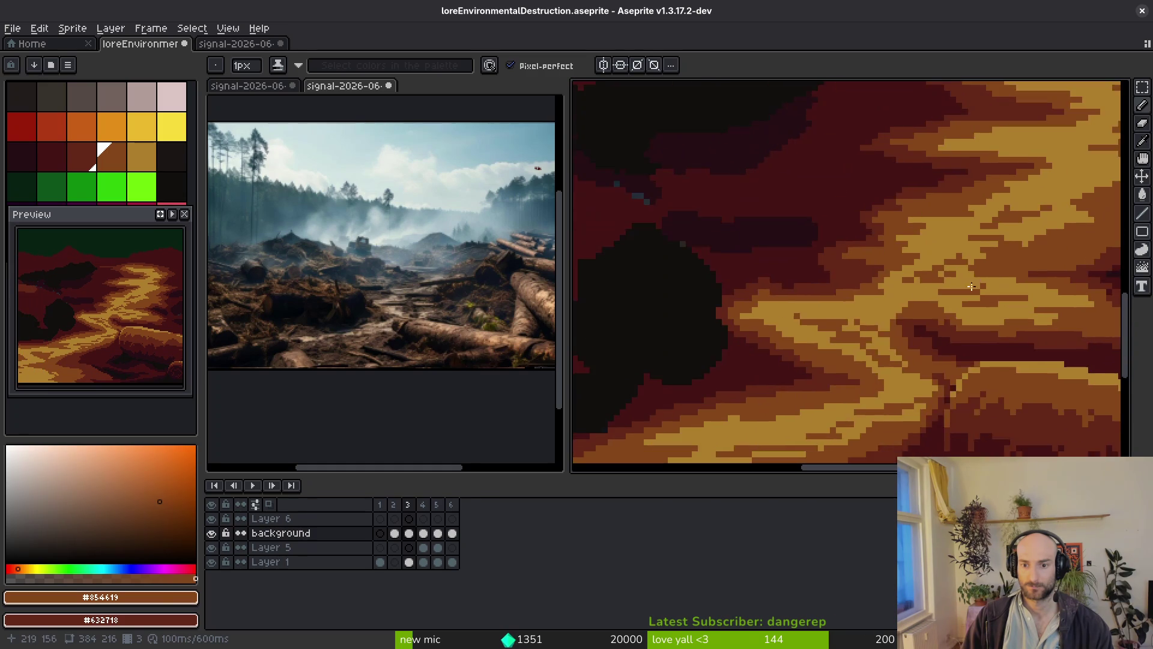
{"action": "scroll", "coordinate": [866, 310], "scroll_direction": "up", "scroll_amount": 2}
{"action": "scroll", "coordinate": [962, 272], "scroll_direction": "down", "scroll_amount": 4}
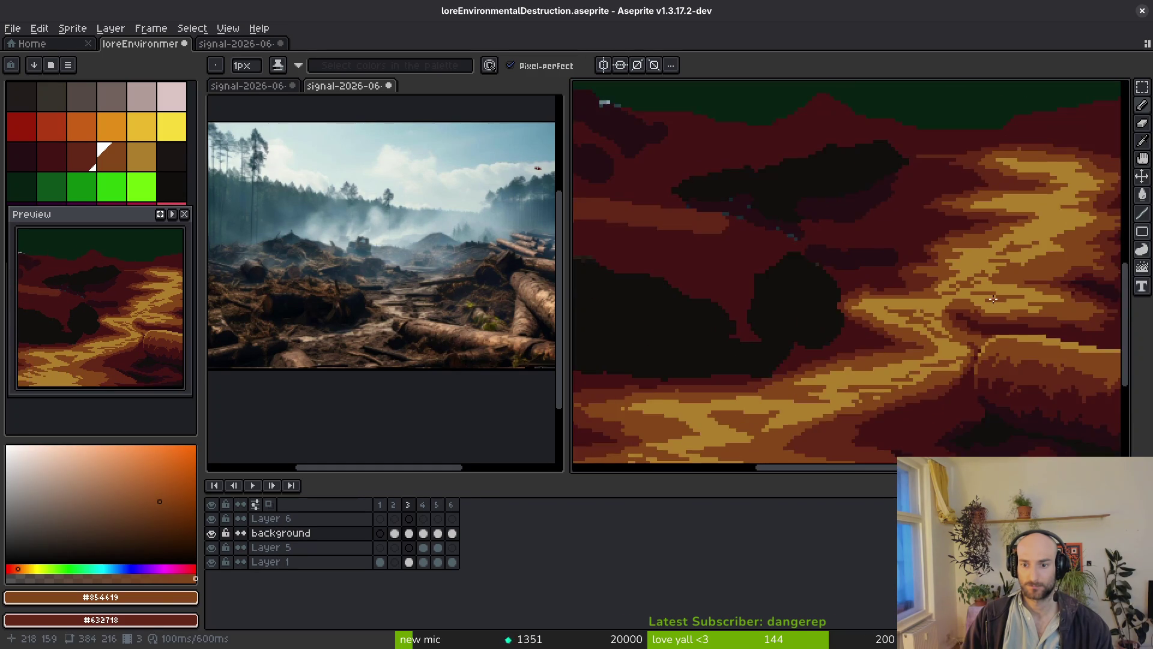
{"action": "scroll", "coordinate": [905, 358], "scroll_direction": "up", "scroll_amount": 1}
{"action": "scroll", "coordinate": [906, 358], "scroll_direction": "up", "scroll_amount": 4}
Paint dark brown streaks across the path and recolour a few tan pixels brown.
{"action": "mouse_move", "coordinate": [791, 256]}
{"action": "left_mouse_down"}
{"action": "mouse_move", "coordinate": [900, 243]}
{"action": "mouse_move", "coordinate": [890, 296]}
{"action": "mouse_move", "coordinate": [952, 278]}
{"action": "left_mouse_up"}
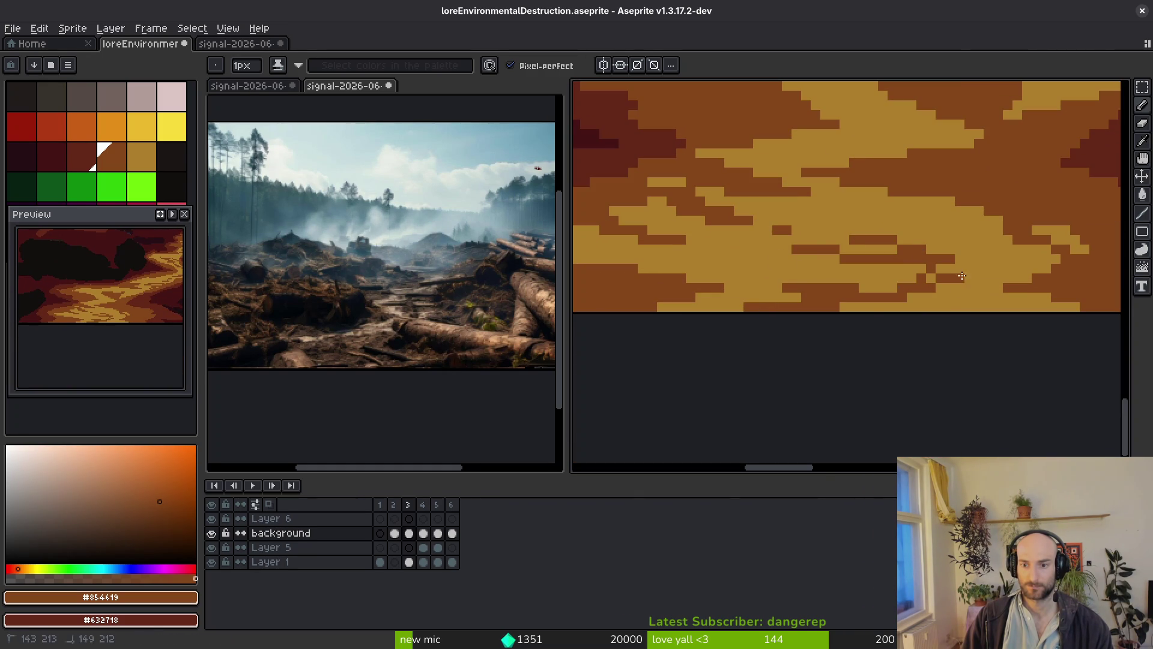
{"action": "scroll", "coordinate": [1034, 276], "scroll_direction": "down", "scroll_amount": 1}
{"action": "scroll", "coordinate": [914, 254], "scroll_direction": "up", "scroll_amount": 3}
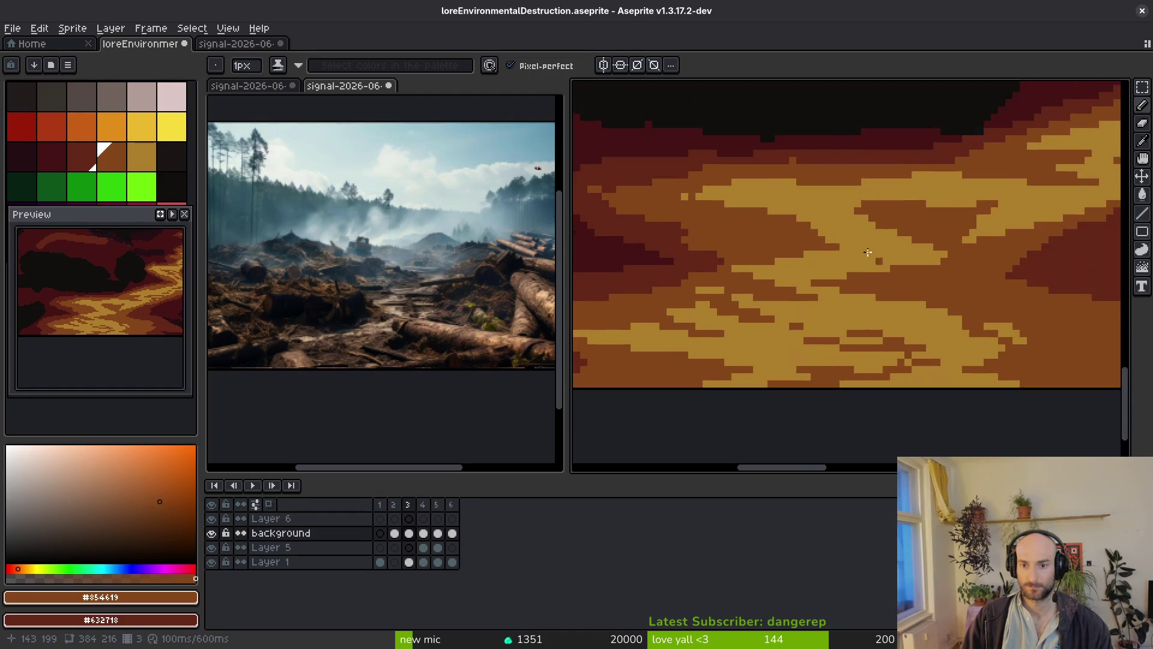
{"action": "mouse_move", "coordinate": [681, 157]}
{"action": "left_mouse_down"}
{"action": "mouse_move", "coordinate": [841, 205]}
{"action": "mouse_move", "coordinate": [937, 200]}
{"action": "mouse_move", "coordinate": [955, 220]}
{"action": "mouse_move", "coordinate": [874, 224]}
{"action": "mouse_move", "coordinate": [891, 240]}
{"action": "mouse_move", "coordinate": [775, 234]}
{"action": "mouse_move", "coordinate": [881, 242]}
{"action": "left_mouse_up"}
{"action": "scroll", "coordinate": [841, 205], "scroll_direction": "down", "scroll_amount": 3}
{"action": "scroll", "coordinate": [905, 262], "scroll_direction": "up", "scroll_amount": 2}
{"action": "scroll", "coordinate": [963, 211], "scroll_direction": "up", "scroll_amount": 1}
{"action": "left_click", "coordinate": [901, 200], "text": "alt"}
{"action": "scroll", "coordinate": [870, 224], "scroll_direction": "up", "scroll_amount": 1}
{"action": "left_click", "coordinate": [870, 252], "text": "alt"}
Paint tan #ae7e2c strokes into the brown area beside the path.
{"action": "left_click", "coordinate": [918, 193], "text": "alt"}
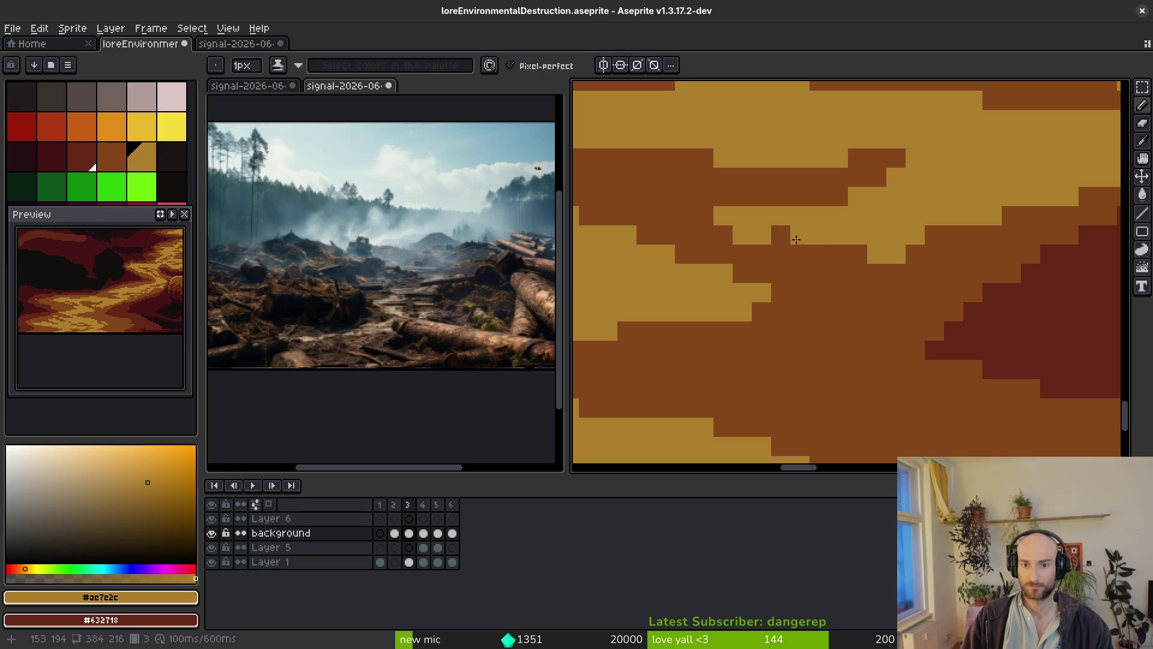
{"action": "scroll", "coordinate": [920, 245], "scroll_direction": "down", "scroll_amount": 2}
{"action": "scroll", "coordinate": [919, 249], "scroll_direction": "up", "scroll_amount": 2}
{"action": "left_click_drag", "start_coordinate": [784, 269], "coordinate": [916, 254]}
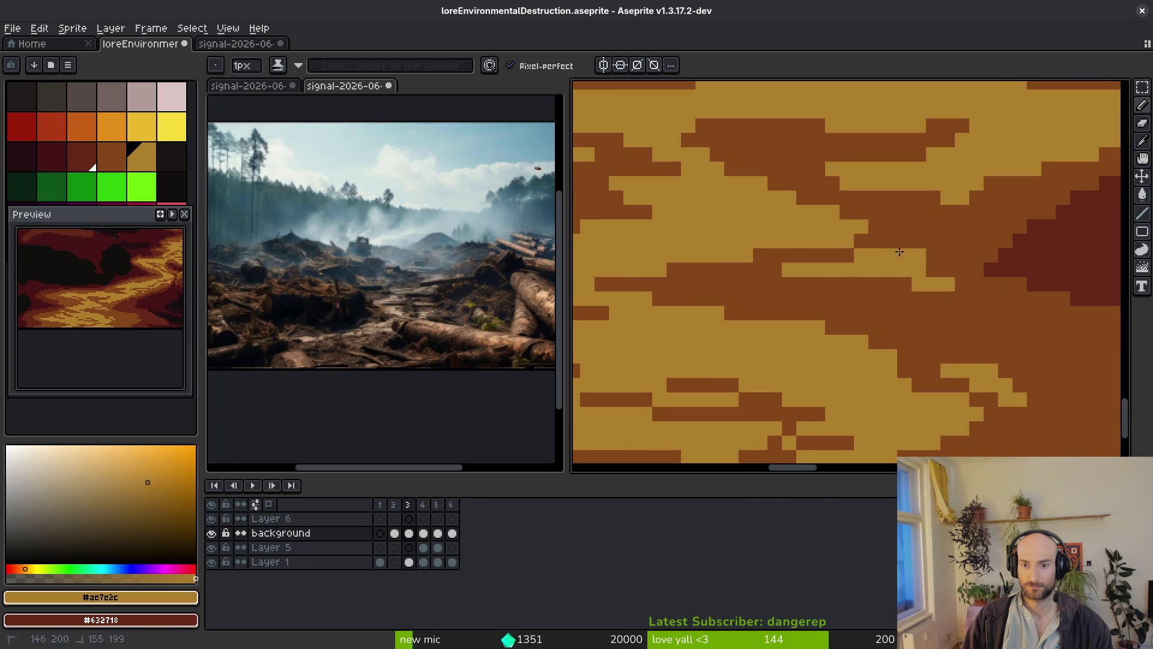
{"action": "scroll", "coordinate": [861, 266], "scroll_direction": "down", "scroll_amount": 2}
{"action": "scroll", "coordinate": [916, 236], "scroll_direction": "up", "scroll_amount": 1}
{"action": "left_click", "coordinate": [913, 281], "text": "alt"}
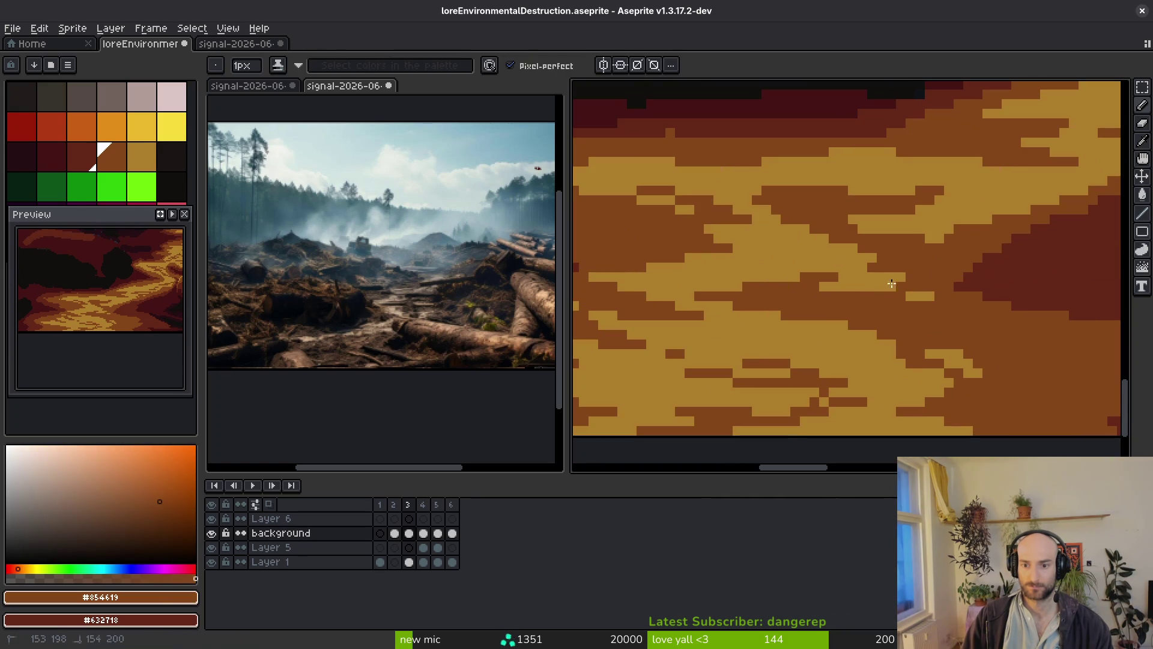
{"action": "scroll", "coordinate": [903, 276], "scroll_direction": "down", "scroll_amount": 2}
{"action": "scroll", "coordinate": [871, 264], "scroll_direction": "up", "scroll_amount": 2}
{"action": "left_click", "coordinate": [842, 258], "text": "alt"}
{"action": "left_click_drag", "start_coordinate": [844, 284], "coordinate": [914, 286]}
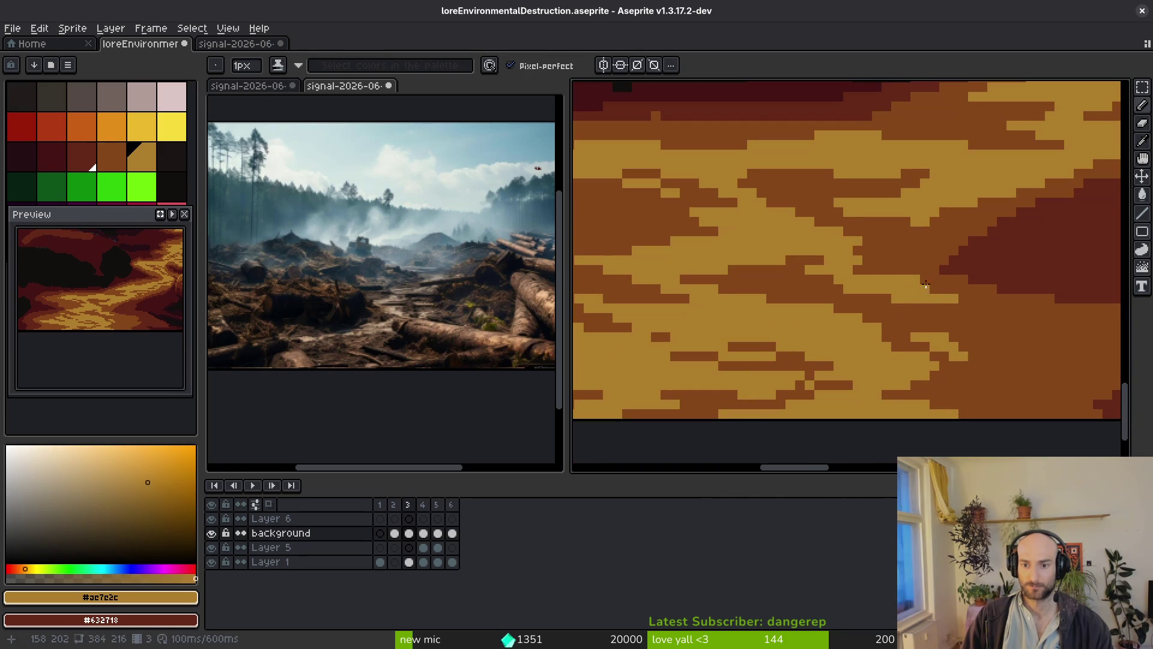
Scatter more tan pixels and strokes across the middle of the path.
{"action": "left_click", "coordinate": [908, 282], "text": "alt"}
{"action": "scroll", "coordinate": [939, 298], "scroll_direction": "down", "scroll_amount": 2}
{"action": "scroll", "coordinate": [913, 252], "scroll_direction": "up", "scroll_amount": 2}
{"action": "left_click", "coordinate": [871, 246], "text": "alt"}
{"action": "mouse_move", "coordinate": [853, 246]}
{"action": "left_mouse_down"}
{"action": "mouse_move", "coordinate": [901, 246]}
{"action": "mouse_move", "coordinate": [917, 226]}
{"action": "left_mouse_up"}
{"action": "scroll", "coordinate": [917, 225], "scroll_direction": "down", "scroll_amount": 3}
{"action": "scroll", "coordinate": [846, 264], "scroll_direction": "up", "scroll_amount": 2}
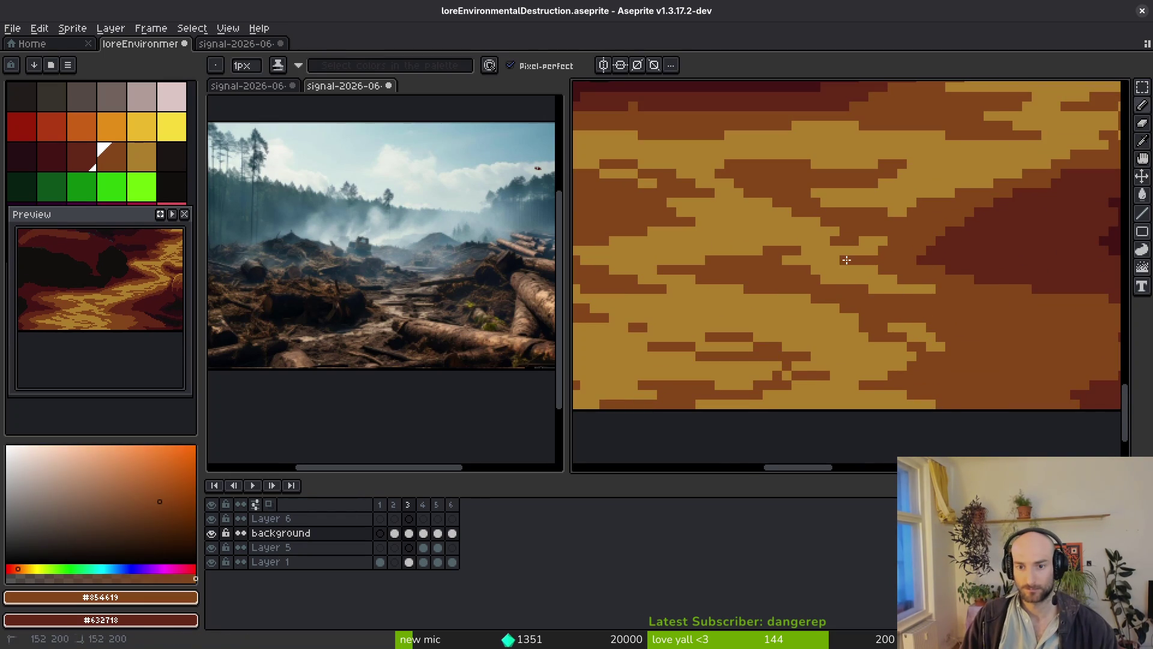
{"action": "scroll", "coordinate": [850, 261], "scroll_direction": "down", "scroll_amount": 2}
{"action": "scroll", "coordinate": [906, 315], "scroll_direction": "up", "scroll_amount": 2}
{"action": "left_click", "coordinate": [937, 304]}
{"action": "scroll", "coordinate": [937, 304], "scroll_direction": "up", "scroll_amount": 2}
{"action": "mouse_move", "coordinate": [769, 238]}
{"action": "left_mouse_down"}
{"action": "mouse_move", "coordinate": [901, 240]}
{"action": "mouse_move", "coordinate": [961, 297]}
{"action": "mouse_move", "coordinate": [781, 336]}
{"action": "mouse_move", "coordinate": [825, 331]}
{"action": "left_mouse_up"}
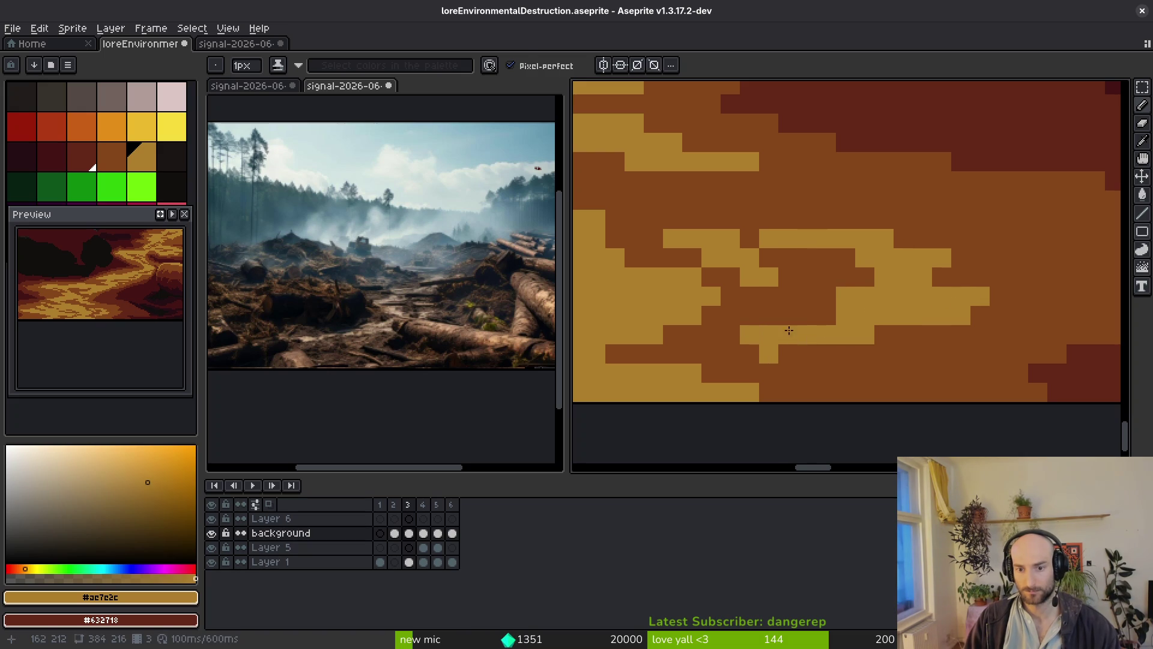
Save the artwork, then move a misplaced brown #854619 pixel one step over.
{"action": "left_click", "coordinate": [743, 244], "text": "alt"}
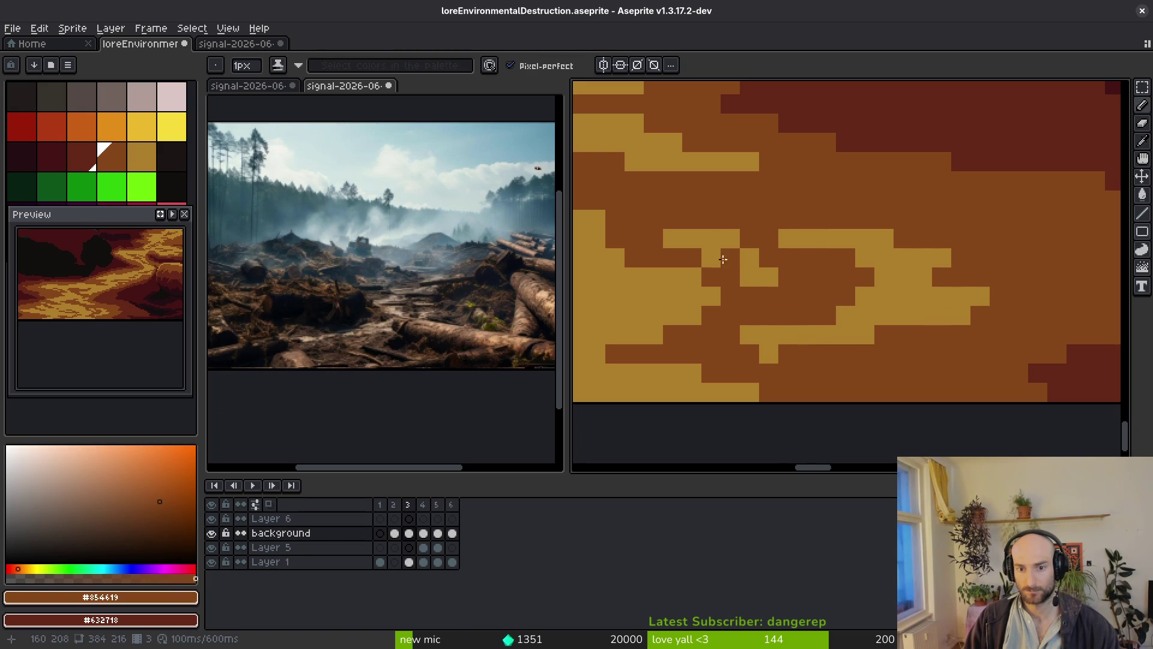
{"action": "key", "text": "ctrl+s"}
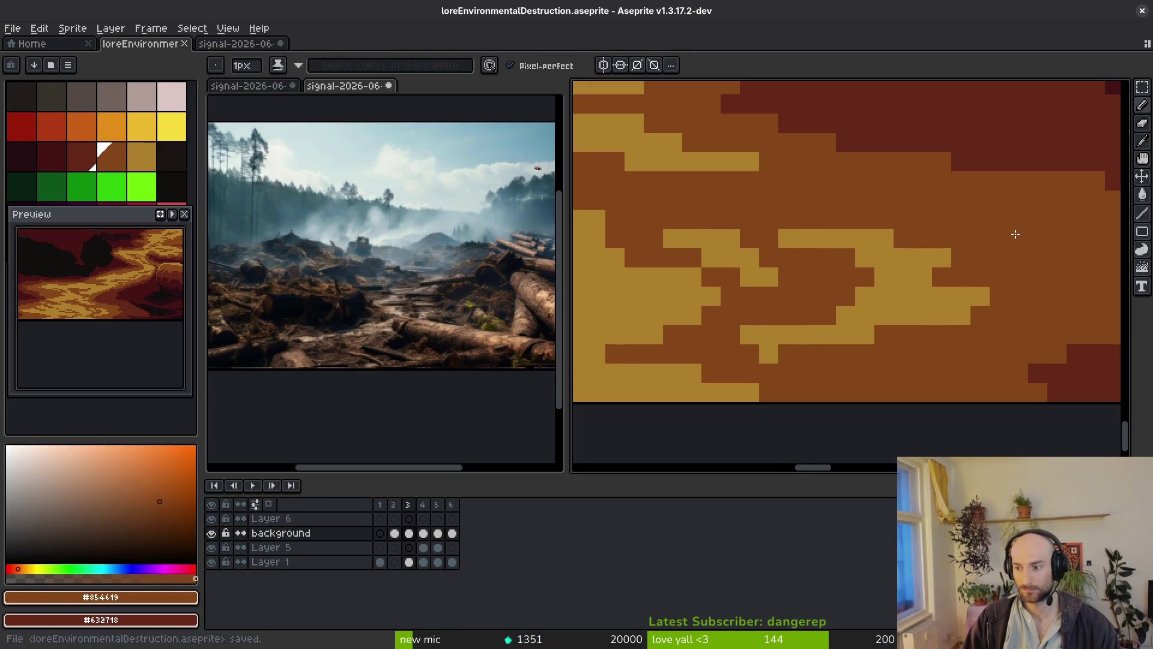
{"action": "key", "text": "ctrl+z"}
{"action": "left_click", "coordinate": [961, 300]}
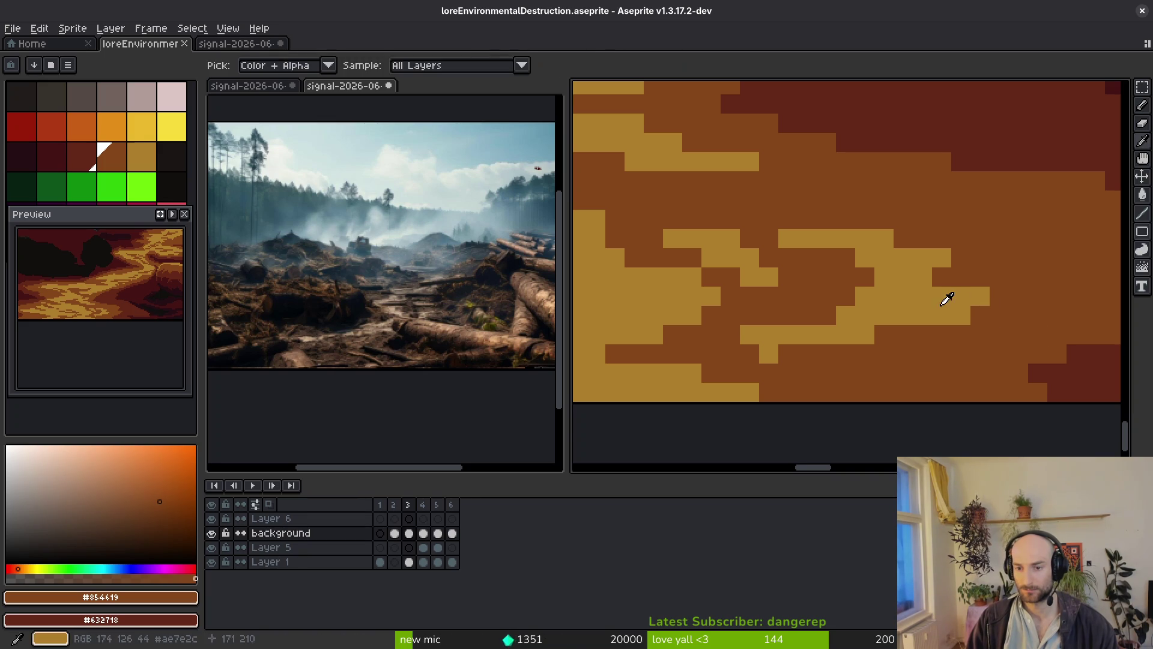
Add a few more tan #ae7e2c pixels into the brown band.
{"action": "left_click", "coordinate": [944, 299], "text": "alt"}
{"action": "left_click_drag", "start_coordinate": [945, 298], "coordinate": [802, 323]}
{"action": "left_click", "coordinate": [880, 272]}
{"action": "scroll", "coordinate": [880, 273], "scroll_direction": "down", "scroll_amount": 4}
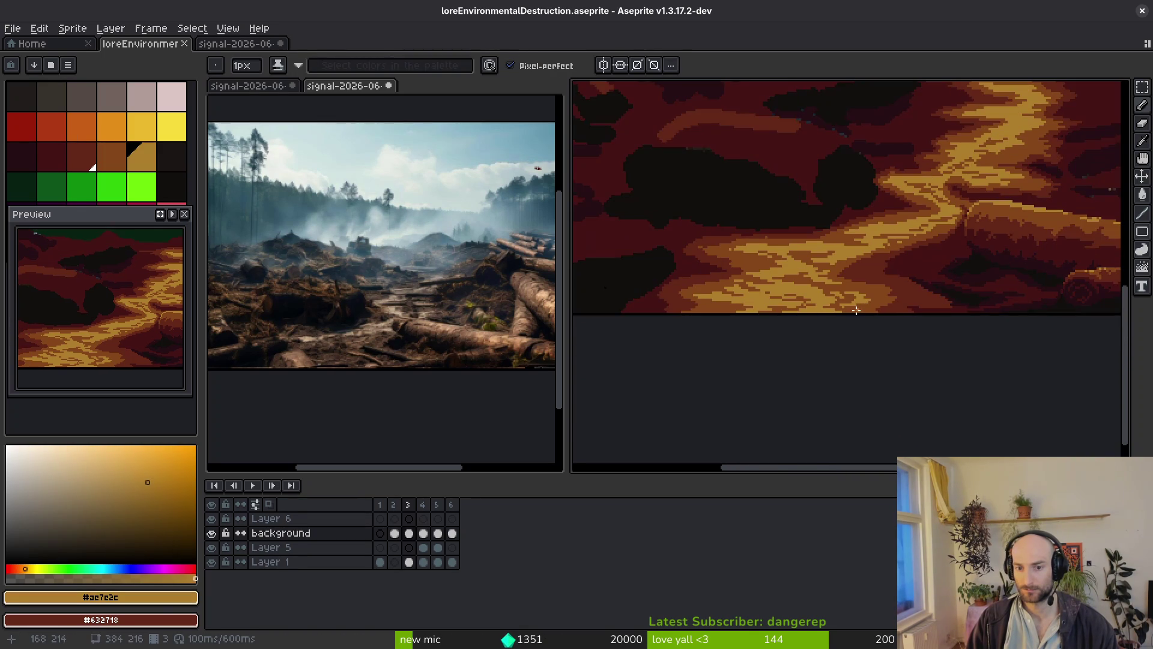
Sample brown #854619 from the canvas and paint brown strokes along the path.
{"action": "scroll", "coordinate": [794, 264], "scroll_direction": "up", "scroll_amount": 2}
{"action": "mouse_move", "coordinate": [794, 264]}
{"action": "left_mouse_down"}
{"action": "mouse_move", "coordinate": [853, 312]}
{"action": "mouse_move", "coordinate": [886, 301]}
{"action": "mouse_move", "coordinate": [793, 347]}
{"action": "mouse_move", "coordinate": [898, 295]}
{"action": "mouse_move", "coordinate": [718, 264]}
{"action": "left_mouse_up"}
{"action": "left_click", "coordinate": [732, 374], "text": "alt"}
{"action": "mouse_move", "coordinate": [798, 337]}
{"action": "left_mouse_down"}
{"action": "mouse_move", "coordinate": [766, 328]}
{"action": "mouse_move", "coordinate": [861, 338]}
{"action": "left_mouse_up"}
{"action": "scroll", "coordinate": [878, 329], "scroll_direction": "down", "scroll_amount": 3}
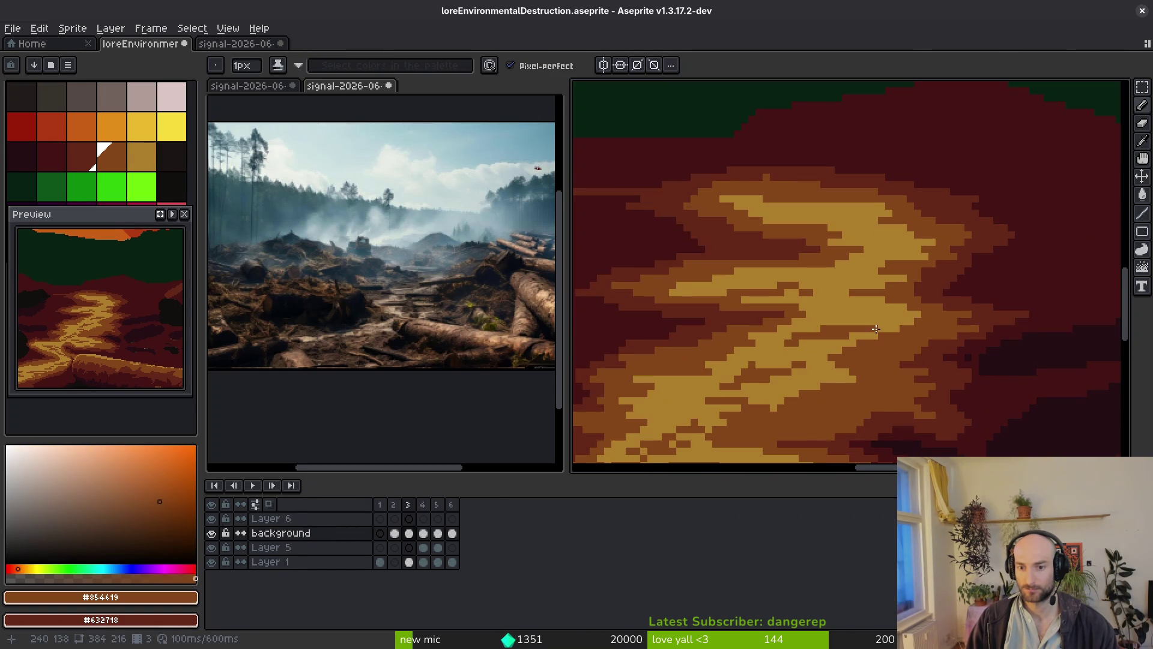
{"action": "scroll", "coordinate": [868, 310], "scroll_direction": "down", "scroll_amount": 4}
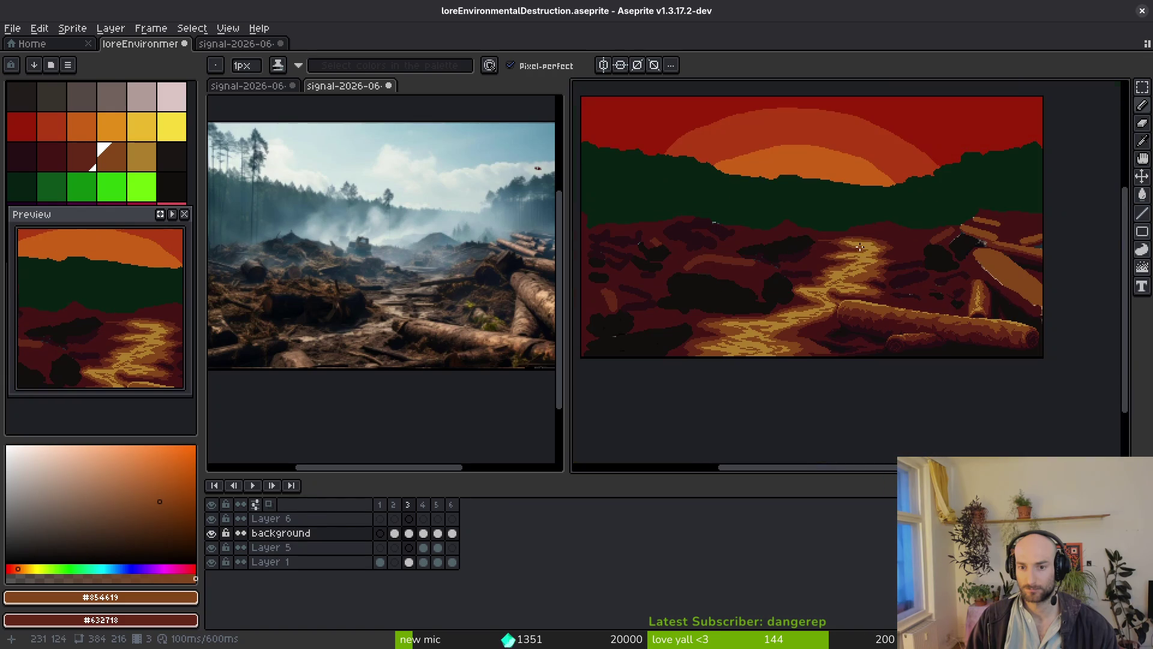
{"action": "scroll", "coordinate": [849, 304], "scroll_direction": "up", "scroll_amount": 6}
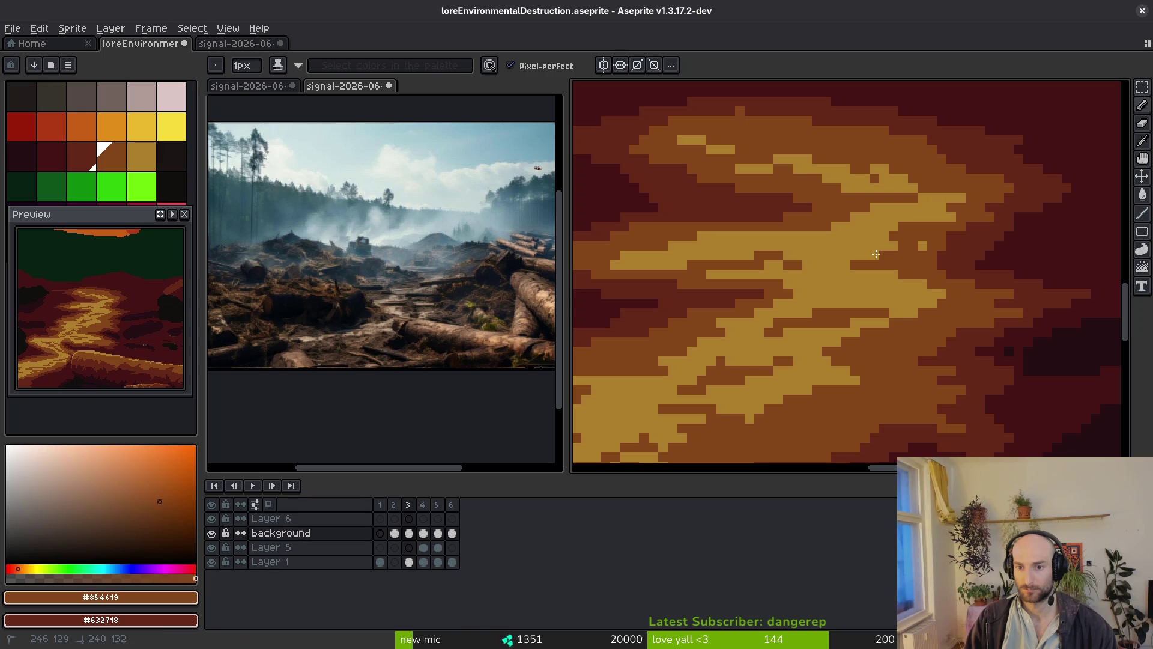
Turn light-yellow path pixels brown with short strokes and single pixels.
{"action": "mouse_move", "coordinate": [681, 240]}
{"action": "left_mouse_down"}
{"action": "mouse_move", "coordinate": [745, 240]}
{"action": "mouse_move", "coordinate": [630, 265]}
{"action": "left_mouse_up"}
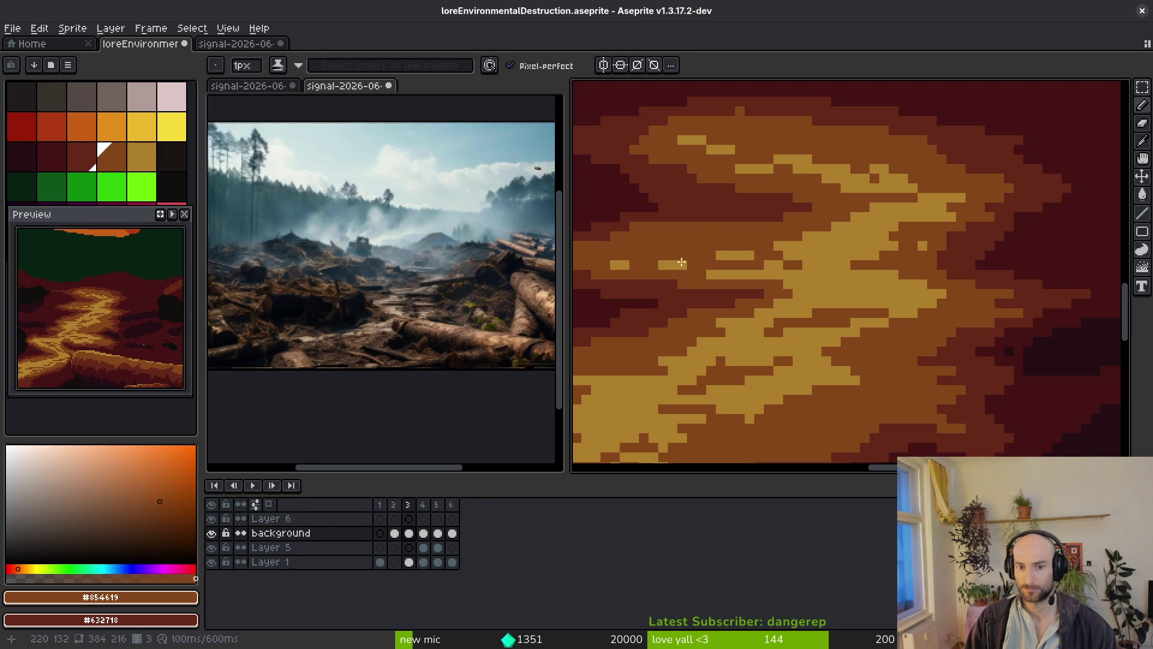
{"action": "scroll", "coordinate": [709, 269], "scroll_direction": "down", "scroll_amount": 3}
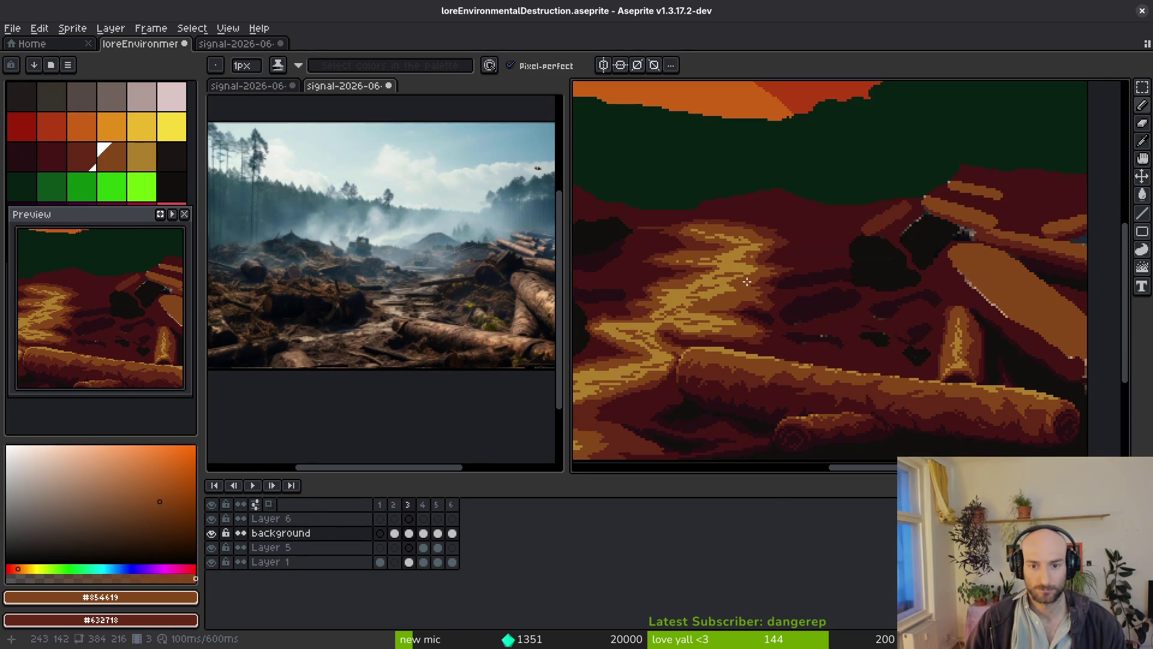
{"action": "scroll", "coordinate": [750, 285], "scroll_direction": "up", "scroll_amount": 3}
{"action": "mouse_move", "coordinate": [745, 175]}
{"action": "left_mouse_down"}
{"action": "mouse_move", "coordinate": [726, 174]}
{"action": "mouse_move", "coordinate": [672, 236]}
{"action": "left_mouse_up"}
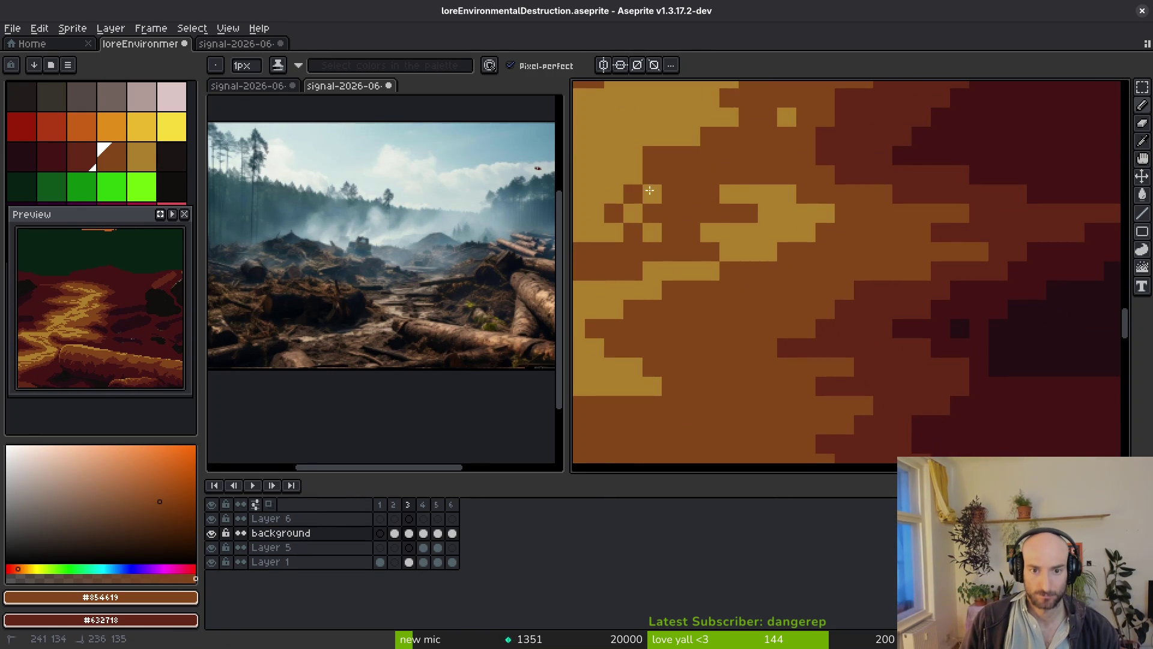
{"action": "left_click", "coordinate": [729, 233]}
{"action": "left_click", "coordinate": [772, 268], "text": "alt"}
{"action": "scroll", "coordinate": [761, 272], "scroll_direction": "left", "scroll_amount": 2}
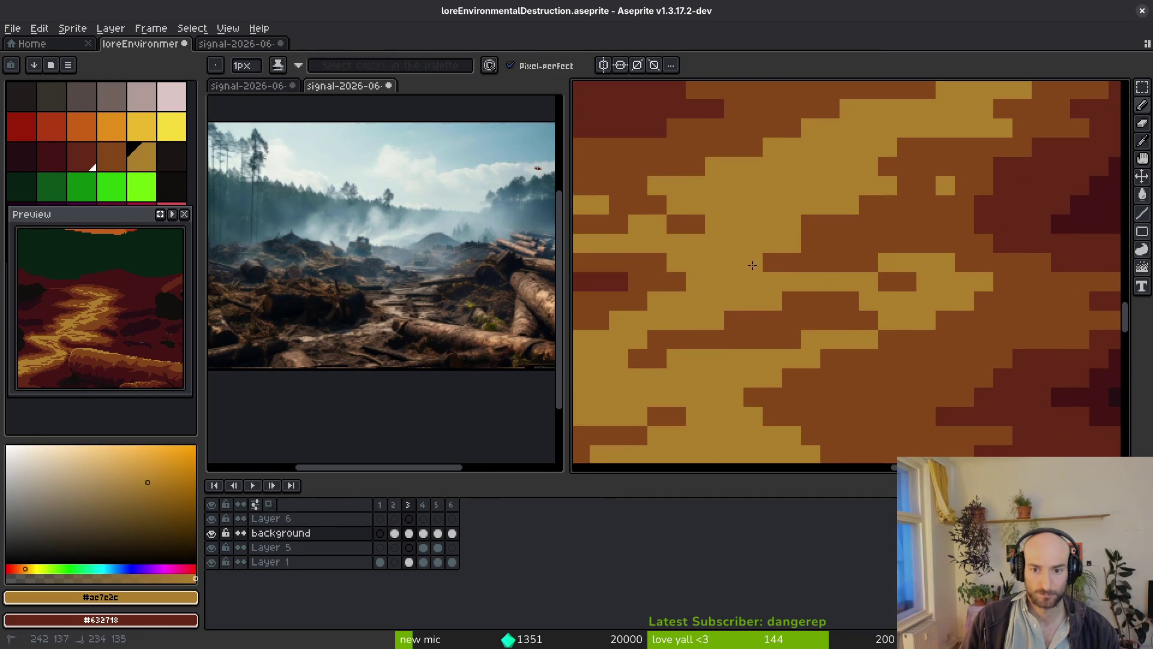
{"action": "left_click", "coordinate": [871, 240], "text": "alt"}
{"action": "left_click", "coordinate": [834, 256]}
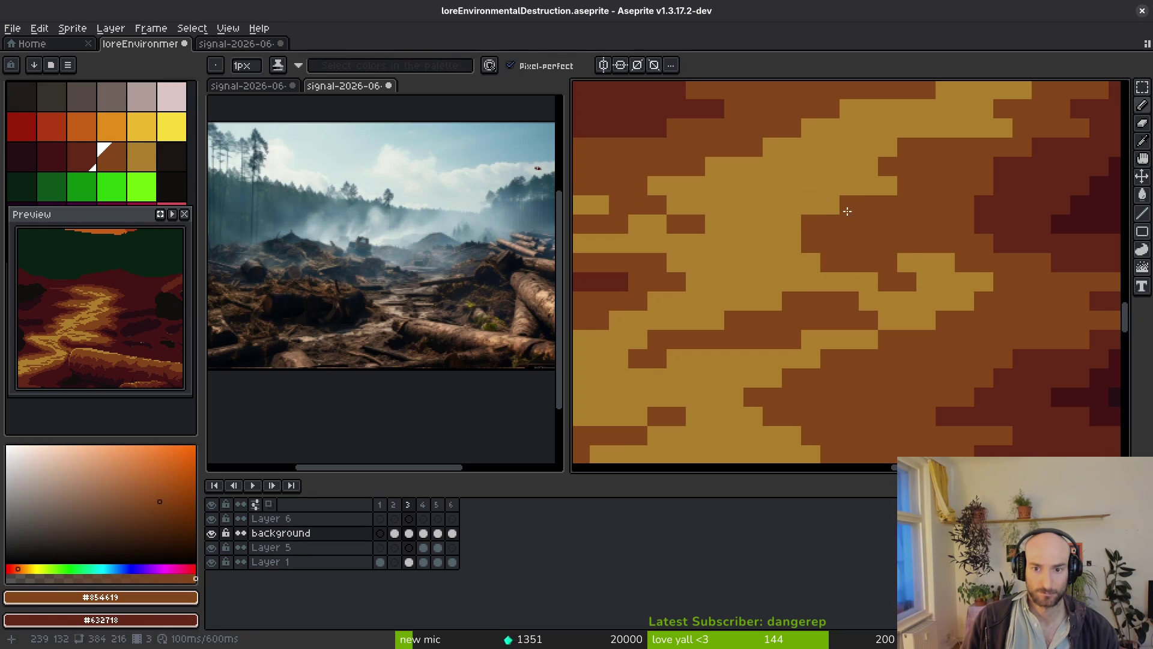
{"action": "scroll", "coordinate": [932, 280], "scroll_direction": "down", "scroll_amount": 3}
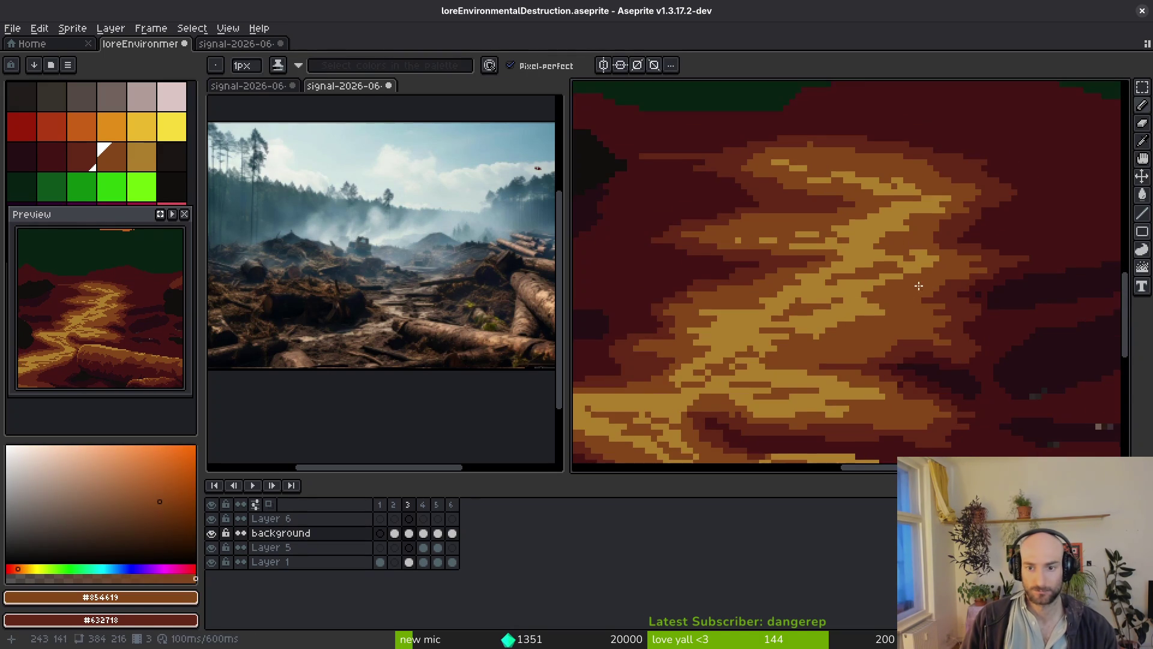
{"action": "scroll", "coordinate": [917, 290], "scroll_direction": "up", "scroll_amount": 3}
{"action": "scroll", "coordinate": [905, 298], "scroll_direction": "down", "scroll_amount": 3}
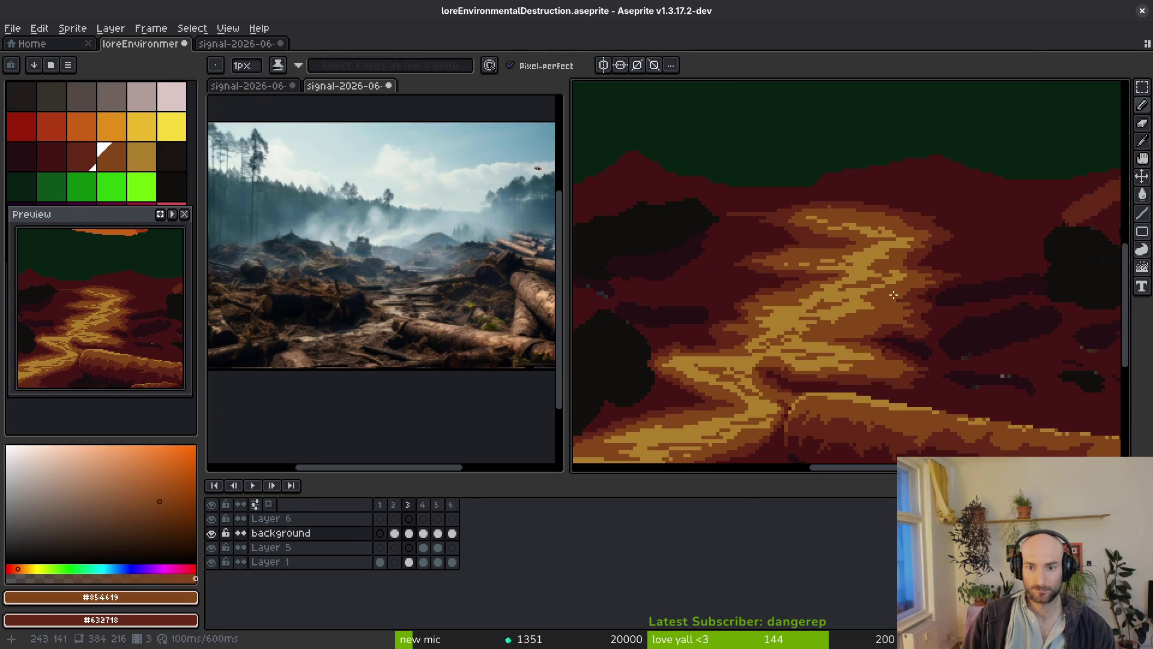
{"action": "scroll", "coordinate": [905, 294], "scroll_direction": "up", "scroll_amount": 2}
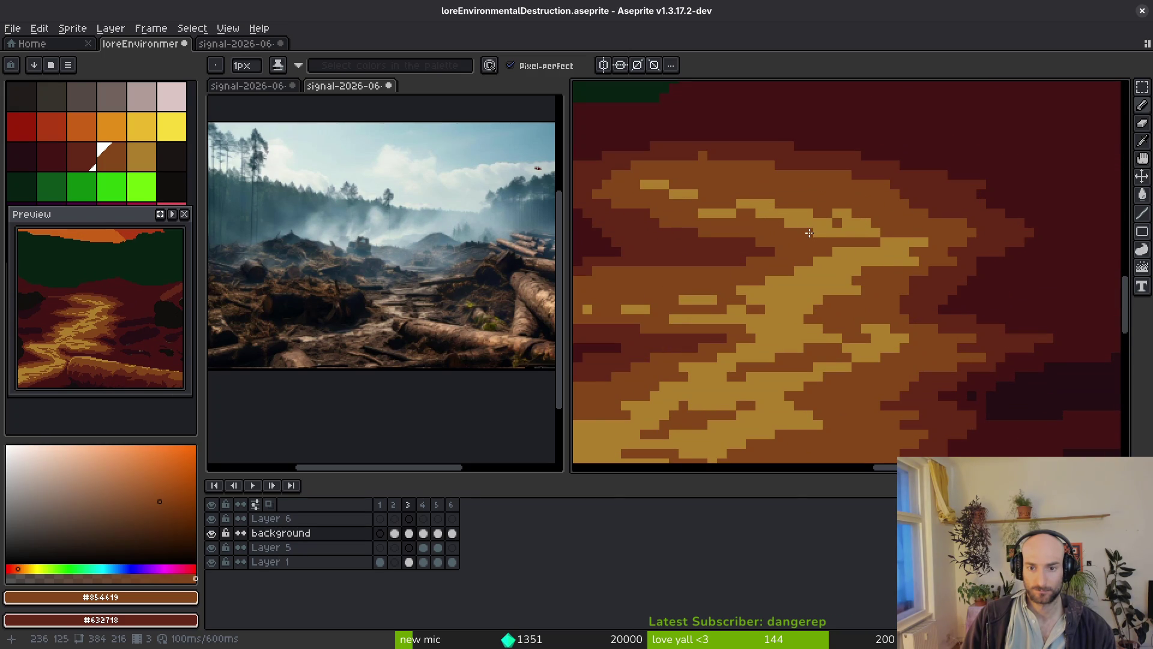
{"action": "scroll", "coordinate": [804, 238], "scroll_direction": "down", "scroll_amount": 2}
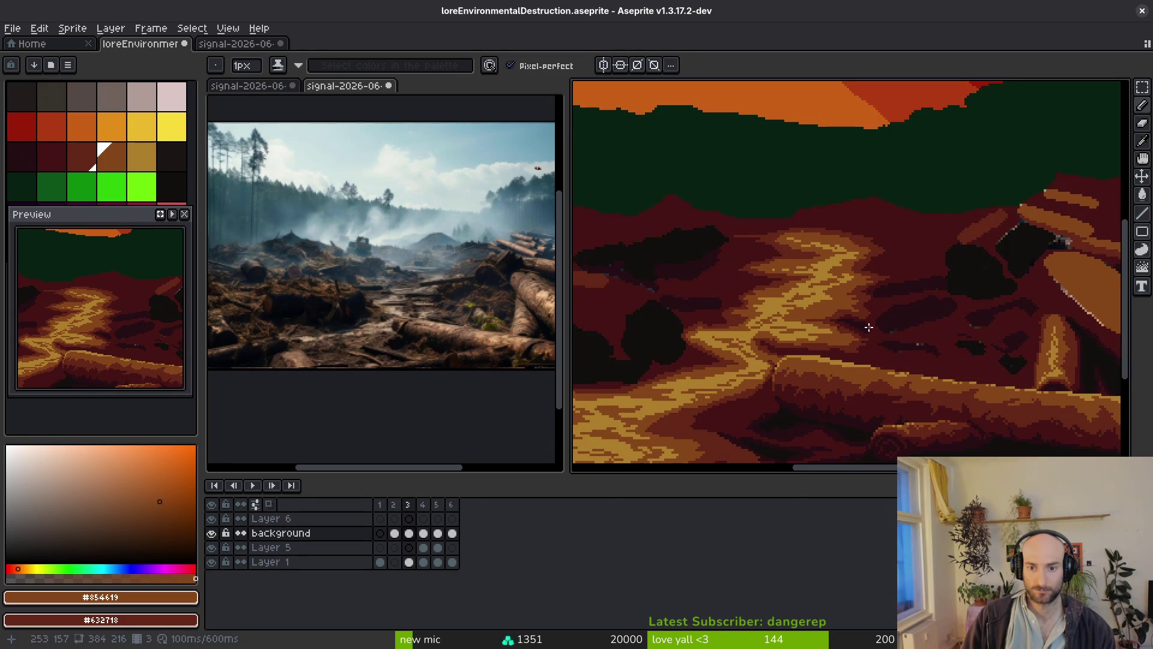
{"action": "scroll", "coordinate": [868, 327], "scroll_direction": "up", "scroll_amount": 5}
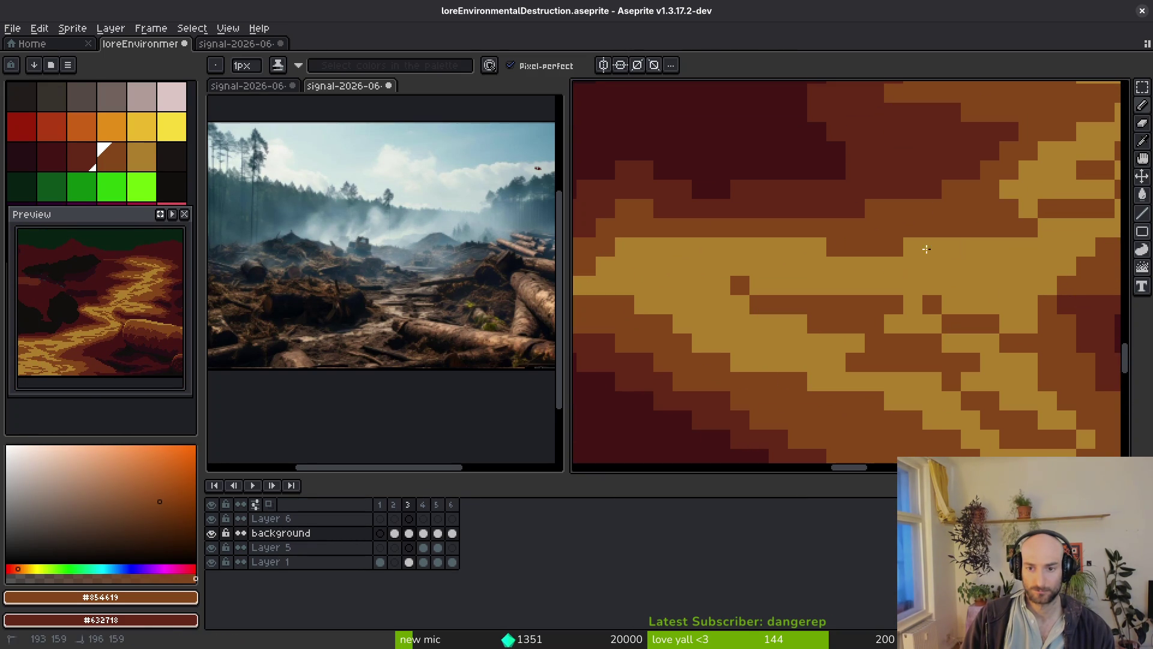
{"action": "scroll", "coordinate": [985, 252], "scroll_direction": "down", "scroll_amount": 2}
{"action": "scroll", "coordinate": [967, 282], "scroll_direction": "up", "scroll_amount": 1}
{"action": "scroll", "coordinate": [1000, 287], "scroll_direction": "down", "scroll_amount": 1}
{"action": "scroll", "coordinate": [1000, 287], "scroll_direction": "down", "scroll_amount": 1}
{"action": "scroll", "coordinate": [893, 281], "scroll_direction": "up", "scroll_amount": 2}
{"action": "scroll", "coordinate": [894, 280], "scroll_direction": "down", "scroll_amount": 3}
{"action": "scroll", "coordinate": [871, 276], "scroll_direction": "down", "scroll_amount": 1}
{"action": "scroll", "coordinate": [829, 270], "scroll_direction": "up", "scroll_amount": 3}
{"action": "scroll", "coordinate": [792, 264], "scroll_direction": "up", "scroll_amount": 1}
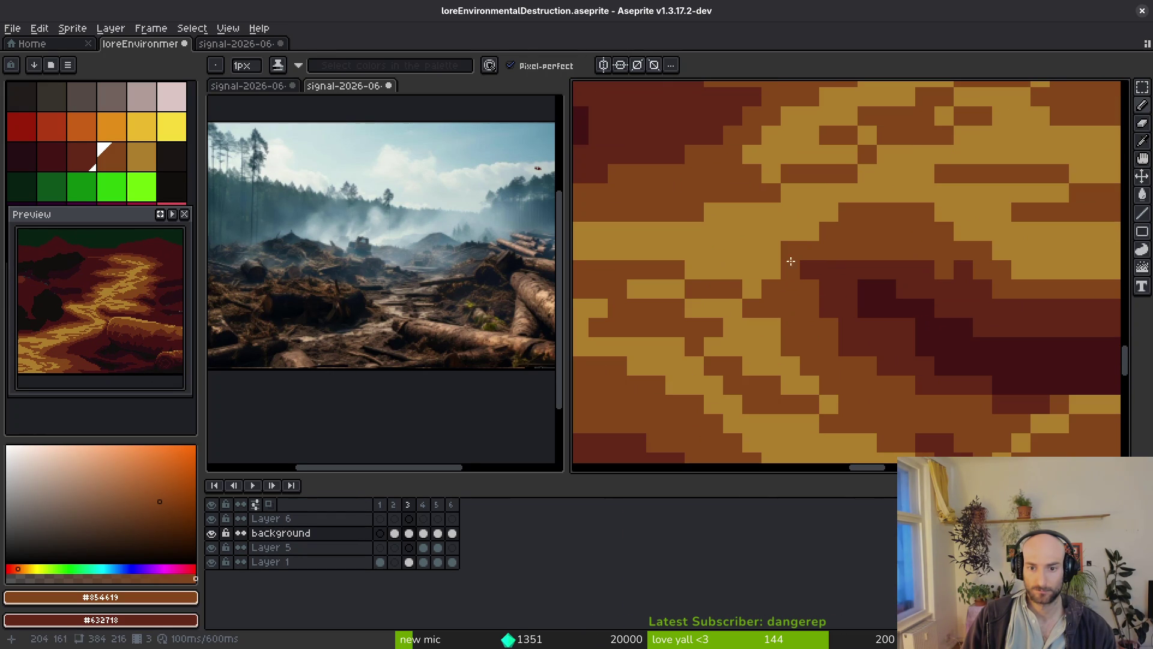
Paint more brown #854619 pixels and short strokes across the gold path.
{"action": "left_click", "coordinate": [797, 348], "text": "alt"}
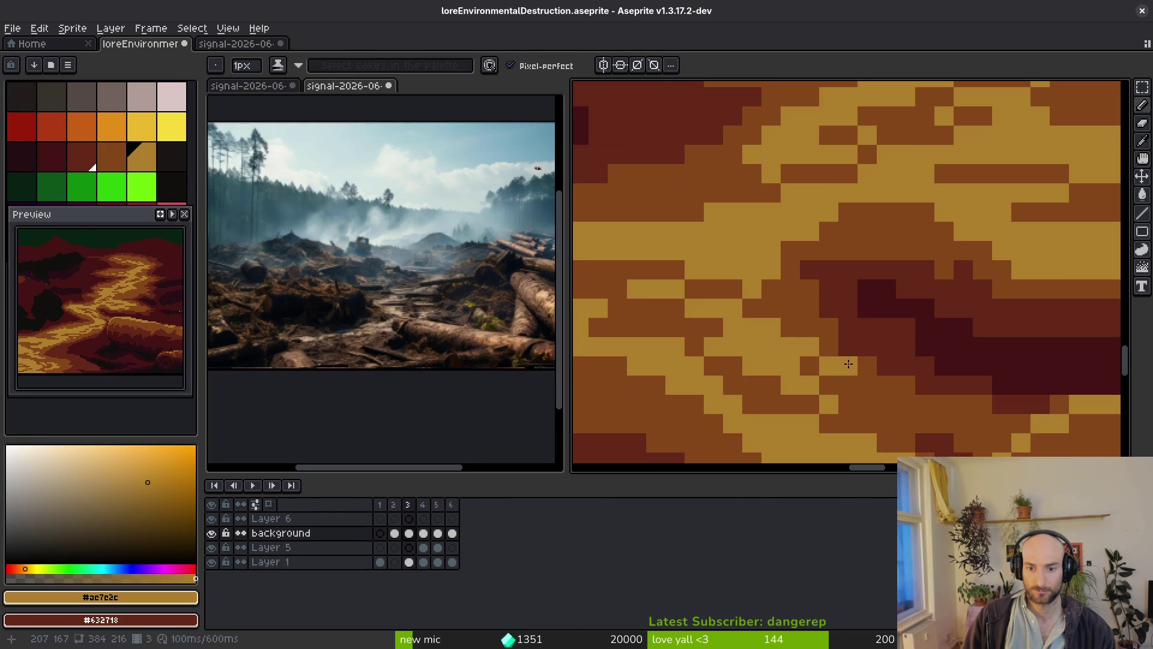
{"action": "scroll", "coordinate": [847, 372], "scroll_direction": "down", "scroll_amount": 2}
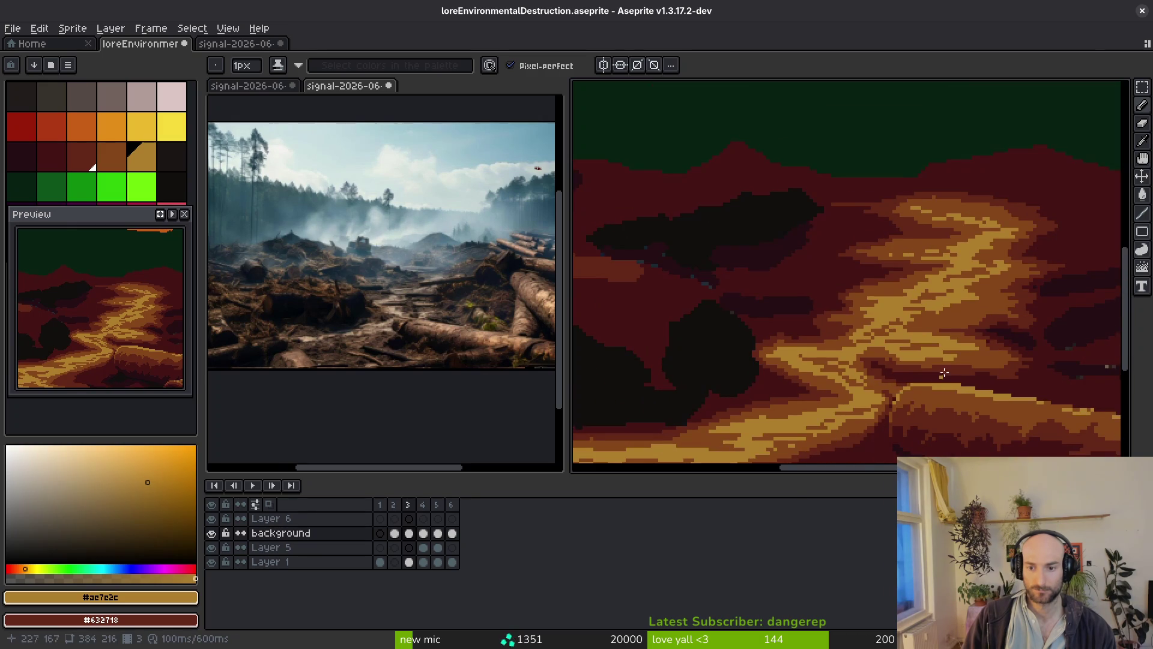
{"action": "scroll", "coordinate": [837, 371], "scroll_direction": "up", "scroll_amount": 2}
{"action": "left_click", "coordinate": [831, 371], "text": "alt"}
{"action": "scroll", "coordinate": [831, 371], "scroll_direction": "up", "scroll_amount": 1}
{"action": "scroll", "coordinate": [830, 370], "scroll_direction": "up", "scroll_amount": 1}
{"action": "scroll", "coordinate": [824, 321], "scroll_direction": "up", "scroll_amount": 1}
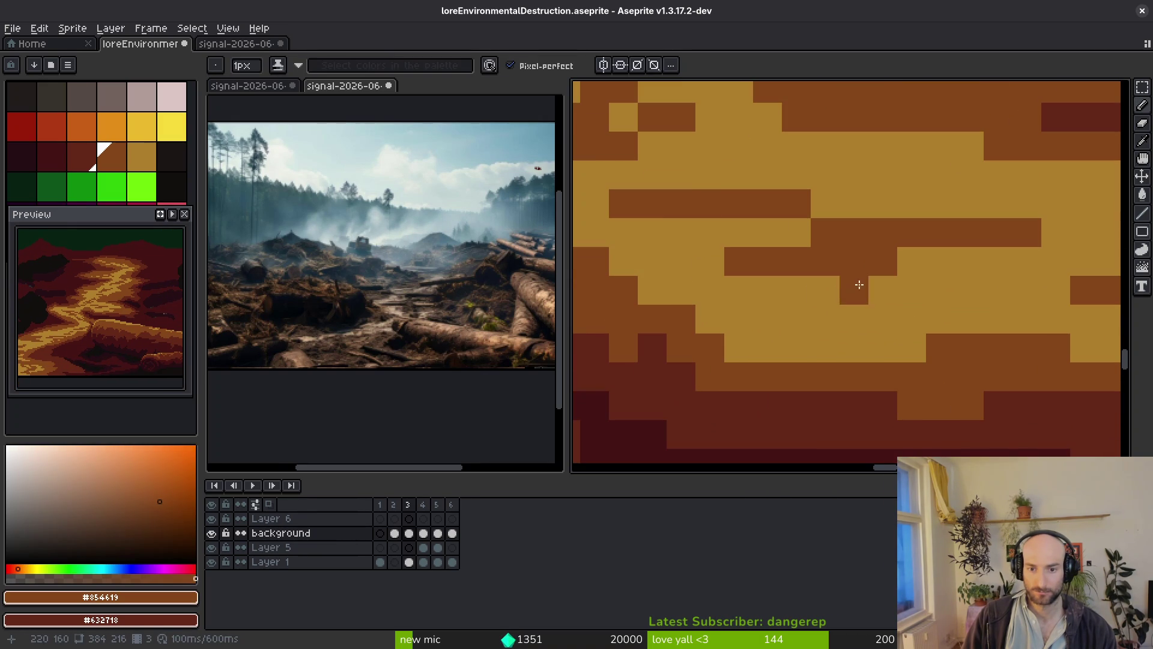
{"action": "left_click_drag", "start_coordinate": [652, 233], "coordinate": [883, 290]}
{"action": "left_click_drag", "start_coordinate": [826, 319], "coordinate": [998, 319]}
{"action": "scroll", "coordinate": [986, 361], "scroll_direction": "down", "scroll_amount": 2}
{"action": "scroll", "coordinate": [961, 366], "scroll_direction": "up", "scroll_amount": 2}
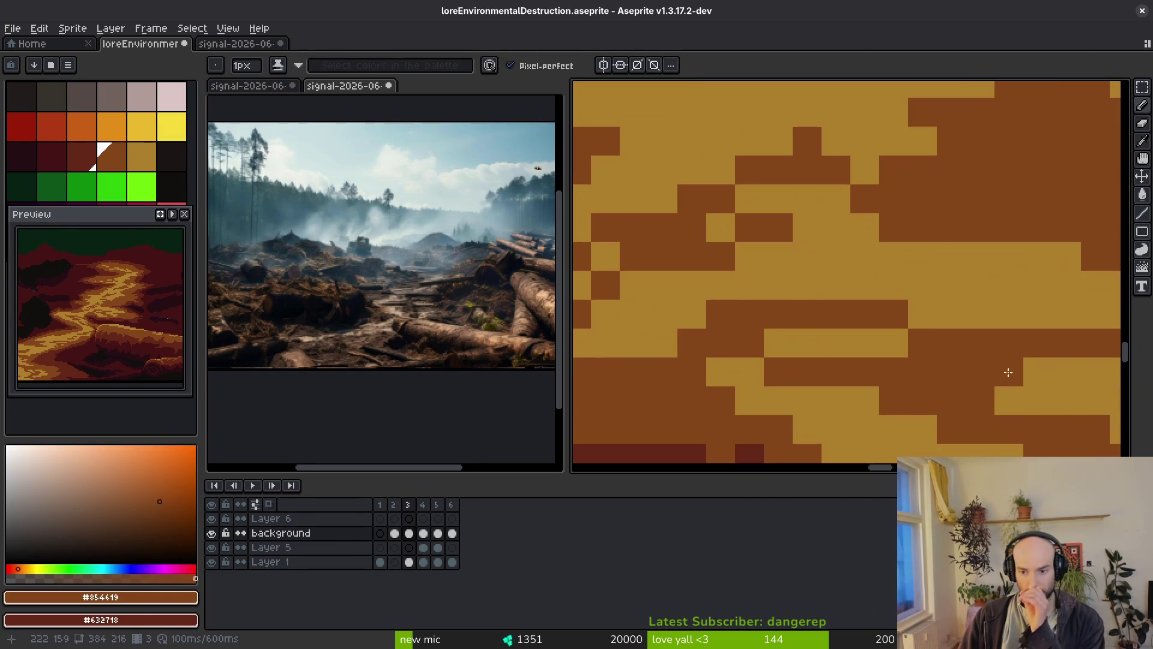
{"action": "scroll", "coordinate": [1011, 397], "scroll_direction": "down", "scroll_amount": 2}
{"action": "scroll", "coordinate": [920, 379], "scroll_direction": "up", "scroll_amount": 2}
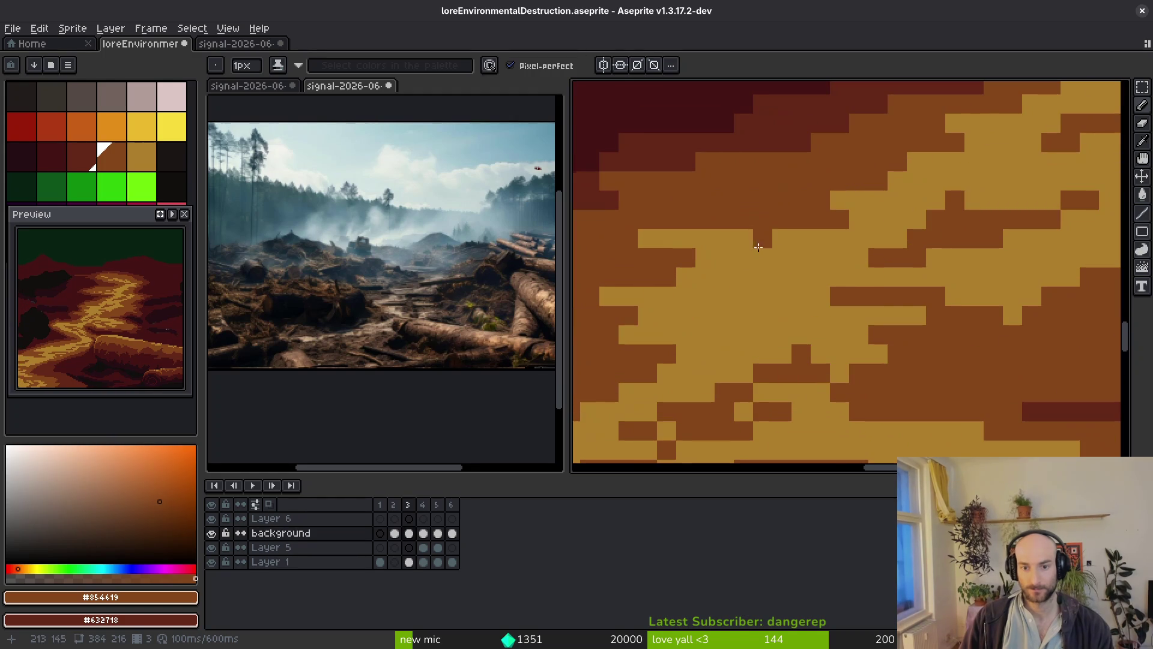
{"action": "left_click_drag", "start_coordinate": [786, 239], "coordinate": [680, 290]}
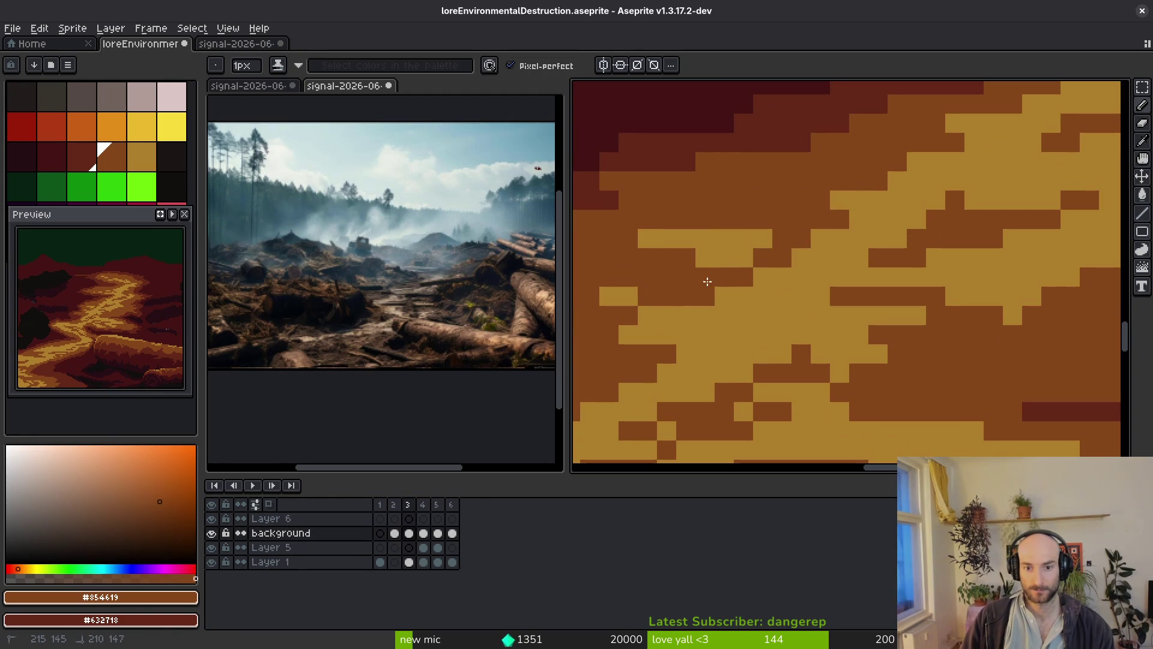
{"action": "scroll", "coordinate": [741, 284], "scroll_direction": "down", "scroll_amount": 8}
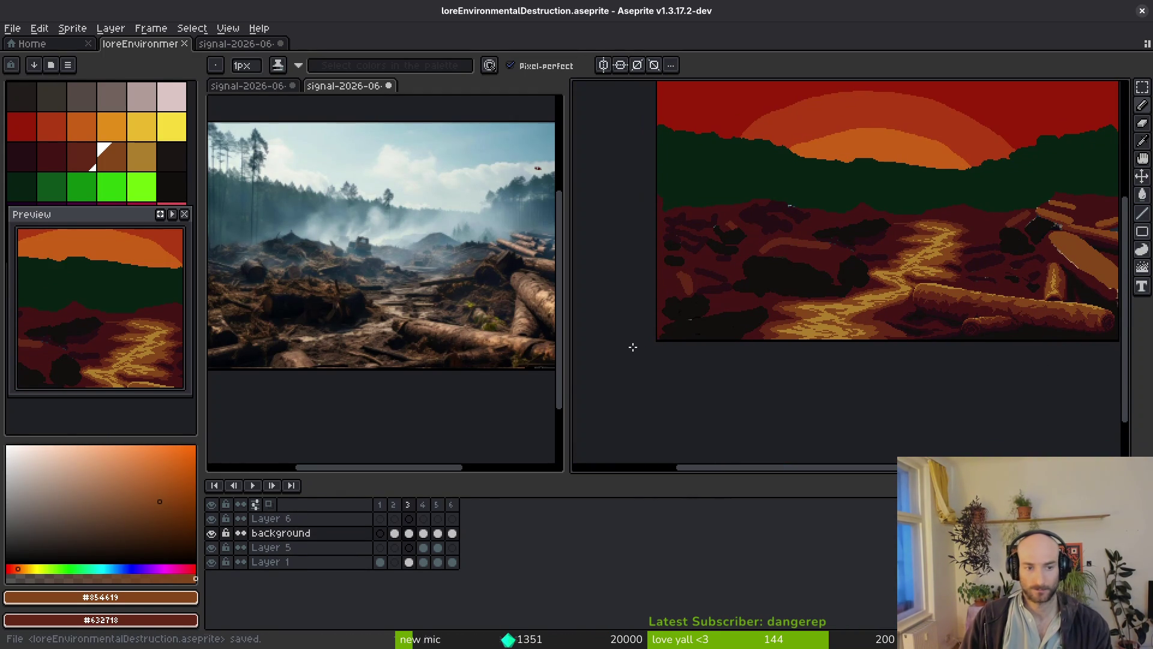
Reshape the black shadow patch's edge with near-black #250c13 strokes and pixels.
{"action": "scroll", "coordinate": [452, 350], "scroll_direction": "up", "scroll_amount": 4}
{"action": "scroll", "coordinate": [452, 350], "scroll_direction": "down", "scroll_amount": 1}
{"action": "scroll", "coordinate": [433, 330], "scroll_direction": "up", "scroll_amount": 3}
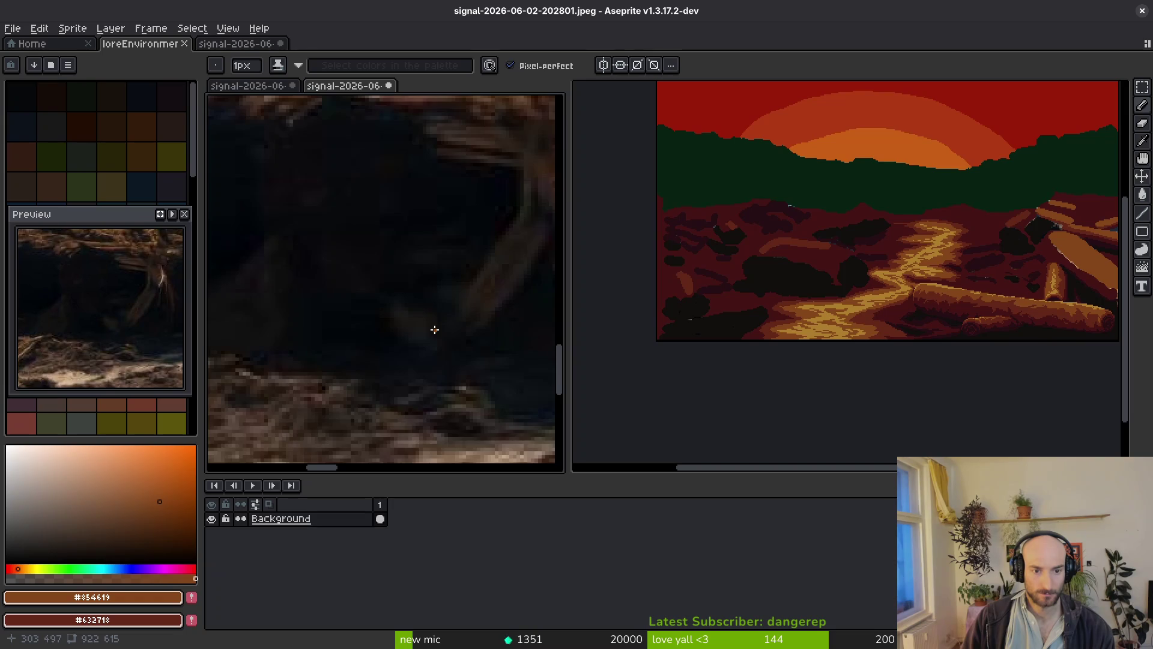
{"action": "scroll", "coordinate": [438, 327], "scroll_direction": "down", "scroll_amount": 4}
{"action": "scroll", "coordinate": [439, 322], "scroll_direction": "up", "scroll_amount": 2}
{"action": "scroll", "coordinate": [439, 322], "scroll_direction": "down", "scroll_amount": 1}
{"action": "scroll", "coordinate": [820, 301], "scroll_direction": "up", "scroll_amount": 4}
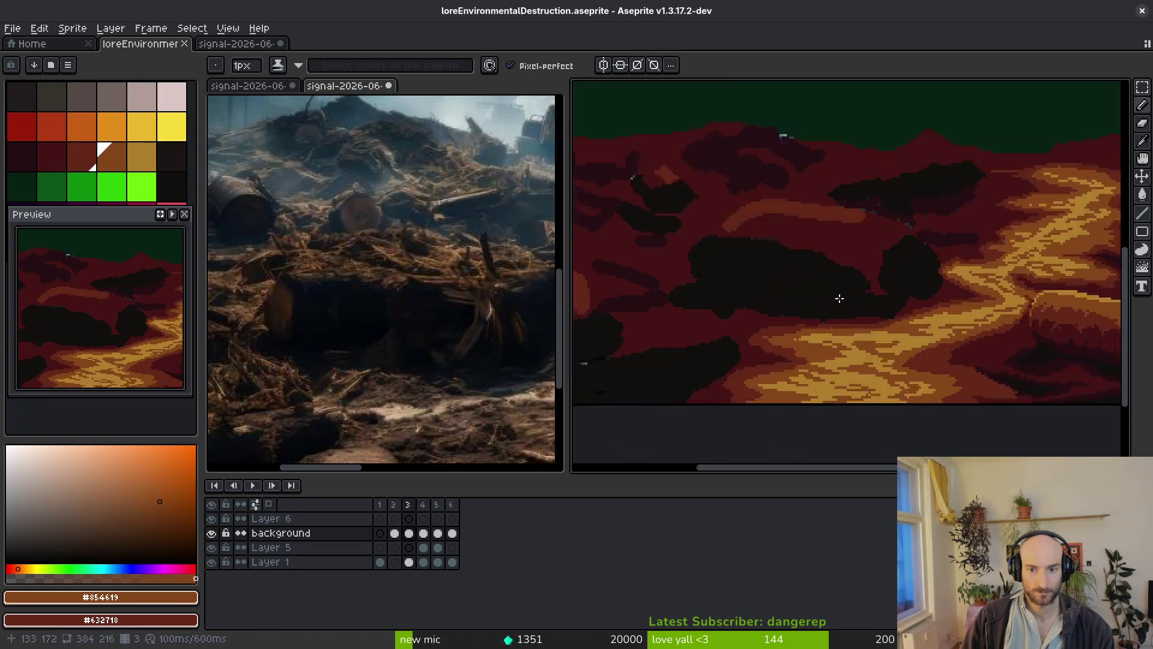
{"action": "scroll", "coordinate": [820, 303], "scroll_direction": "down", "scroll_amount": 3}
{"action": "scroll", "coordinate": [821, 303], "scroll_direction": "down", "scroll_amount": 2}
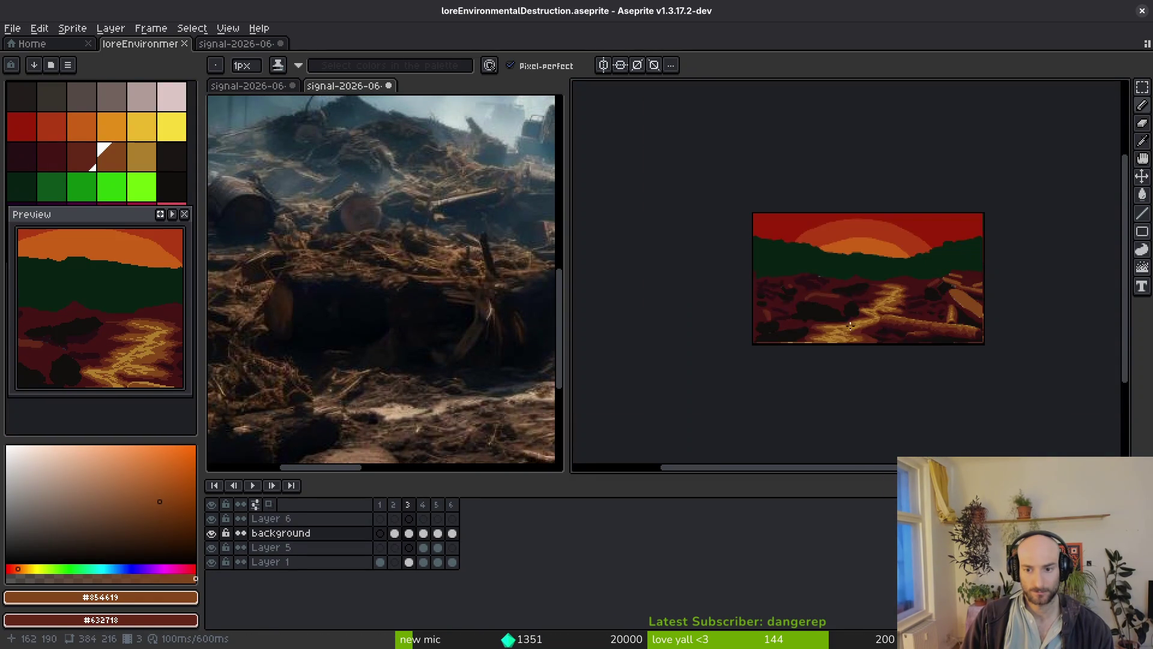
{"action": "scroll", "coordinate": [826, 306], "scroll_direction": "up", "scroll_amount": 4}
{"action": "scroll", "coordinate": [832, 309], "scroll_direction": "up", "scroll_amount": 1}
{"action": "scroll", "coordinate": [833, 310], "scroll_direction": "up", "scroll_amount": 1}
{"action": "left_click", "coordinate": [978, 149], "text": "alt"}
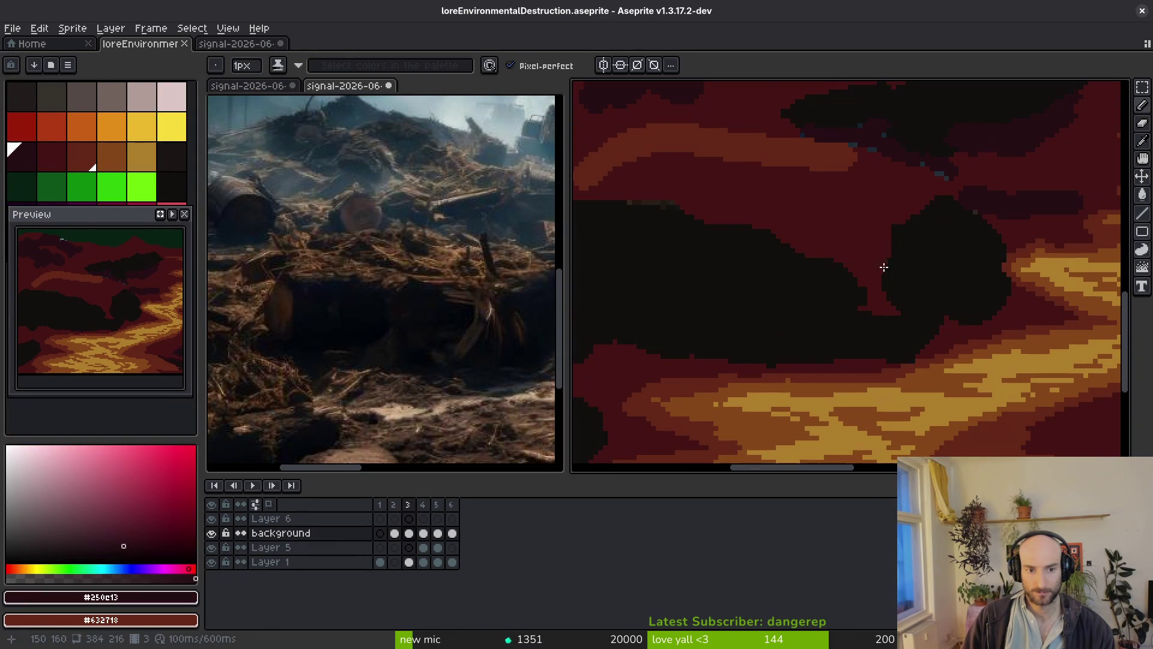
{"action": "scroll", "coordinate": [896, 295], "scroll_direction": "up", "scroll_amount": 1}
{"action": "scroll", "coordinate": [466, 310], "scroll_direction": "up", "scroll_amount": 1}
{"action": "scroll", "coordinate": [466, 310], "scroll_direction": "down", "scroll_amount": 1}
{"action": "scroll", "coordinate": [941, 272], "scroll_direction": "down", "scroll_amount": 1}
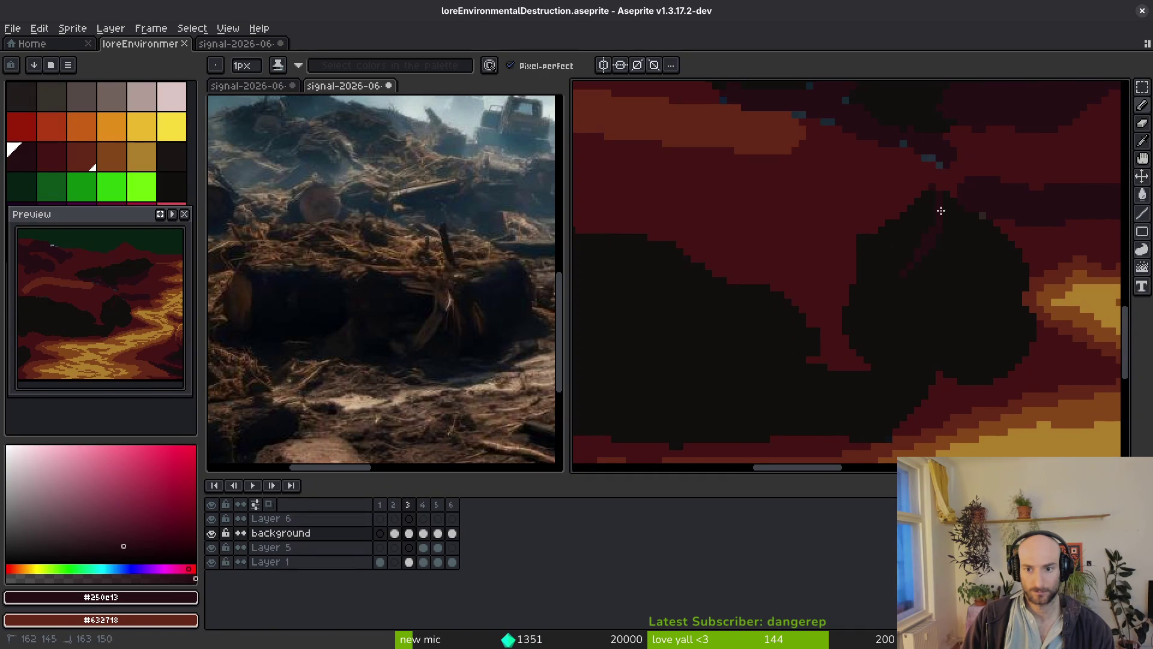
{"action": "mouse_move", "coordinate": [696, 289]}
{"action": "left_mouse_down"}
{"action": "mouse_move", "coordinate": [871, 299]}
{"action": "mouse_move", "coordinate": [895, 313]}
{"action": "left_mouse_up"}
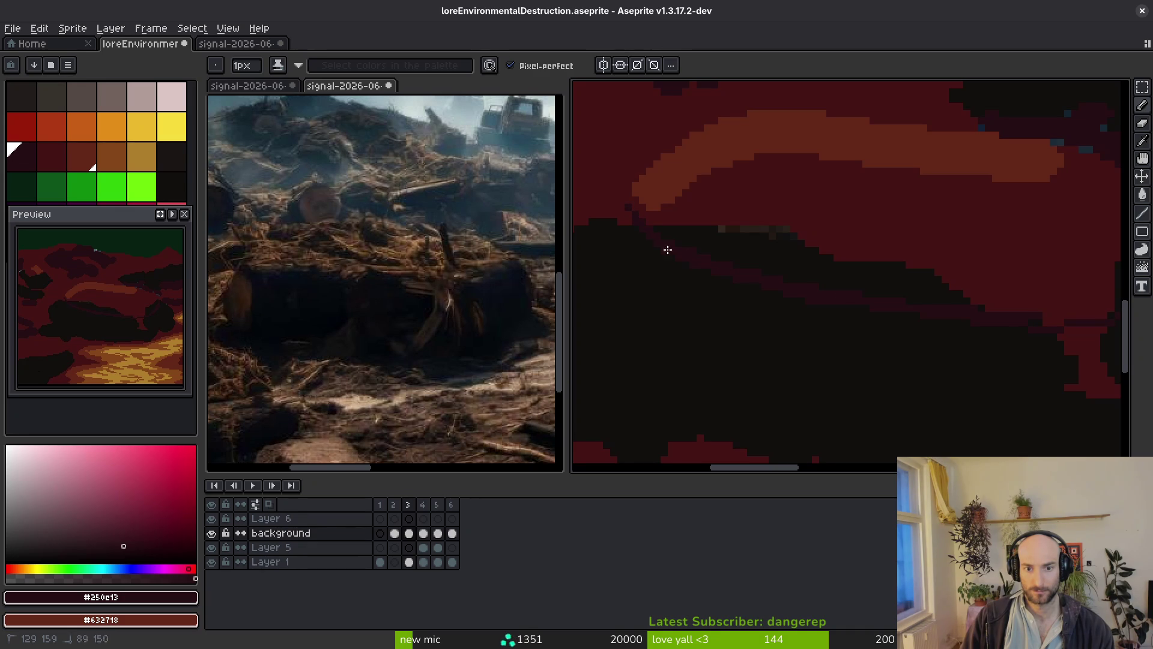
{"action": "left_click_drag", "start_coordinate": [915, 311], "coordinate": [672, 304]}
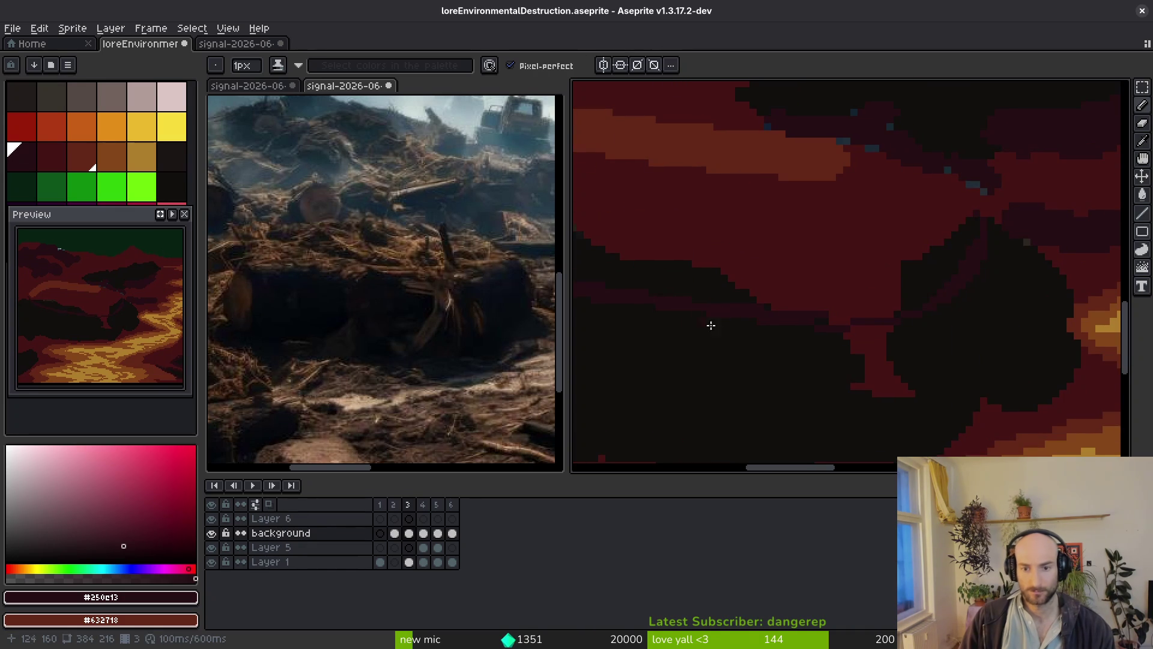
{"action": "left_click", "coordinate": [974, 195]}
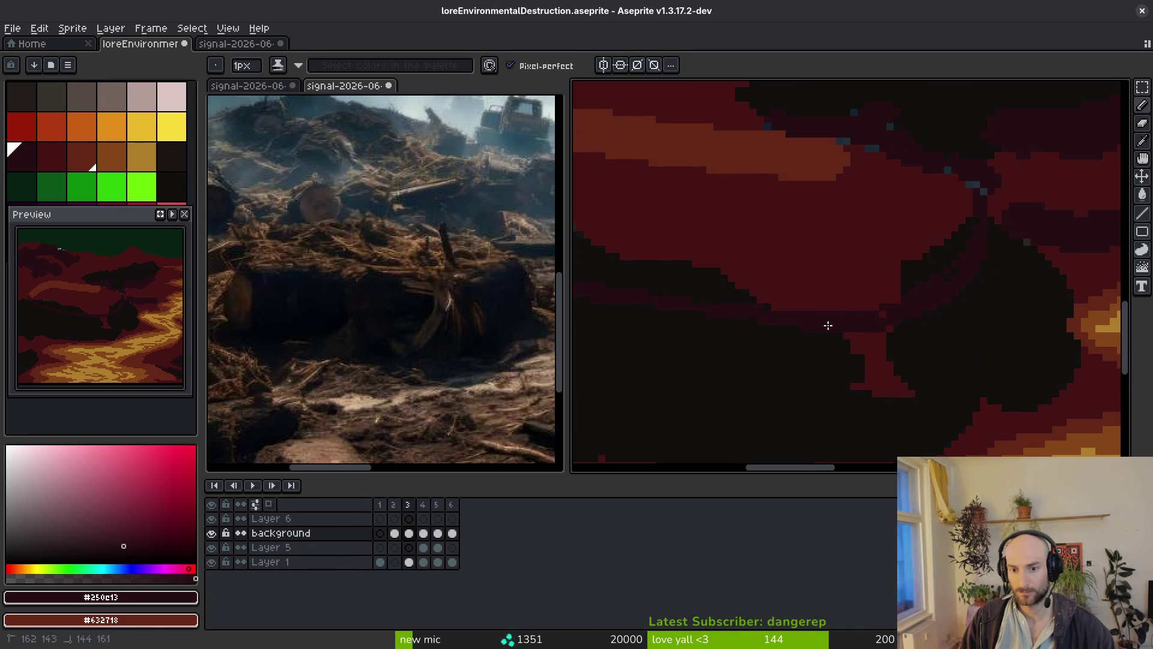
{"action": "left_click_drag", "start_coordinate": [766, 344], "coordinate": [918, 286]}
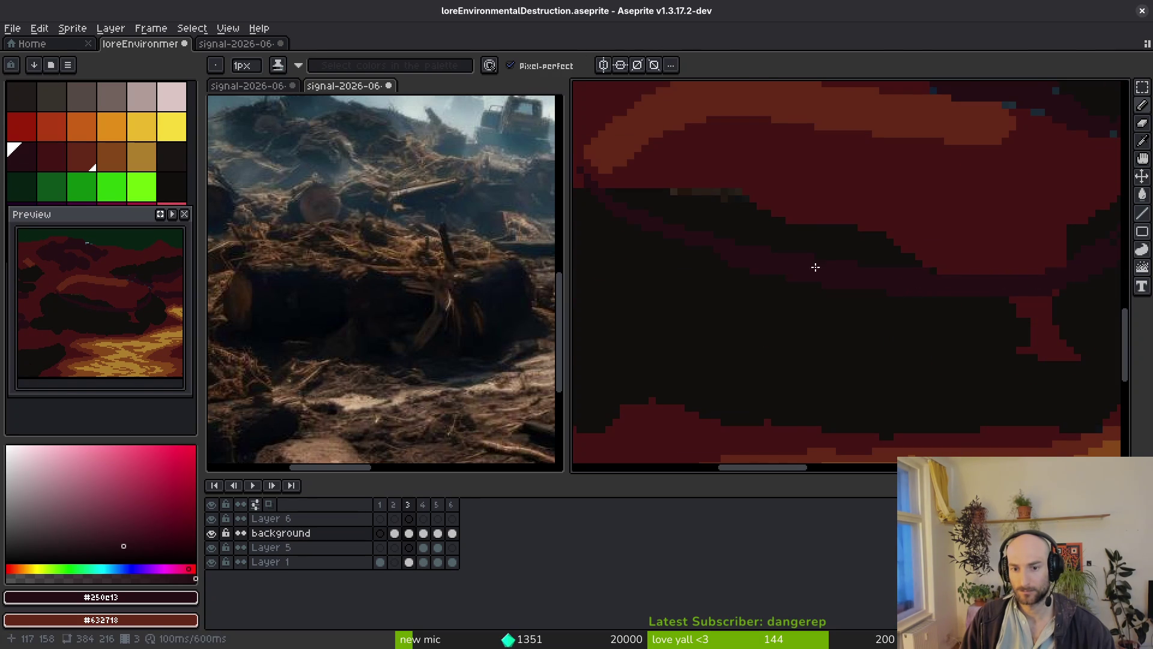
{"action": "left_click_drag", "start_coordinate": [841, 270], "coordinate": [873, 298]}
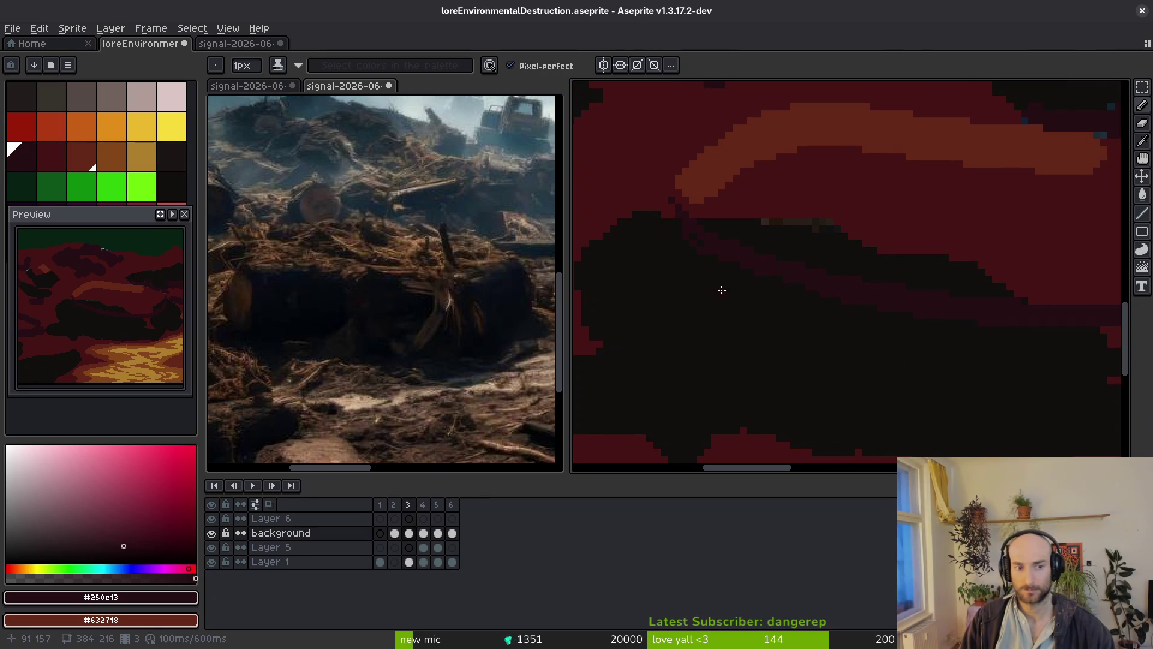
Raise the pencil to 5px and paint dark red #431414 over the black area's edge.
{"action": "scroll", "coordinate": [675, 214], "scroll_direction": "up", "scroll_amount": 1}
{"action": "key", "text": "plus"}
{"action": "key", "text": "plus"}
{"action": "key", "text": "plus"}
{"action": "left_click", "coordinate": [739, 188], "text": "alt"}
{"action": "key", "text": "plus"}
{"action": "mouse_move", "coordinate": [723, 180]}
{"action": "left_mouse_down"}
{"action": "mouse_move", "coordinate": [690, 319]}
{"action": "mouse_move", "coordinate": [728, 224]}
{"action": "mouse_move", "coordinate": [696, 379]}
{"action": "mouse_move", "coordinate": [688, 273]}
{"action": "left_mouse_up"}
{"action": "scroll", "coordinate": [688, 274], "scroll_direction": "down", "scroll_amount": 2}
{"action": "mouse_move", "coordinate": [739, 304]}
{"action": "left_mouse_down"}
{"action": "mouse_move", "coordinate": [680, 308]}
{"action": "mouse_move", "coordinate": [725, 331]}
{"action": "left_mouse_up"}
{"action": "scroll", "coordinate": [805, 336], "scroll_direction": "down", "scroll_amount": 3}
{"action": "scroll", "coordinate": [783, 337], "scroll_direction": "up", "scroll_amount": 3}
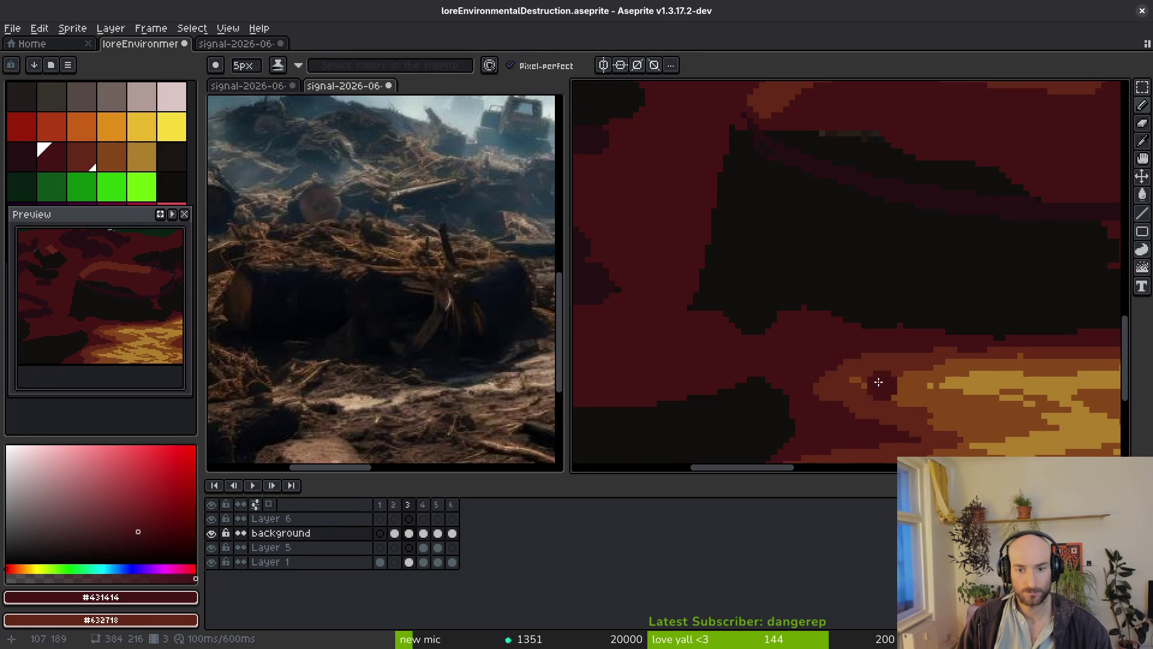
Sample the near-black from the canvas and paint dark strokes into the shadow shape.
{"action": "key", "text": "alt"}
{"action": "left_click", "coordinate": [780, 404]}
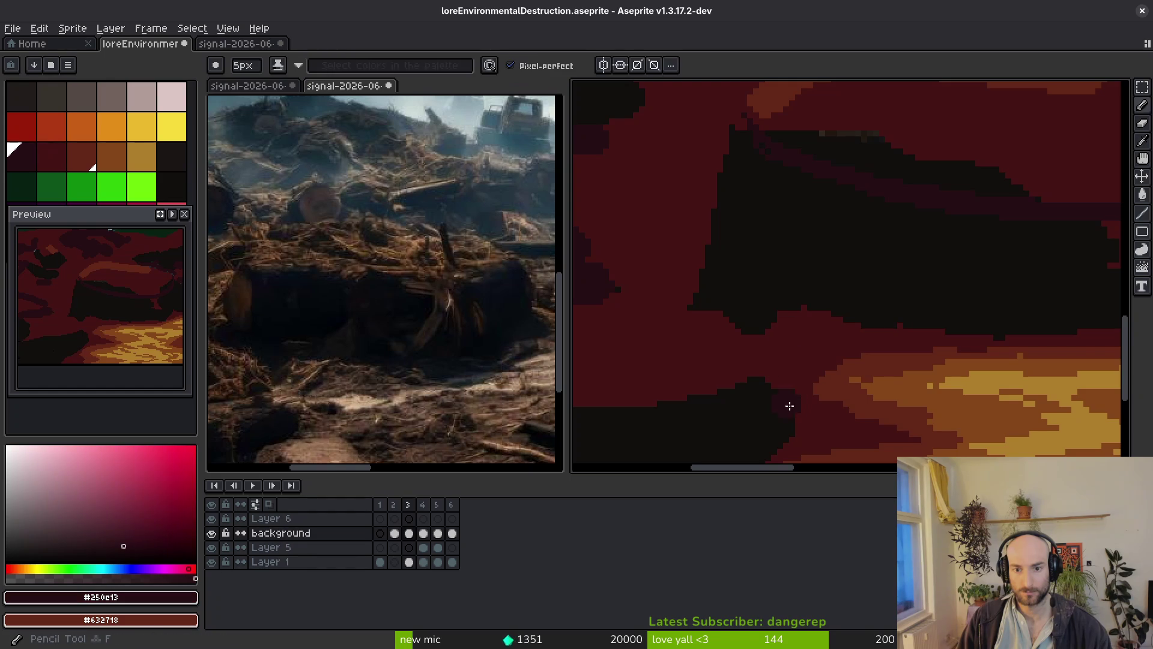
{"action": "scroll", "coordinate": [804, 379], "scroll_direction": "down", "scroll_amount": 3}
{"action": "scroll", "coordinate": [813, 373], "scroll_direction": "up", "scroll_amount": 2}
{"action": "scroll", "coordinate": [813, 373], "scroll_direction": "up", "scroll_amount": 4}
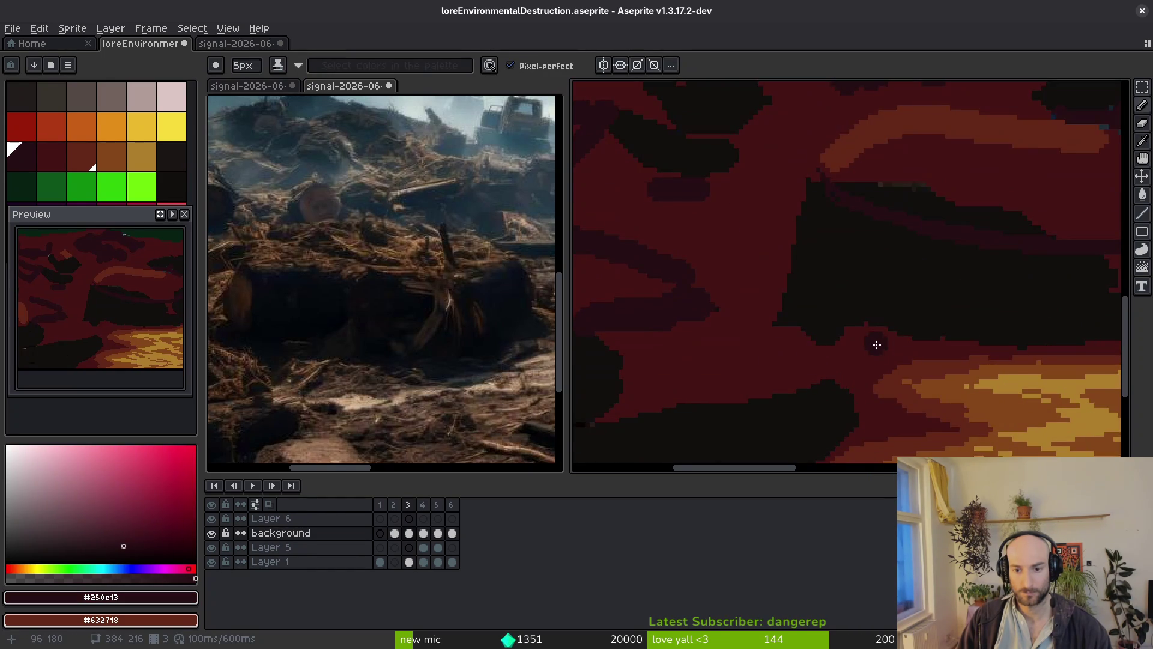
{"action": "mouse_move", "coordinate": [854, 329]}
{"action": "left_mouse_down"}
{"action": "mouse_move", "coordinate": [823, 347]}
{"action": "mouse_move", "coordinate": [700, 330]}
{"action": "mouse_move", "coordinate": [934, 342]}
{"action": "mouse_move", "coordinate": [933, 353]}
{"action": "left_mouse_up"}
{"action": "scroll", "coordinate": [933, 352], "scroll_direction": "down", "scroll_amount": 2}
{"action": "scroll", "coordinate": [975, 362], "scroll_direction": "up", "scroll_amount": 1}
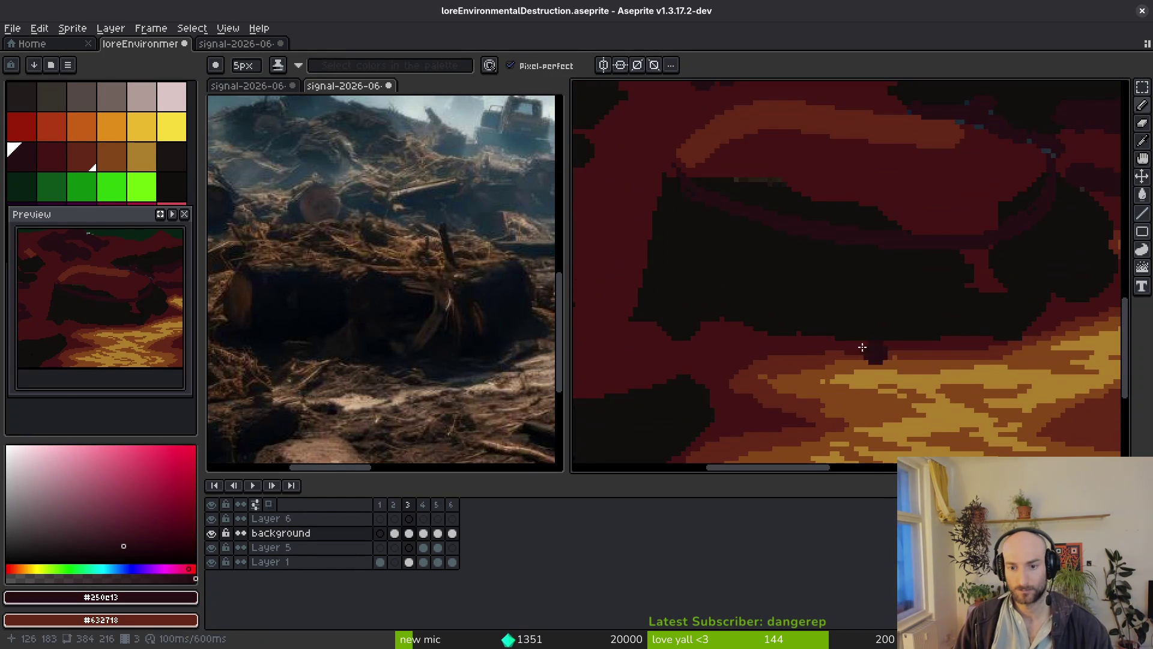
Shrink the pencil brush from 2px down to a single pixel.
{"action": "key", "text": "minus"}
{"action": "key", "text": "minus"}
{"action": "key", "text": "minus"}
{"action": "scroll", "coordinate": [1007, 333], "scroll_direction": "up", "scroll_amount": 1}
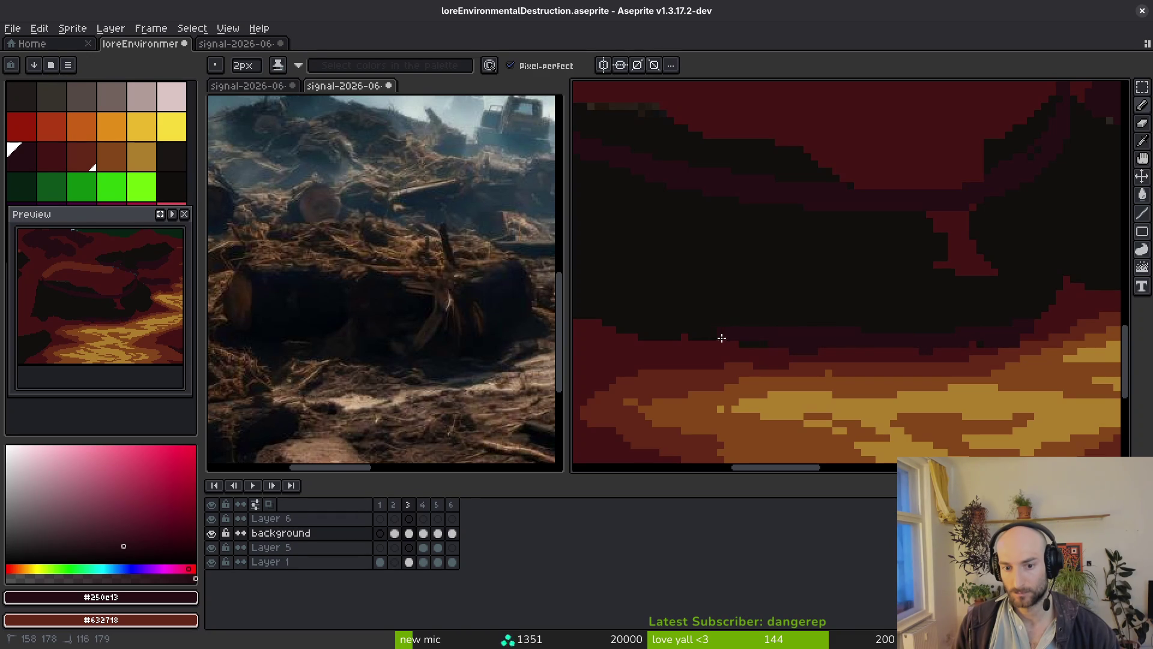
{"action": "scroll", "coordinate": [914, 343], "scroll_direction": "up", "scroll_amount": 1}
{"action": "scroll", "coordinate": [985, 257], "scroll_direction": "up", "scroll_amount": 1}
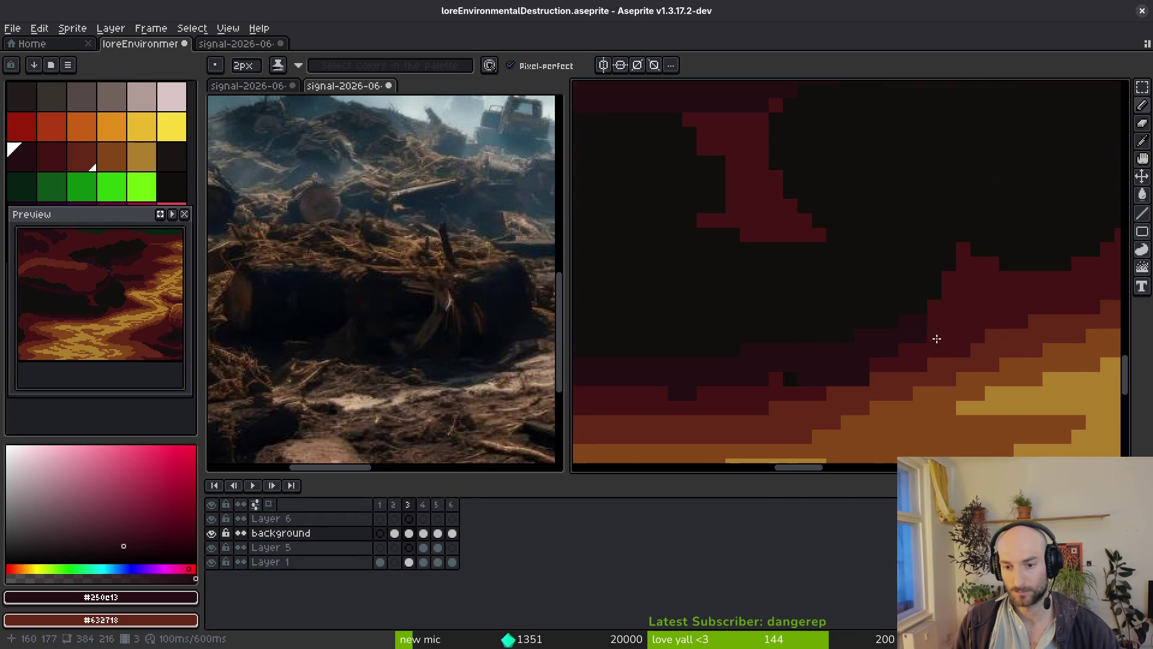
{"action": "key", "text": "minus"}
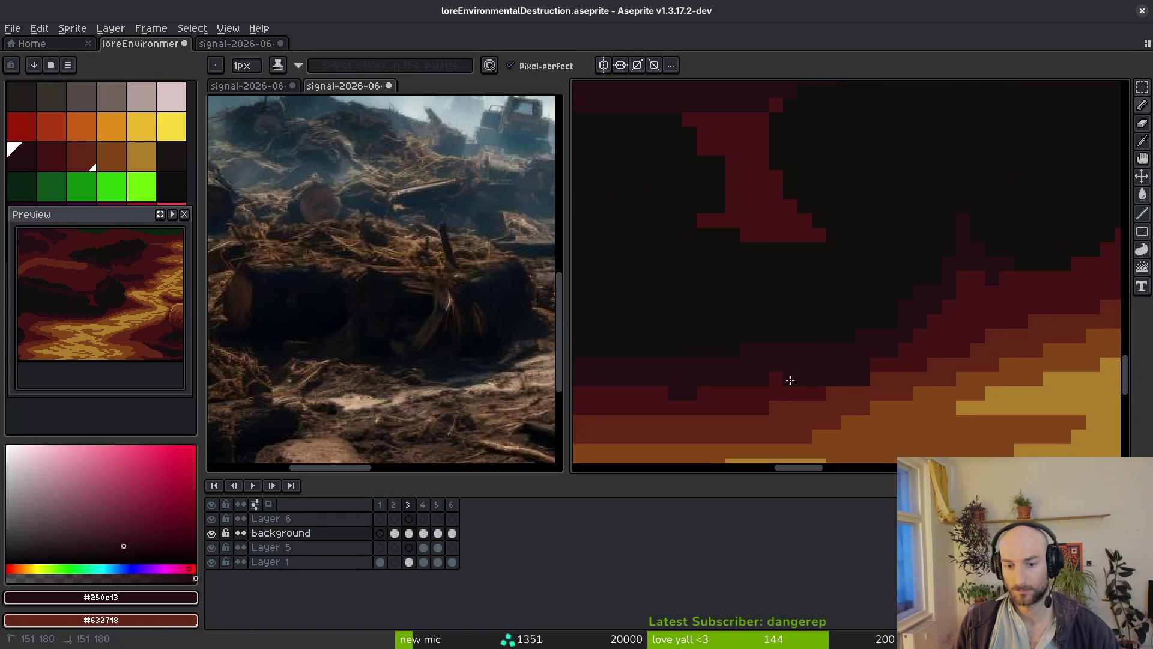
{"action": "scroll", "coordinate": [790, 380], "scroll_direction": "down", "scroll_amount": 1}
{"action": "scroll", "coordinate": [911, 321], "scroll_direction": "up", "scroll_amount": 2}
Paint single near-black pixels along the shadow patch's edge.
{"action": "left_click", "coordinate": [870, 348], "text": "alt"}
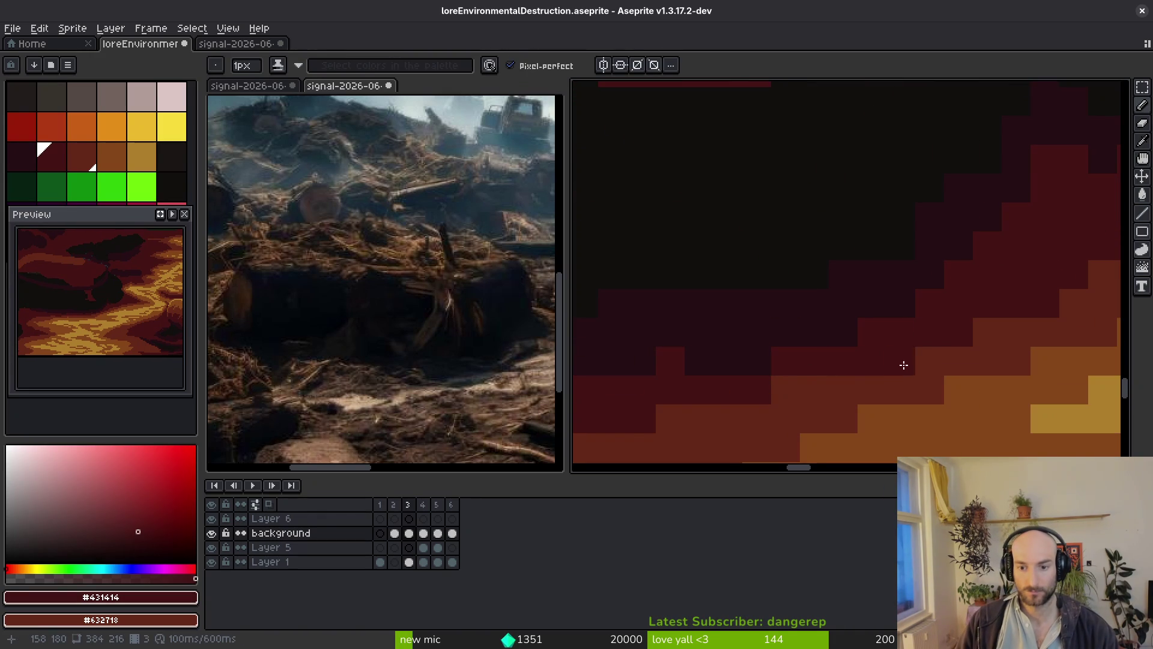
{"action": "scroll", "coordinate": [990, 324], "scroll_direction": "down", "scroll_amount": 1}
{"action": "scroll", "coordinate": [870, 337], "scroll_direction": "up", "scroll_amount": 1}
{"action": "left_click", "coordinate": [829, 315], "text": "alt"}
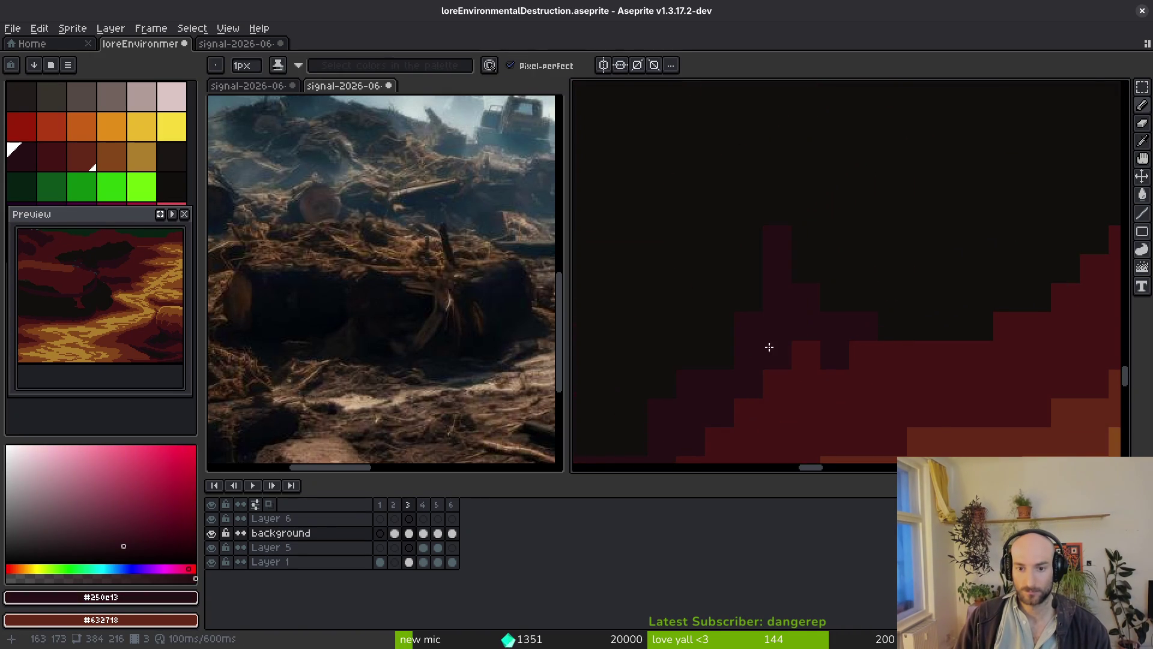
{"action": "scroll", "coordinate": [780, 369], "scroll_direction": "down", "scroll_amount": 1}
{"action": "scroll", "coordinate": [791, 392], "scroll_direction": "up", "scroll_amount": 1}
{"action": "scroll", "coordinate": [1009, 288], "scroll_direction": "down", "scroll_amount": 1}
{"action": "scroll", "coordinate": [956, 263], "scroll_direction": "up", "scroll_amount": 1}
{"action": "mouse_move", "coordinate": [956, 263]}
{"action": "left_mouse_down"}
{"action": "mouse_move", "coordinate": [903, 407]}
{"action": "mouse_move", "coordinate": [929, 384]}
{"action": "left_mouse_up"}
{"action": "scroll", "coordinate": [929, 381], "scroll_direction": "down", "scroll_amount": 1}
{"action": "scroll", "coordinate": [965, 381], "scroll_direction": "up", "scroll_amount": 1}
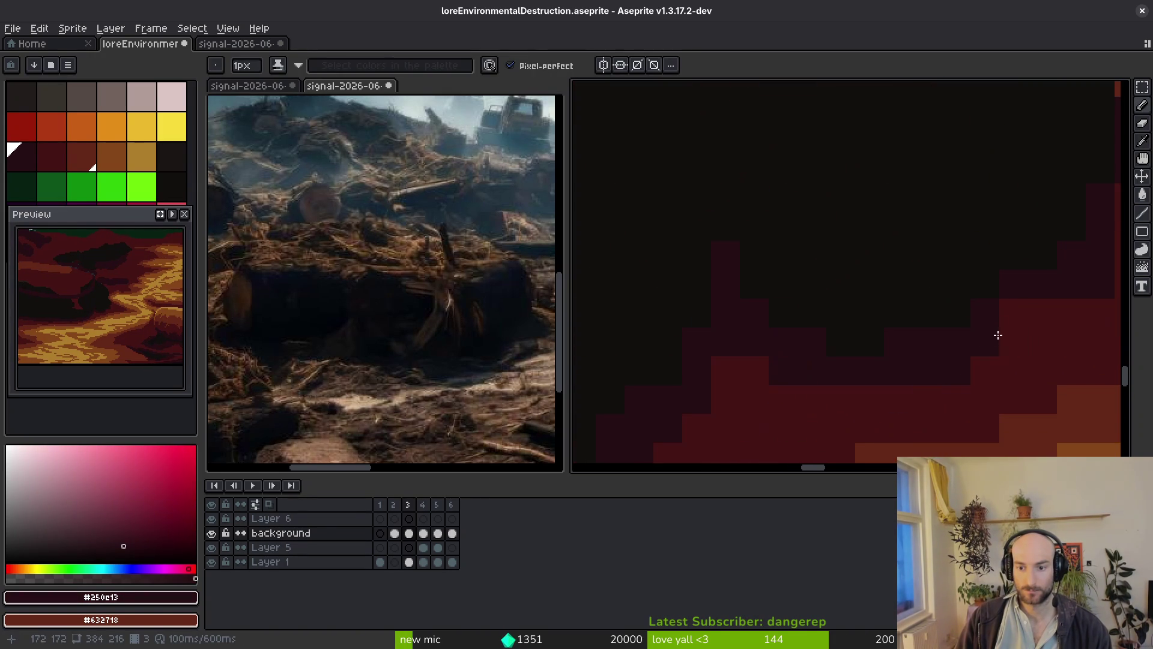
{"action": "scroll", "coordinate": [1009, 333], "scroll_direction": "down", "scroll_amount": 2}
{"action": "scroll", "coordinate": [1045, 315], "scroll_direction": "up", "scroll_amount": 2}
Line the dark blob's right edge with dark red #431414 streaks.
{"action": "left_click", "coordinate": [1057, 304], "text": "alt"}
{"action": "scroll", "coordinate": [1021, 297], "scroll_direction": "down", "scroll_amount": 2}
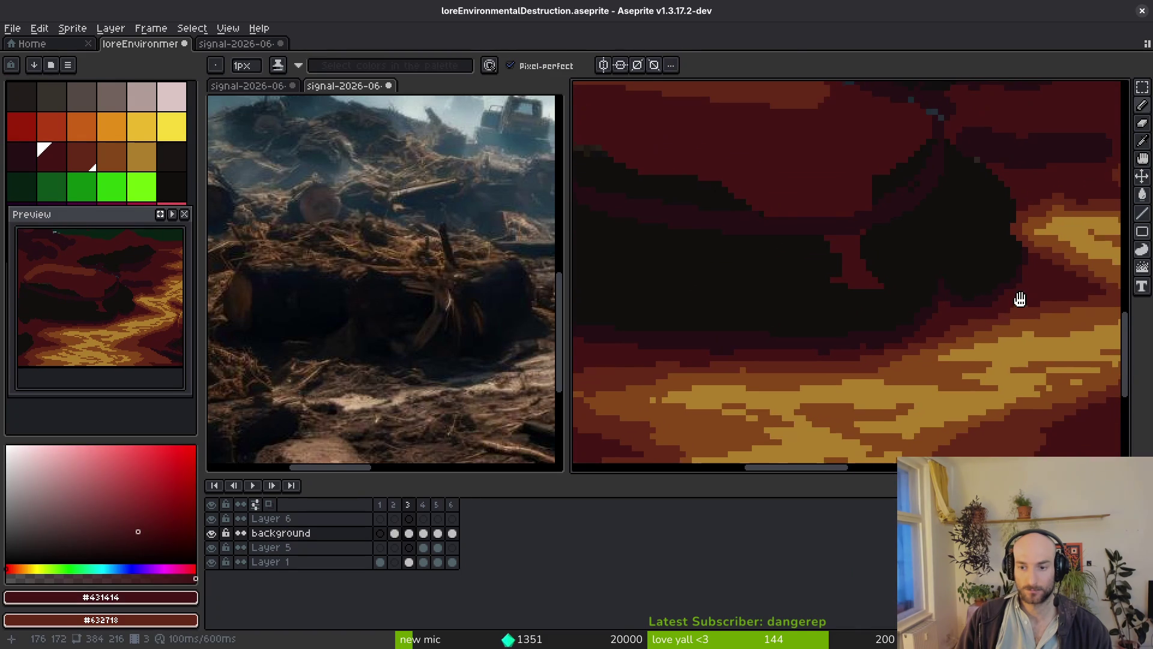
{"action": "scroll", "coordinate": [921, 265], "scroll_direction": "down", "scroll_amount": 1}
{"action": "scroll", "coordinate": [881, 293], "scroll_direction": "up", "scroll_amount": 1}
{"action": "left_click_drag", "start_coordinate": [881, 293], "coordinate": [847, 289]}
{"action": "scroll", "coordinate": [908, 203], "scroll_direction": "up", "scroll_amount": 1}
{"action": "scroll", "coordinate": [879, 162], "scroll_direction": "up", "scroll_amount": 1}
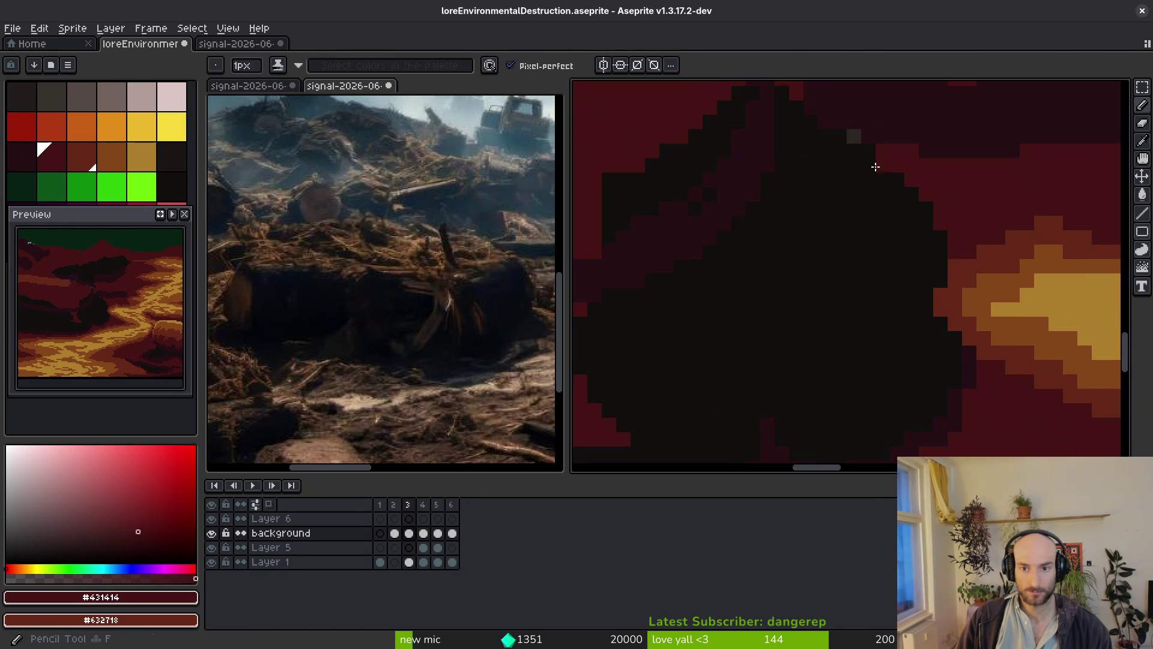
{"action": "left_click_drag", "start_coordinate": [874, 188], "coordinate": [937, 387]}
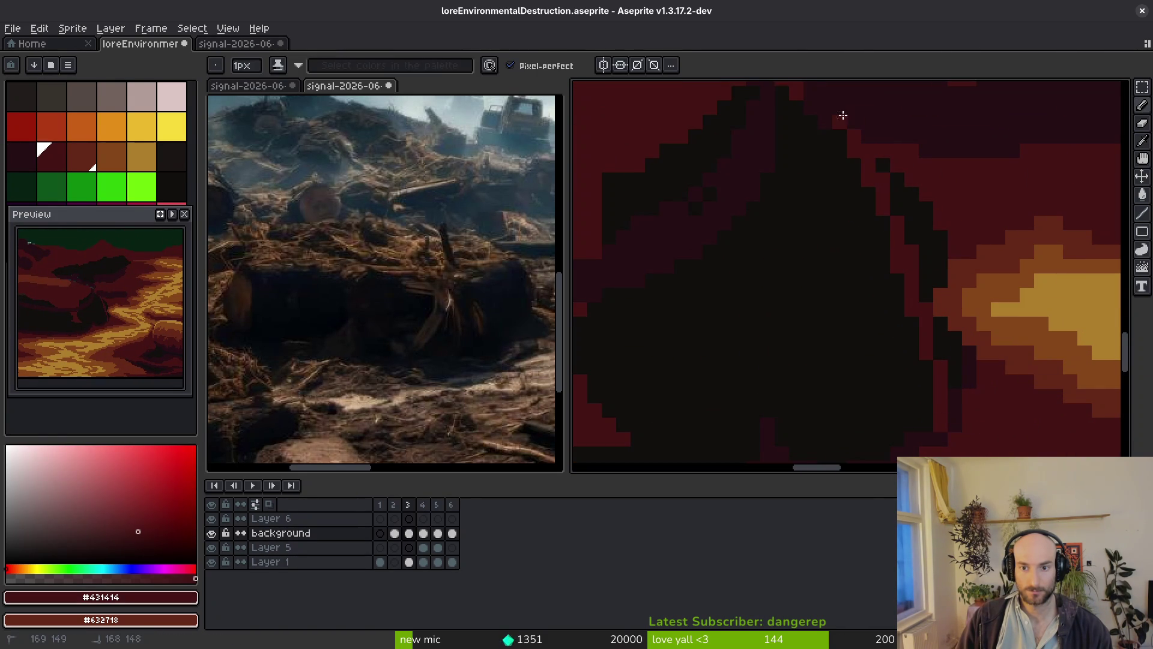
{"action": "mouse_move", "coordinate": [823, 112]}
{"action": "left_mouse_down"}
{"action": "mouse_move", "coordinate": [899, 324]}
{"action": "mouse_move", "coordinate": [916, 441]}
{"action": "mouse_move", "coordinate": [863, 192]}
{"action": "left_mouse_up"}
{"action": "left_click", "coordinate": [942, 114], "text": "alt"}
{"action": "scroll", "coordinate": [866, 262], "scroll_direction": "down", "scroll_amount": 2}
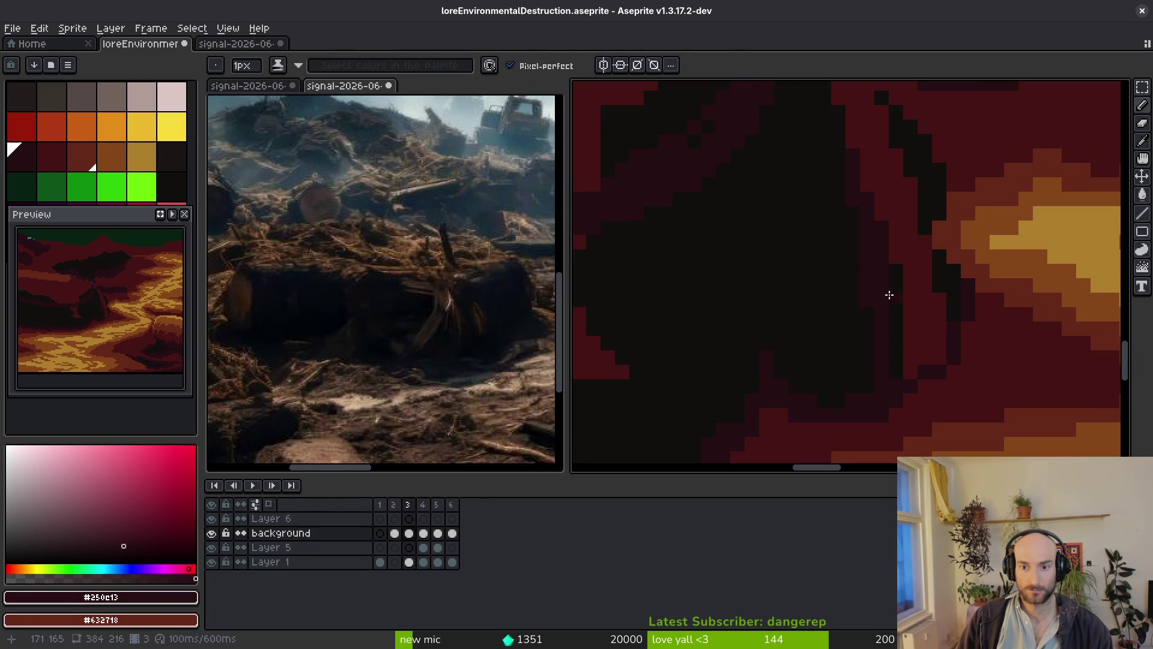
{"action": "left_click", "coordinate": [929, 308], "text": "alt"}
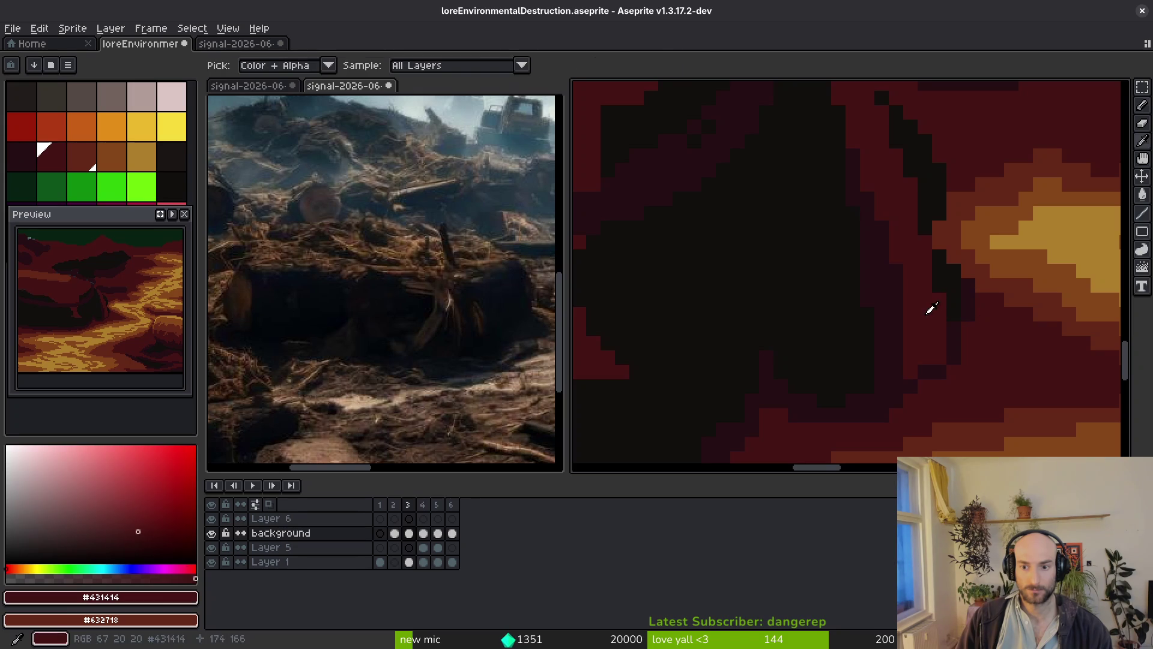
Fill the dark strip with dark red and repaint stray dark edge pixels red.
{"action": "key", "text": "g"}
{"action": "left_click", "coordinate": [955, 294]}
{"action": "key", "text": "b"}
{"action": "left_click_drag", "start_coordinate": [967, 291], "coordinate": [953, 331]}
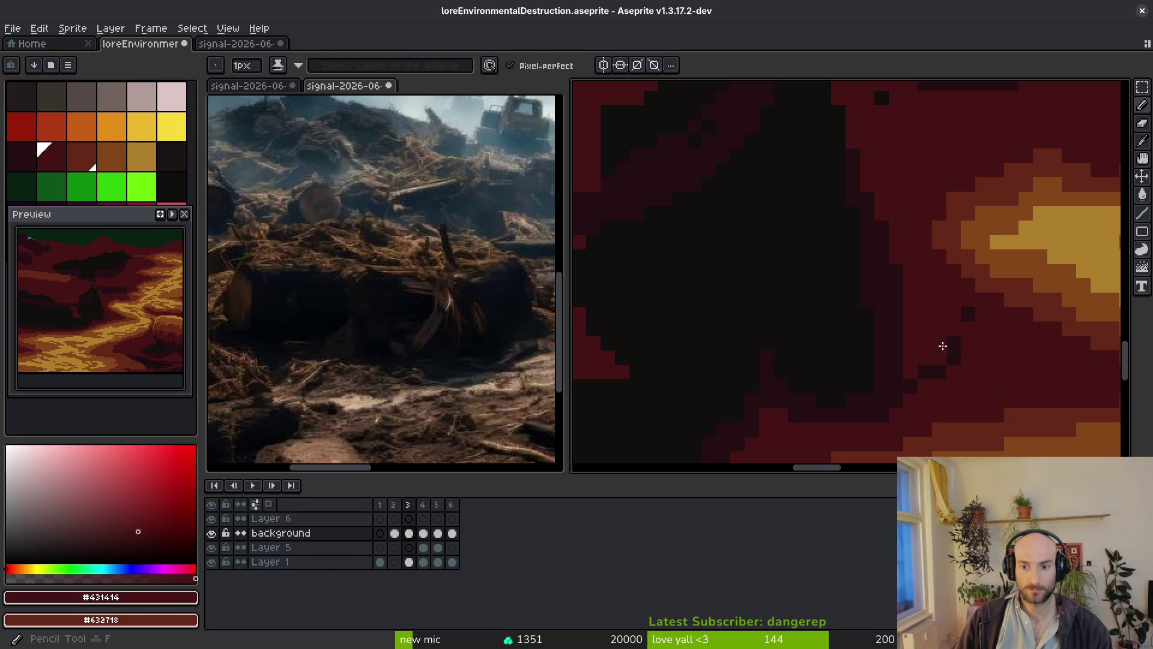
{"action": "scroll", "coordinate": [939, 375], "scroll_direction": "down", "scroll_amount": 3}
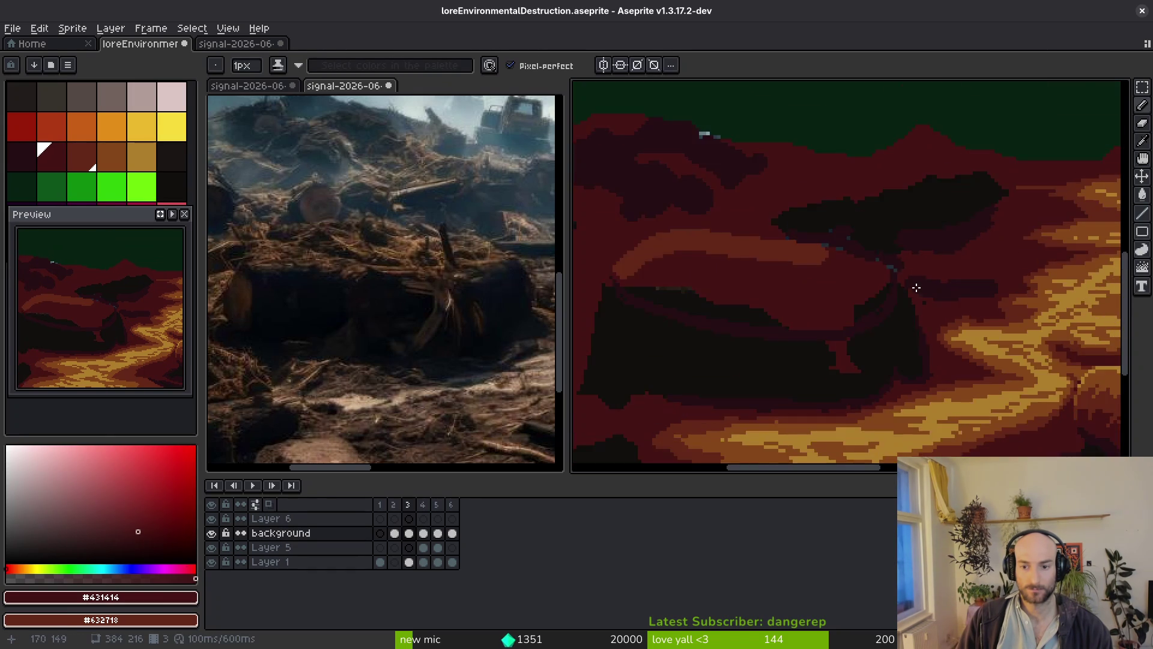
{"action": "scroll", "coordinate": [923, 303], "scroll_direction": "up", "scroll_amount": 2}
{"action": "left_click_drag", "start_coordinate": [895, 264], "coordinate": [902, 296]}
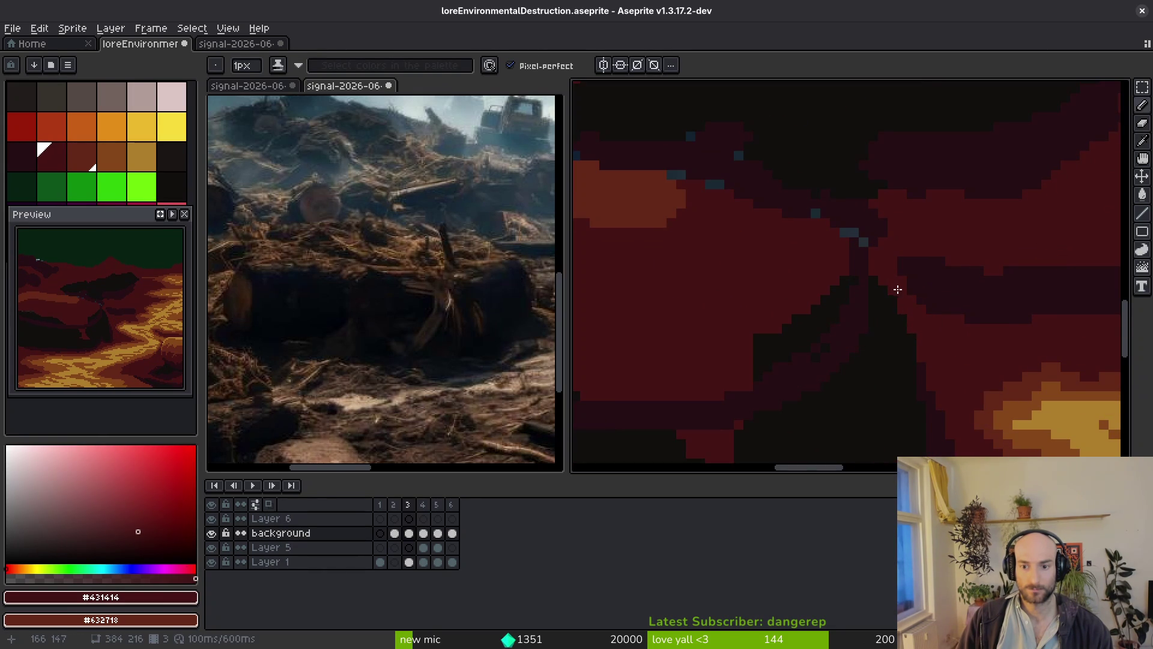
{"action": "scroll", "coordinate": [896, 288], "scroll_direction": "down", "scroll_amount": 2}
{"action": "scroll", "coordinate": [934, 360], "scroll_direction": "up", "scroll_amount": 3}
Fill the stray red patch with near-black #120f0c using the Paint Bucket.
{"action": "left_click", "coordinate": [904, 343], "text": "alt"}
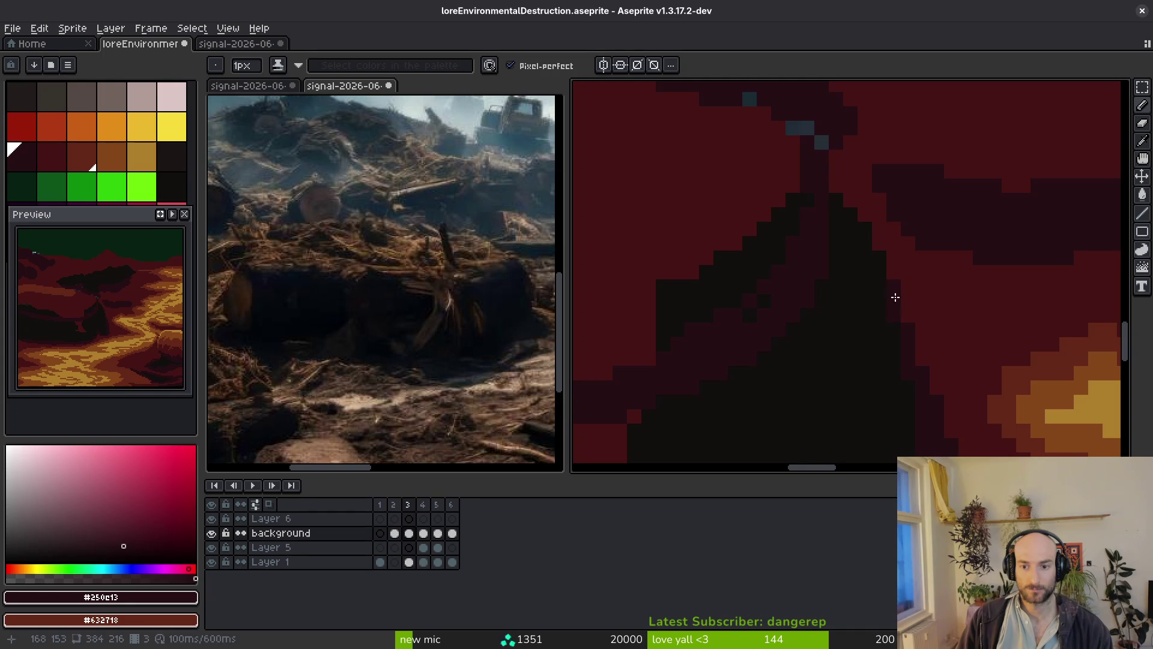
{"action": "scroll", "coordinate": [896, 307], "scroll_direction": "up", "scroll_amount": 2}
{"action": "scroll", "coordinate": [787, 218], "scroll_direction": "down", "scroll_amount": 3}
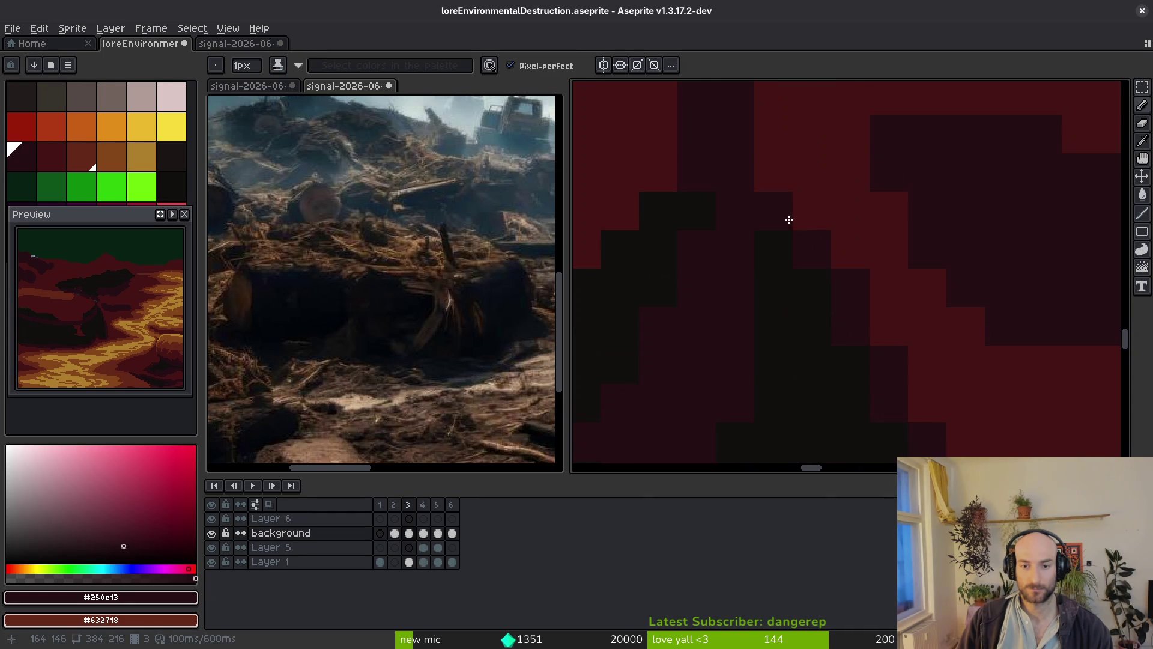
{"action": "scroll", "coordinate": [803, 338], "scroll_direction": "down", "scroll_amount": 2}
{"action": "scroll", "coordinate": [870, 358], "scroll_direction": "up", "scroll_amount": 1}
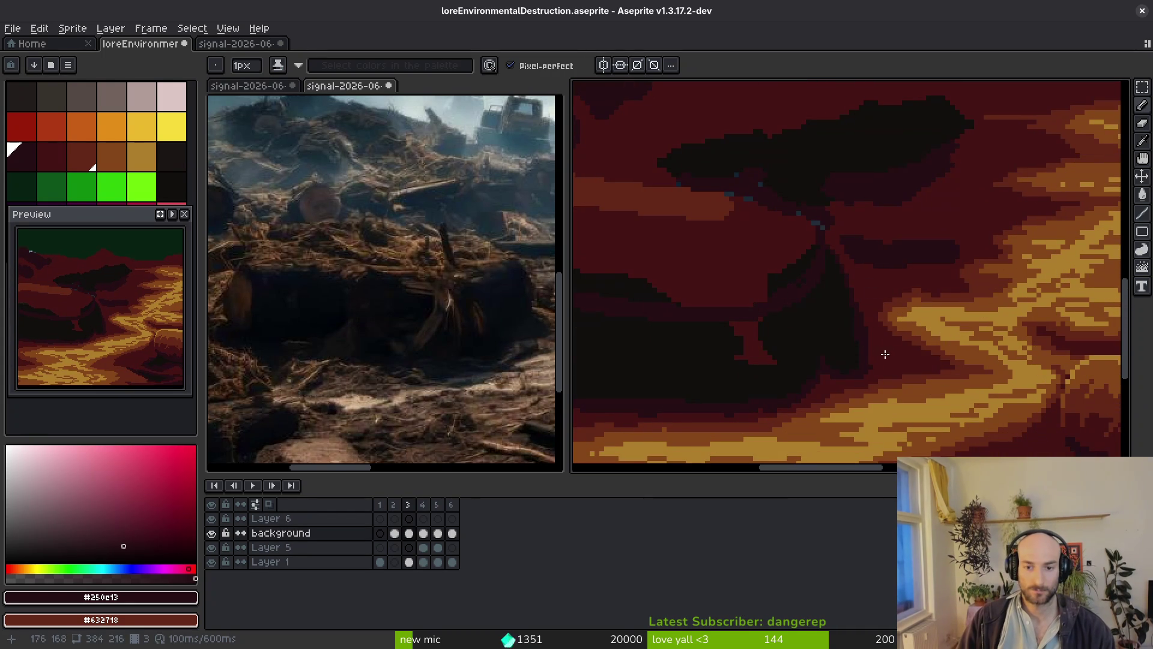
{"action": "scroll", "coordinate": [780, 336], "scroll_direction": "up", "scroll_amount": 1}
{"action": "left_click", "coordinate": [839, 319], "text": "alt"}
{"action": "key", "text": "g"}
{"action": "left_click", "coordinate": [805, 303]}
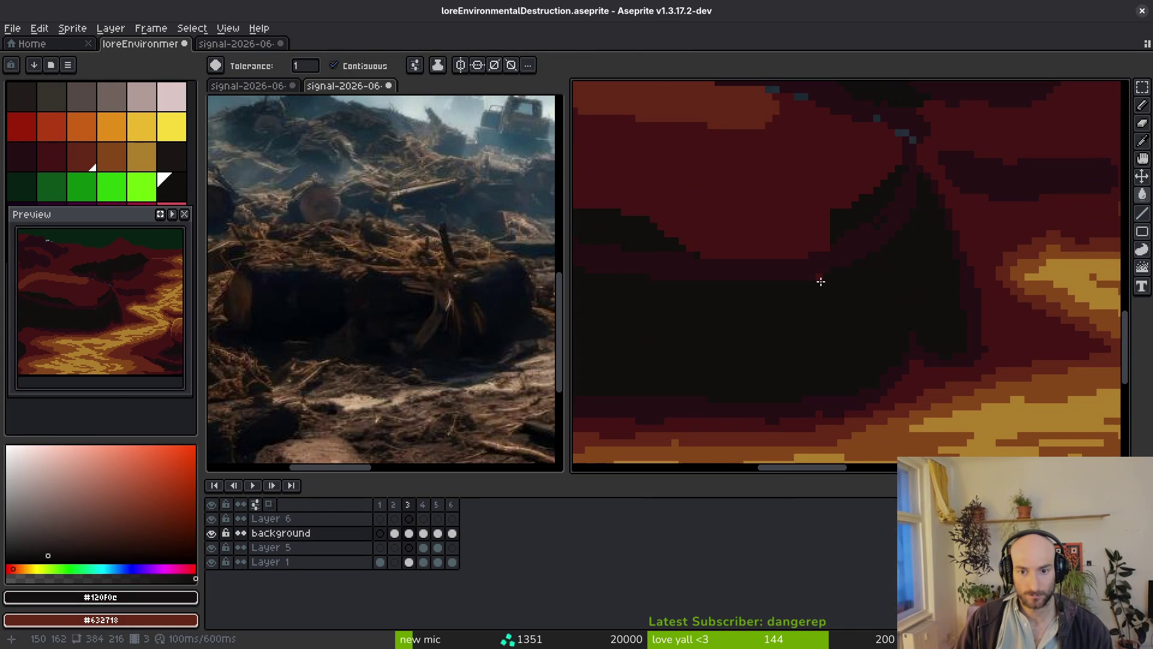
{"action": "scroll", "coordinate": [871, 342], "scroll_direction": "down", "scroll_amount": 1}
{"action": "scroll", "coordinate": [870, 342], "scroll_direction": "up", "scroll_amount": 1}
Fill the dark area beside the stump with #431414 and paint red along the staircase edge.
{"action": "left_click", "coordinate": [803, 304], "text": "alt"}
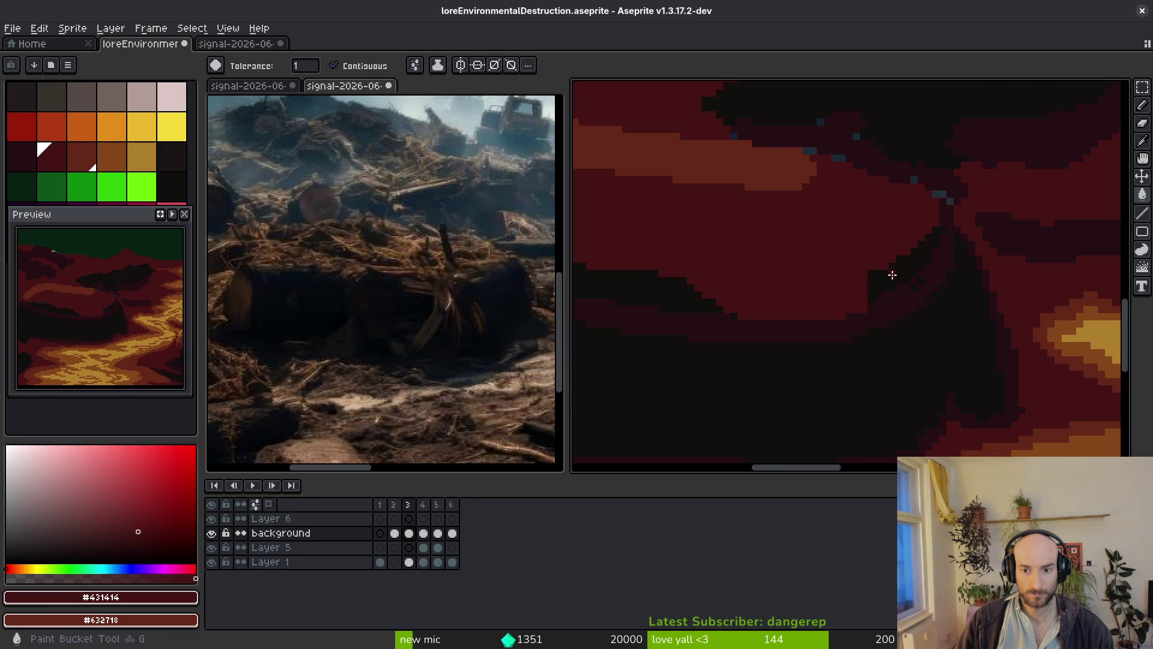
{"action": "scroll", "coordinate": [958, 330], "scroll_direction": "up", "scroll_amount": 1}
{"action": "left_click", "coordinate": [711, 300]}
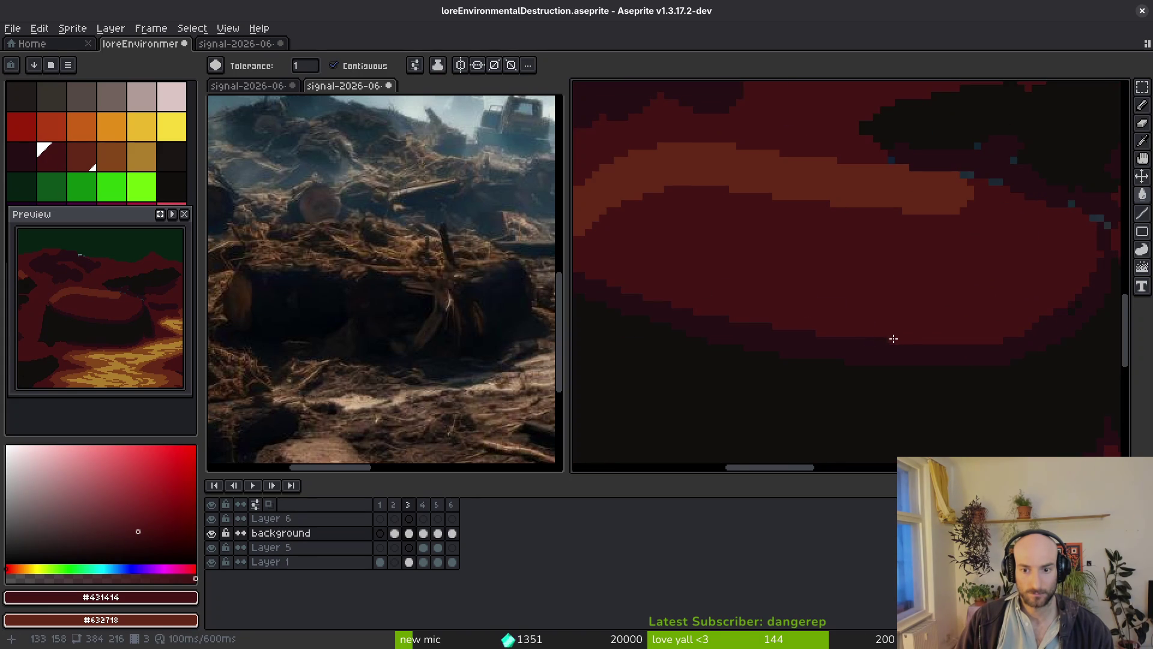
{"action": "scroll", "coordinate": [1096, 304], "scroll_direction": "up", "scroll_amount": 3}
{"action": "key", "text": "b"}
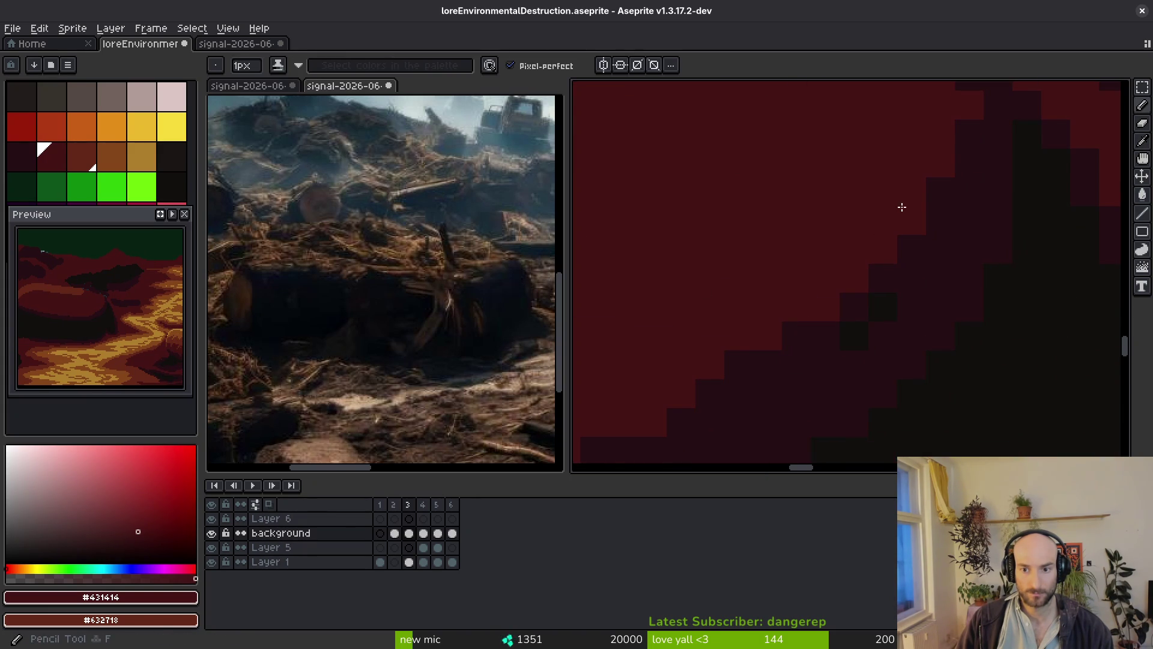
{"action": "left_click_drag", "start_coordinate": [838, 312], "coordinate": [687, 411]}
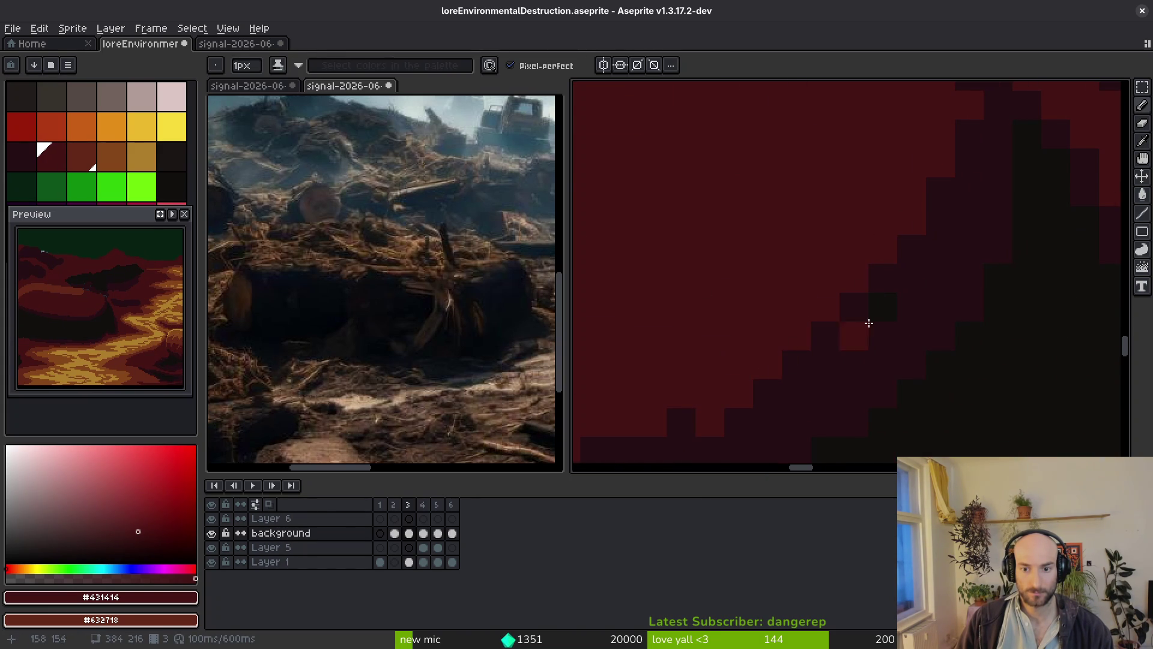
Darken the pixels along the staircase edge with #250c13.
{"action": "left_click", "coordinate": [876, 319], "text": "alt"}
{"action": "left_click_drag", "start_coordinate": [659, 408], "coordinate": [798, 345]}
{"action": "scroll", "coordinate": [901, 336], "scroll_direction": "left", "scroll_amount": 3}
{"action": "left_click_drag", "start_coordinate": [998, 327], "coordinate": [798, 352]}
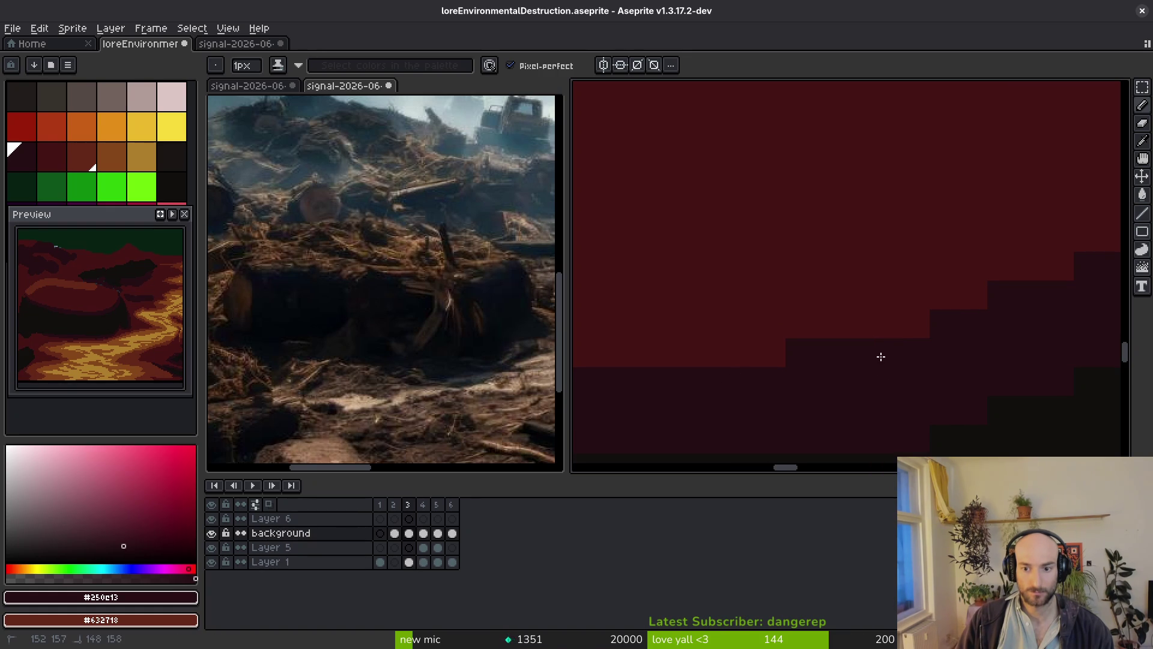
{"action": "scroll", "coordinate": [889, 354], "scroll_direction": "down", "scroll_amount": 2}
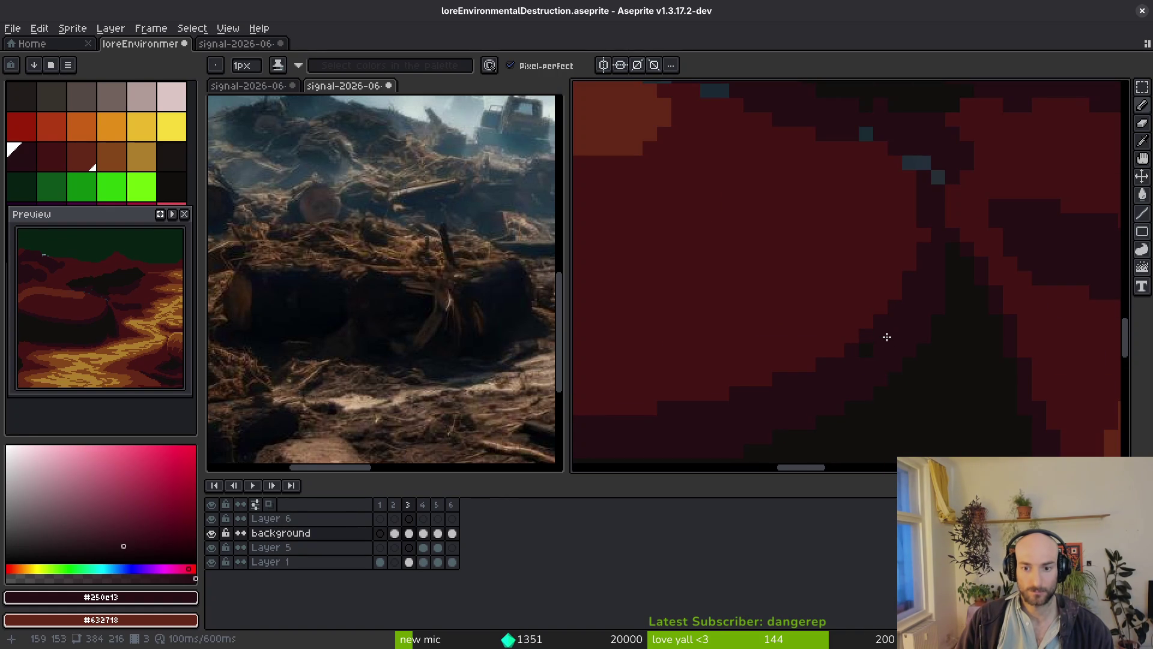
{"action": "scroll", "coordinate": [935, 250], "scroll_direction": "down", "scroll_amount": 2}
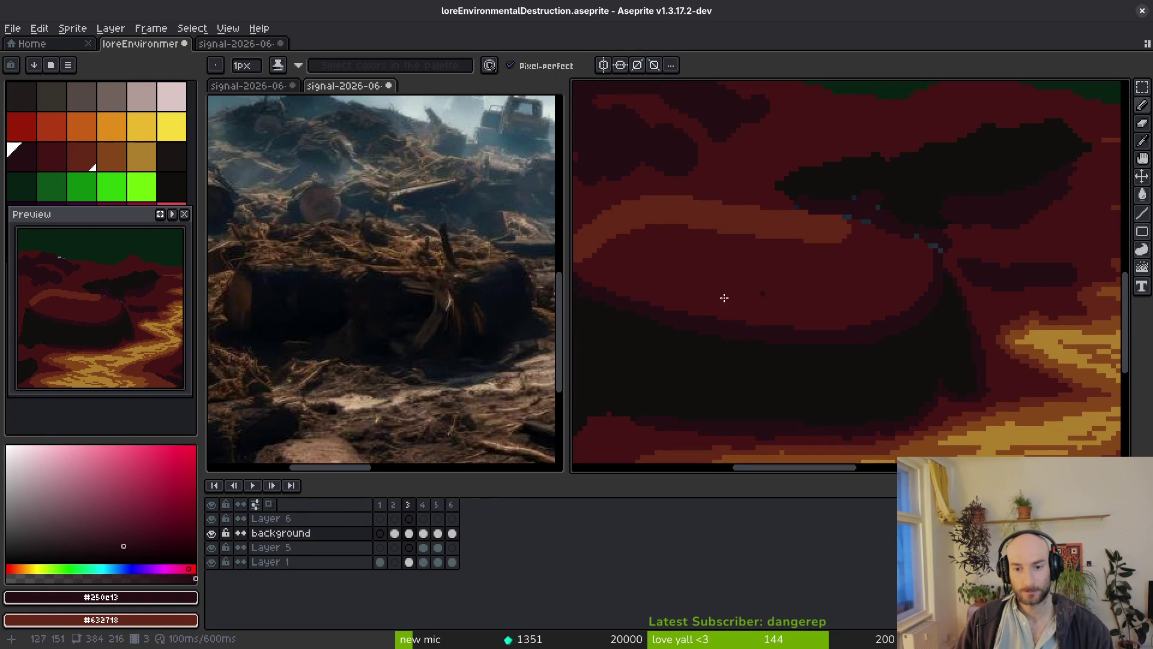
{"action": "scroll", "coordinate": [787, 293], "scroll_direction": "up", "scroll_amount": 2}
Add orange-brown #632718 texture strokes on the stump top.
{"action": "left_click", "coordinate": [894, 216], "text": "alt"}
{"action": "scroll", "coordinate": [905, 226], "scroll_direction": "up", "scroll_amount": 1}
{"action": "left_click_drag", "start_coordinate": [955, 221], "coordinate": [953, 249]}
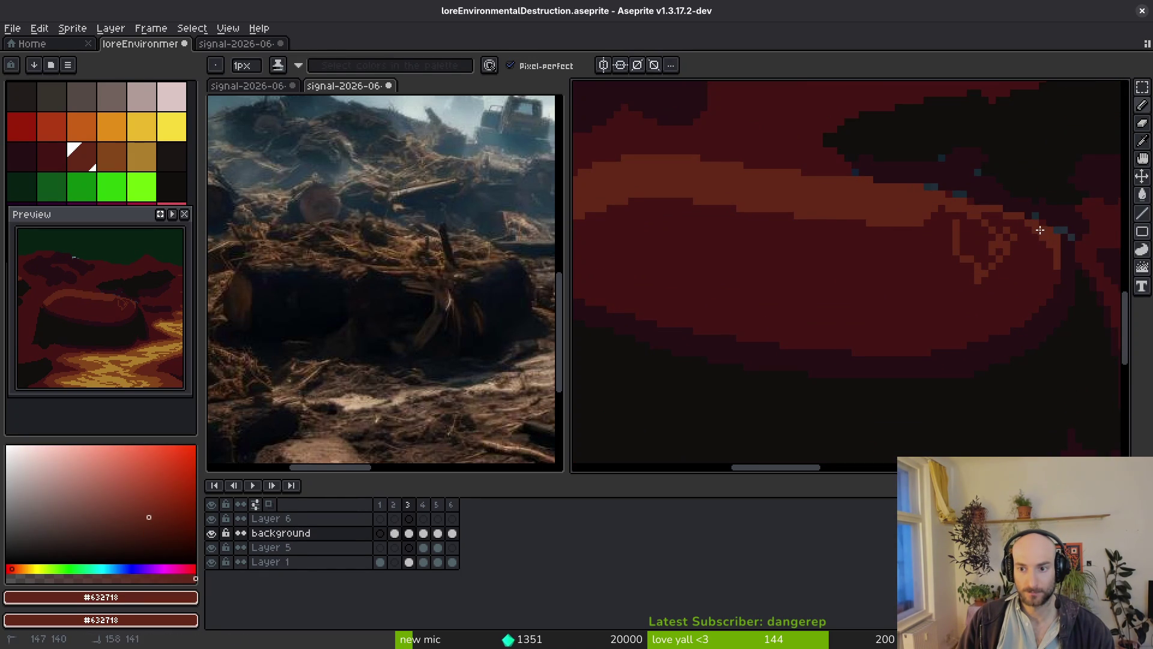
{"action": "scroll", "coordinate": [1051, 273], "scroll_direction": "up", "scroll_amount": 1}
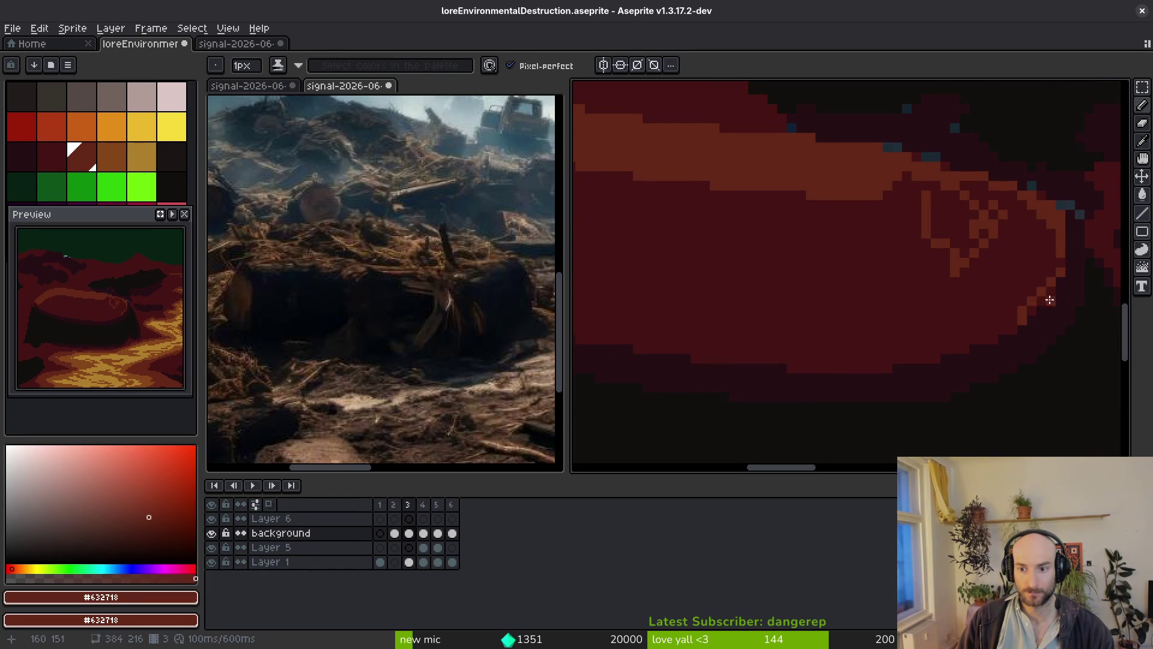
{"action": "scroll", "coordinate": [1052, 283], "scroll_direction": "up", "scroll_amount": 1}
{"action": "left_click_drag", "start_coordinate": [1052, 283], "coordinate": [1009, 339]}
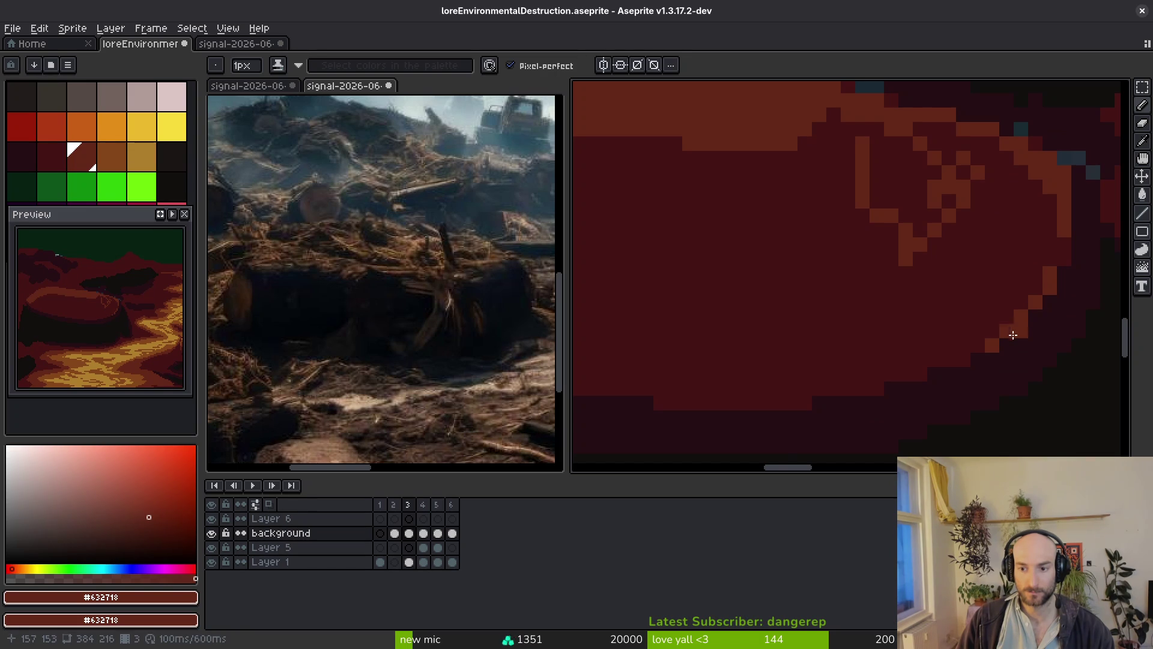
Draw an orange-brown #632718 line along the stump rim.
{"action": "left_click", "coordinate": [1029, 330], "text": "alt"}
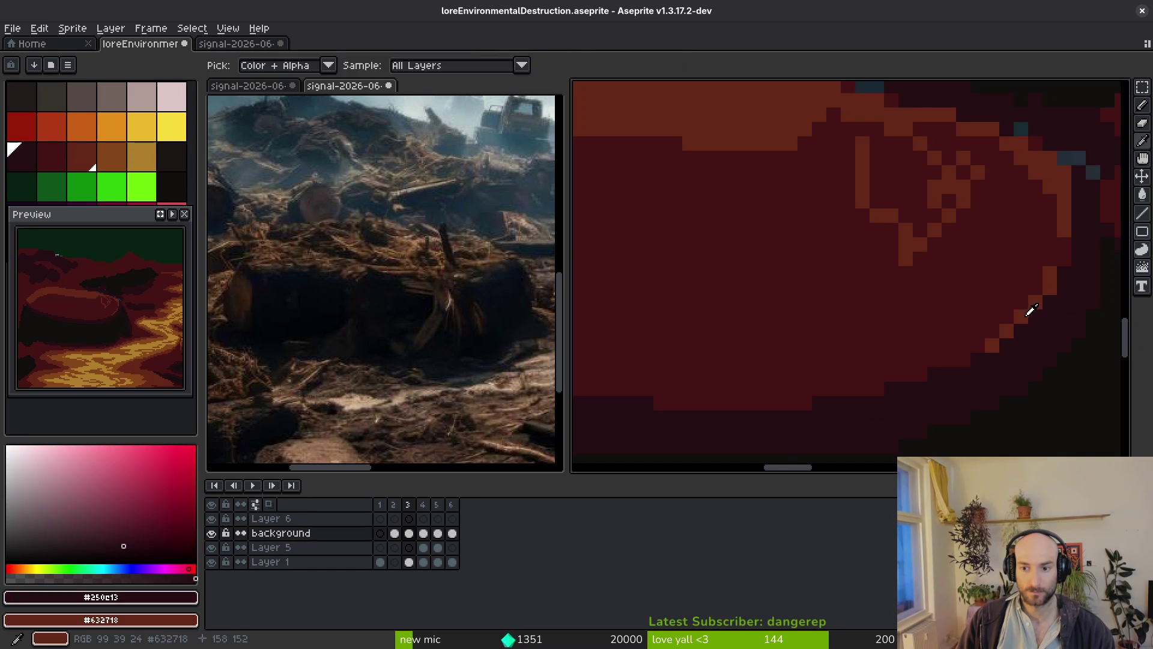
{"action": "left_click", "coordinate": [1040, 284], "text": "alt"}
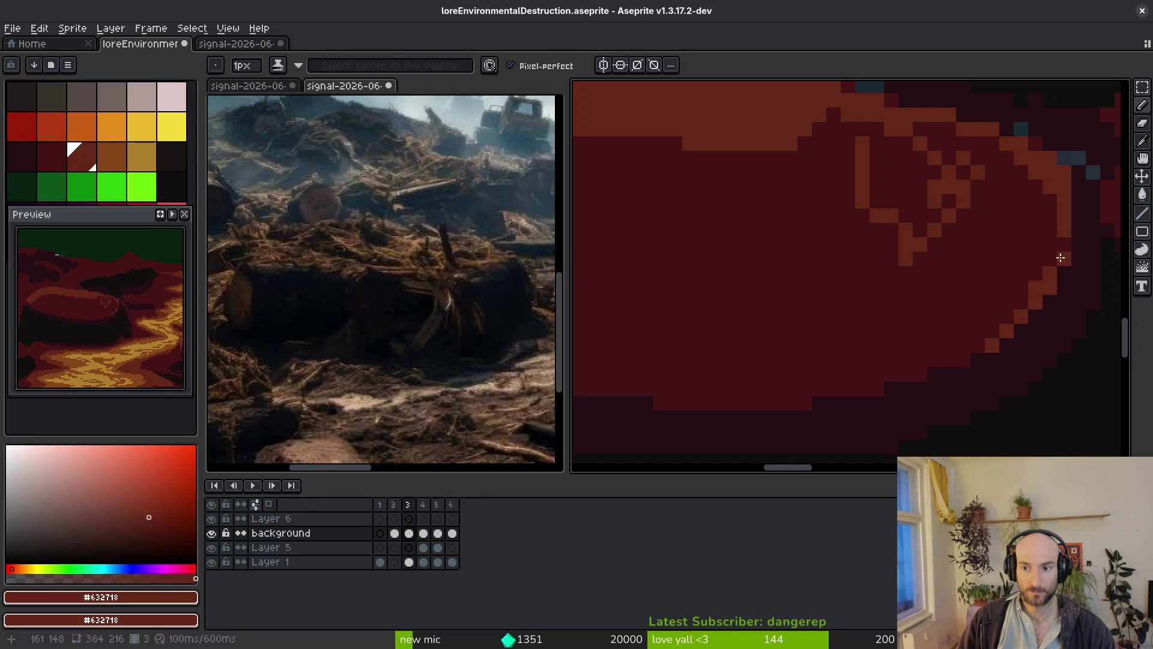
{"action": "scroll", "coordinate": [1031, 279], "scroll_direction": "down", "scroll_amount": 3}
{"action": "scroll", "coordinate": [819, 288], "scroll_direction": "up", "scroll_amount": 5}
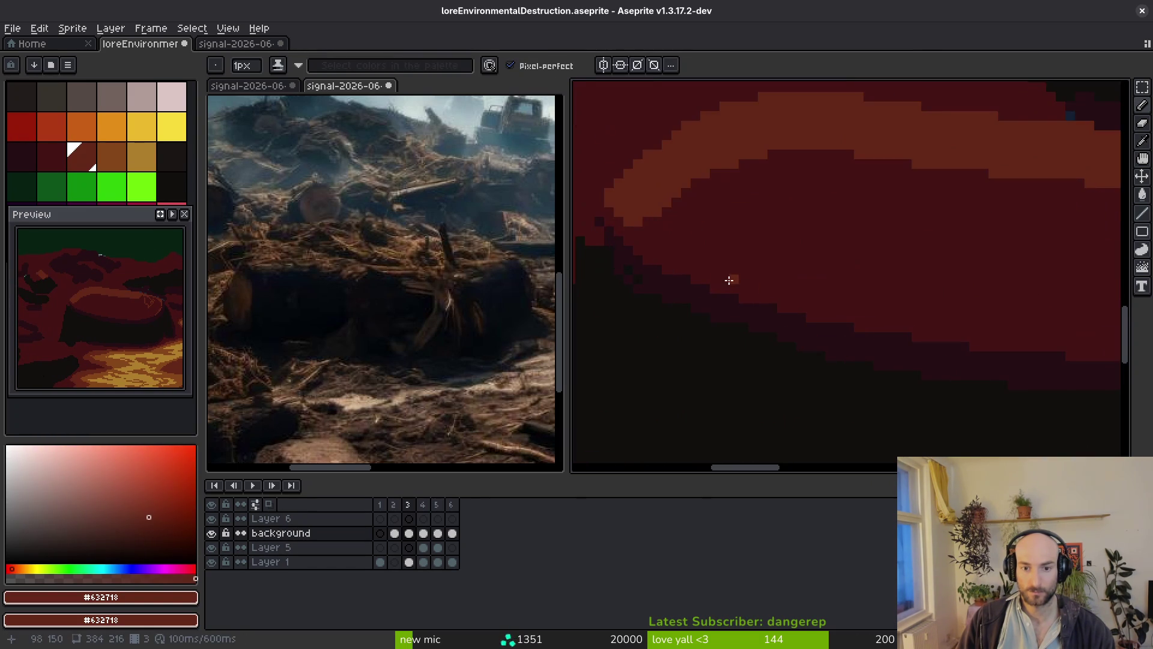
{"action": "scroll", "coordinate": [604, 211], "scroll_direction": "up", "scroll_amount": 1}
{"action": "left_click_drag", "start_coordinate": [611, 231], "coordinate": [681, 301]}
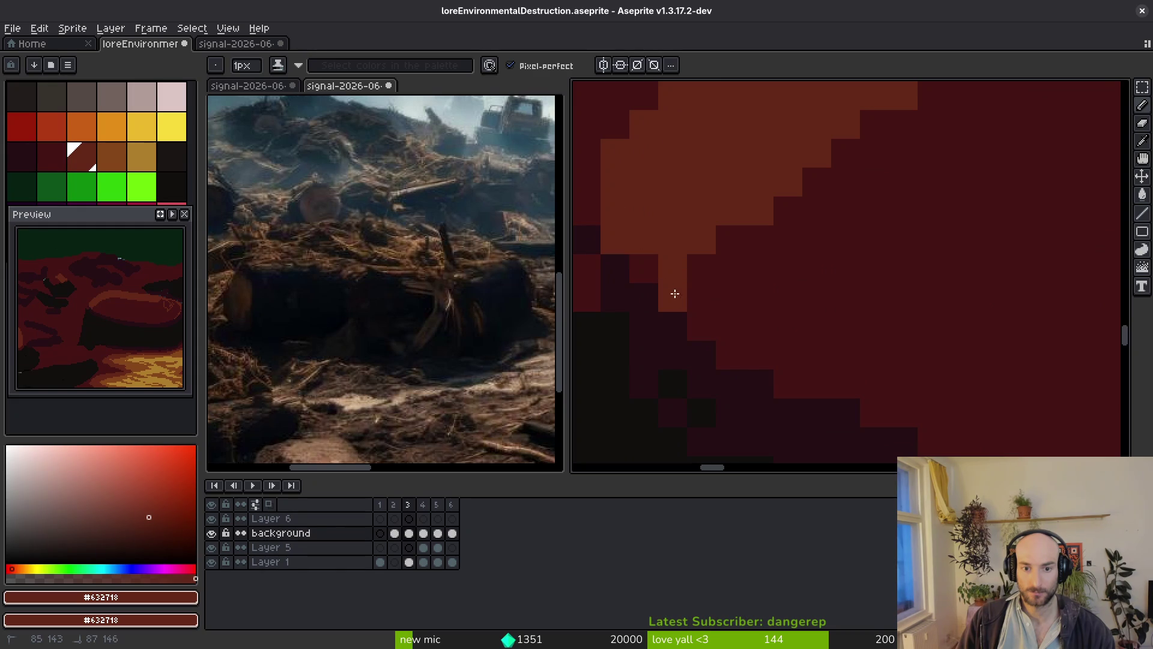
{"action": "left_click_drag", "start_coordinate": [743, 353], "coordinate": [869, 403]}
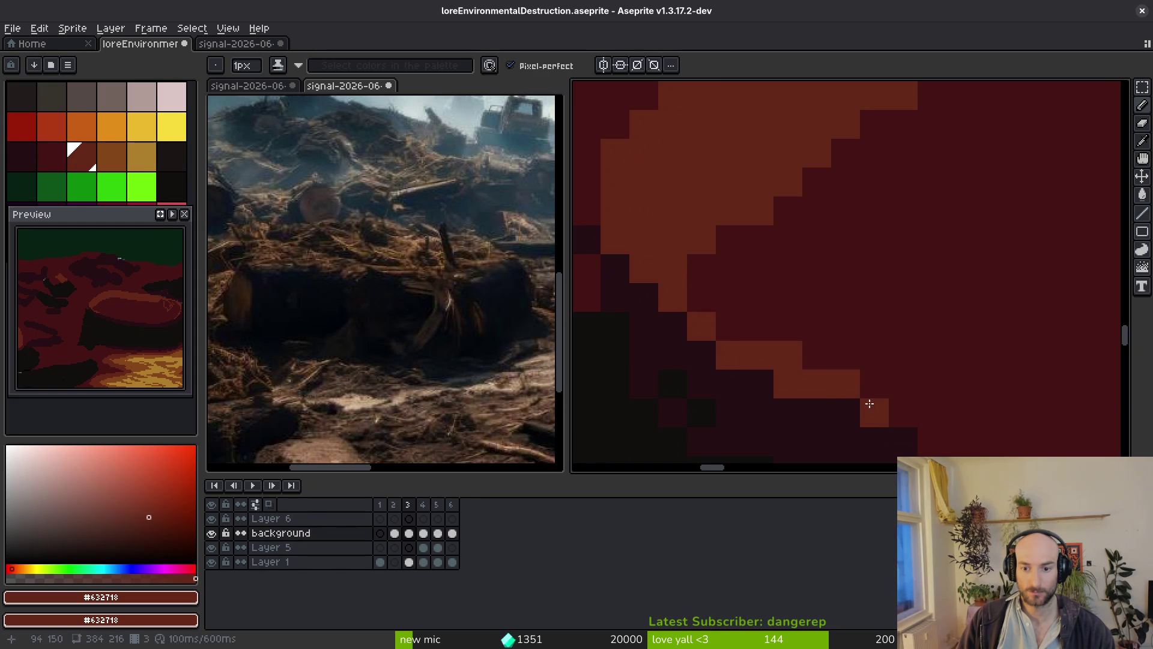
{"action": "left_click_drag", "start_coordinate": [824, 360], "coordinate": [687, 270]}
{"action": "scroll", "coordinate": [803, 309], "scroll_direction": "down", "scroll_amount": 2}
{"action": "scroll", "coordinate": [750, 309], "scroll_direction": "up", "scroll_amount": 1}
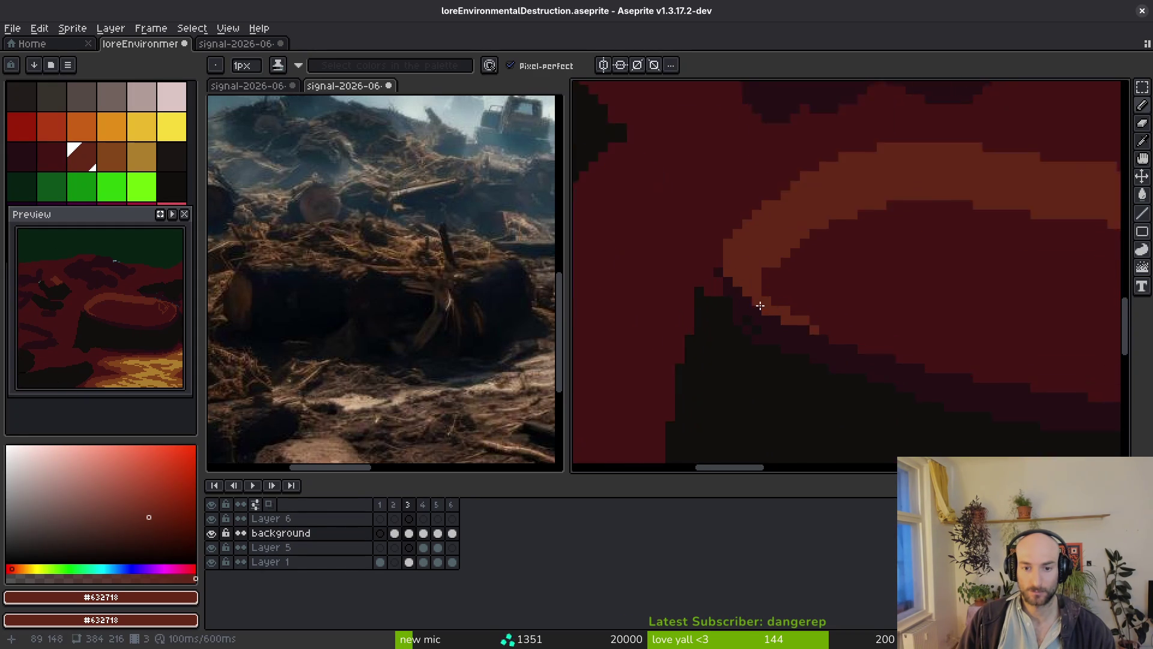
Extend the near-black silhouette upward and repaint its left edge in #431414.
{"action": "left_click", "coordinate": [696, 308], "text": "alt"}
{"action": "left_click", "coordinate": [691, 296]}
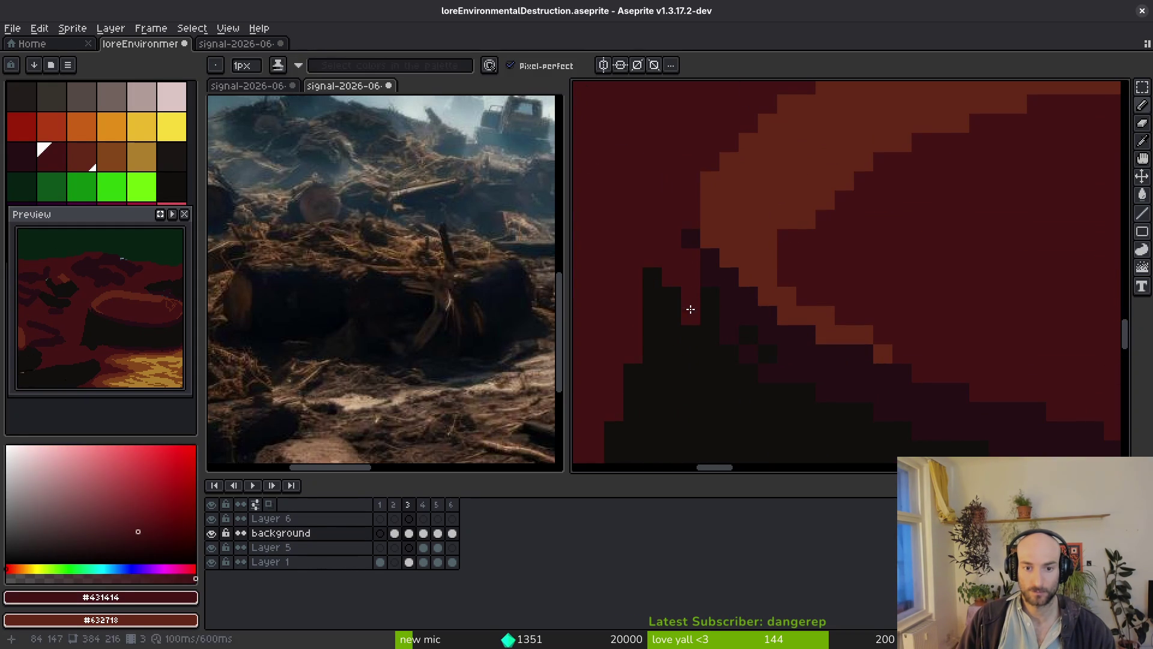
{"action": "left_click_drag", "start_coordinate": [682, 250], "coordinate": [669, 276]}
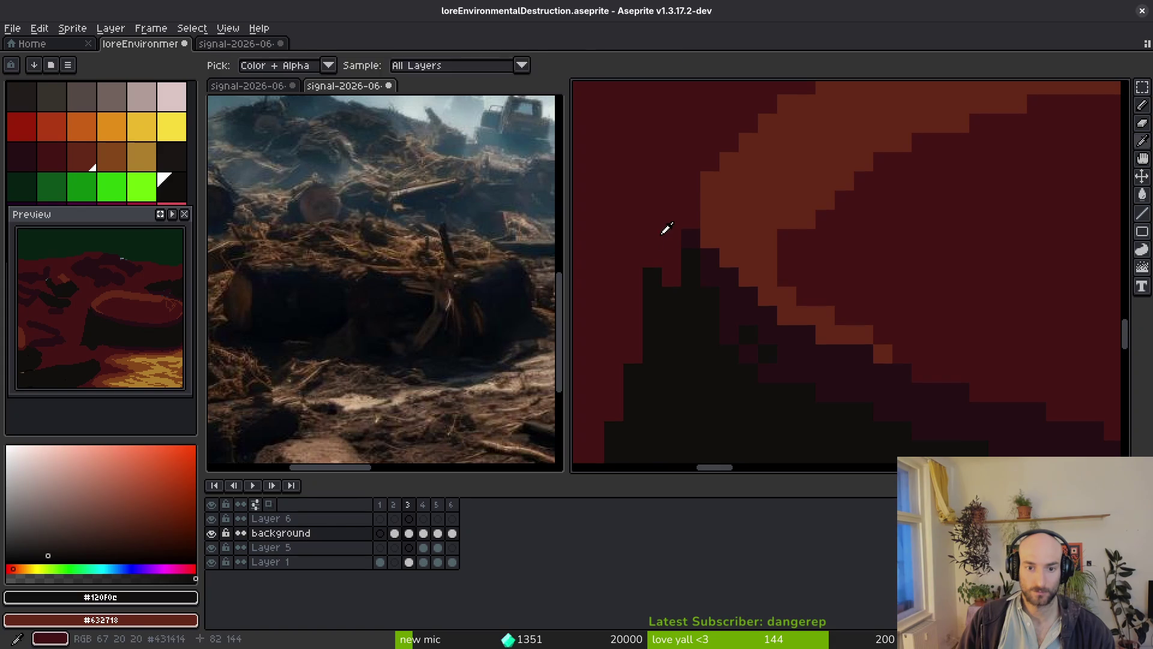
{"action": "left_click", "coordinate": [651, 219]}
{"action": "left_click", "coordinate": [653, 264], "text": "alt"}
{"action": "mouse_move", "coordinate": [652, 318]}
{"action": "left_mouse_down"}
{"action": "mouse_move", "coordinate": [659, 226]}
{"action": "mouse_move", "coordinate": [662, 255]}
{"action": "mouse_move", "coordinate": [805, 330]}
{"action": "mouse_move", "coordinate": [865, 336]}
{"action": "left_mouse_up"}
{"action": "left_click", "coordinate": [671, 257]}
{"action": "left_click", "coordinate": [719, 215]}
Trim the orange band's edges with dark red and nudge its edge with #632718.
{"action": "scroll", "coordinate": [862, 316], "scroll_direction": "up", "scroll_amount": 2}
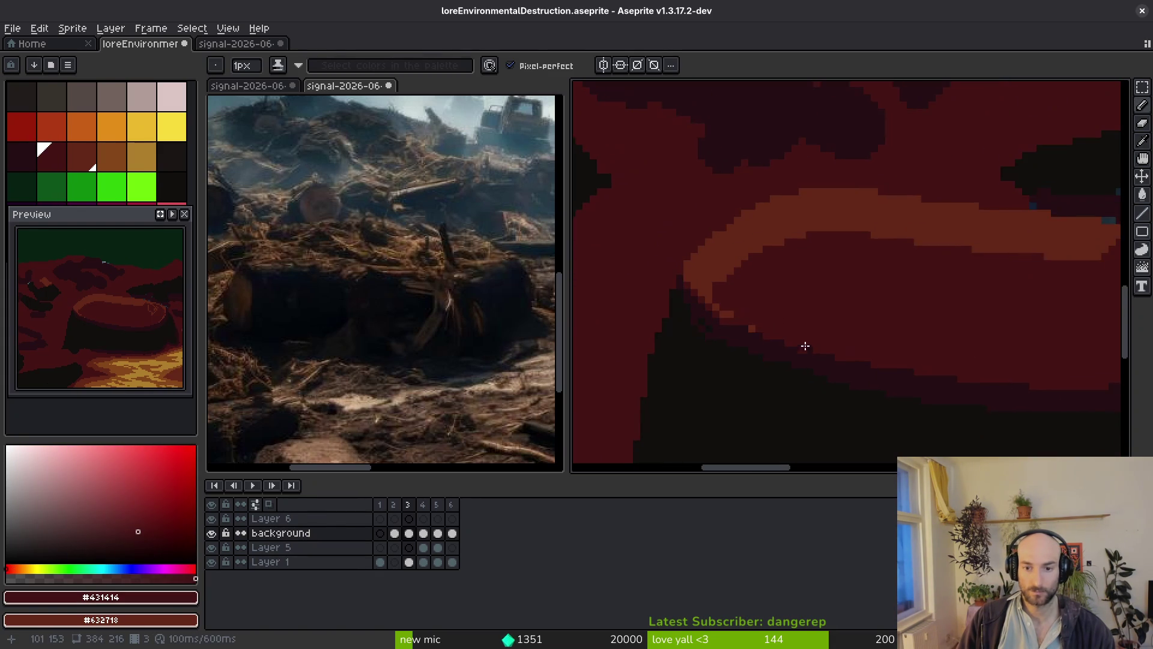
{"action": "left_click_drag", "start_coordinate": [739, 325], "coordinate": [970, 358]}
{"action": "mouse_move", "coordinate": [825, 311]}
{"action": "left_mouse_down"}
{"action": "mouse_move", "coordinate": [759, 193]}
{"action": "mouse_move", "coordinate": [784, 243]}
{"action": "left_mouse_up"}
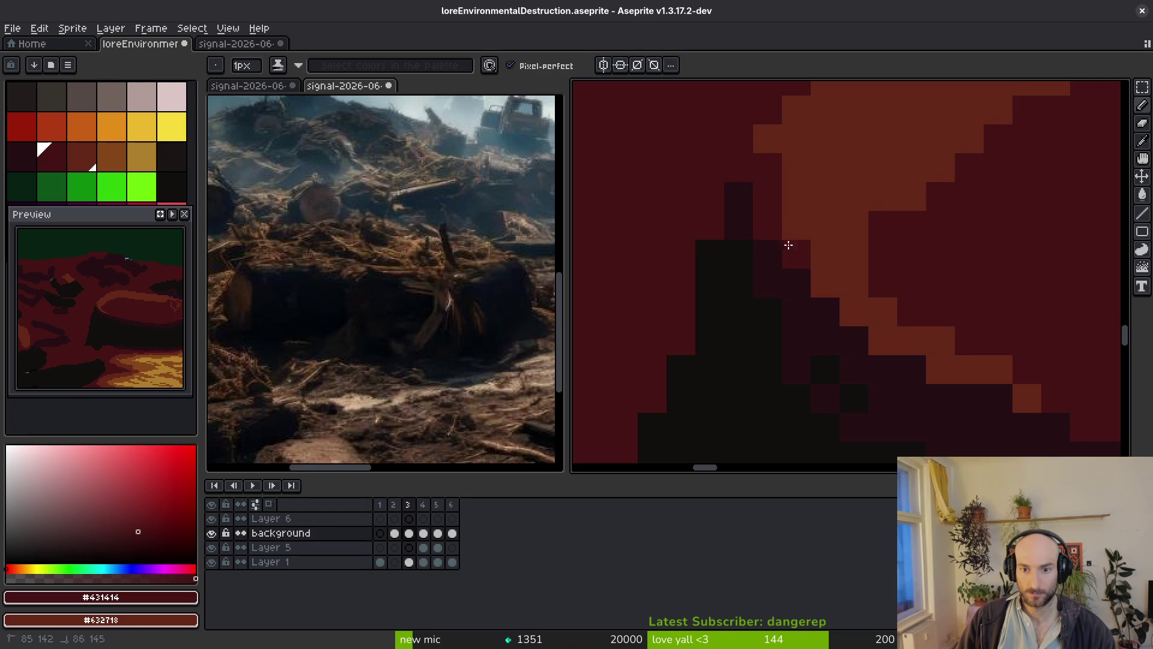
{"action": "mouse_move", "coordinate": [856, 302]}
{"action": "left_mouse_down"}
{"action": "mouse_move", "coordinate": [961, 363]}
{"action": "mouse_move", "coordinate": [997, 370]}
{"action": "left_mouse_up"}
{"action": "left_click_drag", "start_coordinate": [1060, 394], "coordinate": [955, 351]}
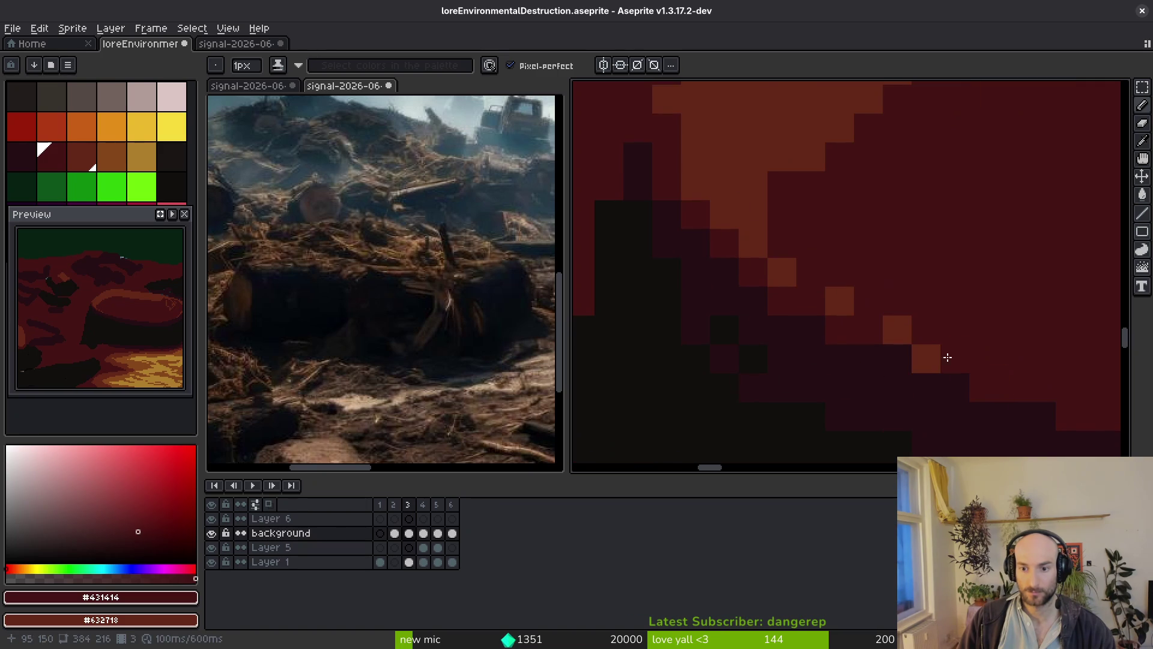
{"action": "left_click", "coordinate": [814, 268], "text": "alt"}
{"action": "left_click_drag", "start_coordinate": [814, 268], "coordinate": [782, 237]}
{"action": "scroll", "coordinate": [909, 294], "scroll_direction": "down", "scroll_amount": 2}
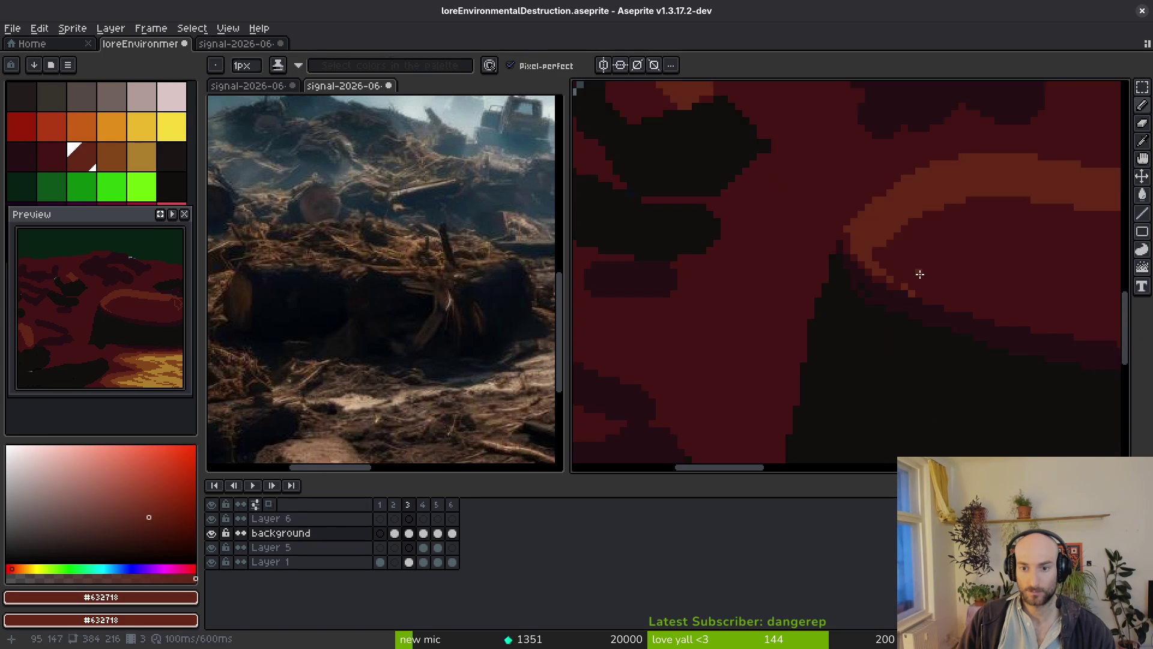
{"action": "scroll", "coordinate": [806, 247], "scroll_direction": "up", "scroll_amount": 2}
Dab darkest-red pixels and a short stroke along the stump rim edge.
{"action": "left_click", "coordinate": [703, 204], "text": "alt"}
{"action": "scroll", "coordinate": [762, 275], "scroll_direction": "down", "scroll_amount": 2}
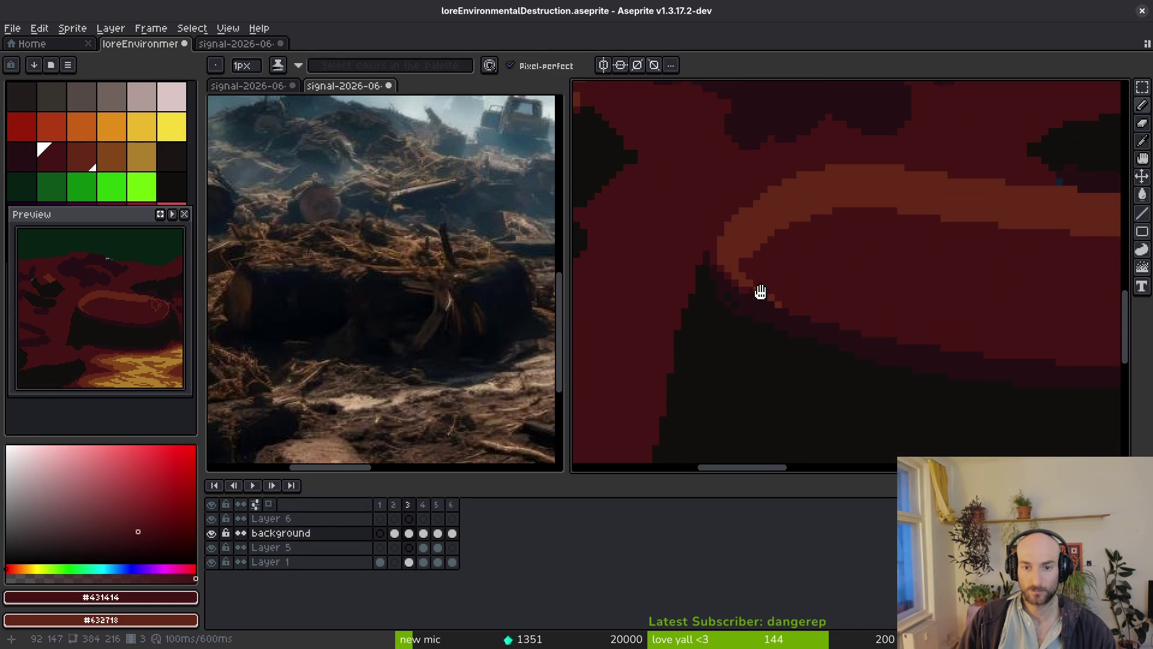
{"action": "scroll", "coordinate": [729, 291], "scroll_direction": "up", "scroll_amount": 2}
{"action": "left_click", "coordinate": [739, 342], "text": "alt"}
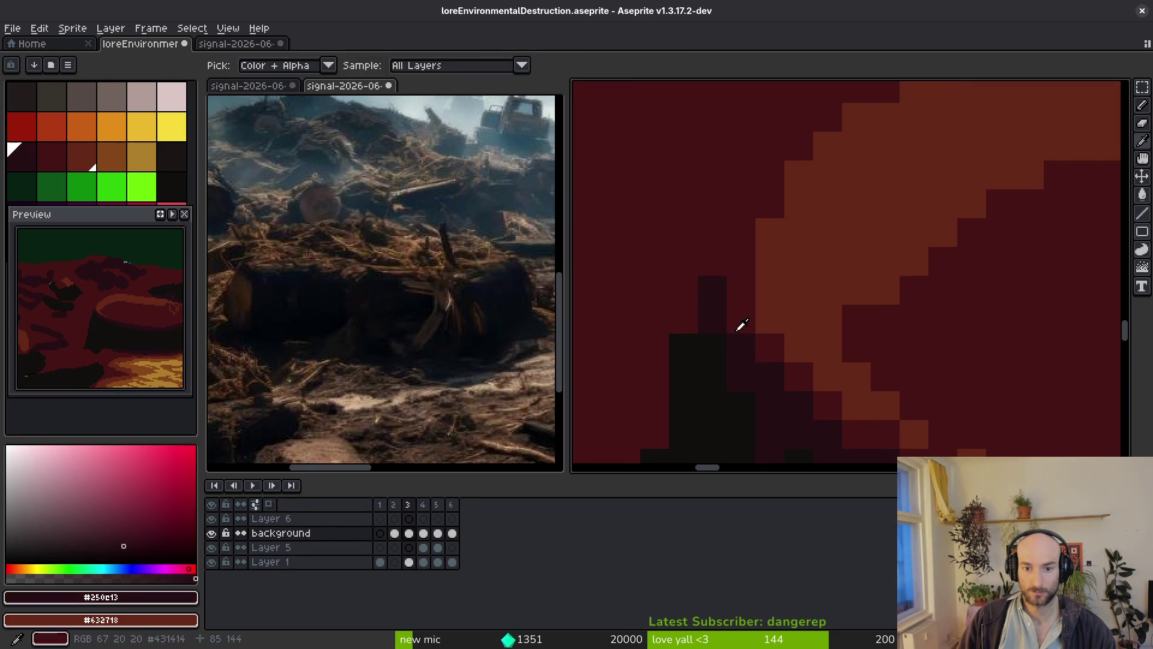
{"action": "left_click", "coordinate": [770, 204]}
{"action": "scroll", "coordinate": [731, 258], "scroll_direction": "down", "scroll_amount": 2}
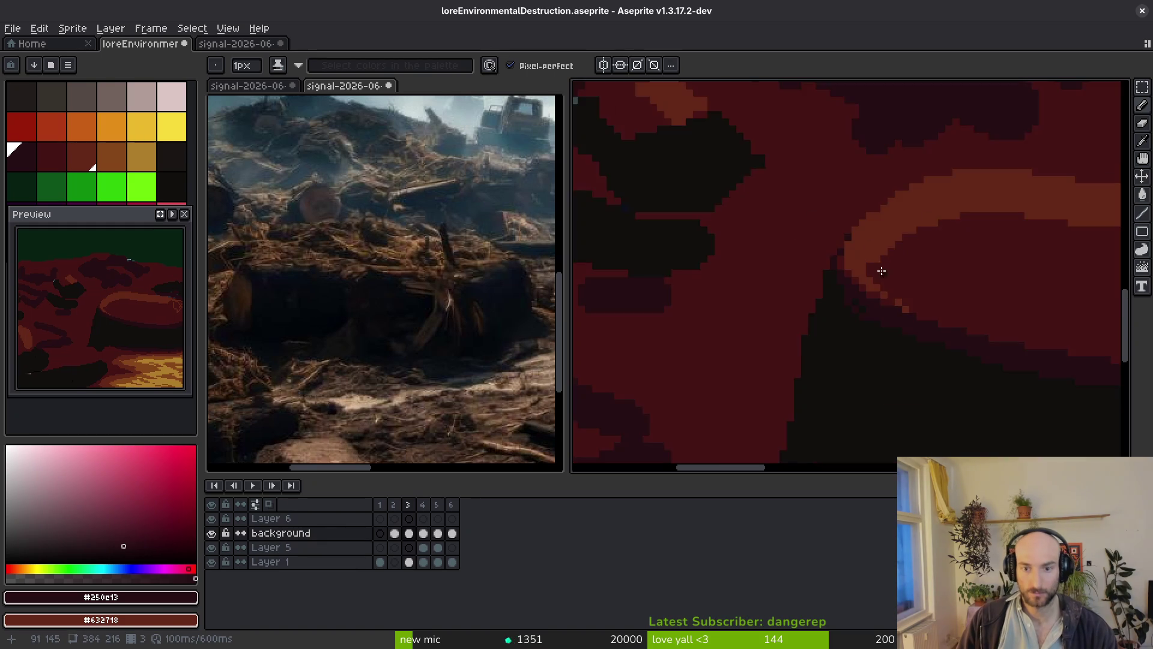
{"action": "scroll", "coordinate": [841, 228], "scroll_direction": "up", "scroll_amount": 2}
{"action": "left_click", "coordinate": [853, 214]}
{"action": "mouse_move", "coordinate": [853, 198]}
{"action": "left_mouse_down"}
{"action": "mouse_move", "coordinate": [849, 160]}
{"action": "mouse_move", "coordinate": [932, 103]}
{"action": "left_mouse_up"}
{"action": "scroll", "coordinate": [932, 103], "scroll_direction": "down", "scroll_amount": 2}
{"action": "scroll", "coordinate": [737, 282], "scroll_direction": "up", "scroll_amount": 2}
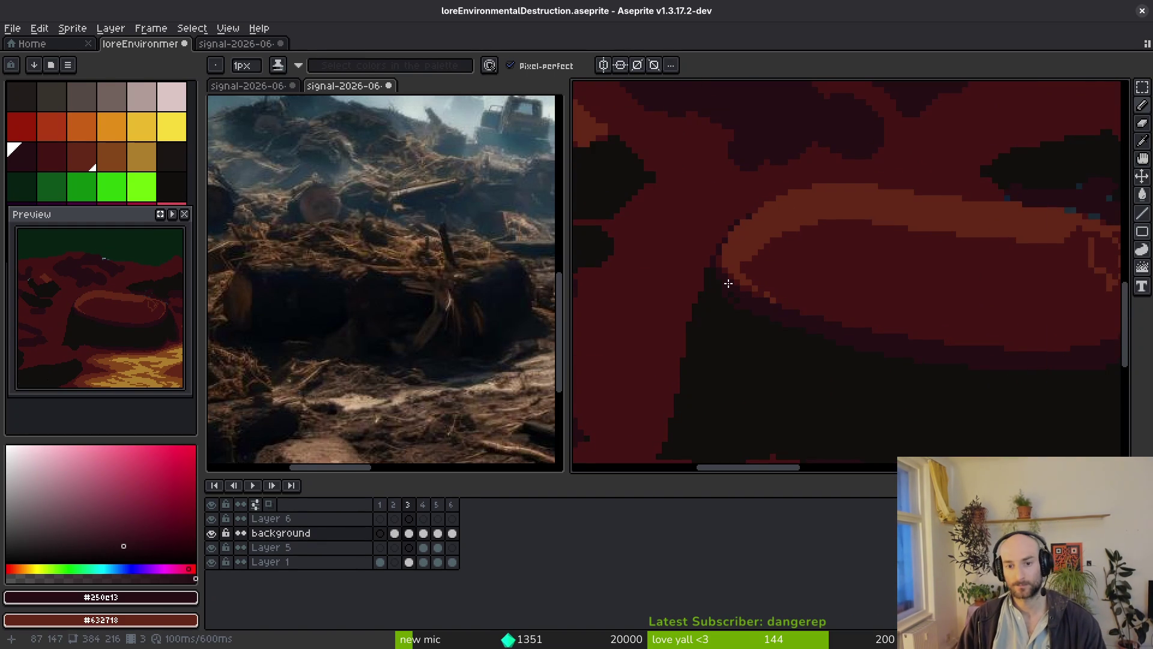
{"action": "scroll", "coordinate": [916, 251], "scroll_direction": "down", "scroll_amount": 1}
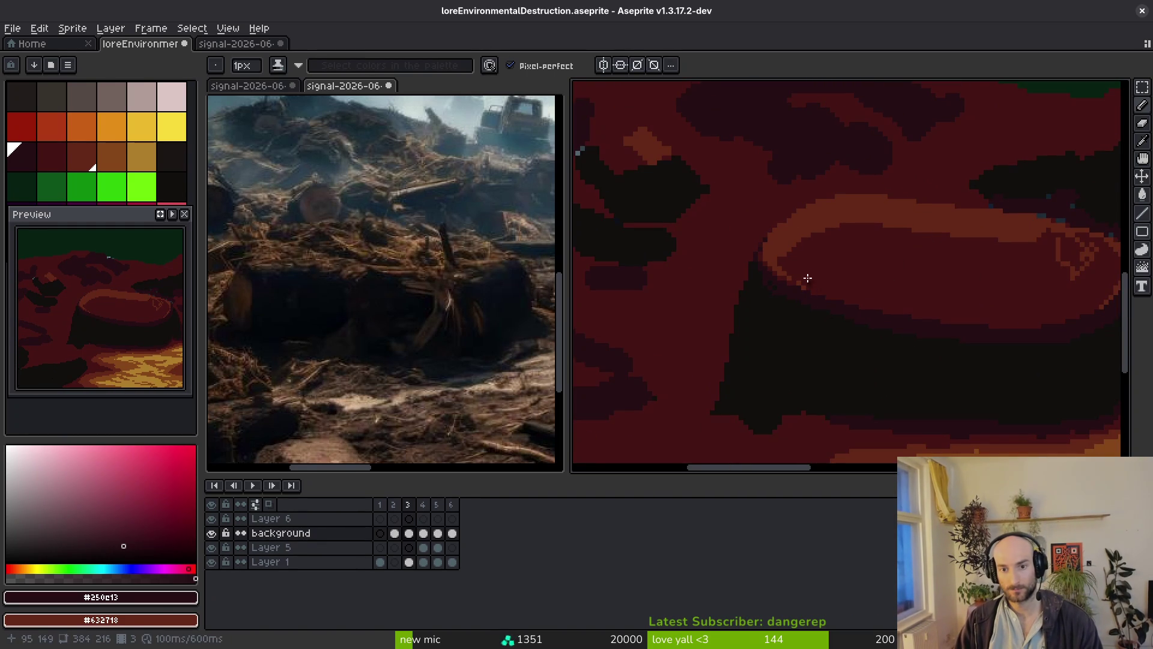
{"action": "scroll", "coordinate": [811, 289], "scroll_direction": "up", "scroll_amount": 1}
{"action": "key", "text": "alt"}
{"action": "scroll", "coordinate": [756, 252], "scroll_direction": "up", "scroll_amount": 3}
Extend the stump's orange rim along its top edge toward the right.
{"action": "left_click_drag", "start_coordinate": [755, 212], "coordinate": [840, 163]}
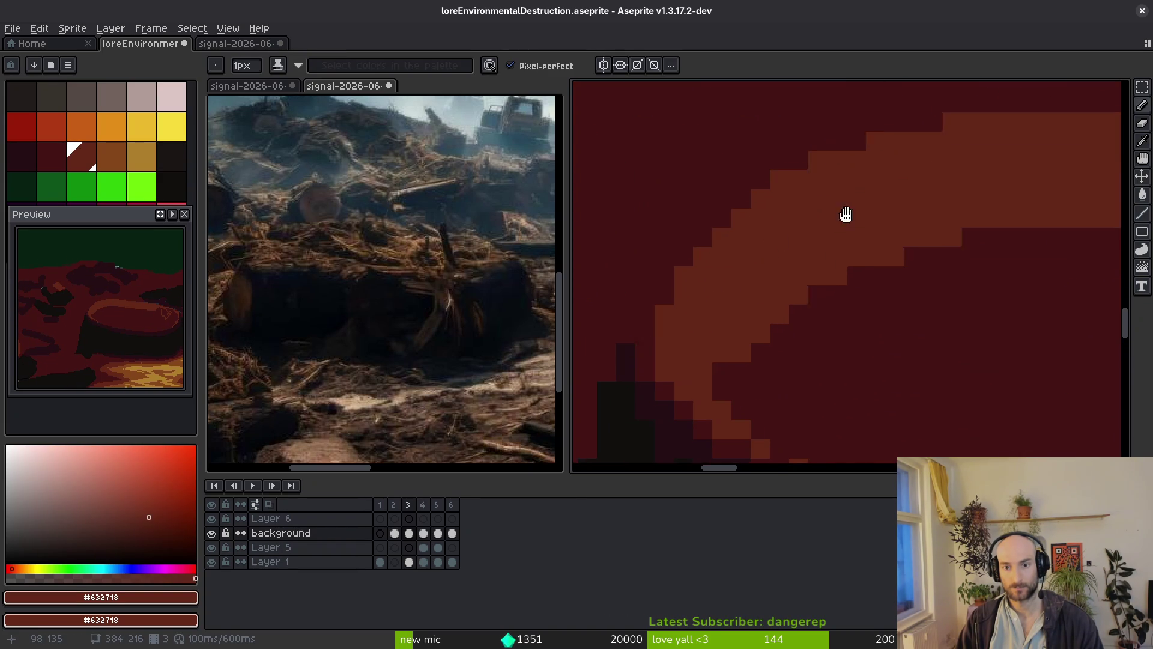
{"action": "scroll", "coordinate": [952, 304], "scroll_direction": "down", "scroll_amount": 2}
{"action": "scroll", "coordinate": [753, 229], "scroll_direction": "up", "scroll_amount": 2}
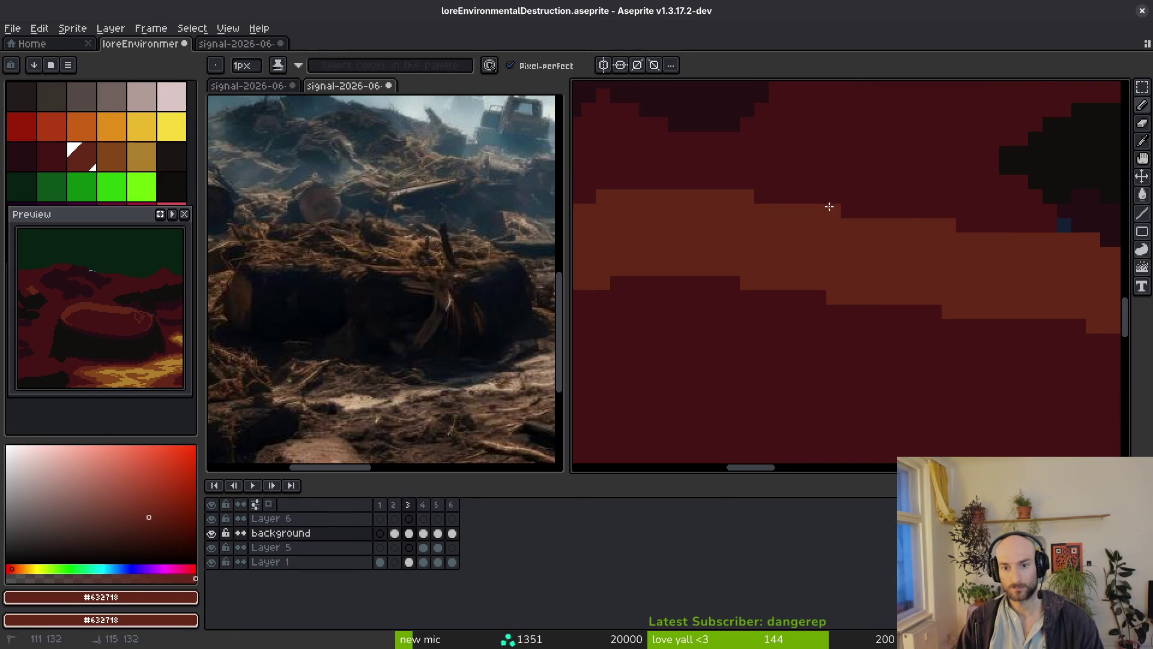
{"action": "left_click_drag", "start_coordinate": [798, 203], "coordinate": [1021, 227]}
{"action": "mouse_move", "coordinate": [871, 247]}
{"action": "left_mouse_down"}
{"action": "mouse_move", "coordinate": [762, 263]}
{"action": "mouse_move", "coordinate": [790, 214]}
{"action": "left_mouse_up"}
Paint over the stray teal pixels around the rim in the darkest red.
{"action": "left_click", "coordinate": [865, 215], "text": "alt"}
{"action": "left_click_drag", "start_coordinate": [895, 226], "coordinate": [878, 227]}
{"action": "left_click", "coordinate": [938, 240]}
{"action": "left_click", "coordinate": [950, 241]}
{"action": "left_click", "coordinate": [734, 198]}
{"action": "scroll", "coordinate": [784, 230], "scroll_direction": "right", "scroll_amount": 3}
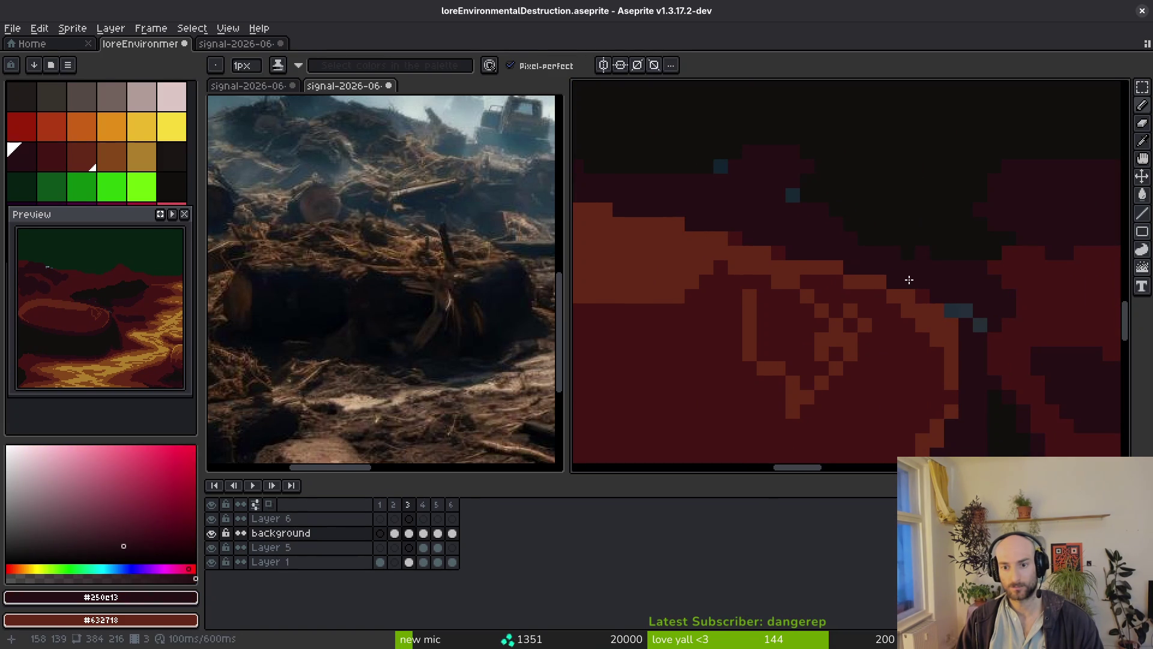
{"action": "left_click_drag", "start_coordinate": [948, 298], "coordinate": [980, 325]}
{"action": "scroll", "coordinate": [961, 306], "scroll_direction": "down", "scroll_amount": 3}
{"action": "scroll", "coordinate": [952, 298], "scroll_direction": "up", "scroll_amount": 2}
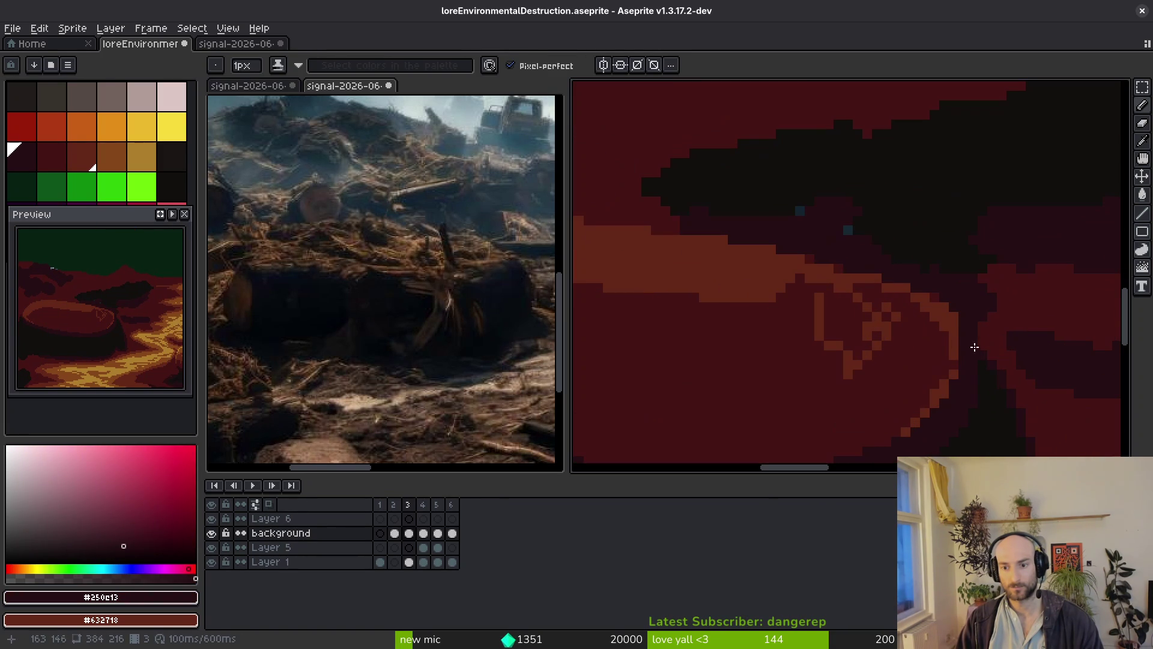
Darken a few pixels beside the rim with the #431414 red.
{"action": "left_click", "coordinate": [952, 298], "text": "alt"}
{"action": "scroll", "coordinate": [953, 297], "scroll_direction": "up", "scroll_amount": 2}
{"action": "mouse_move", "coordinate": [955, 322]}
{"action": "left_mouse_down"}
{"action": "mouse_move", "coordinate": [932, 293]}
{"action": "mouse_move", "coordinate": [726, 201]}
{"action": "left_mouse_up"}
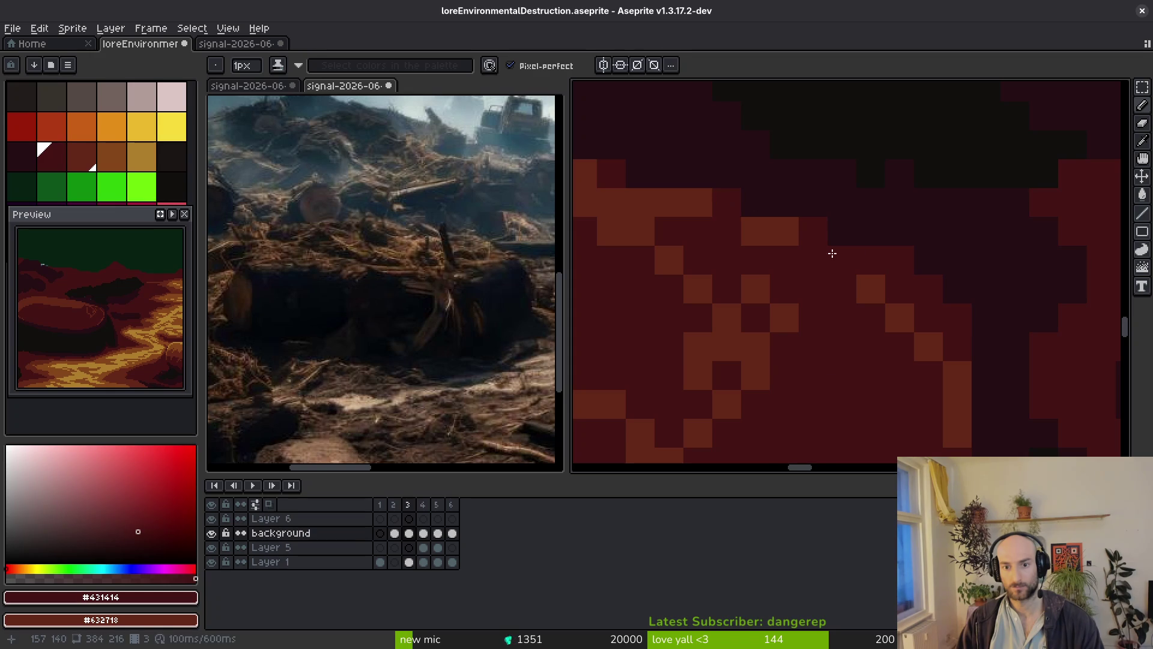
{"action": "scroll", "coordinate": [864, 313], "scroll_direction": "down", "scroll_amount": 2}
{"action": "left_click", "coordinate": [846, 213], "text": "alt"}
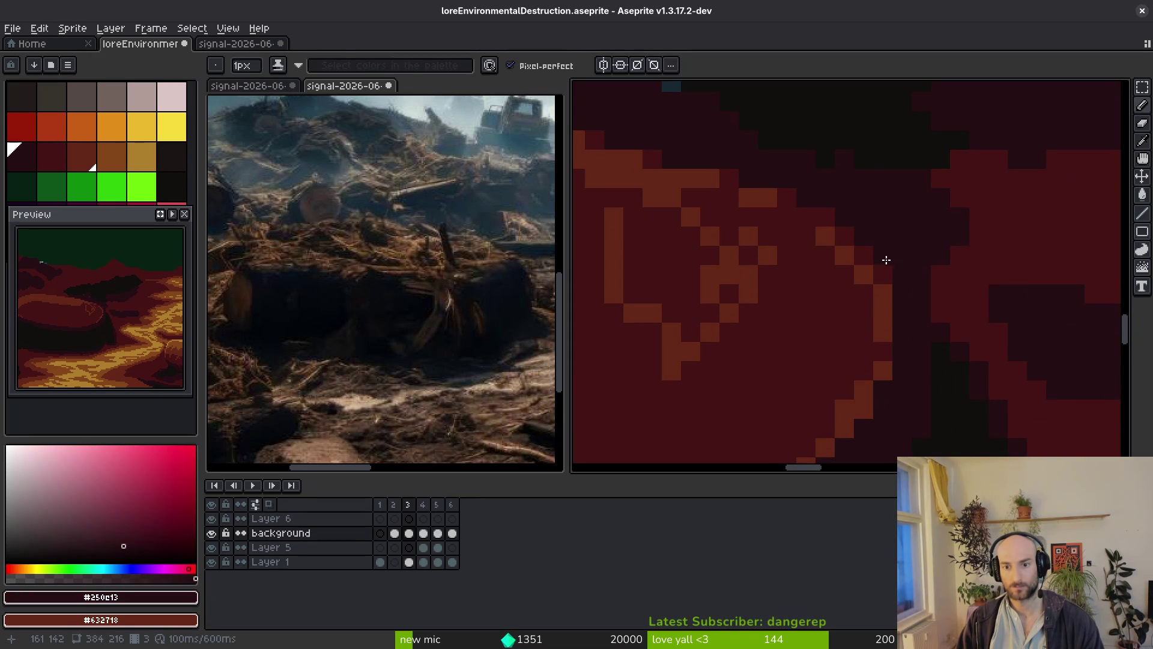
{"action": "scroll", "coordinate": [913, 266], "scroll_direction": "down", "scroll_amount": 2}
{"action": "scroll", "coordinate": [903, 322], "scroll_direction": "up", "scroll_amount": 1}
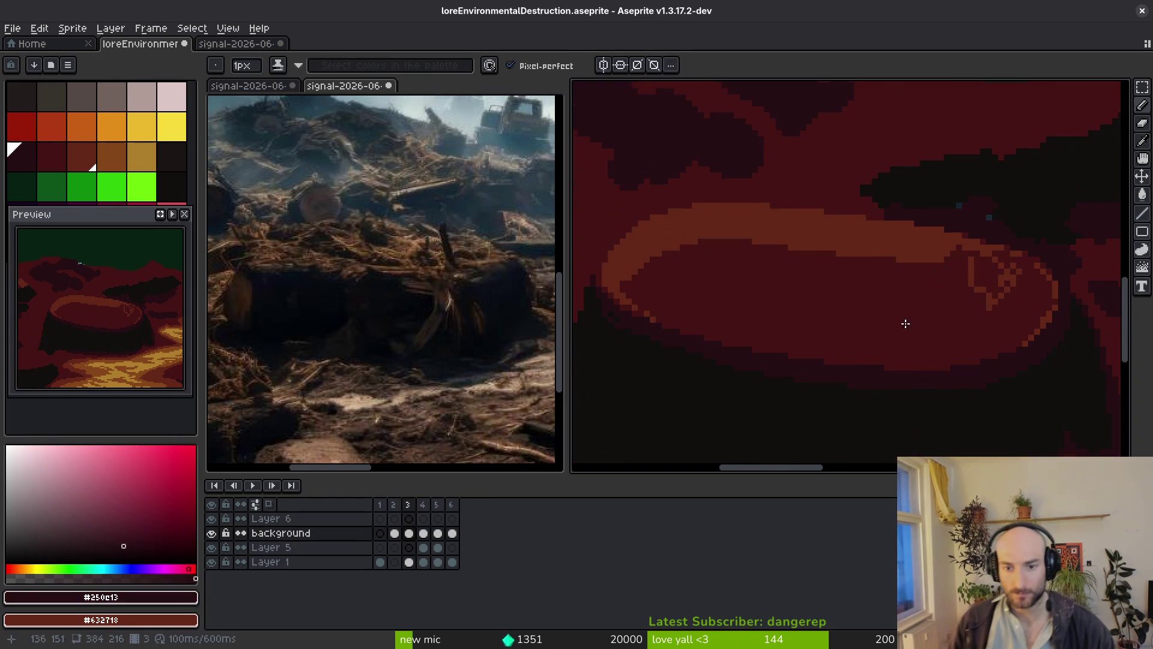
{"action": "scroll", "coordinate": [828, 297], "scroll_direction": "up", "scroll_amount": 1}
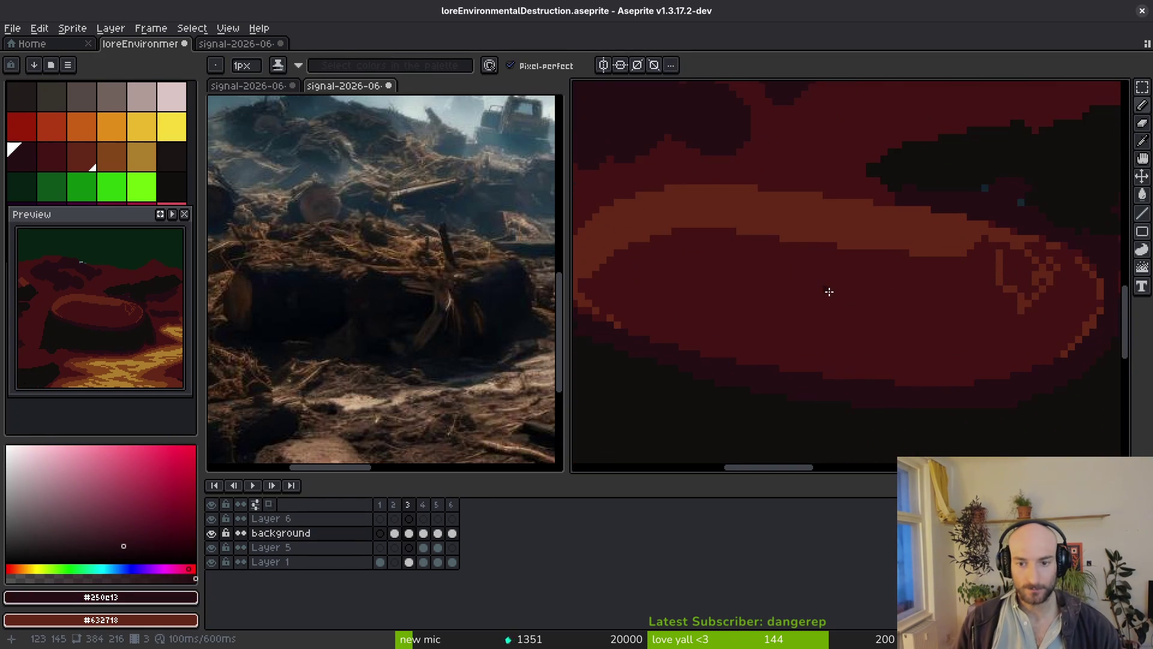
{"action": "scroll", "coordinate": [823, 298], "scroll_direction": "up", "scroll_amount": 1}
{"action": "scroll", "coordinate": [823, 298], "scroll_direction": "down", "scroll_amount": 4}
{"action": "scroll", "coordinate": [901, 342], "scroll_direction": "up", "scroll_amount": 3}
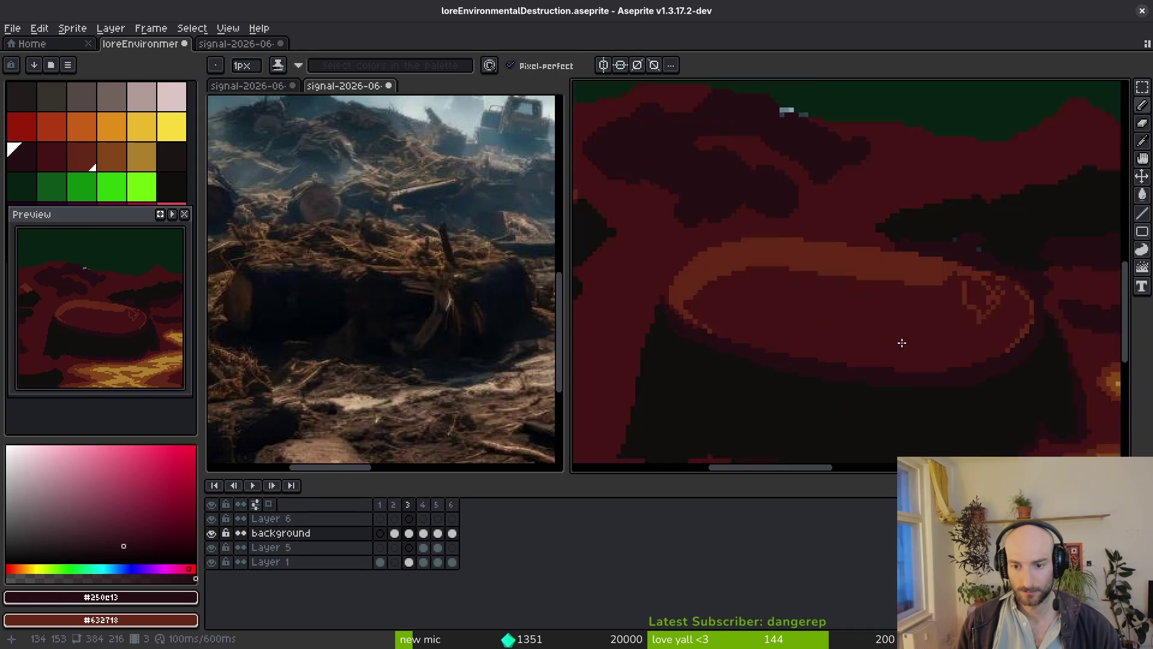
Draw #632718 rim-coloured drips and a diagonal line below the band.
{"action": "left_click", "coordinate": [815, 231], "text": "alt"}
{"action": "scroll", "coordinate": [841, 295], "scroll_direction": "up", "scroll_amount": 2}
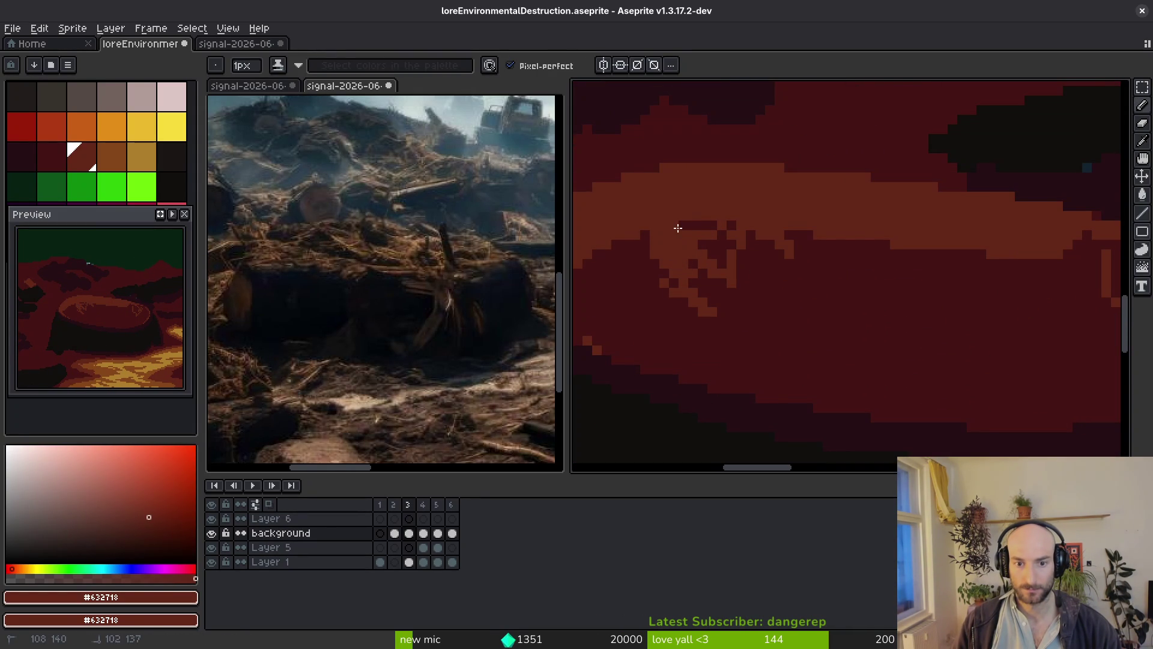
{"action": "left_click", "coordinate": [731, 225]}
{"action": "left_click_drag", "start_coordinate": [838, 249], "coordinate": [904, 301]}
{"action": "left_click_drag", "start_coordinate": [855, 247], "coordinate": [730, 267]}
{"action": "left_click_drag", "start_coordinate": [833, 239], "coordinate": [841, 264]}
{"action": "left_click_drag", "start_coordinate": [1021, 249], "coordinate": [1045, 293]}
{"action": "left_click_drag", "start_coordinate": [1108, 289], "coordinate": [1006, 308]}
{"action": "left_click", "coordinate": [960, 290]}
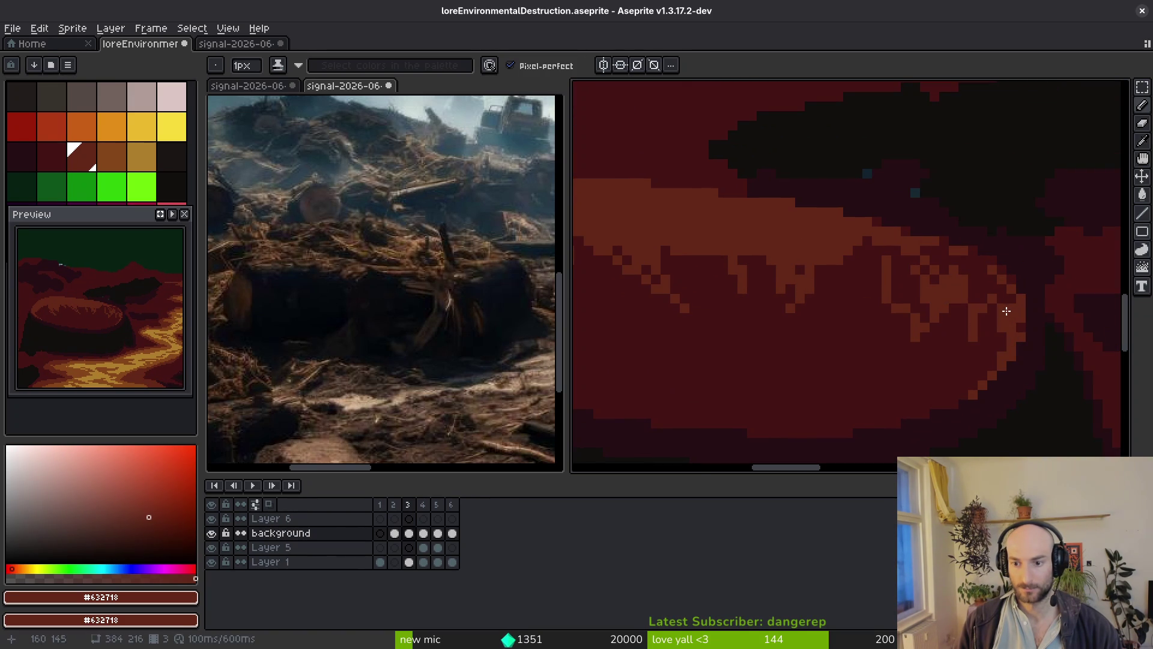
Reshape the orange band with a darker interior and touch up a pixel.
{"action": "mouse_move", "coordinate": [1003, 304]}
{"action": "left_mouse_down"}
{"action": "mouse_move", "coordinate": [997, 340]}
{"action": "mouse_move", "coordinate": [982, 339]}
{"action": "left_mouse_up"}
{"action": "left_click_drag", "start_coordinate": [990, 277], "coordinate": [975, 269]}
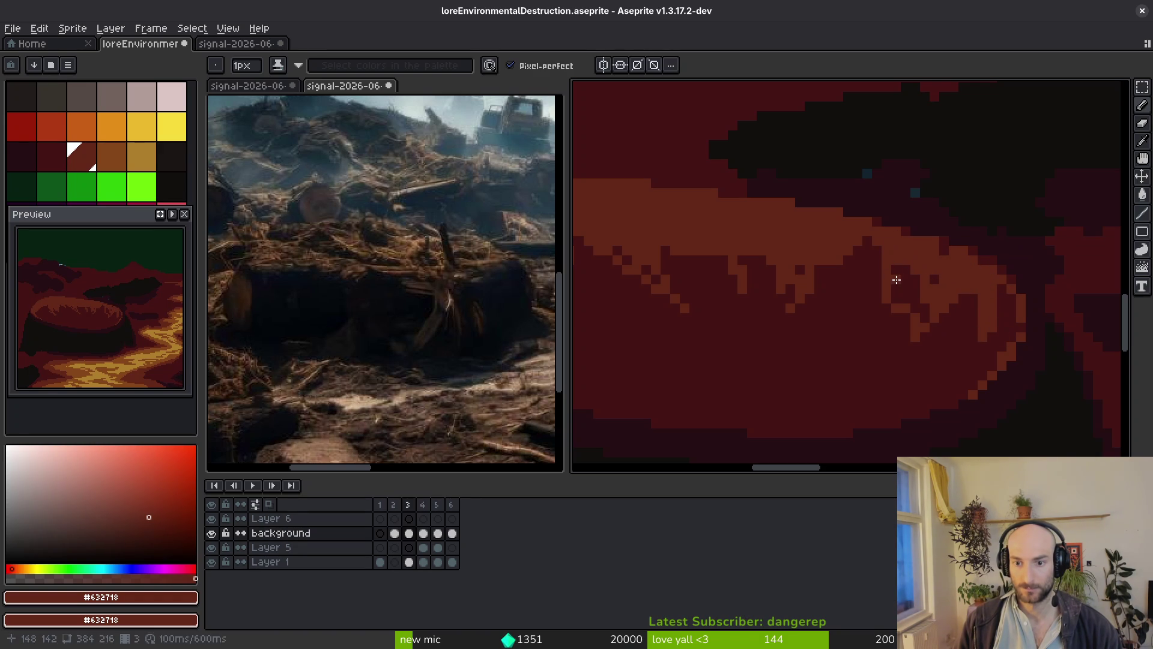
{"action": "scroll", "coordinate": [889, 252], "scroll_direction": "down", "scroll_amount": 2}
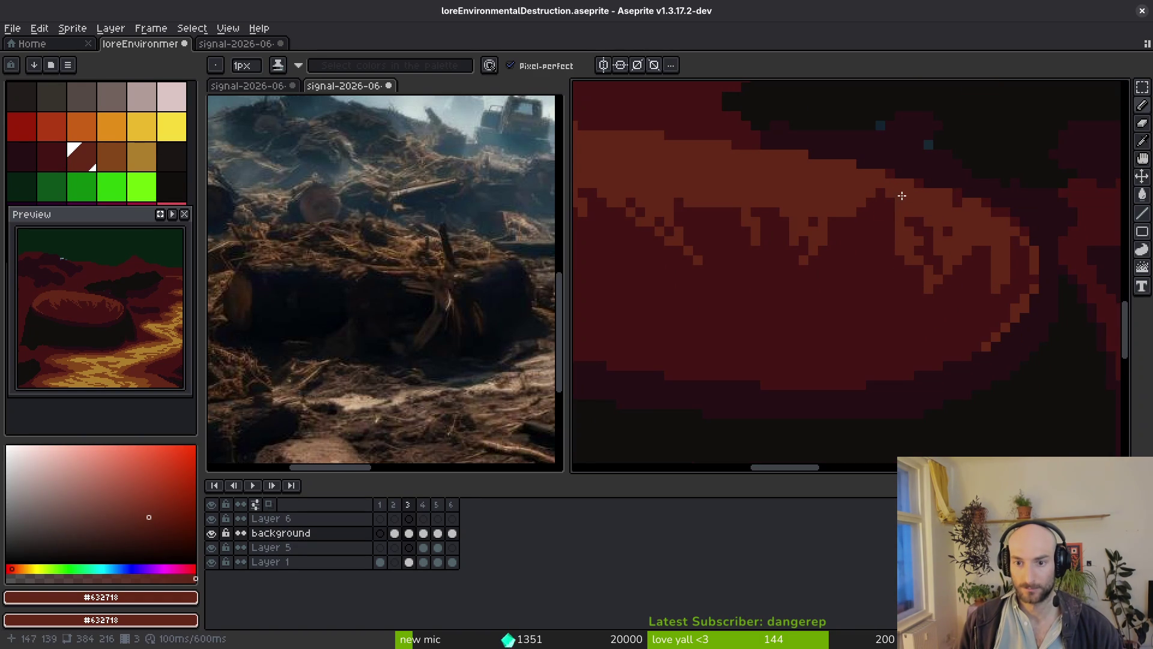
{"action": "scroll", "coordinate": [903, 203], "scroll_direction": "down", "scroll_amount": 1}
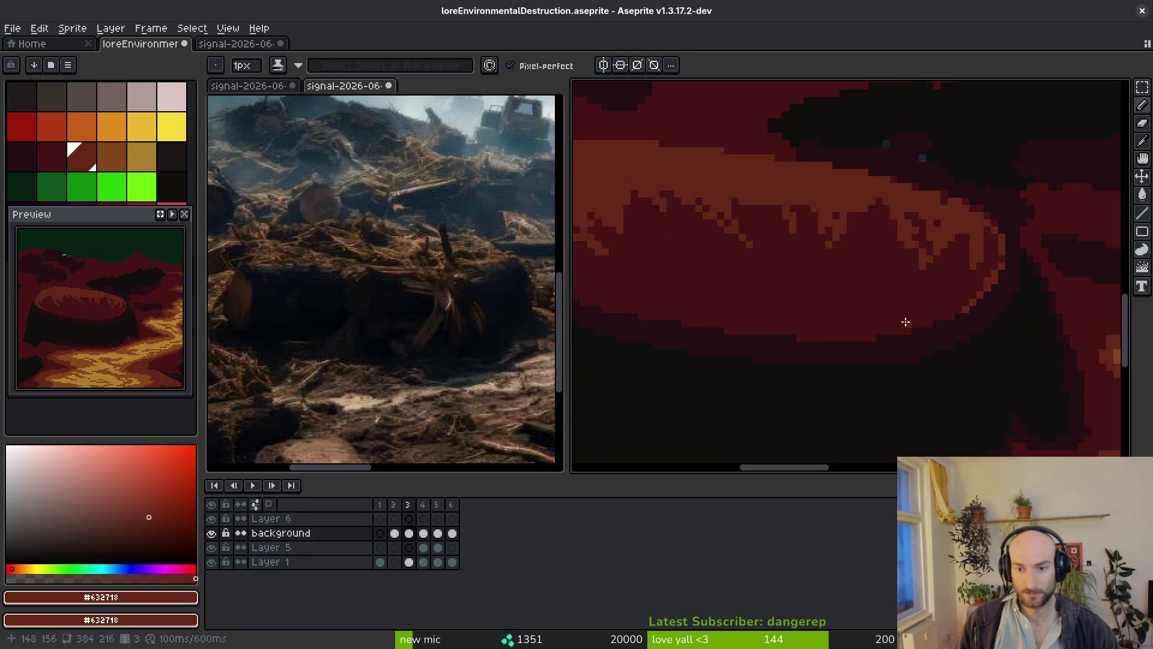
{"action": "scroll", "coordinate": [909, 325], "scroll_direction": "left", "scroll_amount": 2}
{"action": "scroll", "coordinate": [870, 313], "scroll_direction": "down", "scroll_amount": 1}
{"action": "scroll", "coordinate": [961, 226], "scroll_direction": "up", "scroll_amount": 2}
Draw a lighter red line across the stump top, repainting a diagonal in #431414.
{"action": "mouse_move", "coordinate": [971, 246]}
{"action": "left_mouse_down"}
{"action": "mouse_move", "coordinate": [911, 312]}
{"action": "mouse_move", "coordinate": [808, 316]}
{"action": "mouse_move", "coordinate": [1021, 312]}
{"action": "mouse_move", "coordinate": [982, 329]}
{"action": "left_mouse_up"}
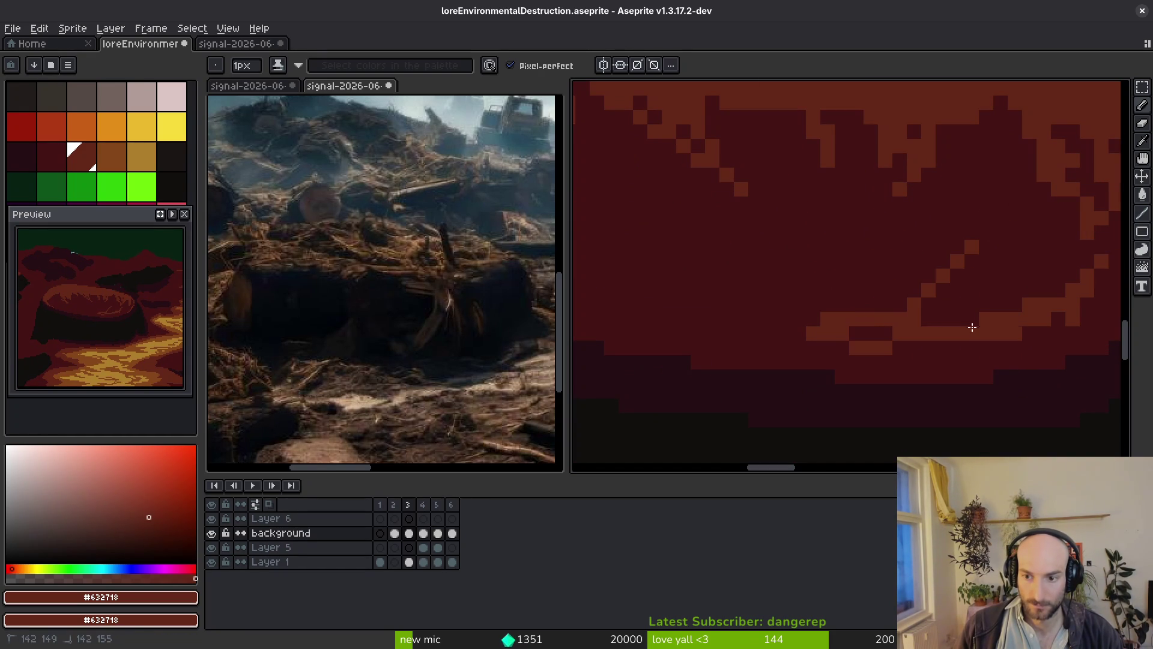
{"action": "scroll", "coordinate": [897, 317], "scroll_direction": "down", "scroll_amount": 2}
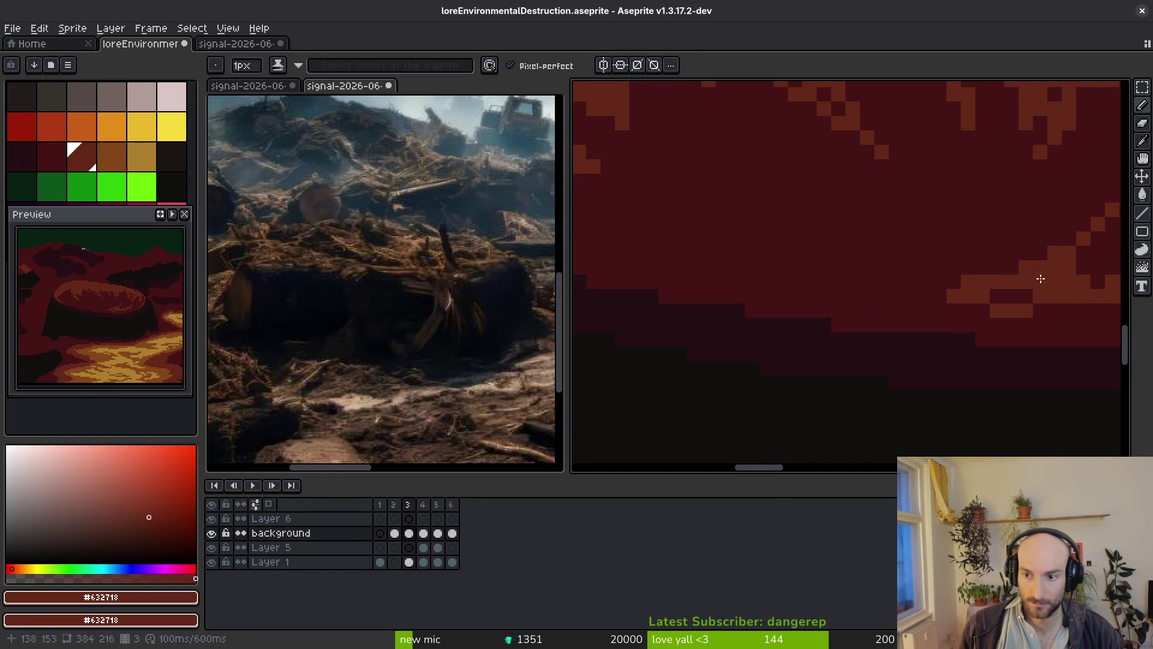
{"action": "scroll", "coordinate": [1069, 252], "scroll_direction": "right", "scroll_amount": 3}
{"action": "left_click", "coordinate": [960, 199], "text": "alt"}
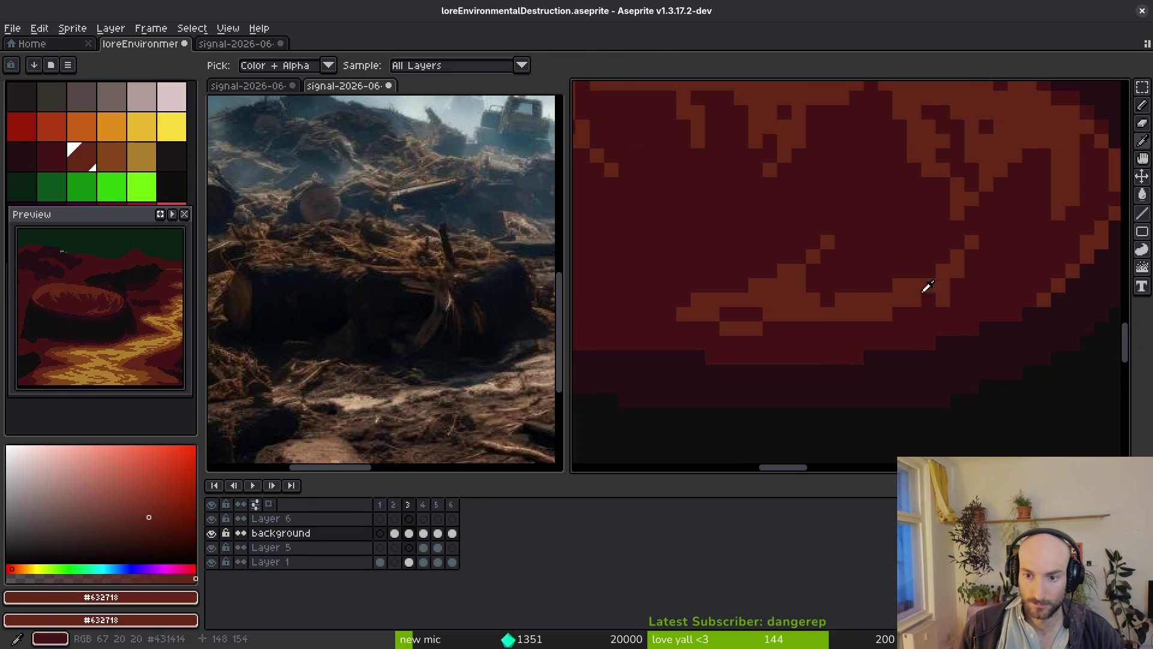
{"action": "mouse_move", "coordinate": [985, 287]}
{"action": "left_mouse_down"}
{"action": "mouse_move", "coordinate": [1029, 242]}
{"action": "mouse_move", "coordinate": [985, 285]}
{"action": "left_mouse_up"}
{"action": "left_click", "coordinate": [968, 296], "text": "alt"}
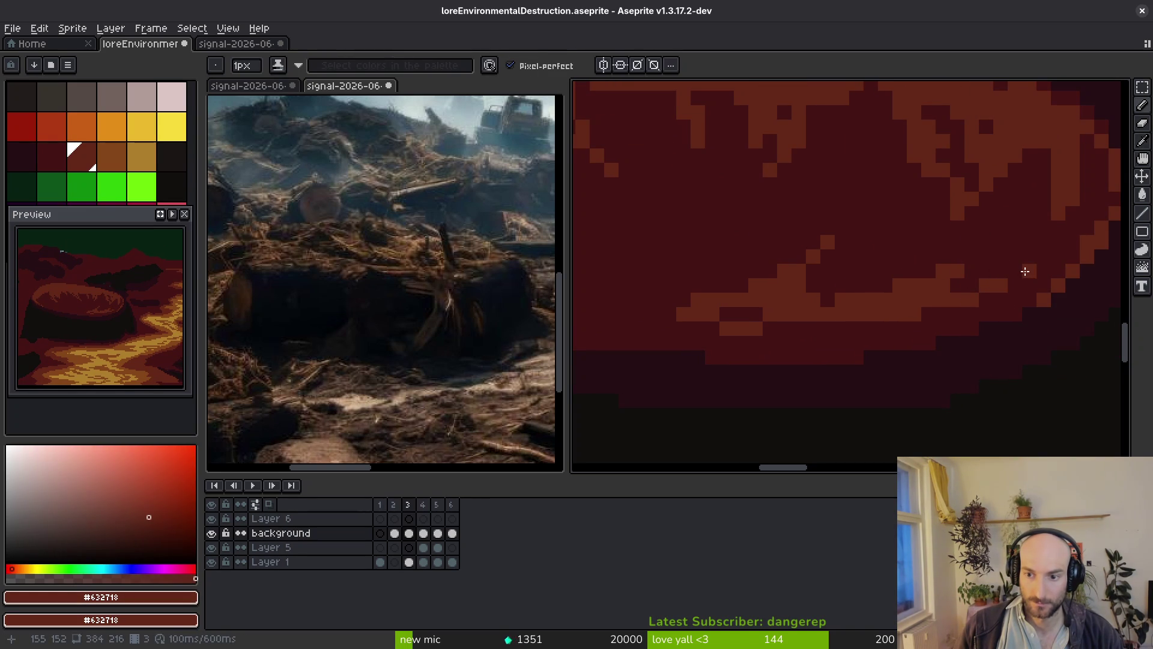
{"action": "scroll", "coordinate": [1025, 271], "scroll_direction": "left", "scroll_amount": 5}
Add lighter stepped lines across the stump top, undoing one stray stroke.
{"action": "left_click_drag", "start_coordinate": [709, 274], "coordinate": [928, 303]}
{"action": "mouse_move", "coordinate": [809, 231]}
{"action": "left_mouse_down"}
{"action": "mouse_move", "coordinate": [1021, 319]}
{"action": "mouse_move", "coordinate": [919, 327]}
{"action": "mouse_move", "coordinate": [1062, 324]}
{"action": "left_mouse_up"}
{"action": "key", "text": "ctrl+z"}
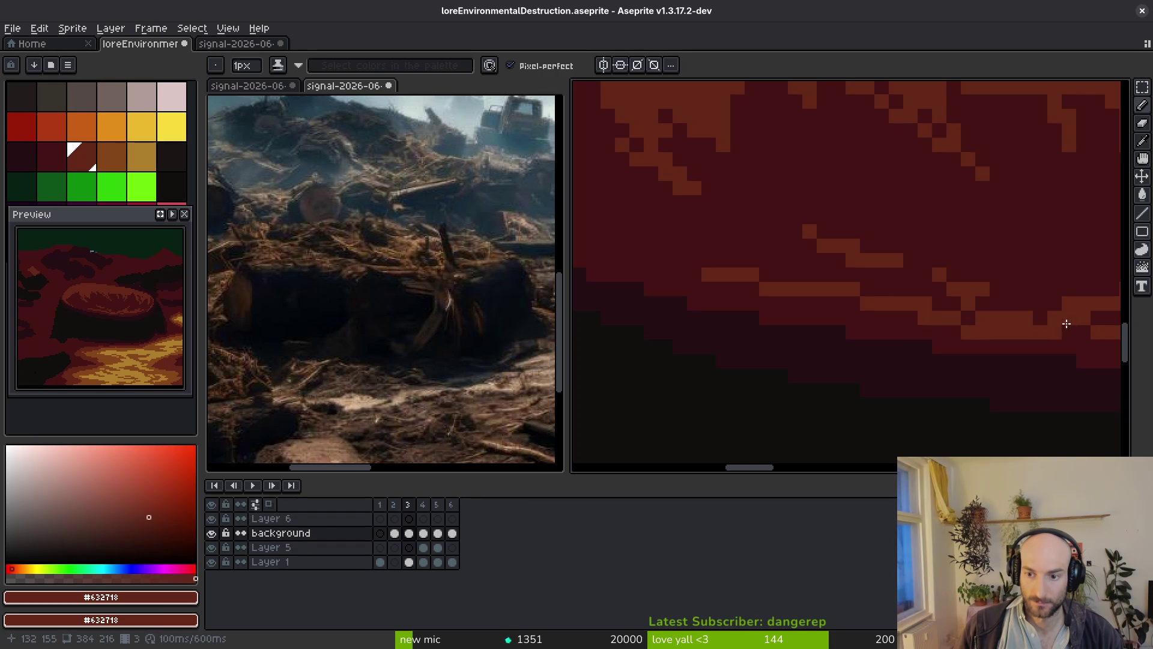
{"action": "left_click", "coordinate": [969, 315]}
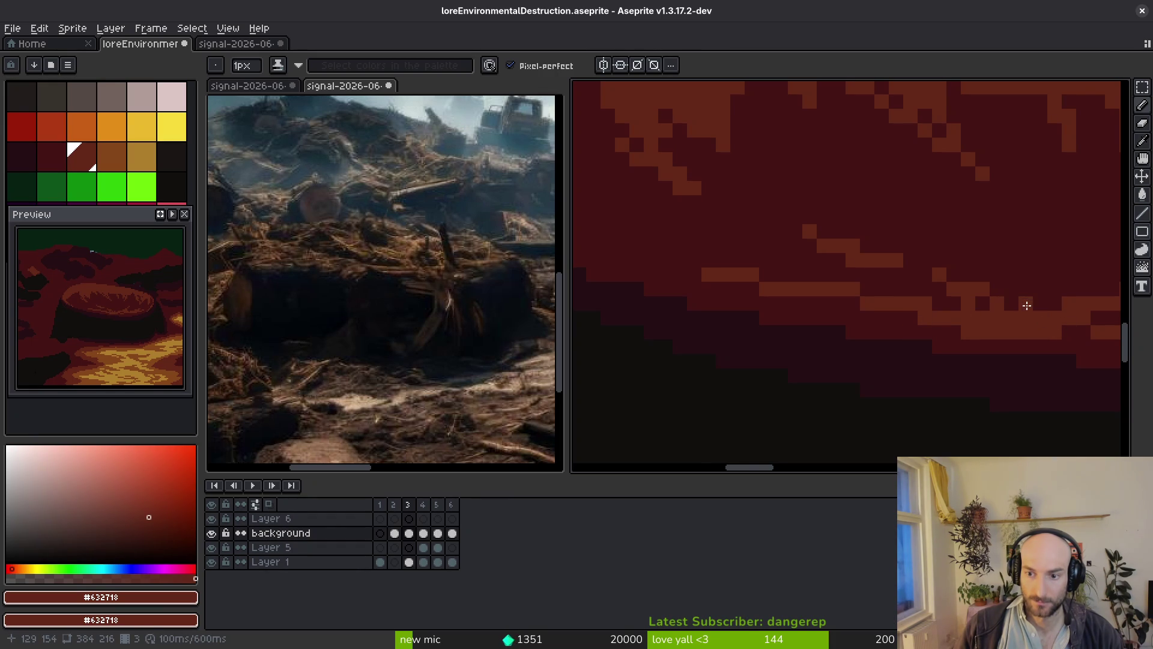
{"action": "scroll", "coordinate": [1024, 304], "scroll_direction": "down", "scroll_amount": 2}
{"action": "scroll", "coordinate": [1024, 303], "scroll_direction": "up", "scroll_amount": 2}
{"action": "scroll", "coordinate": [1017, 296], "scroll_direction": "down", "scroll_amount": 2}
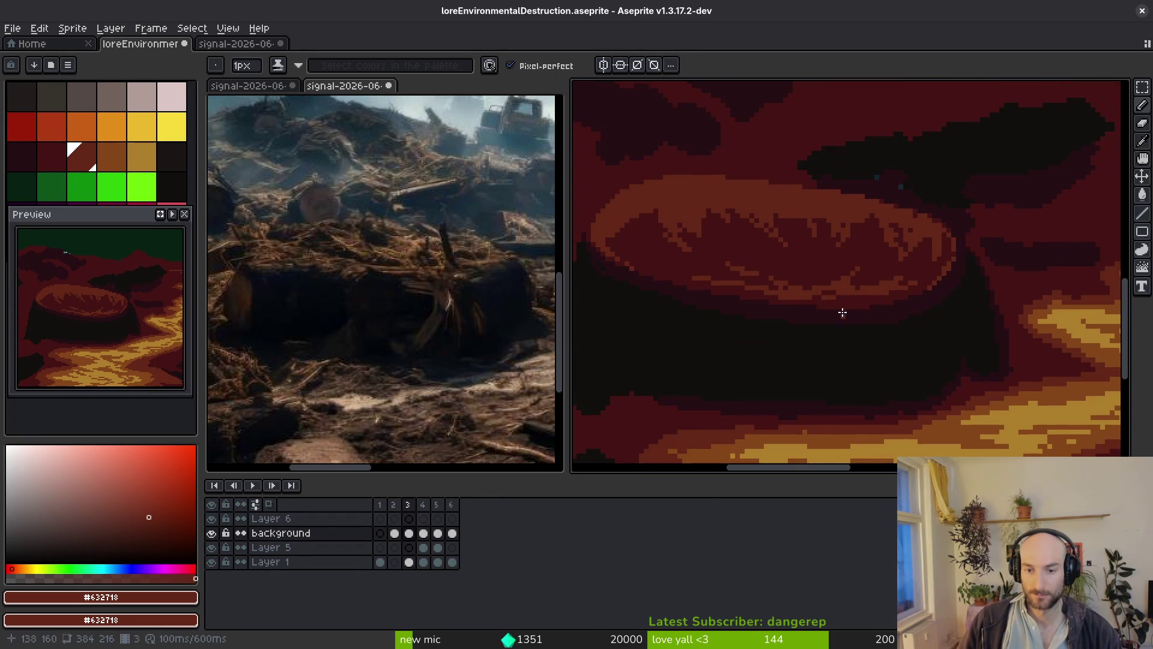
{"action": "scroll", "coordinate": [844, 275], "scroll_direction": "down", "scroll_amount": 3}
{"action": "scroll", "coordinate": [795, 270], "scroll_direction": "up", "scroll_amount": 5}
Darken pixels along the rim's inner edge and on the stump top with #431414 and darkest red.
{"action": "left_click", "coordinate": [831, 237], "text": "alt"}
{"action": "scroll", "coordinate": [828, 252], "scroll_direction": "up", "scroll_amount": 3}
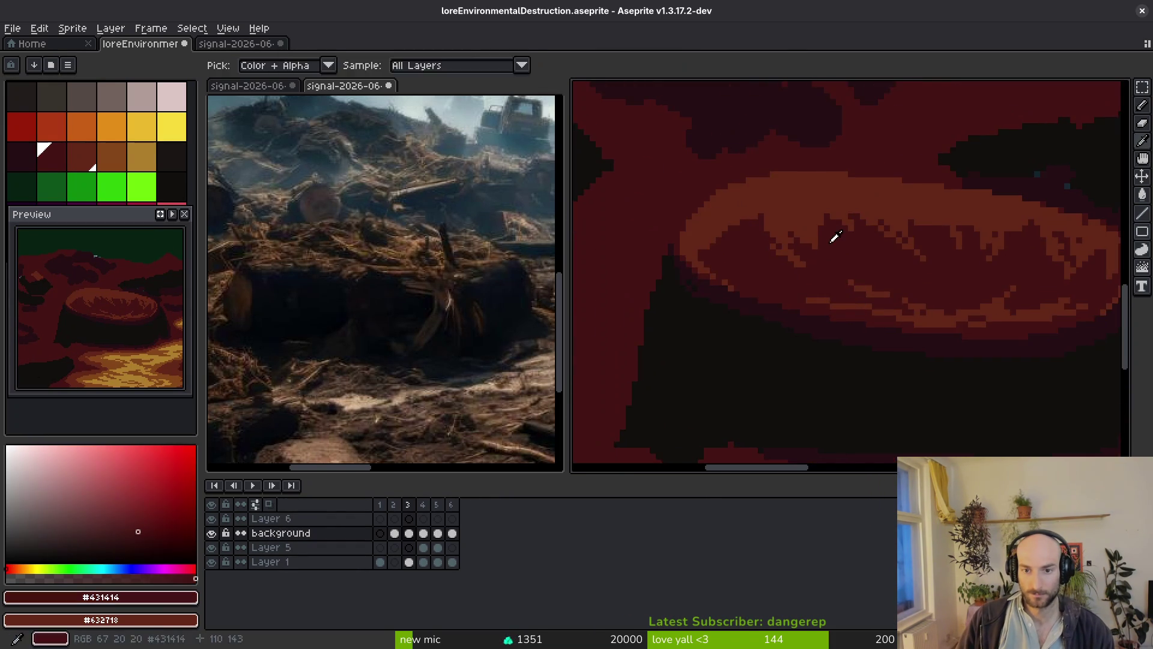
{"action": "mouse_move", "coordinate": [815, 265]}
{"action": "left_mouse_down"}
{"action": "mouse_move", "coordinate": [842, 349]}
{"action": "mouse_move", "coordinate": [819, 281]}
{"action": "left_mouse_up"}
{"action": "mouse_move", "coordinate": [805, 238]}
{"action": "left_mouse_down"}
{"action": "mouse_move", "coordinate": [805, 281]}
{"action": "mouse_move", "coordinate": [765, 247]}
{"action": "mouse_move", "coordinate": [782, 286]}
{"action": "left_mouse_up"}
{"action": "left_click", "coordinate": [790, 238]}
{"action": "left_click", "coordinate": [800, 110], "text": "alt"}
{"action": "left_click", "coordinate": [774, 264]}
{"action": "left_click", "coordinate": [811, 239], "text": "alt"}
{"action": "scroll", "coordinate": [807, 295], "scroll_direction": "down", "scroll_amount": 3}
{"action": "scroll", "coordinate": [809, 240], "scroll_direction": "up", "scroll_amount": 3}
Draw a near-black #250e13 diagonal crack across the stump's cut top.
{"action": "left_click", "coordinate": [809, 238], "text": "alt"}
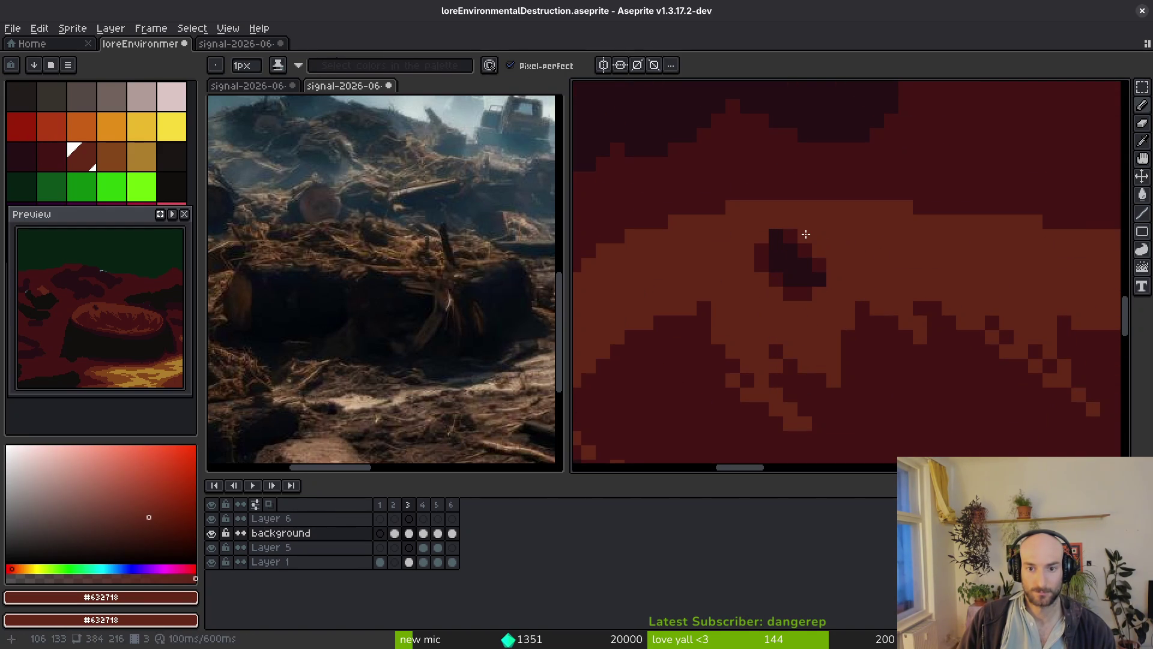
{"action": "left_click", "coordinate": [777, 236], "text": "alt"}
{"action": "scroll", "coordinate": [891, 278], "scroll_direction": "down", "scroll_amount": 4}
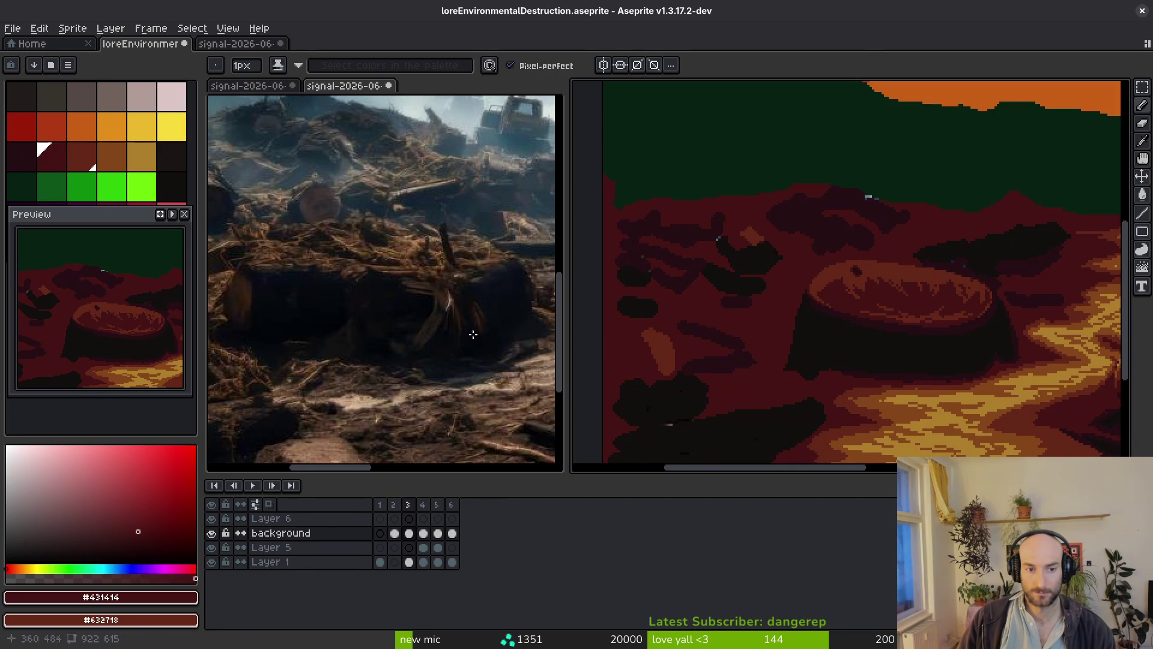
{"action": "scroll", "coordinate": [841, 294], "scroll_direction": "up", "scroll_amount": 4}
{"action": "left_click", "coordinate": [912, 351], "text": "alt"}
{"action": "scroll", "coordinate": [912, 352], "scroll_direction": "up", "scroll_amount": 1}
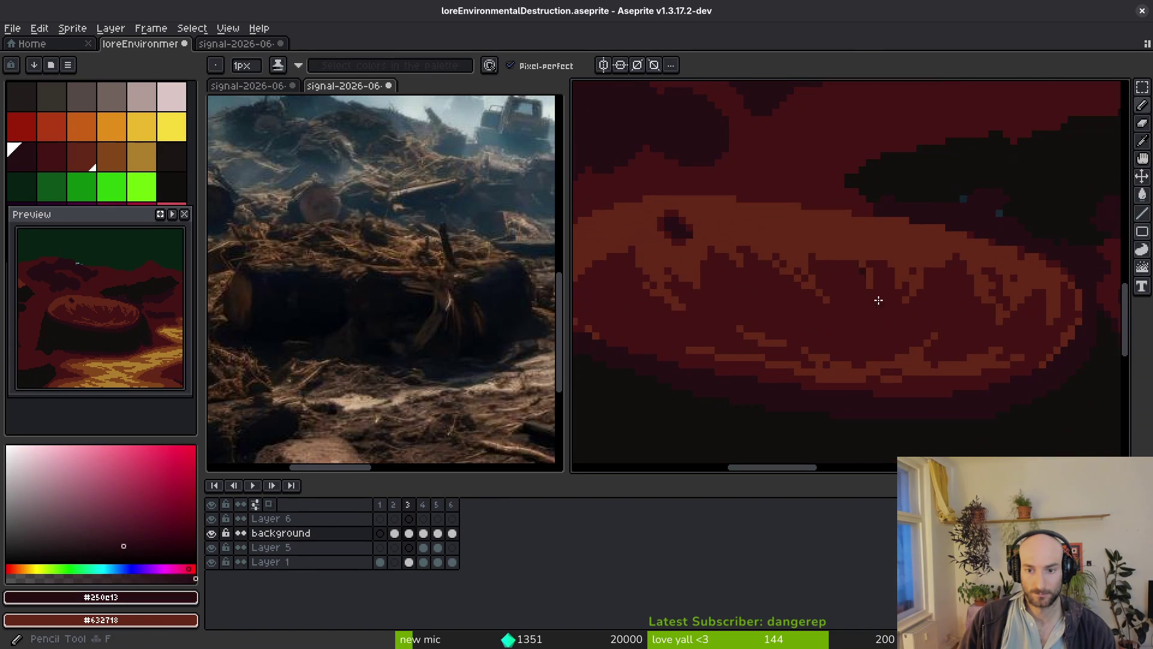
{"action": "scroll", "coordinate": [901, 329], "scroll_direction": "up", "scroll_amount": 2}
{"action": "mouse_move", "coordinate": [1022, 335]}
{"action": "left_mouse_down"}
{"action": "mouse_move", "coordinate": [911, 291]}
{"action": "mouse_move", "coordinate": [908, 240]}
{"action": "left_mouse_up"}
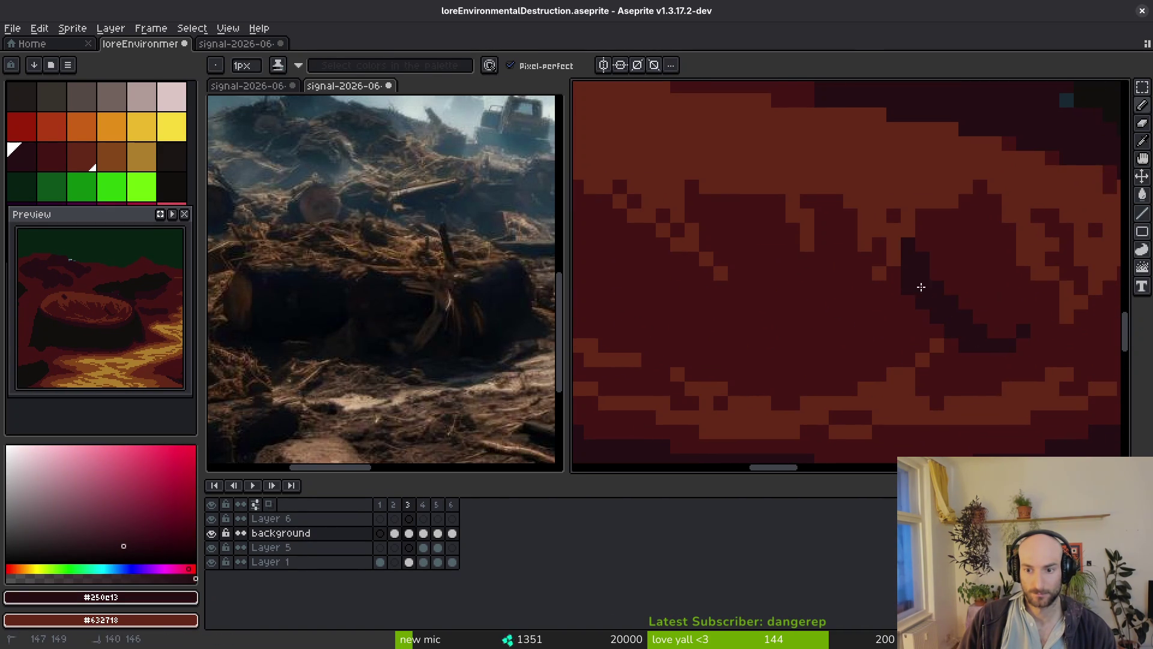
{"action": "left_click_drag", "start_coordinate": [1001, 348], "coordinate": [943, 335]}
{"action": "left_click", "coordinate": [977, 322]}
{"action": "scroll", "coordinate": [990, 349], "scroll_direction": "down", "scroll_amount": 5}
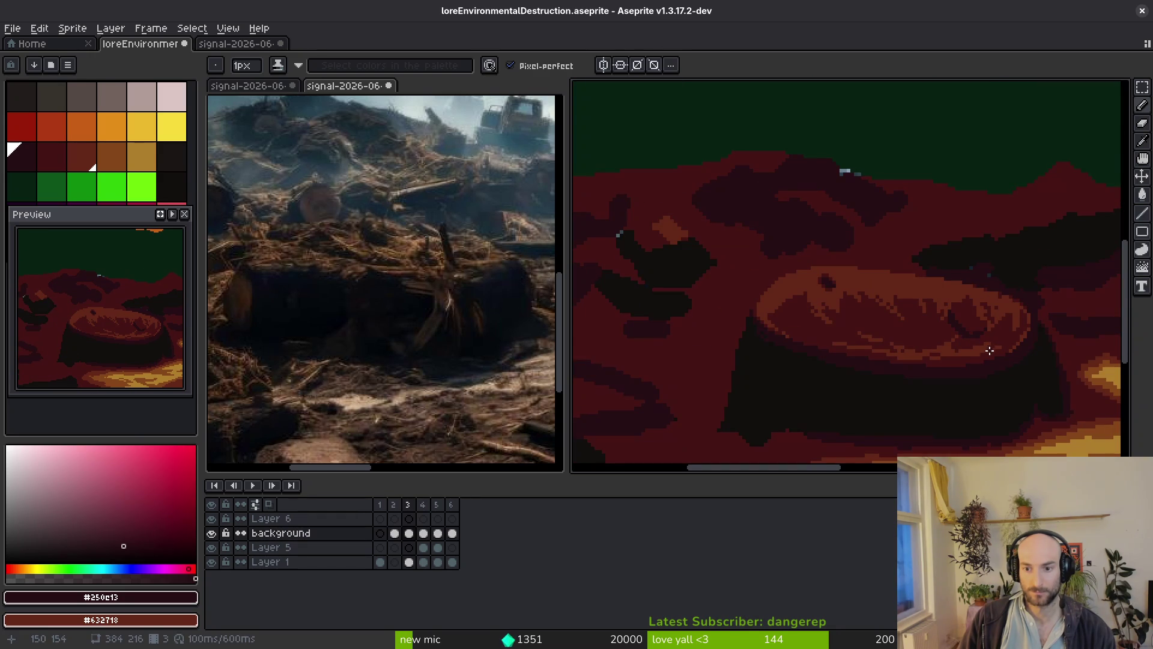
{"action": "scroll", "coordinate": [964, 344], "scroll_direction": "up", "scroll_amount": 4}
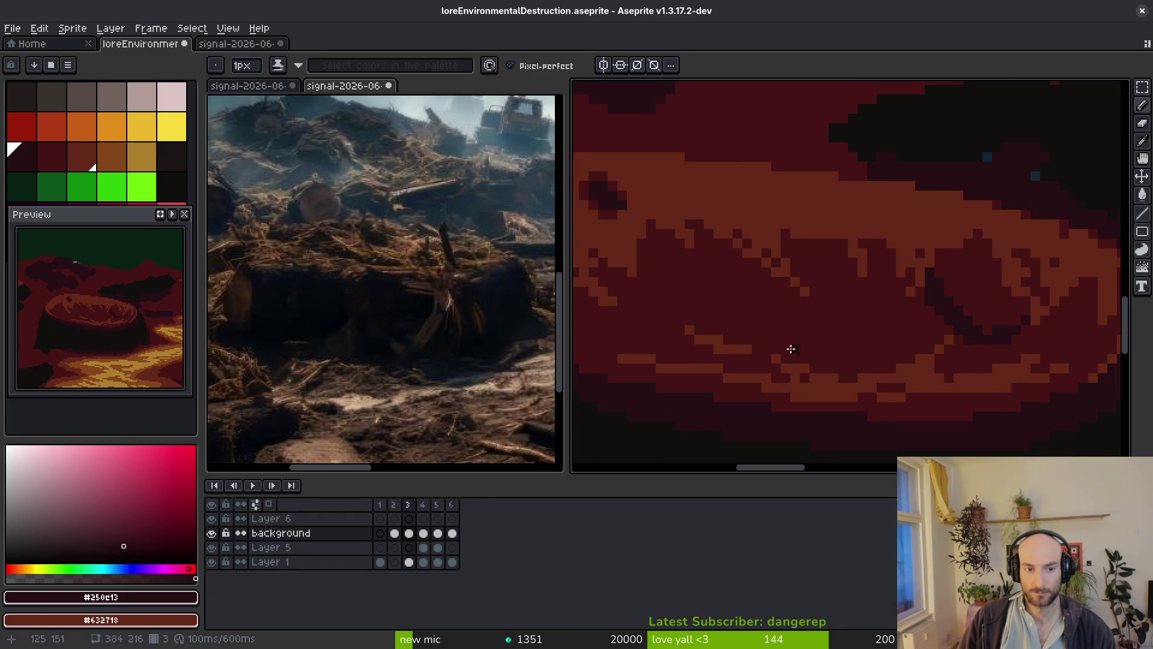
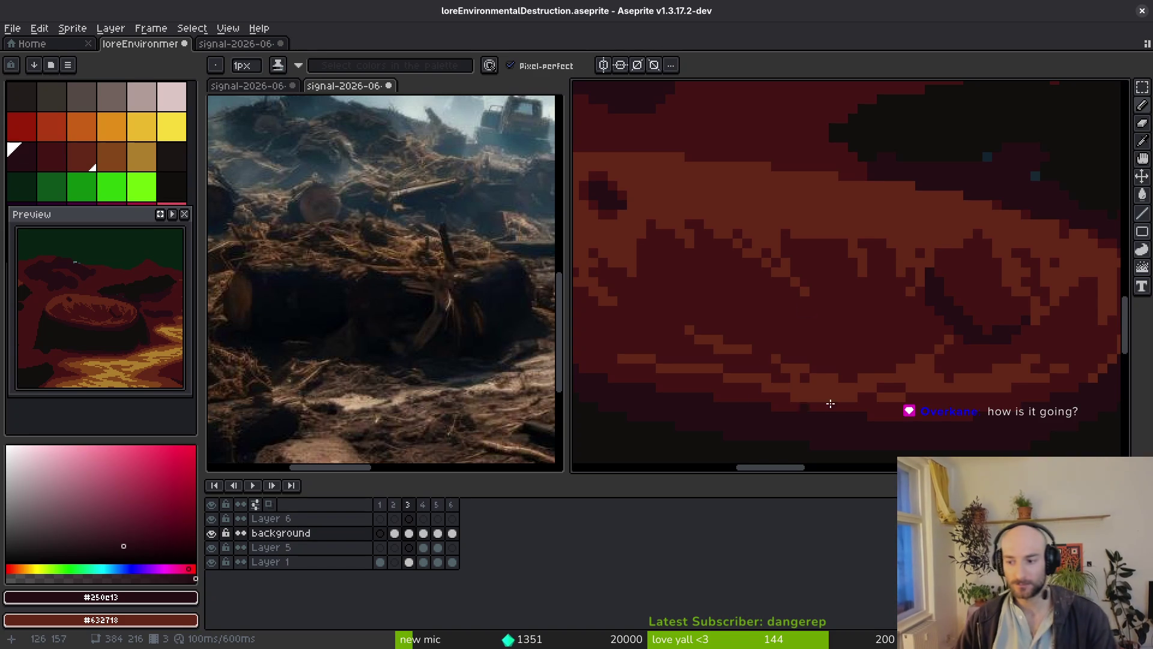
Sample the dark maroon from the canvas, save the scene and return to the pencil.
{"action": "left_click", "coordinate": [888, 306], "text": "alt"}
{"action": "scroll", "coordinate": [919, 307], "scroll_direction": "up", "scroll_amount": 2}
{"action": "key", "text": "v"}
{"action": "key", "text": "ctrl+s"}
{"action": "key", "text": "b"}
Sample reddish-brown and deep red from the stump's shadow and dab a pixel onto its edge.
{"action": "scroll", "coordinate": [968, 341], "scroll_direction": "right", "scroll_amount": 2}
{"action": "scroll", "coordinate": [972, 348], "scroll_direction": "down", "scroll_amount": 1}
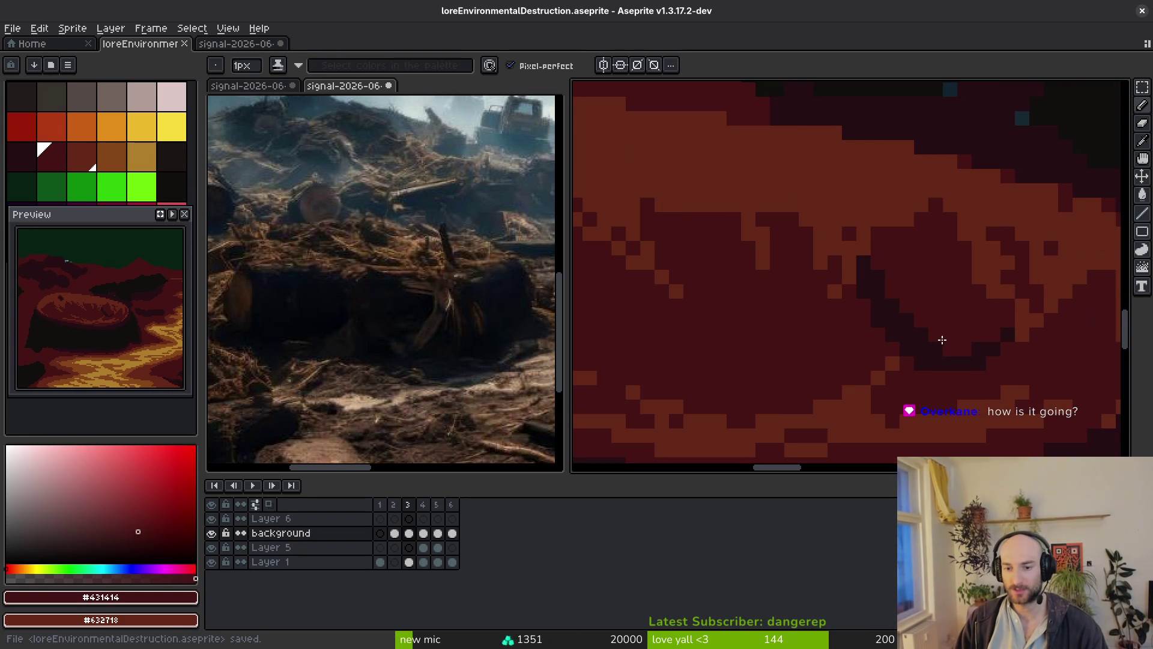
{"action": "scroll", "coordinate": [960, 388], "scroll_direction": "down", "scroll_amount": 2}
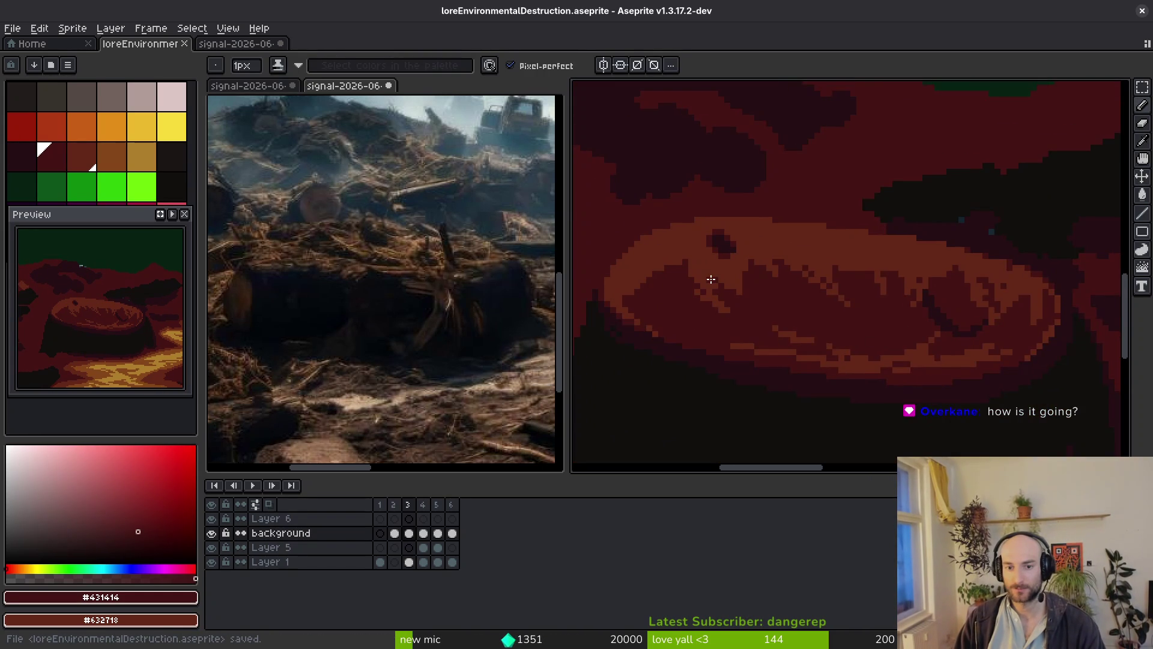
{"action": "scroll", "coordinate": [870, 337], "scroll_direction": "up", "scroll_amount": 3}
{"action": "scroll", "coordinate": [880, 363], "scroll_direction": "up", "scroll_amount": 1}
{"action": "left_click", "coordinate": [856, 309], "text": "alt"}
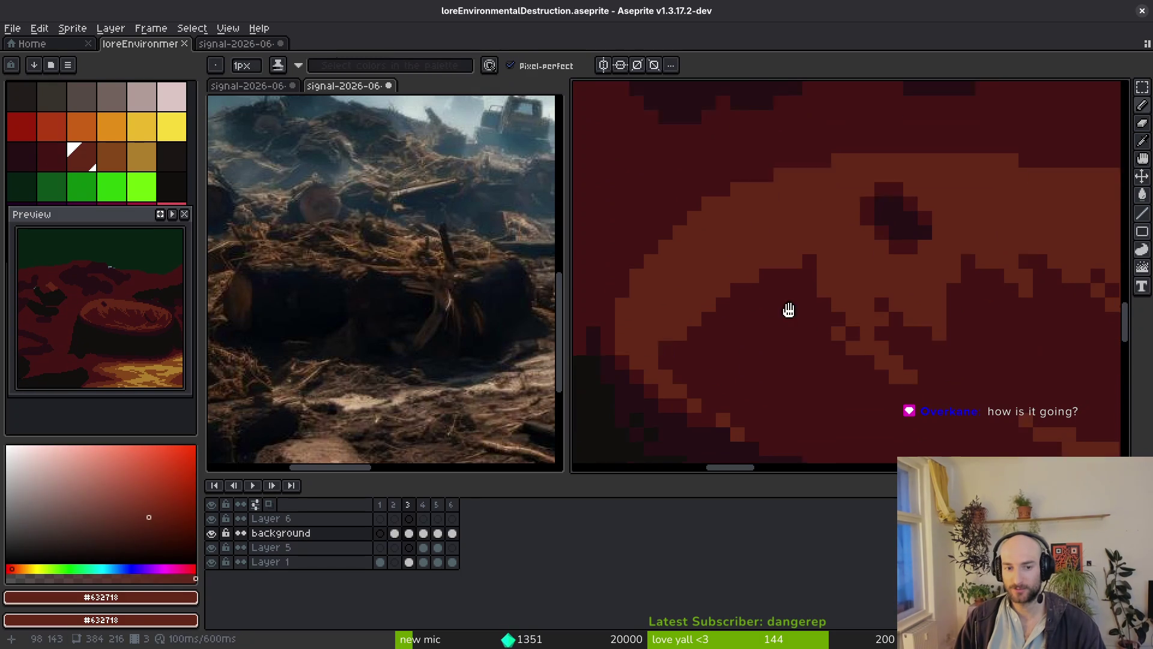
{"action": "scroll", "coordinate": [409, 324], "scroll_direction": "down", "scroll_amount": 1}
{"action": "scroll", "coordinate": [413, 311], "scroll_direction": "up", "scroll_amount": 2}
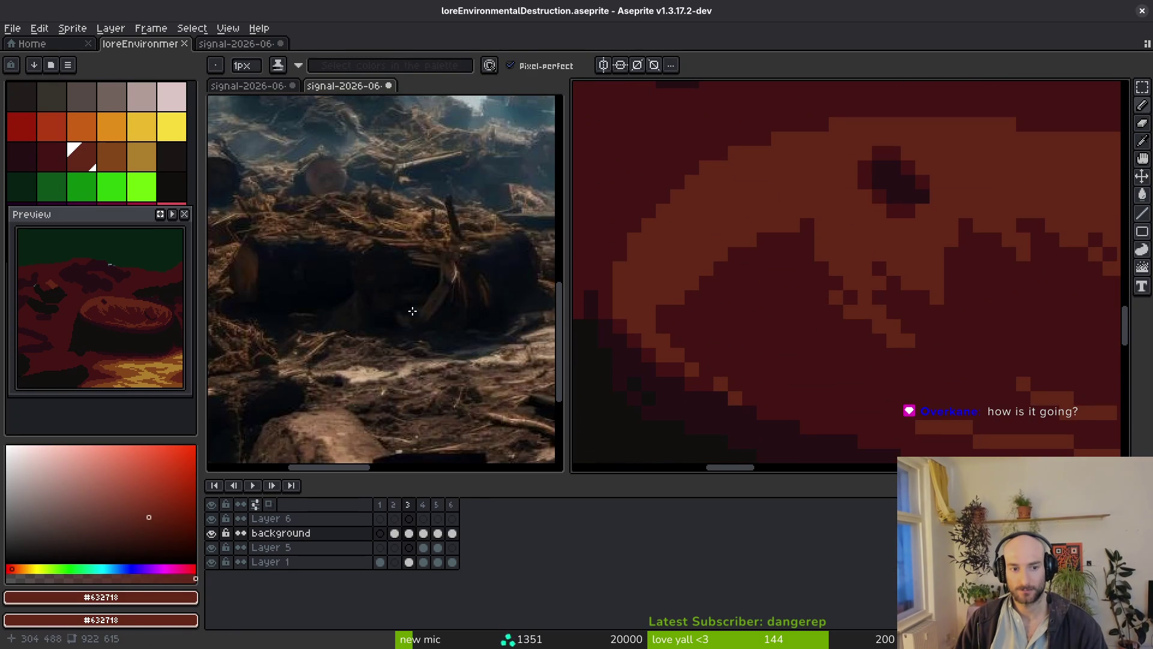
{"action": "scroll", "coordinate": [888, 337], "scroll_direction": "down", "scroll_amount": 6}
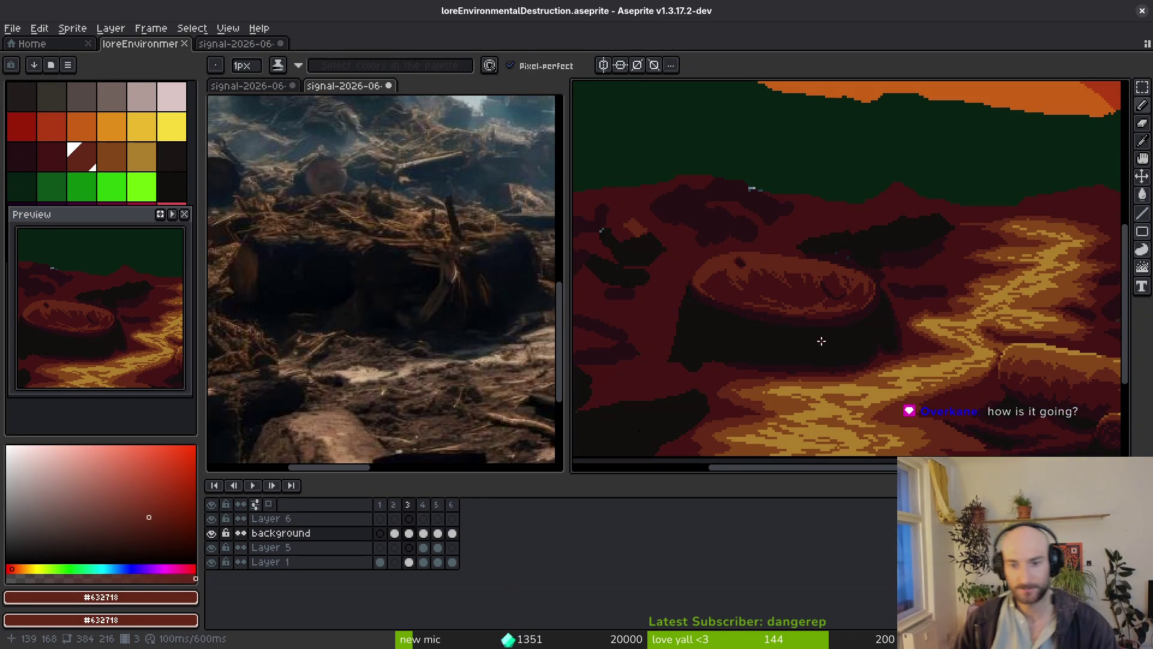
{"action": "scroll", "coordinate": [806, 347], "scroll_direction": "up", "scroll_amount": 4}
{"action": "mouse_move", "coordinate": [643, 291]}
{"action": "left_mouse_down"}
{"action": "mouse_move", "coordinate": [669, 216]}
{"action": "mouse_move", "coordinate": [917, 216]}
{"action": "left_mouse_up"}
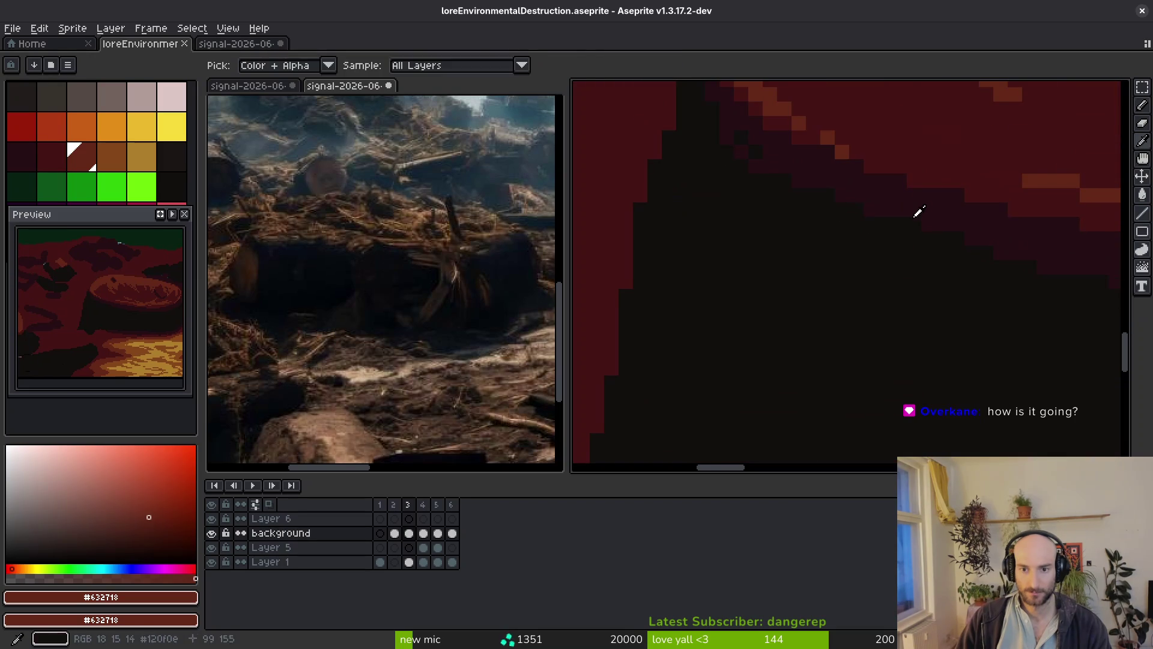
{"action": "left_click", "coordinate": [889, 240], "text": "alt"}
{"action": "mouse_move", "coordinate": [868, 255]}
{"action": "left_mouse_down"}
{"action": "mouse_move", "coordinate": [835, 302]}
{"action": "mouse_move", "coordinate": [839, 279]}
{"action": "left_mouse_up"}
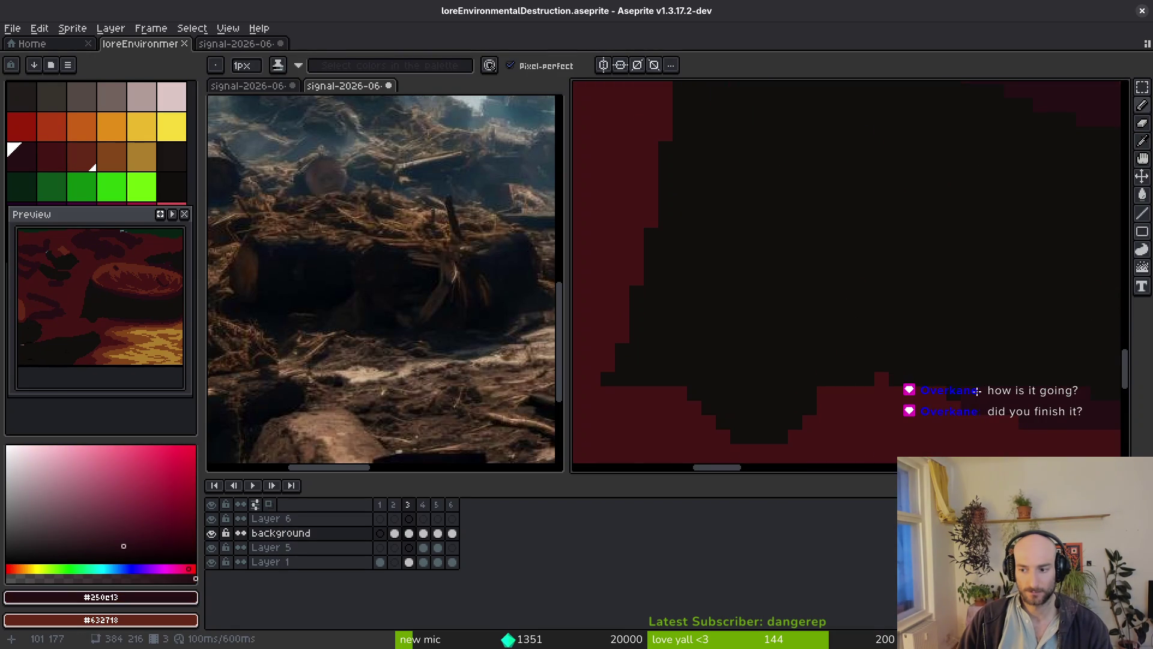
{"action": "left_click_drag", "start_coordinate": [978, 391], "coordinate": [669, 211]}
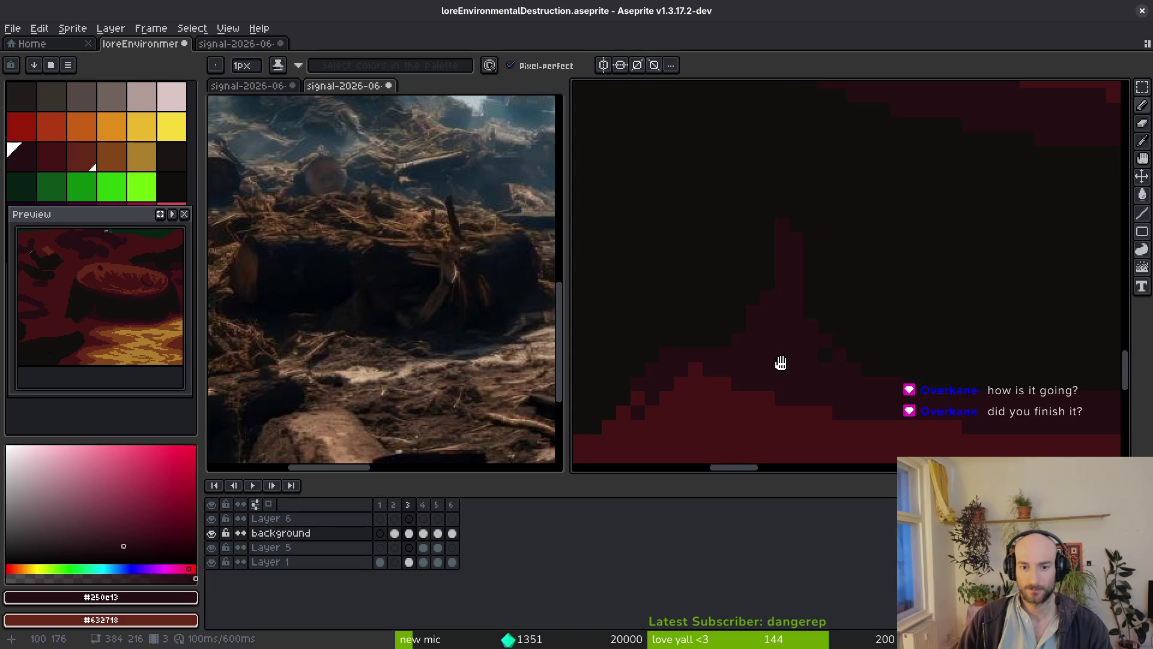
{"action": "left_click_drag", "start_coordinate": [818, 350], "coordinate": [651, 369]}
{"action": "left_click", "coordinate": [706, 386]}
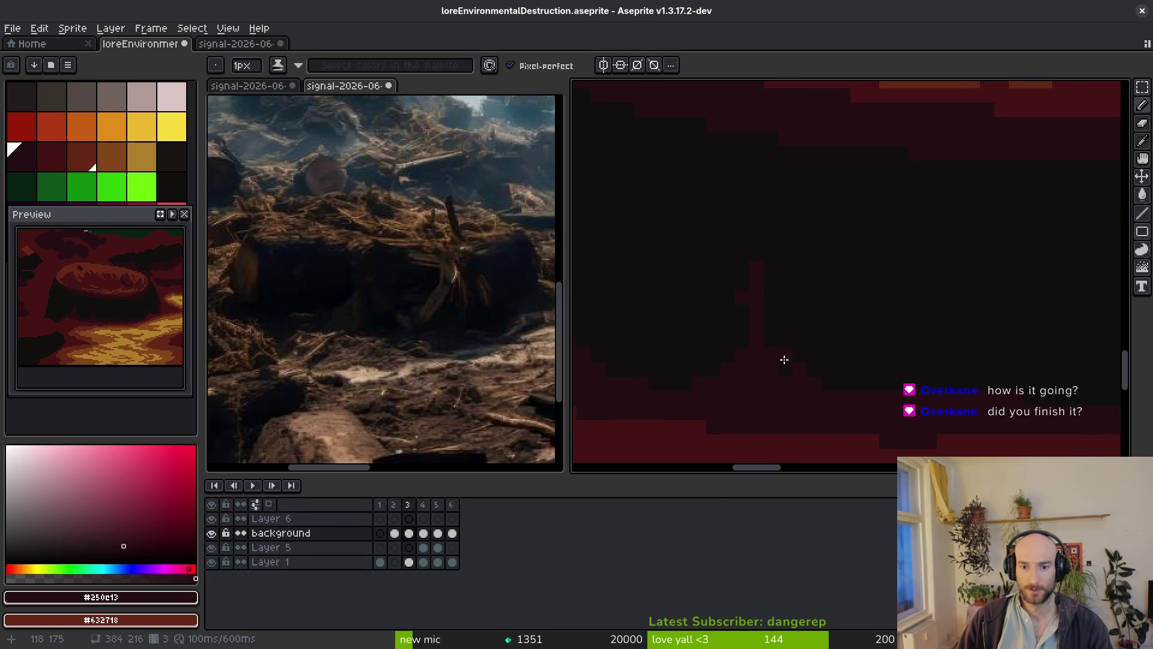
Sample the near-black and deep red colours and draw a short dark line into the shadow.
{"action": "scroll", "coordinate": [788, 359], "scroll_direction": "up", "scroll_amount": 1}
{"action": "scroll", "coordinate": [788, 359], "scroll_direction": "right", "scroll_amount": 1}
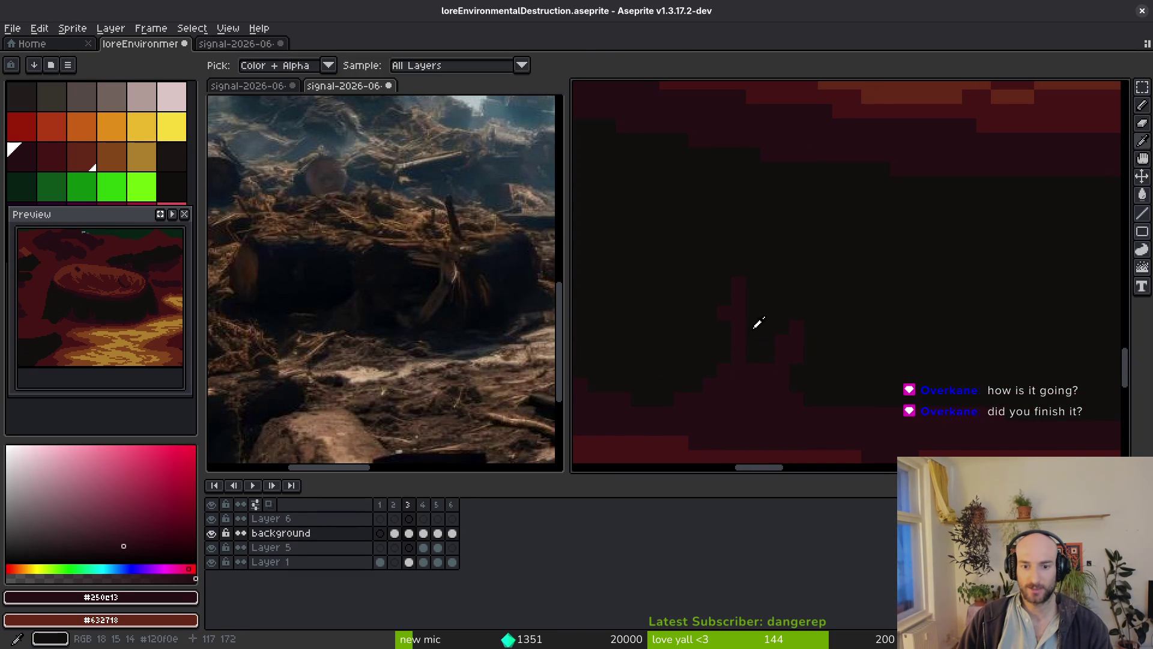
{"action": "left_click", "coordinate": [736, 370], "text": "alt"}
{"action": "left_click", "coordinate": [721, 349], "text": "alt"}
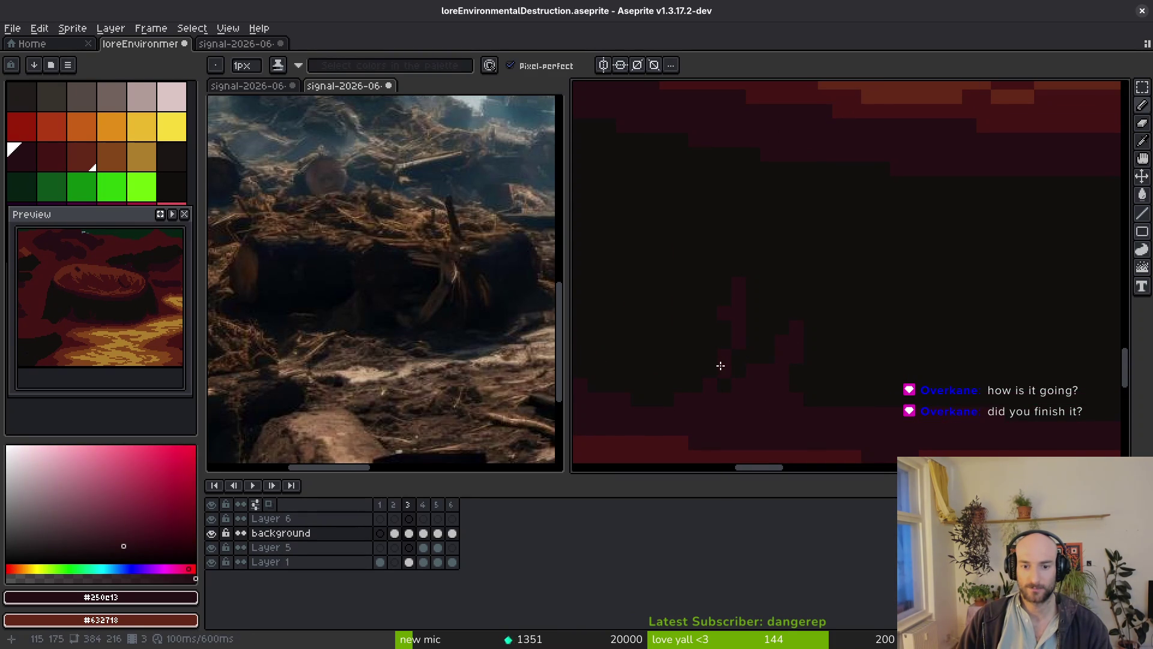
{"action": "scroll", "coordinate": [849, 386], "scroll_direction": "down", "scroll_amount": 3}
{"action": "scroll", "coordinate": [849, 386], "scroll_direction": "right", "scroll_amount": 1}
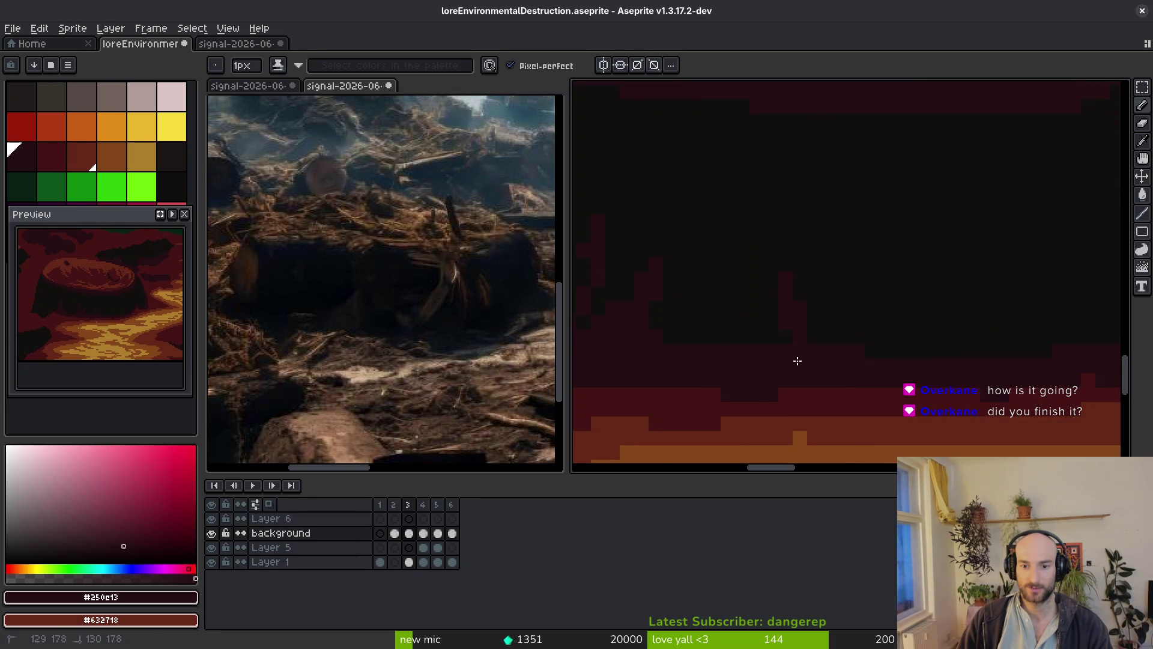
{"action": "scroll", "coordinate": [842, 345], "scroll_direction": "right", "scroll_amount": 2}
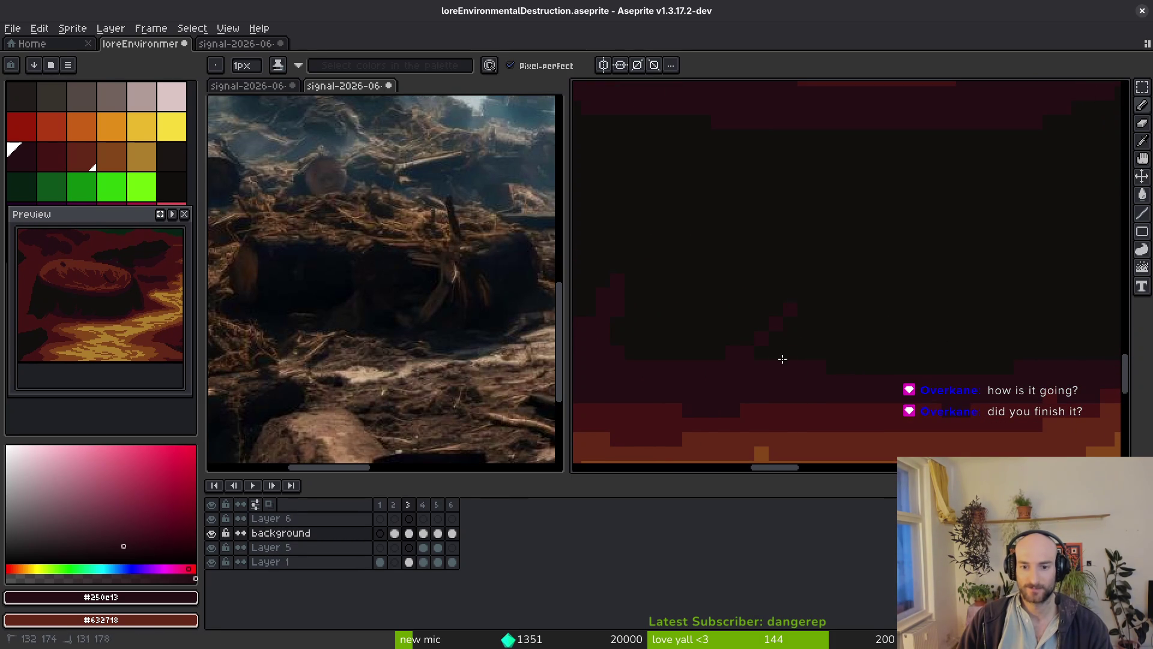
{"action": "scroll", "coordinate": [829, 361], "scroll_direction": "right", "scroll_amount": 2}
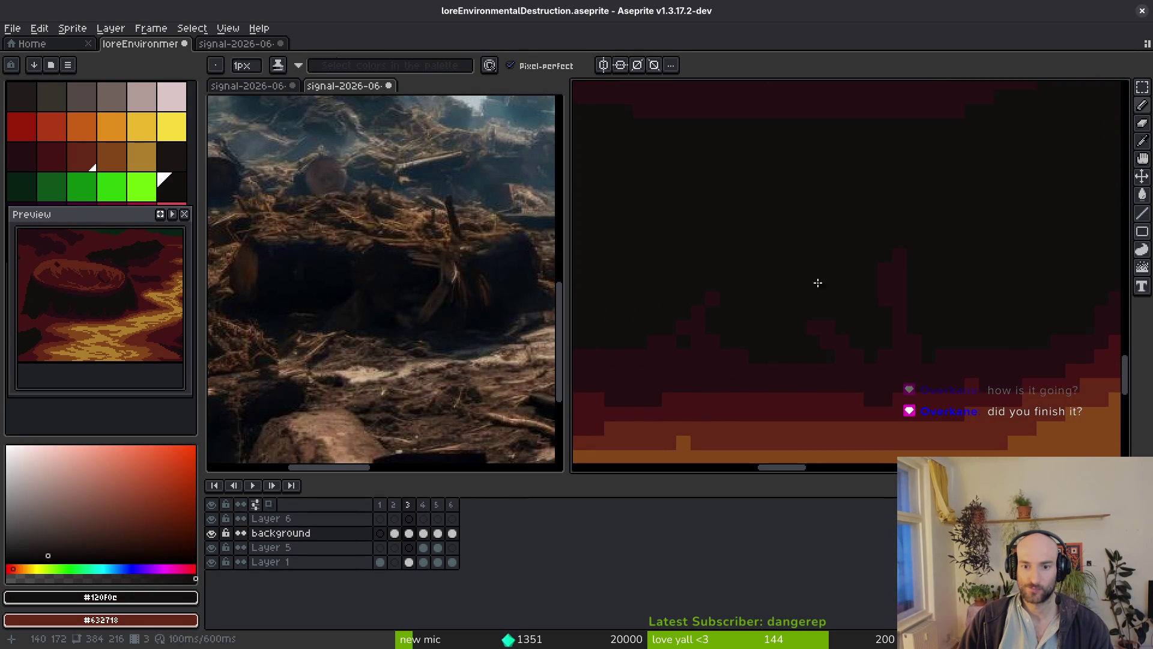
{"action": "scroll", "coordinate": [882, 339], "scroll_direction": "up", "scroll_amount": 1}
{"action": "scroll", "coordinate": [895, 397], "scroll_direction": "right", "scroll_amount": 2}
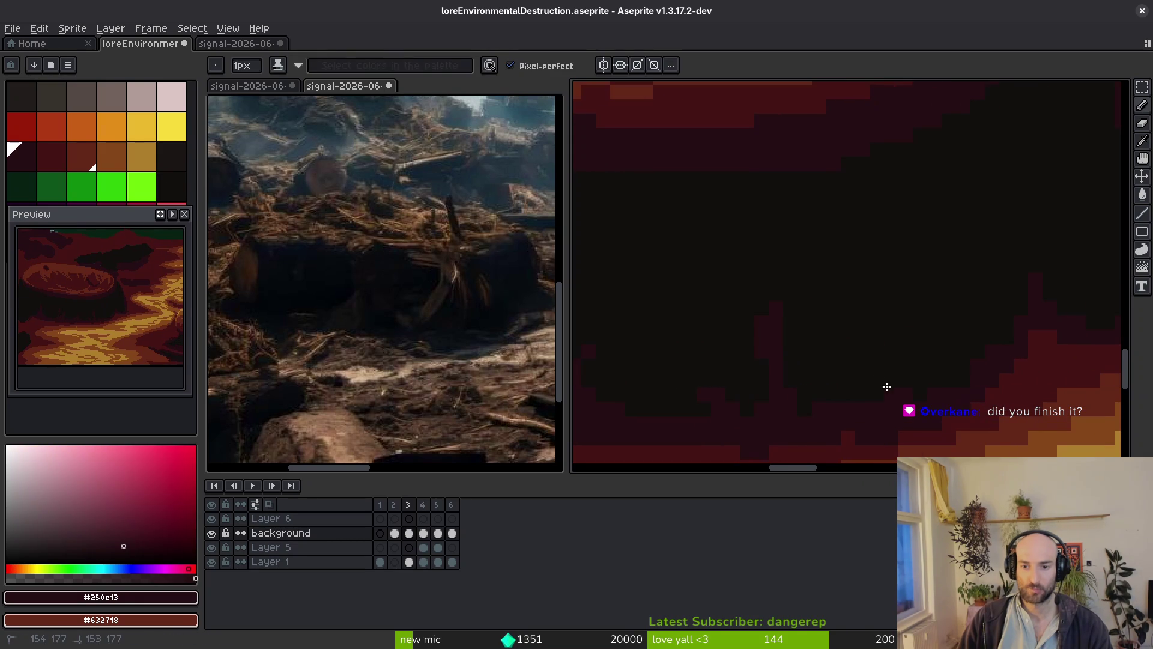
{"action": "scroll", "coordinate": [889, 382], "scroll_direction": "down", "scroll_amount": 5}
{"action": "scroll", "coordinate": [925, 384], "scroll_direction": "up", "scroll_amount": 5}
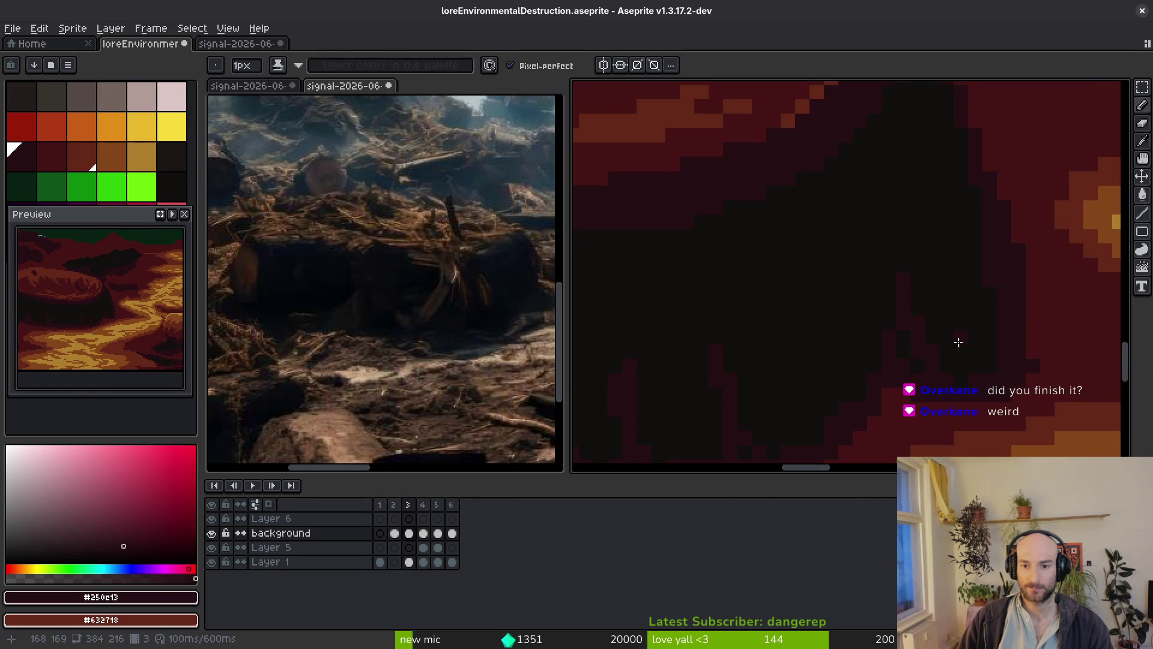
{"action": "left_click_drag", "start_coordinate": [921, 278], "coordinate": [944, 379]}
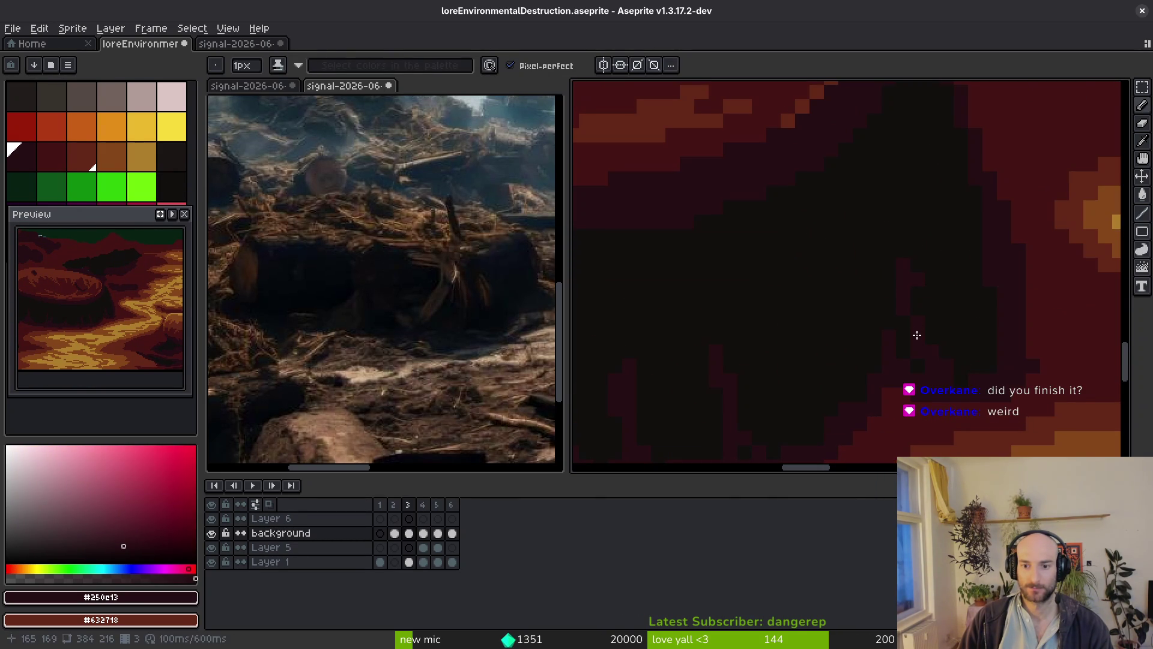
Paint deep red pixels along the shadow edge, extending them up to the right.
{"action": "mouse_move", "coordinate": [925, 288]}
{"action": "left_mouse_down"}
{"action": "mouse_move", "coordinate": [897, 305]}
{"action": "mouse_move", "coordinate": [909, 338]}
{"action": "left_mouse_up"}
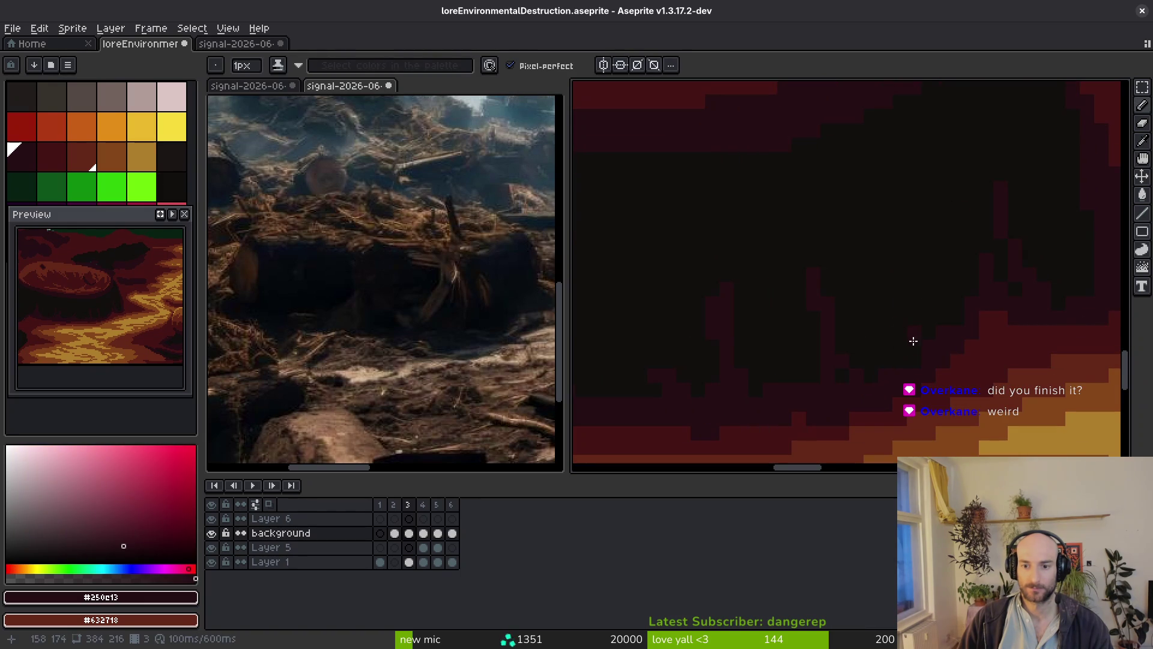
{"action": "scroll", "coordinate": [890, 390], "scroll_direction": "down", "scroll_amount": 2}
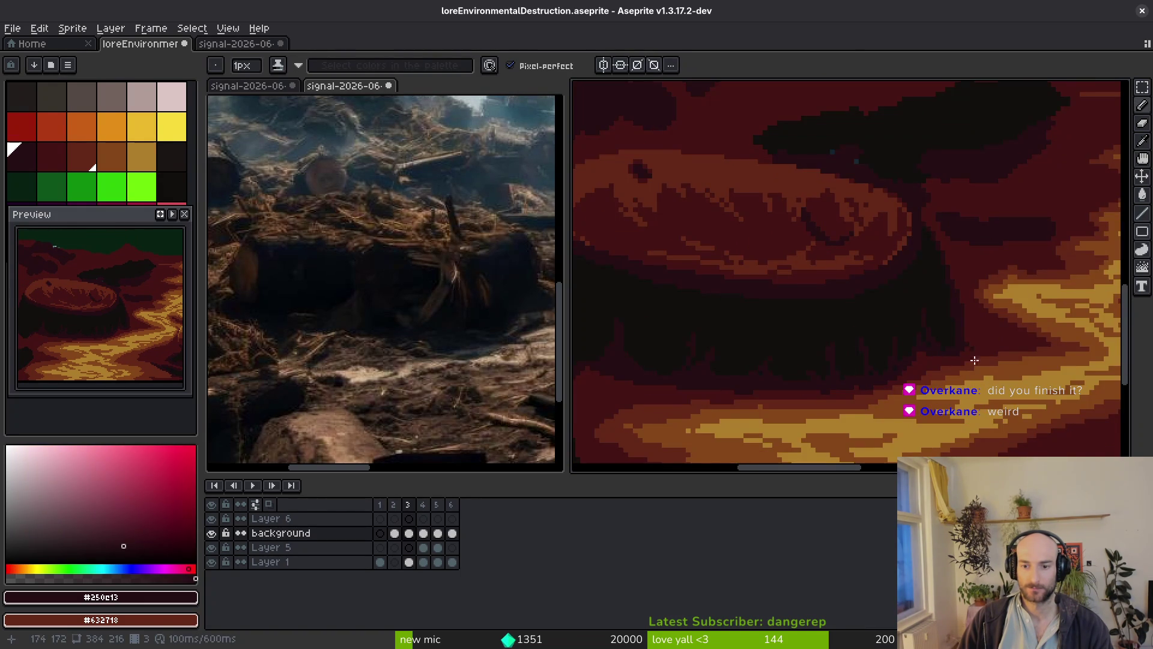
{"action": "scroll", "coordinate": [888, 347], "scroll_direction": "up", "scroll_amount": 2}
{"action": "left_click", "coordinate": [888, 345], "text": "alt"}
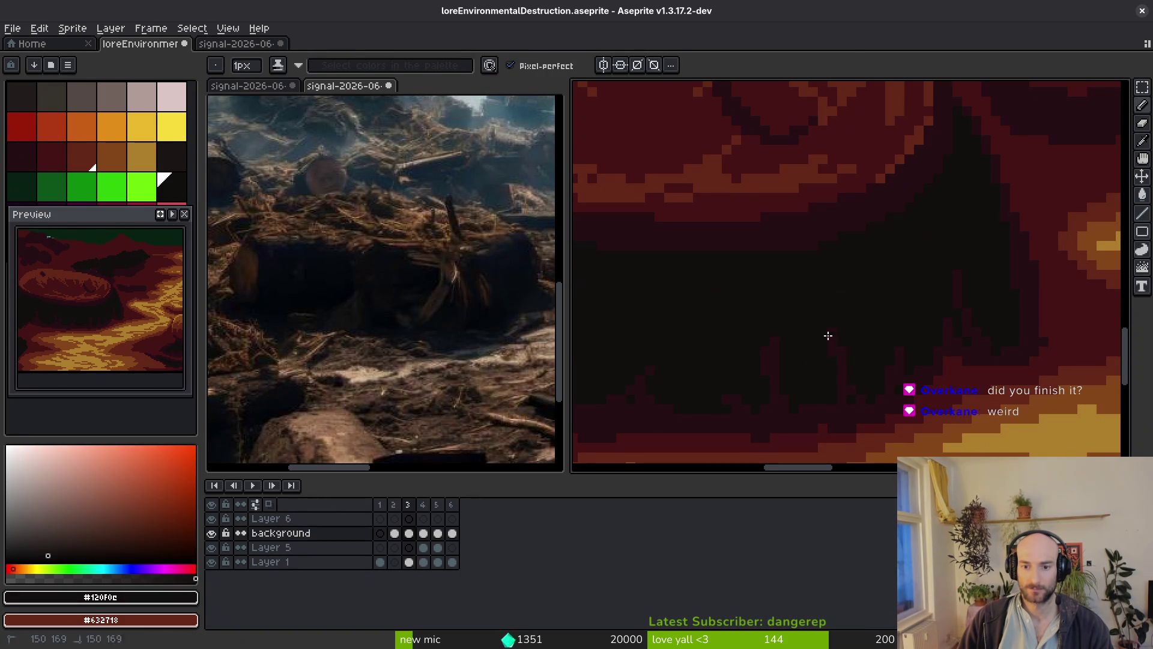
{"action": "scroll", "coordinate": [889, 299], "scroll_direction": "down", "scroll_amount": 1}
{"action": "left_click_drag", "start_coordinate": [971, 330], "coordinate": [957, 312]}
{"action": "scroll", "coordinate": [955, 309], "scroll_direction": "up", "scroll_amount": 2}
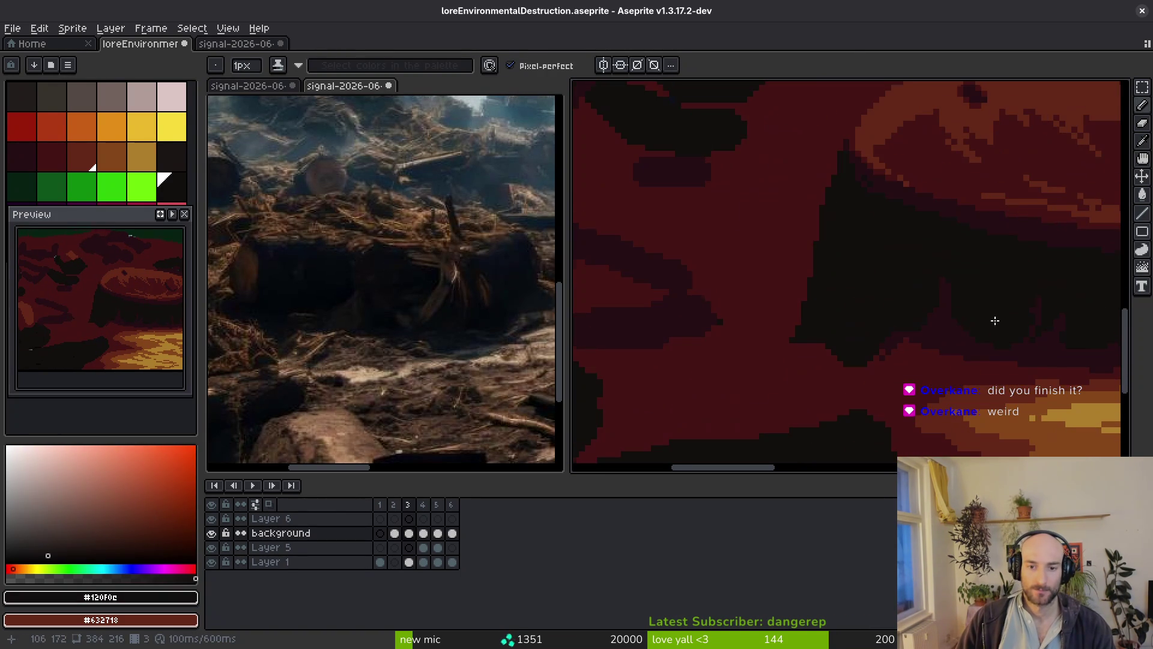
{"action": "left_click", "coordinate": [919, 315], "text": "alt"}
{"action": "scroll", "coordinate": [893, 326], "scroll_direction": "up", "scroll_amount": 2}
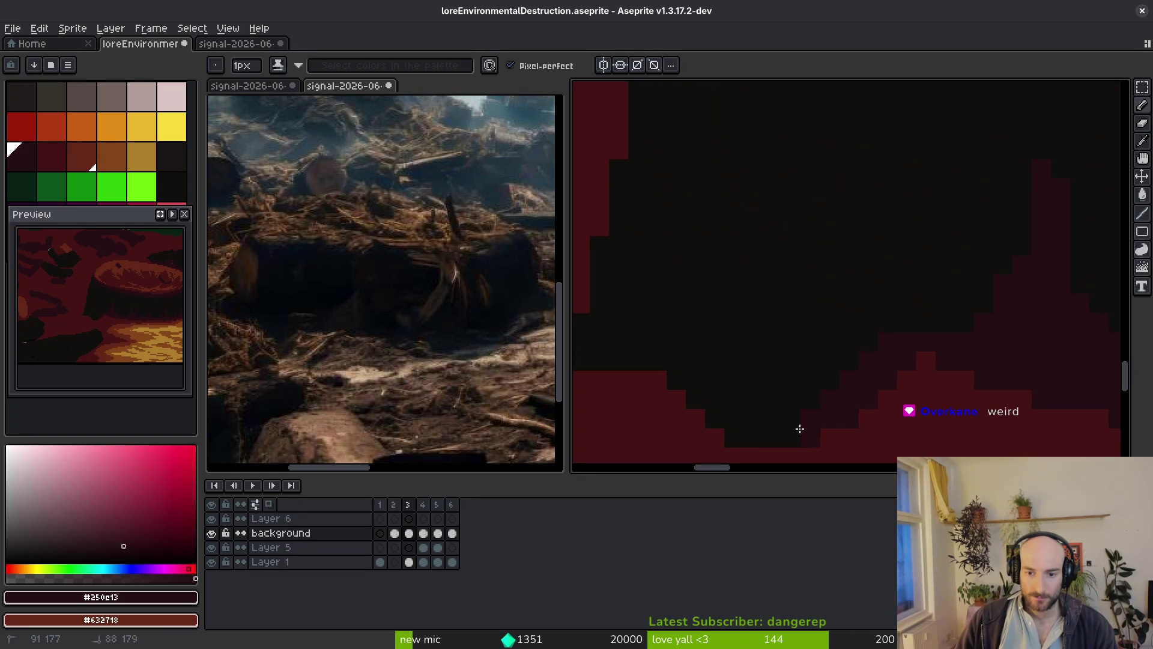
{"action": "mouse_move", "coordinate": [679, 379]}
{"action": "left_mouse_down"}
{"action": "mouse_move", "coordinate": [677, 325]}
{"action": "mouse_move", "coordinate": [715, 255]}
{"action": "left_mouse_up"}
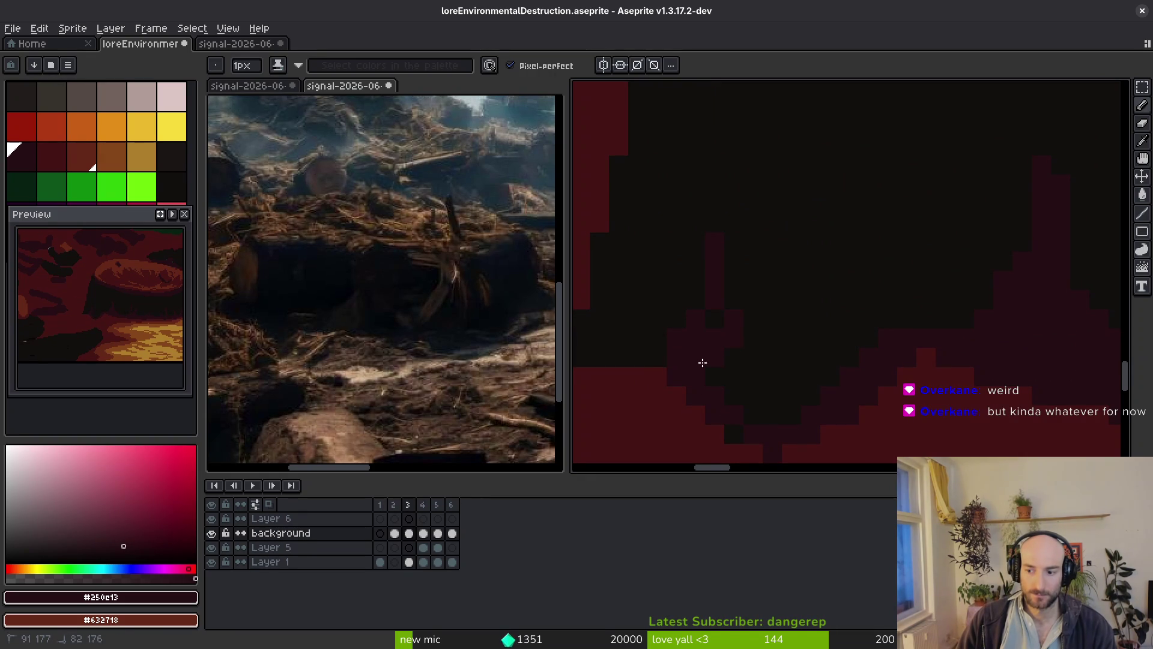
{"action": "mouse_move", "coordinate": [712, 360]}
{"action": "left_mouse_down"}
{"action": "mouse_move", "coordinate": [749, 361]}
{"action": "mouse_move", "coordinate": [840, 396]}
{"action": "mouse_move", "coordinate": [733, 401]}
{"action": "mouse_move", "coordinate": [748, 293]}
{"action": "left_mouse_up"}
{"action": "left_click_drag", "start_coordinate": [707, 338], "coordinate": [751, 293]}
{"action": "left_click_drag", "start_coordinate": [811, 314], "coordinate": [759, 317]}
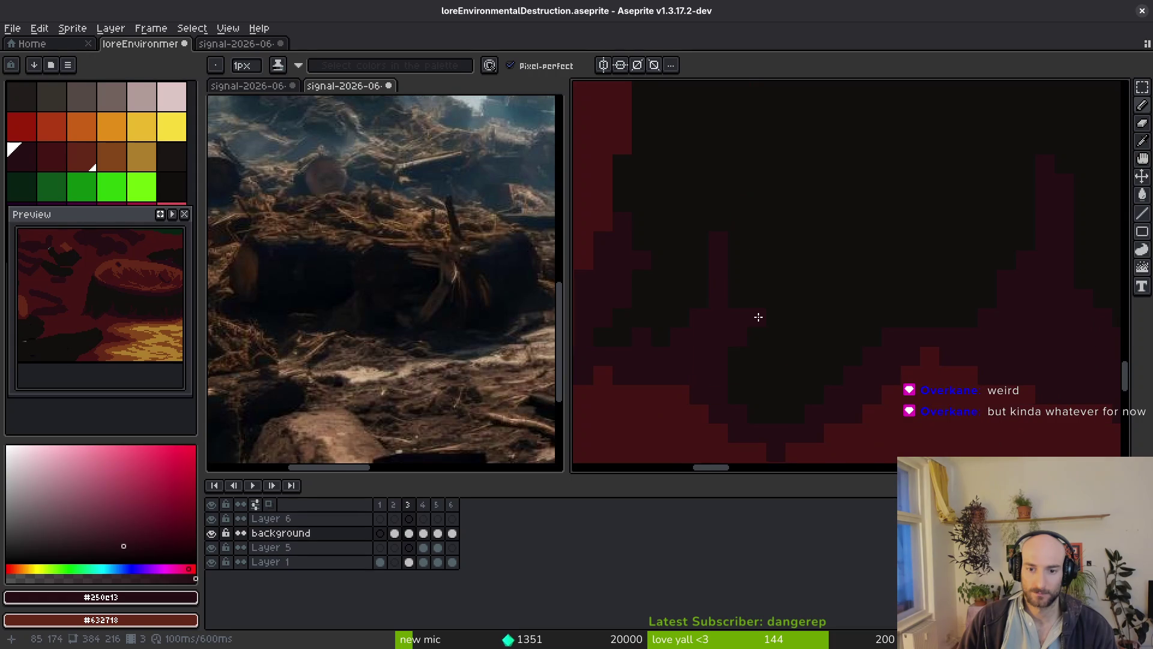
Add a few checkered dark pixels on the maroon ground.
{"action": "left_click", "coordinate": [672, 313]}
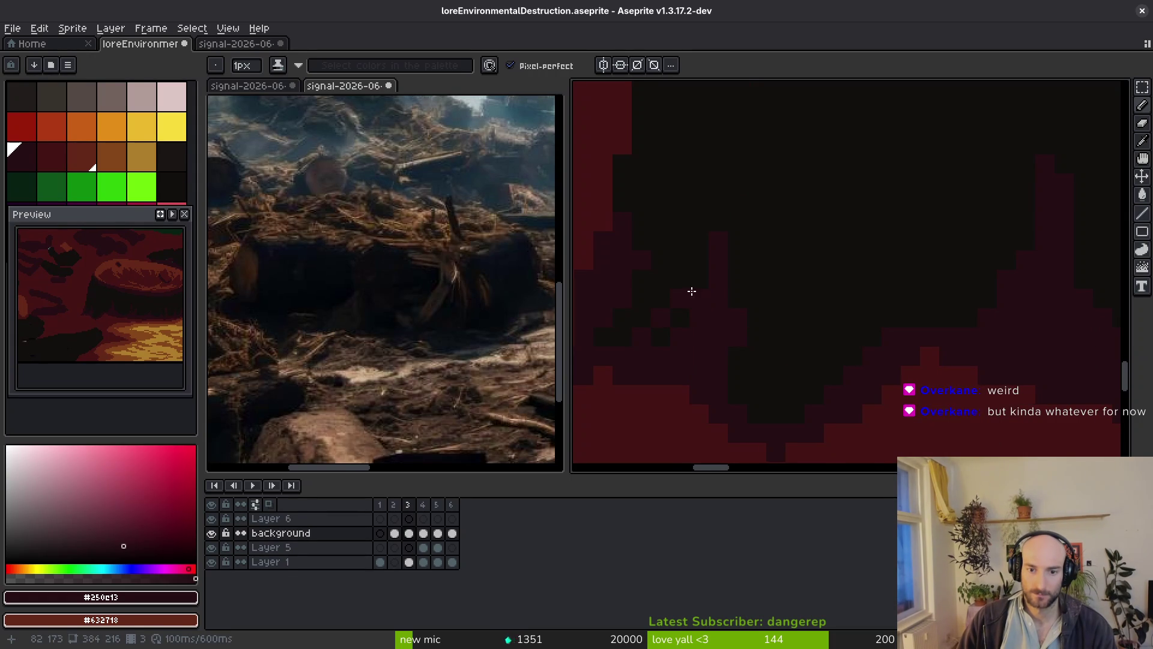
{"action": "scroll", "coordinate": [678, 335], "scroll_direction": "up", "scroll_amount": 5}
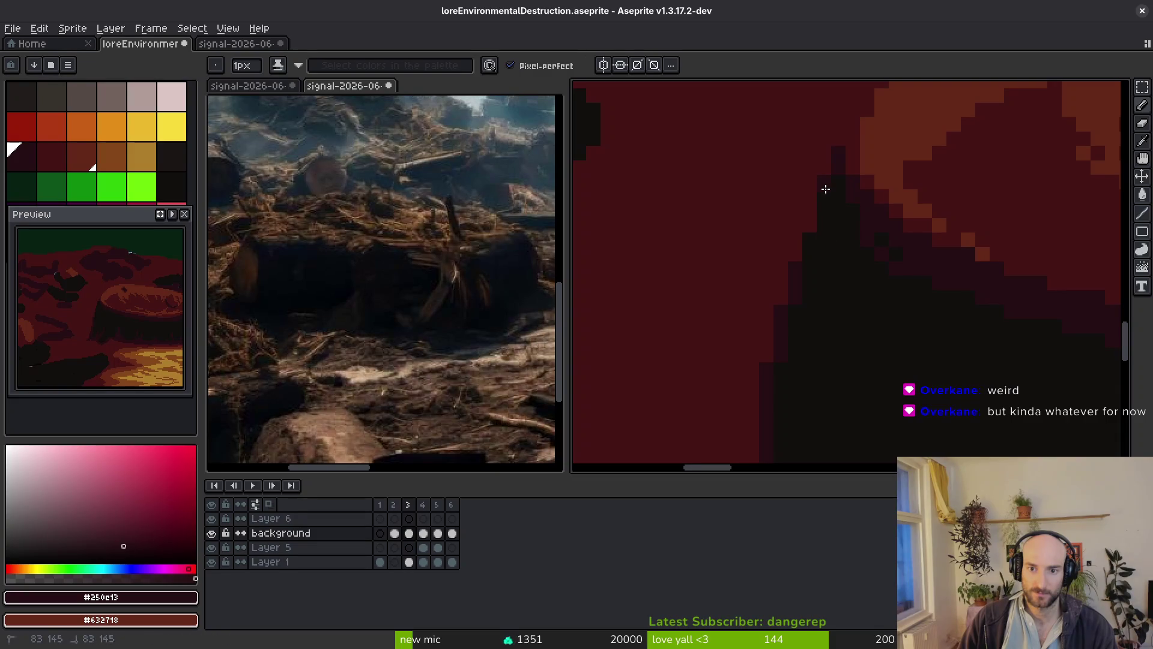
{"action": "scroll", "coordinate": [825, 211], "scroll_direction": "down", "scroll_amount": 5}
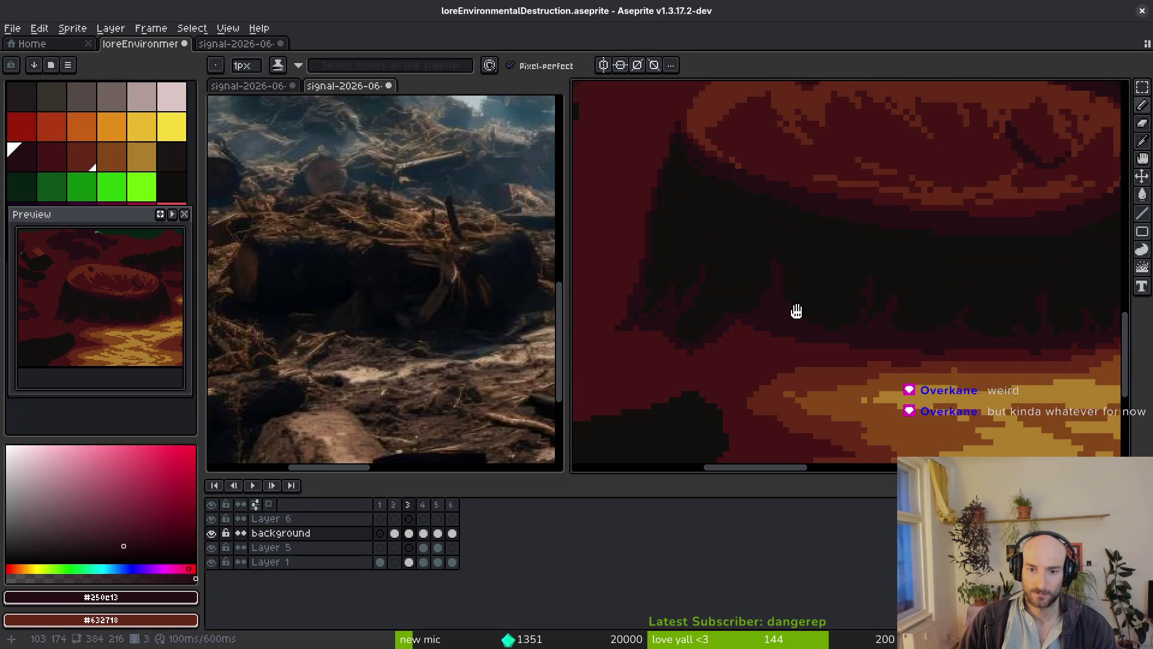
{"action": "scroll", "coordinate": [780, 321], "scroll_direction": "down", "scroll_amount": 3}
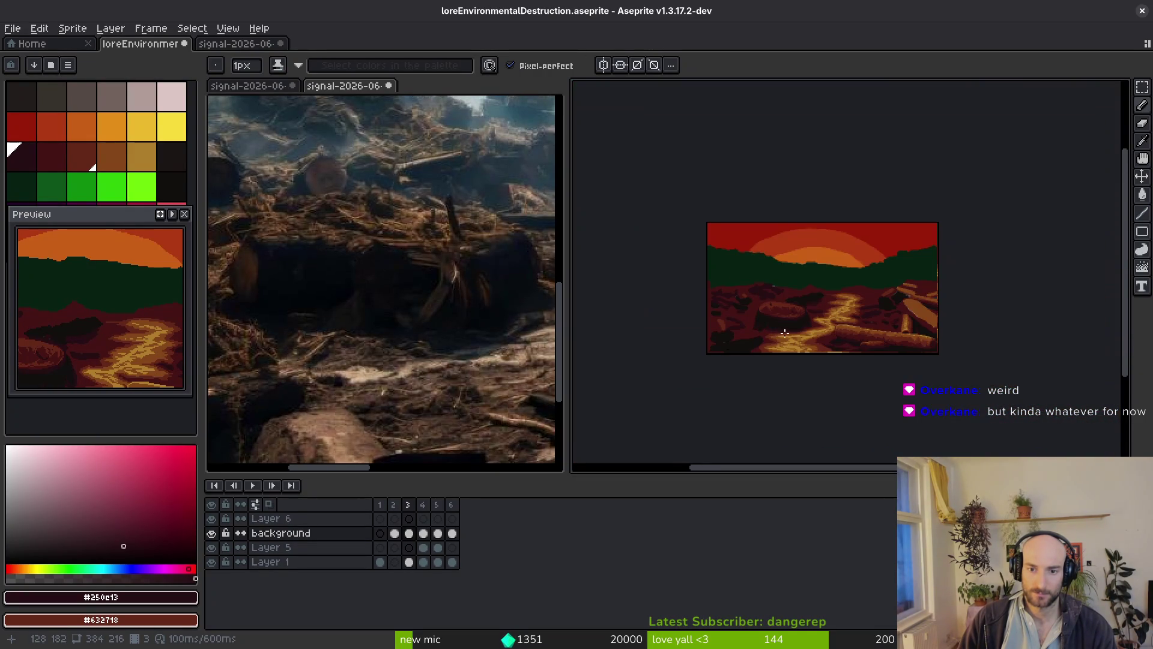
Sample #632718 and #250e13 from the scene and paint a short dark stroke on the fallen log.
{"action": "scroll", "coordinate": [820, 384], "scroll_direction": "up", "scroll_amount": 2}
{"action": "scroll", "coordinate": [820, 383], "scroll_direction": "down", "scroll_amount": 1}
{"action": "scroll", "coordinate": [808, 378], "scroll_direction": "up", "scroll_amount": 1}
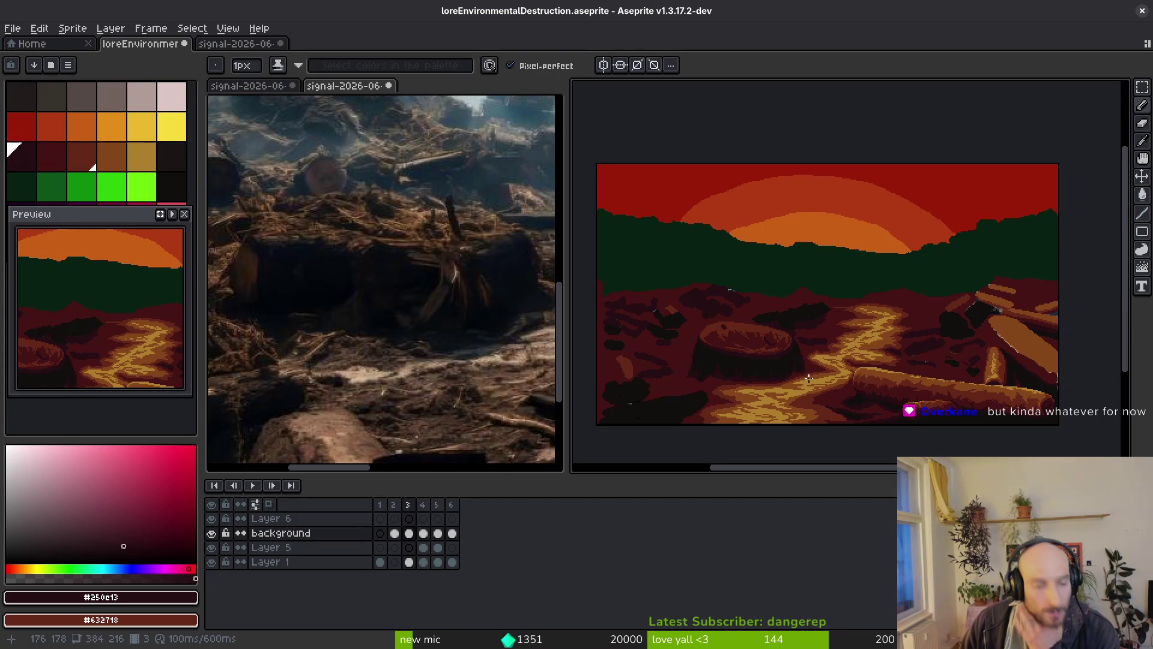
{"action": "left_click", "coordinate": [335, 335]}
{"action": "scroll", "coordinate": [438, 368], "scroll_direction": "down", "scroll_amount": 3}
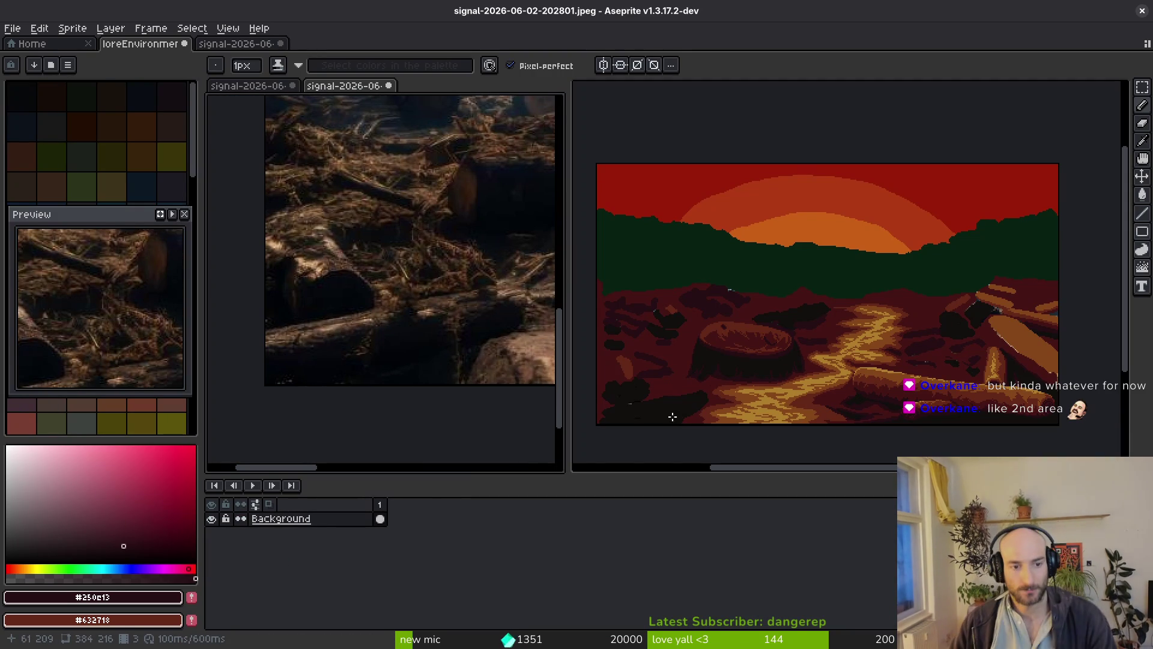
{"action": "left_click", "coordinate": [744, 398]}
{"action": "scroll", "coordinate": [768, 384], "scroll_direction": "up", "scroll_amount": 5}
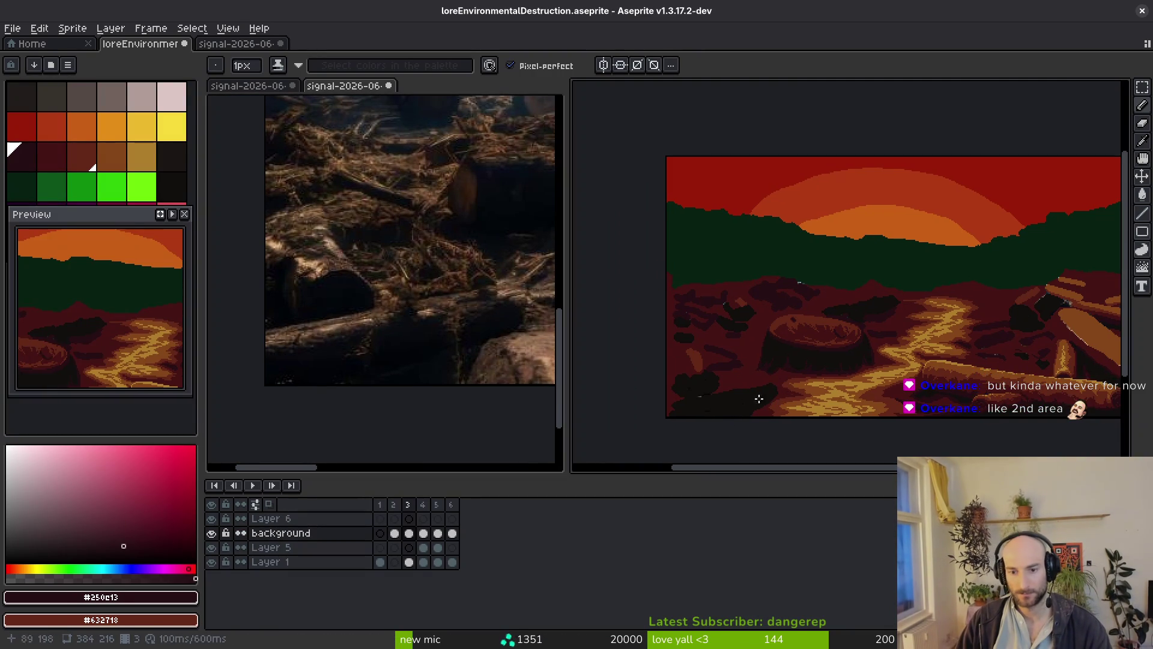
{"action": "left_click", "coordinate": [687, 217], "text": "alt"}
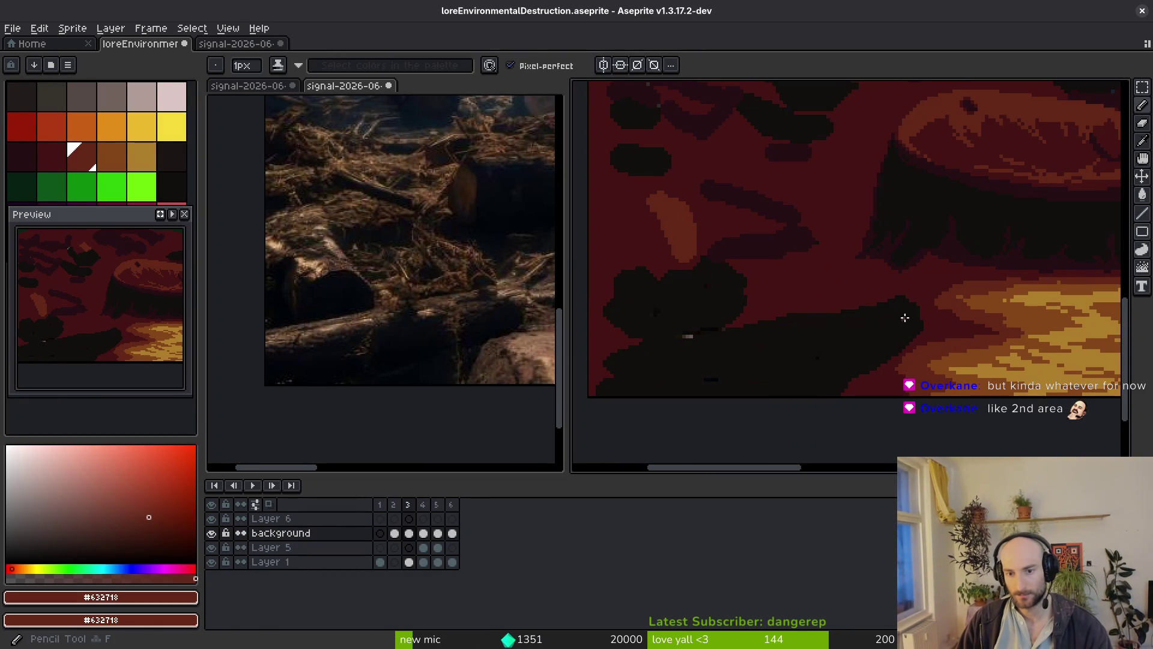
{"action": "scroll", "coordinate": [900, 319], "scroll_direction": "up", "scroll_amount": 1}
{"action": "left_click", "coordinate": [756, 198], "text": "alt"}
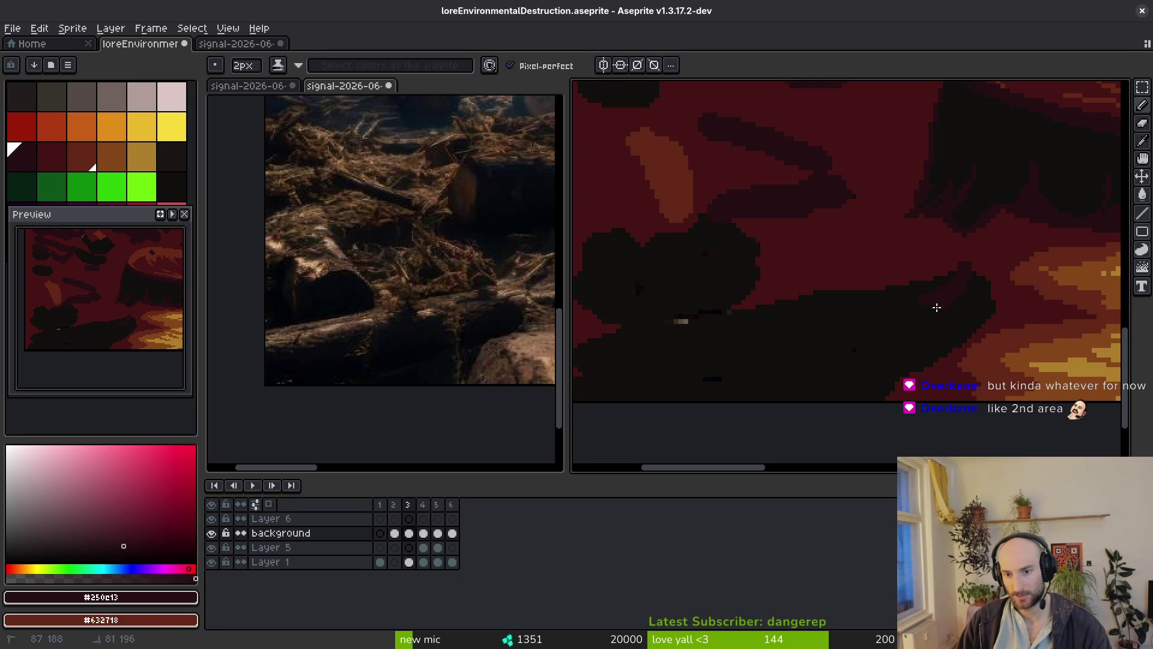
{"action": "scroll", "coordinate": [662, 386], "scroll_direction": "left", "scroll_amount": 2}
{"action": "scroll", "coordinate": [857, 342], "scroll_direction": "right", "scroll_amount": 2}
{"action": "scroll", "coordinate": [966, 300], "scroll_direction": "left", "scroll_amount": 2}
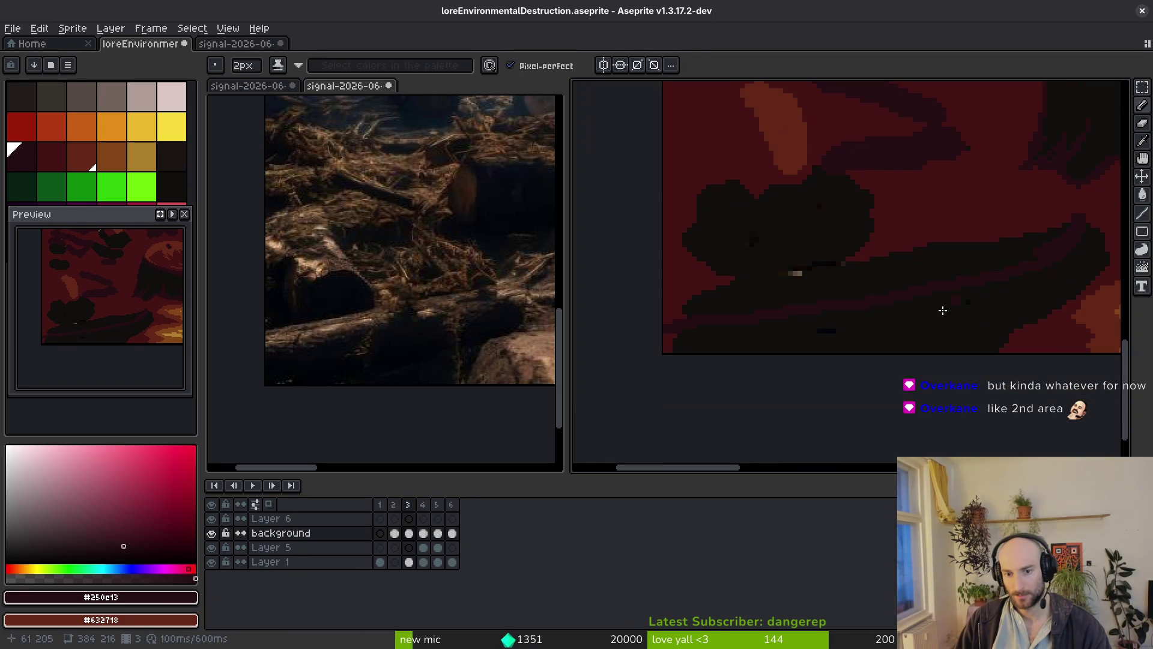
{"action": "left_click_drag", "start_coordinate": [1034, 263], "coordinate": [1019, 268]}
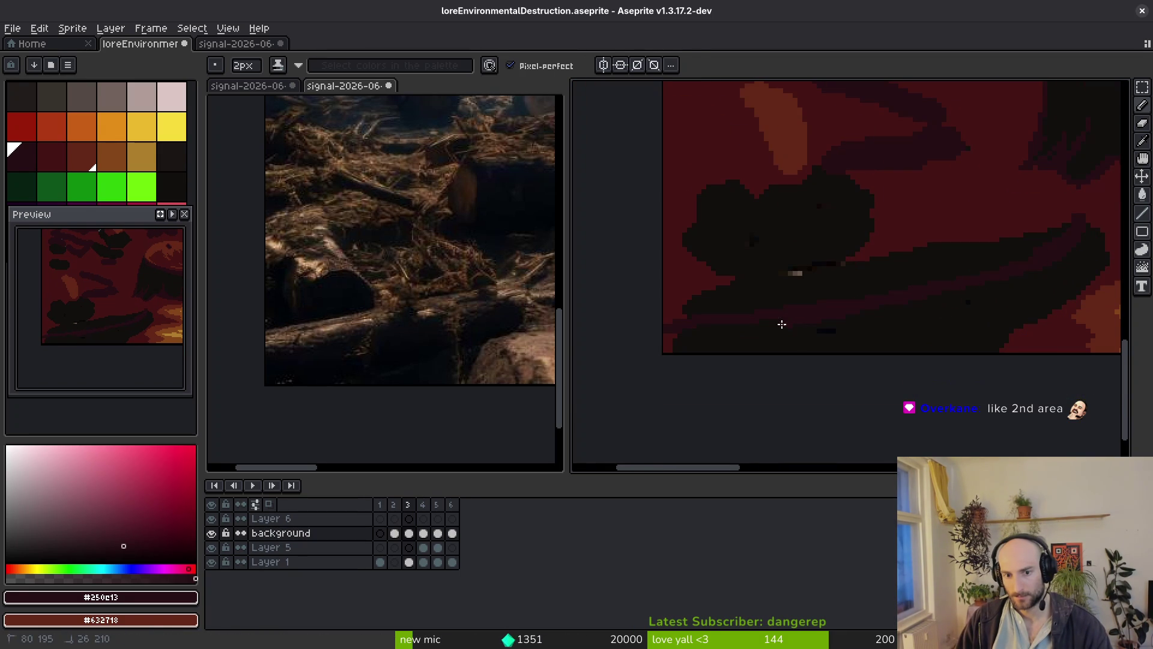
Zoom in on the fallen log and recolour two stray dark pixels with #431414 red.
{"action": "scroll", "coordinate": [895, 319], "scroll_direction": "up", "scroll_amount": 1}
{"action": "scroll", "coordinate": [942, 321], "scroll_direction": "down", "scroll_amount": 1}
{"action": "scroll", "coordinate": [1022, 311], "scroll_direction": "right", "scroll_amount": 2}
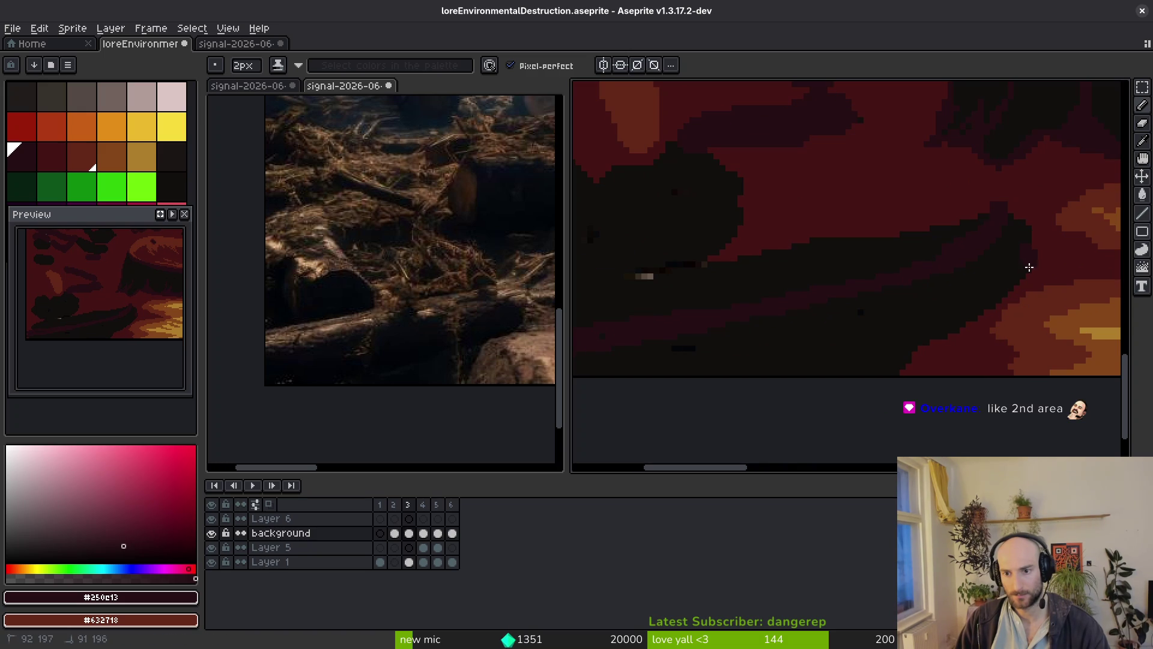
{"action": "scroll", "coordinate": [1018, 239], "scroll_direction": "down", "scroll_amount": 2}
{"action": "scroll", "coordinate": [849, 329], "scroll_direction": "up", "scroll_amount": 1}
{"action": "mouse_move", "coordinate": [849, 329]}
{"action": "left_mouse_down"}
{"action": "mouse_move", "coordinate": [784, 317]}
{"action": "mouse_move", "coordinate": [1075, 319]}
{"action": "left_mouse_up"}
{"action": "scroll", "coordinate": [887, 298], "scroll_direction": "up", "scroll_amount": 1}
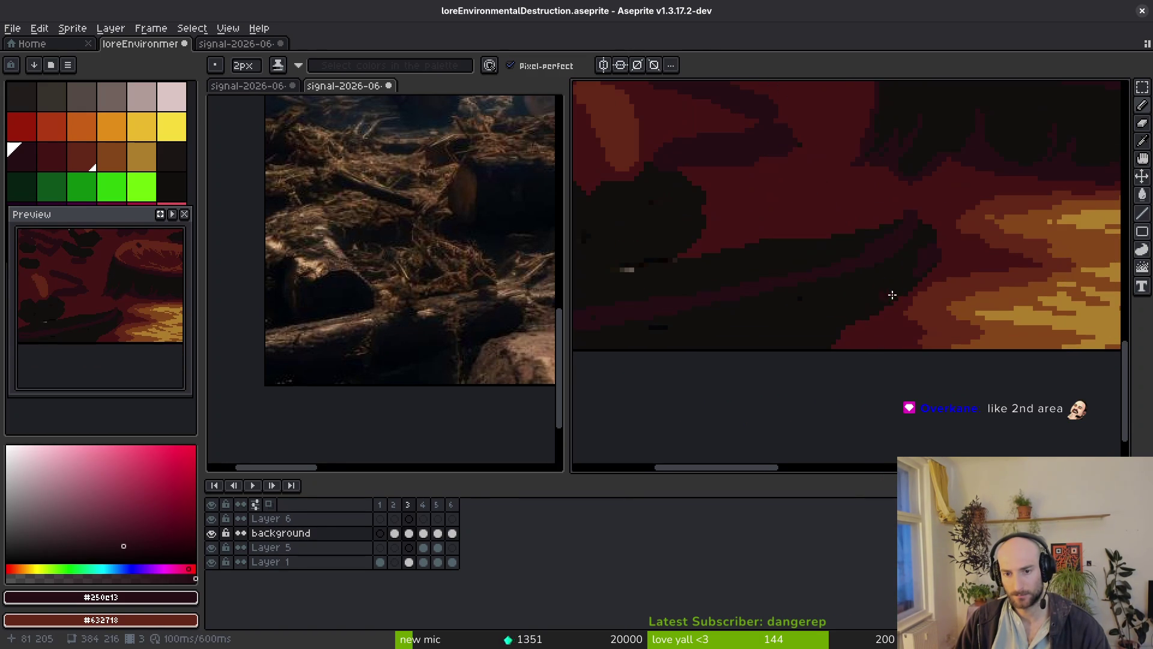
{"action": "left_click_drag", "start_coordinate": [883, 288], "coordinate": [937, 262]}
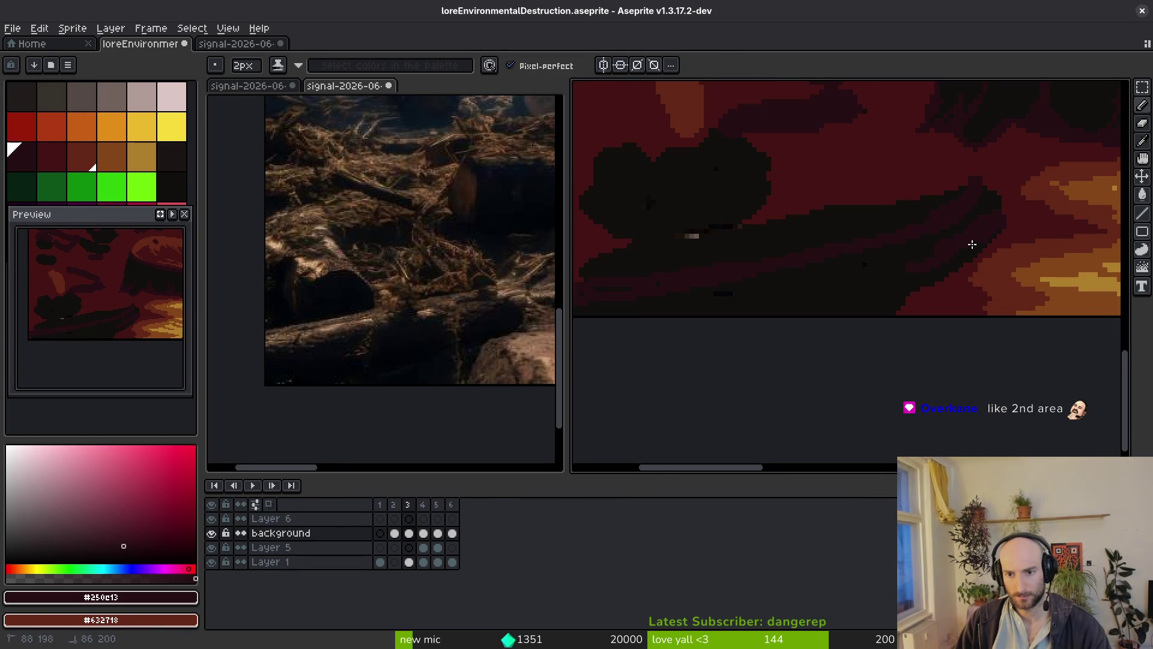
{"action": "mouse_move", "coordinate": [635, 319]}
{"action": "left_mouse_down"}
{"action": "mouse_move", "coordinate": [986, 234]}
{"action": "mouse_move", "coordinate": [986, 206]}
{"action": "mouse_move", "coordinate": [932, 295]}
{"action": "left_mouse_up"}
{"action": "scroll", "coordinate": [1009, 201], "scroll_direction": "up", "scroll_amount": 1}
{"action": "left_click", "coordinate": [1013, 291], "text": "alt"}
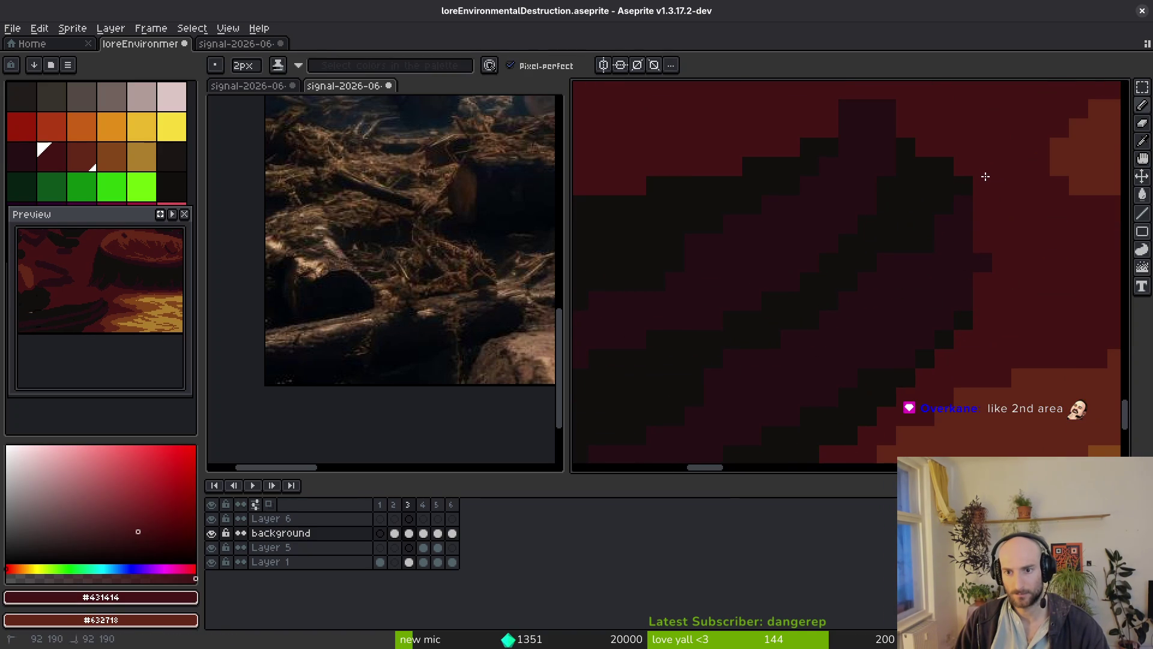
{"action": "left_click", "coordinate": [883, 162], "text": "alt"}
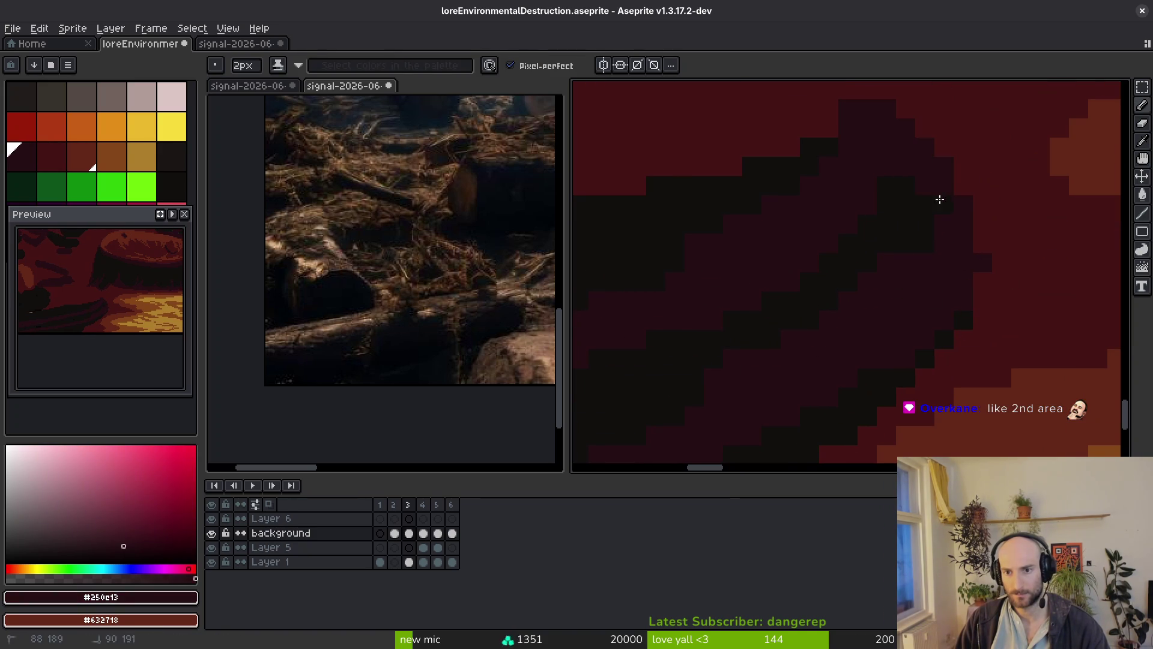
{"action": "left_click_drag", "start_coordinate": [883, 240], "coordinate": [877, 283]}
{"action": "left_click", "coordinate": [929, 156], "text": "alt"}
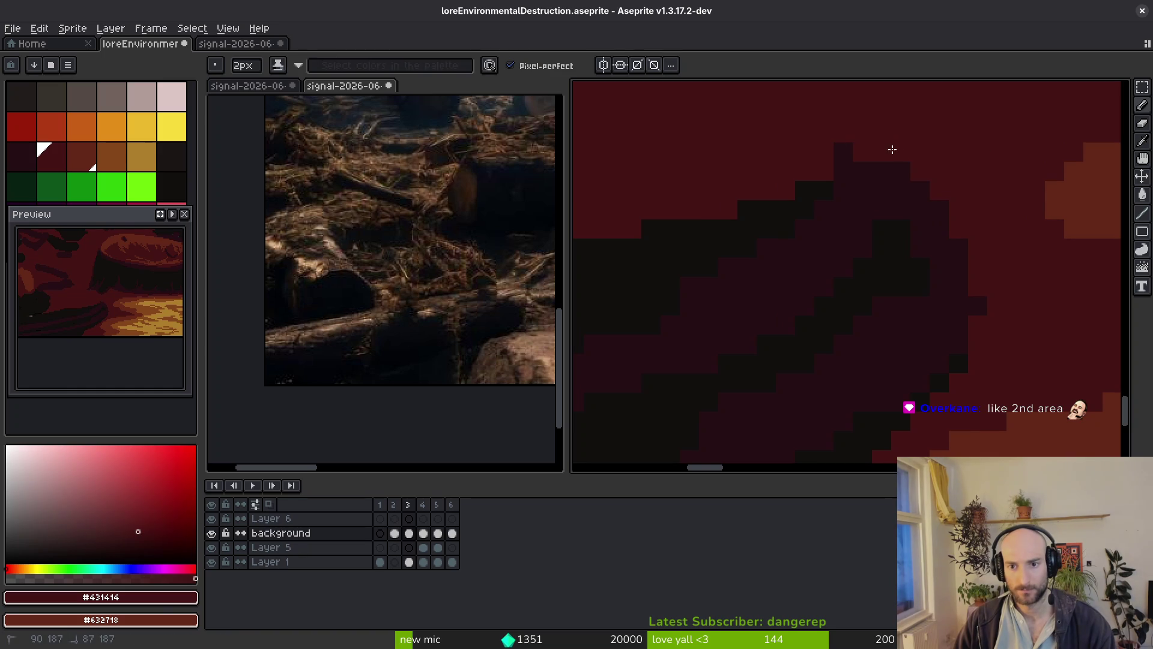
{"action": "mouse_move", "coordinate": [939, 163]}
{"action": "left_mouse_down"}
{"action": "mouse_move", "coordinate": [916, 265]}
{"action": "mouse_move", "coordinate": [957, 258]}
{"action": "left_mouse_up"}
{"action": "left_click", "coordinate": [955, 262], "text": "alt"}
{"action": "scroll", "coordinate": [965, 296], "scroll_direction": "down", "scroll_amount": 2}
{"action": "scroll", "coordinate": [1056, 250], "scroll_direction": "up", "scroll_amount": 1}
{"action": "left_click", "coordinate": [1048, 243], "text": "alt"}
{"action": "scroll", "coordinate": [1043, 268], "scroll_direction": "down", "scroll_amount": 1}
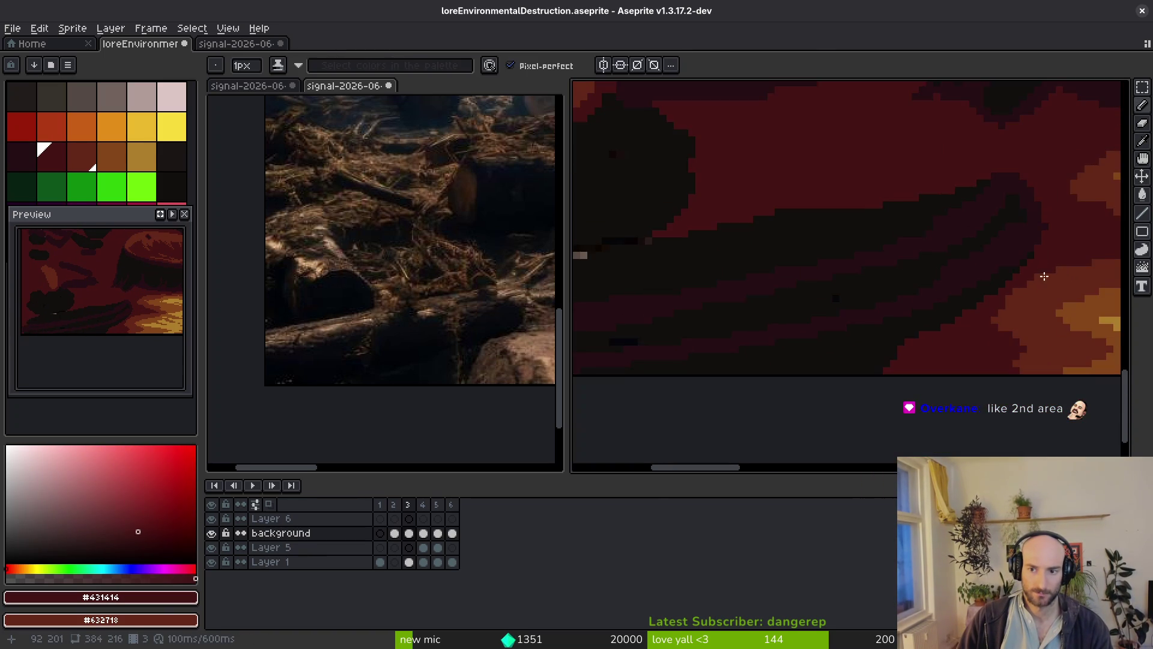
{"action": "scroll", "coordinate": [1044, 267], "scroll_direction": "up", "scroll_amount": 1}
{"action": "left_click", "coordinate": [1028, 221], "text": "alt"}
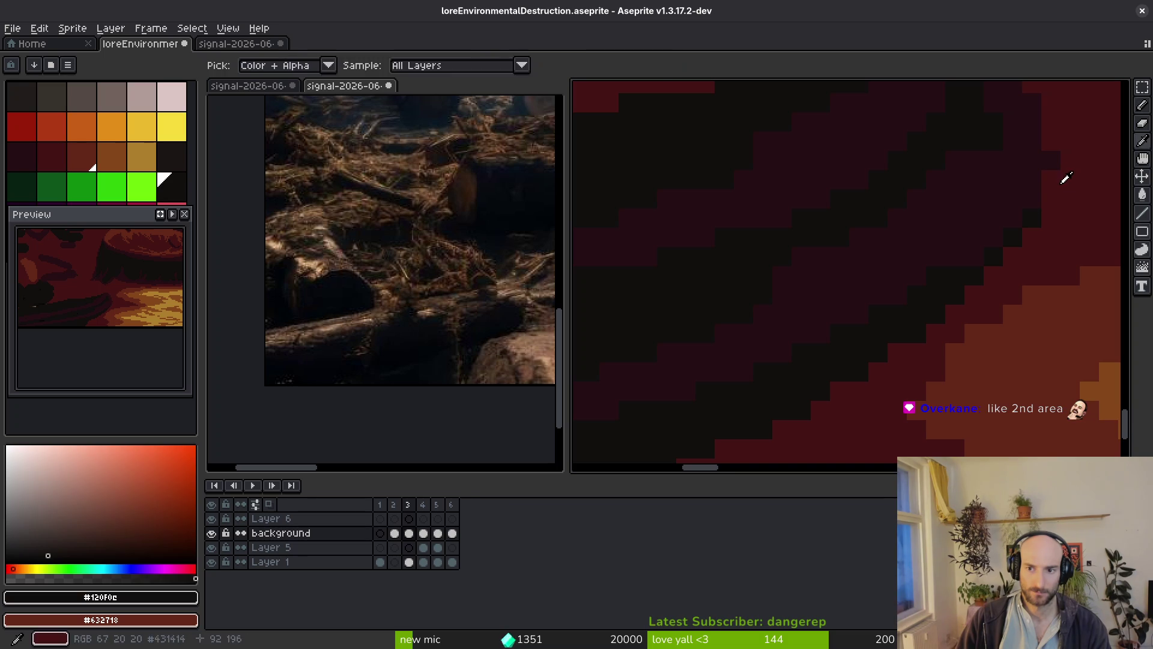
{"action": "left_click", "coordinate": [1064, 178], "text": "alt"}
{"action": "left_click", "coordinate": [1032, 180]}
Save the scene and place a single #431414 red pixel on the log.
{"action": "left_click", "coordinate": [1037, 221], "text": "alt"}
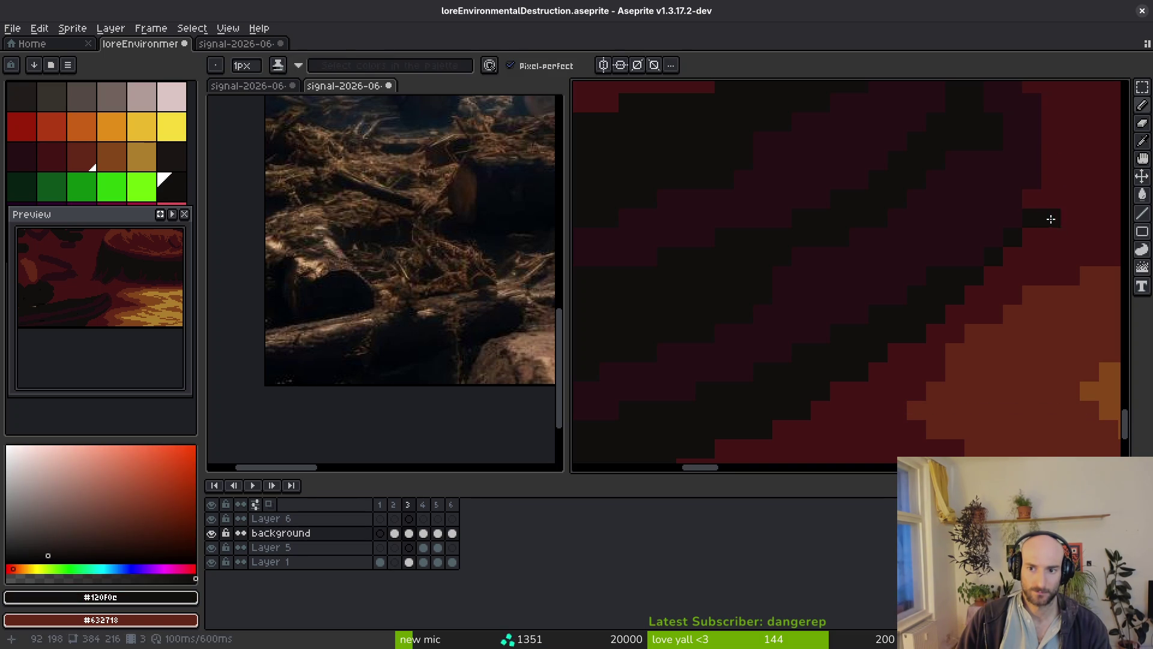
{"action": "left_click", "coordinate": [1031, 216], "text": "alt"}
{"action": "scroll", "coordinate": [1051, 240], "scroll_direction": "down", "scroll_amount": 2}
{"action": "key", "text": "ctrl+s"}
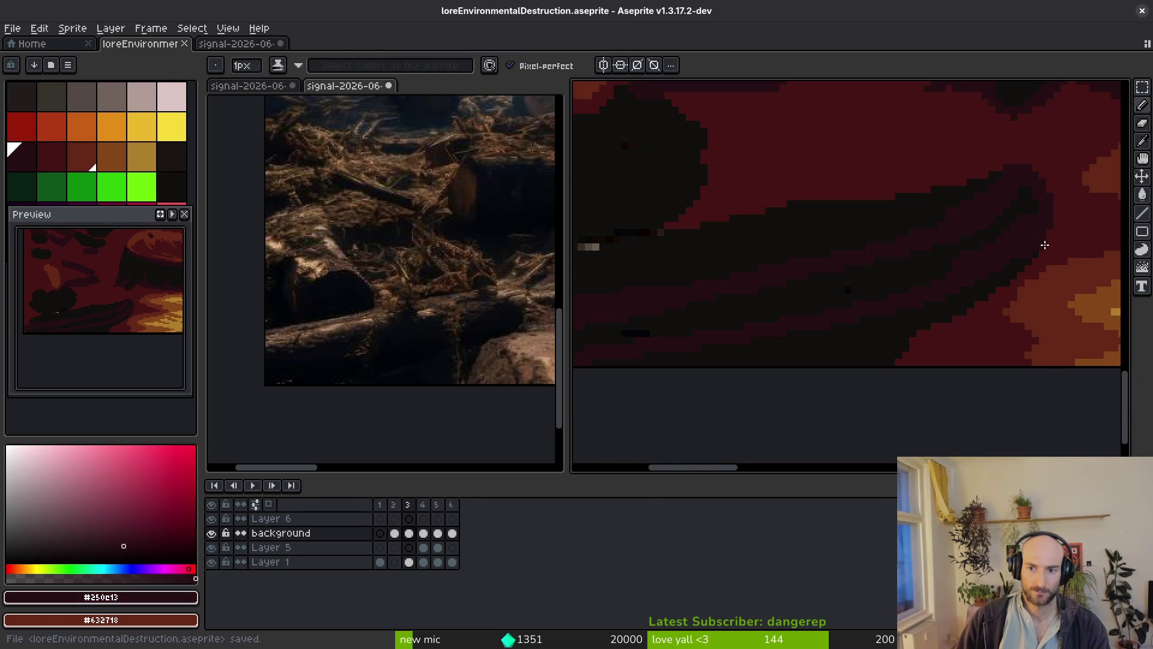
{"action": "scroll", "coordinate": [1043, 244], "scroll_direction": "up", "scroll_amount": 1}
{"action": "left_click", "coordinate": [1037, 247], "text": "alt"}
{"action": "left_click", "coordinate": [1061, 253]}
Draw a dark #250c13 diagonal line across the log's red edge, extending it near the bottom.
{"action": "scroll", "coordinate": [1070, 265], "scroll_direction": "down", "scroll_amount": 1}
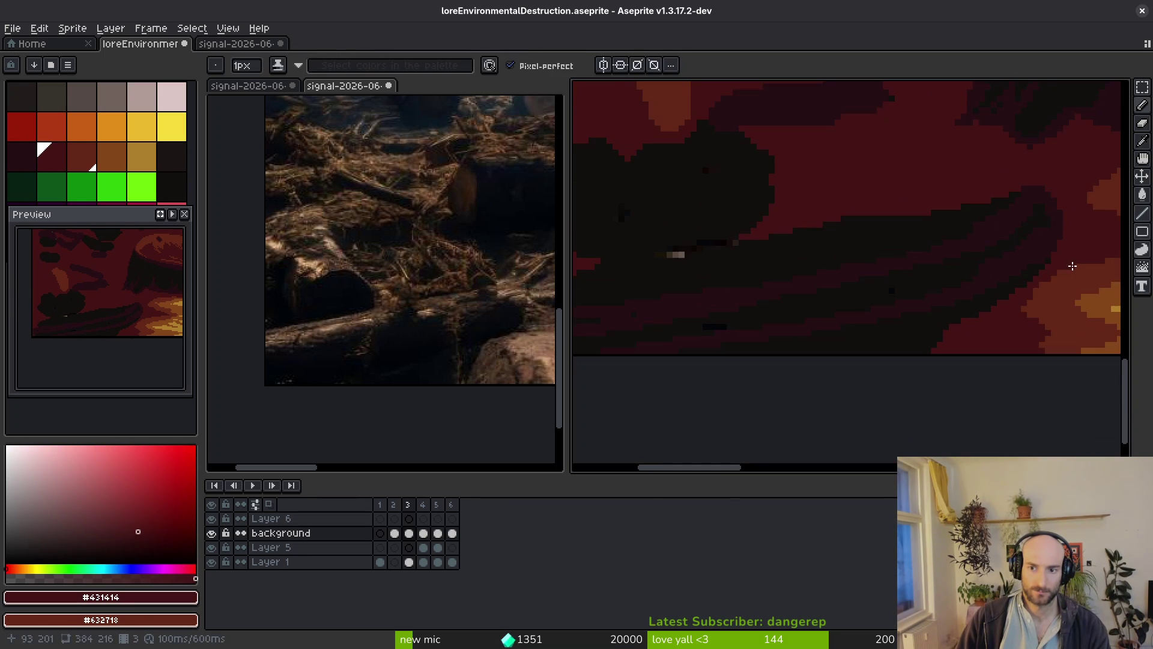
{"action": "scroll", "coordinate": [991, 291], "scroll_direction": "up", "scroll_amount": 1}
{"action": "scroll", "coordinate": [931, 273], "scroll_direction": "down", "scroll_amount": 1}
{"action": "scroll", "coordinate": [1009, 270], "scroll_direction": "up", "scroll_amount": 1}
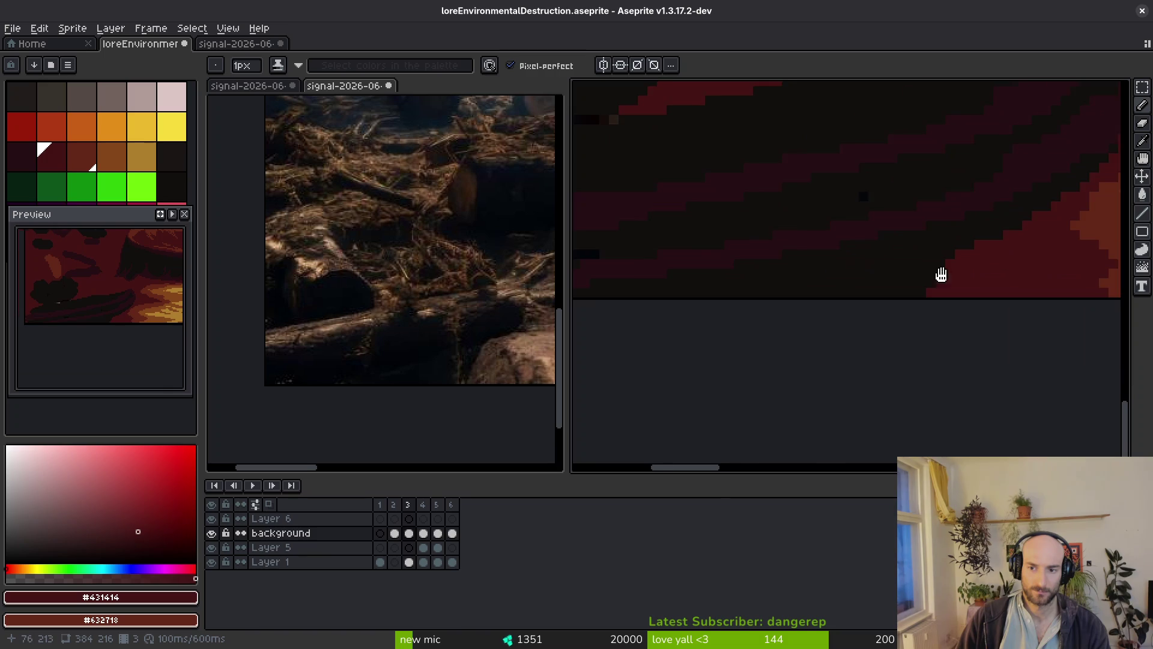
{"action": "scroll", "coordinate": [895, 269], "scroll_direction": "down", "scroll_amount": 1}
{"action": "scroll", "coordinate": [961, 282], "scroll_direction": "up", "scroll_amount": 1}
{"action": "left_click", "coordinate": [1038, 162], "text": "alt"}
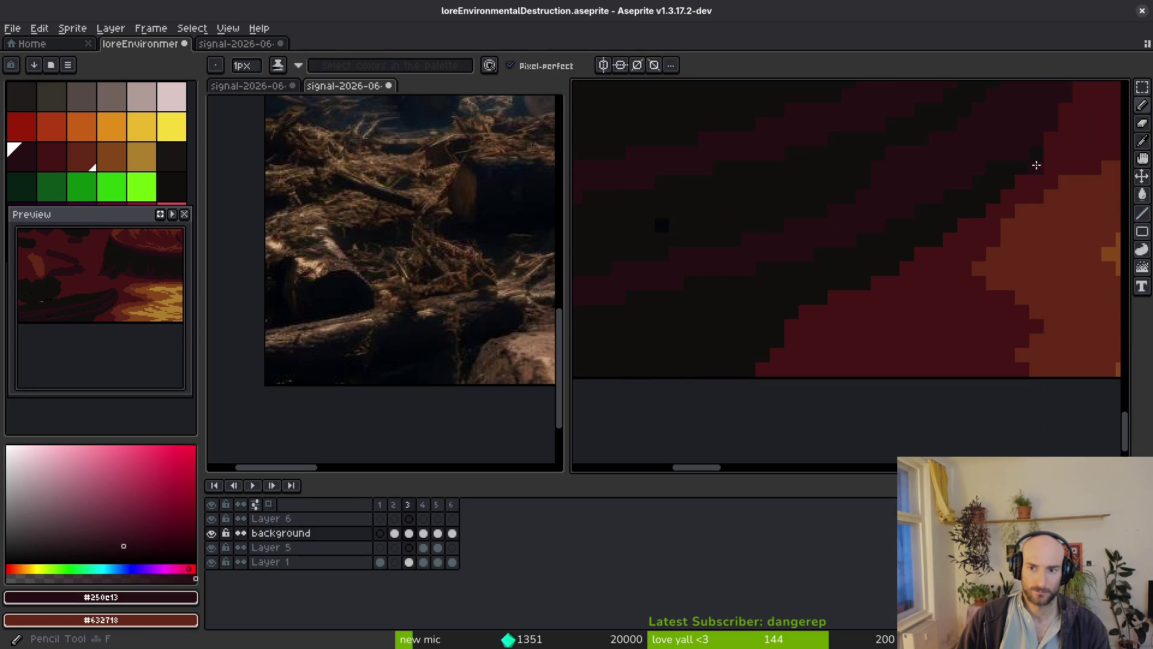
{"action": "mouse_move", "coordinate": [1016, 192]}
{"action": "left_mouse_down"}
{"action": "mouse_move", "coordinate": [924, 280]}
{"action": "mouse_move", "coordinate": [915, 264]}
{"action": "mouse_move", "coordinate": [776, 320]}
{"action": "left_mouse_up"}
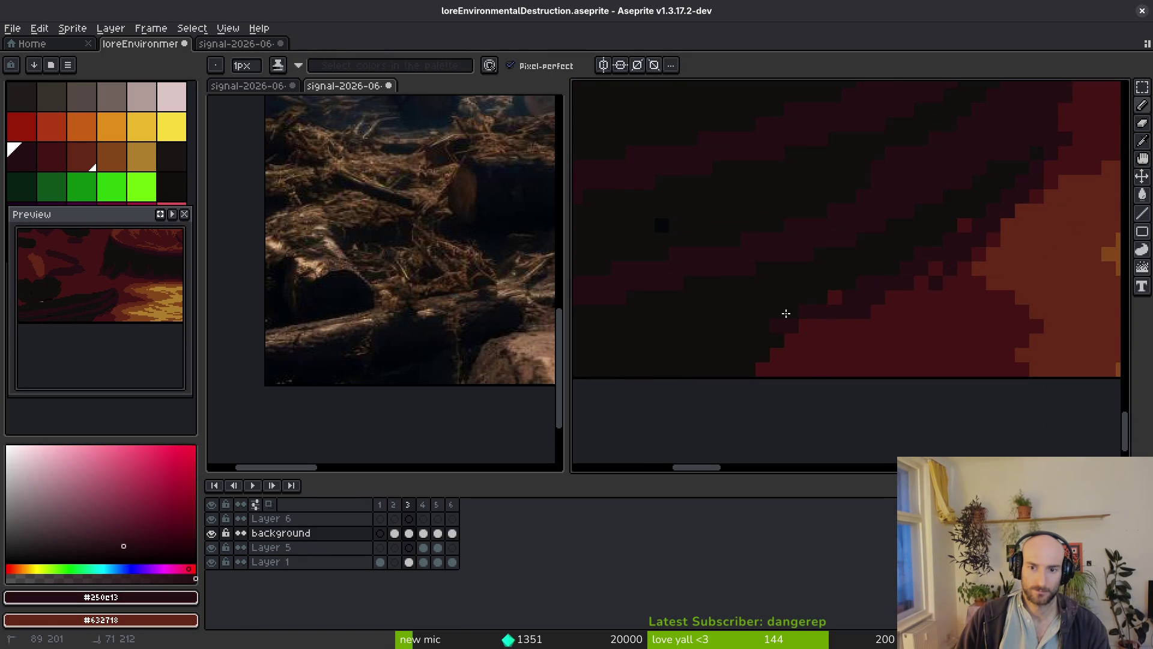
{"action": "mouse_move", "coordinate": [835, 368]}
{"action": "left_mouse_down"}
{"action": "mouse_move", "coordinate": [839, 350]}
{"action": "mouse_move", "coordinate": [805, 344]}
{"action": "left_mouse_up"}
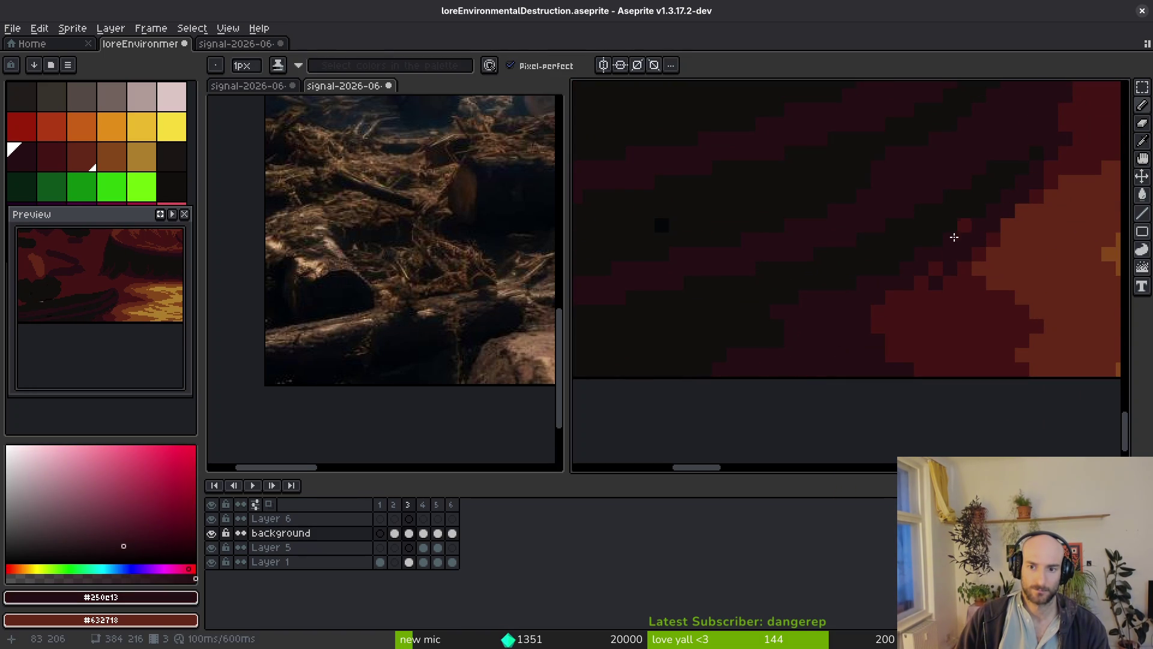
Sample the #120f0c and #250e13 darks, view the log's left end, and save the scene.
{"action": "scroll", "coordinate": [836, 303], "scroll_direction": "down", "scroll_amount": 2}
{"action": "scroll", "coordinate": [789, 328], "scroll_direction": "up", "scroll_amount": 3}
{"action": "left_click", "coordinate": [789, 328], "text": "alt"}
{"action": "scroll", "coordinate": [806, 329], "scroll_direction": "down", "scroll_amount": 2}
{"action": "key", "text": "ctrl+s"}
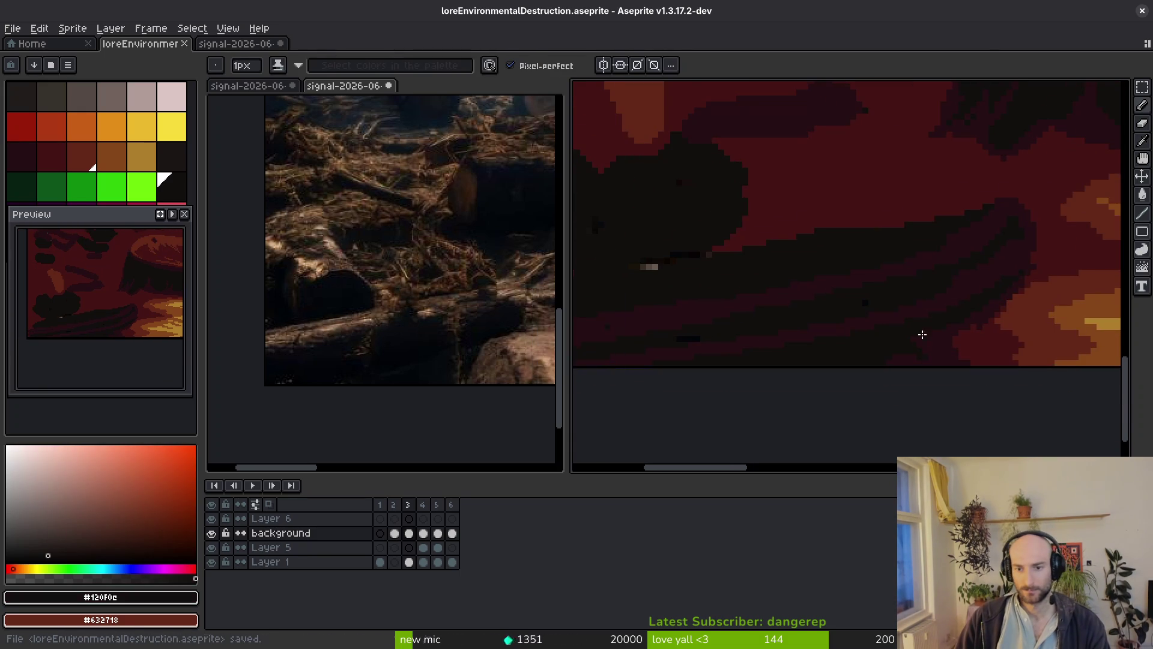
{"action": "scroll", "coordinate": [793, 321], "scroll_direction": "up", "scroll_amount": 3}
{"action": "scroll", "coordinate": [739, 358], "scroll_direction": "down", "scroll_amount": 2}
{"action": "key", "text": "alt"}
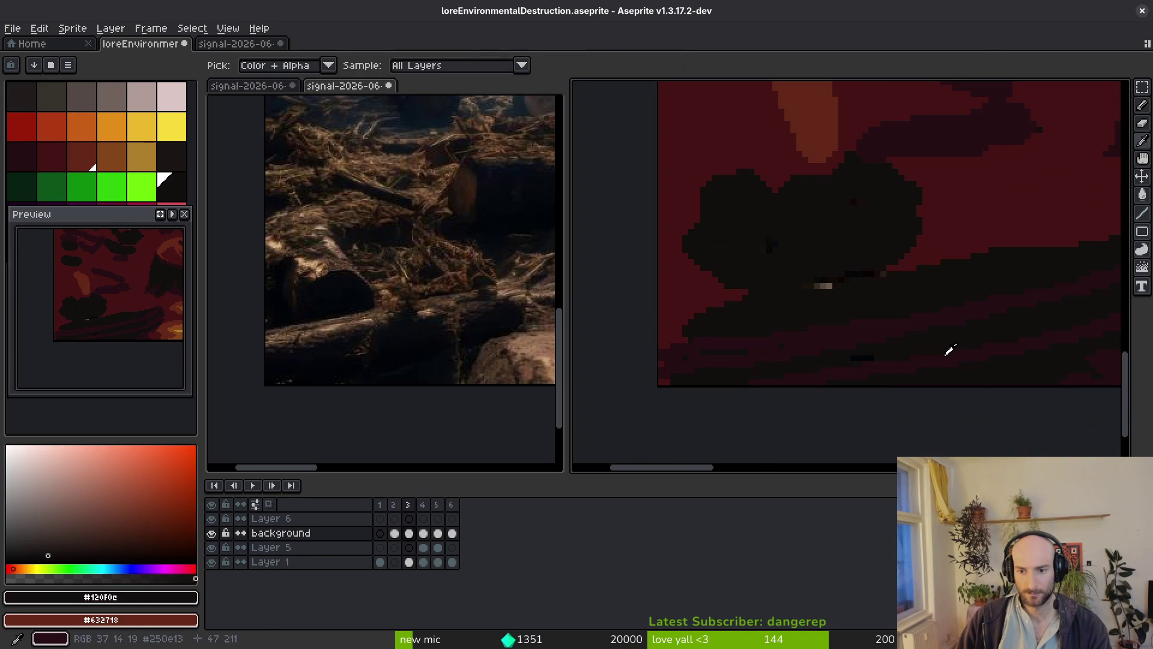
{"action": "left_click", "coordinate": [949, 350], "text": "alt"}
{"action": "mouse_move", "coordinate": [921, 354]}
{"action": "left_mouse_down"}
{"action": "mouse_move", "coordinate": [805, 384]}
{"action": "mouse_move", "coordinate": [879, 348]}
{"action": "left_mouse_up"}
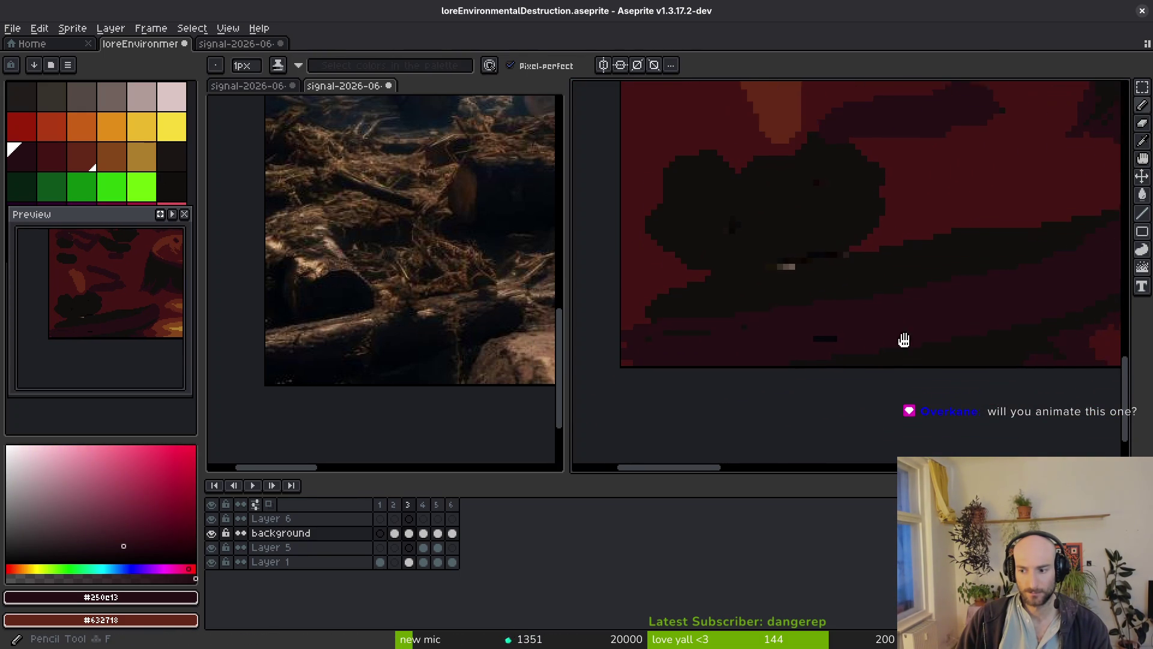
{"action": "scroll", "coordinate": [844, 324], "scroll_direction": "up", "scroll_amount": 2}
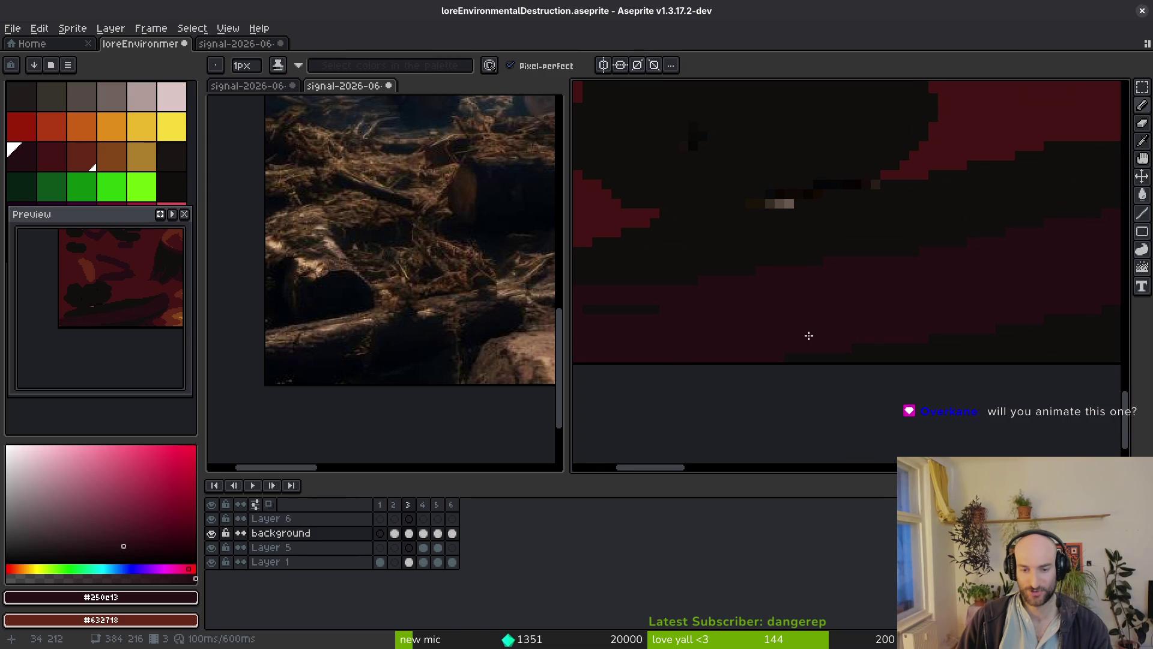
{"action": "scroll", "coordinate": [758, 307], "scroll_direction": "left", "scroll_amount": 3}
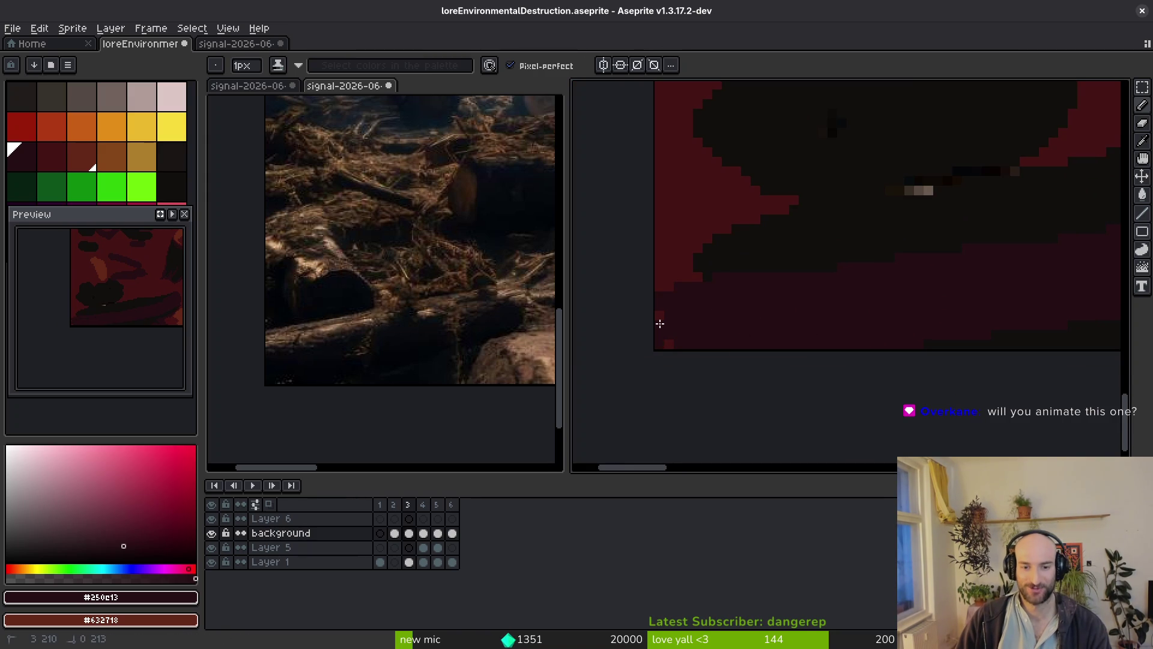
{"action": "key", "text": "ctrl+s"}
Draw a thin red-brown line along the log using palette colour 13.
{"action": "scroll", "coordinate": [776, 354], "scroll_direction": "down", "scroll_amount": 2}
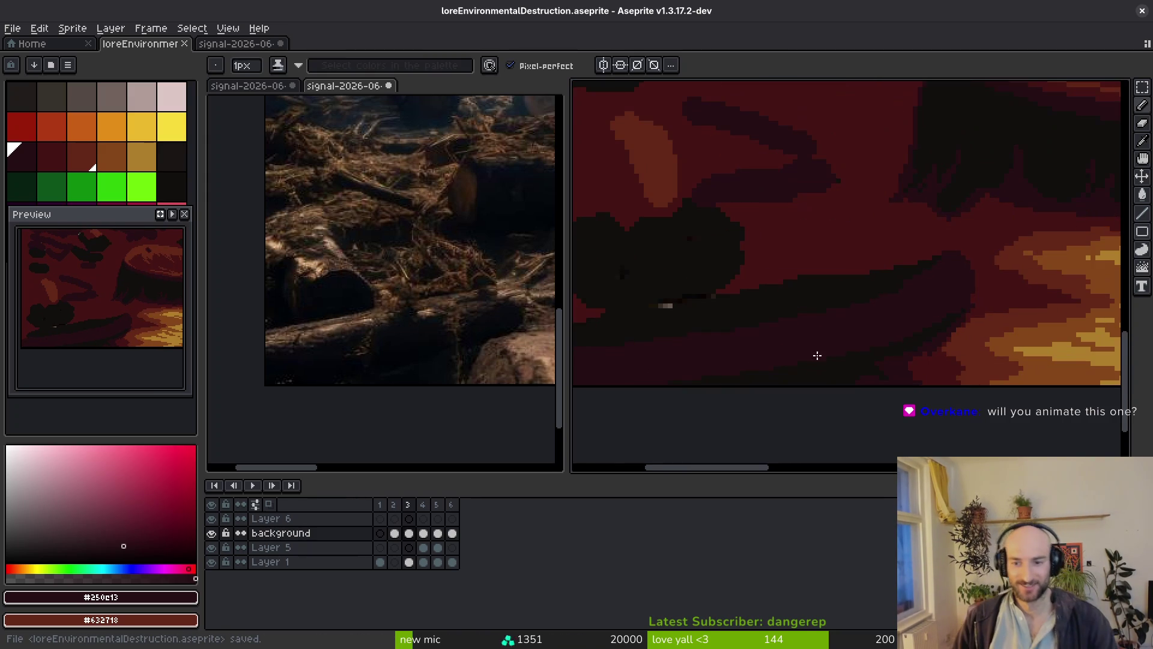
{"action": "scroll", "coordinate": [878, 319], "scroll_direction": "up", "scroll_amount": 2}
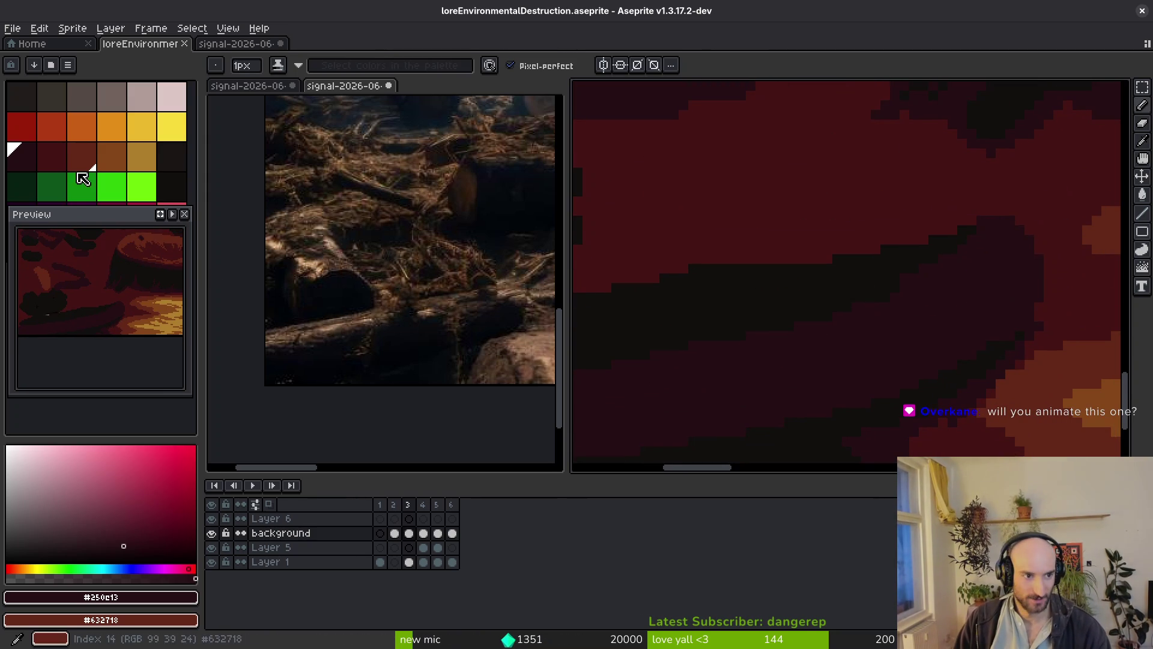
{"action": "left_click", "coordinate": [44, 161]}
{"action": "scroll", "coordinate": [947, 288], "scroll_direction": "up", "scroll_amount": 1}
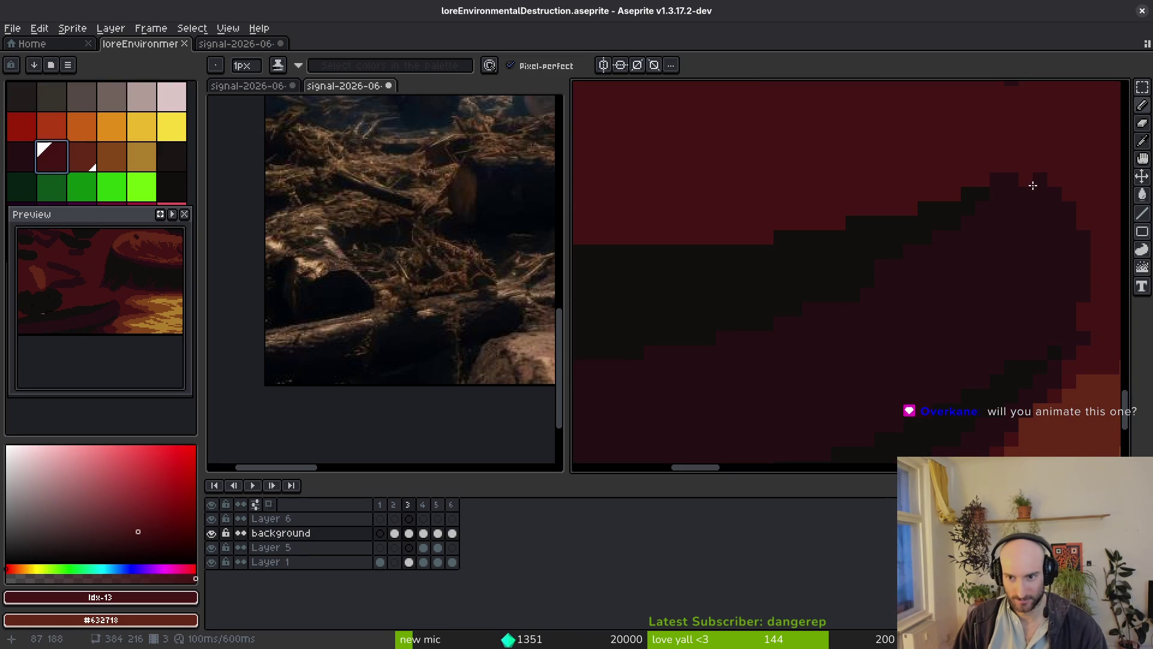
{"action": "mouse_move", "coordinate": [1021, 191]}
{"action": "left_mouse_down"}
{"action": "mouse_move", "coordinate": [900, 307]}
{"action": "mouse_move", "coordinate": [790, 355]}
{"action": "left_mouse_up"}
{"action": "scroll", "coordinate": [790, 354], "scroll_direction": "down", "scroll_amount": 2}
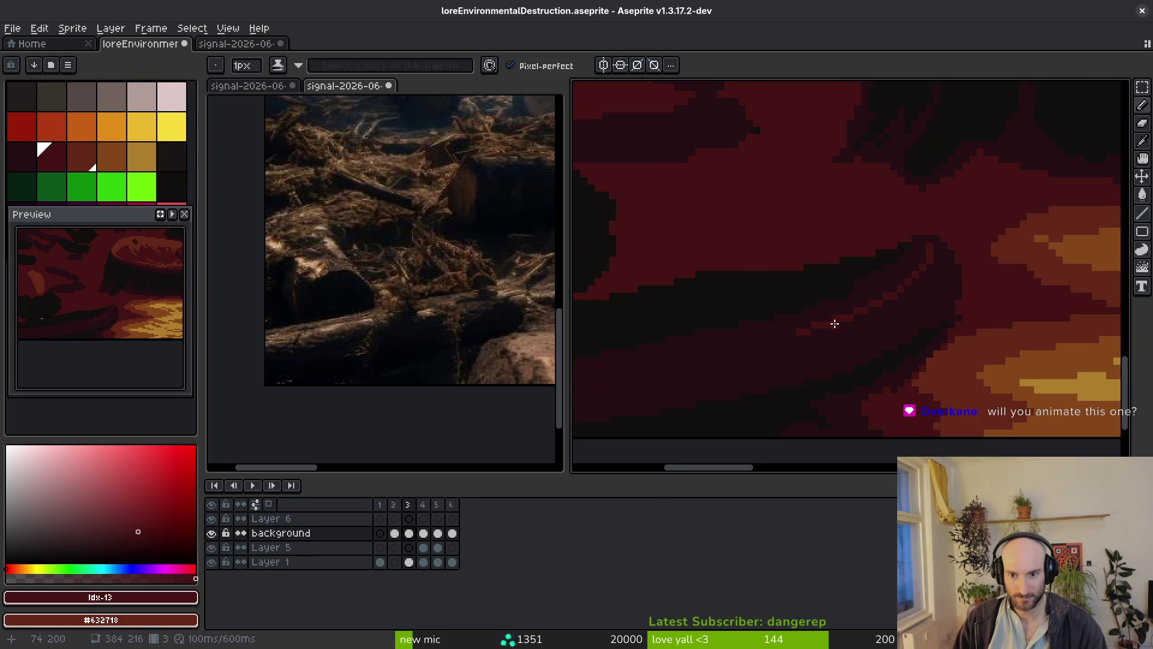
{"action": "scroll", "coordinate": [1036, 221], "scroll_direction": "down", "scroll_amount": 2}
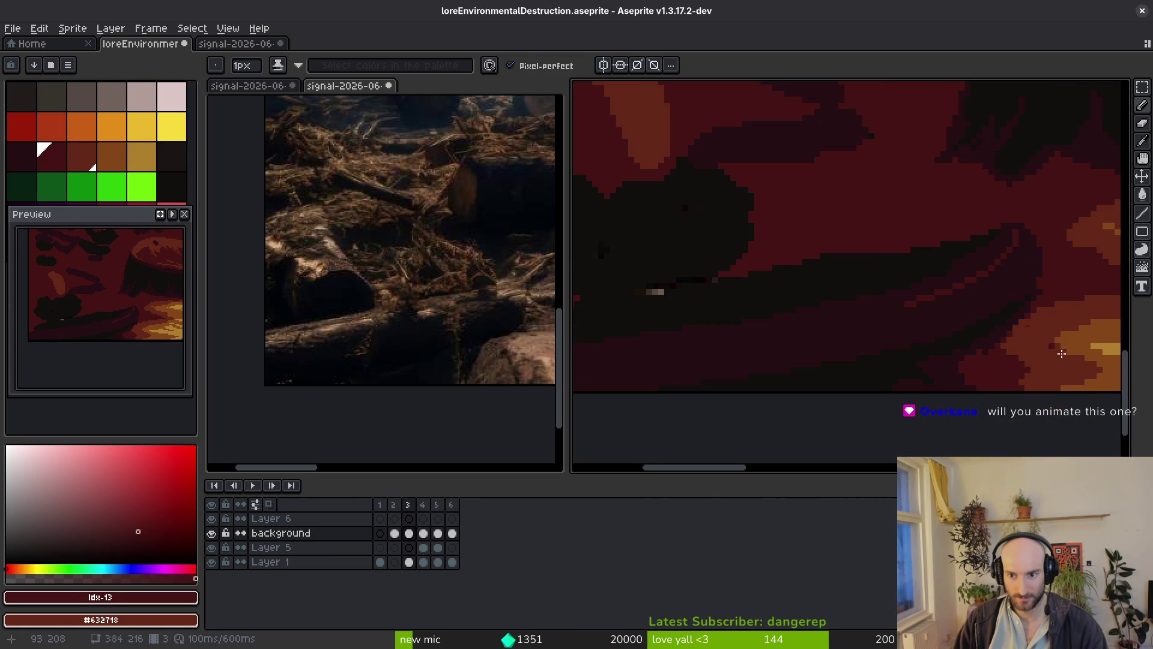
Draw a lighter #632718 highlight line along the log's top edge, extending it right.
{"action": "left_click", "coordinate": [1051, 337], "text": "alt"}
{"action": "scroll", "coordinate": [952, 233], "scroll_direction": "up", "scroll_amount": 1}
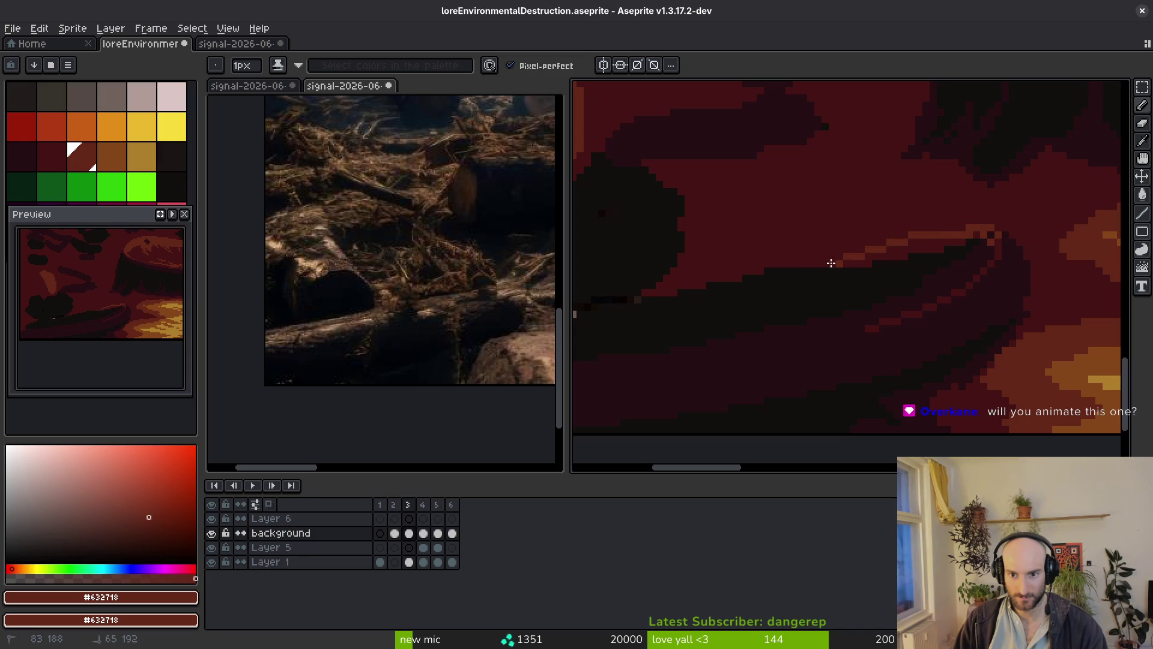
{"action": "scroll", "coordinate": [819, 273], "scroll_direction": "down", "scroll_amount": 2}
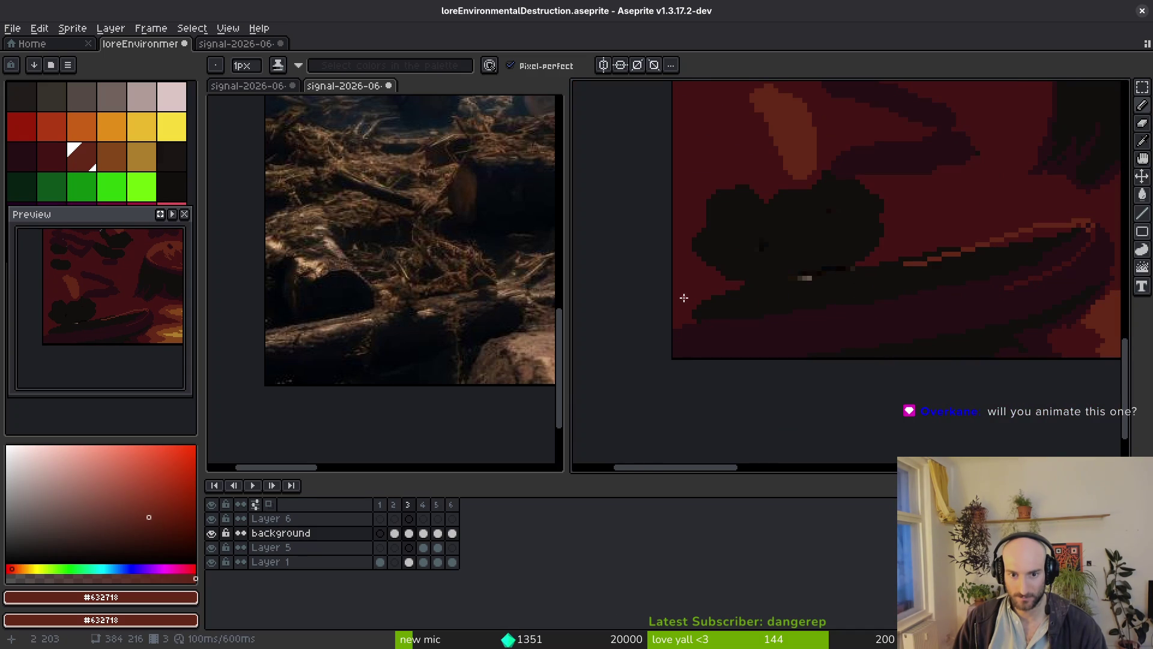
{"action": "left_click_drag", "start_coordinate": [670, 297], "coordinate": [753, 283]}
{"action": "left_click_drag", "start_coordinate": [922, 258], "coordinate": [985, 251]}
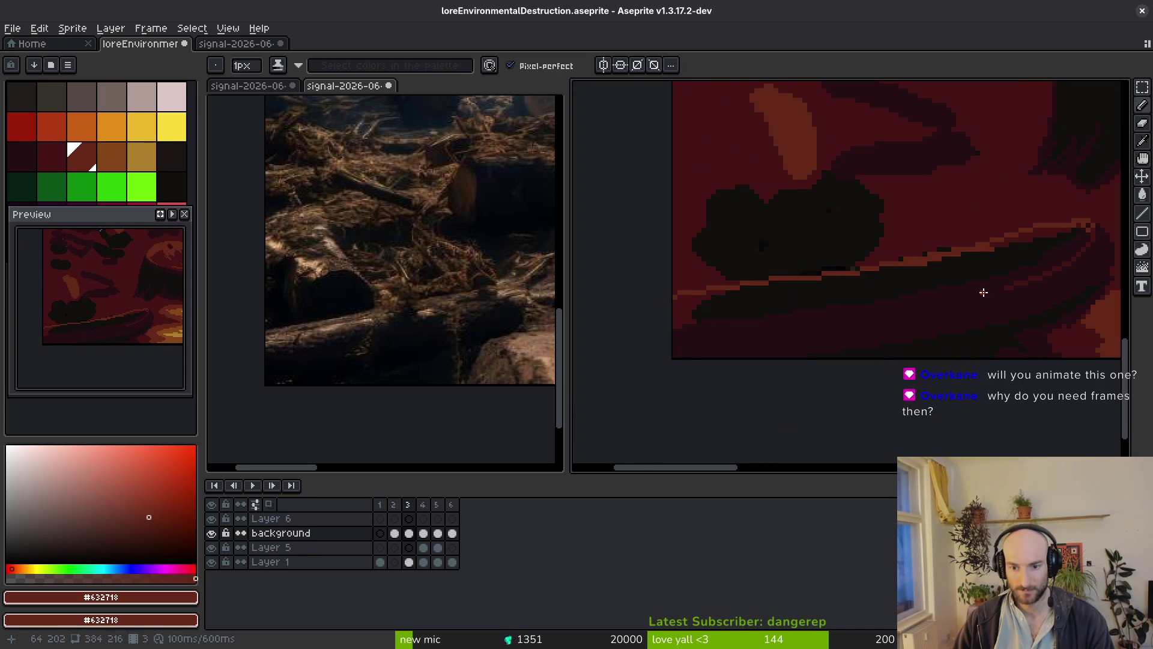
{"action": "scroll", "coordinate": [813, 271], "scroll_direction": "down", "scroll_amount": 3}
Return to the brush and enlarge it to 4 pixels.
{"action": "key", "text": "Right"}
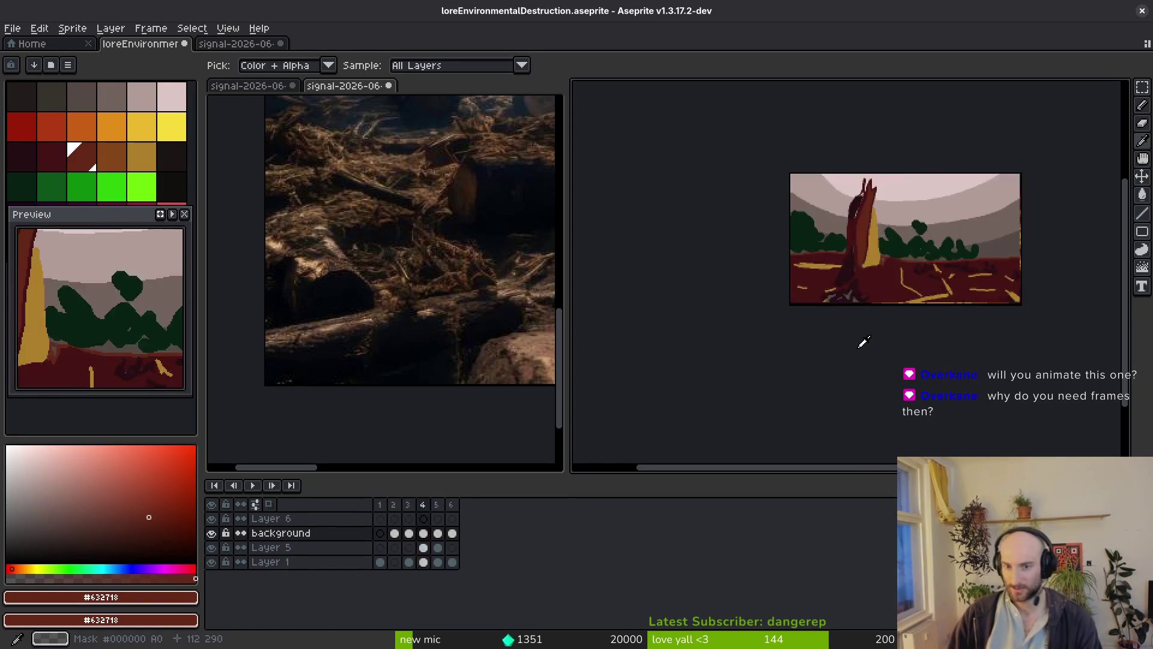
{"action": "key", "text": "b"}
{"action": "scroll", "coordinate": [893, 388], "scroll_direction": "up", "scroll_amount": 3}
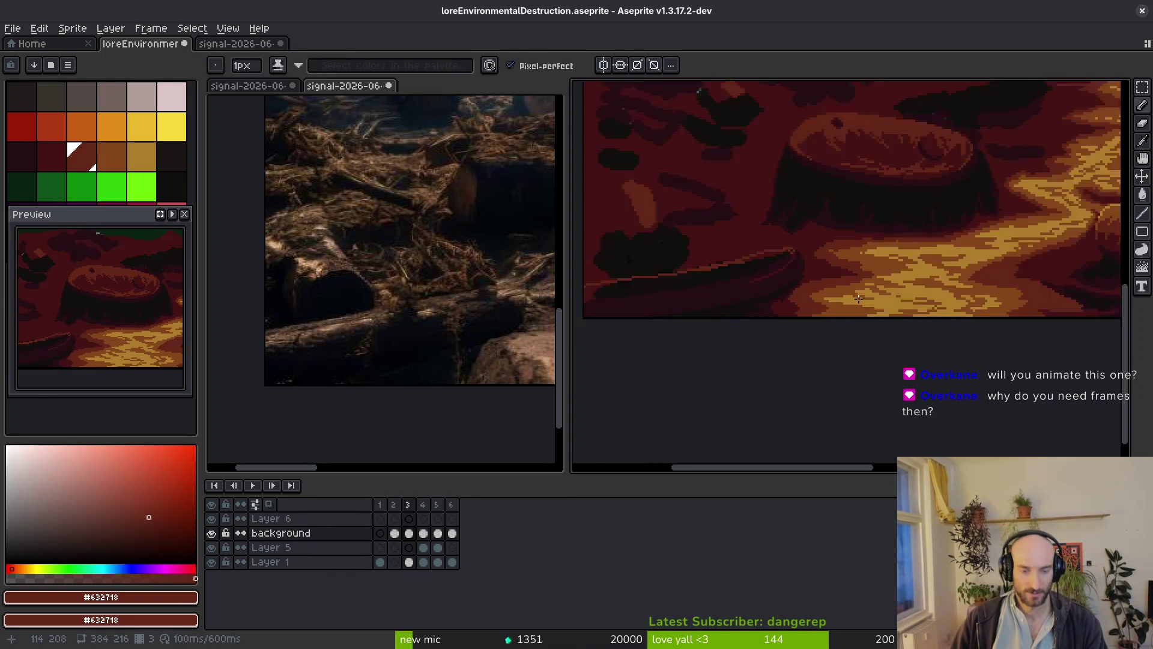
{"action": "scroll", "coordinate": [856, 331], "scroll_direction": "down", "scroll_amount": 1}
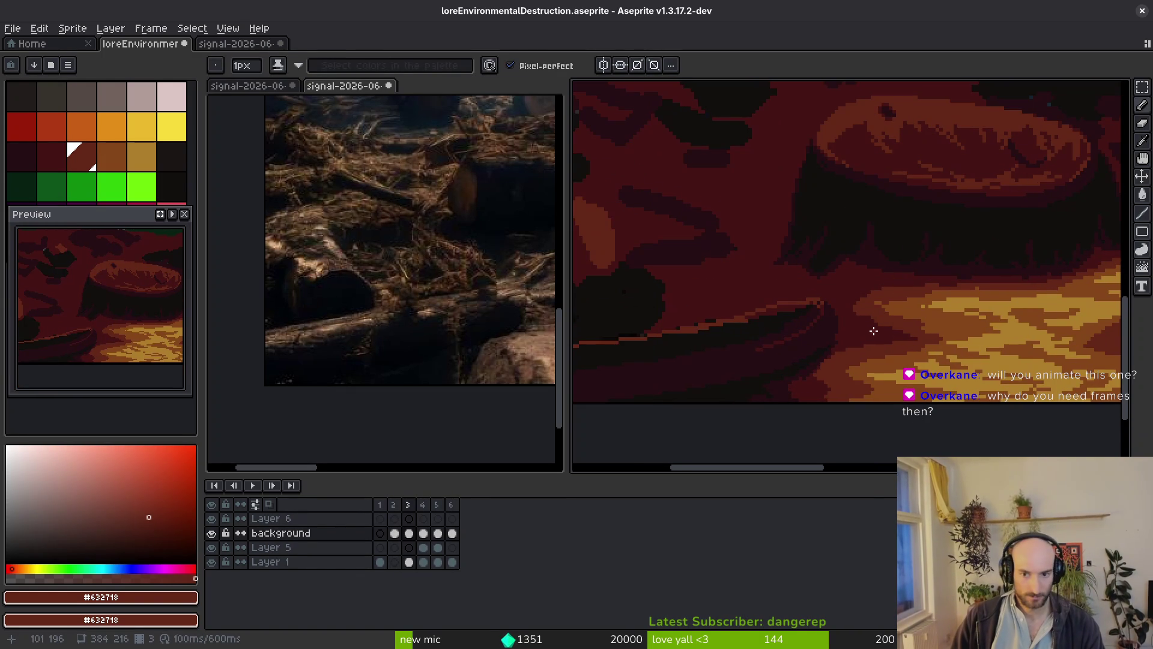
{"action": "scroll", "coordinate": [873, 330], "scroll_direction": "up", "scroll_amount": 2}
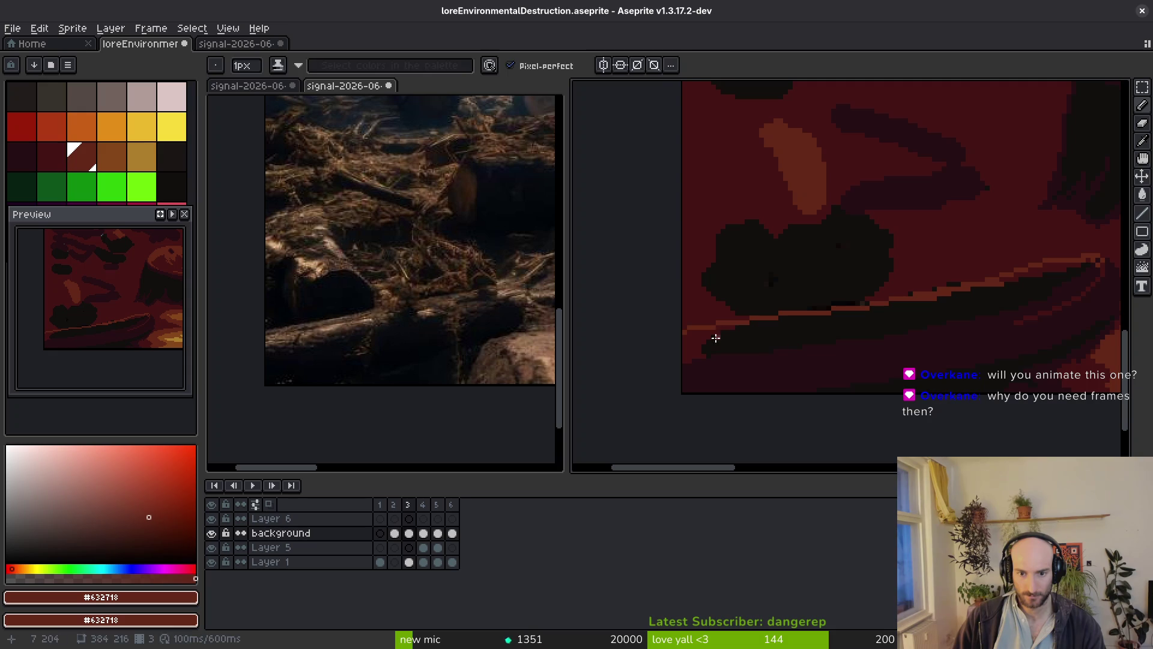
{"action": "key", "text": "plus"}
Paint a wide reddish-orange highlight band along the log's top, from its left end to its right tip.
{"action": "left_click_drag", "start_coordinate": [684, 339], "coordinate": [892, 307]}
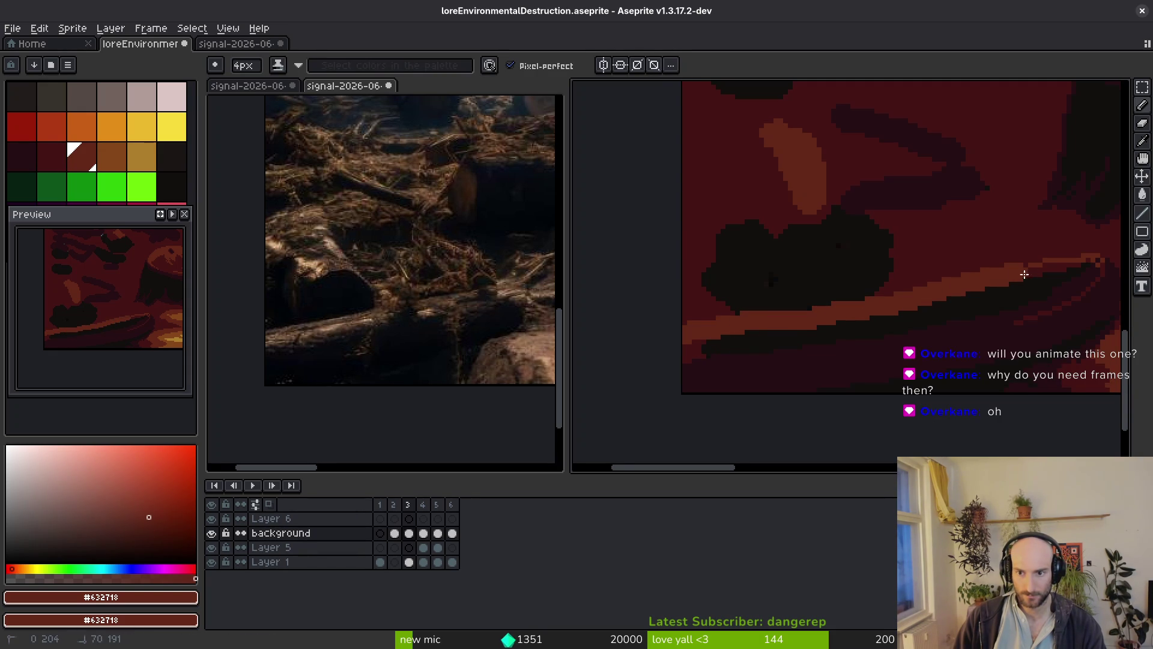
{"action": "left_click_drag", "start_coordinate": [1075, 265], "coordinate": [1091, 260]}
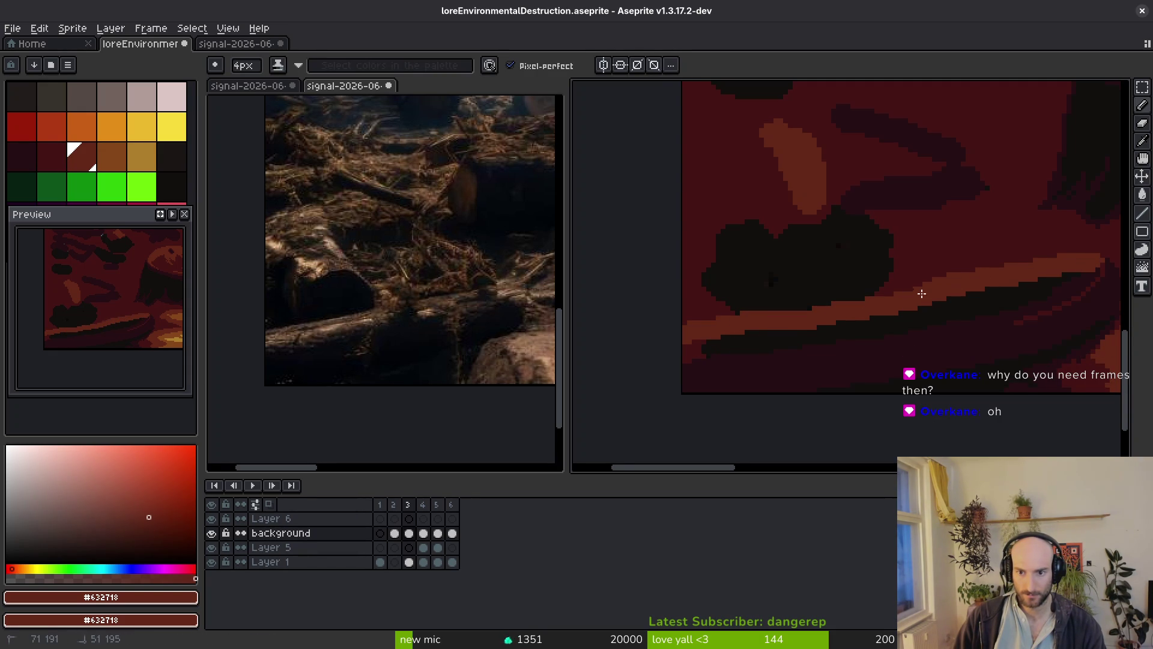
{"action": "left_click_drag", "start_coordinate": [725, 330], "coordinate": [756, 332]}
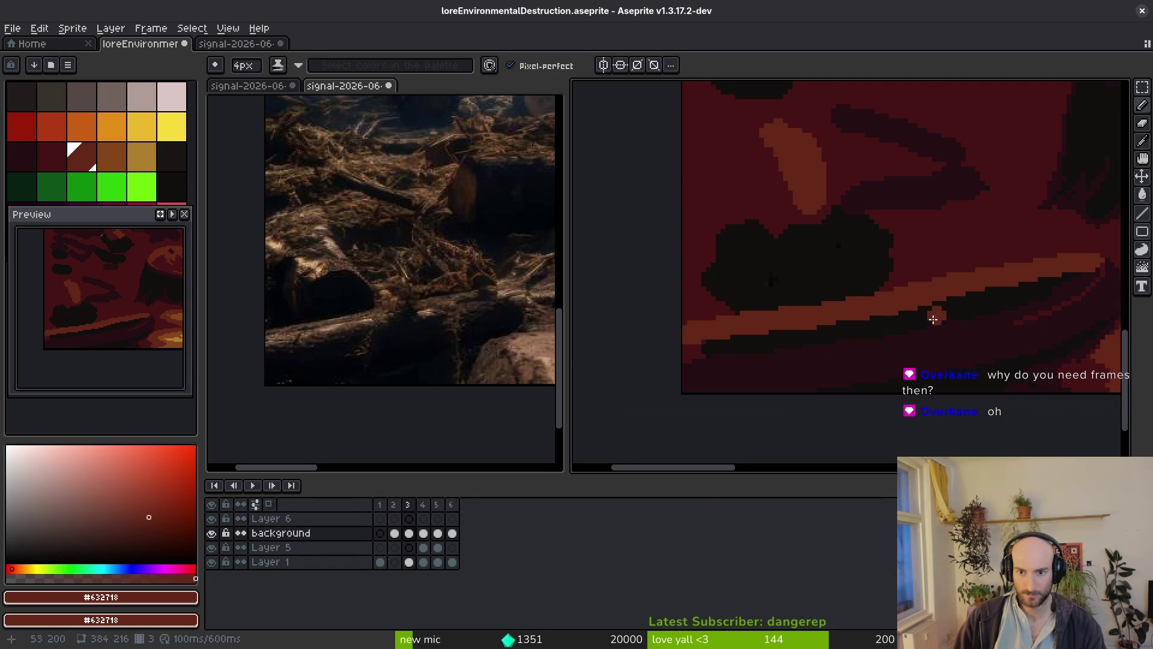
{"action": "scroll", "coordinate": [940, 318], "scroll_direction": "up", "scroll_amount": 1}
{"action": "scroll", "coordinate": [906, 258], "scroll_direction": "down", "scroll_amount": 1}
{"action": "scroll", "coordinate": [915, 296], "scroll_direction": "up", "scroll_amount": 1}
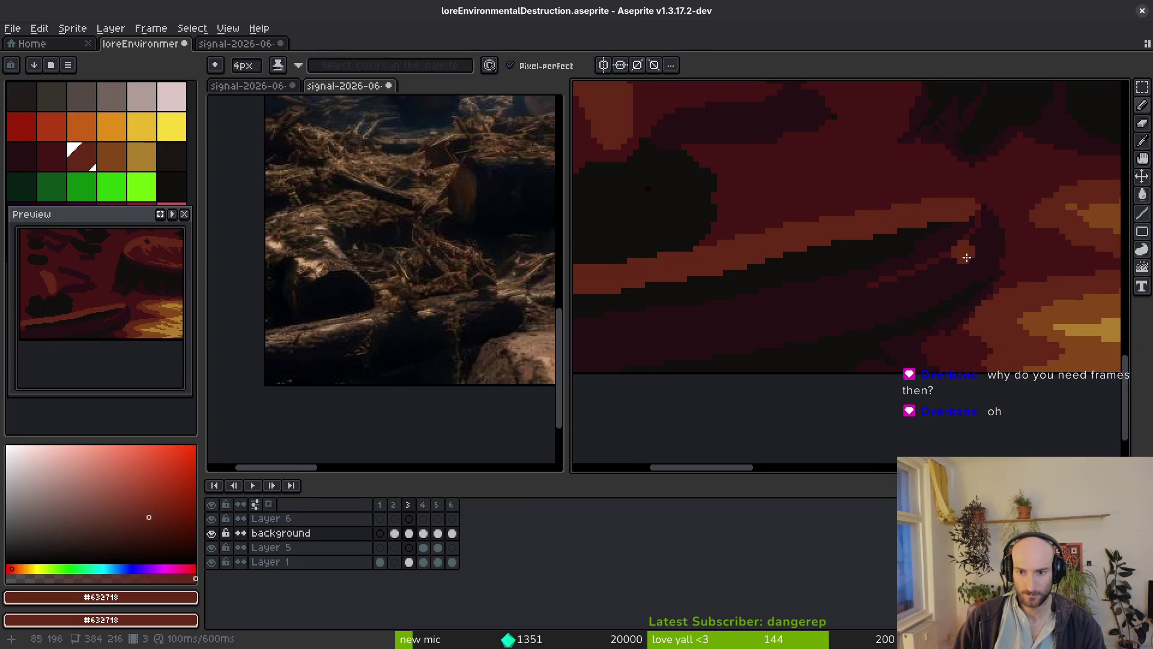
Bucket-fill the dark band beneath the highlight with shadow red #431414.
{"action": "left_click", "coordinate": [995, 212], "text": "alt"}
{"action": "key", "text": "g"}
{"action": "left_click", "coordinate": [915, 266]}
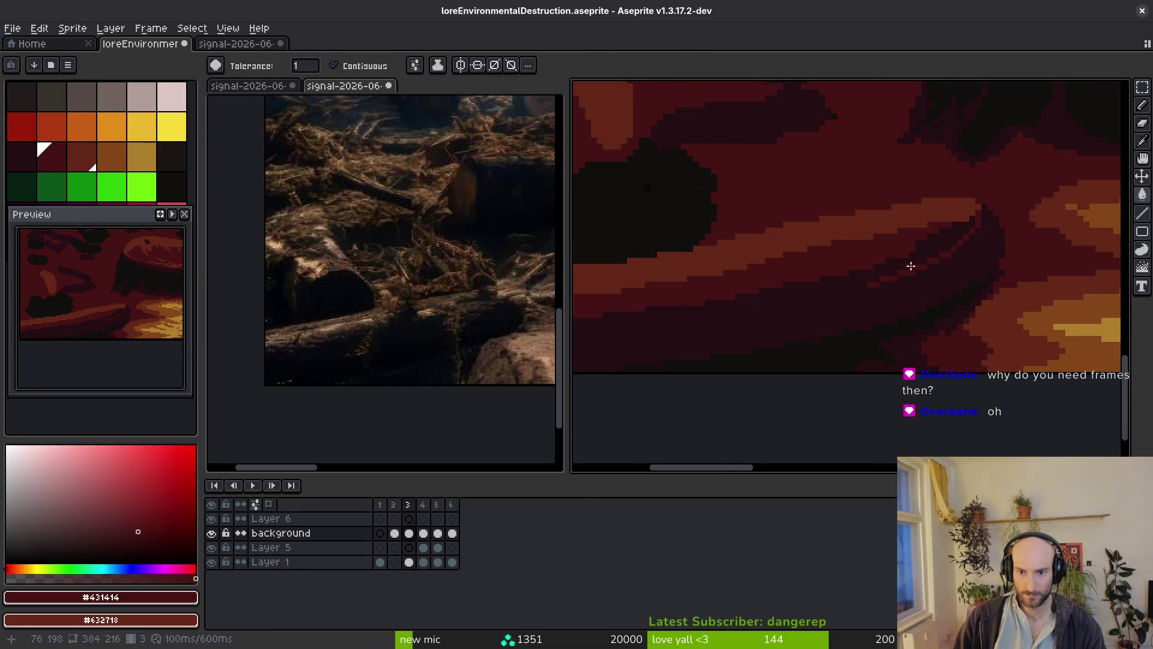
{"action": "scroll", "coordinate": [987, 269], "scroll_direction": "down", "scroll_amount": 1}
{"action": "scroll", "coordinate": [1099, 211], "scroll_direction": "up", "scroll_amount": 2}
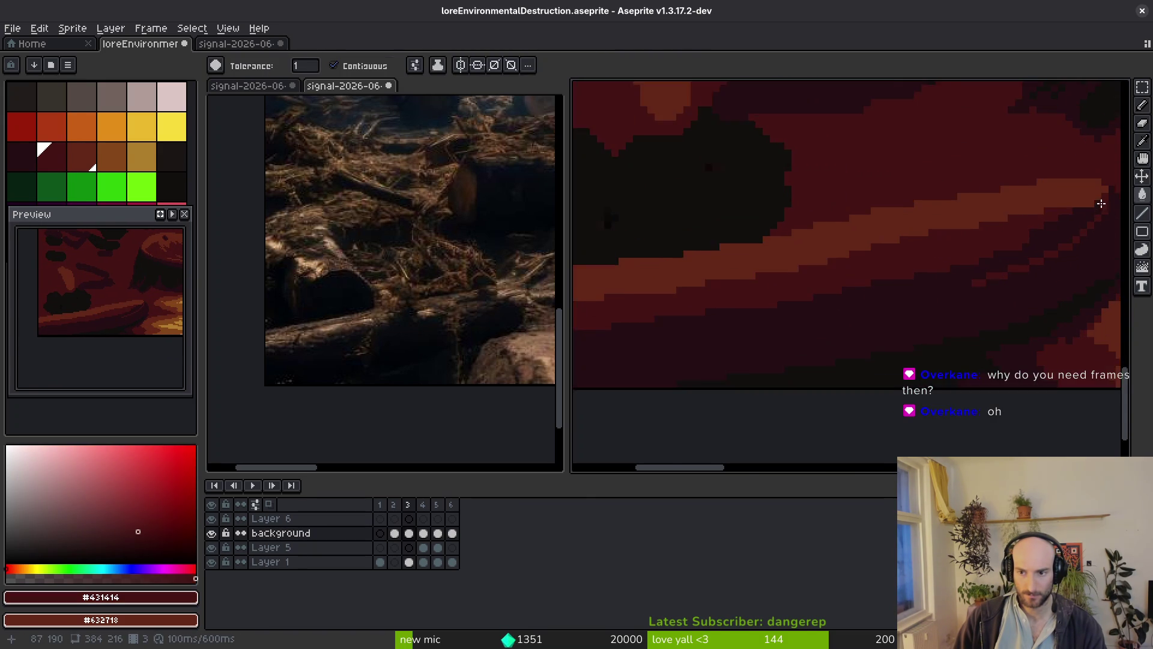
Use the pencil to cover stray dark pixels along the log's edge in medium red.
{"action": "key", "text": "b"}
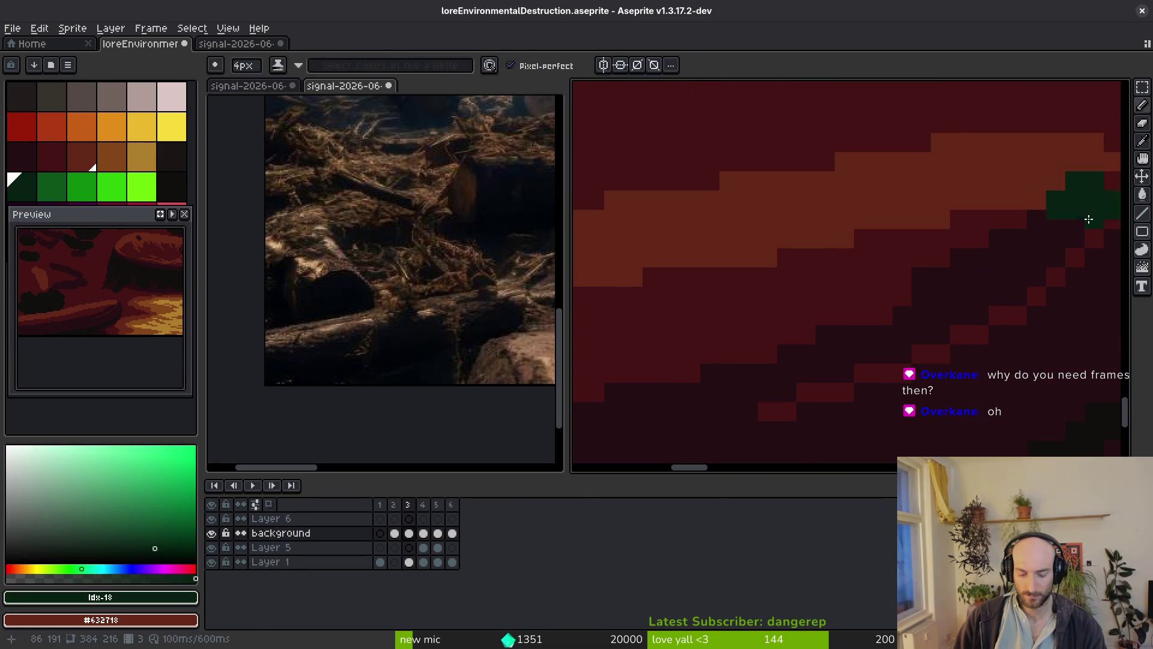
{"action": "left_click", "coordinate": [1090, 224]}
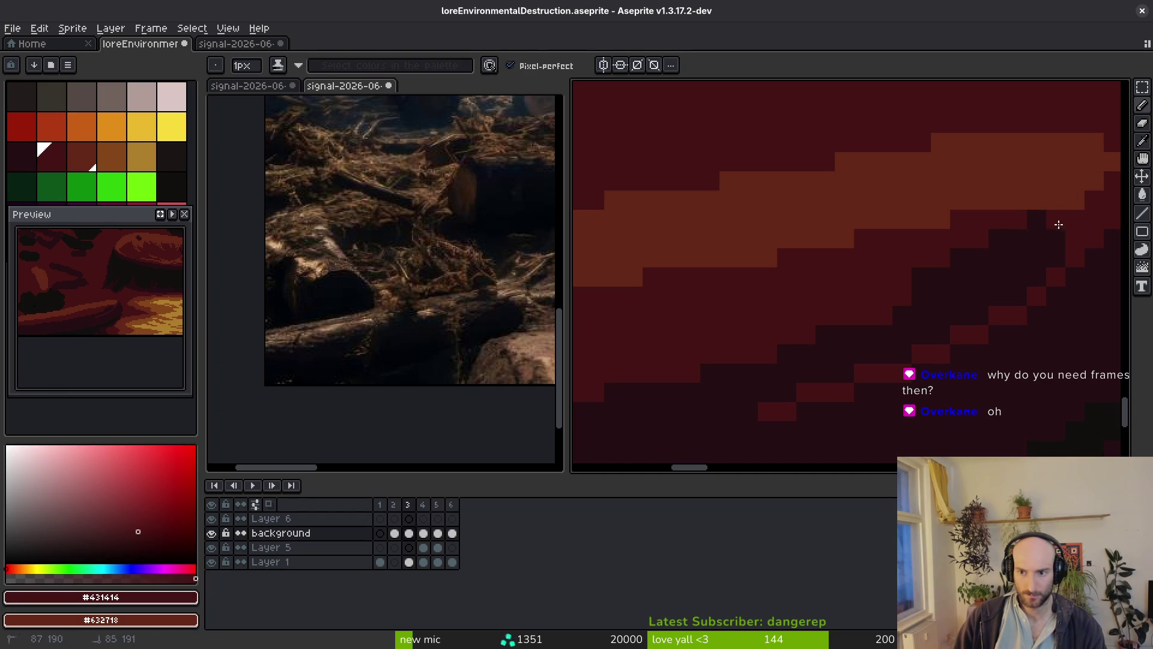
{"action": "left_click_drag", "start_coordinate": [1037, 226], "coordinate": [928, 275]}
{"action": "left_click_drag", "start_coordinate": [1056, 258], "coordinate": [855, 334]}
{"action": "scroll", "coordinate": [855, 335], "scroll_direction": "down", "scroll_amount": 5}
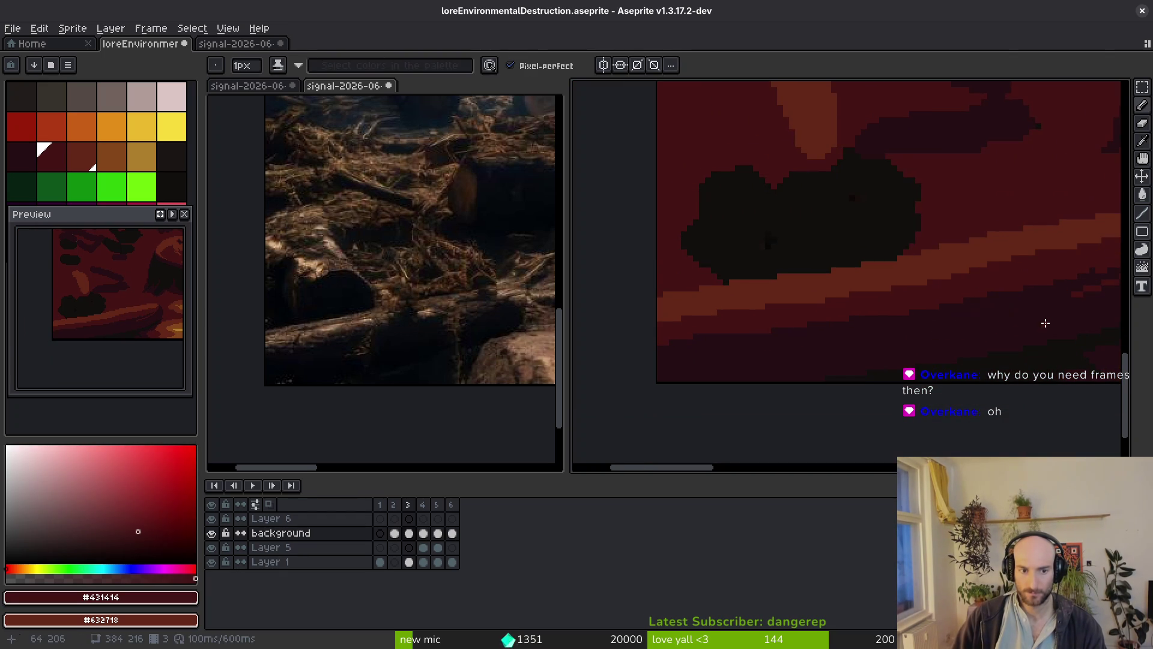
{"action": "scroll", "coordinate": [850, 289], "scroll_direction": "right", "scroll_amount": 3}
{"action": "scroll", "coordinate": [871, 273], "scroll_direction": "down", "scroll_amount": 2}
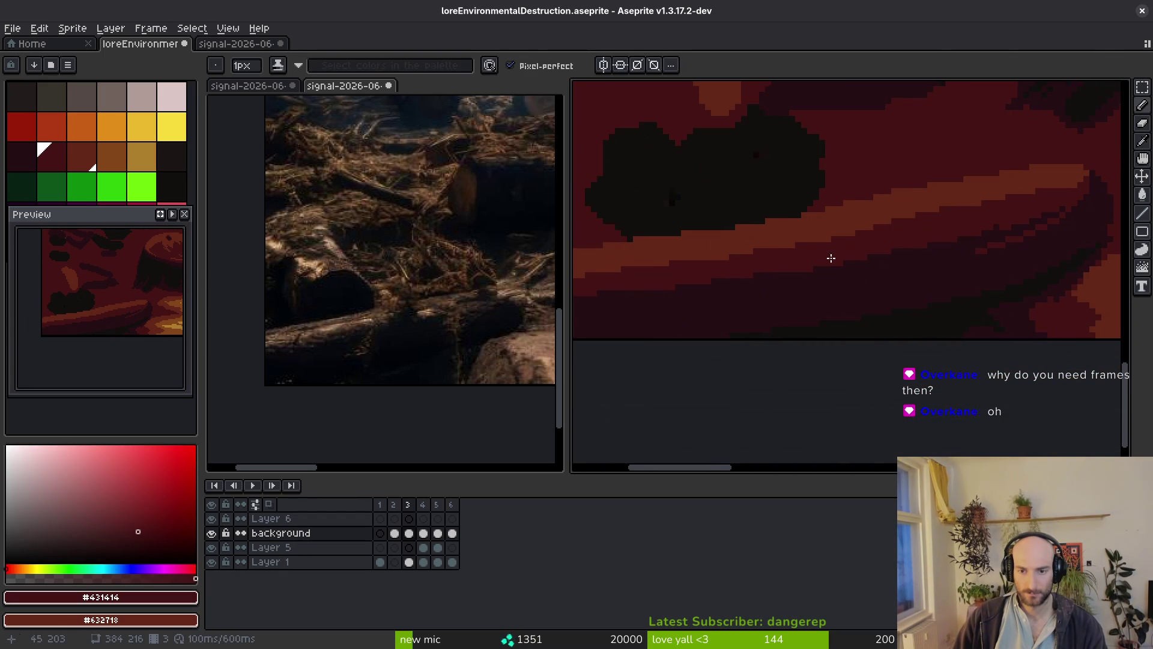
{"action": "scroll", "coordinate": [835, 260], "scroll_direction": "down", "scroll_amount": 2}
{"action": "scroll", "coordinate": [840, 249], "scroll_direction": "down", "scroll_amount": 2}
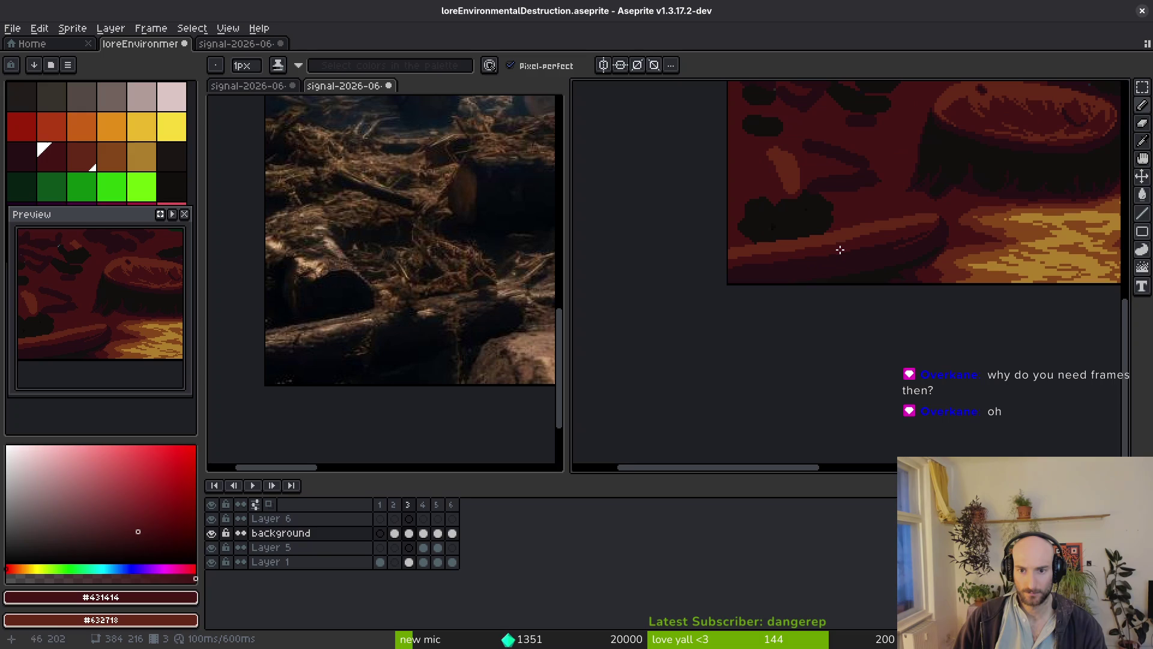
Sample the orange-brown #854619 from the glowing river as the drawing colour.
{"action": "left_click", "coordinate": [985, 260], "text": "alt"}
{"action": "scroll", "coordinate": [787, 245], "scroll_direction": "up", "scroll_amount": 2}
{"action": "scroll", "coordinate": [607, 272], "scroll_direction": "up", "scroll_amount": 2}
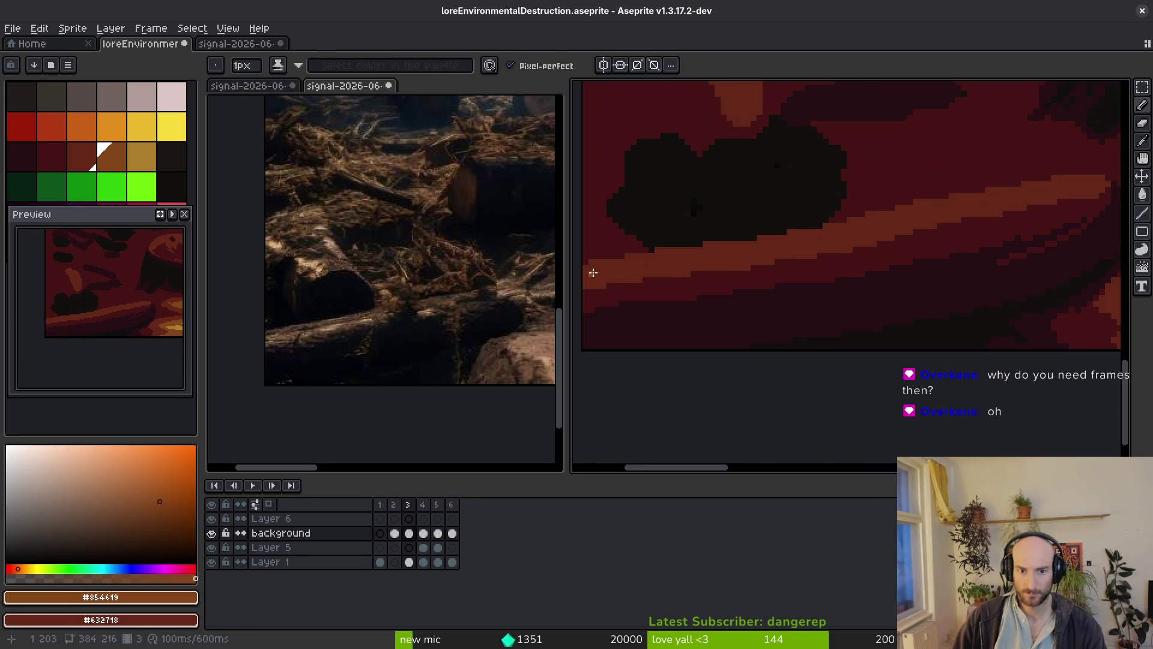
Draw straight orange highlight lines along the log's ridge up to its right tip.
{"action": "key", "text": "l"}
{"action": "left_click_drag", "start_coordinate": [581, 274], "coordinate": [840, 232]}
{"action": "mouse_move", "coordinate": [587, 270]}
{"action": "left_mouse_down"}
{"action": "mouse_move", "coordinate": [942, 214]}
{"action": "mouse_move", "coordinate": [947, 201]}
{"action": "mouse_move", "coordinate": [937, 221]}
{"action": "left_mouse_up"}
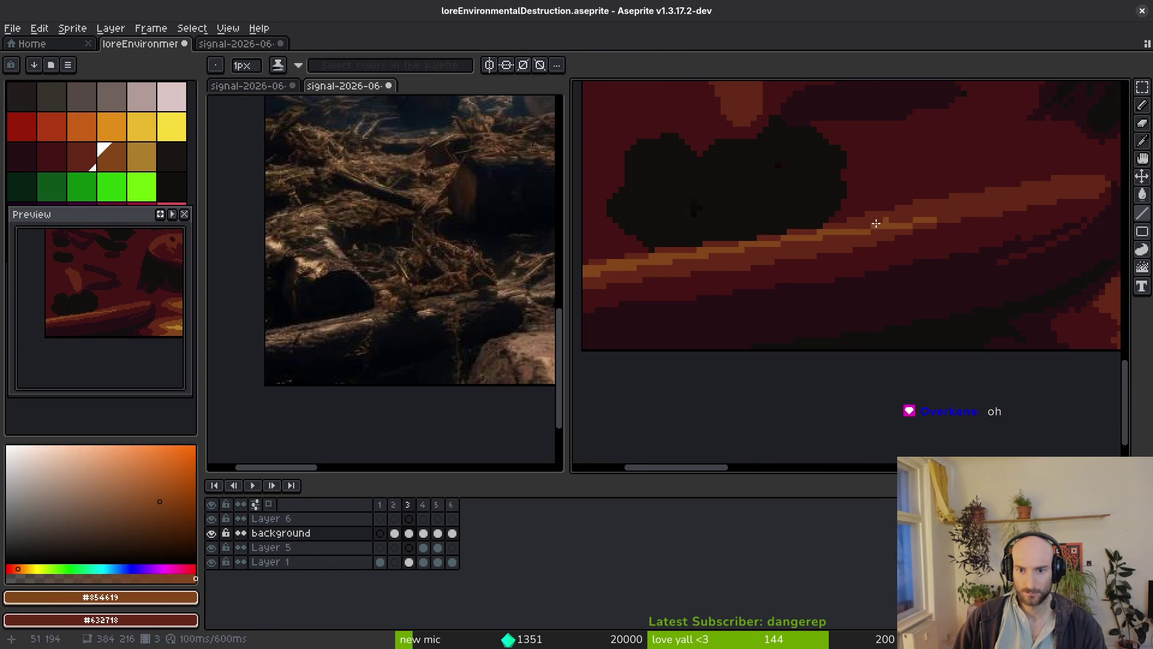
{"action": "left_click_drag", "start_coordinate": [843, 227], "coordinate": [1013, 194]}
{"action": "left_click_drag", "start_coordinate": [906, 220], "coordinate": [1072, 187]}
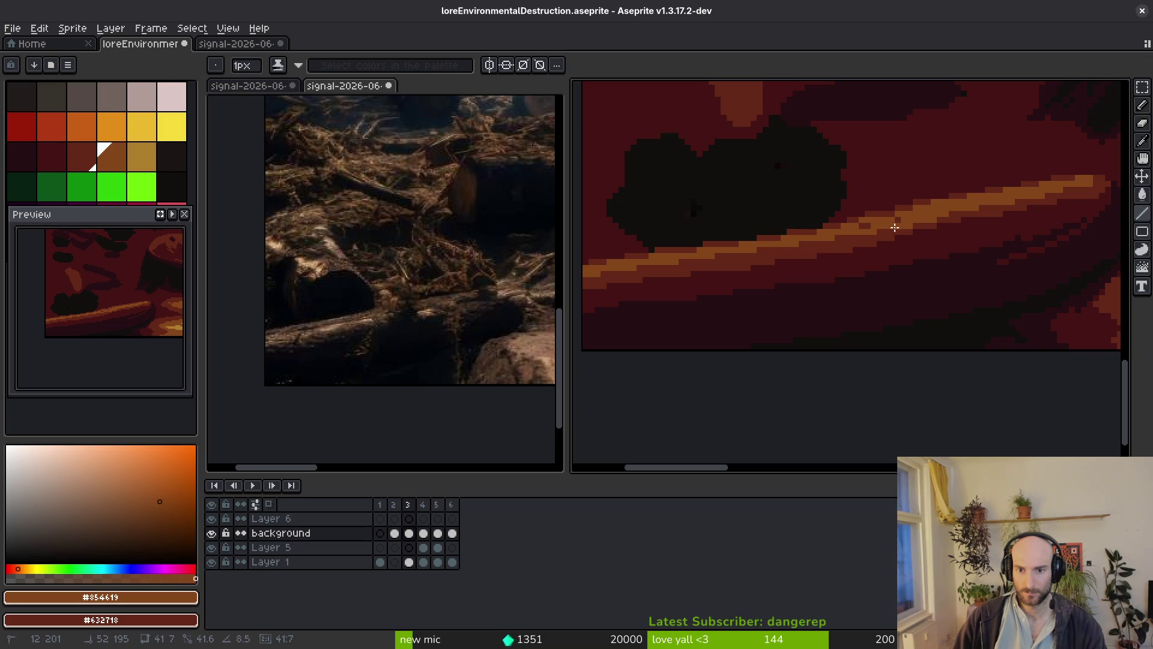
Sample medium red #632718 from the log and save the file.
{"action": "scroll", "coordinate": [867, 226], "scroll_direction": "up", "scroll_amount": 2}
{"action": "left_click", "coordinate": [865, 198], "text": "alt"}
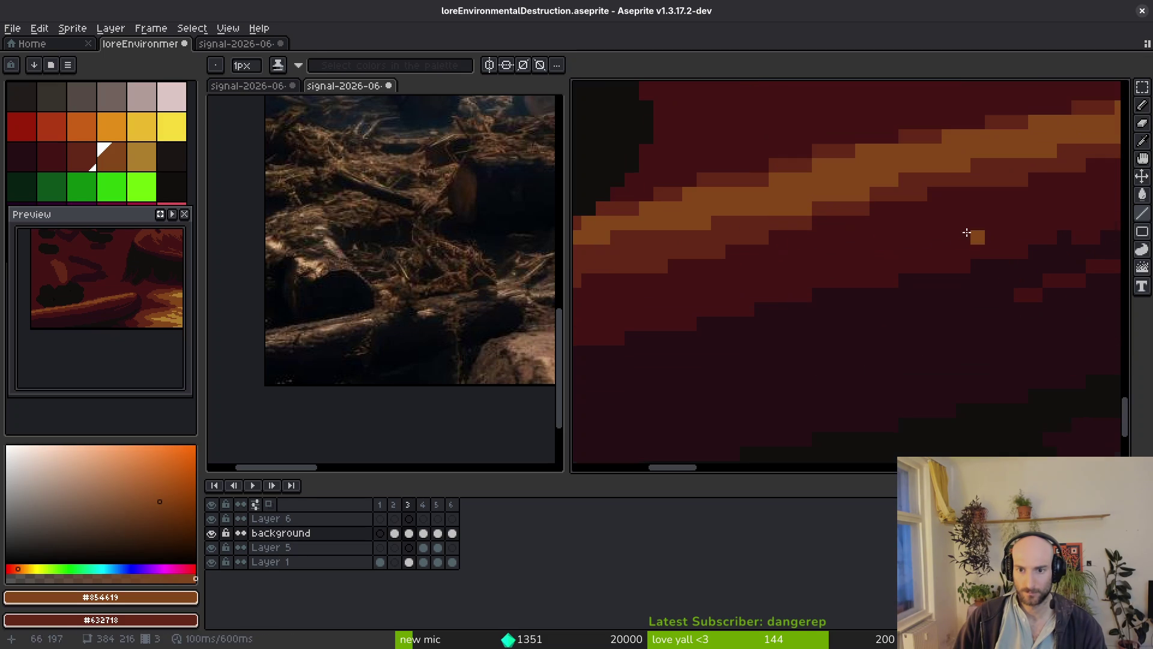
{"action": "scroll", "coordinate": [956, 186], "scroll_direction": "down", "scroll_amount": 3}
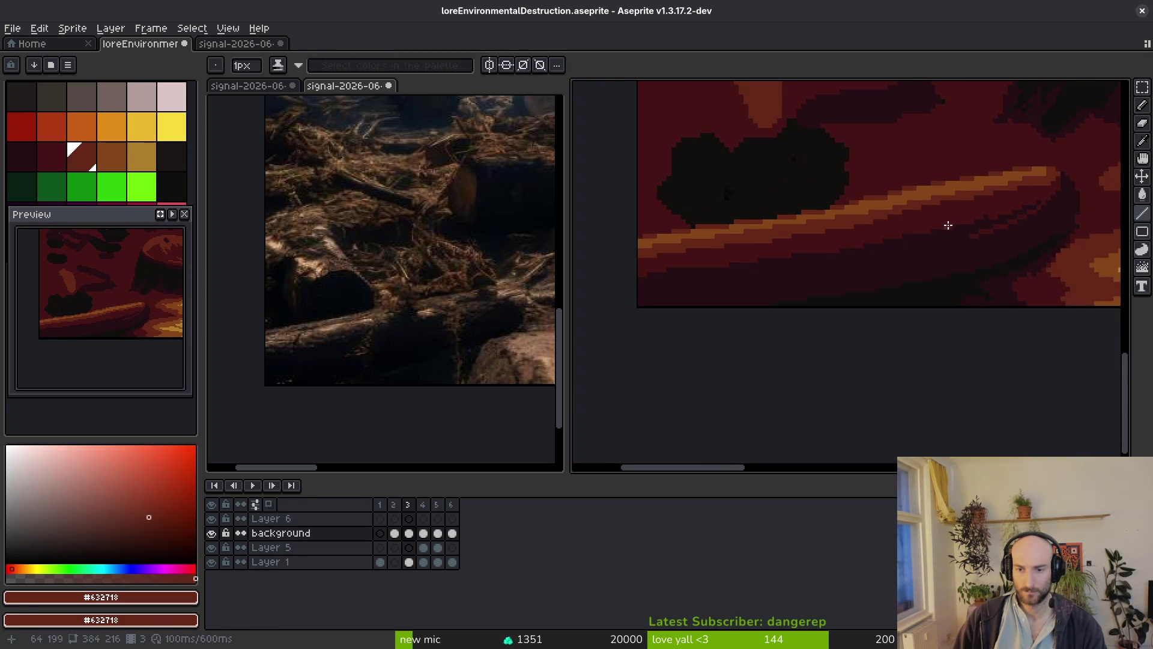
{"action": "key", "text": "ctrl+s"}
{"action": "scroll", "coordinate": [901, 288], "scroll_direction": "down", "scroll_amount": 2}
{"action": "scroll", "coordinate": [887, 310], "scroll_direction": "up", "scroll_amount": 4}
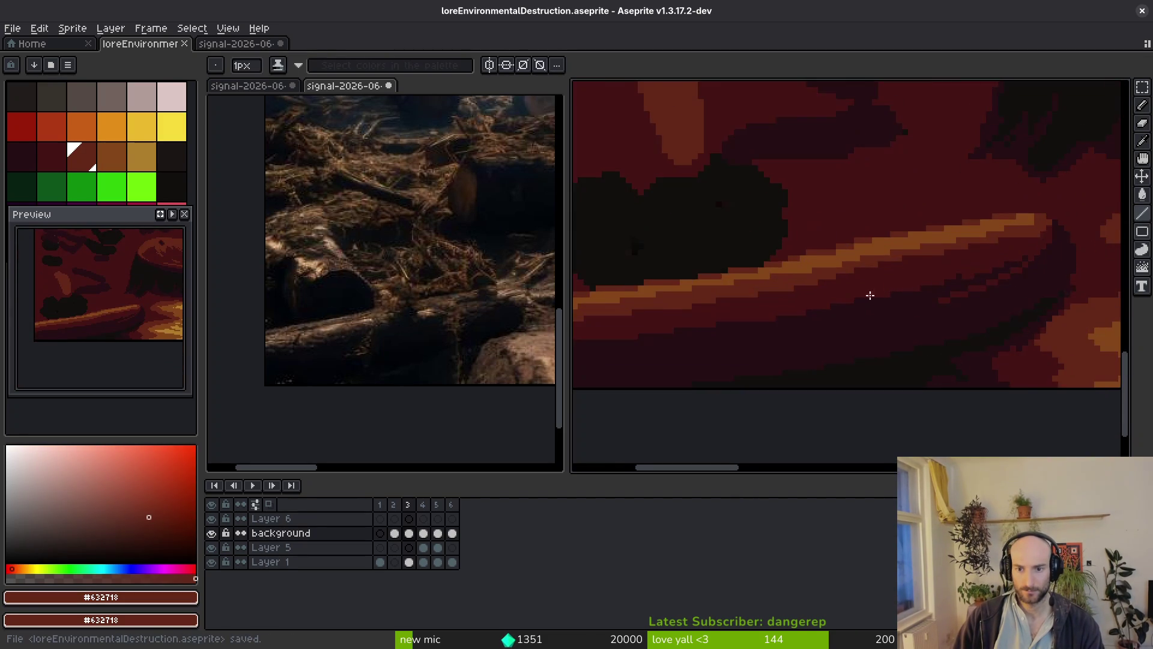
Outline the log's bottom in shadow red #431414 and flood-fill the dark-red band.
{"action": "left_click", "coordinate": [1075, 244], "text": "alt"}
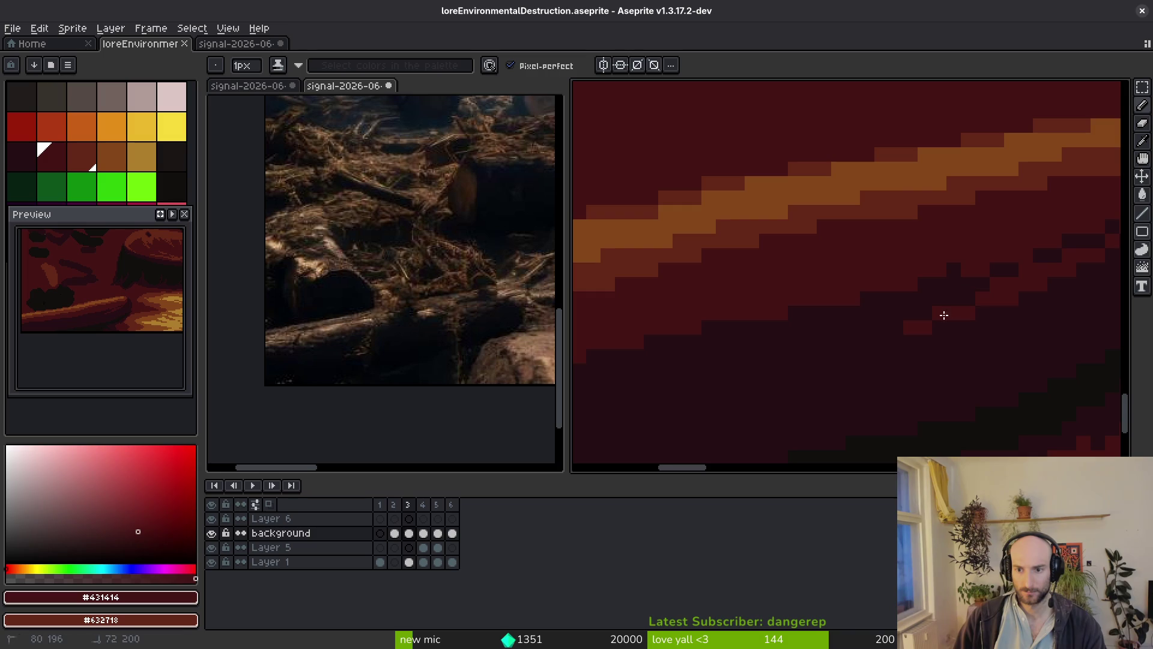
{"action": "scroll", "coordinate": [953, 311], "scroll_direction": "down", "scroll_amount": 3}
{"action": "left_click_drag", "start_coordinate": [1014, 305], "coordinate": [690, 368]}
{"action": "scroll", "coordinate": [690, 368], "scroll_direction": "down", "scroll_amount": 3}
{"action": "scroll", "coordinate": [772, 378], "scroll_direction": "up", "scroll_amount": 3}
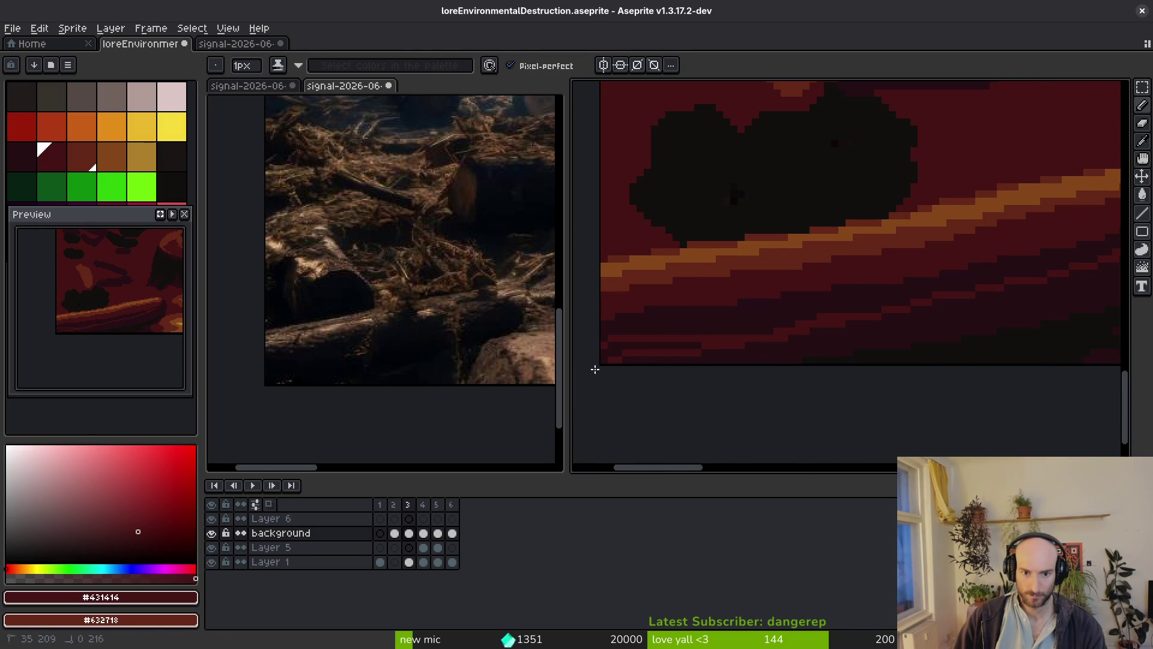
{"action": "key", "text": "g"}
{"action": "left_click", "coordinate": [763, 317]}
Refill the shadow regions under the log with dark red #431414.
{"action": "key", "text": "b"}
{"action": "left_click", "coordinate": [753, 258], "text": "alt"}
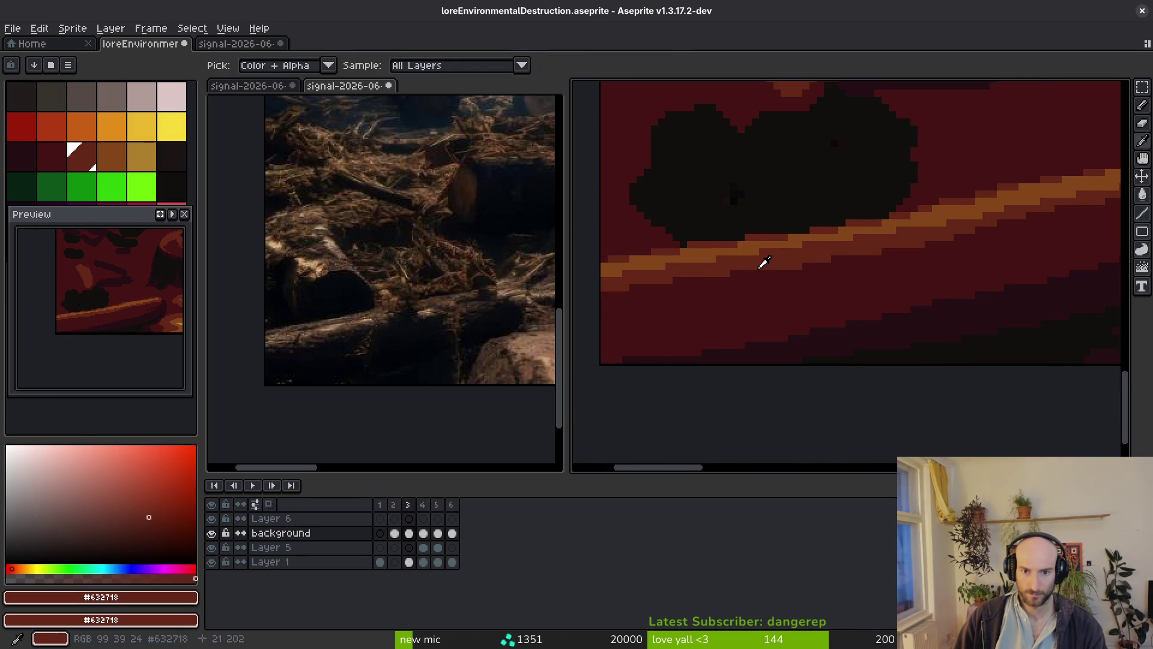
{"action": "scroll", "coordinate": [902, 278], "scroll_direction": "down", "scroll_amount": 3}
{"action": "scroll", "coordinate": [981, 251], "scroll_direction": "up", "scroll_amount": 2}
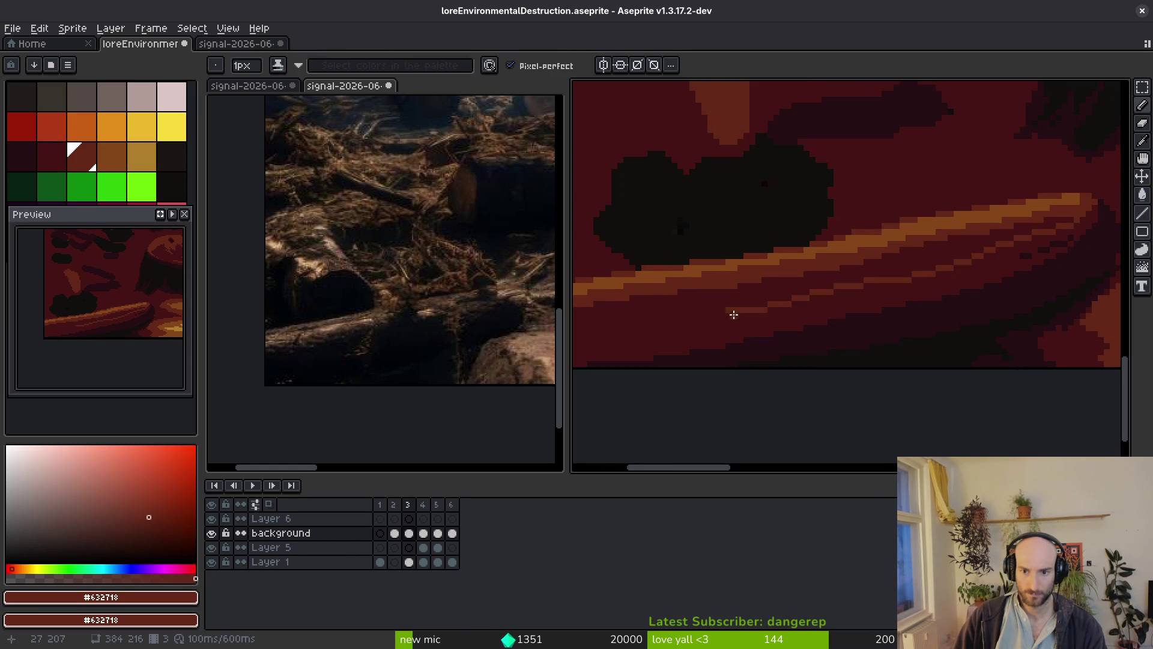
{"action": "left_click_drag", "start_coordinate": [730, 315], "coordinate": [930, 280]}
{"action": "key", "text": "g"}
{"action": "left_click", "coordinate": [922, 271]}
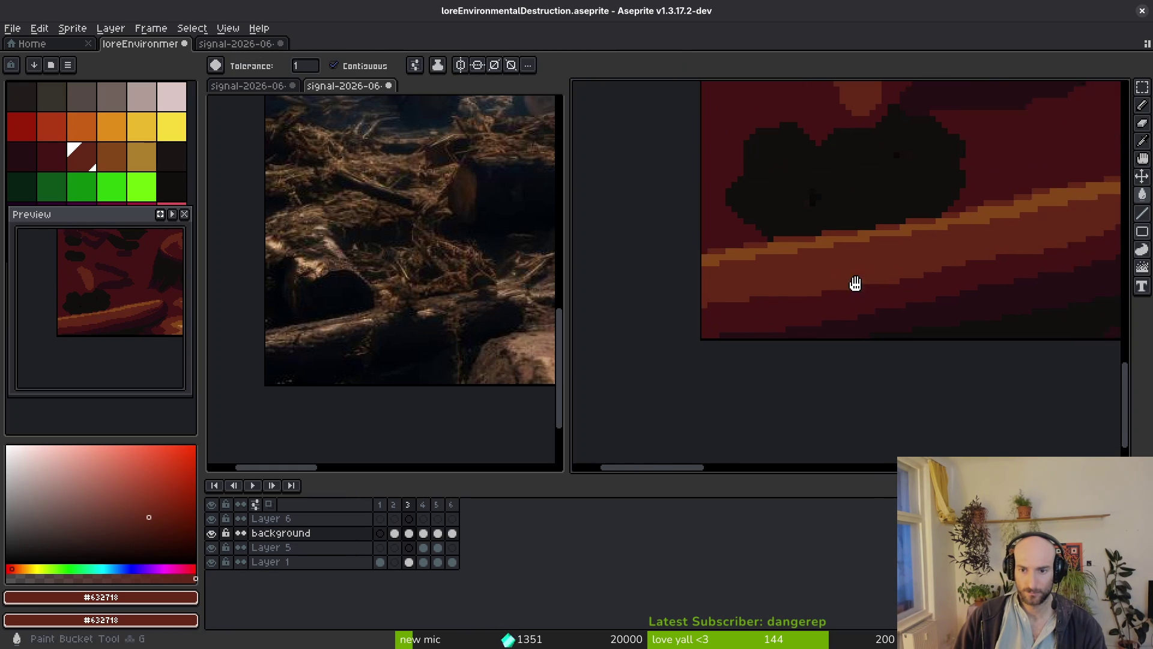
{"action": "scroll", "coordinate": [942, 267], "scroll_direction": "up", "scroll_amount": 3}
{"action": "left_click", "coordinate": [961, 247], "text": "alt"}
{"action": "left_click", "coordinate": [962, 245]}
Paint over dark pixel clusters and stray dark pixels on the log with the pencil.
{"action": "key", "text": "b"}
{"action": "left_click_drag", "start_coordinate": [948, 255], "coordinate": [842, 284]}
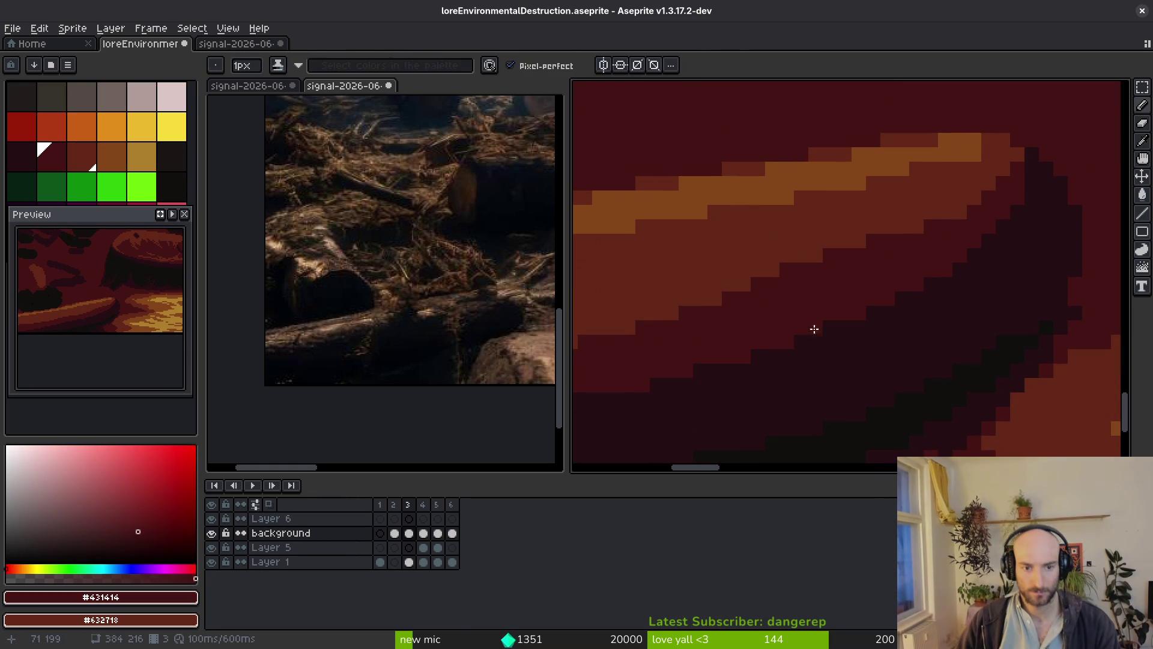
{"action": "scroll", "coordinate": [955, 284], "scroll_direction": "up", "scroll_amount": 2}
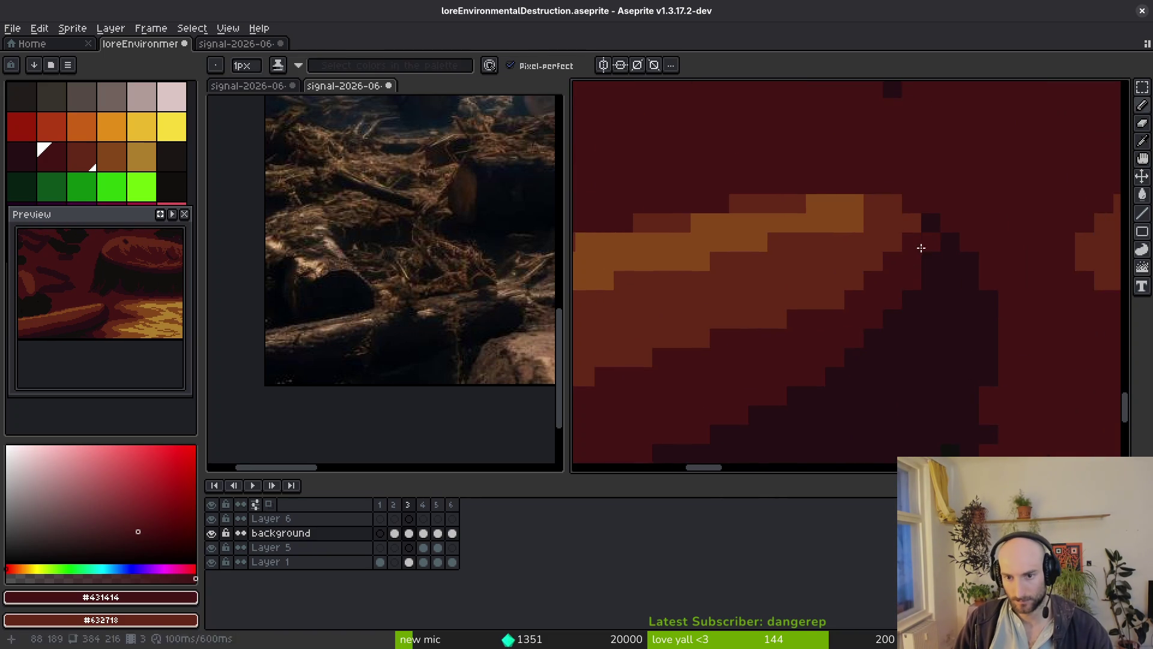
{"action": "scroll", "coordinate": [922, 250], "scroll_direction": "up", "scroll_amount": 2}
{"action": "mouse_move", "coordinate": [961, 228]}
{"action": "left_mouse_down"}
{"action": "mouse_move", "coordinate": [977, 301]}
{"action": "mouse_move", "coordinate": [934, 254]}
{"action": "mouse_move", "coordinate": [883, 239]}
{"action": "mouse_move", "coordinate": [769, 237]}
{"action": "left_mouse_up"}
{"action": "scroll", "coordinate": [987, 336], "scroll_direction": "down", "scroll_amount": 3}
Draw a very dark bark line across the log using #250c13.
{"action": "left_click", "coordinate": [991, 316], "text": "alt"}
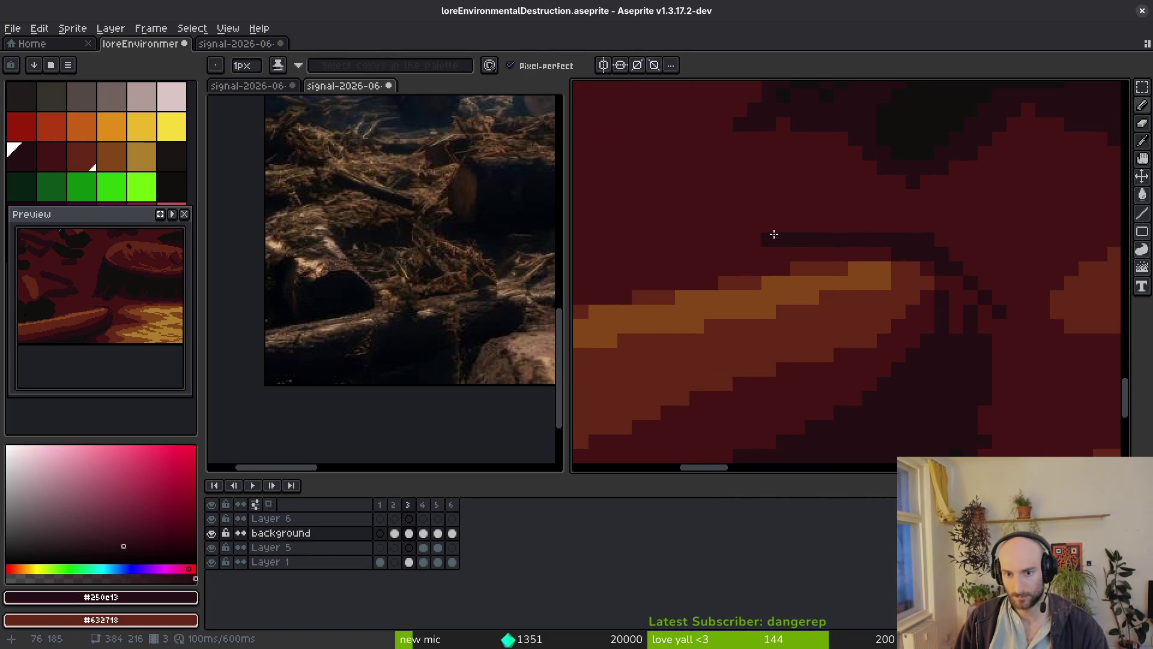
{"action": "scroll", "coordinate": [1000, 272], "scroll_direction": "down", "scroll_amount": 2}
{"action": "scroll", "coordinate": [970, 278], "scroll_direction": "up", "scroll_amount": 1}
{"action": "scroll", "coordinate": [1003, 258], "scroll_direction": "up", "scroll_amount": 1}
{"action": "left_click_drag", "start_coordinate": [953, 238], "coordinate": [791, 213]}
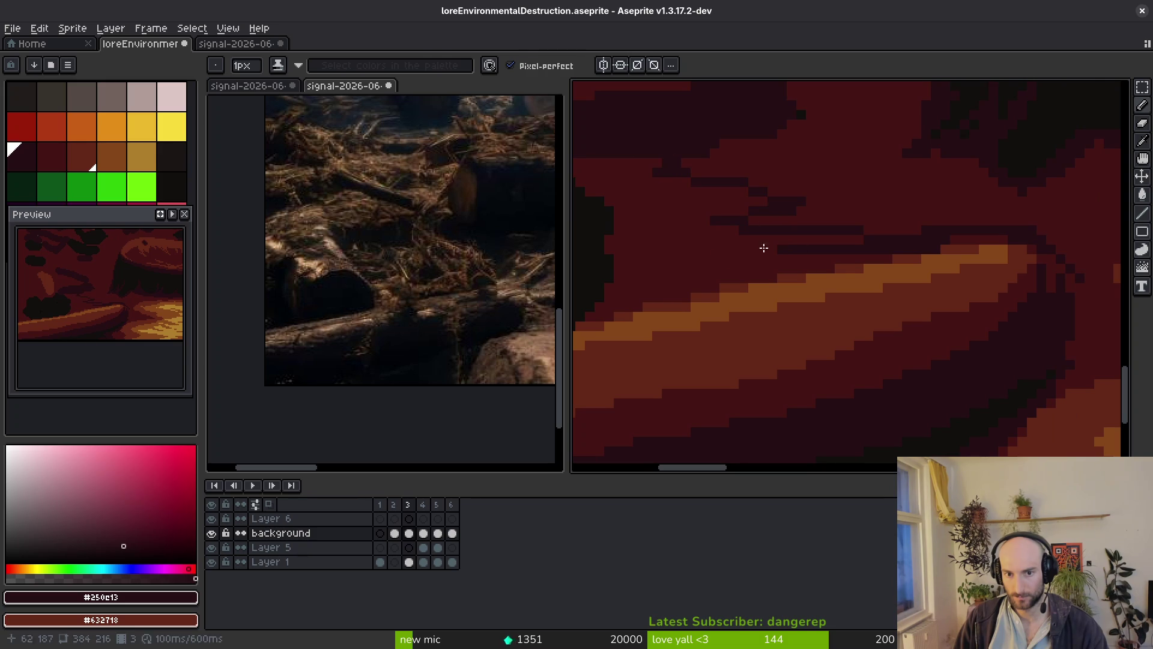
{"action": "scroll", "coordinate": [841, 243], "scroll_direction": "up", "scroll_amount": 2}
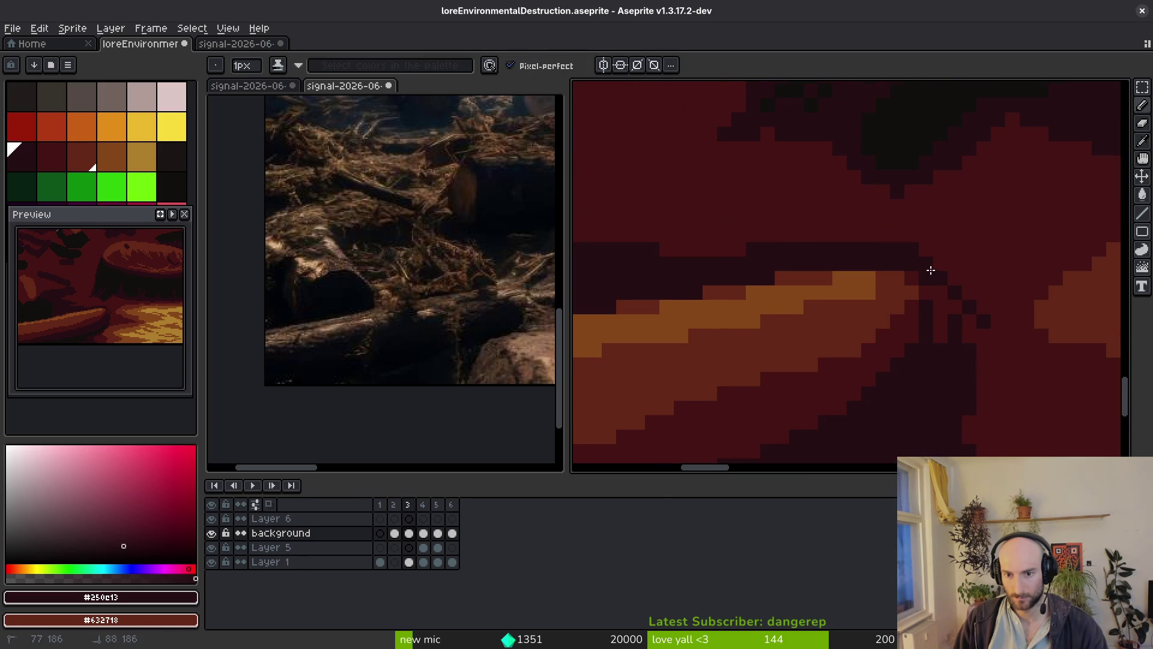
{"action": "mouse_move", "coordinate": [1006, 332]}
{"action": "left_mouse_down"}
{"action": "mouse_move", "coordinate": [1003, 365]}
{"action": "mouse_move", "coordinate": [894, 328]}
{"action": "left_mouse_up"}
Repaint pixels along the log's upper edge in medium red, undoing a stray orange touch.
{"action": "left_click", "coordinate": [860, 288], "text": "alt"}
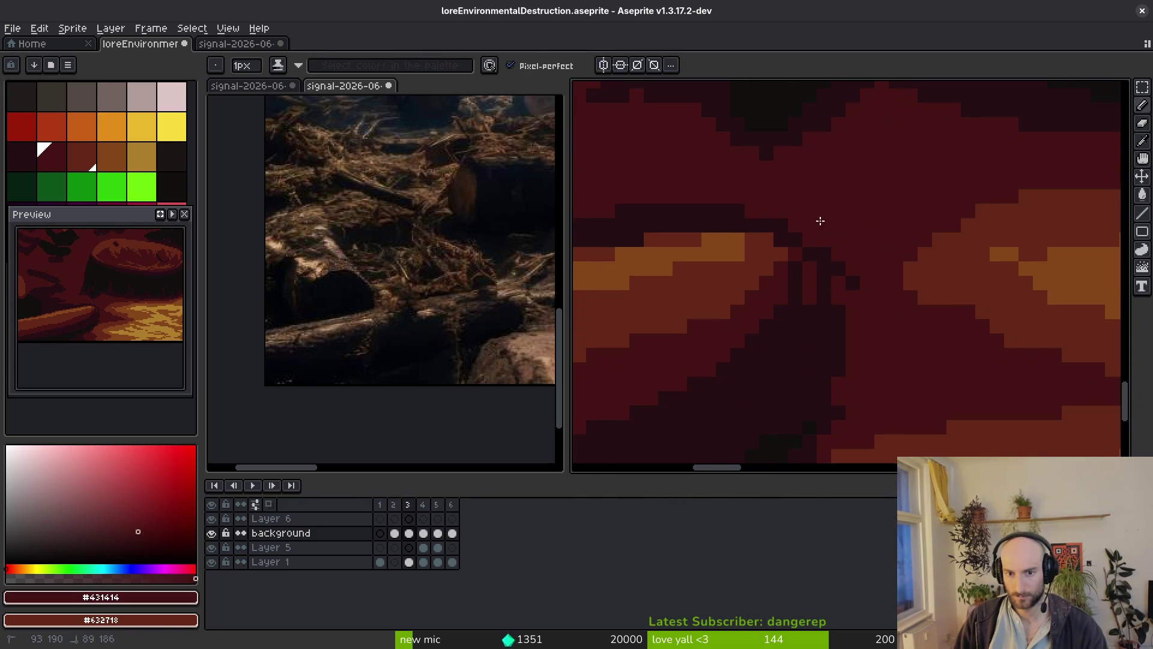
{"action": "scroll", "coordinate": [846, 293], "scroll_direction": "down", "scroll_amount": 1}
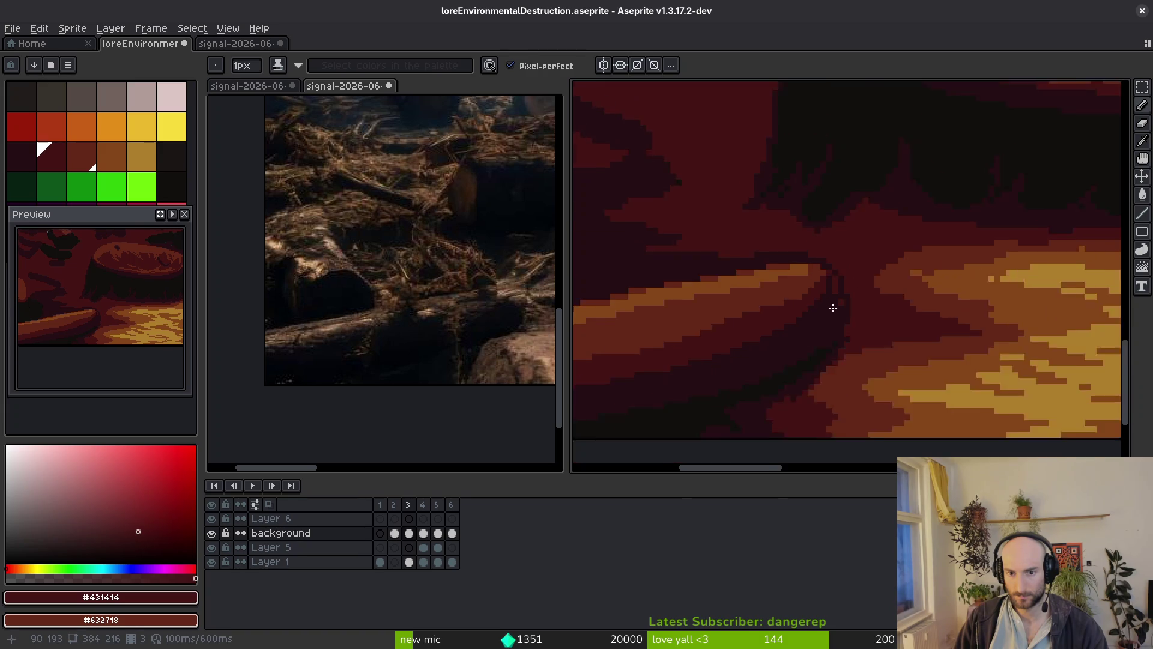
{"action": "scroll", "coordinate": [908, 290], "scroll_direction": "up", "scroll_amount": 1}
{"action": "left_click", "coordinate": [903, 260], "text": "alt"}
{"action": "scroll", "coordinate": [853, 235], "scroll_direction": "up", "scroll_amount": 1}
{"action": "mouse_move", "coordinate": [853, 234]}
{"action": "left_mouse_down"}
{"action": "mouse_move", "coordinate": [903, 203]}
{"action": "mouse_move", "coordinate": [894, 239]}
{"action": "left_mouse_up"}
{"action": "left_click", "coordinate": [859, 222], "text": "alt"}
{"action": "key", "text": "ctrl+z"}
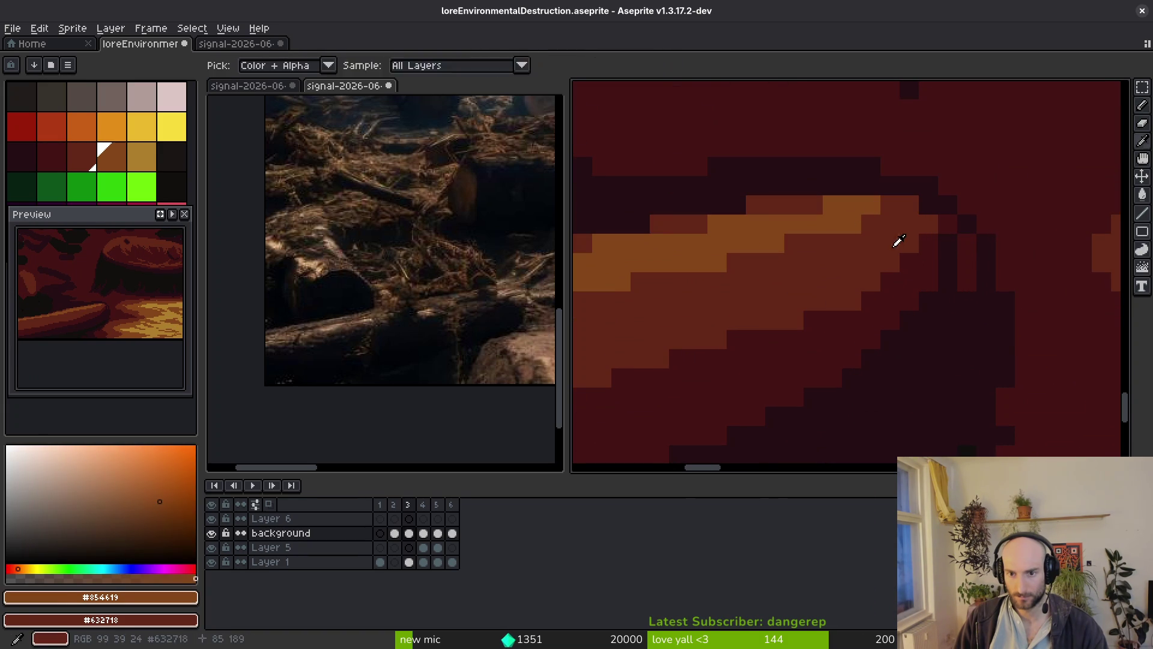
Reshape the log's upper-right tip and add a short stroke below the log in medium red.
{"action": "left_click", "coordinate": [913, 239], "text": "alt"}
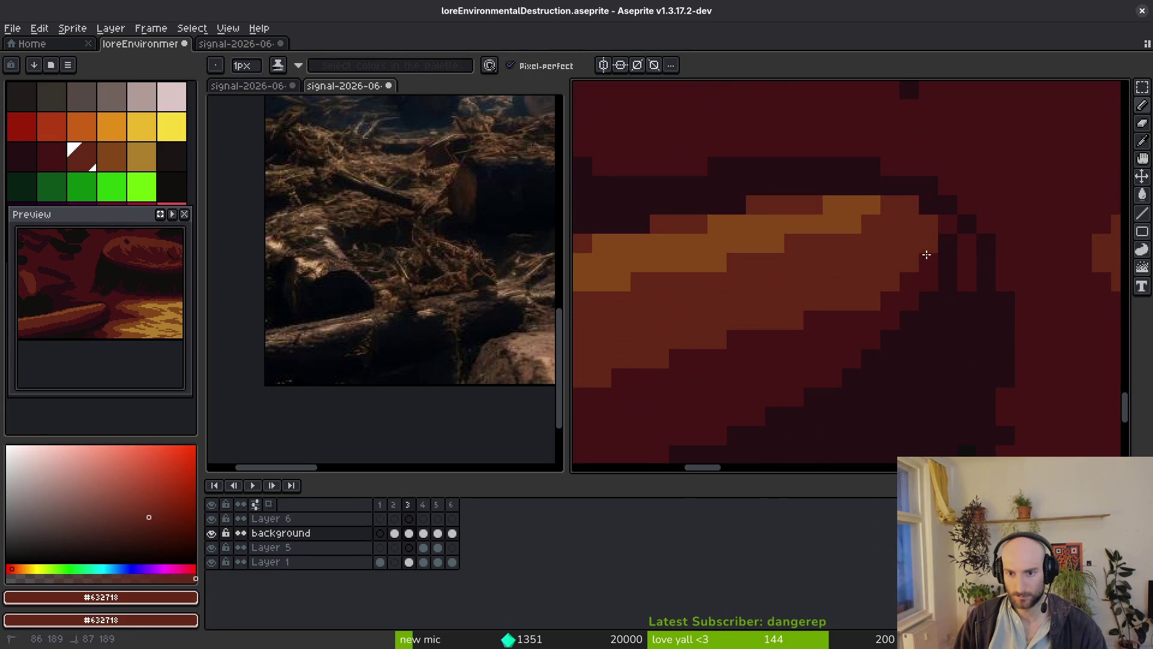
{"action": "scroll", "coordinate": [932, 248], "scroll_direction": "down", "scroll_amount": 1}
{"action": "scroll", "coordinate": [957, 291], "scroll_direction": "up", "scroll_amount": 1}
{"action": "left_click_drag", "start_coordinate": [890, 252], "coordinate": [929, 290]}
{"action": "left_click_drag", "start_coordinate": [908, 330], "coordinate": [871, 332]}
{"action": "scroll", "coordinate": [894, 286], "scroll_direction": "down", "scroll_amount": 1}
{"action": "scroll", "coordinate": [893, 270], "scroll_direction": "up", "scroll_amount": 1}
Shade the log's lower-right edge with dark red sampled from the canvas.
{"action": "key", "text": "alt"}
{"action": "left_click", "coordinate": [1012, 252]}
{"action": "left_click_drag", "start_coordinate": [974, 251], "coordinate": [964, 294]}
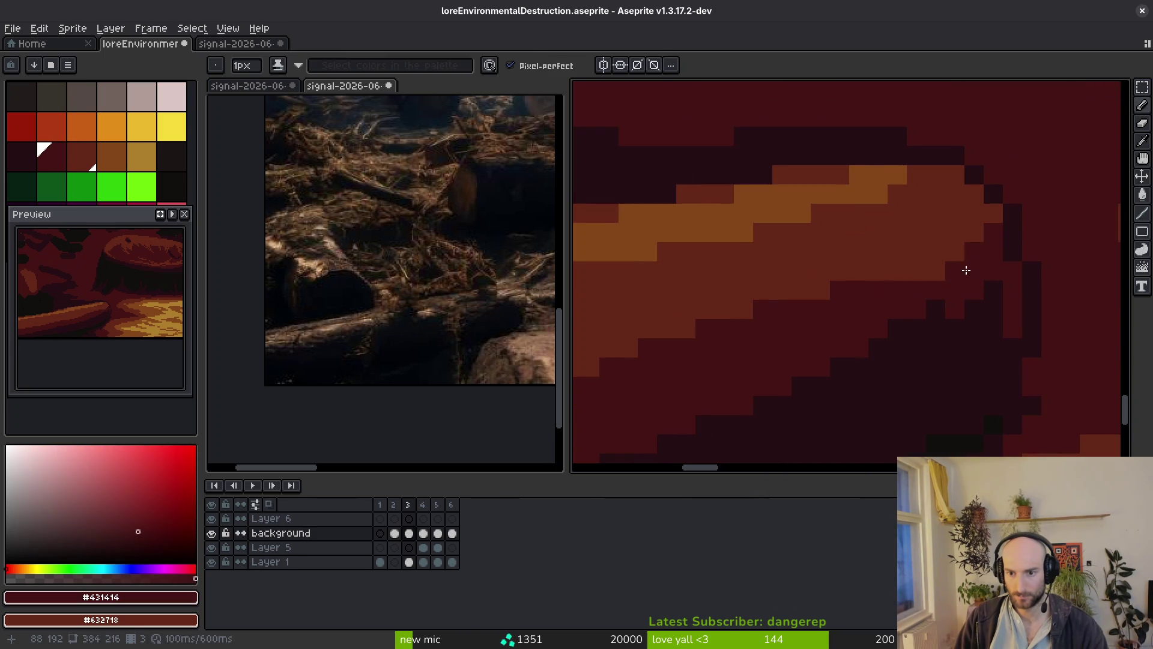
{"action": "scroll", "coordinate": [969, 267], "scroll_direction": "down", "scroll_amount": 1}
{"action": "scroll", "coordinate": [1002, 324], "scroll_direction": "up", "scroll_amount": 2}
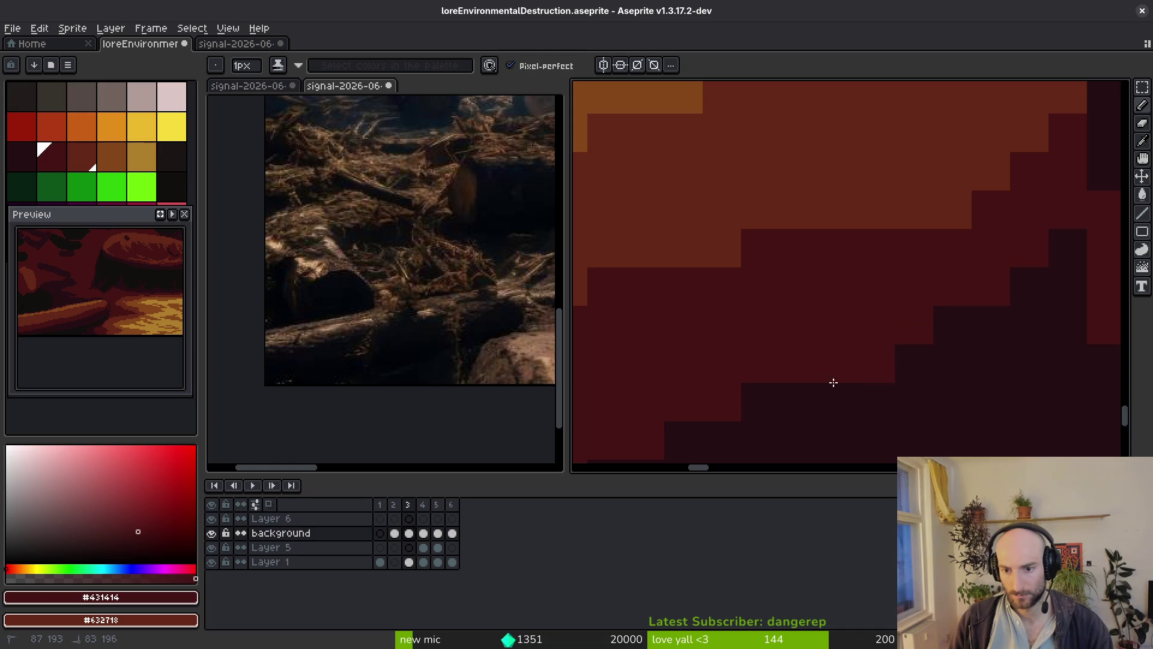
{"action": "scroll", "coordinate": [906, 304], "scroll_direction": "down", "scroll_amount": 4}
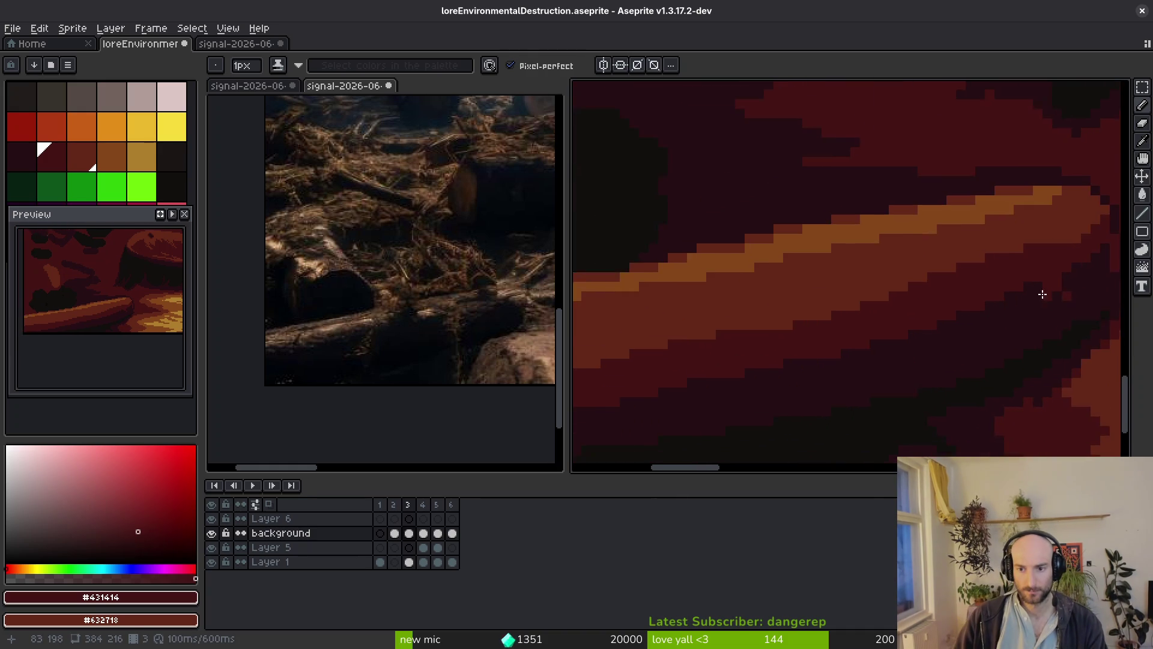
{"action": "scroll", "coordinate": [973, 295], "scroll_direction": "up", "scroll_amount": 1}
Touch up the pixels beneath the log and paint dark-red pixels into its shadow.
{"action": "left_click", "coordinate": [913, 294], "text": "alt"}
{"action": "scroll", "coordinate": [865, 282], "scroll_direction": "up", "scroll_amount": 1}
{"action": "mouse_move", "coordinate": [863, 318]}
{"action": "left_mouse_down"}
{"action": "mouse_move", "coordinate": [814, 291]}
{"action": "mouse_move", "coordinate": [865, 290]}
{"action": "left_mouse_up"}
{"action": "left_click", "coordinate": [973, 265], "text": "alt"}
{"action": "left_click_drag", "start_coordinate": [973, 265], "coordinate": [793, 327]}
{"action": "scroll", "coordinate": [793, 327], "scroll_direction": "down", "scroll_amount": 1}
{"action": "scroll", "coordinate": [1002, 259], "scroll_direction": "down", "scroll_amount": 1}
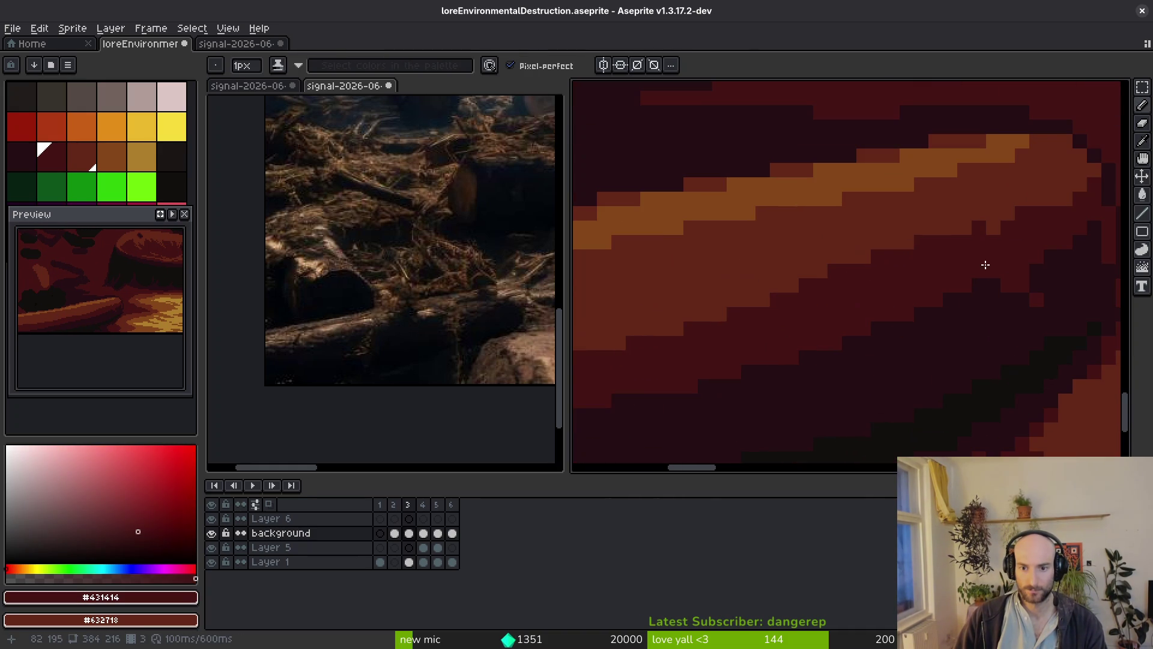
{"action": "mouse_move", "coordinate": [916, 245]}
{"action": "left_mouse_down"}
{"action": "mouse_move", "coordinate": [886, 224]}
{"action": "mouse_move", "coordinate": [911, 175]}
{"action": "left_mouse_up"}
{"action": "left_click", "coordinate": [894, 206]}
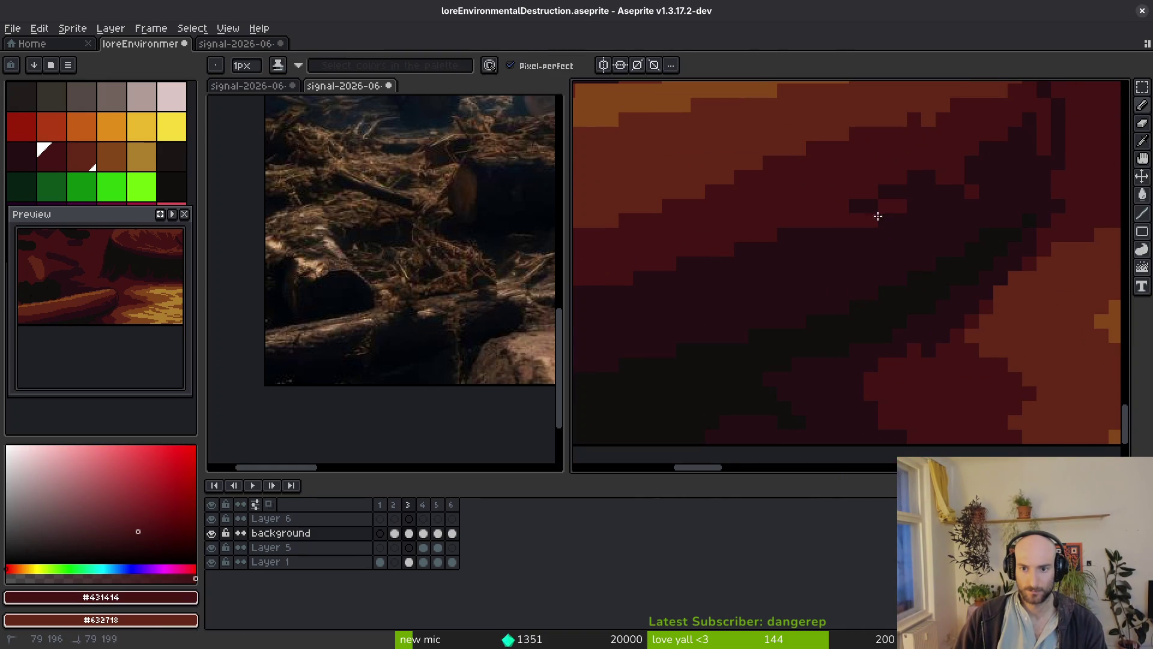
Step the boundary between the red shadow bands and pick the darkest red #250e13.
{"action": "scroll", "coordinate": [865, 204], "scroll_direction": "left", "scroll_amount": 3}
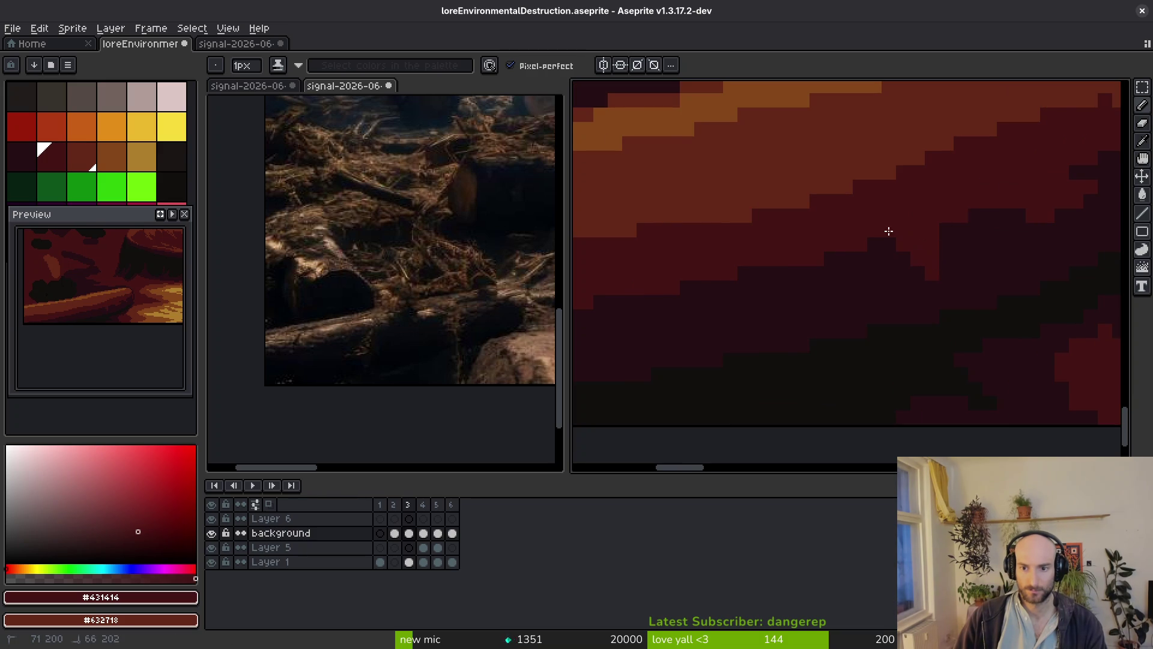
{"action": "scroll", "coordinate": [1024, 222], "scroll_direction": "down", "scroll_amount": 1}
{"action": "scroll", "coordinate": [1024, 223], "scroll_direction": "left", "scroll_amount": 1}
{"action": "mouse_move", "coordinate": [891, 237]}
{"action": "left_mouse_down"}
{"action": "mouse_move", "coordinate": [919, 255]}
{"action": "mouse_move", "coordinate": [728, 287]}
{"action": "left_mouse_up"}
{"action": "scroll", "coordinate": [760, 286], "scroll_direction": "left", "scroll_amount": 5}
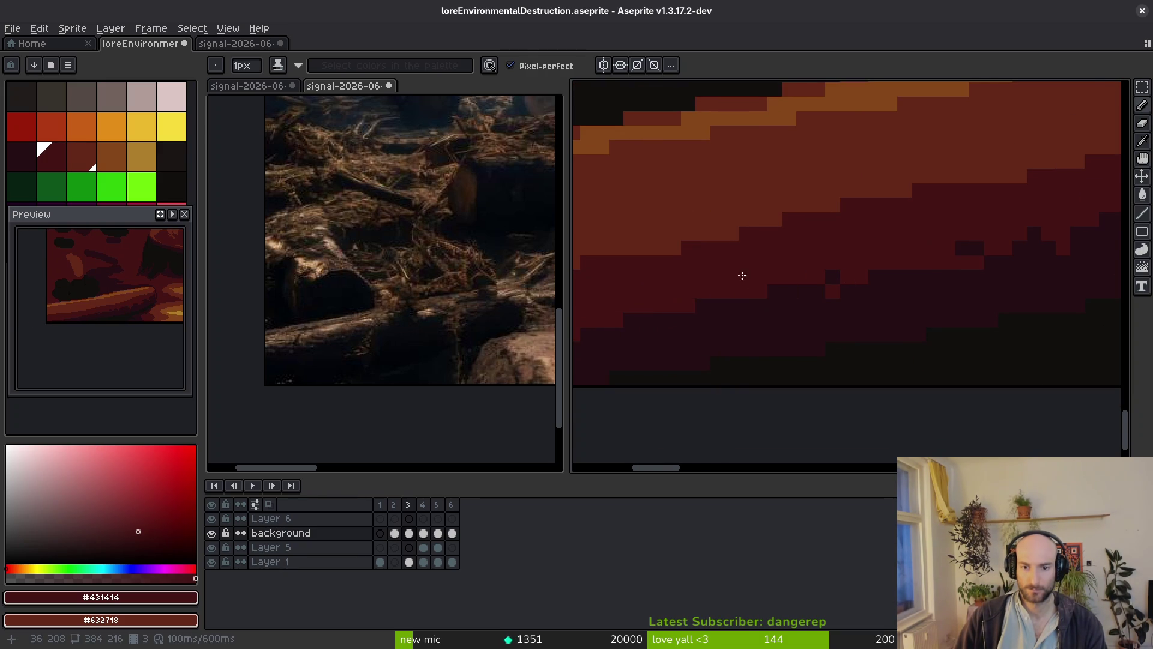
{"action": "left_click", "coordinate": [713, 304], "text": "alt"}
Sample the dark red and near-black red shades from the shadow below the log.
{"action": "scroll", "coordinate": [802, 327], "scroll_direction": "left", "scroll_amount": 5}
{"action": "scroll", "coordinate": [803, 327], "scroll_direction": "down", "scroll_amount": 2}
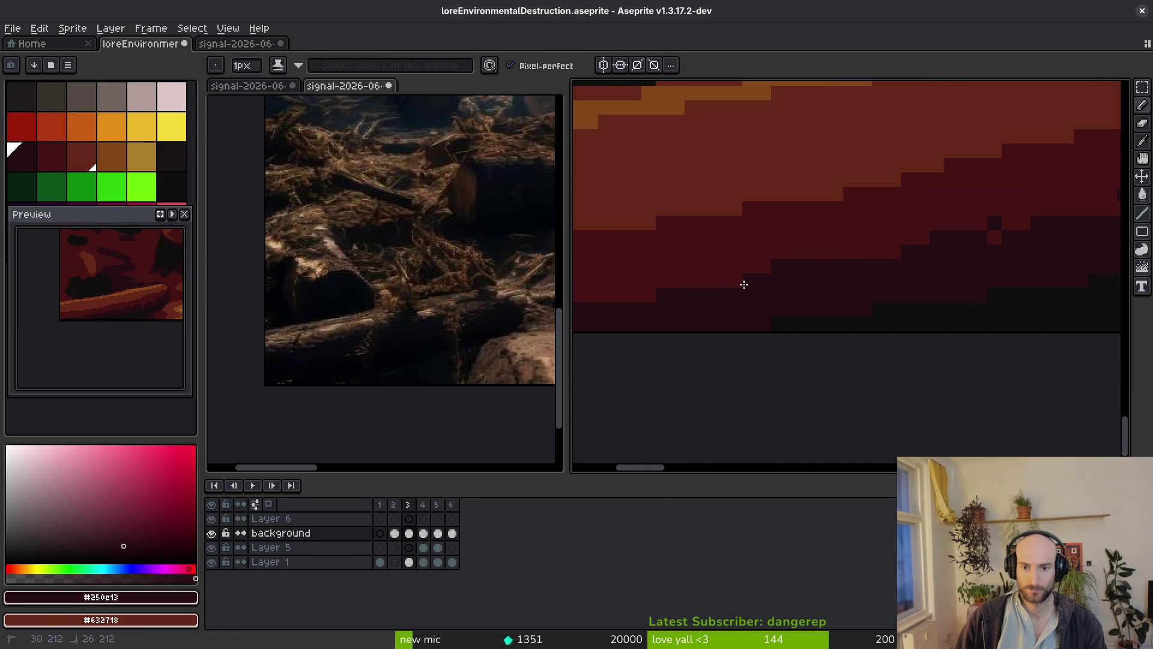
{"action": "left_click", "coordinate": [811, 275], "text": "alt"}
{"action": "scroll", "coordinate": [764, 255], "scroll_direction": "up", "scroll_amount": 1}
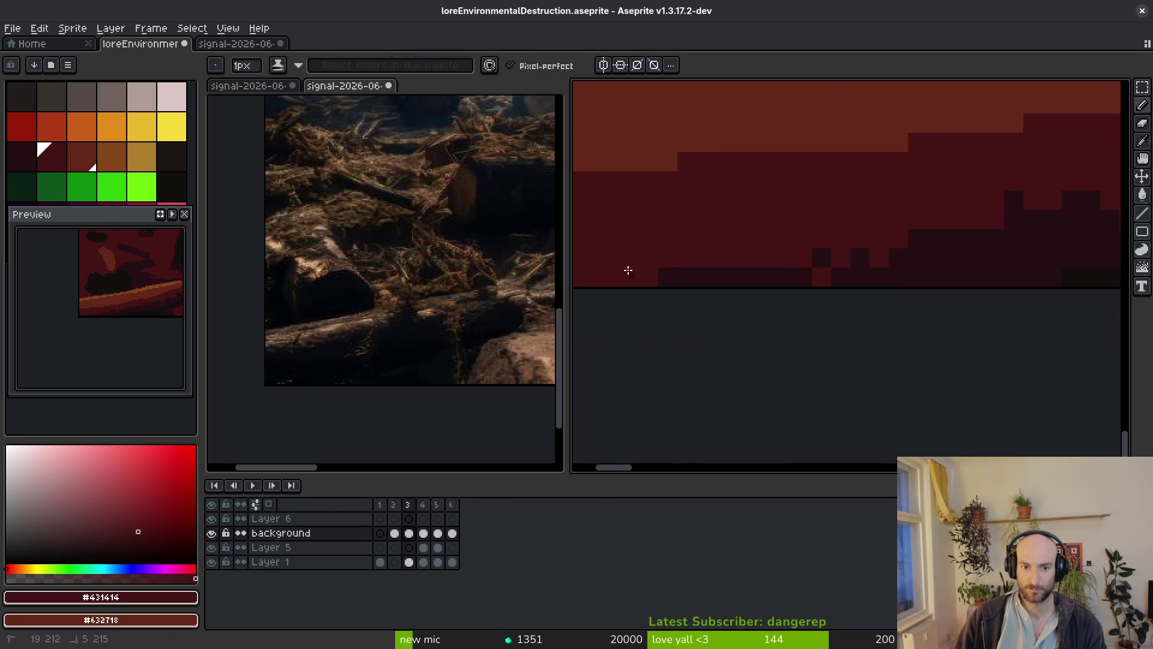
{"action": "scroll", "coordinate": [865, 266], "scroll_direction": "down", "scroll_amount": 3}
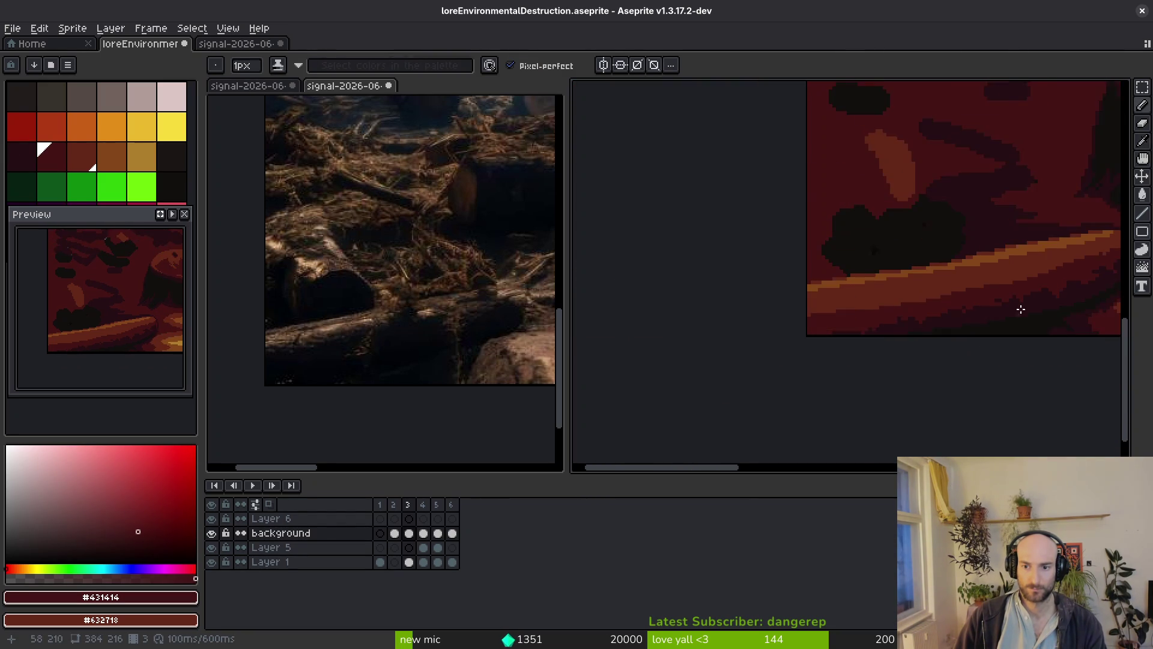
{"action": "scroll", "coordinate": [811, 304], "scroll_direction": "up", "scroll_amount": 2}
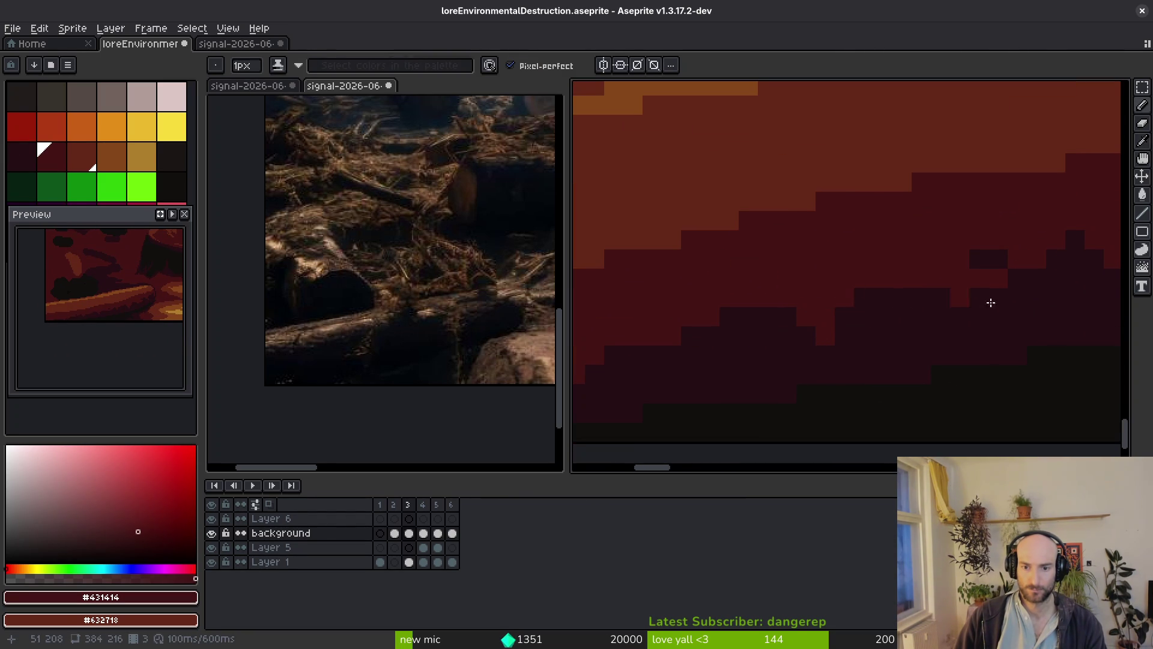
{"action": "scroll", "coordinate": [763, 248], "scroll_direction": "right", "scroll_amount": 3}
{"action": "scroll", "coordinate": [930, 246], "scroll_direction": "down", "scroll_amount": 2}
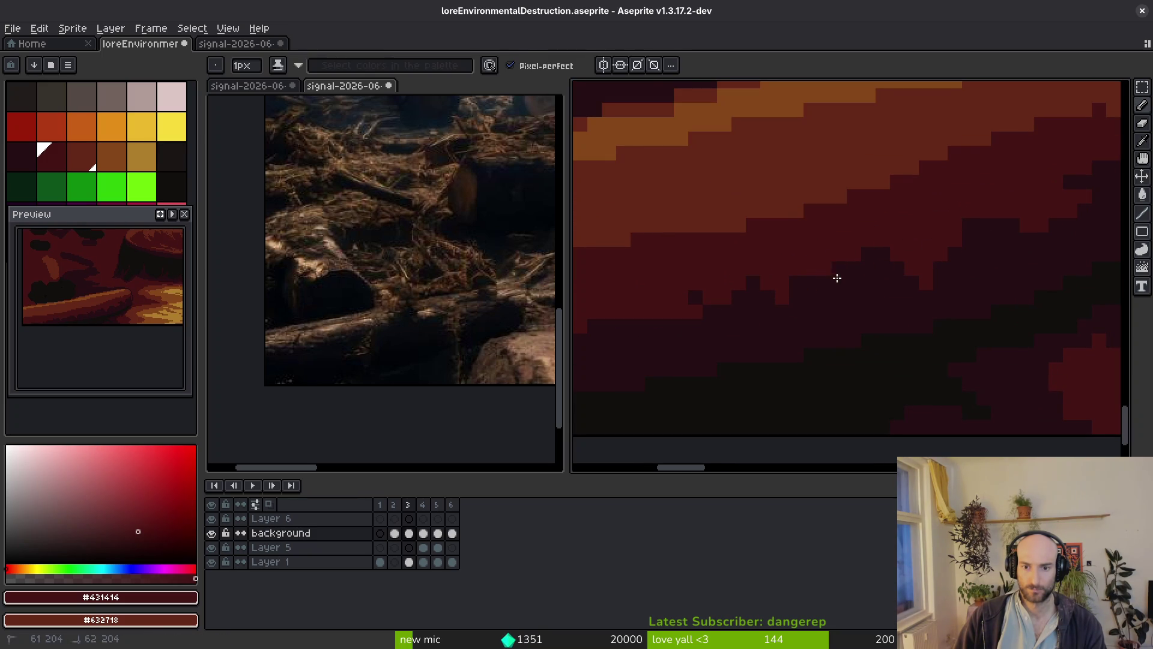
{"action": "left_click", "coordinate": [871, 291], "text": "alt"}
{"action": "scroll", "coordinate": [924, 291], "scroll_direction": "down", "scroll_amount": 2}
{"action": "scroll", "coordinate": [940, 297], "scroll_direction": "up", "scroll_amount": 3}
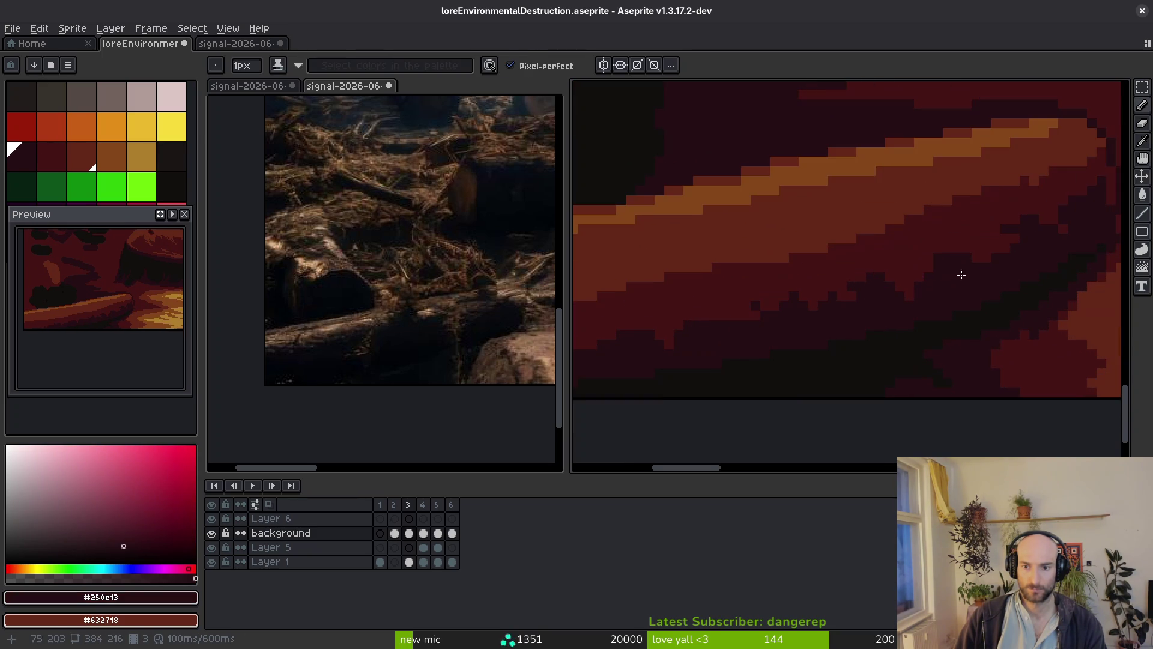
{"action": "scroll", "coordinate": [955, 325], "scroll_direction": "down", "scroll_amount": 2}
{"action": "scroll", "coordinate": [864, 327], "scroll_direction": "up", "scroll_amount": 2}
{"action": "scroll", "coordinate": [881, 308], "scroll_direction": "down", "scroll_amount": 2}
{"action": "scroll", "coordinate": [963, 275], "scroll_direction": "up", "scroll_amount": 1}
Extend the medium-red #632718 band down into the dark shadow under the log.
{"action": "left_click", "coordinate": [963, 275], "text": "alt"}
{"action": "scroll", "coordinate": [952, 257], "scroll_direction": "up", "scroll_amount": 1}
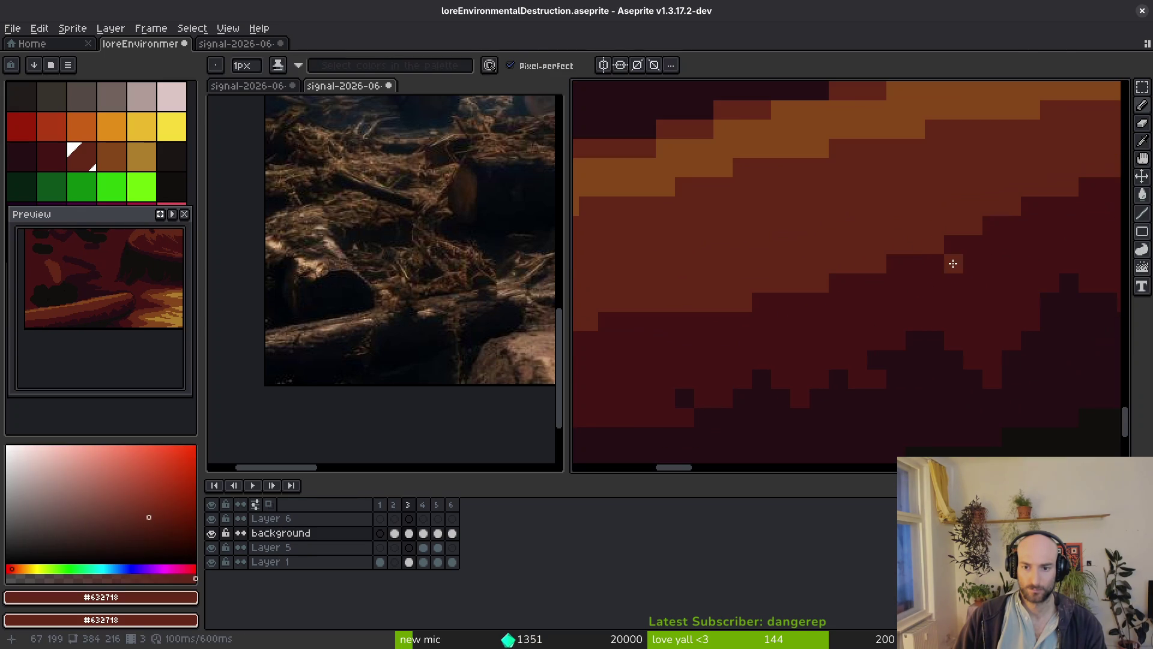
{"action": "left_click_drag", "start_coordinate": [939, 257], "coordinate": [938, 308]}
{"action": "left_click", "coordinate": [912, 321], "text": "alt"}
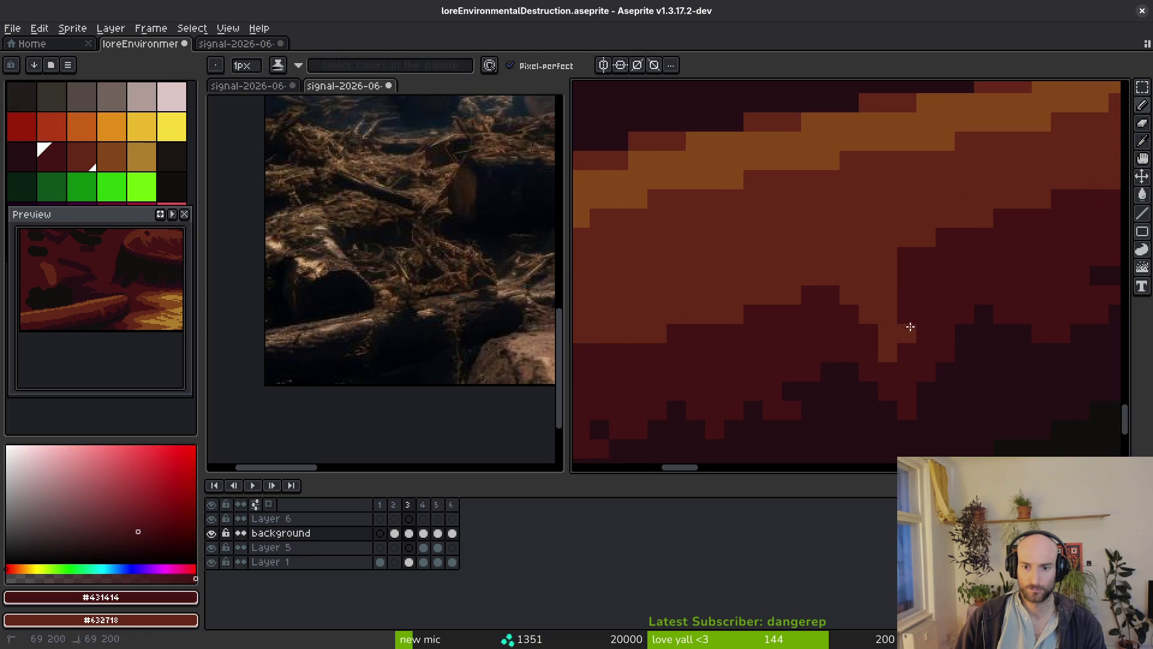
{"action": "scroll", "coordinate": [880, 314], "scroll_direction": "down", "scroll_amount": 1}
{"action": "scroll", "coordinate": [793, 304], "scroll_direction": "up", "scroll_amount": 1}
{"action": "left_click", "coordinate": [792, 304], "text": "alt"}
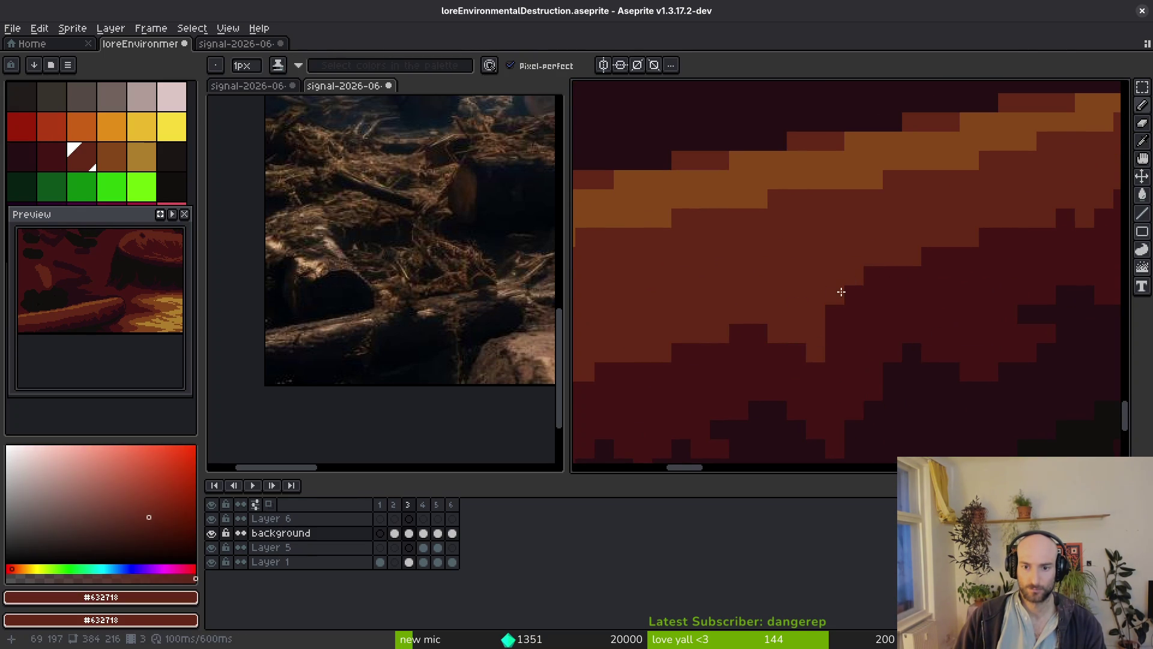
{"action": "scroll", "coordinate": [837, 296], "scroll_direction": "down", "scroll_amount": 1}
{"action": "scroll", "coordinate": [803, 315], "scroll_direction": "up", "scroll_amount": 1}
{"action": "mouse_move", "coordinate": [802, 315]}
{"action": "left_mouse_down"}
{"action": "mouse_move", "coordinate": [888, 283]}
{"action": "mouse_move", "coordinate": [788, 303]}
{"action": "left_mouse_up"}
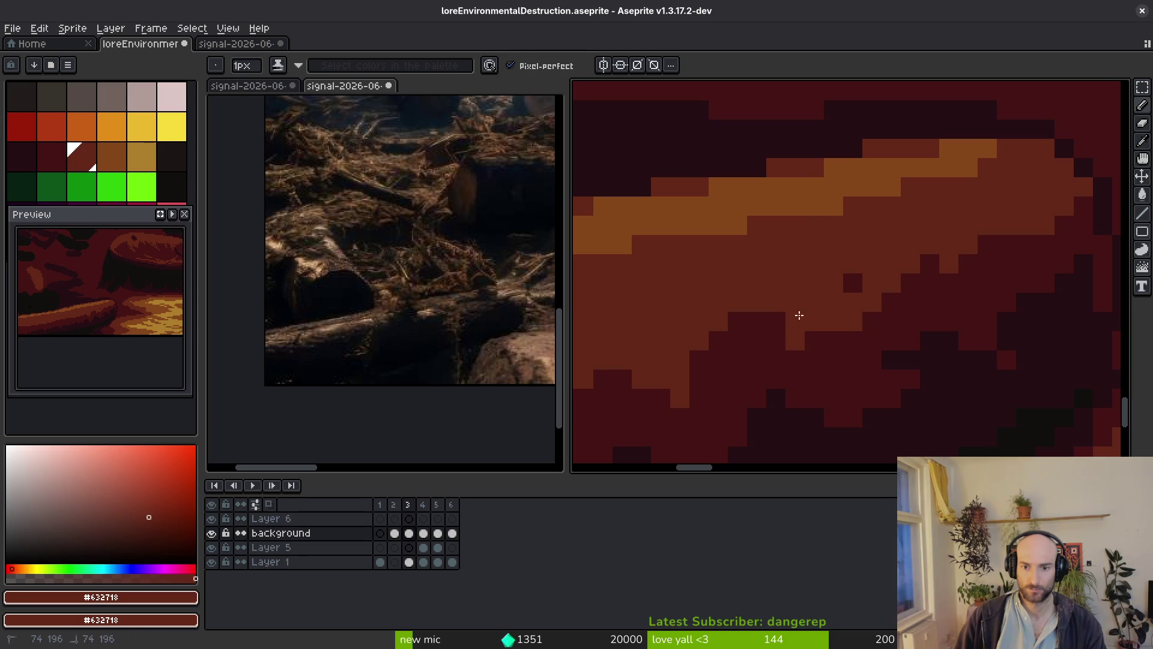
Alternate medium-red strokes and dark-red #431414 pixels along the shadow boundary below the log.
{"action": "left_click", "coordinate": [846, 323], "text": "alt"}
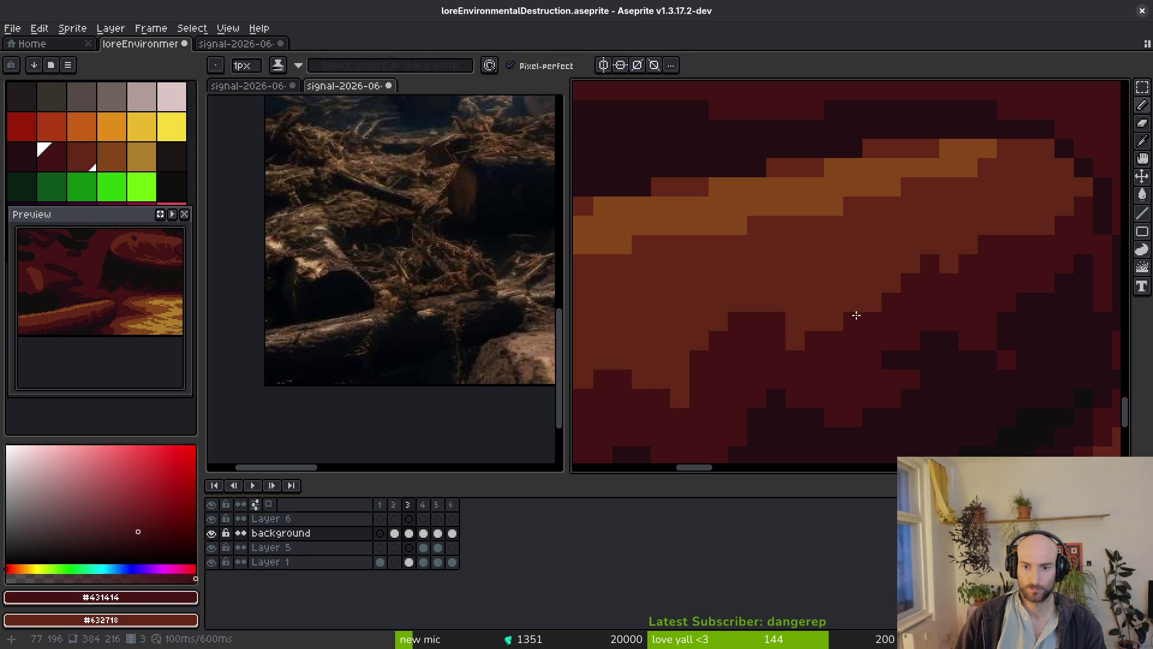
{"action": "scroll", "coordinate": [901, 307], "scroll_direction": "down", "scroll_amount": 1}
{"action": "scroll", "coordinate": [875, 296], "scroll_direction": "up", "scroll_amount": 1}
{"action": "left_click", "coordinate": [911, 260], "text": "alt"}
{"action": "left_click_drag", "start_coordinate": [911, 260], "coordinate": [901, 310]}
{"action": "scroll", "coordinate": [939, 296], "scroll_direction": "down", "scroll_amount": 2}
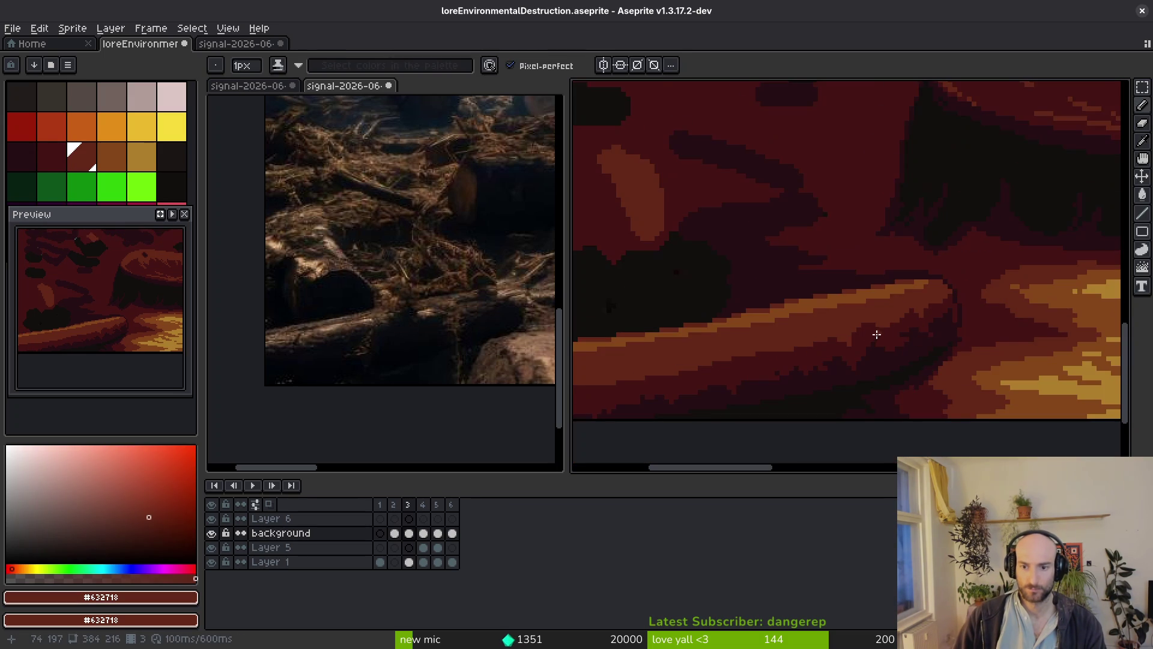
{"action": "scroll", "coordinate": [1021, 276], "scroll_direction": "up", "scroll_amount": 1}
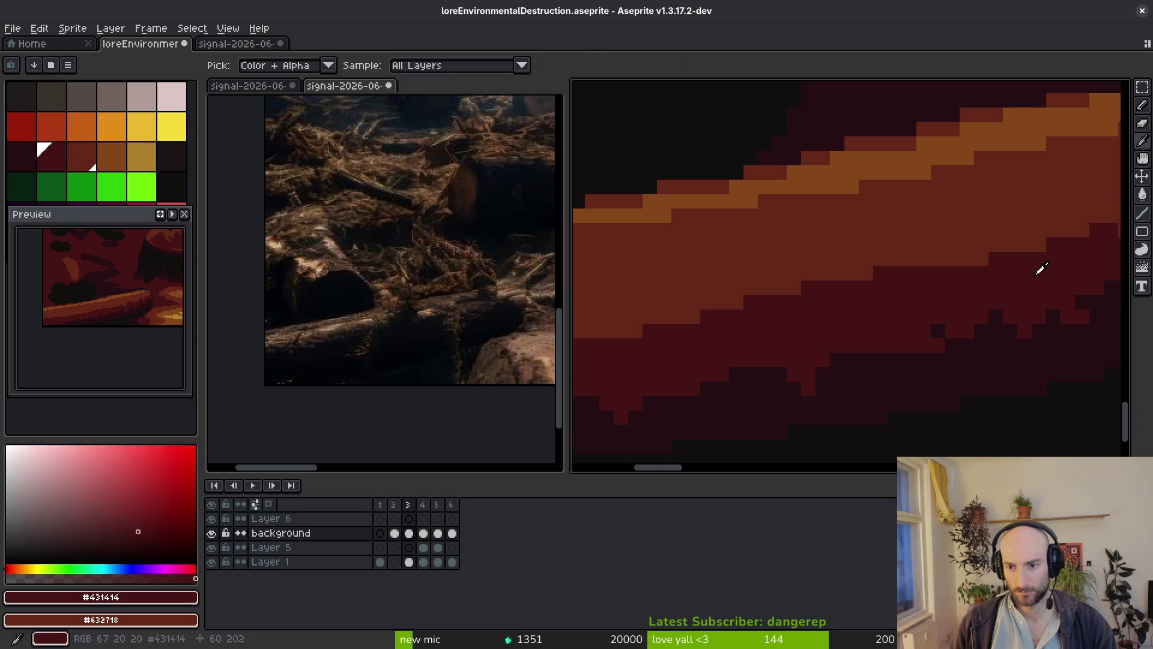
{"action": "left_click", "coordinate": [1037, 265], "text": "alt"}
{"action": "scroll", "coordinate": [1057, 270], "scroll_direction": "up", "scroll_amount": 2}
{"action": "left_click", "coordinate": [947, 227]}
{"action": "left_click", "coordinate": [918, 199]}
{"action": "left_click", "coordinate": [919, 257]}
{"action": "left_click_drag", "start_coordinate": [921, 266], "coordinate": [883, 265]}
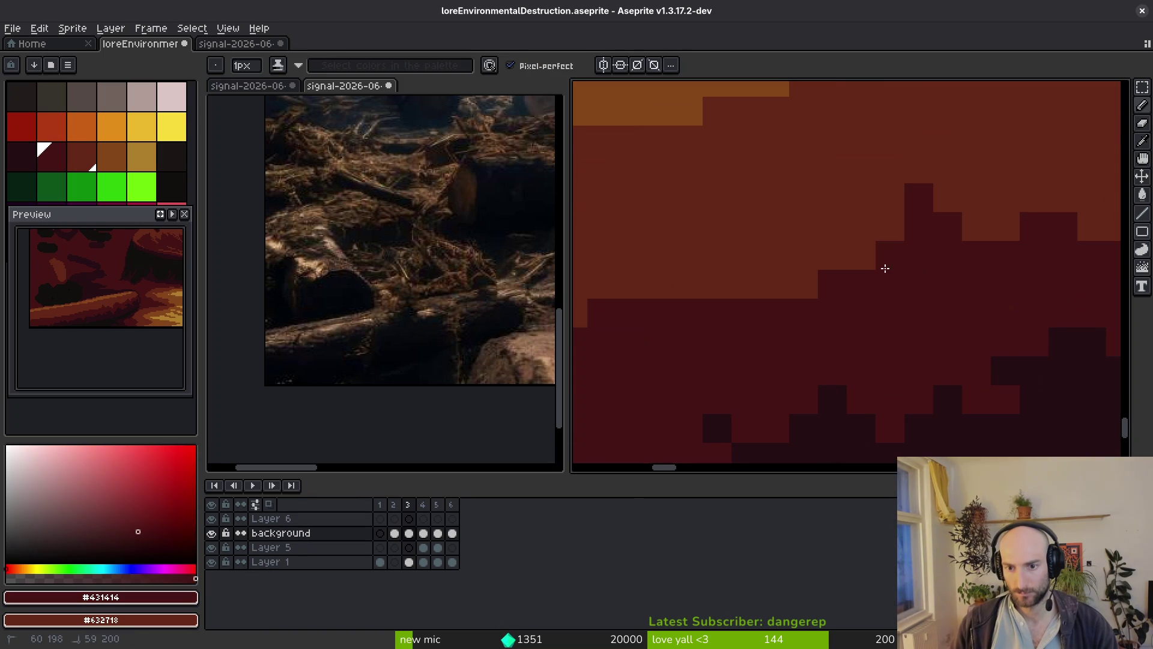
Paint a medium-red run into the shadow edge and dot dark-red blocks beneath it.
{"action": "scroll", "coordinate": [896, 260], "scroll_direction": "down", "scroll_amount": 1}
{"action": "scroll", "coordinate": [895, 260], "scroll_direction": "up", "scroll_amount": 1}
{"action": "left_click", "coordinate": [805, 264], "text": "alt"}
{"action": "left_click_drag", "start_coordinate": [744, 265], "coordinate": [795, 264]}
{"action": "scroll", "coordinate": [993, 273], "scroll_direction": "down", "scroll_amount": 1}
{"action": "scroll", "coordinate": [993, 273], "scroll_direction": "up", "scroll_amount": 1}
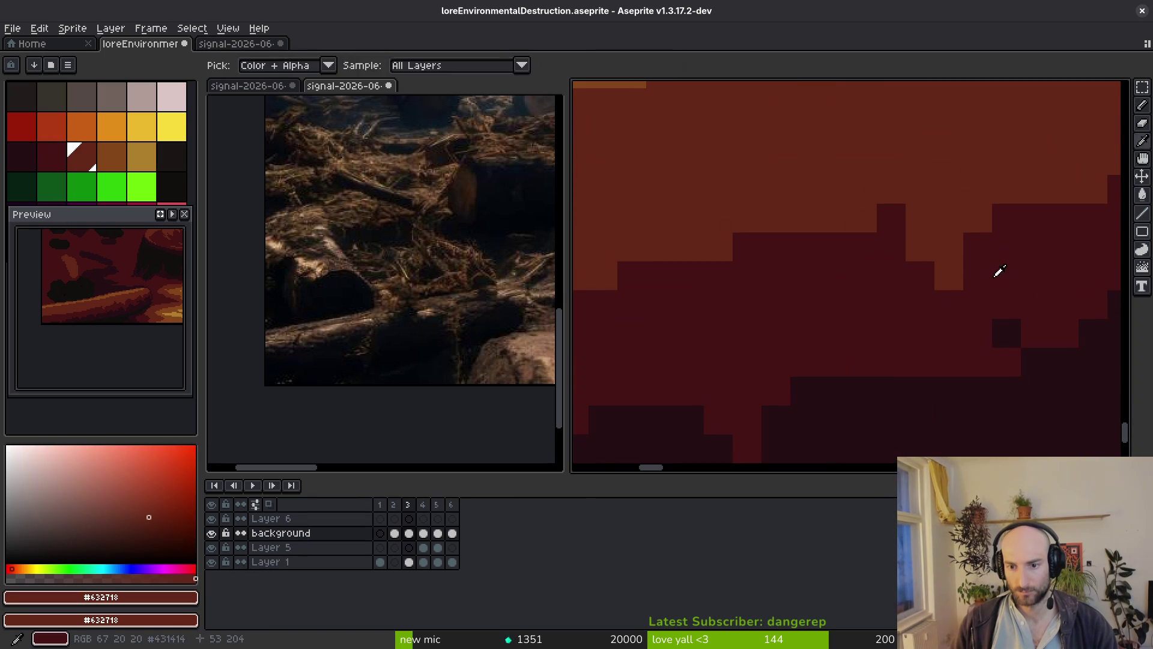
{"action": "left_click", "coordinate": [994, 273], "text": "alt"}
{"action": "left_click", "coordinate": [977, 222]}
{"action": "left_click", "coordinate": [948, 276]}
{"action": "left_click", "coordinate": [921, 247]}
Place medium-red pixels on the band edge, then step dark-red pixels along it.
{"action": "scroll", "coordinate": [844, 296], "scroll_direction": "down", "scroll_amount": 1}
{"action": "scroll", "coordinate": [844, 295], "scroll_direction": "up", "scroll_amount": 1}
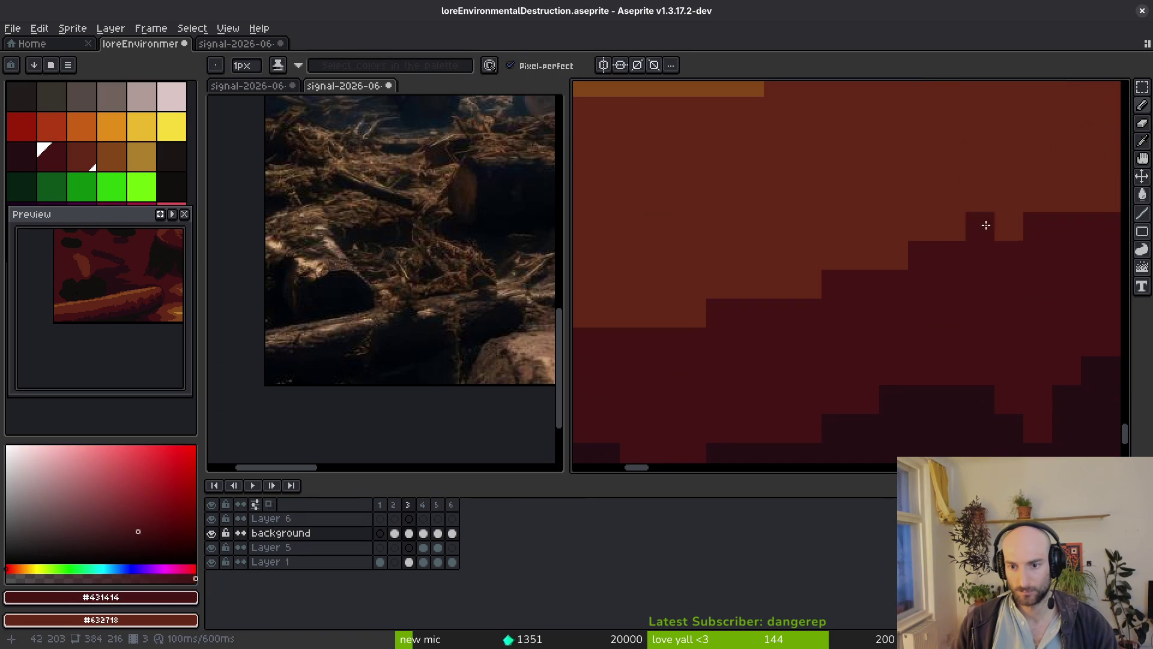
{"action": "left_click", "coordinate": [973, 264], "text": "alt"}
{"action": "left_click", "coordinate": [982, 271]}
{"action": "left_click", "coordinate": [1024, 240]}
{"action": "left_click", "coordinate": [1009, 313]}
{"action": "left_click", "coordinate": [1038, 313]}
{"action": "left_click", "coordinate": [1051, 290], "text": "alt"}
{"action": "scroll", "coordinate": [1051, 291], "scroll_direction": "down", "scroll_amount": 1}
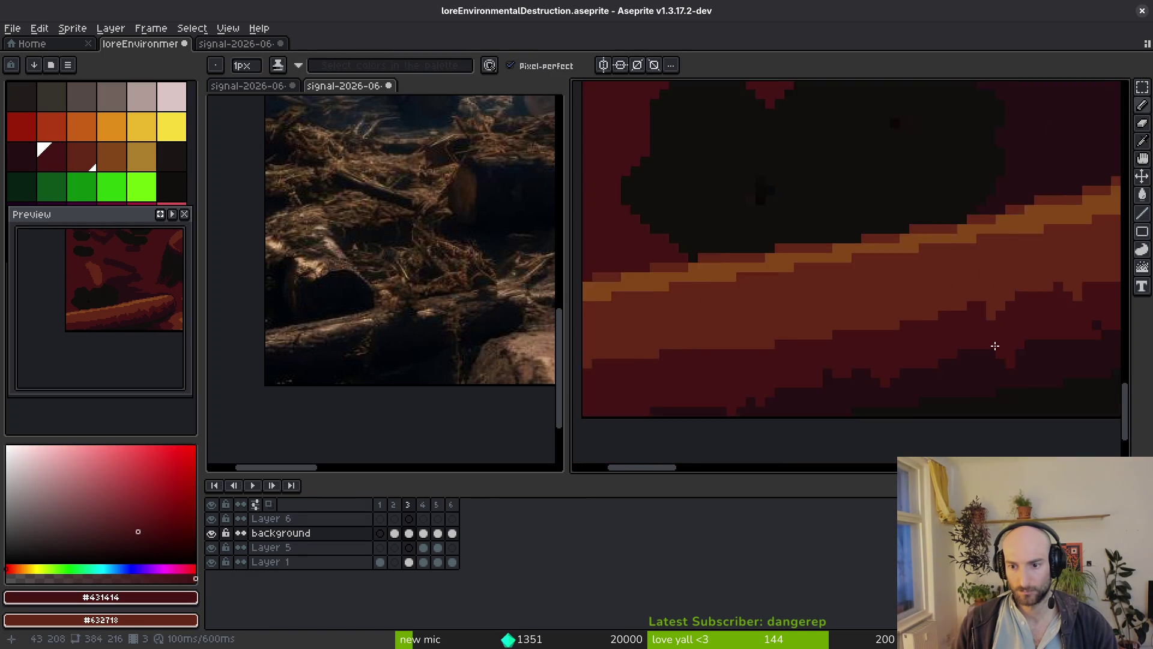
{"action": "scroll", "coordinate": [919, 291], "scroll_direction": "up", "scroll_amount": 1}
{"action": "left_click_drag", "start_coordinate": [1069, 207], "coordinate": [988, 249]}
Touch up the log's lower edge with dark-red #431414 and medium-red strokes.
{"action": "scroll", "coordinate": [965, 288], "scroll_direction": "down", "scroll_amount": 1}
{"action": "scroll", "coordinate": [662, 304], "scroll_direction": "up", "scroll_amount": 1}
{"action": "left_click_drag", "start_coordinate": [714, 225], "coordinate": [713, 274]}
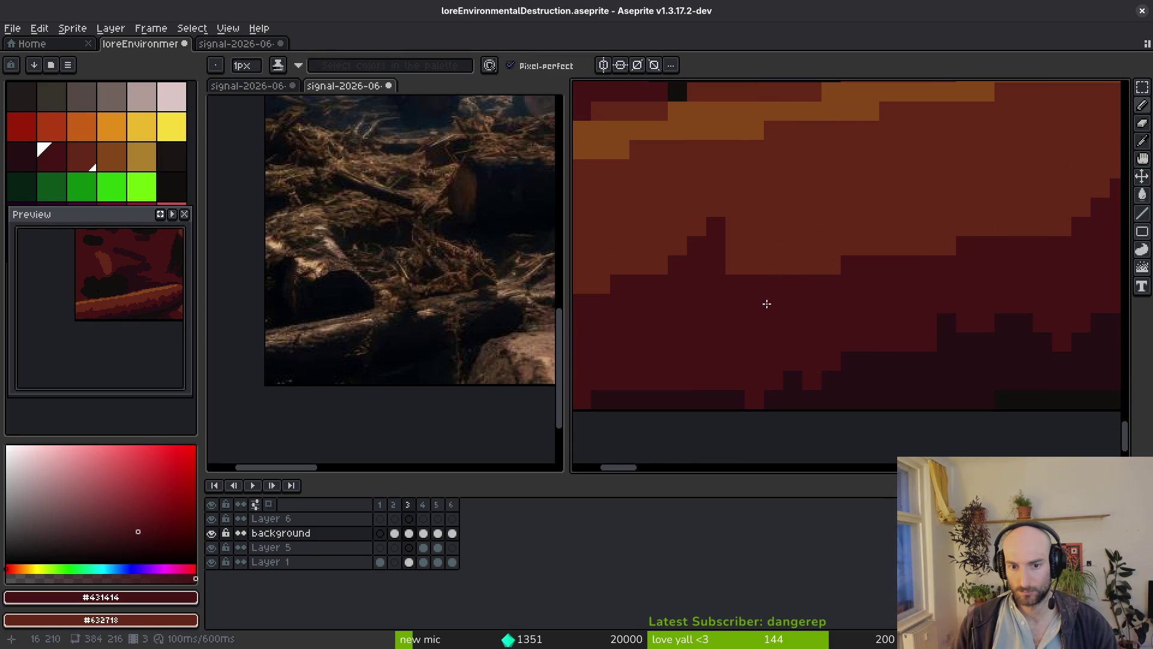
{"action": "left_click", "coordinate": [825, 240], "text": "alt"}
{"action": "left_click_drag", "start_coordinate": [849, 262], "coordinate": [961, 226]}
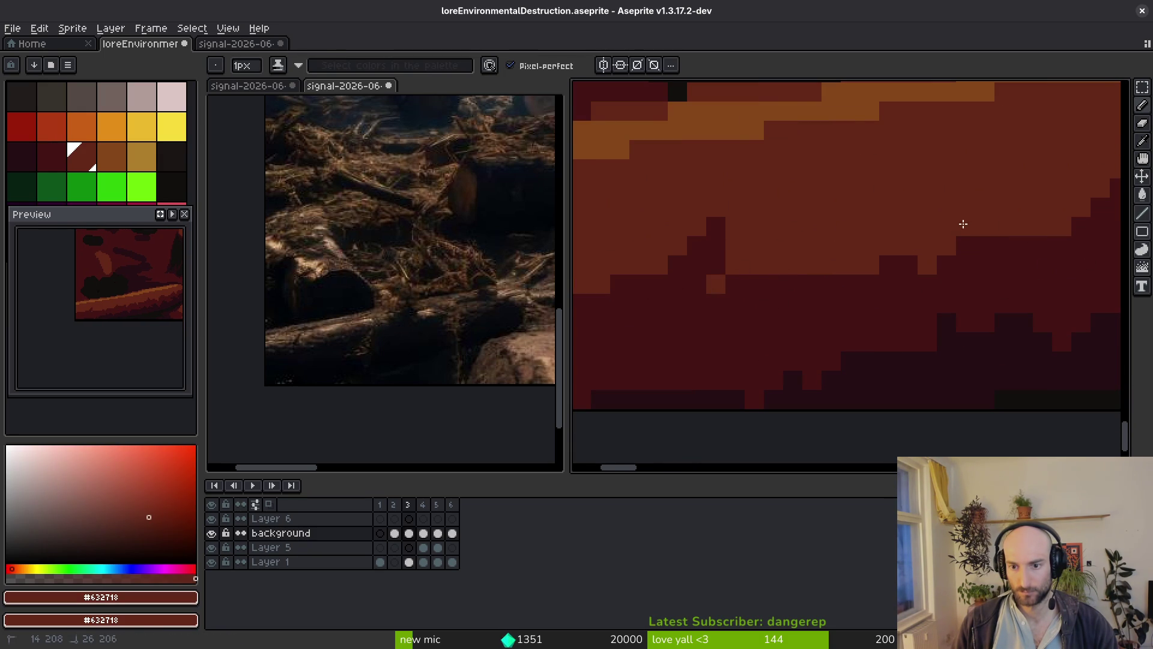
{"action": "left_click", "coordinate": [878, 273], "text": "alt"}
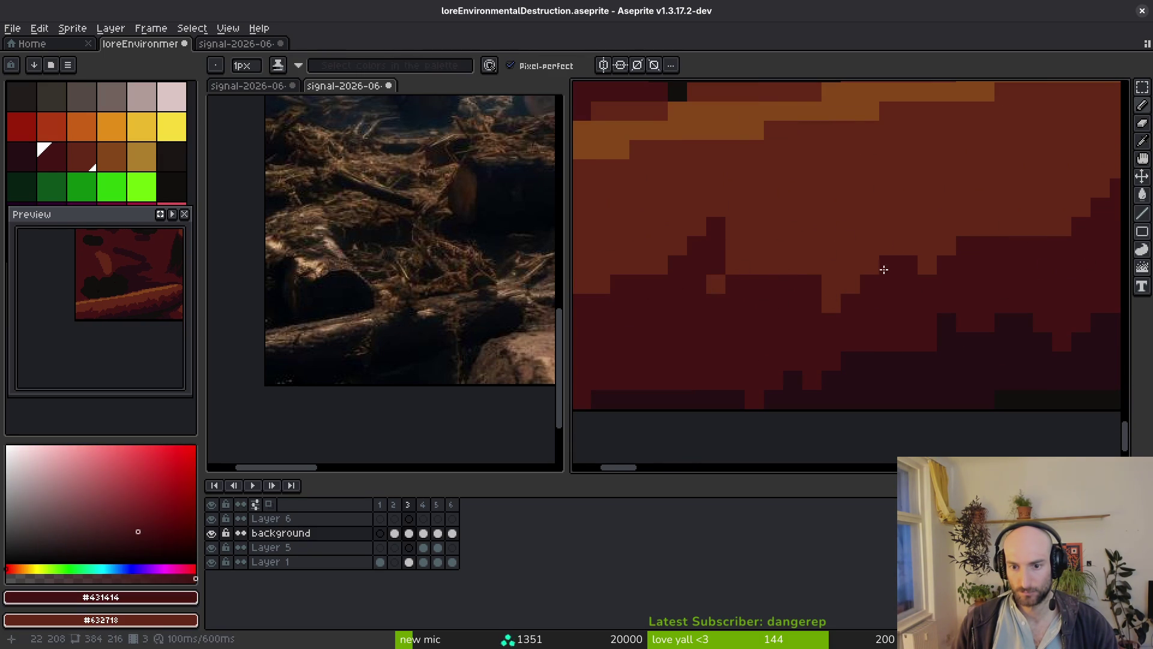
{"action": "left_click_drag", "start_coordinate": [877, 272], "coordinate": [827, 314]}
Place an orange #854619 highlight pixel on the log's top edge, undoing a stray stroke.
{"action": "scroll", "coordinate": [935, 297], "scroll_direction": "down", "scroll_amount": 3}
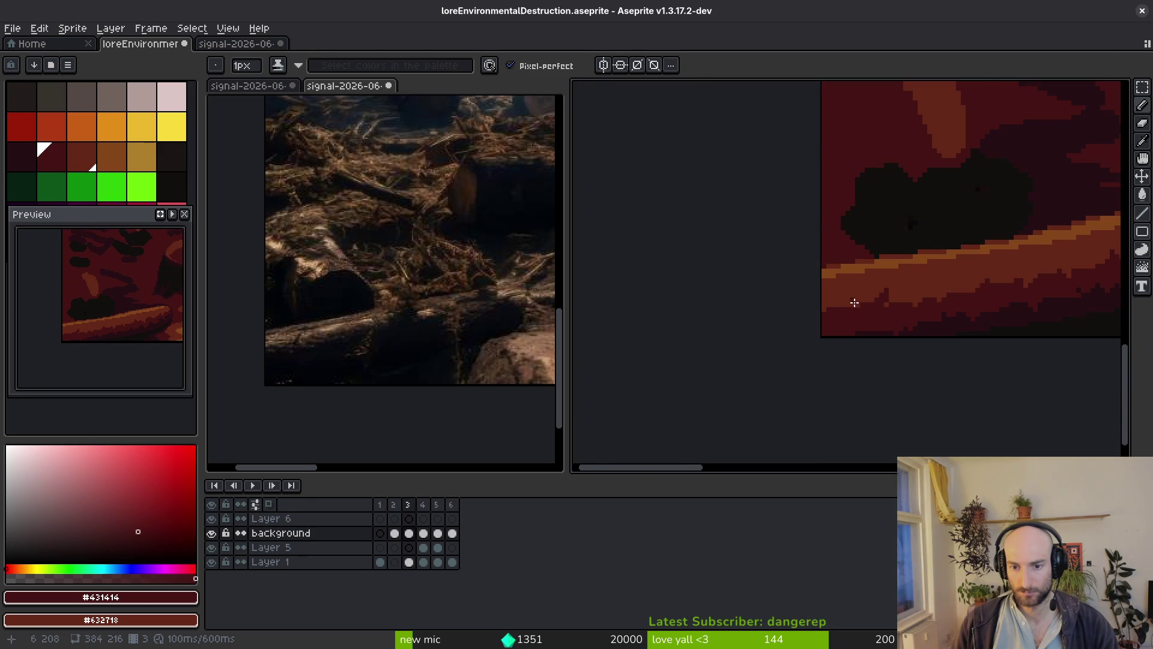
{"action": "scroll", "coordinate": [863, 301], "scroll_direction": "up", "scroll_amount": 2}
{"action": "scroll", "coordinate": [815, 319], "scroll_direction": "down", "scroll_amount": 3}
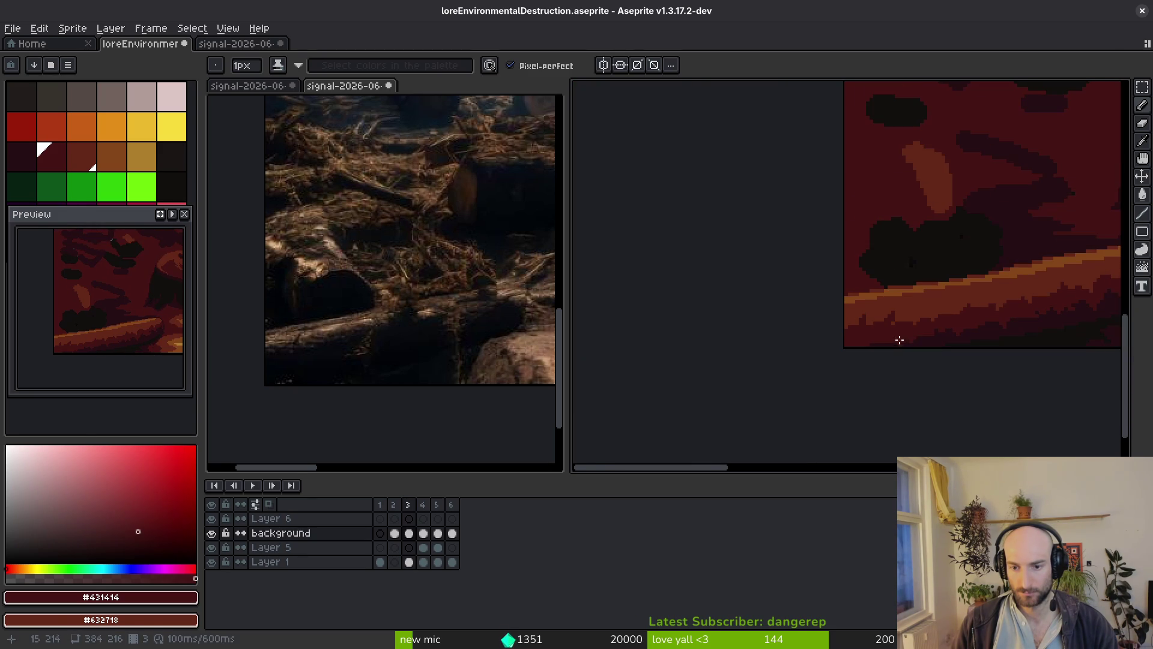
{"action": "scroll", "coordinate": [835, 327], "scroll_direction": "up", "scroll_amount": 1}
{"action": "left_click", "coordinate": [839, 291], "text": "alt"}
{"action": "scroll", "coordinate": [827, 319], "scroll_direction": "up", "scroll_amount": 1}
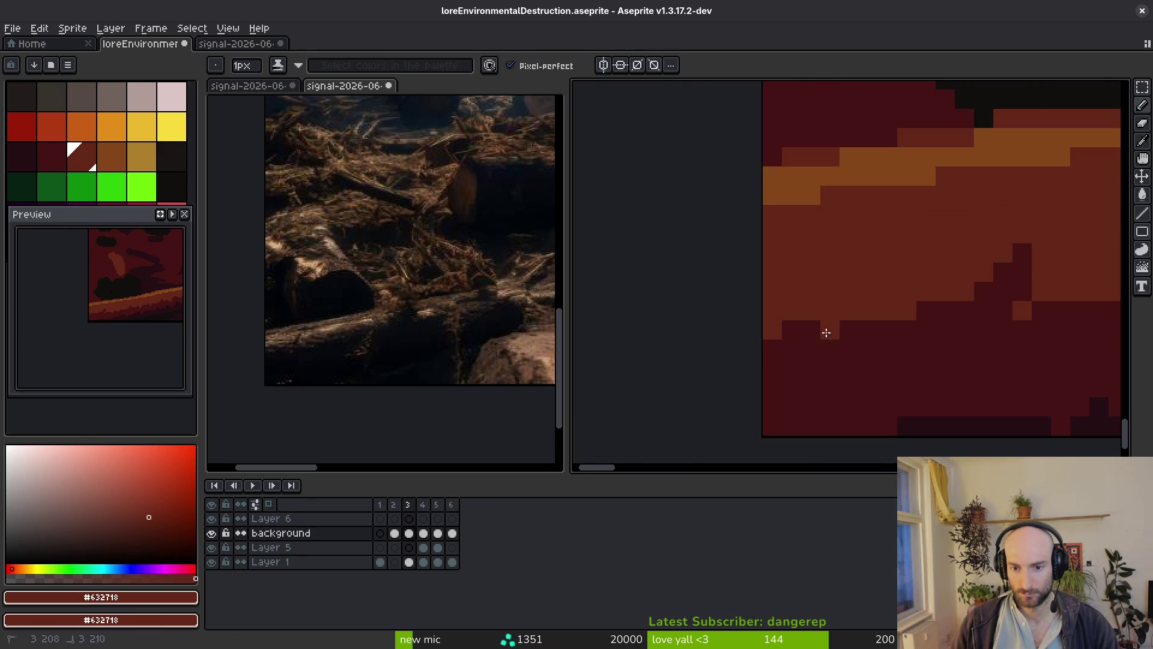
{"action": "scroll", "coordinate": [840, 336], "scroll_direction": "down", "scroll_amount": 2}
{"action": "scroll", "coordinate": [873, 360], "scroll_direction": "up", "scroll_amount": 1}
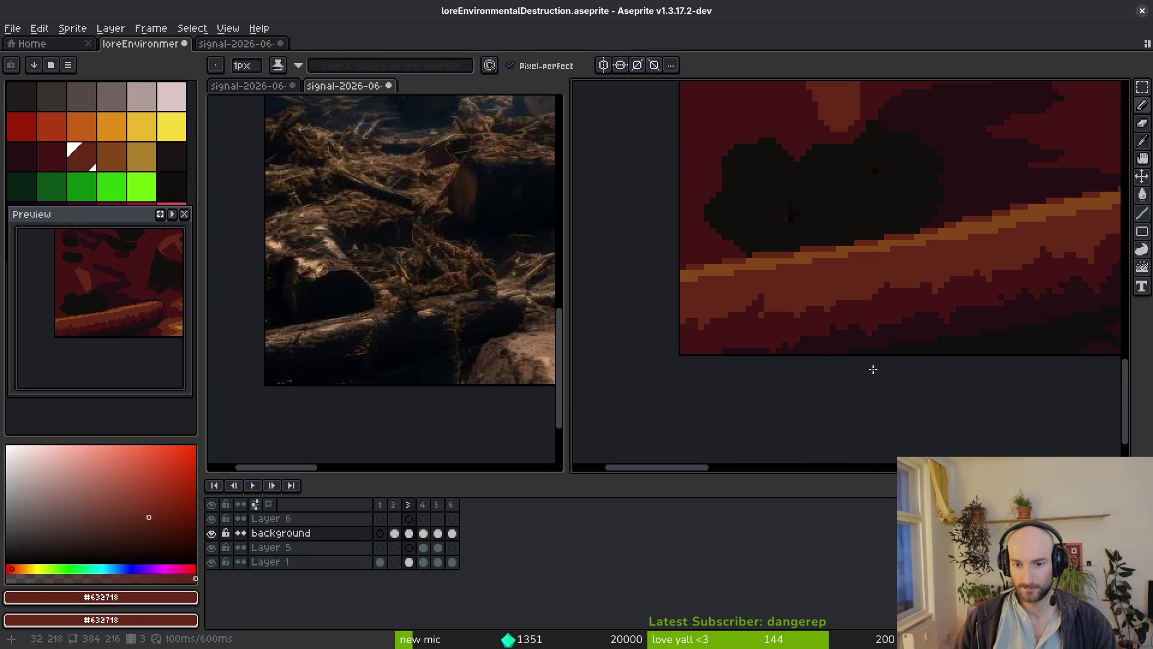
{"action": "scroll", "coordinate": [690, 311], "scroll_direction": "up", "scroll_amount": 1}
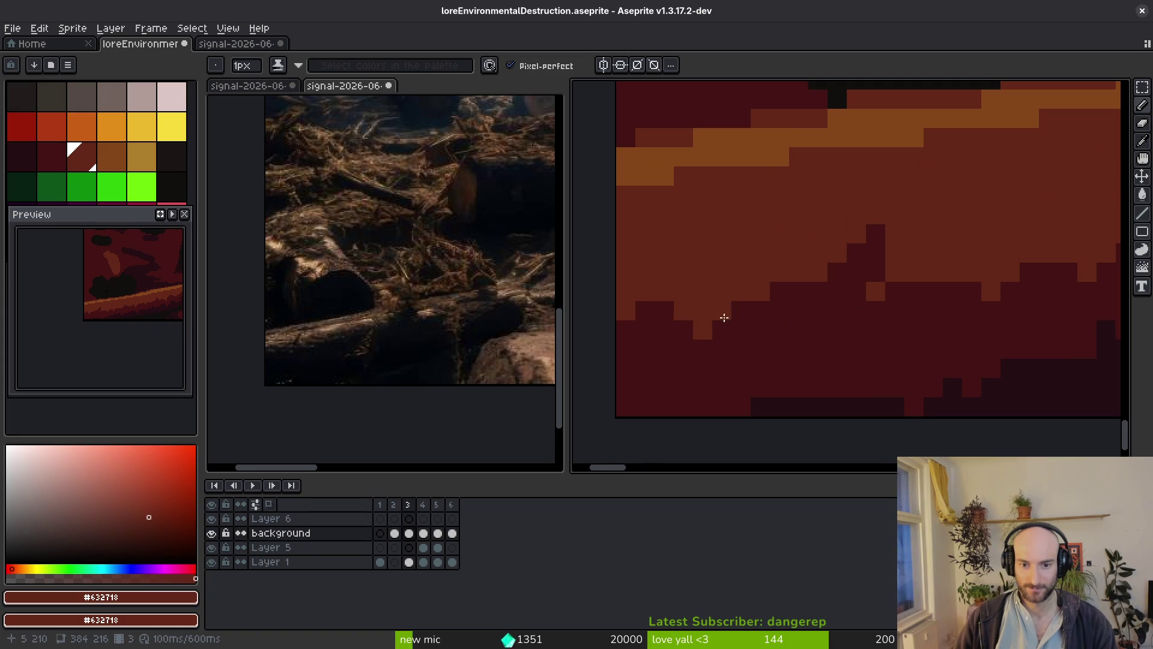
{"action": "scroll", "coordinate": [715, 311], "scroll_direction": "down", "scroll_amount": 3}
{"action": "scroll", "coordinate": [889, 312], "scroll_direction": "up", "scroll_amount": 3}
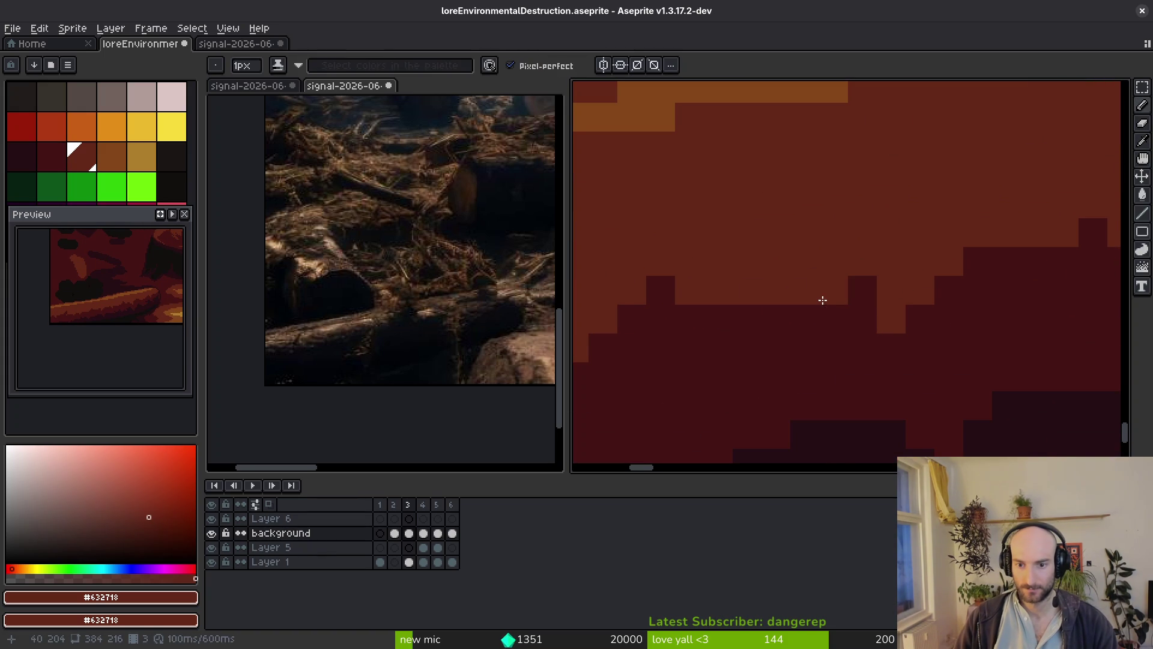
{"action": "scroll", "coordinate": [870, 238], "scroll_direction": "down", "scroll_amount": 3}
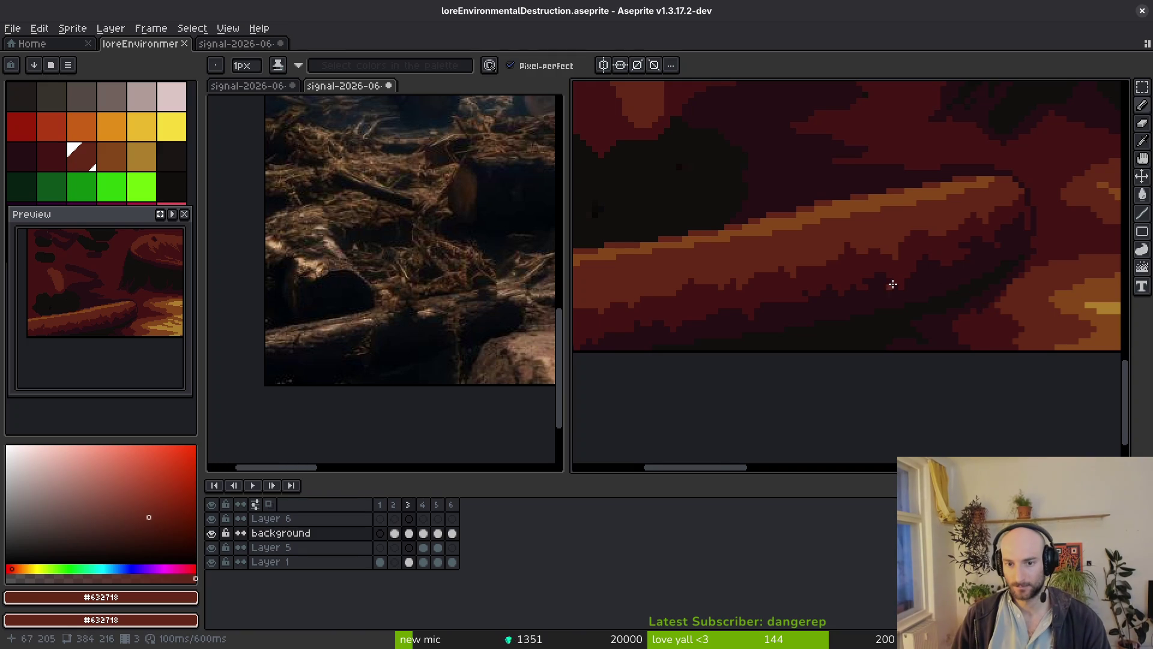
{"action": "scroll", "coordinate": [889, 286], "scroll_direction": "up", "scroll_amount": 2}
{"action": "left_click", "coordinate": [952, 188], "text": "alt"}
{"action": "scroll", "coordinate": [919, 288], "scroll_direction": "up", "scroll_amount": 3}
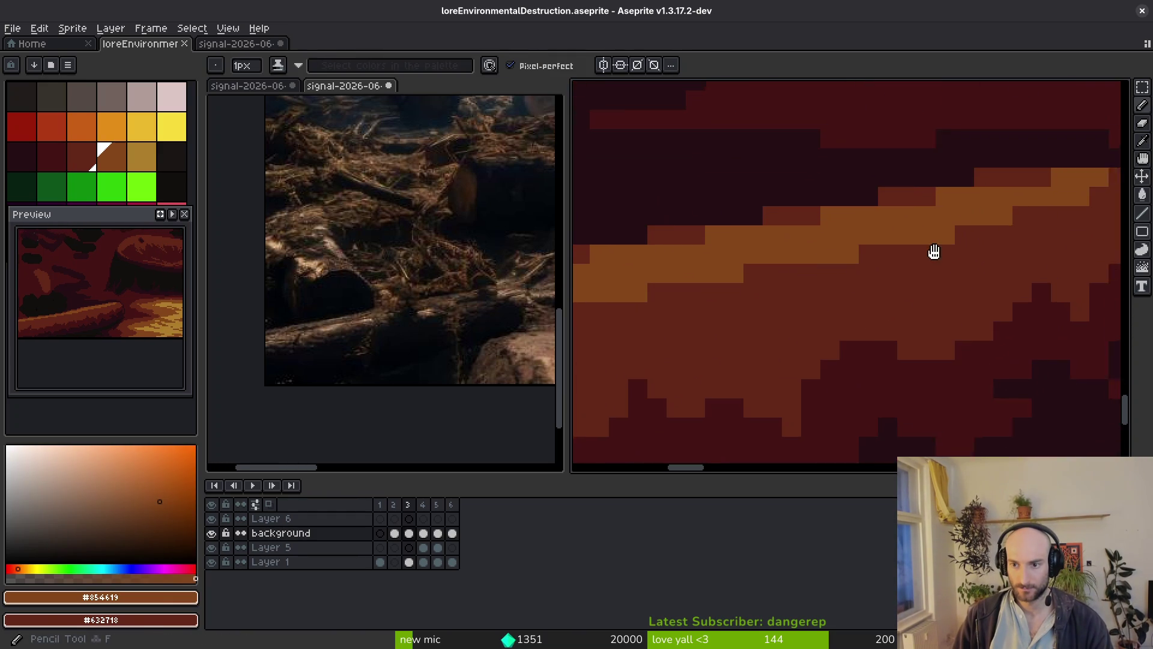
{"action": "left_click_drag", "start_coordinate": [983, 239], "coordinate": [897, 214]}
{"action": "key", "text": "ctrl+z"}
{"action": "left_click", "coordinate": [932, 228]}
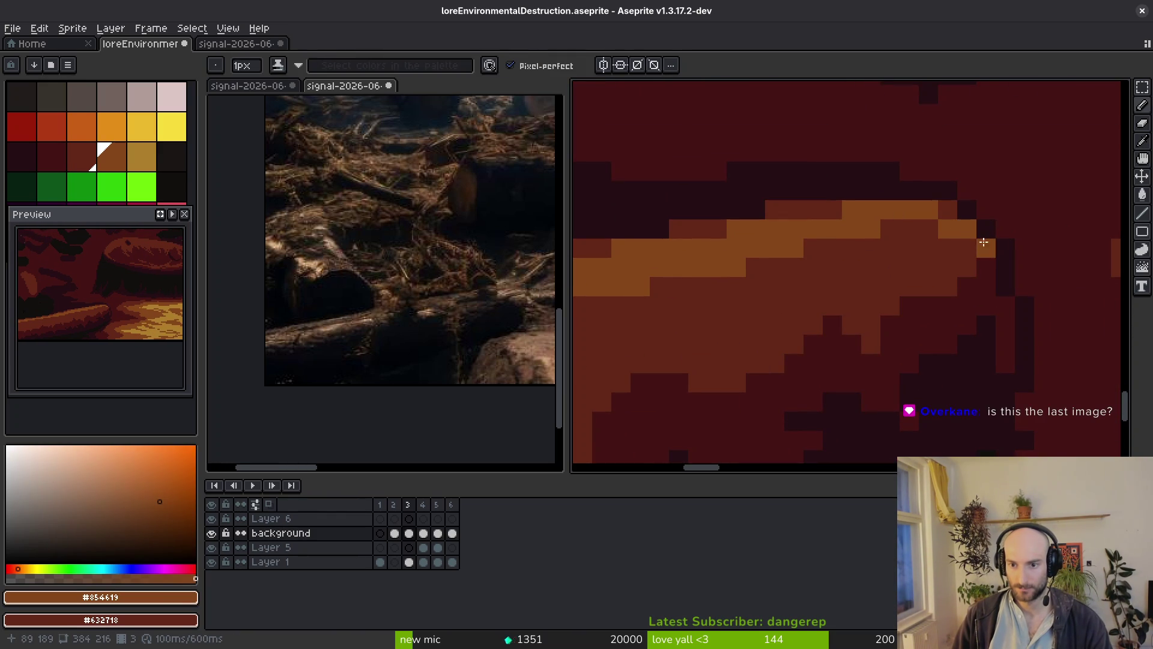
Add orange pixels and a #632718 notch near the highlight band, then save the file.
{"action": "scroll", "coordinate": [897, 298], "scroll_direction": "left", "scroll_amount": 1}
{"action": "left_click", "coordinate": [896, 298]}
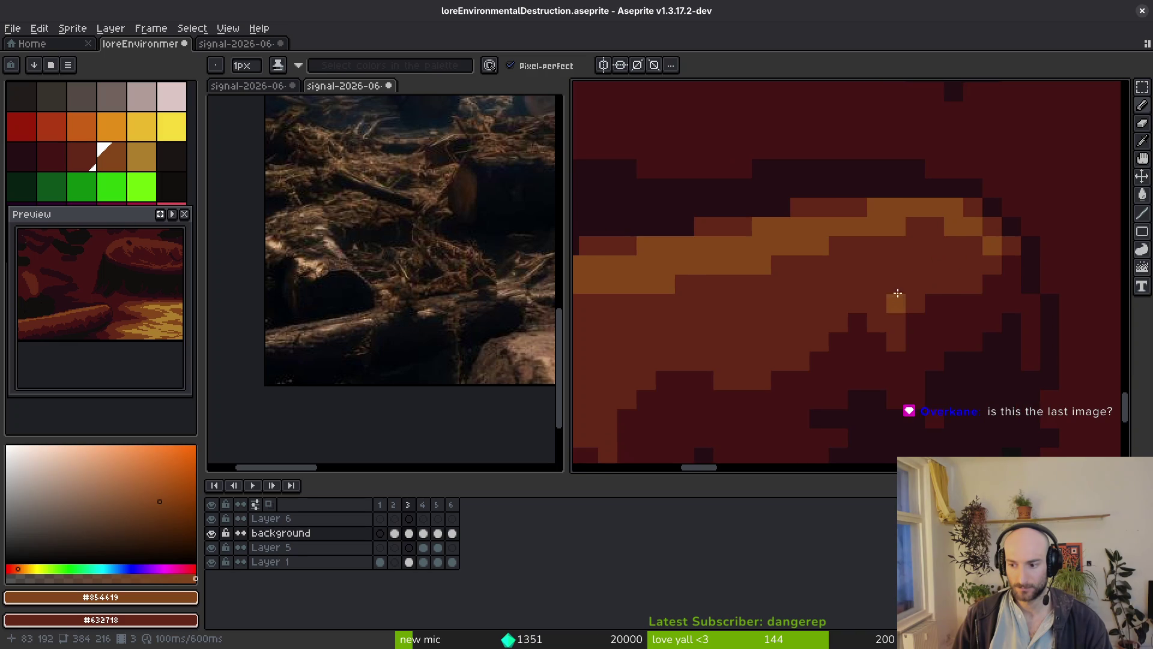
{"action": "left_click", "coordinate": [859, 210]}
{"action": "left_click", "coordinate": [914, 246], "text": "alt"}
{"action": "left_click", "coordinate": [811, 251]}
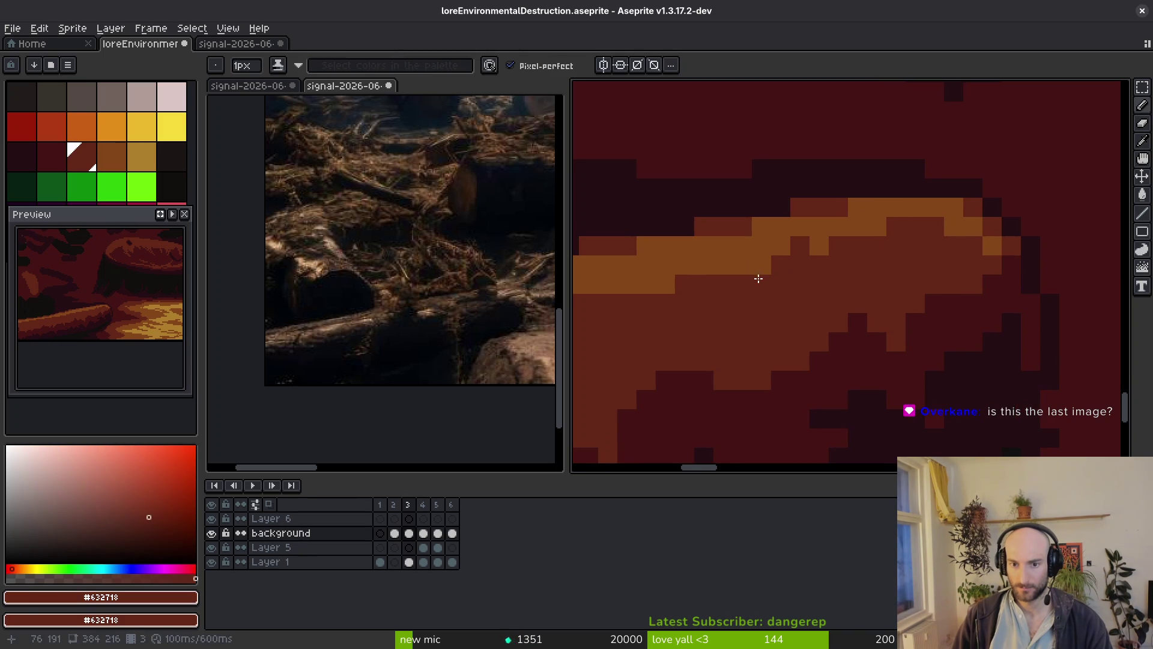
{"action": "scroll", "coordinate": [726, 271], "scroll_direction": "down", "scroll_amount": 4}
{"action": "key", "text": "ctrl+s"}
Add another orange pixel and cover stray orange pixels with mid red #632718.
{"action": "scroll", "coordinate": [829, 264], "scroll_direction": "up", "scroll_amount": 3}
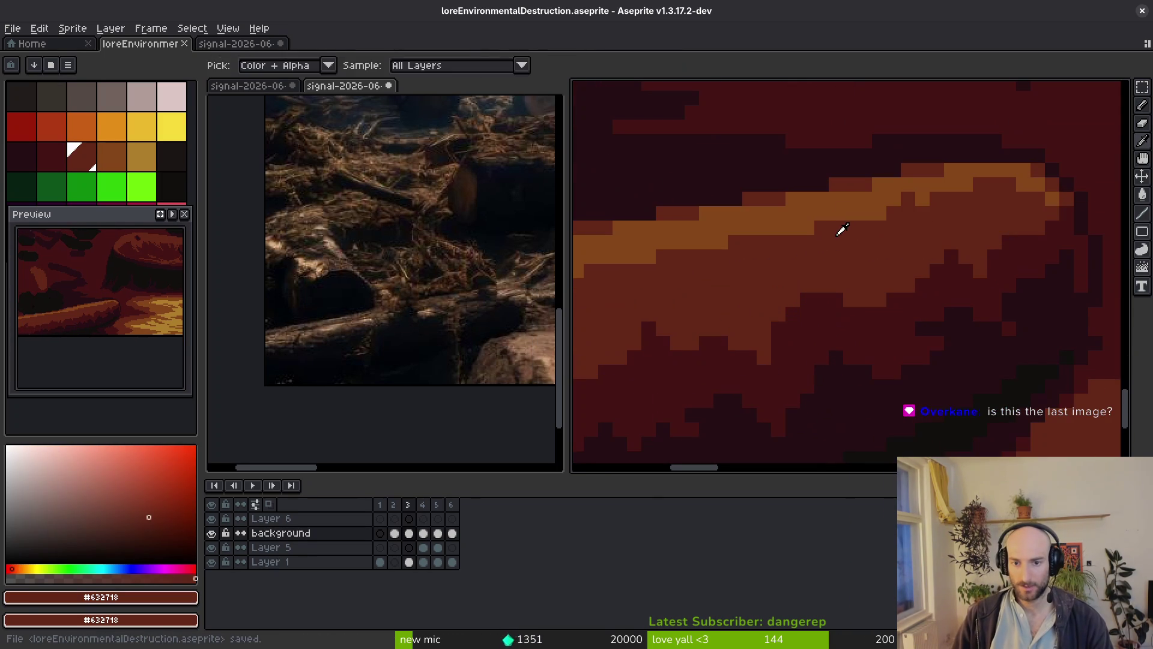
{"action": "left_click", "coordinate": [842, 231], "text": "alt"}
{"action": "scroll", "coordinate": [844, 235], "scroll_direction": "up", "scroll_amount": 2}
{"action": "left_click", "coordinate": [845, 236]}
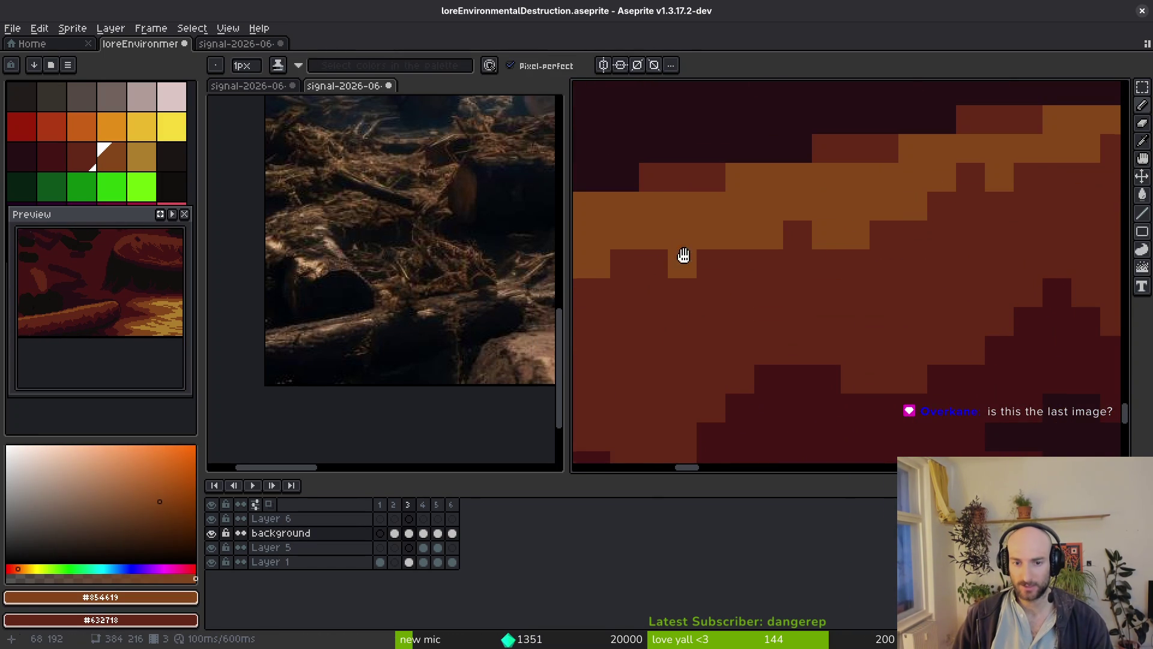
{"action": "scroll", "coordinate": [679, 251], "scroll_direction": "up", "scroll_amount": 2}
{"action": "scroll", "coordinate": [857, 278], "scroll_direction": "down", "scroll_amount": 2}
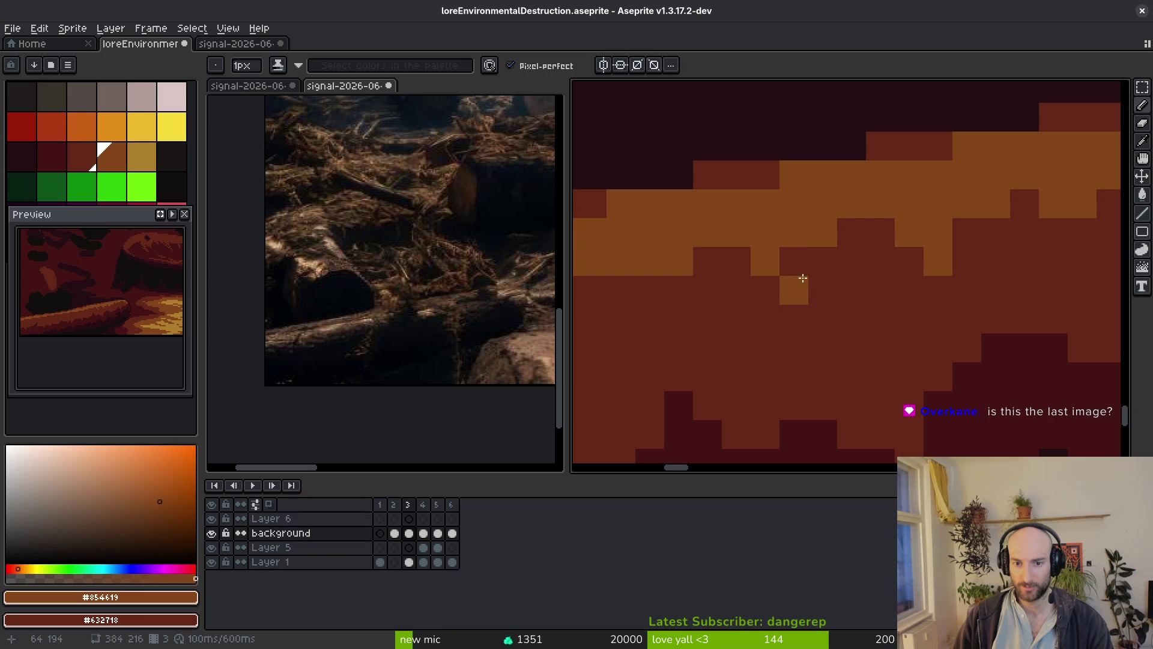
{"action": "scroll", "coordinate": [782, 308], "scroll_direction": "right", "scroll_amount": 1}
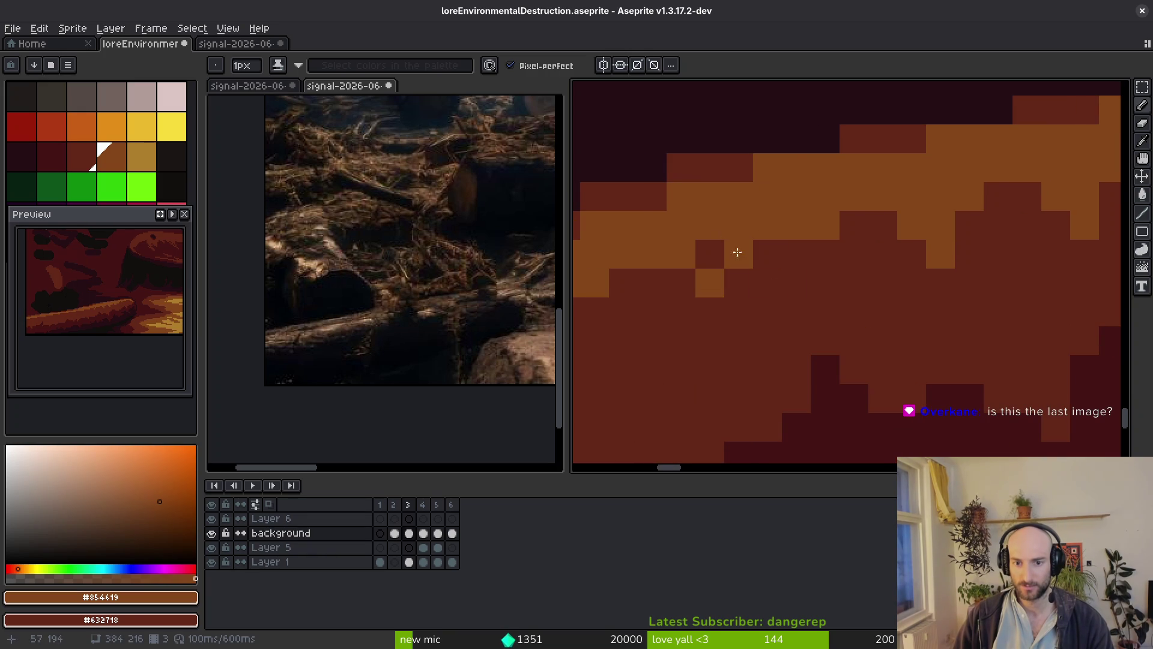
{"action": "scroll", "coordinate": [697, 288], "scroll_direction": "down", "scroll_amount": 2}
{"action": "scroll", "coordinate": [886, 240], "scroll_direction": "up", "scroll_amount": 1}
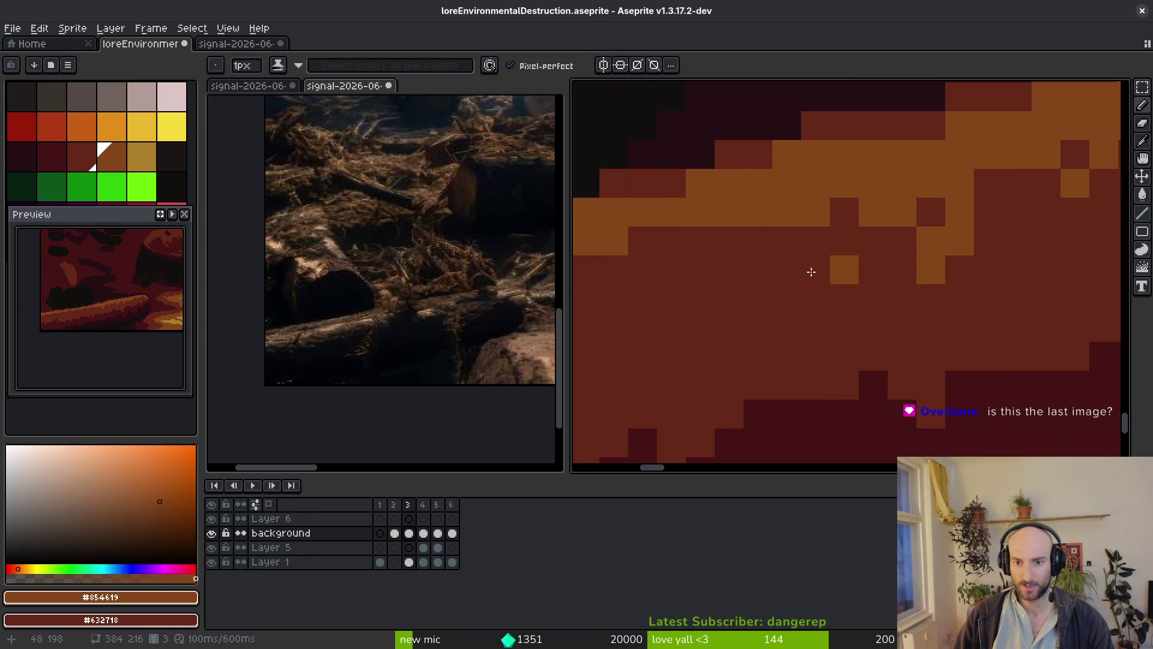
{"action": "scroll", "coordinate": [669, 250], "scroll_direction": "left", "scroll_amount": 2}
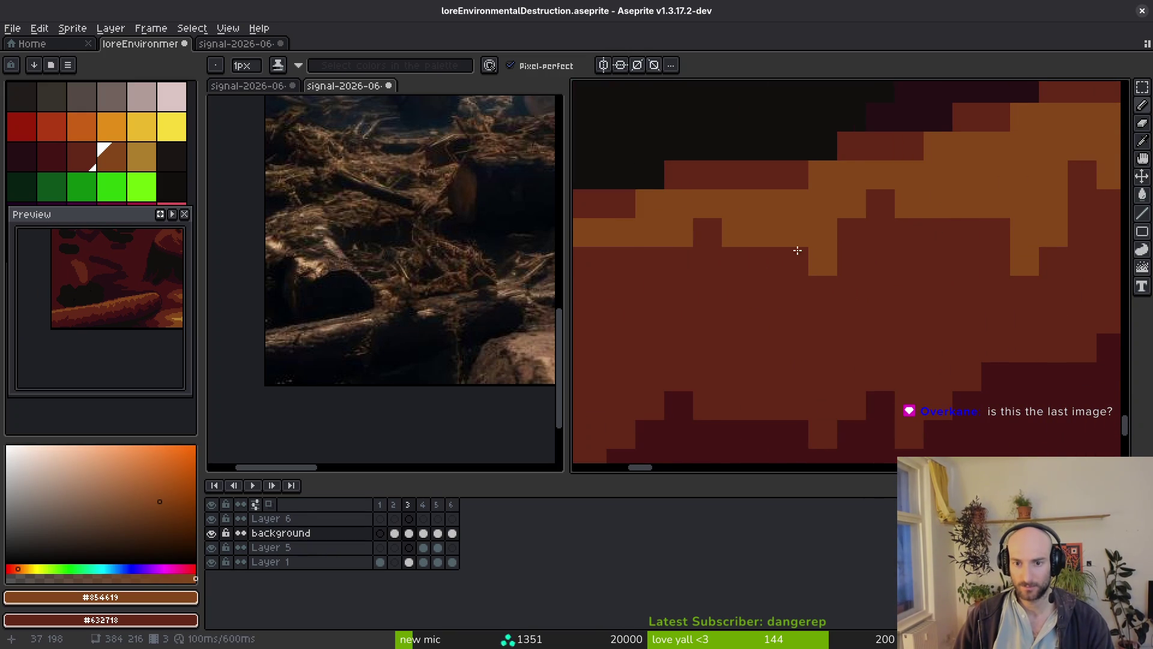
{"action": "left_click", "coordinate": [968, 258], "text": "alt"}
{"action": "left_click_drag", "start_coordinate": [1024, 232], "coordinate": [1024, 257]}
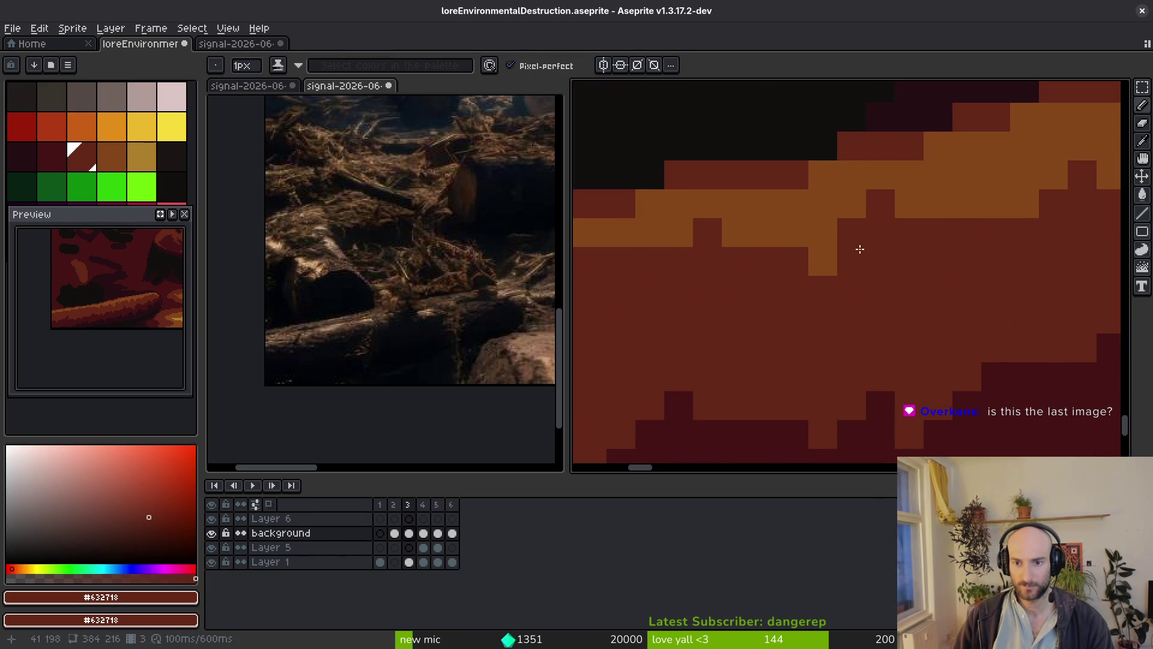
Extend the orange #854619 highlight stripe along the log's top edge.
{"action": "scroll", "coordinate": [867, 246], "scroll_direction": "up", "scroll_amount": 2}
{"action": "left_click", "coordinate": [841, 222], "text": "alt"}
{"action": "left_click", "coordinate": [818, 240]}
{"action": "scroll", "coordinate": [783, 315], "scroll_direction": "up", "scroll_amount": 2}
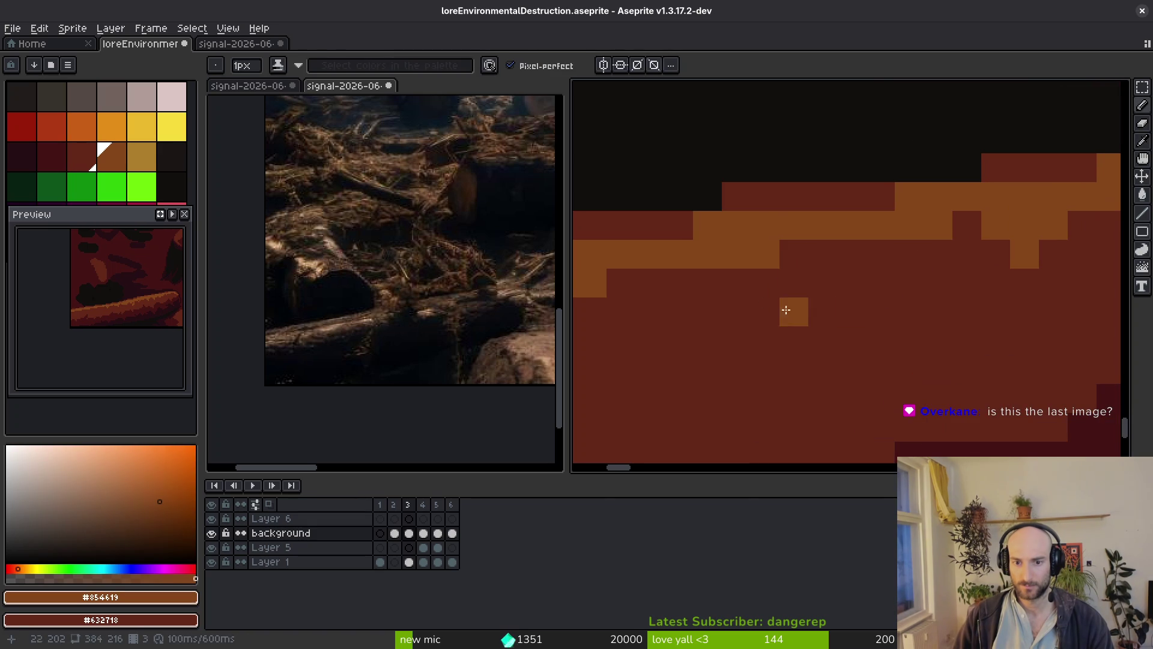
{"action": "scroll", "coordinate": [775, 264], "scroll_direction": "up", "scroll_amount": 2}
{"action": "mouse_move", "coordinate": [965, 224]}
{"action": "left_mouse_down"}
{"action": "mouse_move", "coordinate": [813, 260]}
{"action": "mouse_move", "coordinate": [818, 245]}
{"action": "mouse_move", "coordinate": [867, 301]}
{"action": "left_mouse_up"}
Continue the orange highlight with single pixels and a longer run, then resample #632718.
{"action": "left_click", "coordinate": [919, 291], "text": "alt"}
{"action": "left_click", "coordinate": [923, 207], "text": "alt"}
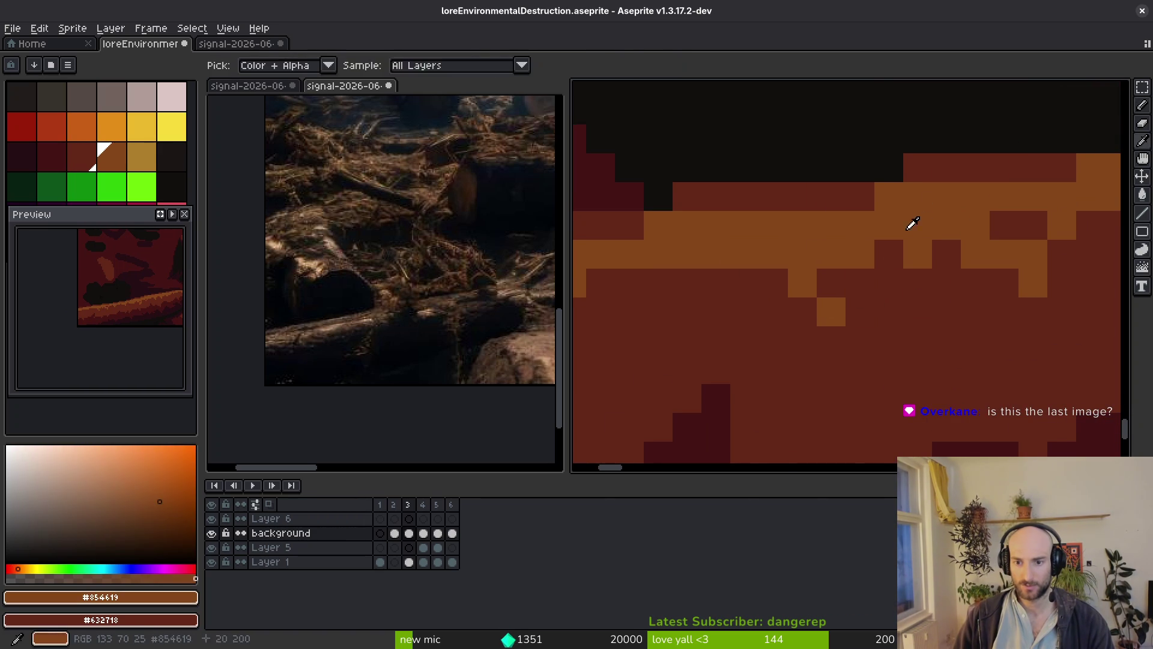
{"action": "left_click", "coordinate": [867, 275]}
{"action": "scroll", "coordinate": [841, 300], "scroll_direction": "up", "scroll_amount": 2}
{"action": "scroll", "coordinate": [814, 271], "scroll_direction": "down", "scroll_amount": 2}
{"action": "mouse_move", "coordinate": [871, 243]}
{"action": "left_mouse_down"}
{"action": "mouse_move", "coordinate": [903, 245]}
{"action": "mouse_move", "coordinate": [718, 296]}
{"action": "mouse_move", "coordinate": [728, 247]}
{"action": "mouse_move", "coordinate": [757, 245]}
{"action": "left_mouse_up"}
{"action": "left_click", "coordinate": [772, 300], "text": "alt"}
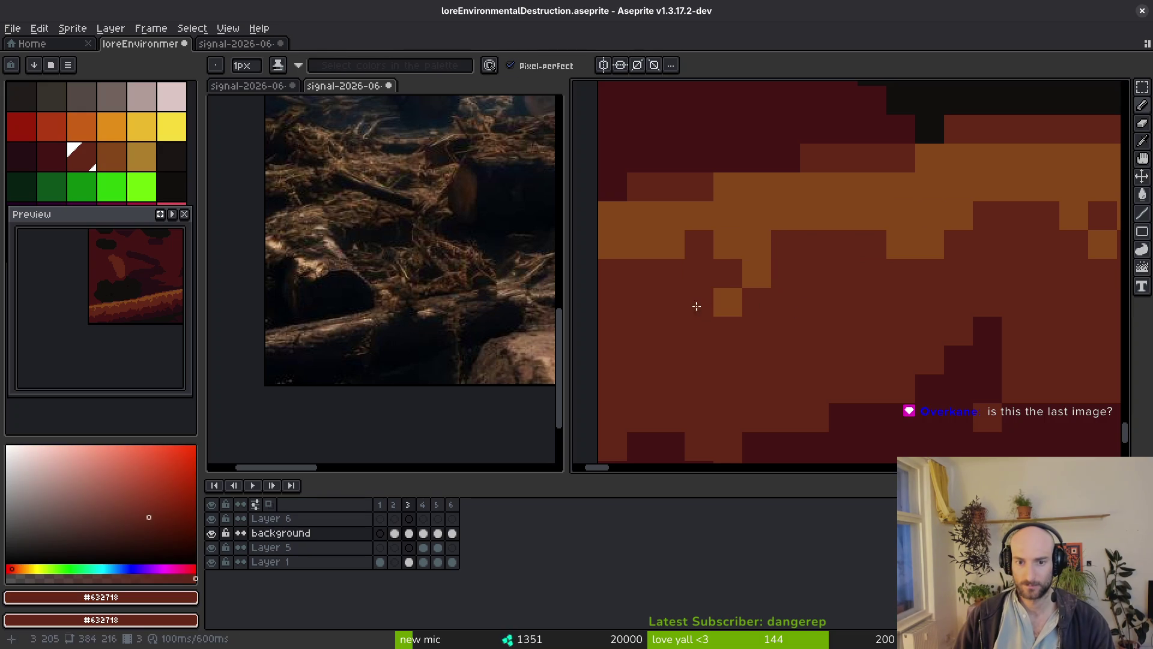
{"action": "scroll", "coordinate": [692, 305], "scroll_direction": "down", "scroll_amount": 6}
{"action": "scroll", "coordinate": [864, 379], "scroll_direction": "down", "scroll_amount": 4}
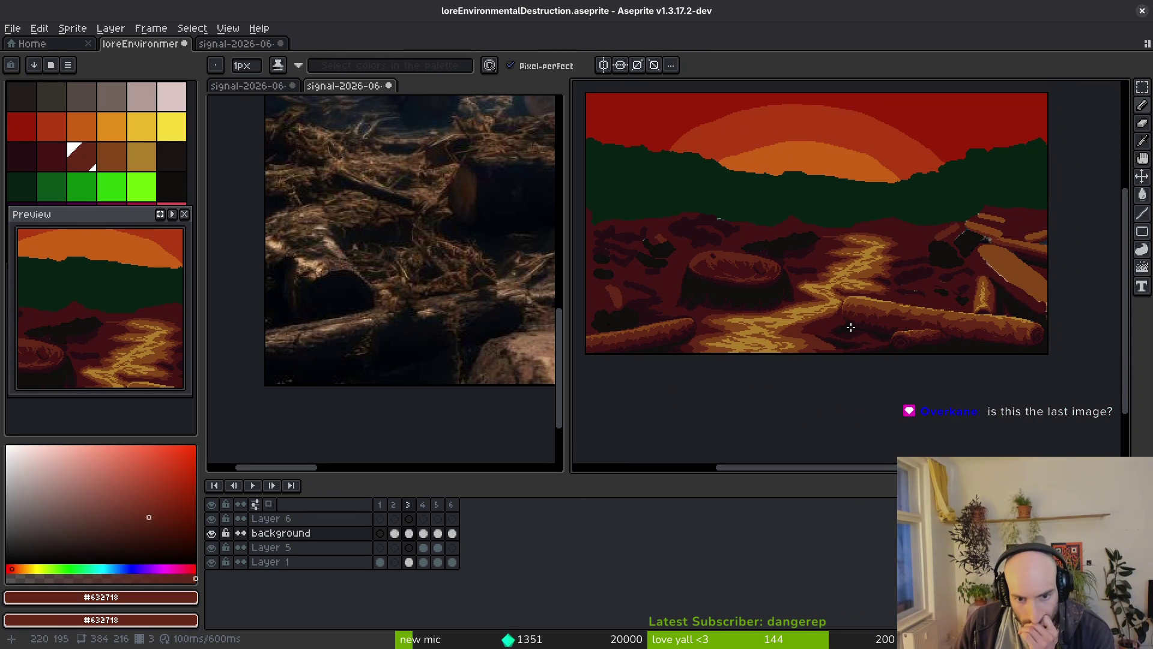
Draw a dark #431414 line through the log's shadow and fill the region beside it.
{"action": "scroll", "coordinate": [840, 324], "scroll_direction": "up", "scroll_amount": 3}
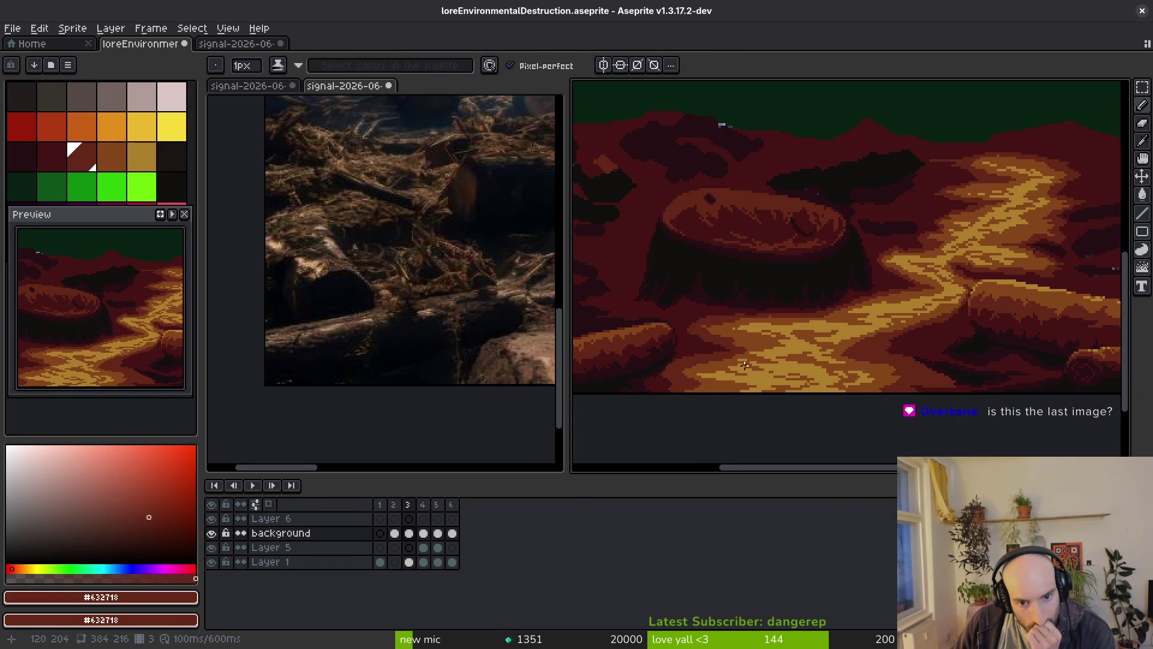
{"action": "scroll", "coordinate": [826, 375], "scroll_direction": "down", "scroll_amount": 3}
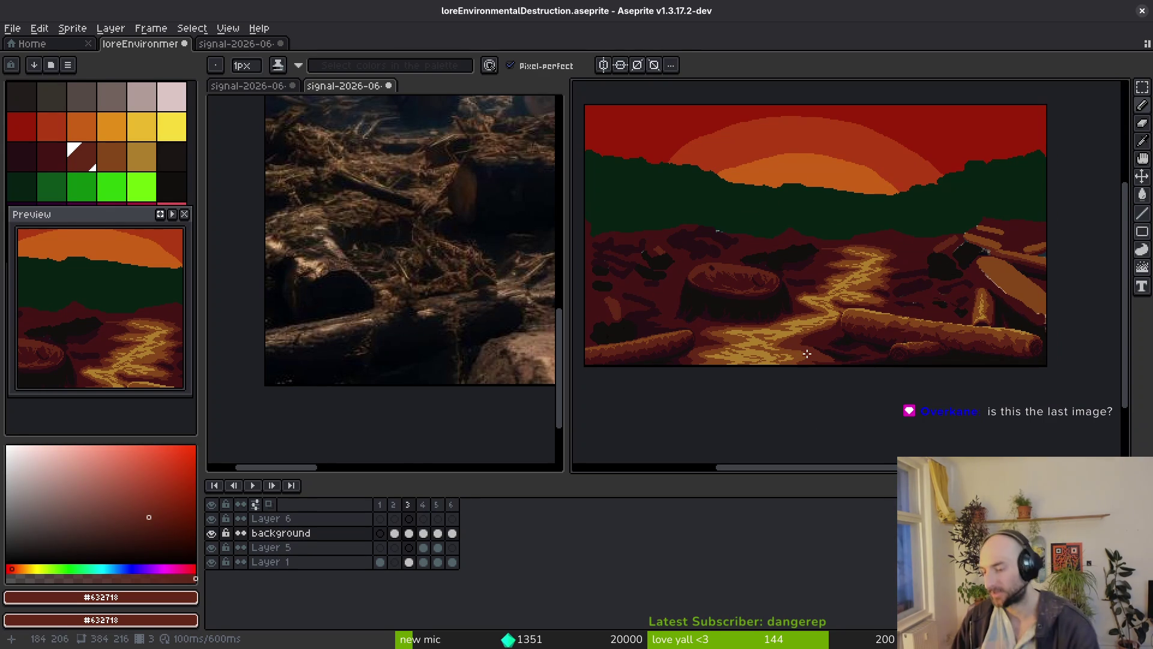
{"action": "scroll", "coordinate": [765, 365], "scroll_direction": "up", "scroll_amount": 4}
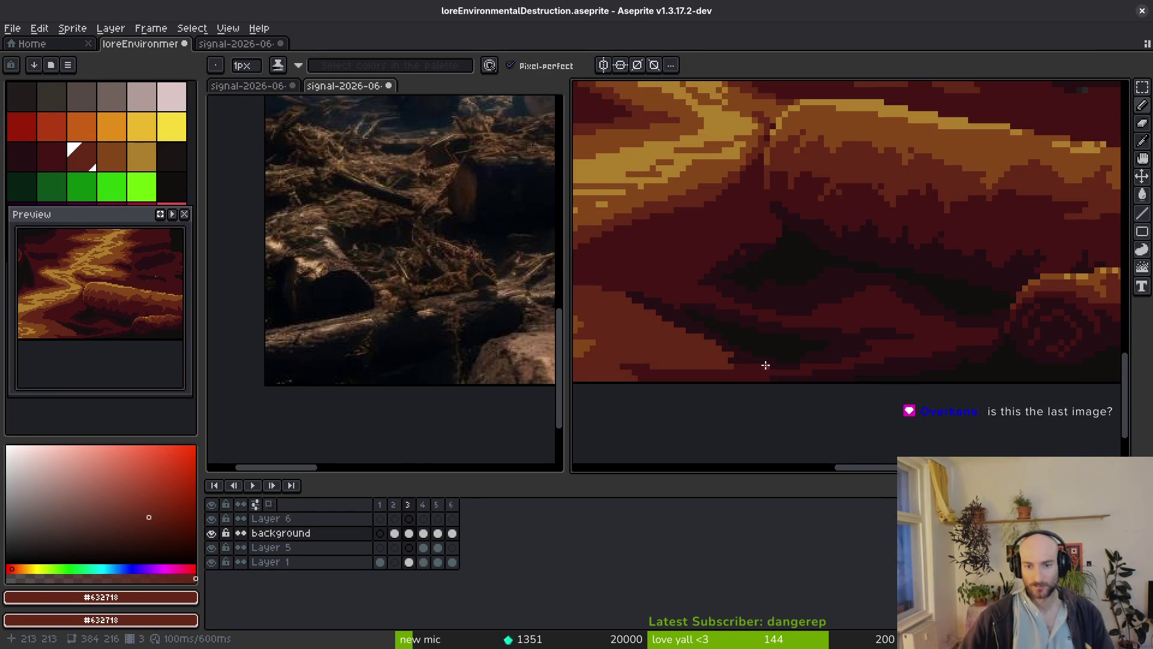
{"action": "scroll", "coordinate": [775, 357], "scroll_direction": "up", "scroll_amount": 1}
{"action": "left_click", "coordinate": [754, 381], "text": "alt"}
{"action": "scroll", "coordinate": [780, 299], "scroll_direction": "up", "scroll_amount": 1}
{"action": "mouse_move", "coordinate": [806, 267]}
{"action": "left_mouse_down"}
{"action": "mouse_move", "coordinate": [741, 262]}
{"action": "mouse_move", "coordinate": [819, 298]}
{"action": "mouse_move", "coordinate": [875, 360]}
{"action": "mouse_move", "coordinate": [902, 359]}
{"action": "left_mouse_up"}
{"action": "key", "text": "g"}
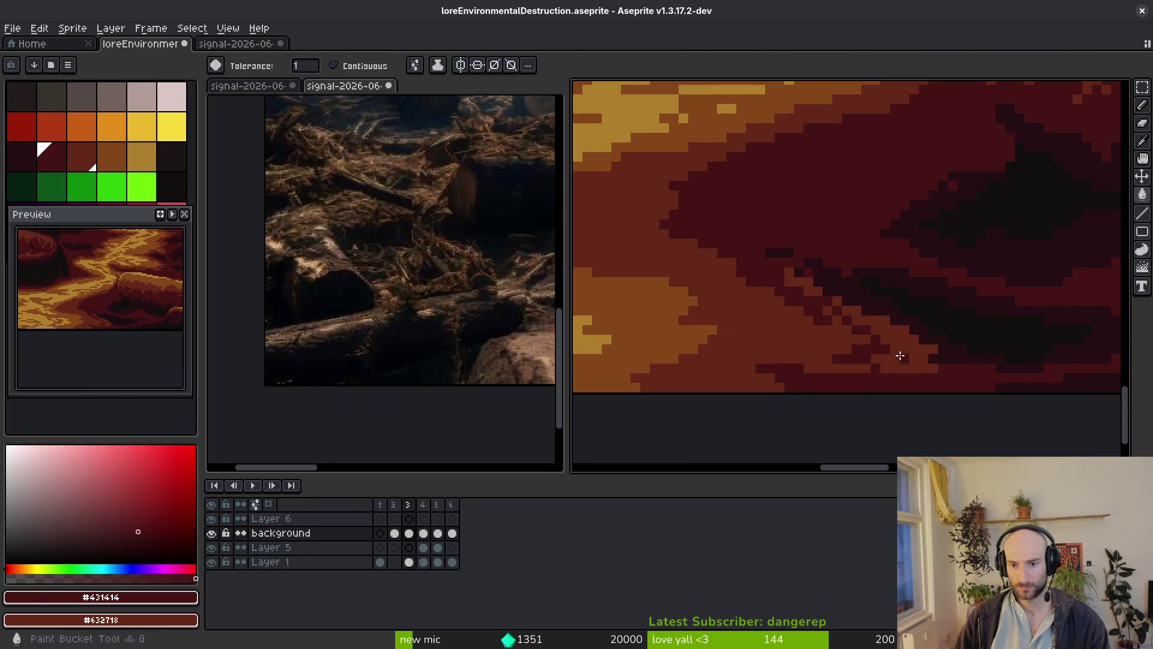
{"action": "left_click", "coordinate": [903, 359]}
Scribble more dark #431414 pixels into the shadow area with the Pencil.
{"action": "scroll", "coordinate": [828, 307], "scroll_direction": "down", "scroll_amount": 2}
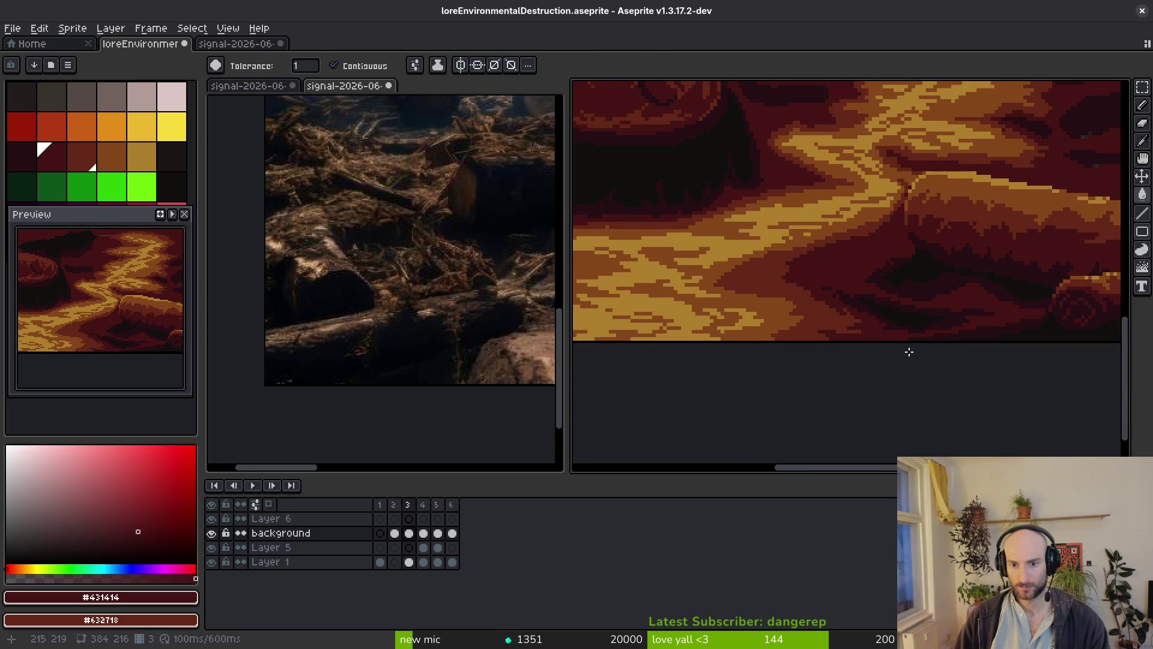
{"action": "key", "text": "b"}
{"action": "scroll", "coordinate": [760, 265], "scroll_direction": "up", "scroll_amount": 3}
{"action": "mouse_move", "coordinate": [748, 264]}
{"action": "left_mouse_down"}
{"action": "mouse_move", "coordinate": [682, 303]}
{"action": "mouse_move", "coordinate": [615, 265]}
{"action": "mouse_move", "coordinate": [739, 271]}
{"action": "left_mouse_up"}
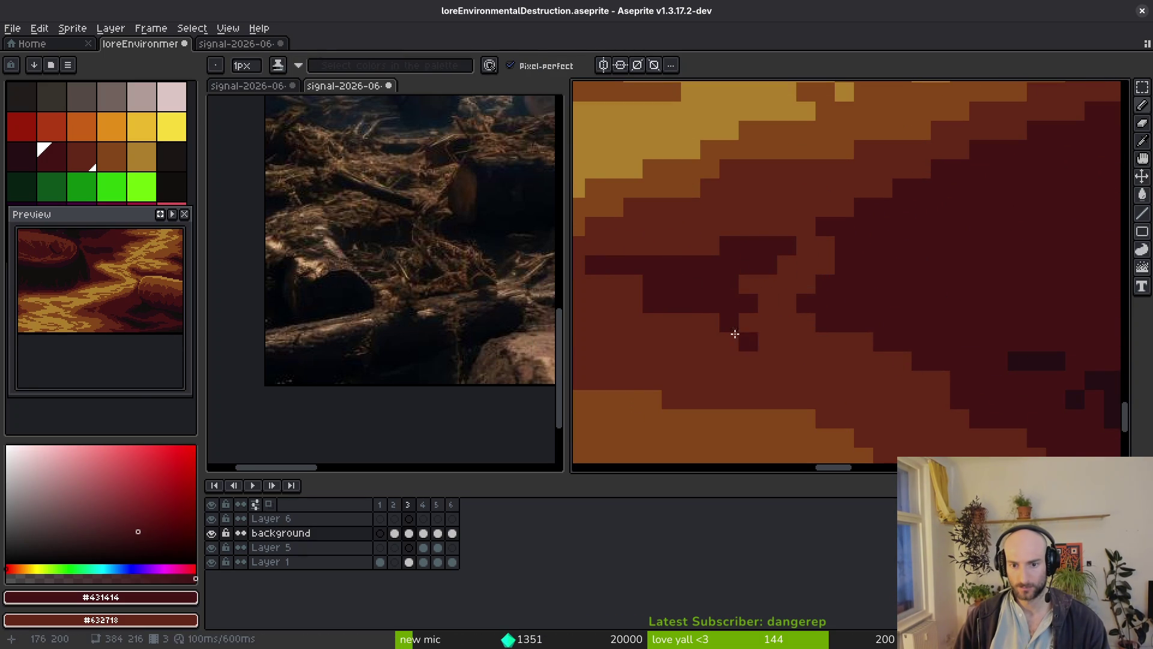
{"action": "scroll", "coordinate": [792, 318], "scroll_direction": "down", "scroll_amount": 2}
{"action": "scroll", "coordinate": [809, 338], "scroll_direction": "down", "scroll_amount": 1}
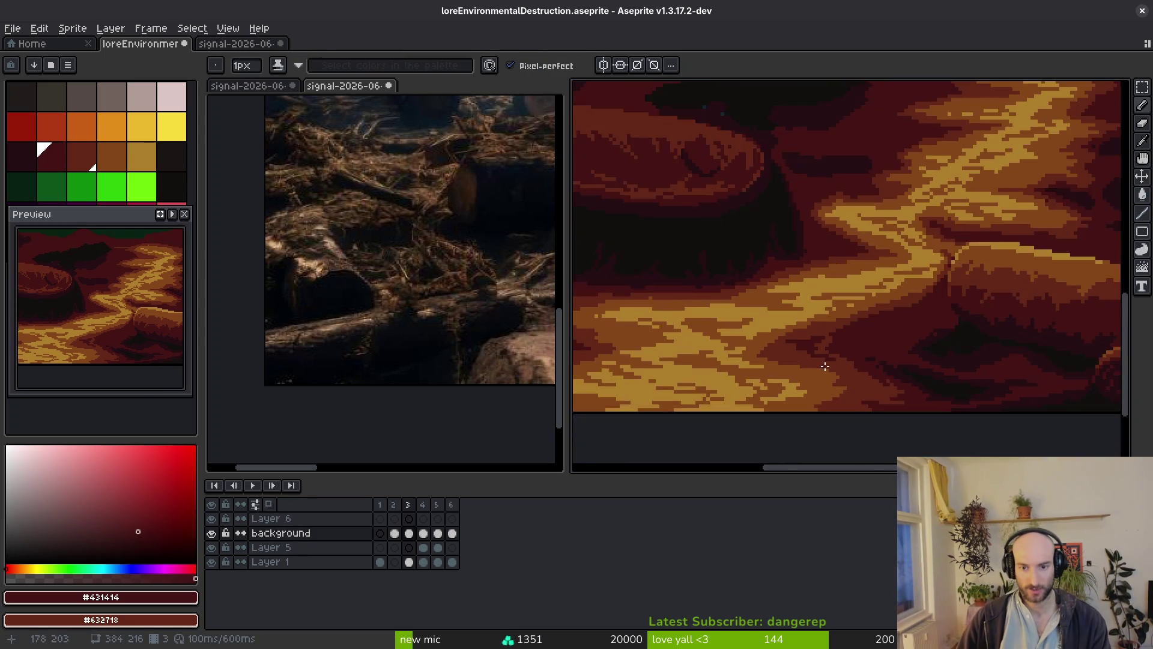
{"action": "scroll", "coordinate": [762, 306], "scroll_direction": "up", "scroll_amount": 1}
Save the scene, then paint dark maroon pixels into the lower ground band.
{"action": "left_click", "coordinate": [757, 334], "text": "alt"}
{"action": "scroll", "coordinate": [815, 348], "scroll_direction": "down", "scroll_amount": 1}
{"action": "key", "text": "ctrl+s"}
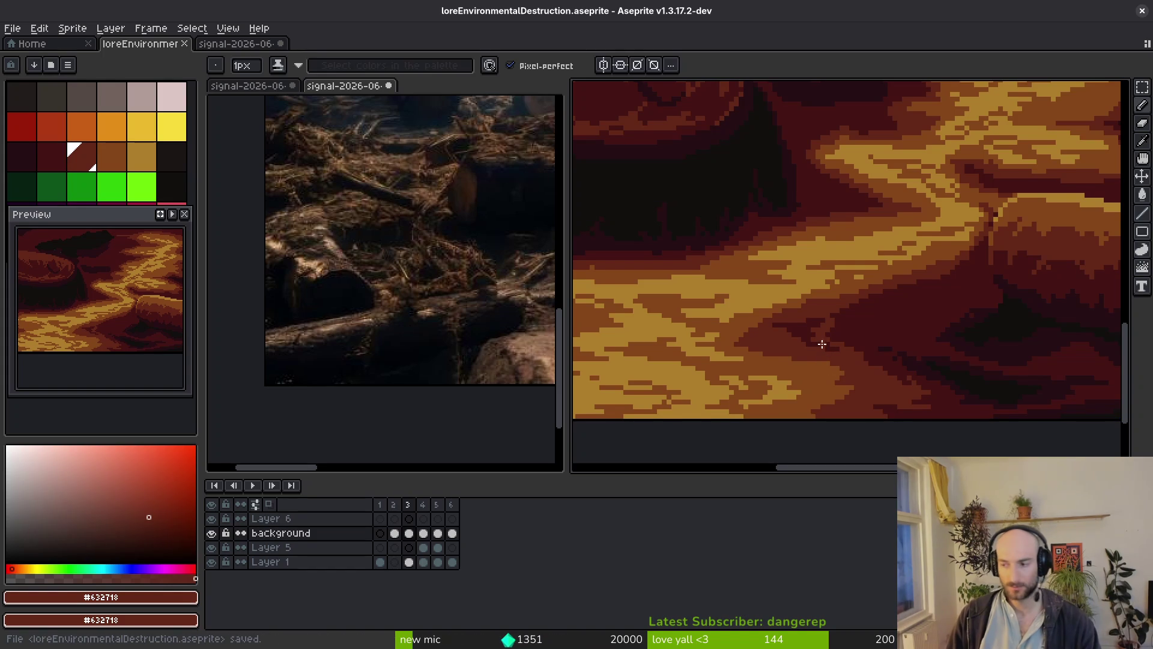
{"action": "scroll", "coordinate": [805, 336], "scroll_direction": "up", "scroll_amount": 6}
{"action": "left_click", "coordinate": [784, 311], "text": "alt"}
{"action": "mouse_move", "coordinate": [784, 310]}
{"action": "left_mouse_down"}
{"action": "mouse_move", "coordinate": [723, 376]}
{"action": "mouse_move", "coordinate": [746, 363]}
{"action": "mouse_move", "coordinate": [763, 384]}
{"action": "left_mouse_up"}
Paint red-brown pixels over the upper-left ground and save the scene again.
{"action": "left_click", "coordinate": [767, 260], "text": "alt"}
{"action": "left_click_drag", "start_coordinate": [730, 308], "coordinate": [657, 302]}
{"action": "scroll", "coordinate": [829, 334], "scroll_direction": "down", "scroll_amount": 5}
{"action": "scroll", "coordinate": [644, 267], "scroll_direction": "up", "scroll_amount": 4}
{"action": "key", "text": "ctrl+s"}
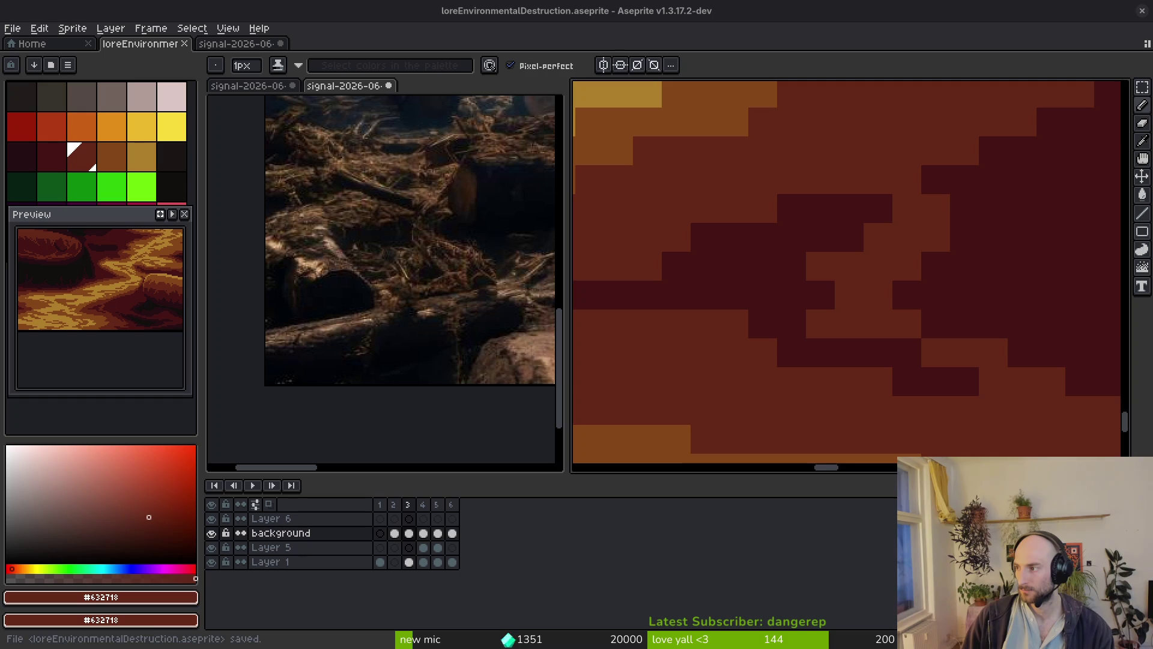
{"action": "scroll", "coordinate": [785, 347], "scroll_direction": "down", "scroll_amount": 3}
{"action": "scroll", "coordinate": [773, 340], "scroll_direction": "up", "scroll_amount": 3}
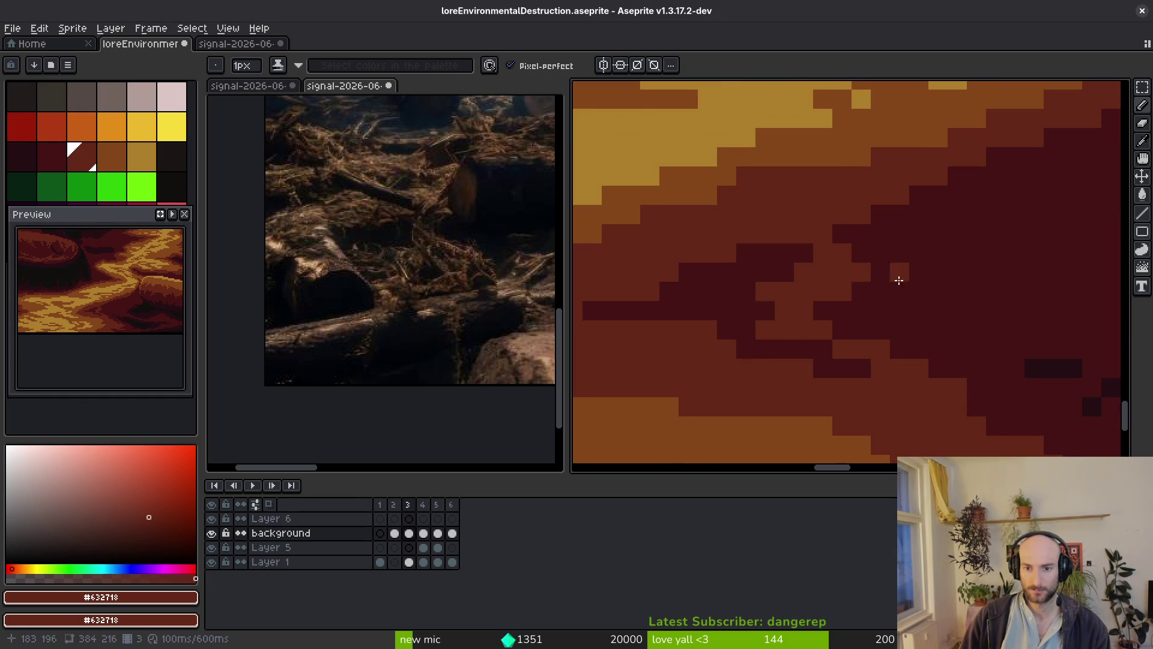
{"action": "scroll", "coordinate": [831, 257], "scroll_direction": "down", "scroll_amount": 2}
{"action": "scroll", "coordinate": [955, 327], "scroll_direction": "down", "scroll_amount": 1}
{"action": "scroll", "coordinate": [851, 301], "scroll_direction": "down", "scroll_amount": 2}
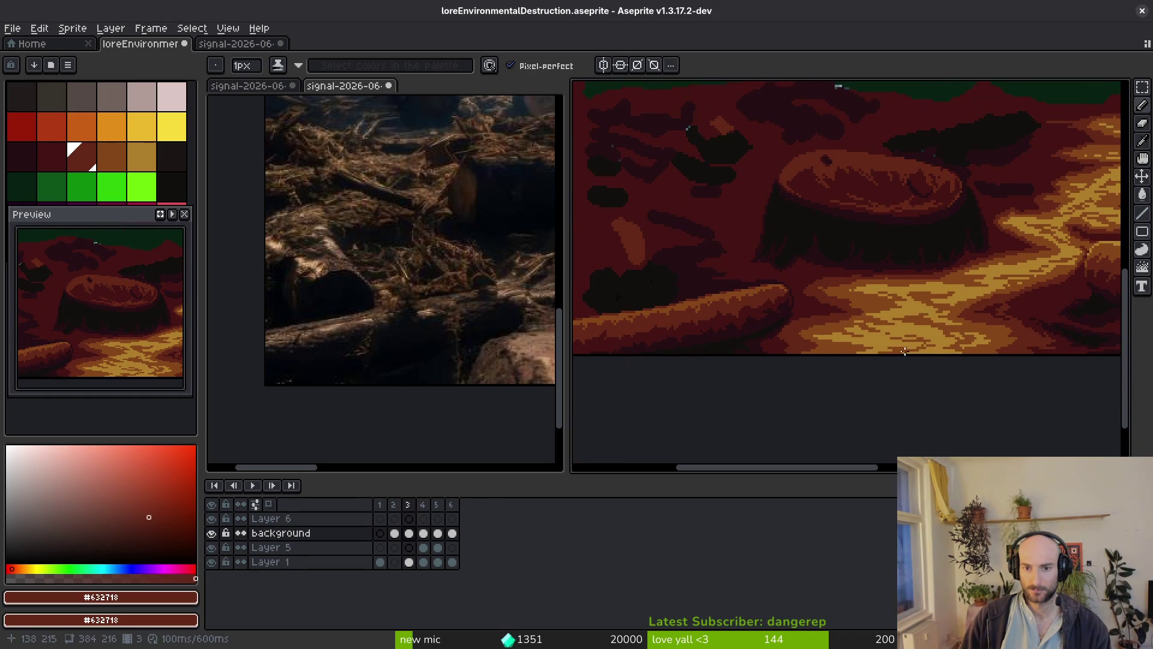
{"action": "scroll", "coordinate": [833, 282], "scroll_direction": "down", "scroll_amount": 2}
{"action": "scroll", "coordinate": [826, 330], "scroll_direction": "right", "scroll_amount": 3}
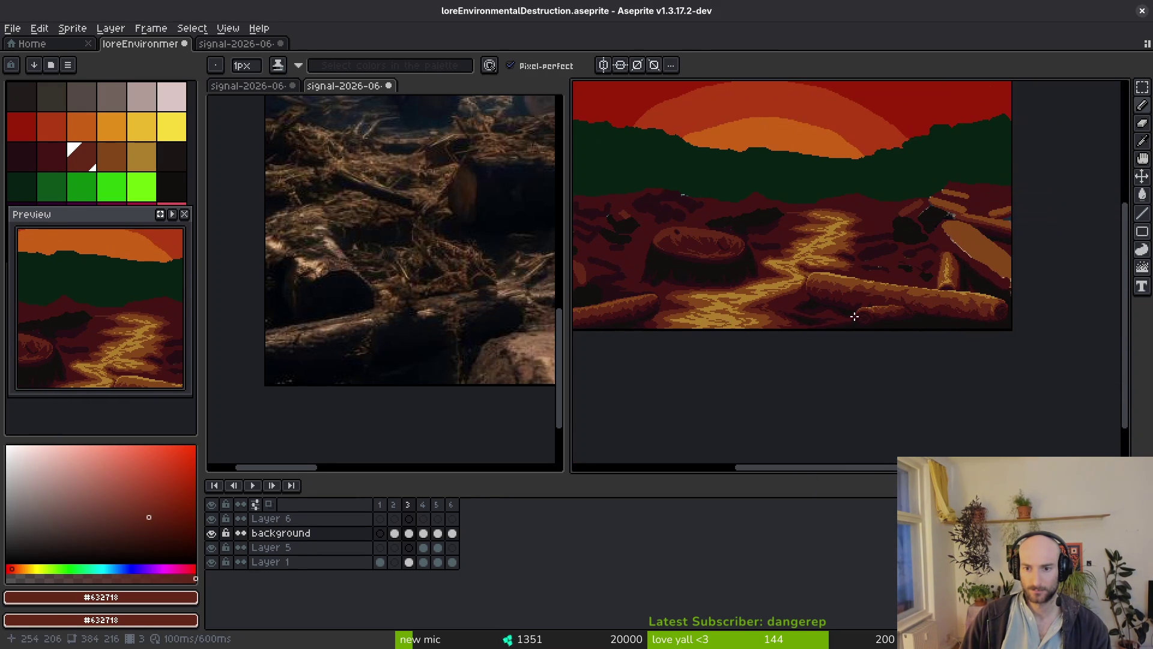
Pan and zoom the canvas in on the fallen logs at the right of the scene.
{"action": "left_click_drag", "start_coordinate": [901, 278], "coordinate": [879, 285]}
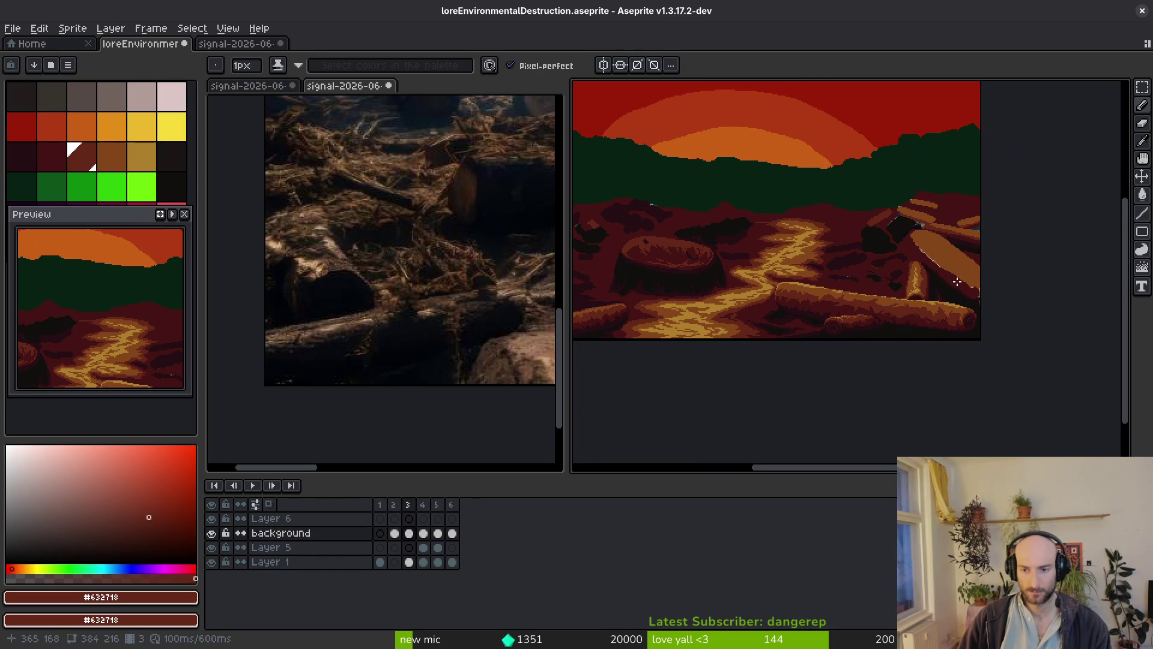
{"action": "scroll", "coordinate": [957, 281], "scroll_direction": "up", "scroll_amount": 3}
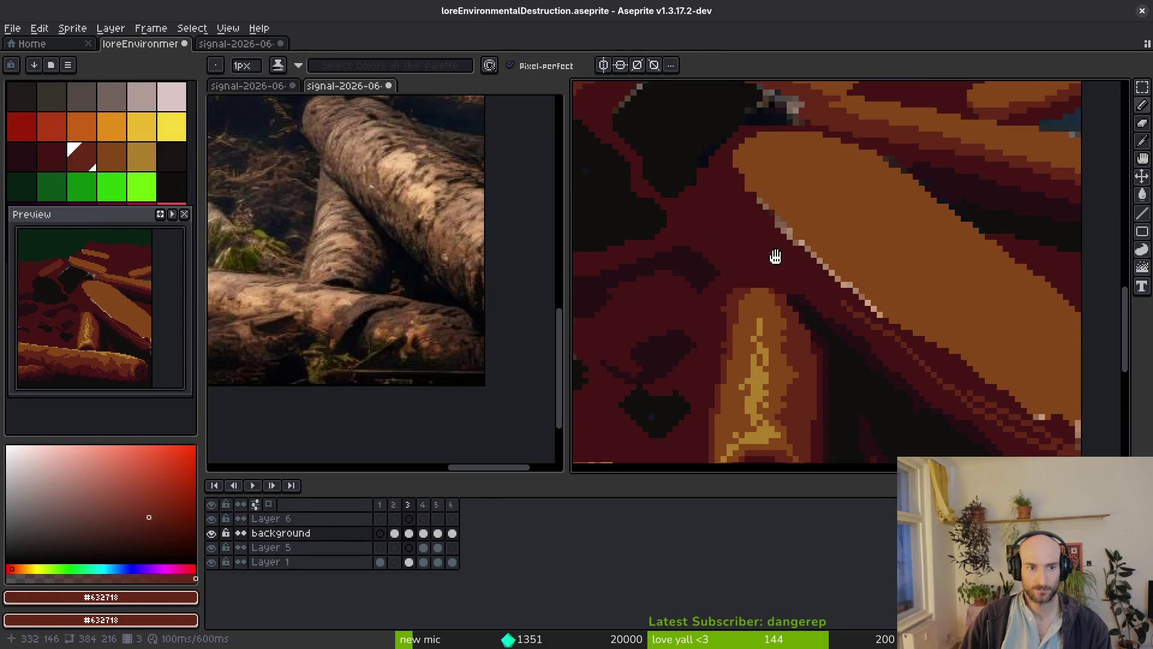
Paint red-brown pixels over the orange strip of the log.
{"action": "scroll", "coordinate": [752, 271], "scroll_direction": "down", "scroll_amount": 2}
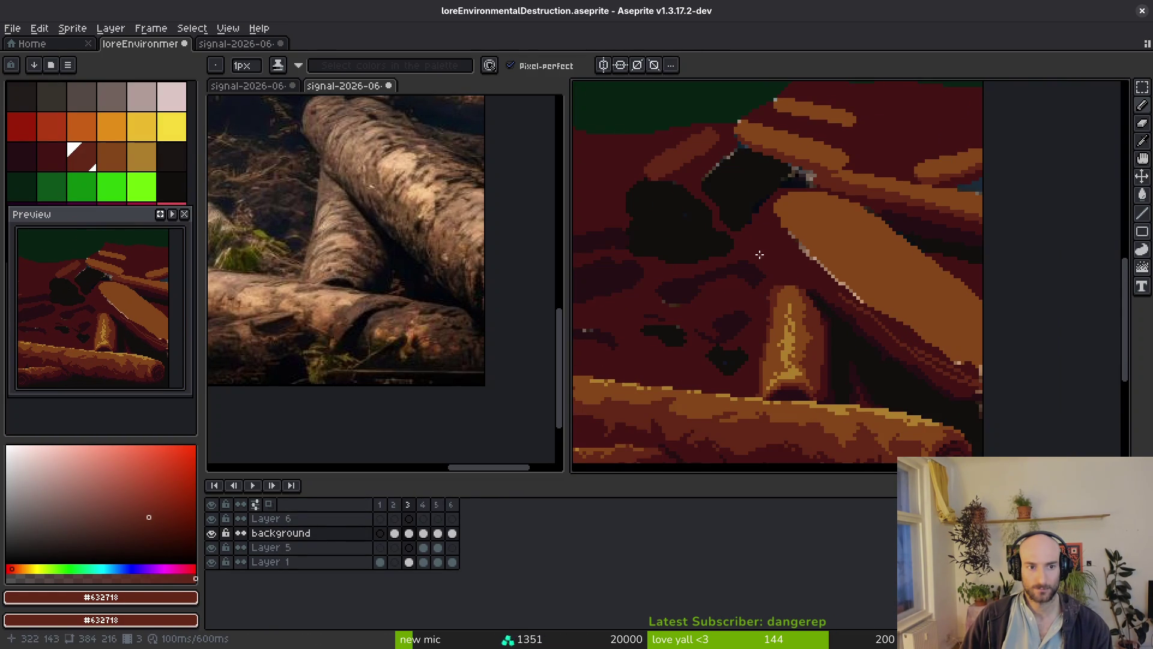
{"action": "scroll", "coordinate": [760, 254], "scroll_direction": "up", "scroll_amount": 1}
{"action": "left_click", "coordinate": [765, 308], "text": "alt"}
{"action": "scroll", "coordinate": [772, 303], "scroll_direction": "up", "scroll_amount": 2}
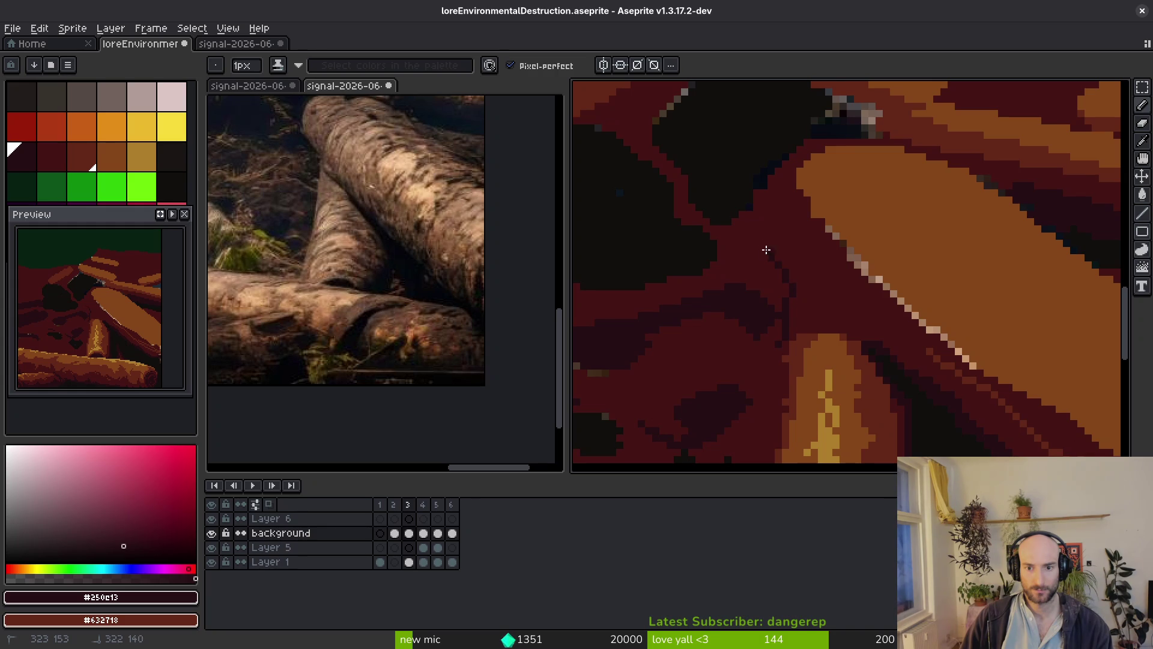
{"action": "scroll", "coordinate": [816, 305], "scroll_direction": "down", "scroll_amount": 2}
{"action": "scroll", "coordinate": [796, 268], "scroll_direction": "up", "scroll_amount": 1}
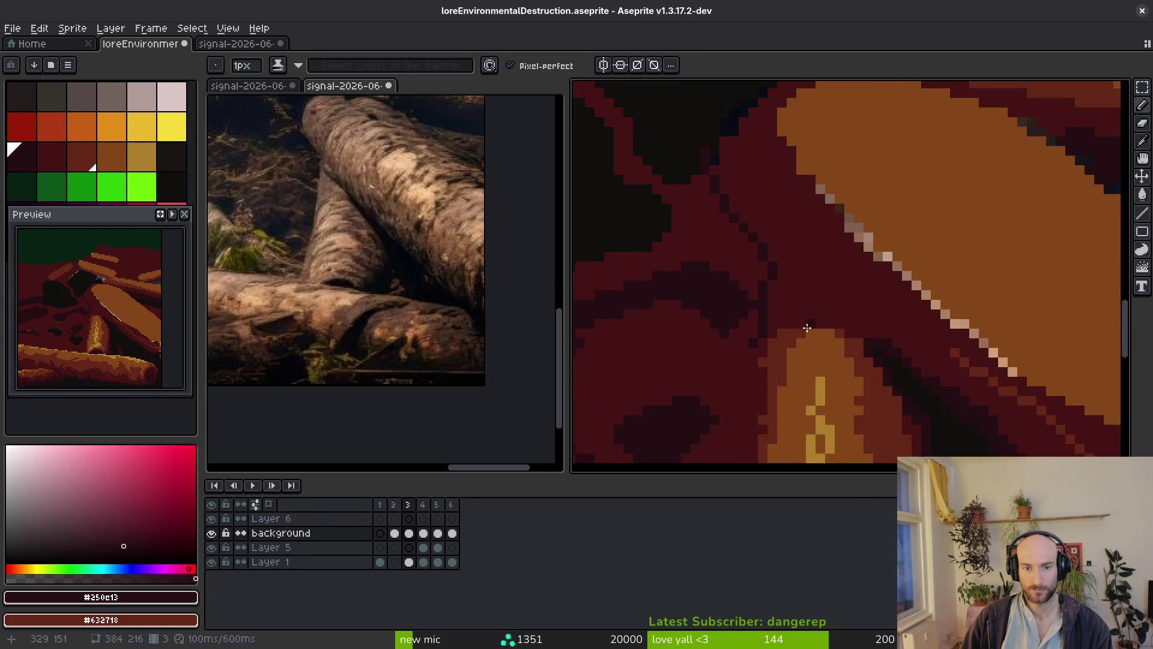
{"action": "scroll", "coordinate": [799, 267], "scroll_direction": "up", "scroll_amount": 1}
{"action": "scroll", "coordinate": [799, 267], "scroll_direction": "up", "scroll_amount": 1}
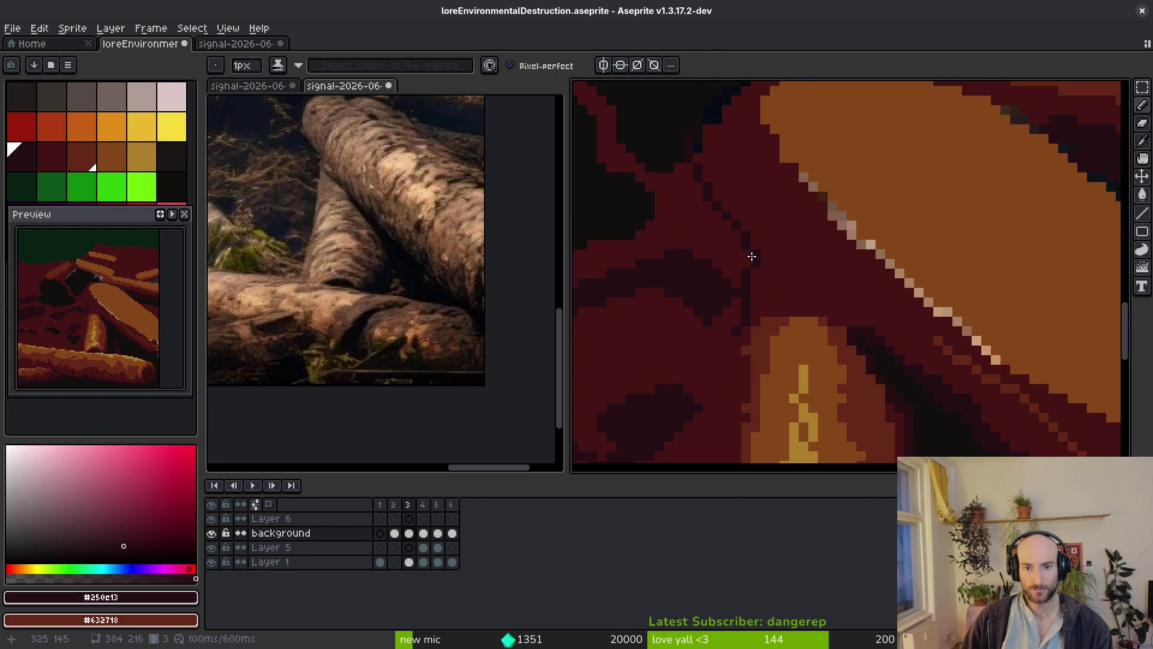
{"action": "key", "text": "alt"}
{"action": "left_click", "coordinate": [804, 342], "text": "alt"}
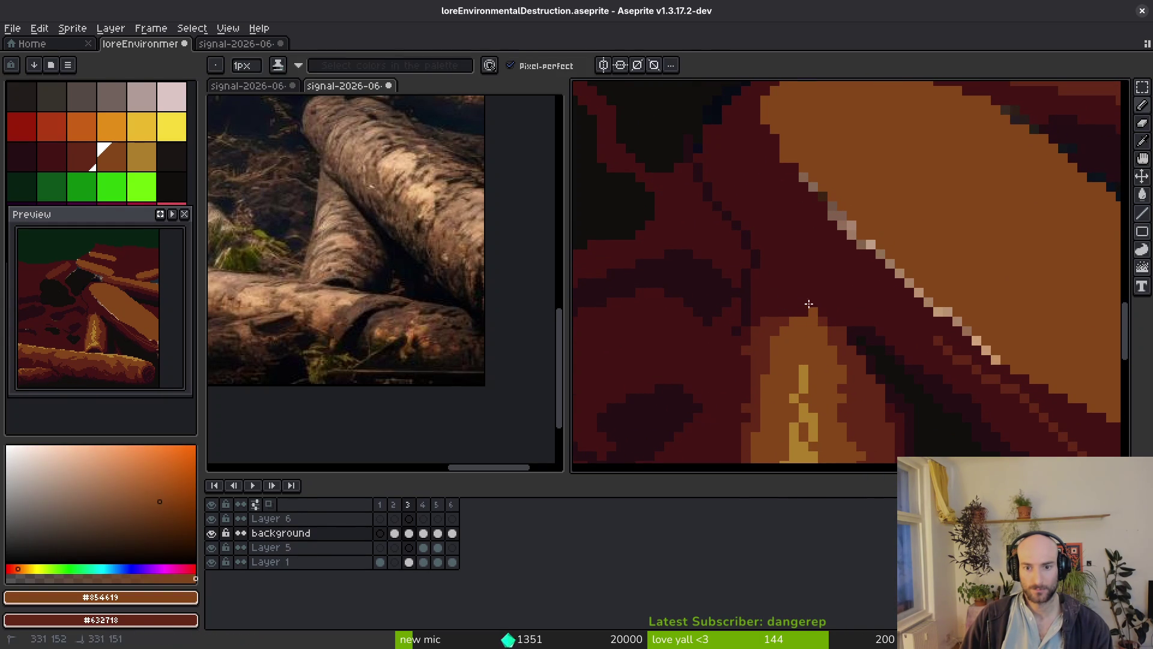
{"action": "left_click", "coordinate": [767, 336], "text": "alt"}
{"action": "left_click_drag", "start_coordinate": [773, 326], "coordinate": [771, 277]}
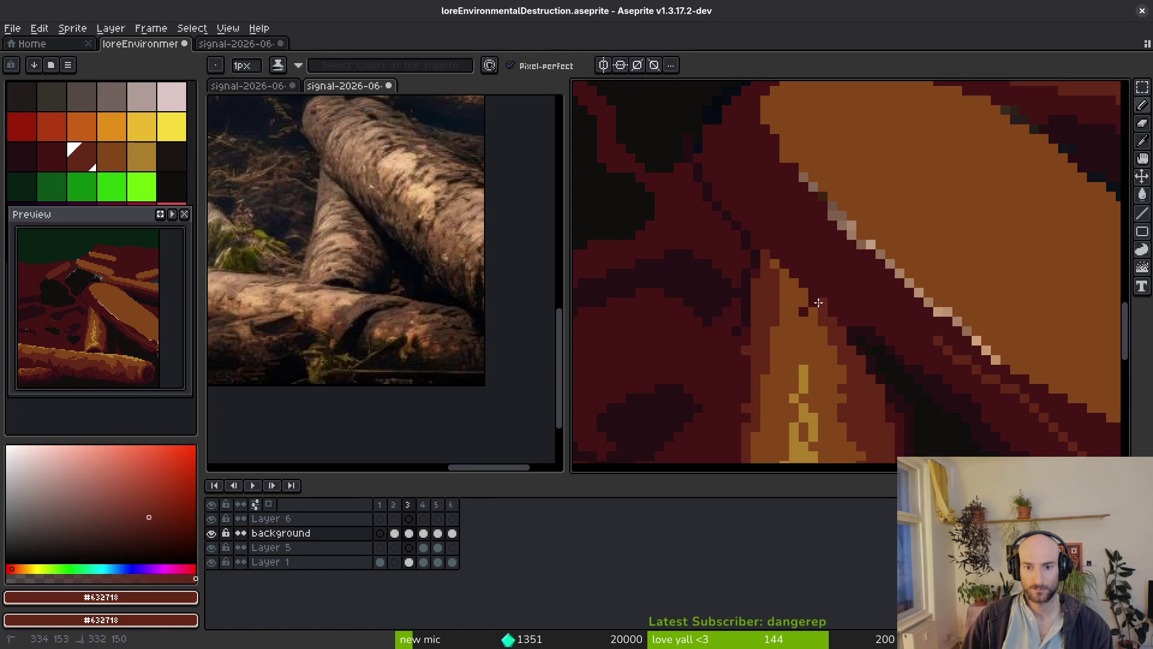
Draw a yellow highlight stroke down the upright log.
{"action": "left_click", "coordinate": [825, 311], "text": "alt"}
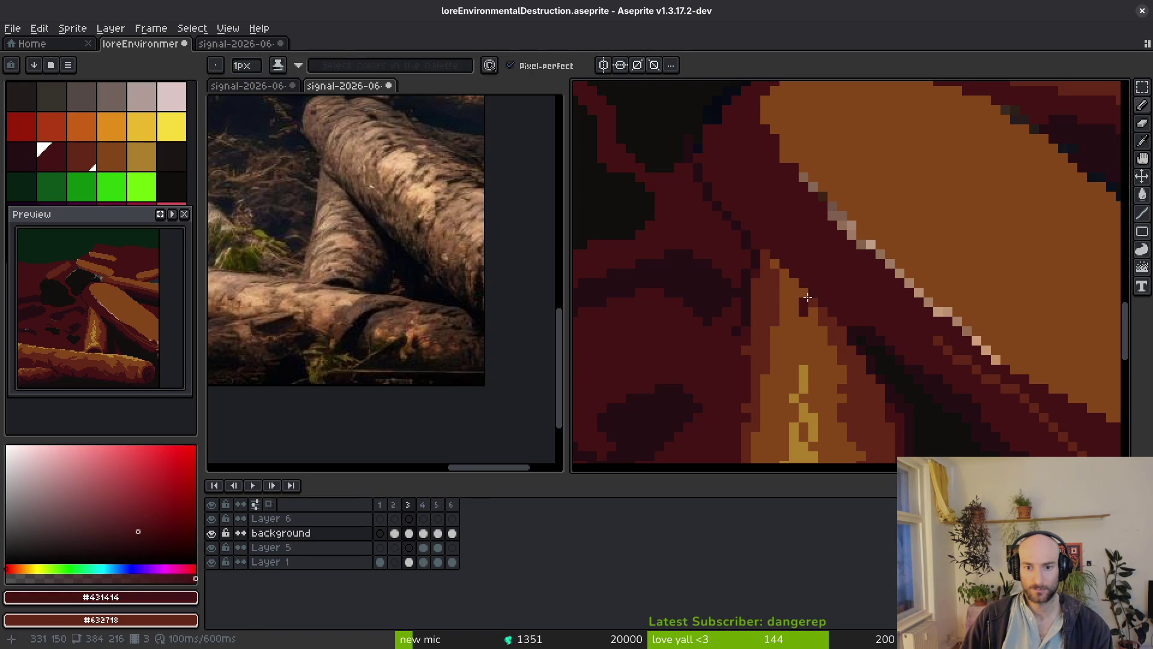
{"action": "left_click", "coordinate": [811, 298], "text": "alt"}
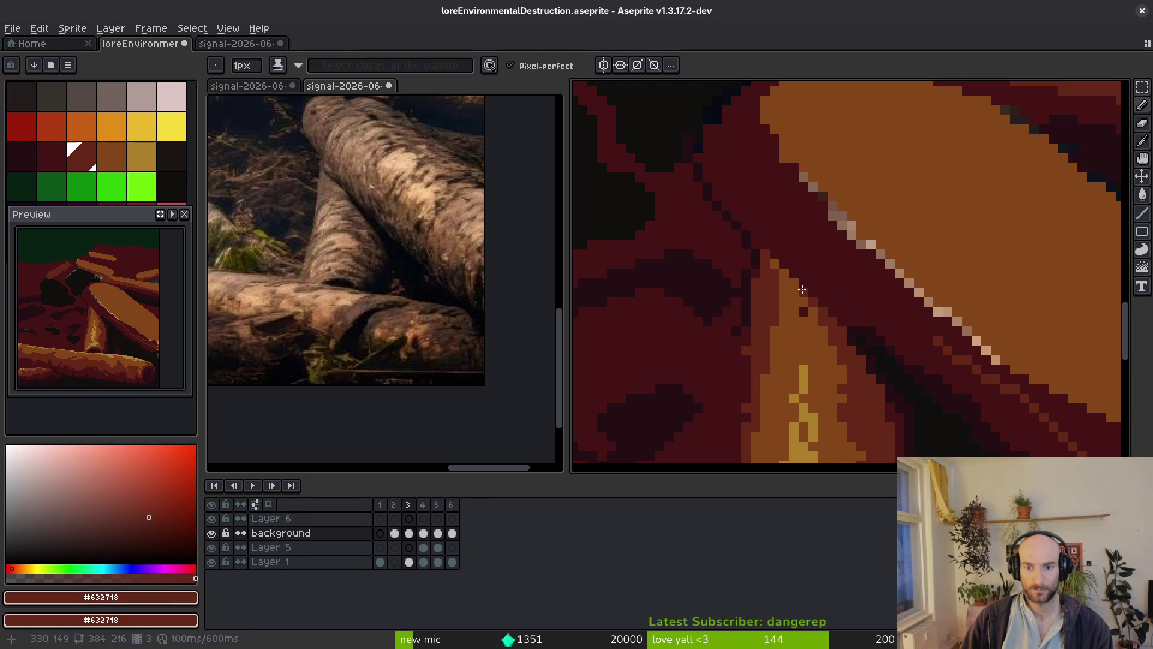
{"action": "left_click", "coordinate": [771, 257], "text": "alt"}
{"action": "scroll", "coordinate": [838, 348], "scroll_direction": "up", "scroll_amount": 3}
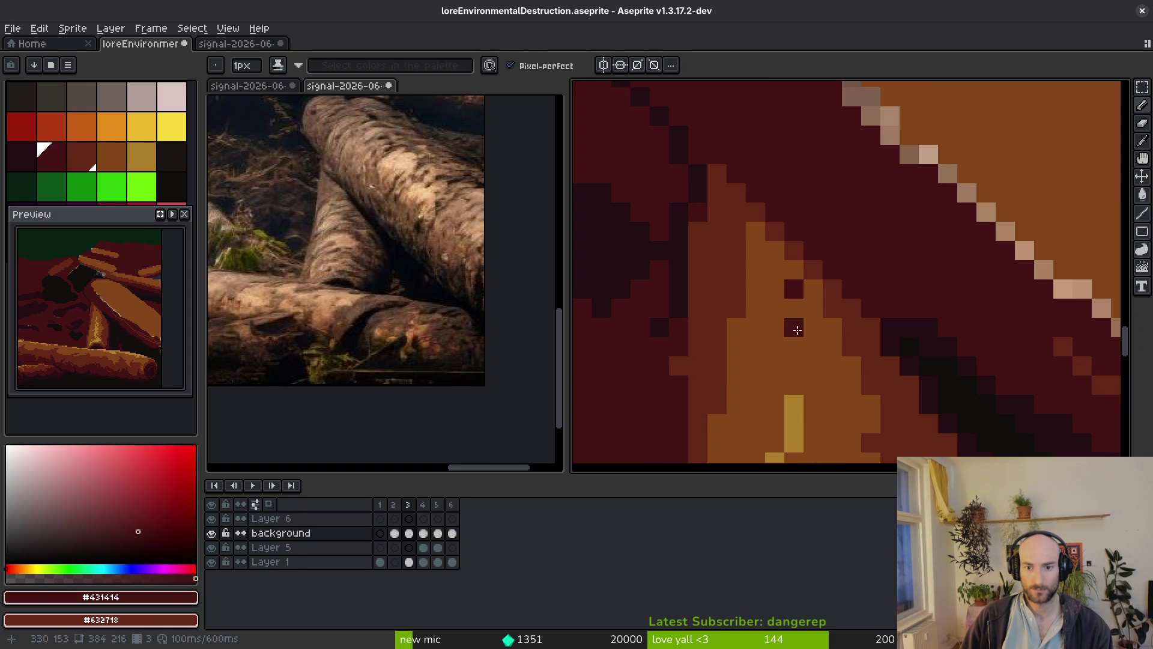
{"action": "left_click", "coordinate": [803, 398], "text": "alt"}
{"action": "mouse_move", "coordinate": [794, 287]}
{"action": "left_mouse_down"}
{"action": "mouse_move", "coordinate": [794, 349]}
{"action": "mouse_move", "coordinate": [777, 371]}
{"action": "left_mouse_up"}
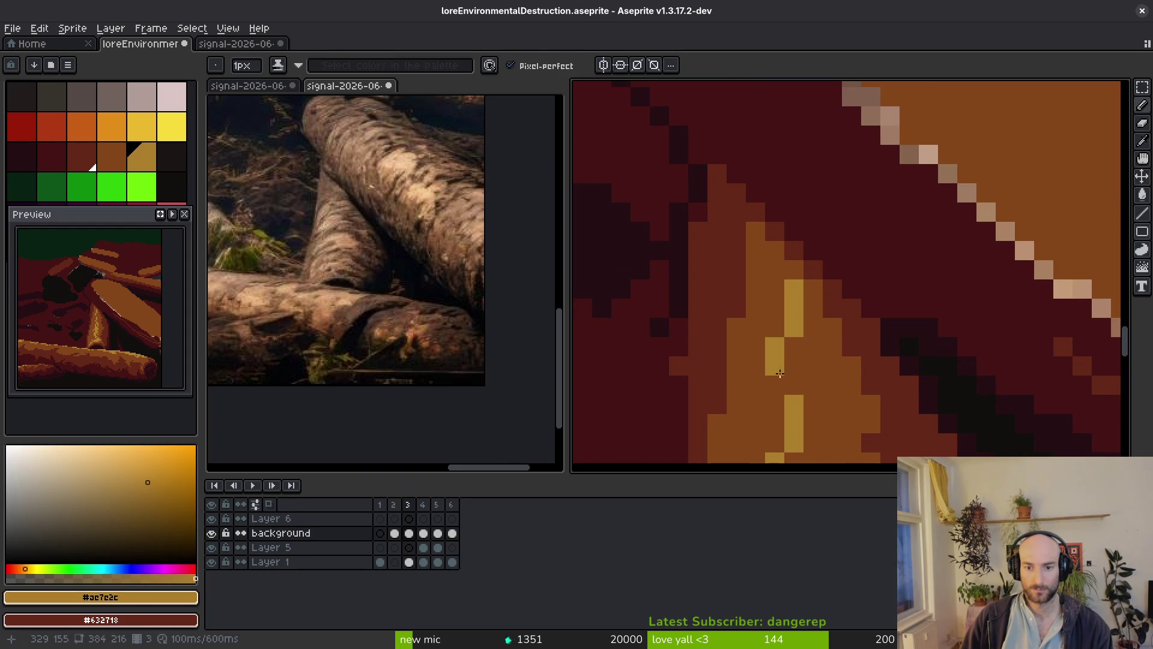
Add dark maroon pixels along the log's shadow edge.
{"action": "scroll", "coordinate": [764, 404], "scroll_direction": "down", "scroll_amount": 2}
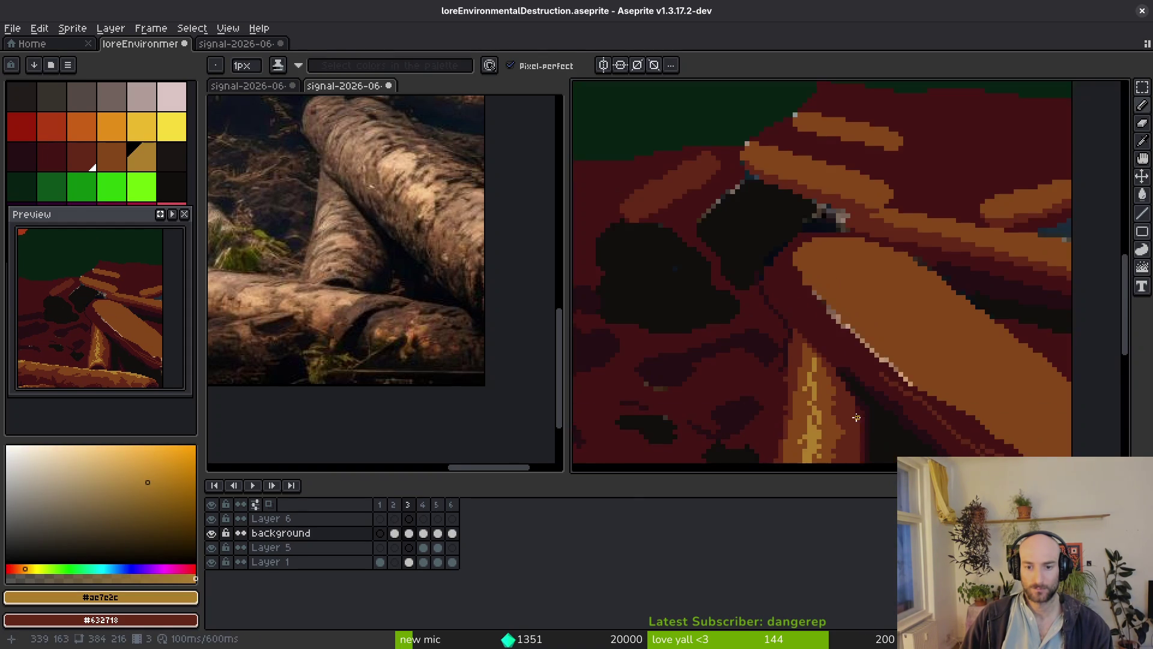
{"action": "scroll", "coordinate": [781, 241], "scroll_direction": "up", "scroll_amount": 1}
{"action": "scroll", "coordinate": [836, 336], "scroll_direction": "up", "scroll_amount": 1}
{"action": "scroll", "coordinate": [834, 336], "scroll_direction": "down", "scroll_amount": 1}
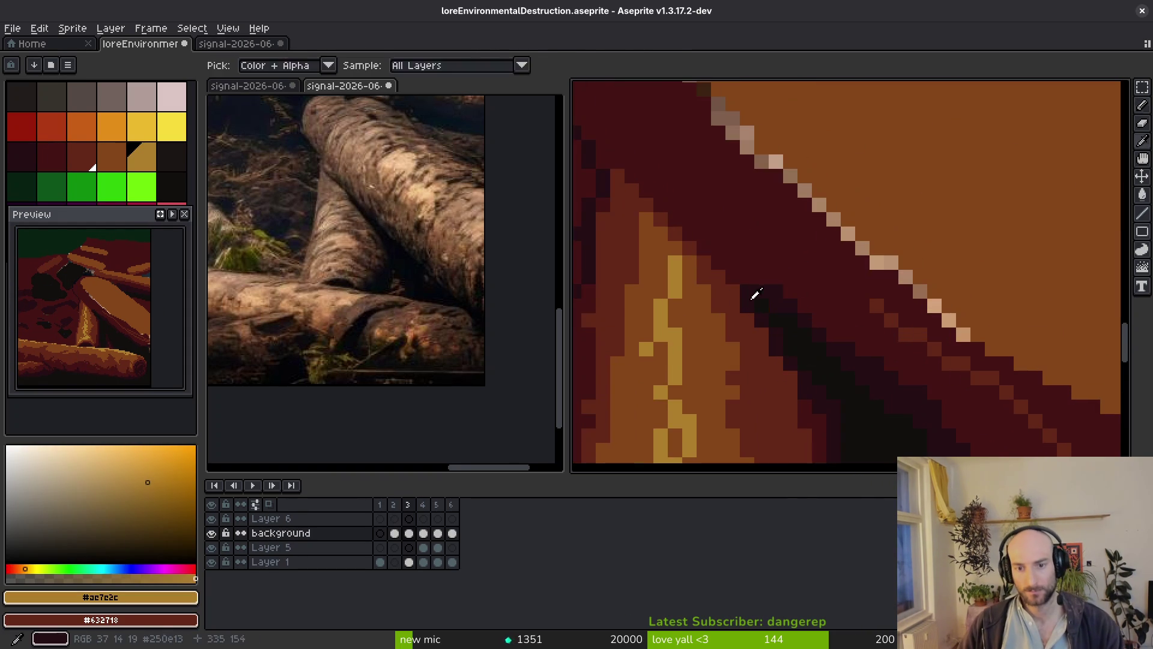
{"action": "left_click", "coordinate": [777, 319], "text": "alt"}
{"action": "scroll", "coordinate": [773, 315], "scroll_direction": "up", "scroll_amount": 1}
{"action": "left_click_drag", "start_coordinate": [674, 221], "coordinate": [687, 232]}
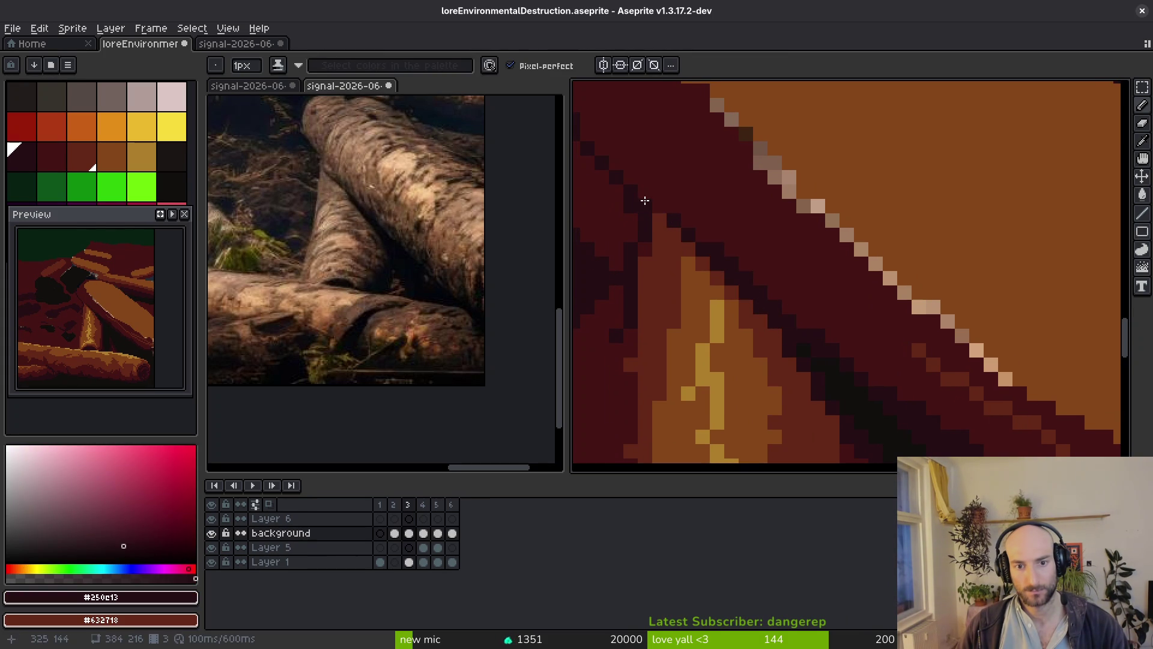
{"action": "left_click_drag", "start_coordinate": [728, 255], "coordinate": [639, 174]}
{"action": "left_click", "coordinate": [690, 239], "text": "alt"}
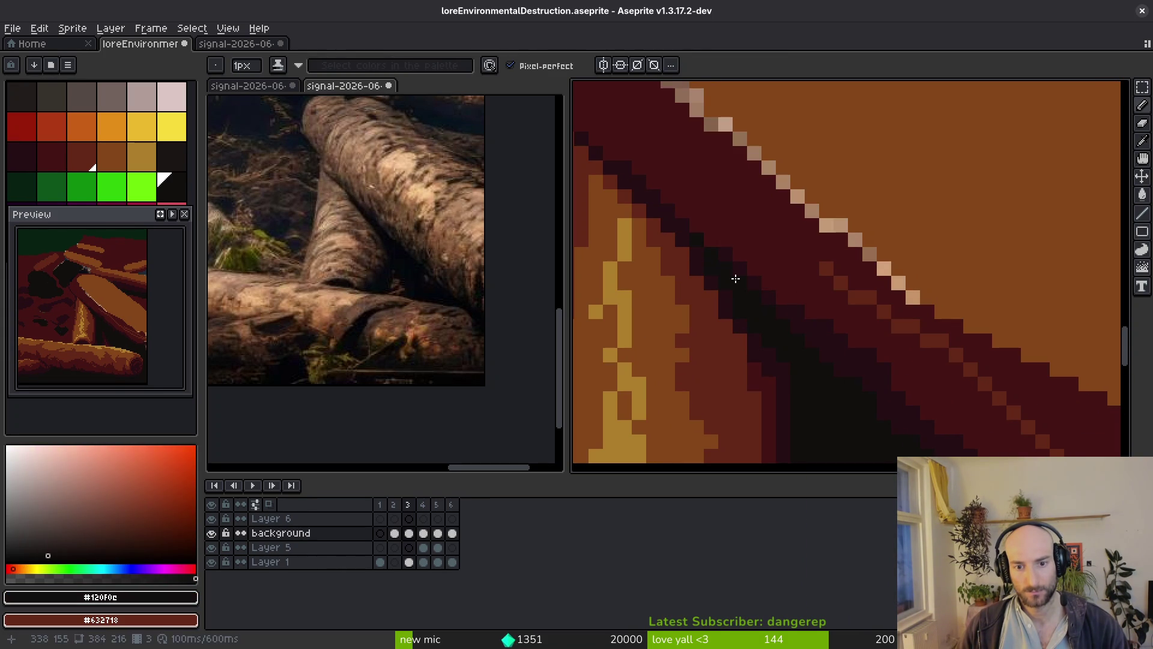
{"action": "left_click", "coordinate": [706, 243], "text": "alt"}
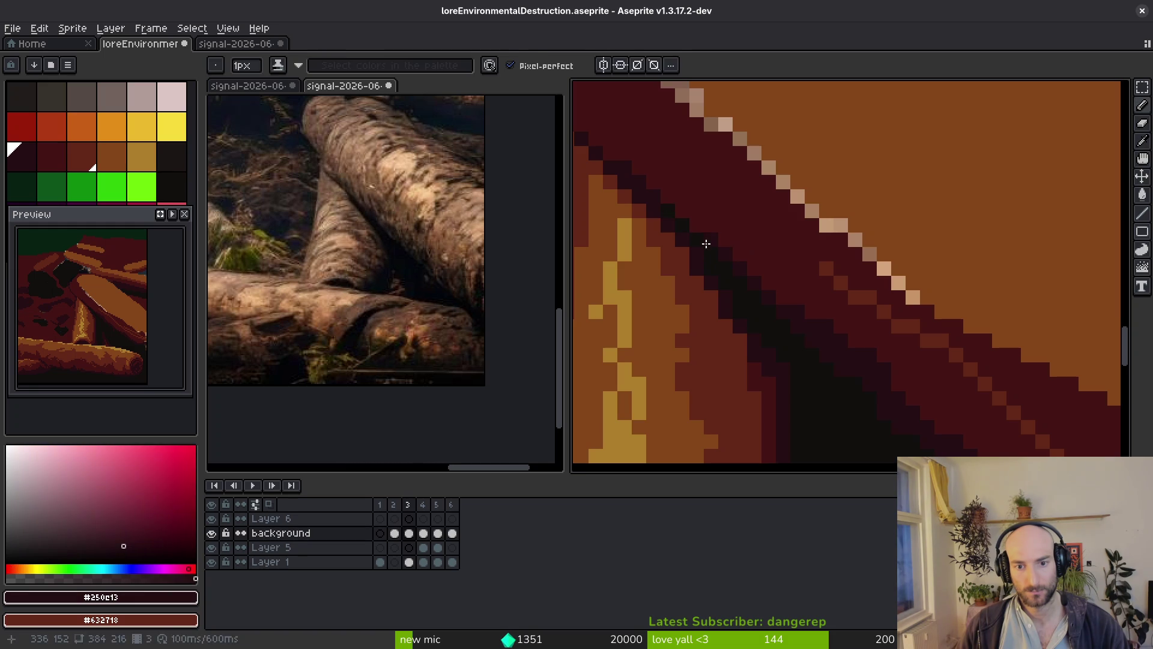
{"action": "scroll", "coordinate": [679, 213], "scroll_direction": "down", "scroll_amount": 5}
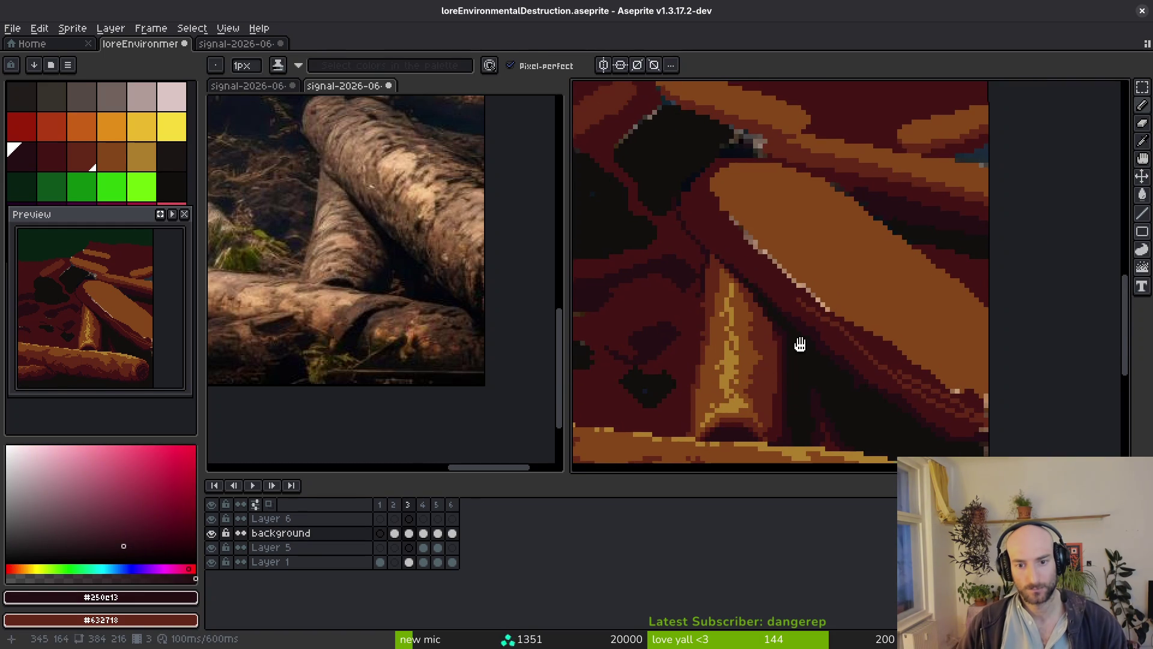
Toggle the timeline panel and sample the dark maroon from the canvas.
{"action": "key", "text": "Tab"}
{"action": "key", "text": "w"}
{"action": "key", "text": "Tab"}
{"action": "scroll", "coordinate": [835, 360], "scroll_direction": "up", "scroll_amount": 4}
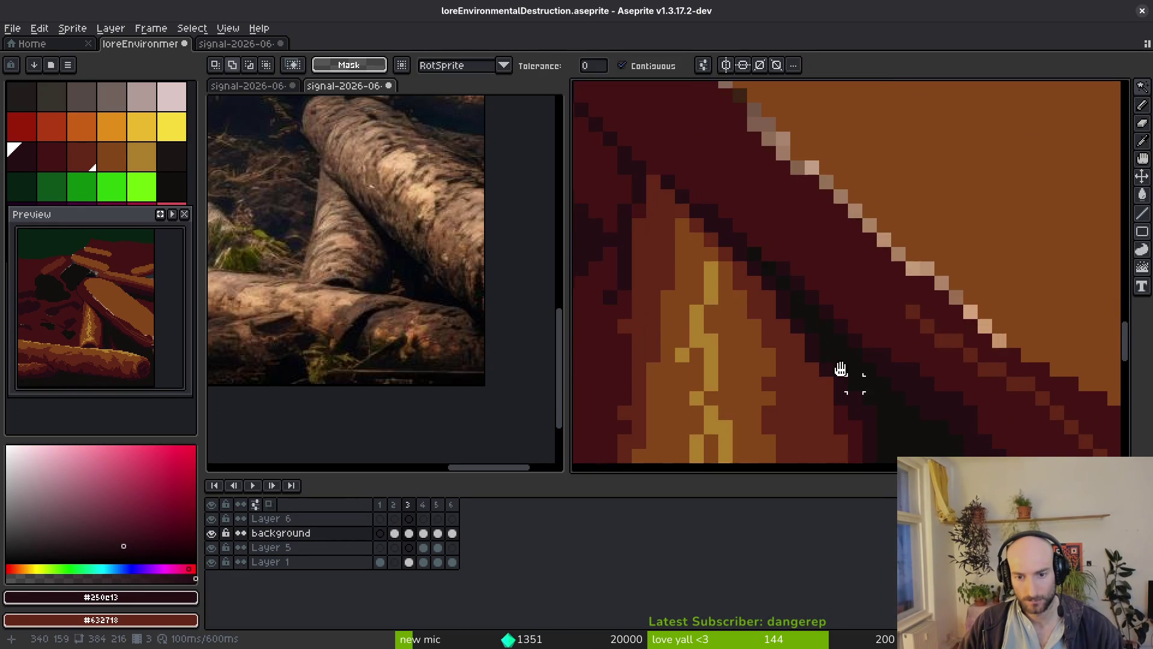
{"action": "key", "text": "i"}
{"action": "left_click", "coordinate": [743, 327], "text": "alt"}
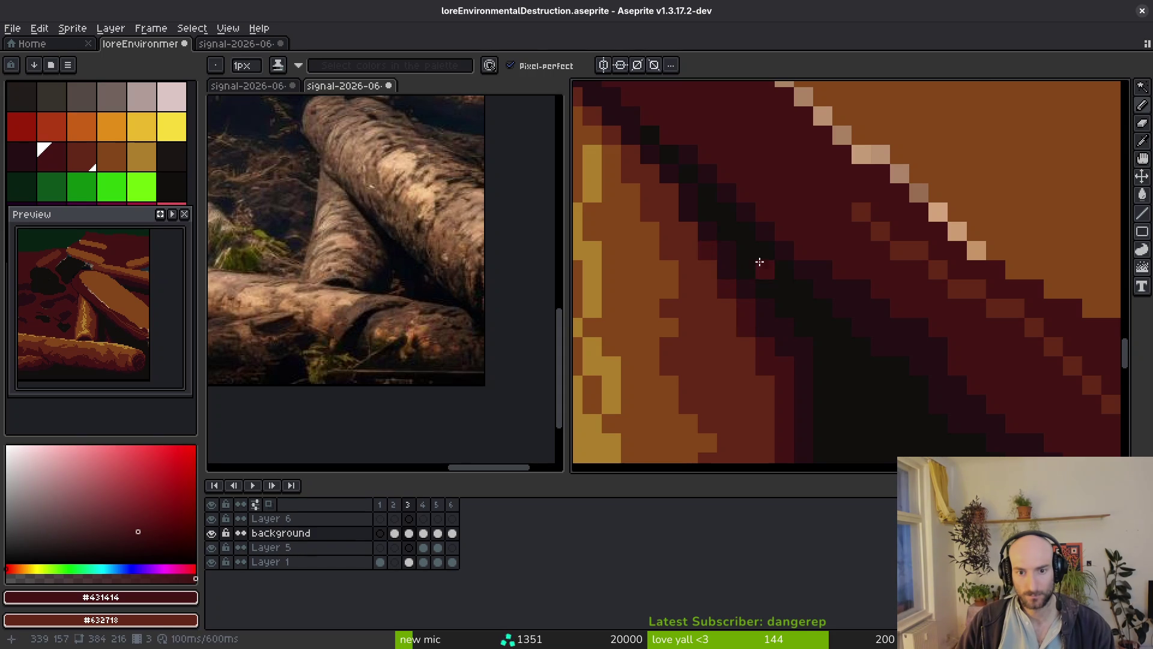
{"action": "scroll", "coordinate": [756, 262], "scroll_direction": "down", "scroll_amount": 3}
{"action": "scroll", "coordinate": [781, 367], "scroll_direction": "down", "scroll_amount": 1}
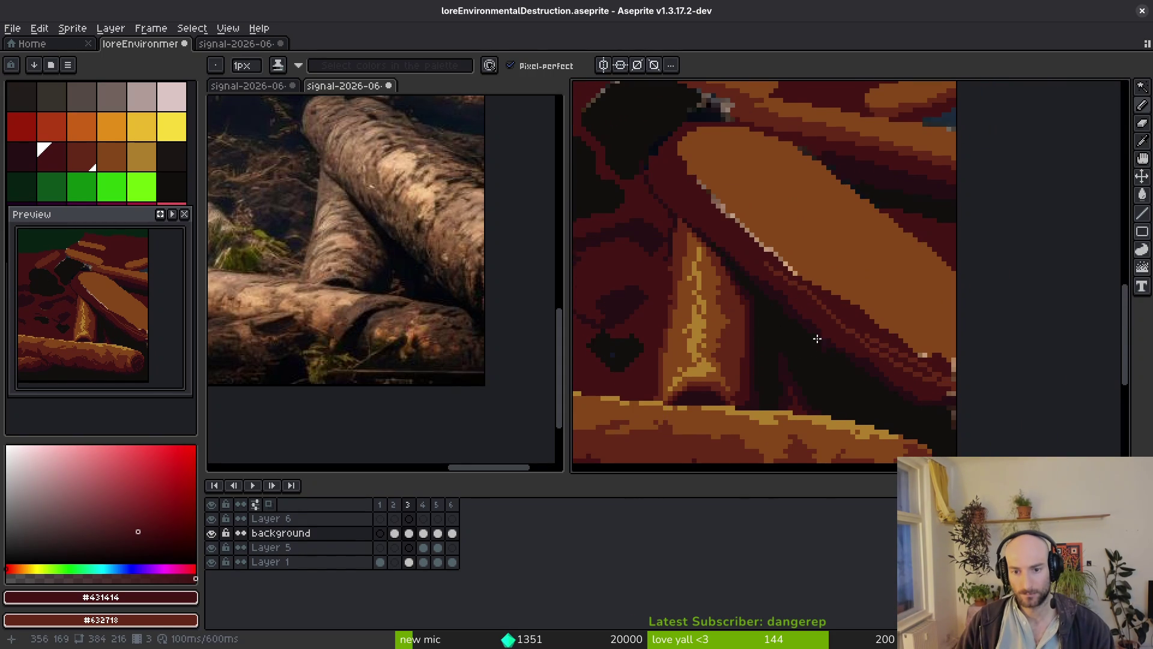
{"action": "scroll", "coordinate": [831, 335], "scroll_direction": "up", "scroll_amount": 3}
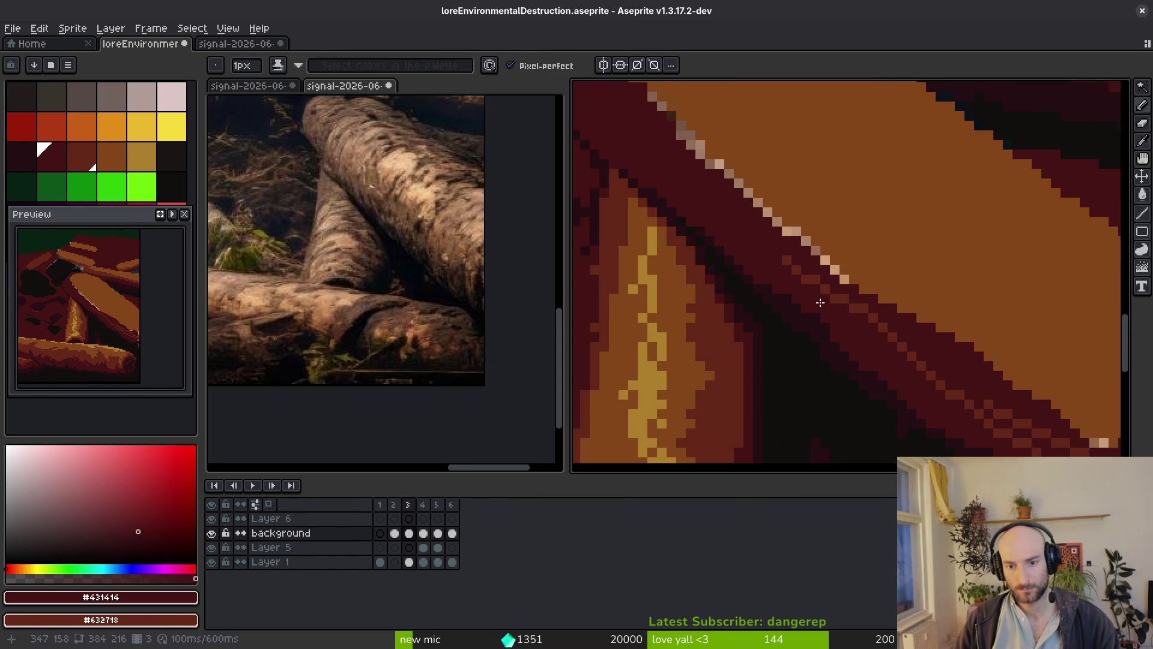
{"action": "scroll", "coordinate": [820, 300], "scroll_direction": "up", "scroll_amount": 1}
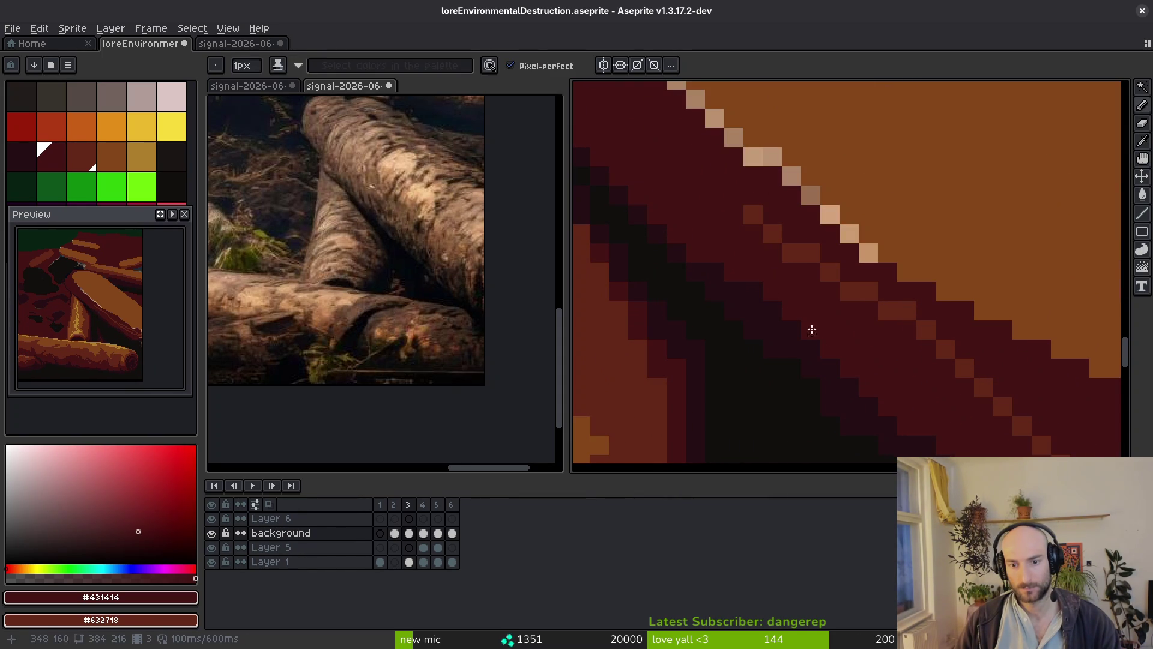
{"action": "scroll", "coordinate": [834, 341], "scroll_direction": "down", "scroll_amount": 2}
{"action": "scroll", "coordinate": [783, 324], "scroll_direction": "up", "scroll_amount": 1}
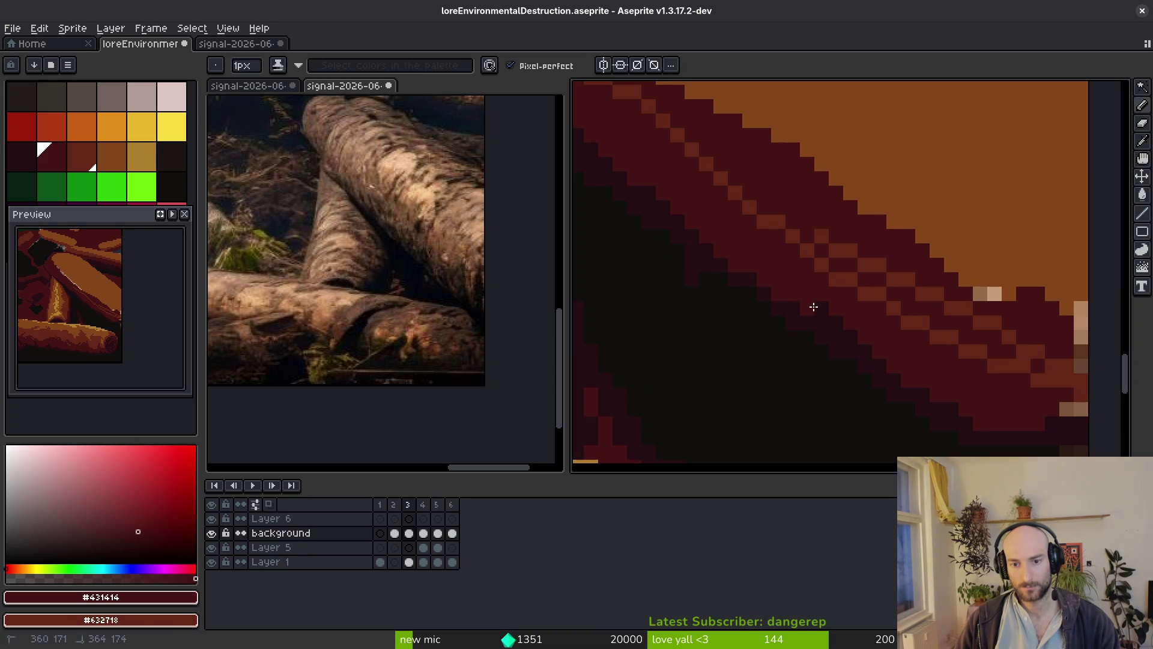
{"action": "scroll", "coordinate": [924, 360], "scroll_direction": "down", "scroll_amount": 2}
{"action": "scroll", "coordinate": [938, 380], "scroll_direction": "up", "scroll_amount": 3}
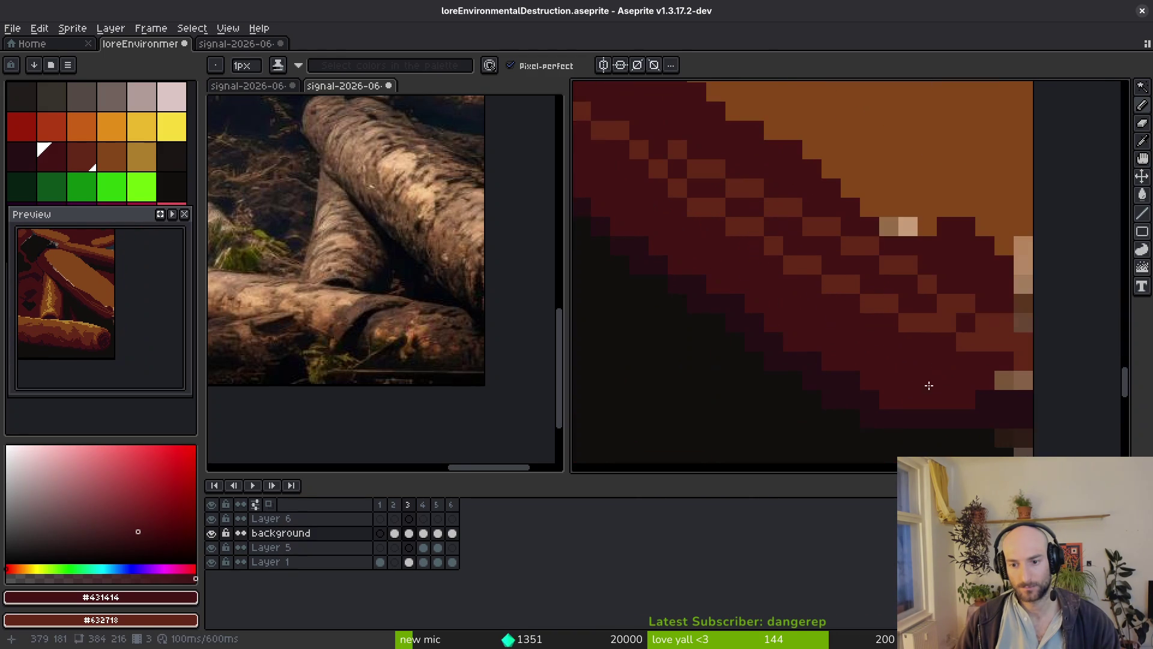
{"action": "scroll", "coordinate": [942, 383], "scroll_direction": "up", "scroll_amount": 1}
{"action": "scroll", "coordinate": [763, 354], "scroll_direction": "down", "scroll_amount": 1}
Recolour the stray light pixels along the bottom and edges dark red.
{"action": "left_click", "coordinate": [840, 377]}
{"action": "left_click_drag", "start_coordinate": [916, 357], "coordinate": [935, 273]}
{"action": "key", "text": "g"}
{"action": "left_click", "coordinate": [935, 240]}
{"action": "left_click", "coordinate": [819, 204]}
{"action": "left_click", "coordinate": [801, 204]}
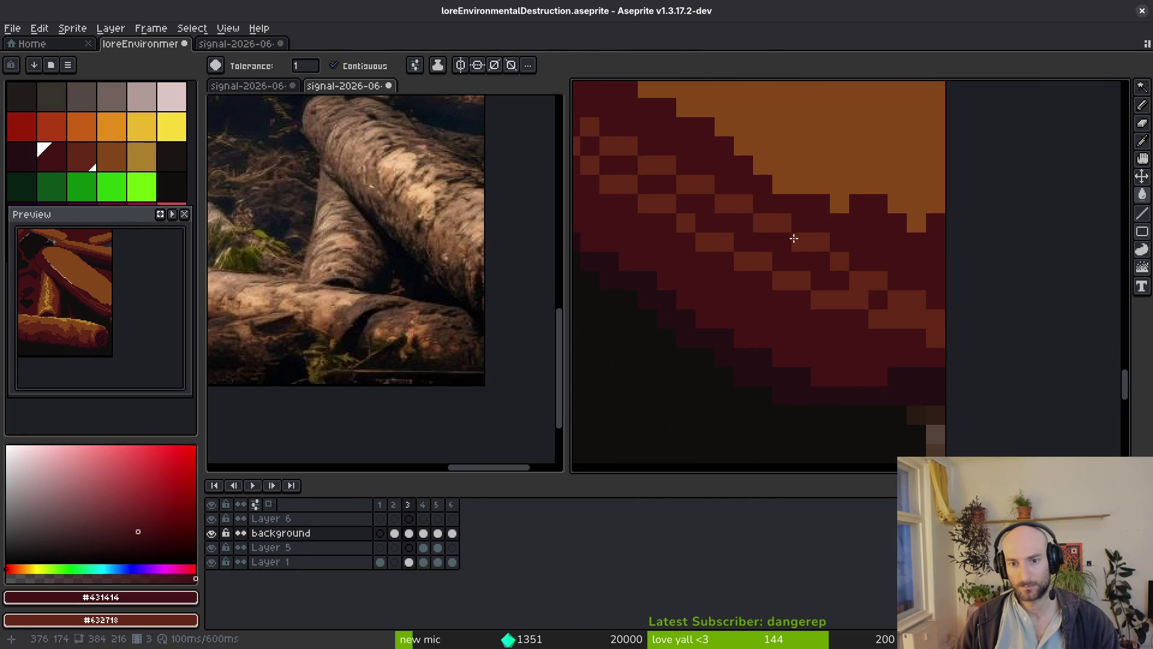
{"action": "scroll", "coordinate": [867, 336], "scroll_direction": "down", "scroll_amount": 2}
{"action": "left_click_drag", "start_coordinate": [762, 275], "coordinate": [840, 384]}
Sample #632718 and #431414 from the log edge, then switch to the log reference photo.
{"action": "key", "text": "b"}
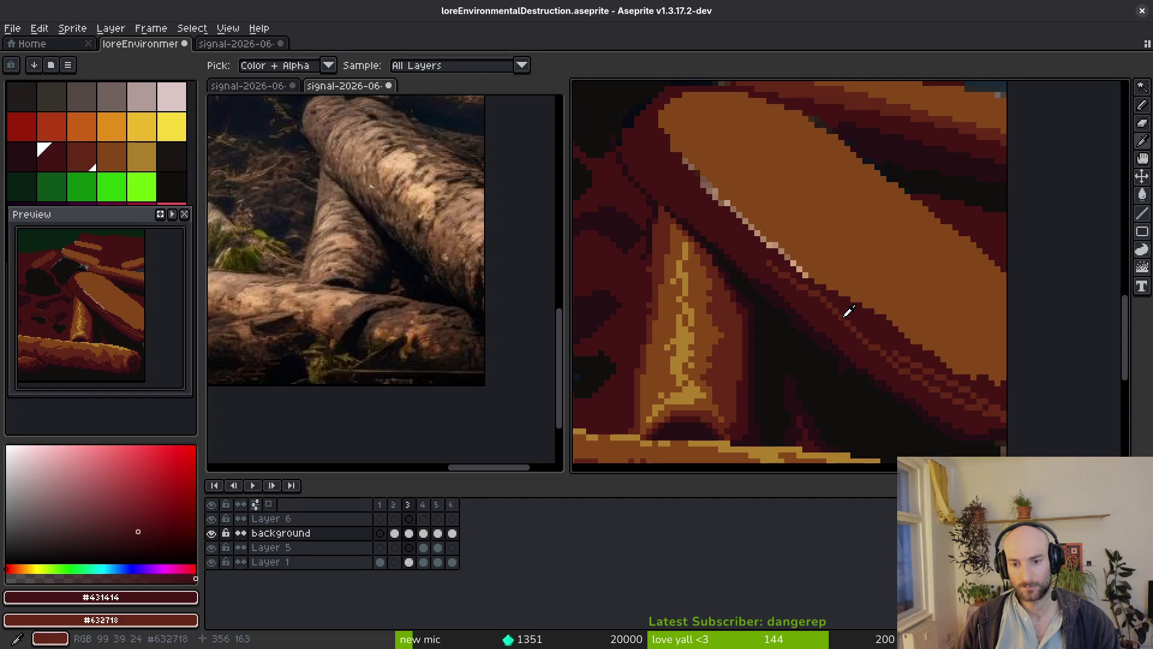
{"action": "left_click", "coordinate": [849, 309], "text": "alt"}
{"action": "scroll", "coordinate": [747, 243], "scroll_direction": "up", "scroll_amount": 2}
{"action": "scroll", "coordinate": [746, 242], "scroll_direction": "up", "scroll_amount": 3}
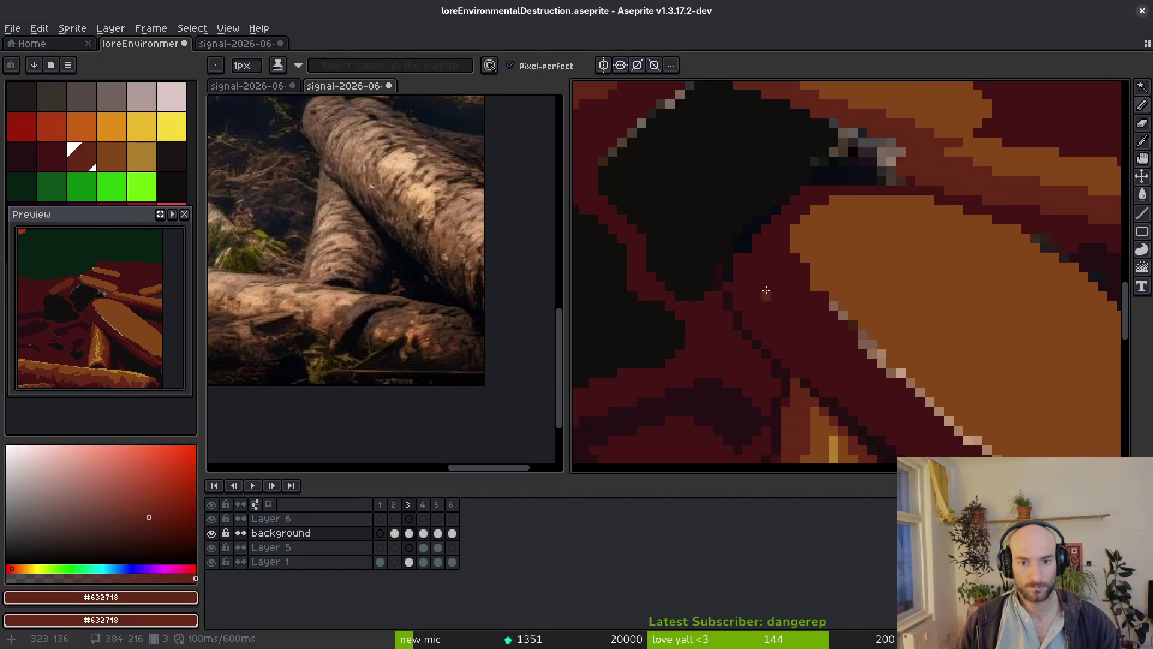
{"action": "left_click", "coordinate": [750, 265], "text": "alt"}
{"action": "left_click_drag", "start_coordinate": [750, 265], "coordinate": [746, 325]}
{"action": "key", "text": "ctrl+Tab"}
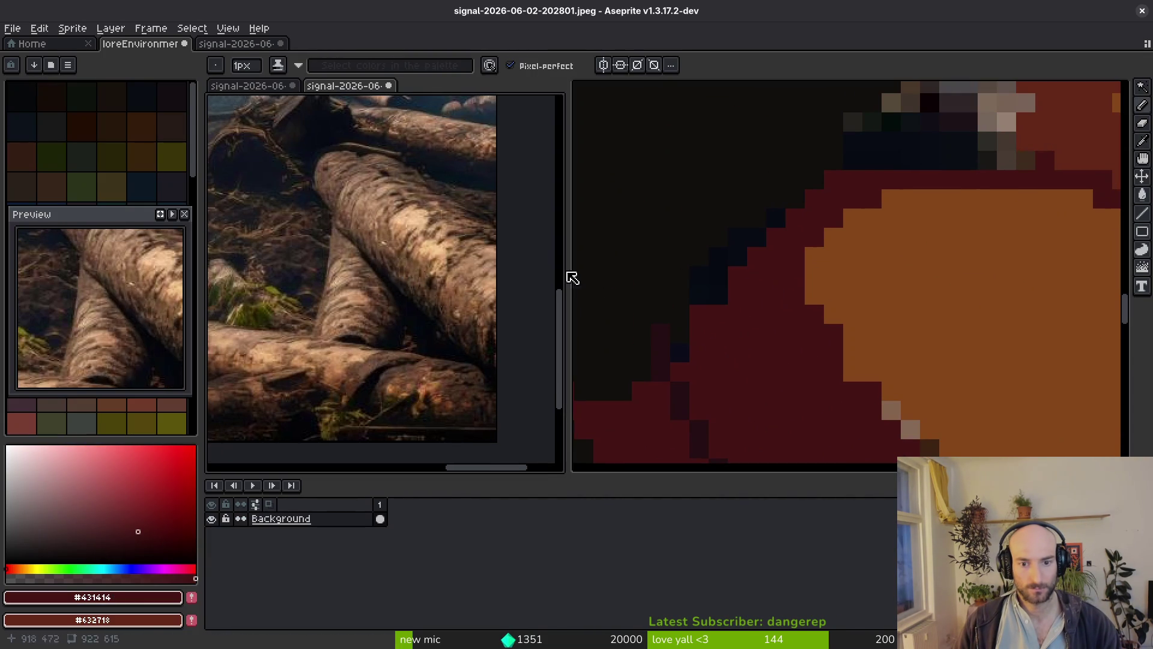
Back in the forest scene, paint dark red pixels along the diagonal log edge.
{"action": "key", "text": "ctrl+shift+Tab"}
{"action": "mouse_move", "coordinate": [939, 156]}
{"action": "left_mouse_down"}
{"action": "mouse_move", "coordinate": [813, 165]}
{"action": "mouse_move", "coordinate": [741, 221]}
{"action": "mouse_move", "coordinate": [703, 322]}
{"action": "left_mouse_up"}
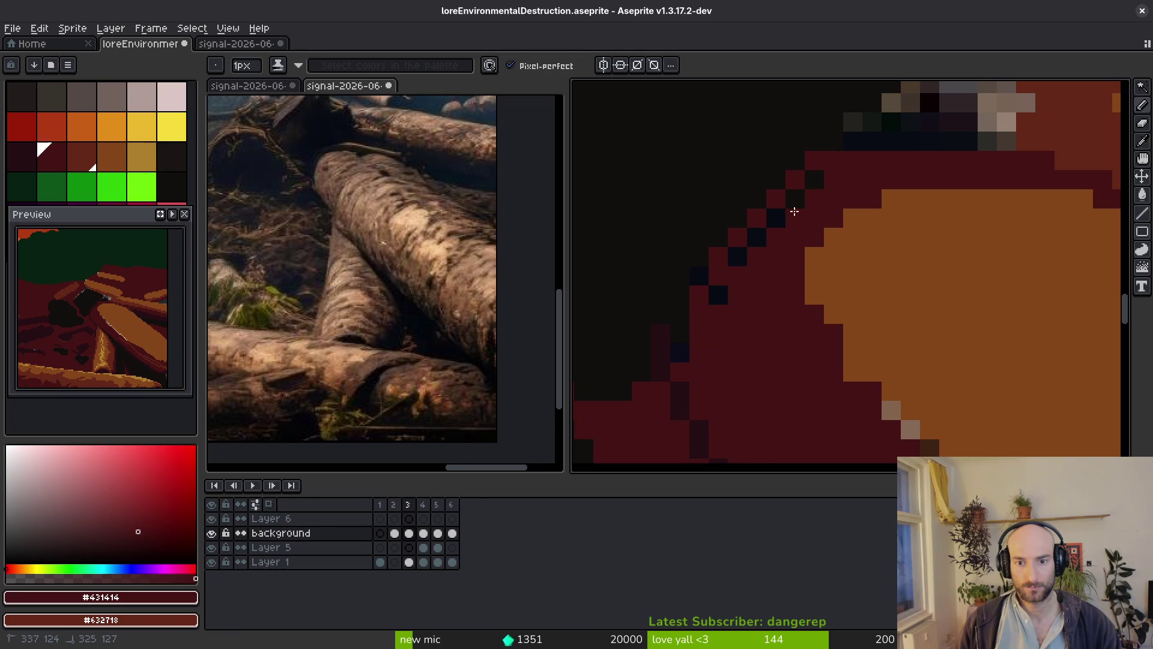
{"action": "mouse_move", "coordinate": [793, 203]}
{"action": "left_mouse_down"}
{"action": "mouse_move", "coordinate": [738, 257]}
{"action": "mouse_move", "coordinate": [701, 266]}
{"action": "left_mouse_up"}
{"action": "left_click", "coordinate": [710, 185], "text": "alt"}
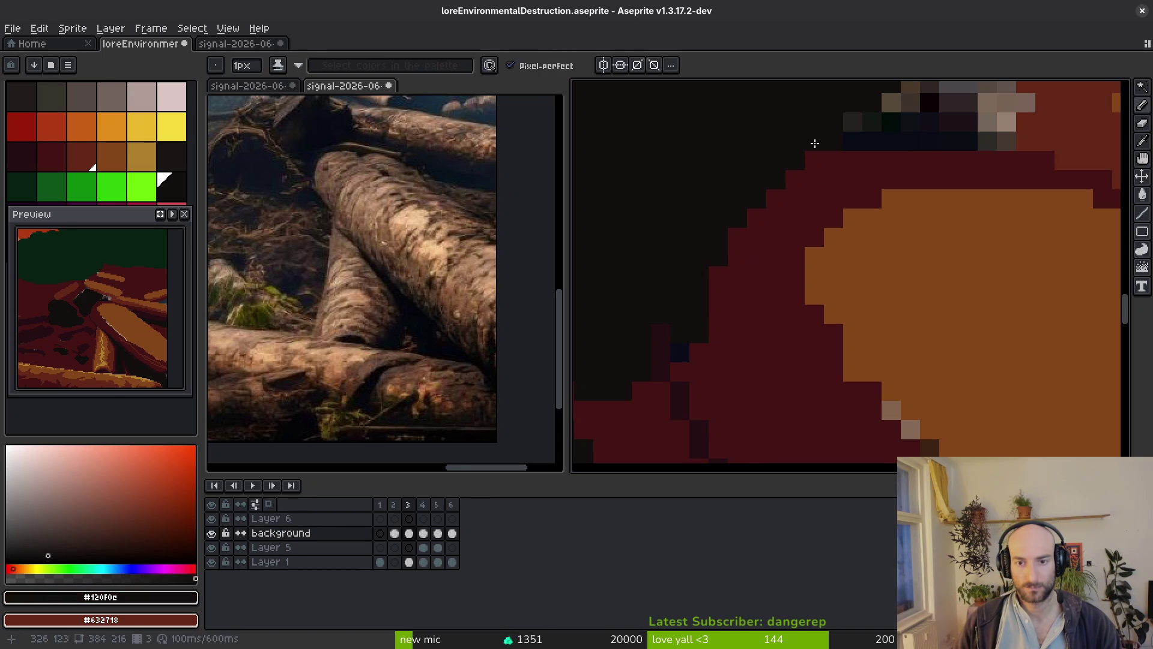
{"action": "scroll", "coordinate": [754, 330], "scroll_direction": "down", "scroll_amount": 3}
{"action": "scroll", "coordinate": [754, 331], "scroll_direction": "up", "scroll_amount": 3}
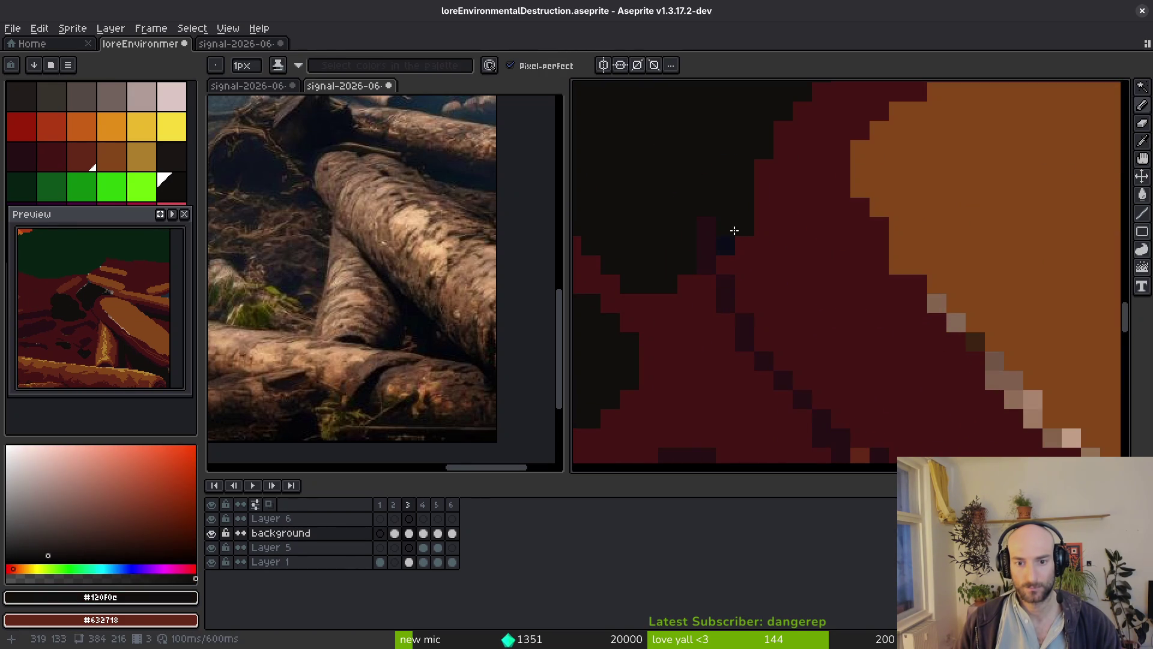
{"action": "left_click", "coordinate": [736, 300], "text": "alt"}
Fill the shadow area and log edge with near-black #120F0C pixels.
{"action": "scroll", "coordinate": [739, 313], "scroll_direction": "down", "scroll_amount": 3}
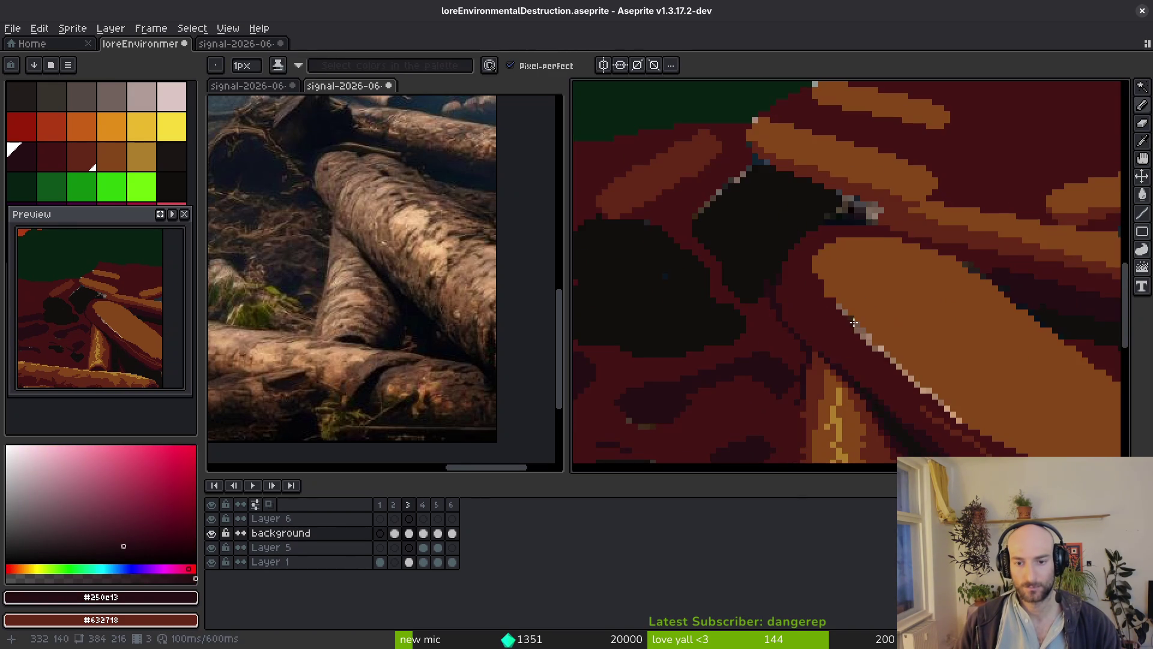
{"action": "scroll", "coordinate": [780, 334], "scroll_direction": "up", "scroll_amount": 3}
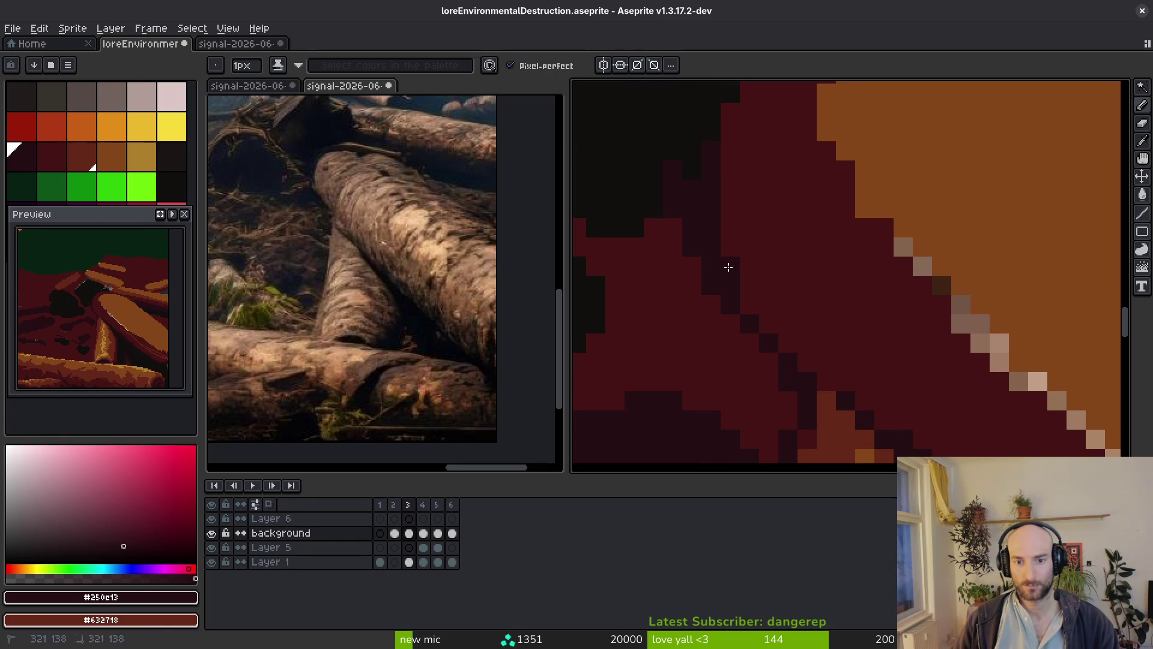
{"action": "scroll", "coordinate": [837, 325], "scroll_direction": "down", "scroll_amount": 3}
{"action": "scroll", "coordinate": [831, 332], "scroll_direction": "up", "scroll_amount": 3}
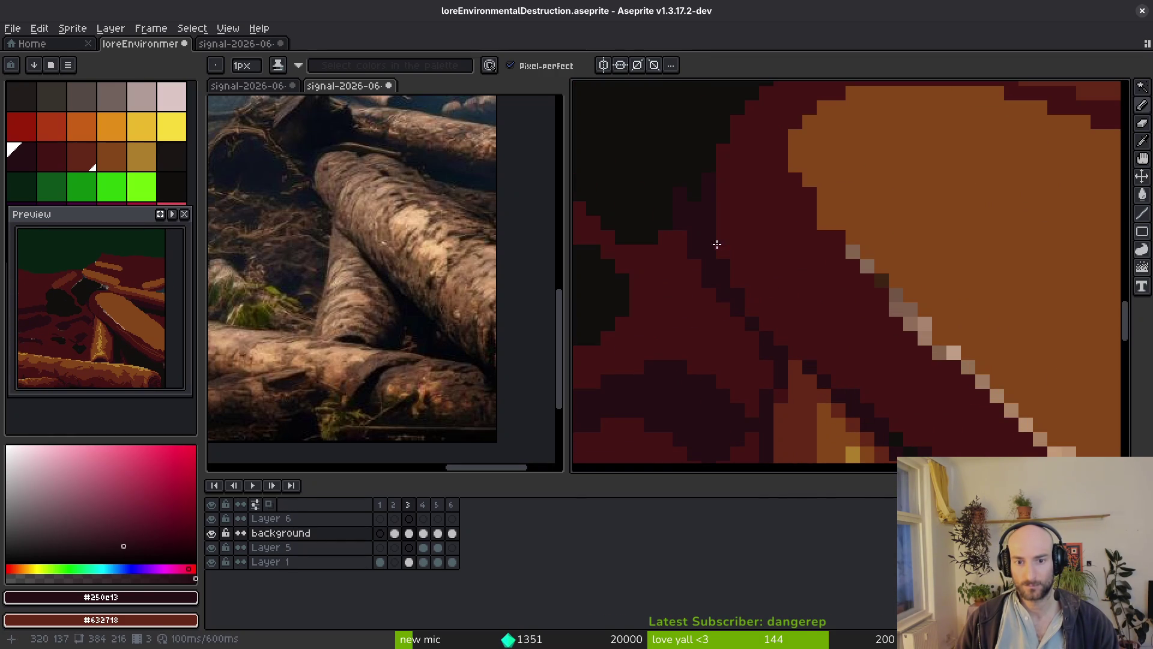
{"action": "scroll", "coordinate": [829, 329], "scroll_direction": "down", "scroll_amount": 3}
{"action": "scroll", "coordinate": [817, 333], "scroll_direction": "up", "scroll_amount": 4}
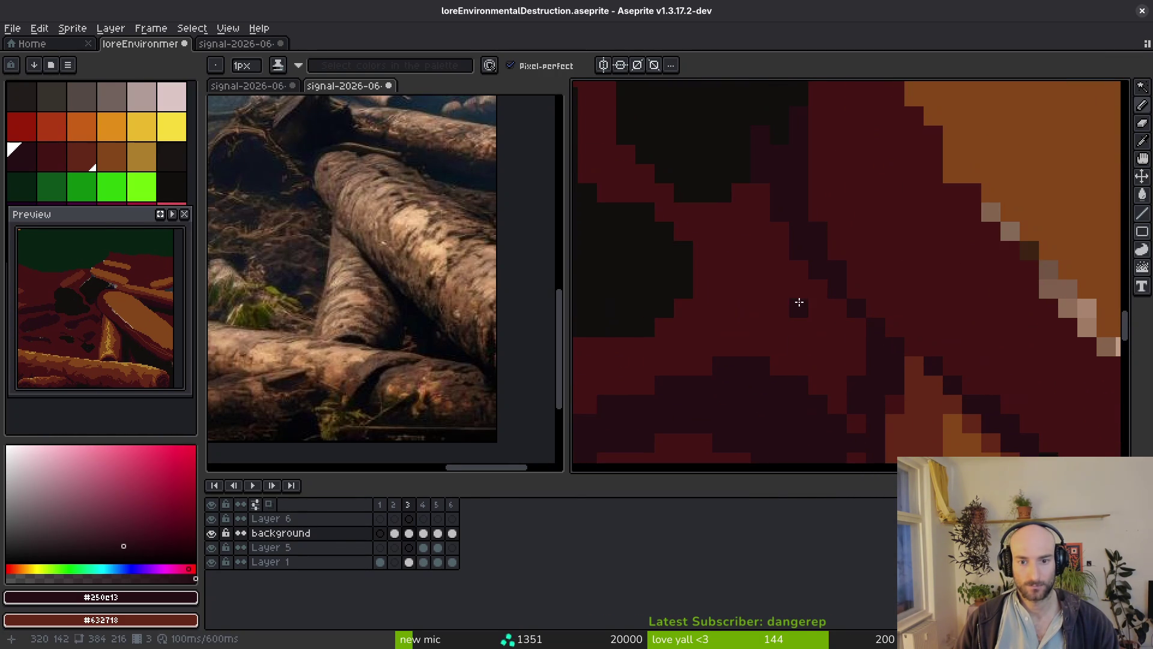
{"action": "left_click", "coordinate": [728, 116], "text": "alt"}
{"action": "left_click_drag", "start_coordinate": [781, 252], "coordinate": [749, 195]}
{"action": "left_click_drag", "start_coordinate": [799, 269], "coordinate": [778, 251]}
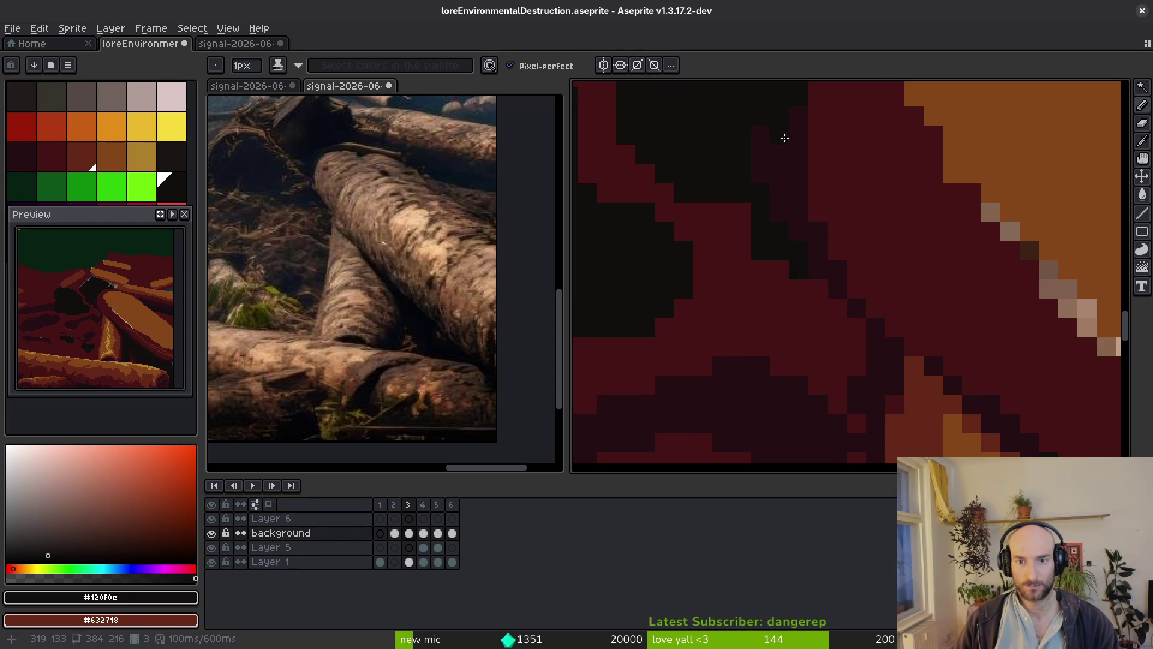
{"action": "mouse_move", "coordinate": [818, 288]}
{"action": "left_mouse_down"}
{"action": "mouse_move", "coordinate": [837, 307]}
{"action": "mouse_move", "coordinate": [797, 294]}
{"action": "mouse_move", "coordinate": [731, 216]}
{"action": "mouse_move", "coordinate": [659, 190]}
{"action": "mouse_move", "coordinate": [695, 227]}
{"action": "mouse_move", "coordinate": [656, 324]}
{"action": "left_mouse_up"}
Repaint stray red pixels in dark maroon #250C13 and #431414, then save the scene.
{"action": "left_click", "coordinate": [846, 301], "text": "alt"}
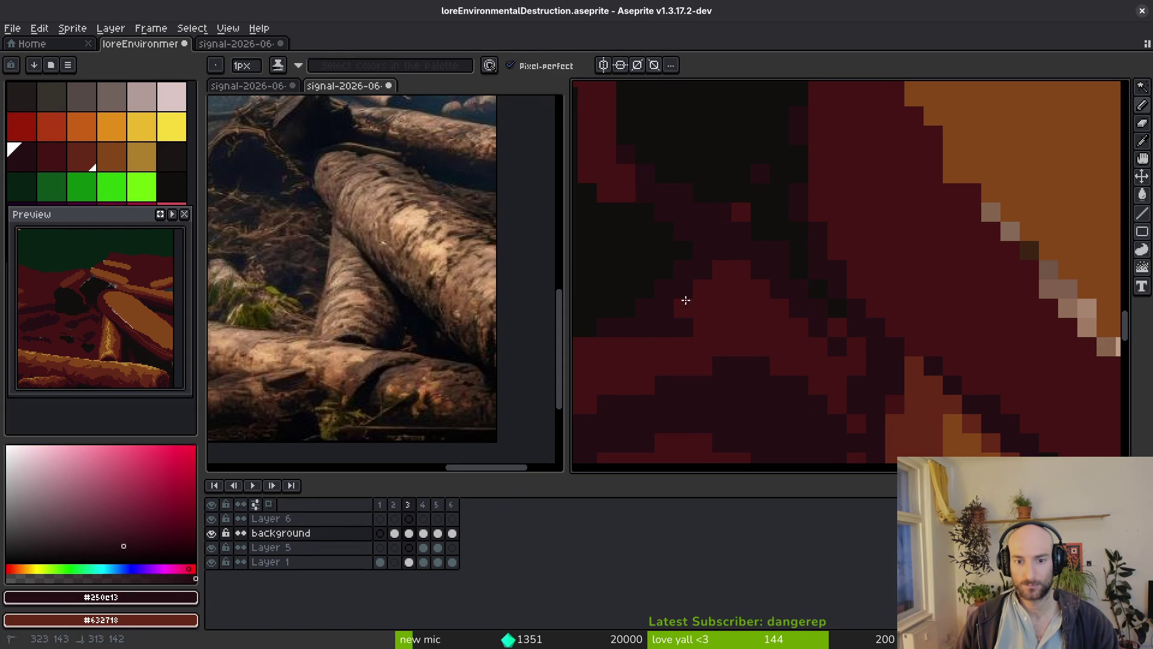
{"action": "left_click", "coordinate": [734, 207]}
{"action": "scroll", "coordinate": [734, 206], "scroll_direction": "down", "scroll_amount": 2}
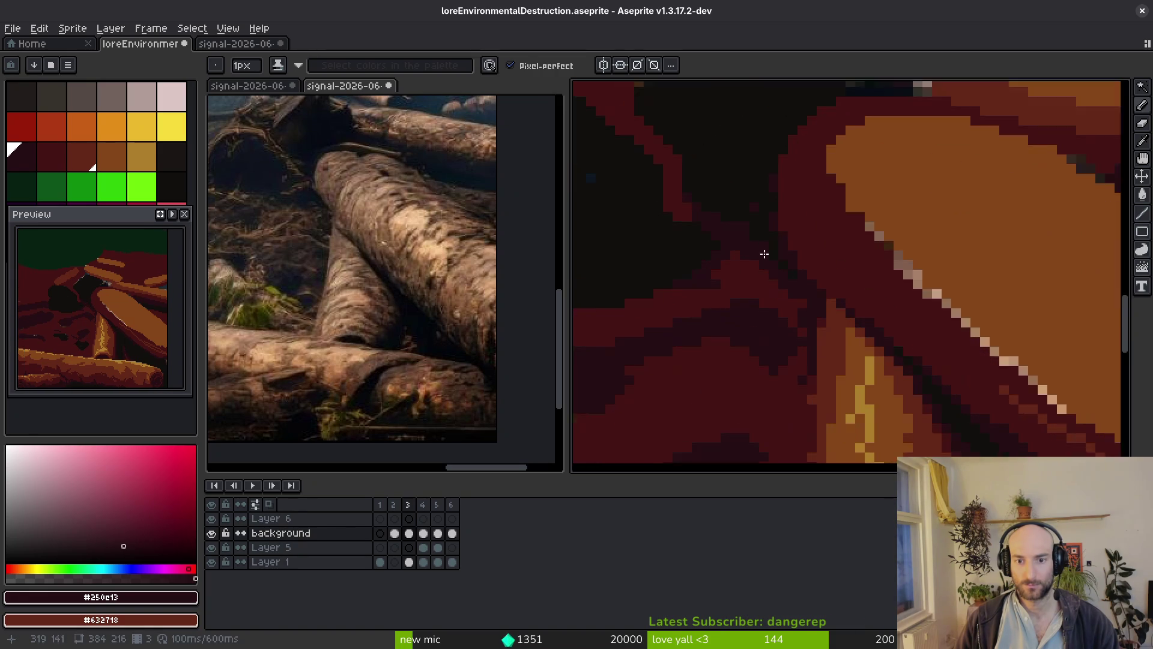
{"action": "scroll", "coordinate": [731, 190], "scroll_direction": "up", "scroll_amount": 2}
{"action": "left_click", "coordinate": [731, 190], "text": "alt"}
{"action": "key", "text": "alt"}
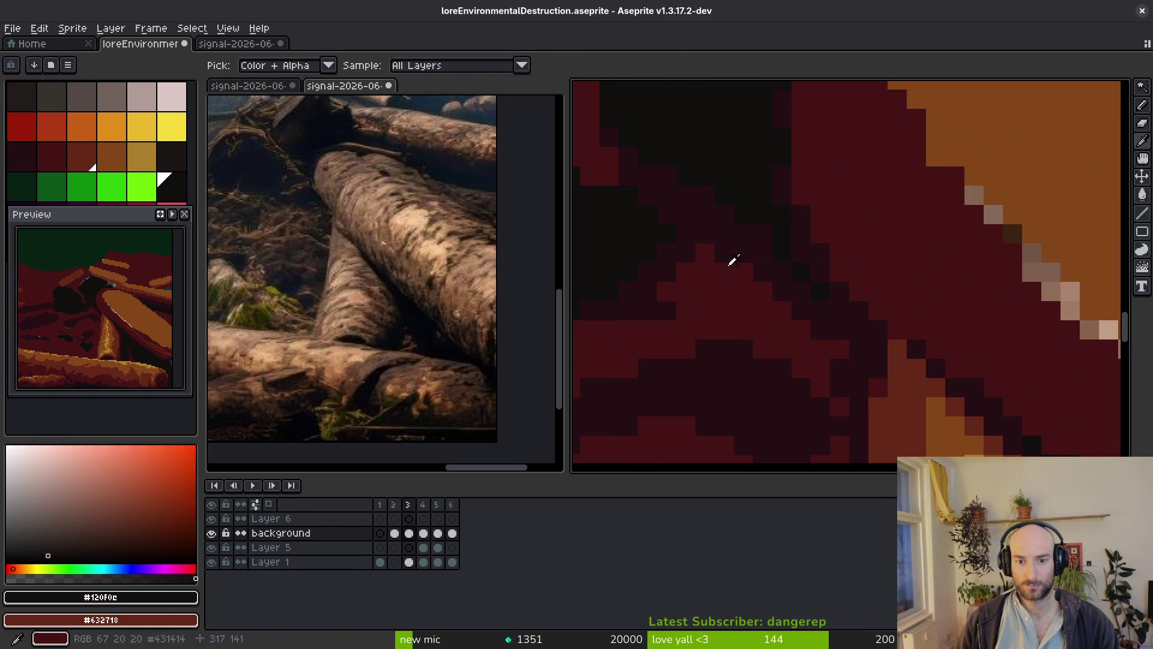
{"action": "left_click", "coordinate": [780, 246], "text": "alt"}
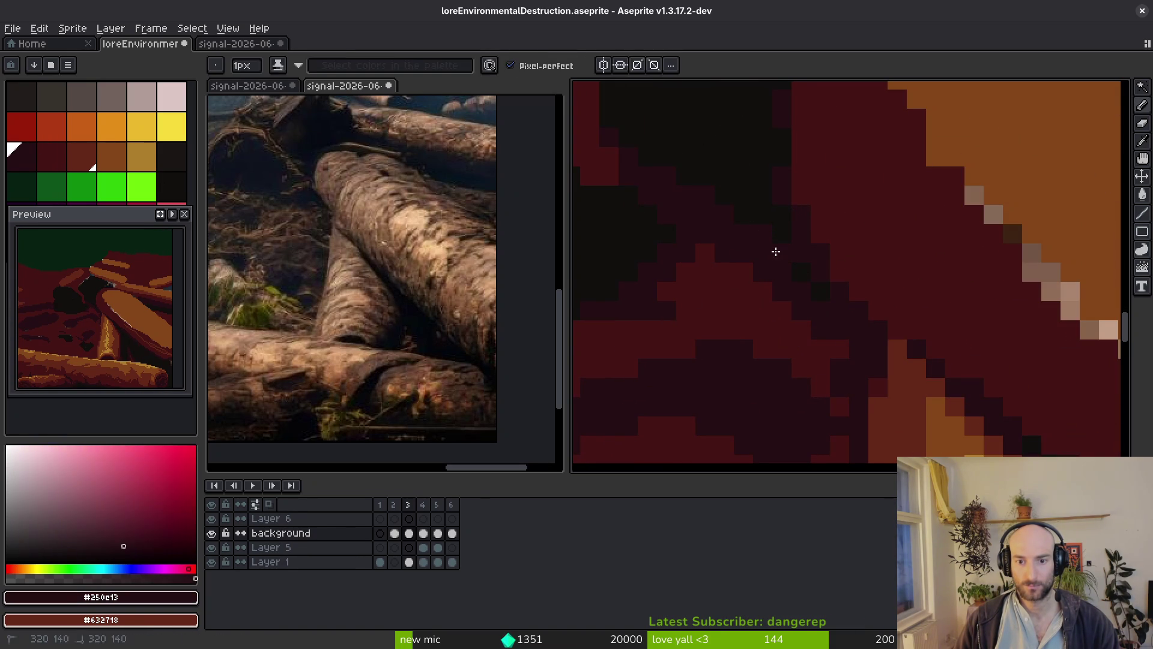
{"action": "left_click", "coordinate": [800, 311]}
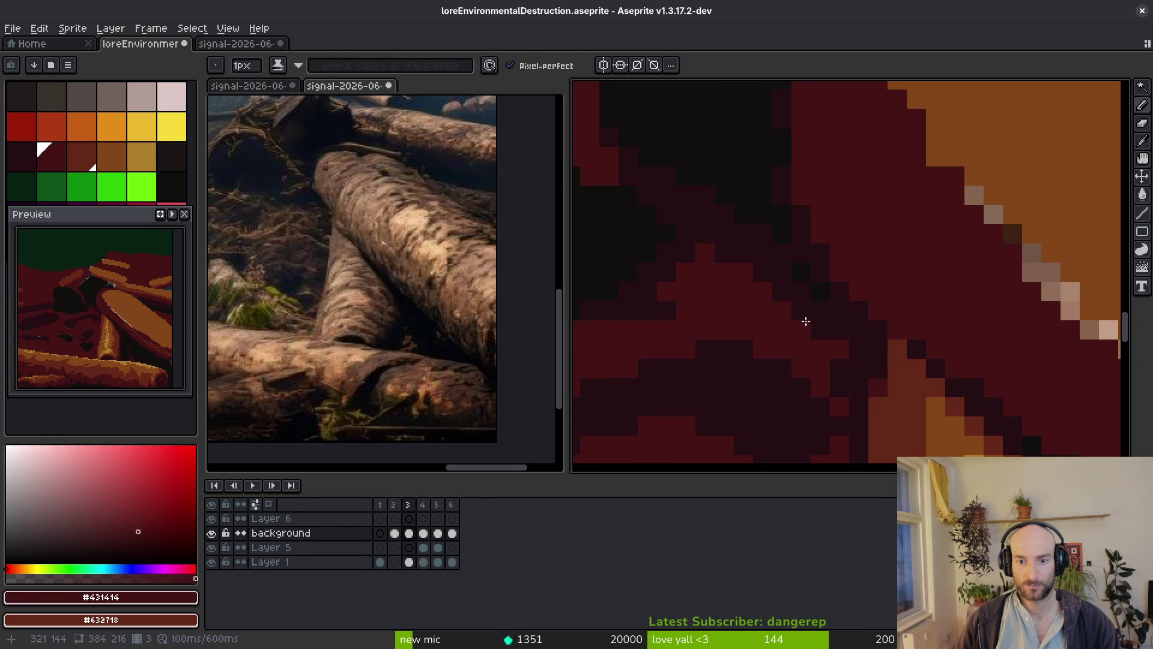
{"action": "scroll", "coordinate": [690, 336], "scroll_direction": "down", "scroll_amount": 4}
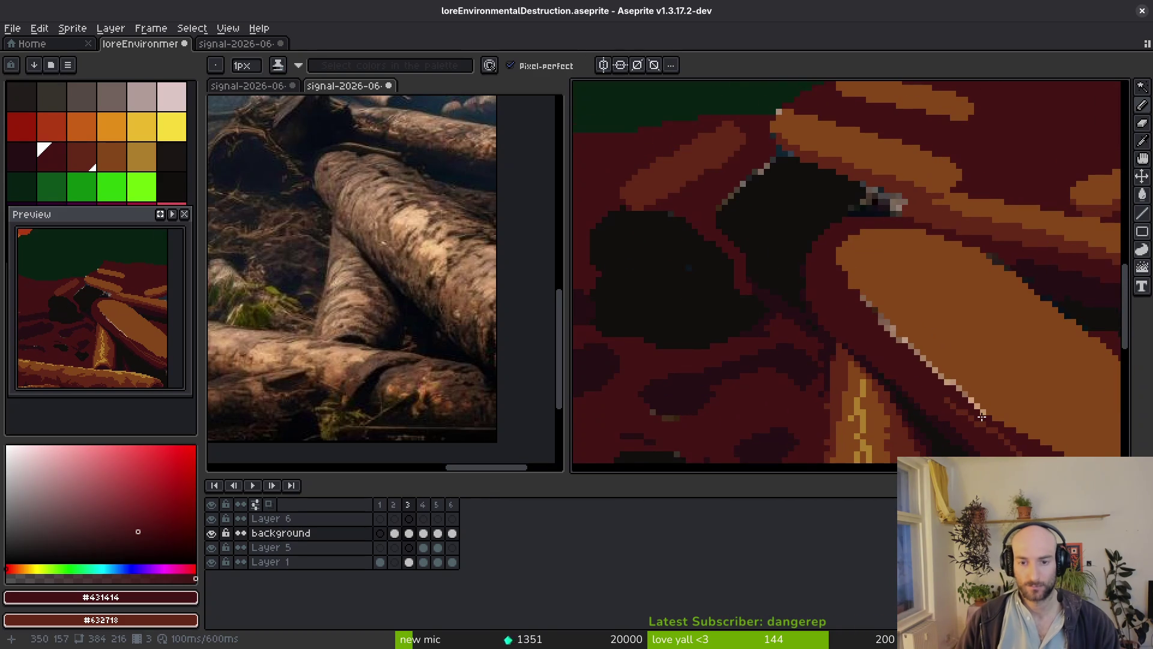
{"action": "key", "text": "ctrl+s"}
Sample dark red #632718 and add dark red pixels along the orange log's left edge.
{"action": "left_click_drag", "start_coordinate": [905, 388], "coordinate": [655, 274]}
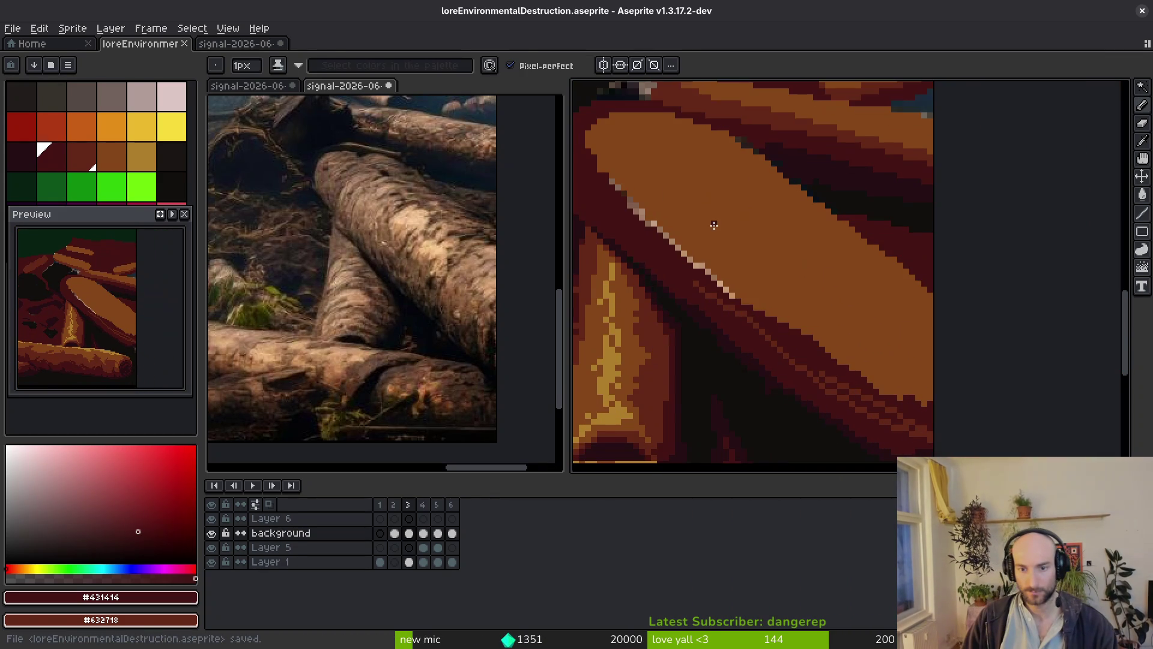
{"action": "left_click", "coordinate": [757, 324], "text": "alt"}
{"action": "scroll", "coordinate": [805, 367], "scroll_direction": "up", "scroll_amount": 3}
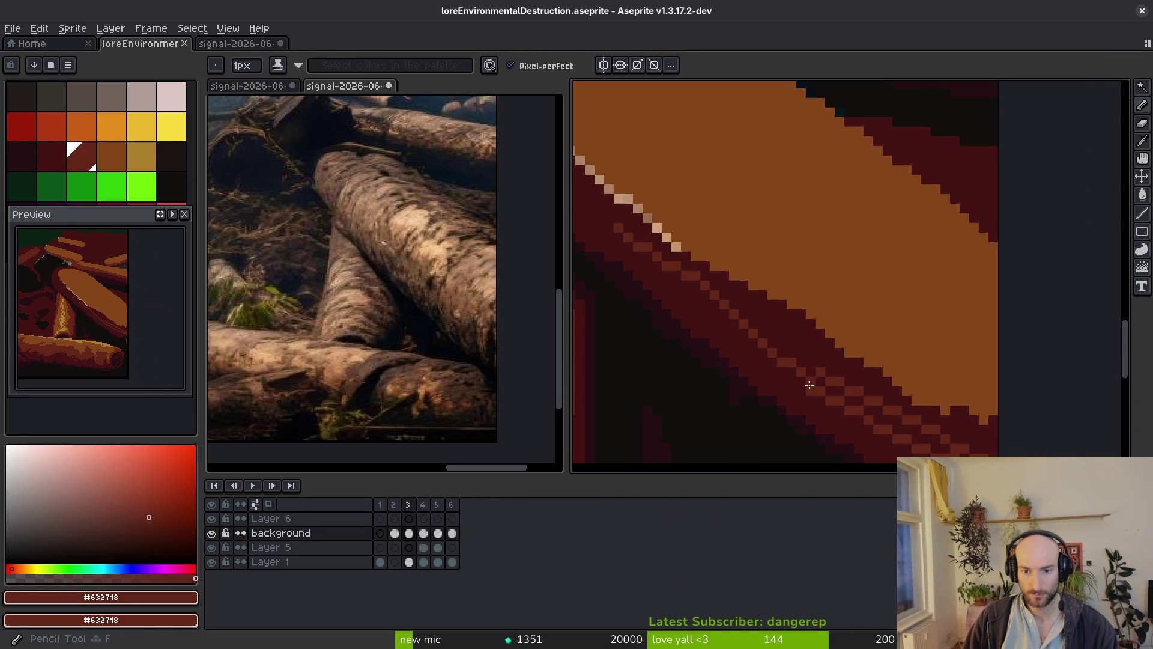
{"action": "mouse_move", "coordinate": [694, 288]}
{"action": "left_mouse_down"}
{"action": "mouse_move", "coordinate": [880, 391]}
{"action": "mouse_move", "coordinate": [902, 371]}
{"action": "left_mouse_up"}
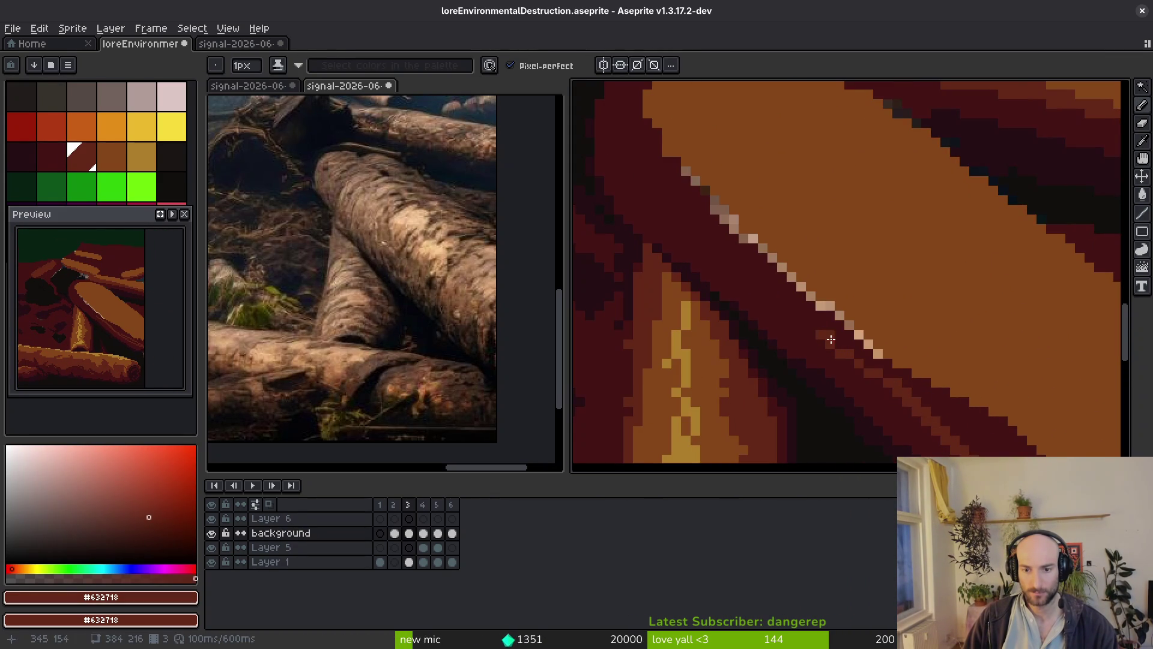
{"action": "left_click_drag", "start_coordinate": [697, 233], "coordinate": [778, 330]}
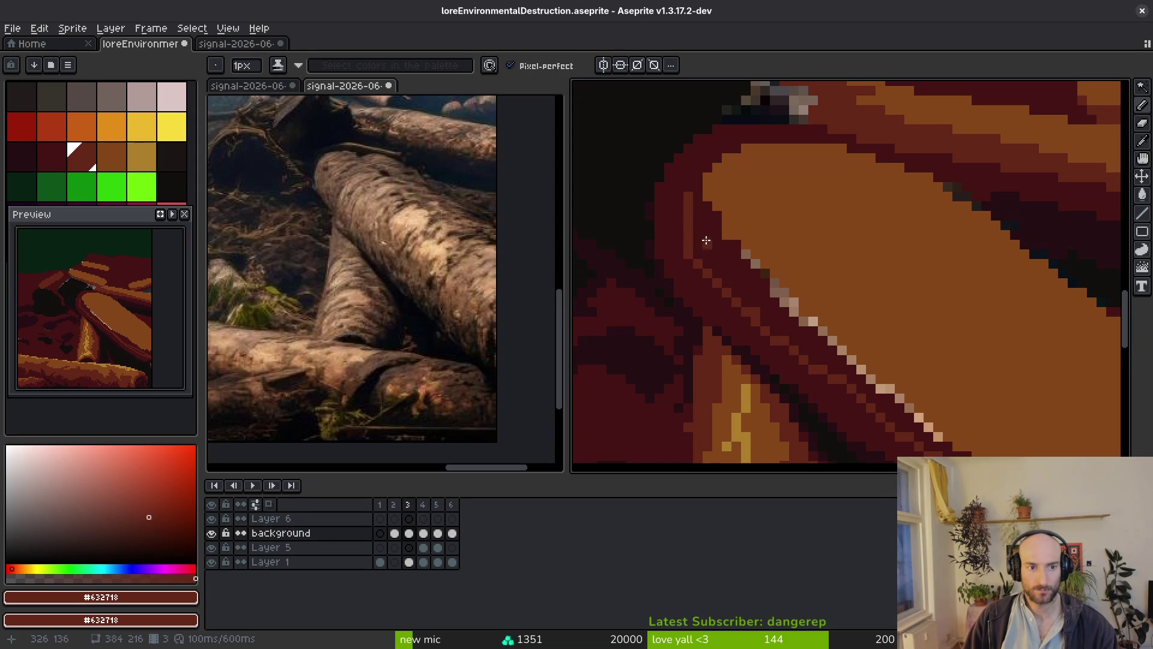
{"action": "scroll", "coordinate": [677, 180], "scroll_direction": "up", "scroll_amount": 1}
{"action": "mouse_move", "coordinate": [765, 404]}
{"action": "left_mouse_down"}
{"action": "mouse_move", "coordinate": [660, 335]}
{"action": "mouse_move", "coordinate": [639, 342]}
{"action": "mouse_move", "coordinate": [636, 244]}
{"action": "mouse_move", "coordinate": [638, 324]}
{"action": "mouse_move", "coordinate": [661, 275]}
{"action": "mouse_move", "coordinate": [726, 246]}
{"action": "mouse_move", "coordinate": [911, 245]}
{"action": "left_mouse_up"}
Flood-fill the dark stripe along the log edge with maroon.
{"action": "scroll", "coordinate": [658, 309], "scroll_direction": "up", "scroll_amount": 3}
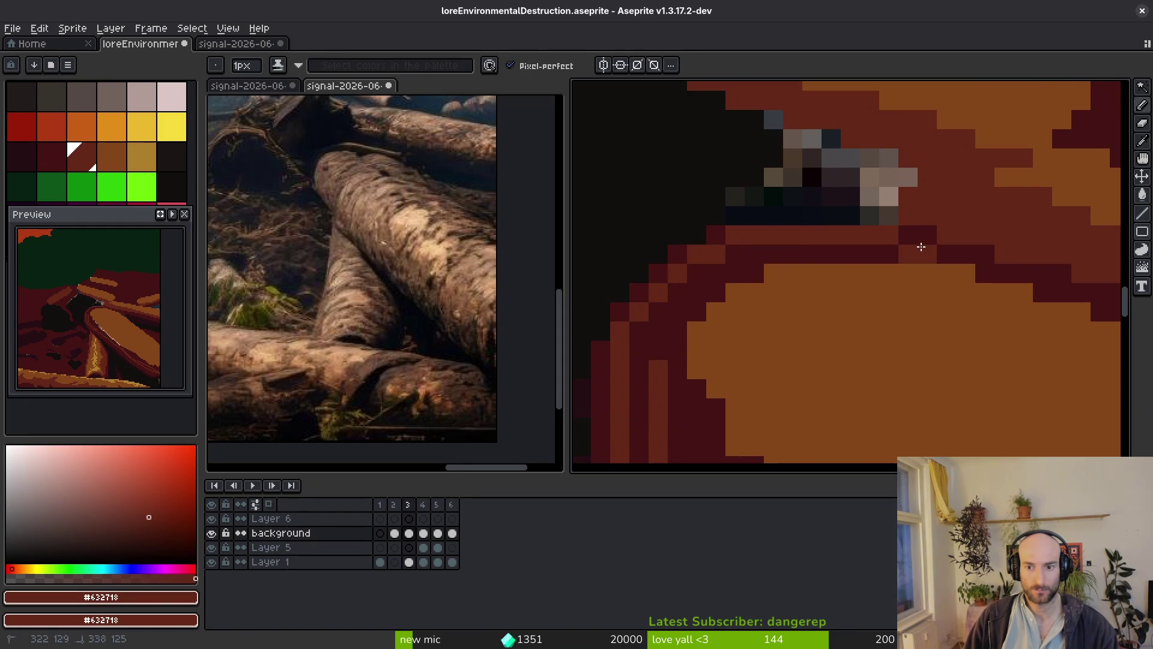
{"action": "scroll", "coordinate": [677, 350], "scroll_direction": "down", "scroll_amount": 3}
{"action": "key", "text": "g"}
{"action": "left_click", "coordinate": [701, 335]}
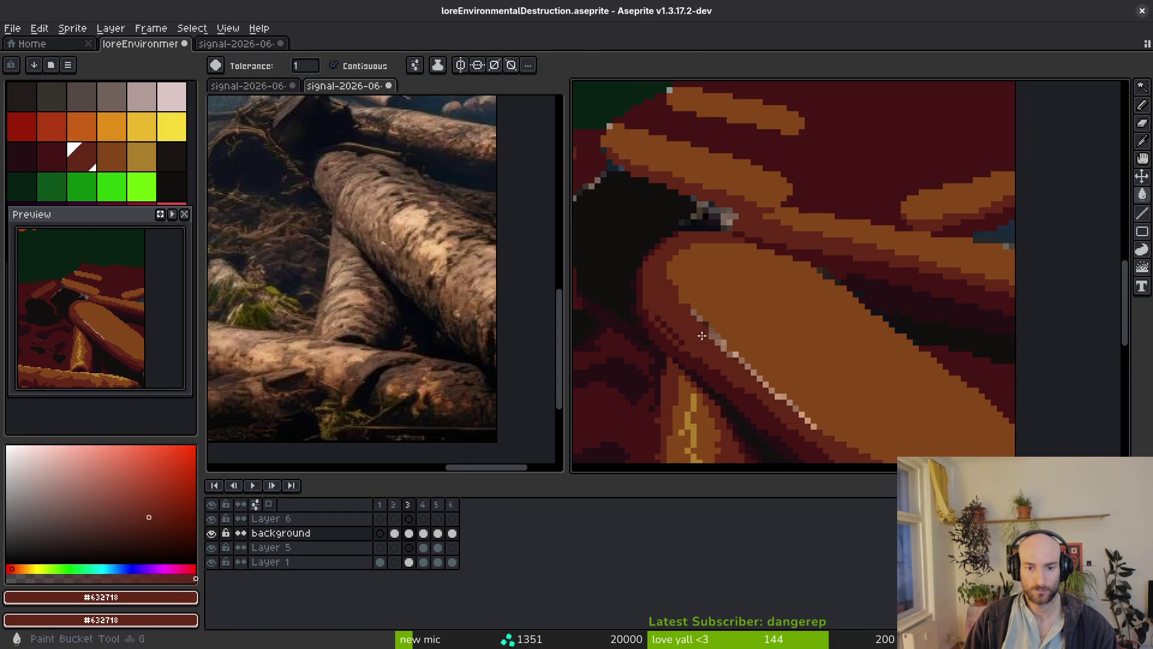
{"action": "scroll", "coordinate": [696, 325], "scroll_direction": "up", "scroll_amount": 2}
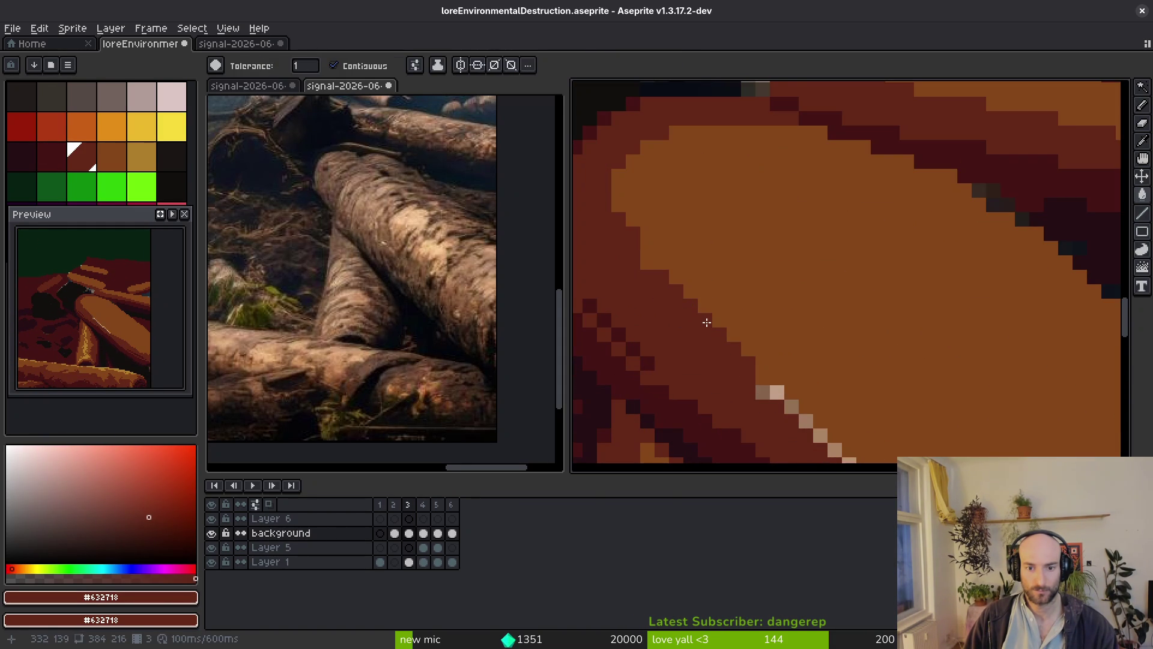
{"action": "scroll", "coordinate": [769, 384], "scroll_direction": "down", "scroll_amount": 2}
Pencil dark maroon over the light pixels along the log's lower edge.
{"action": "key", "text": "b"}
{"action": "left_click_drag", "start_coordinate": [725, 309], "coordinate": [832, 403]}
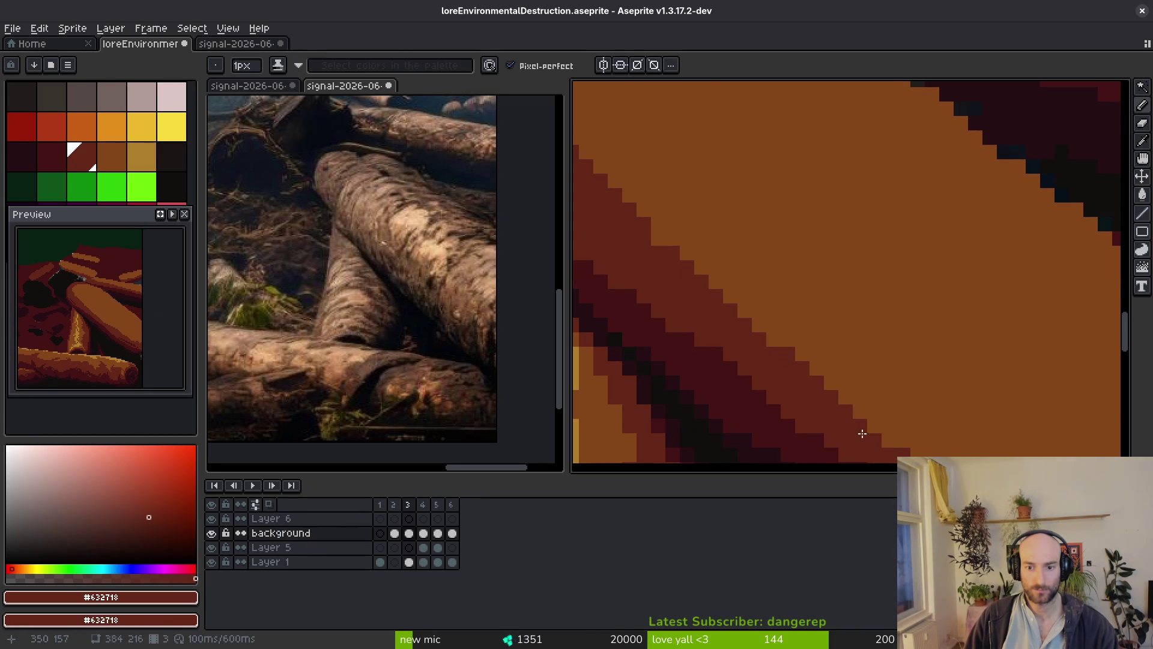
{"action": "scroll", "coordinate": [798, 309], "scroll_direction": "down", "scroll_amount": 3}
{"action": "scroll", "coordinate": [785, 335], "scroll_direction": "up", "scroll_amount": 3}
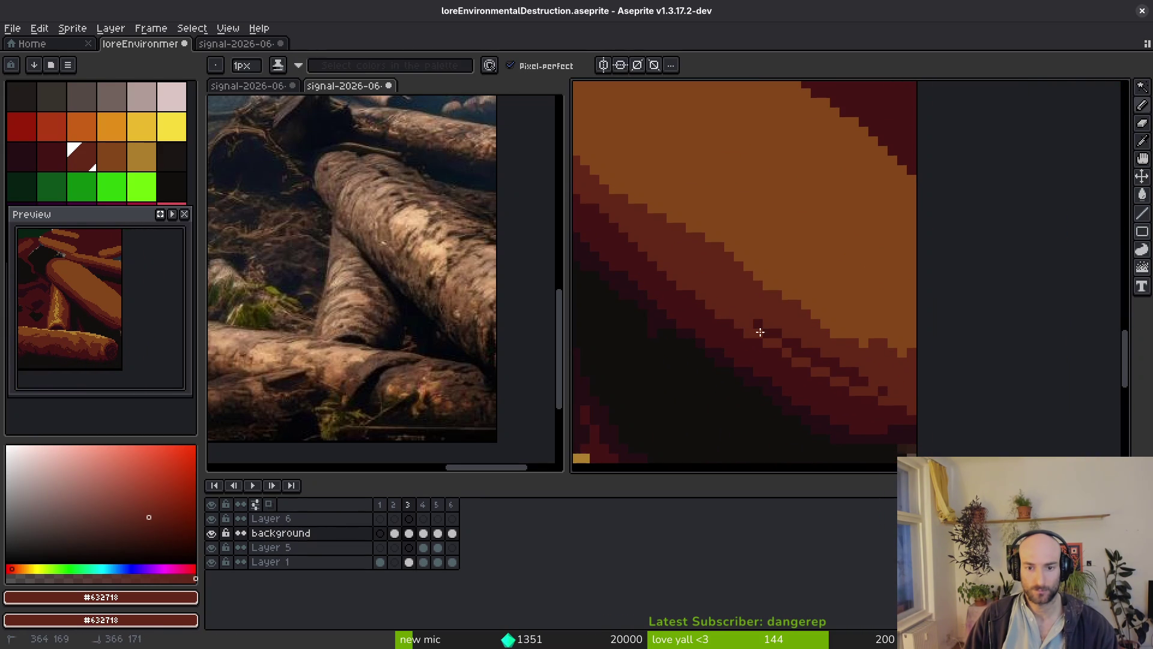
{"action": "left_click_drag", "start_coordinate": [887, 393], "coordinate": [761, 326]}
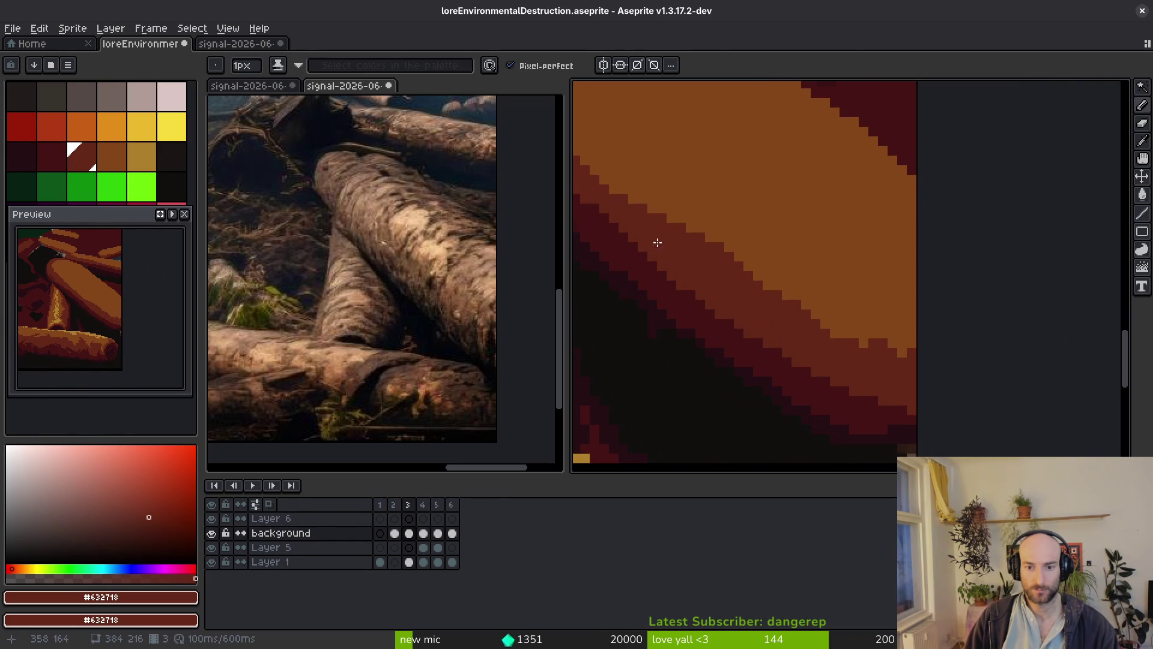
{"action": "scroll", "coordinate": [697, 265], "scroll_direction": "down", "scroll_amount": 3}
{"action": "scroll", "coordinate": [871, 336], "scroll_direction": "up", "scroll_amount": 4}
{"action": "left_click_drag", "start_coordinate": [775, 252], "coordinate": [867, 347]}
{"action": "scroll", "coordinate": [865, 345], "scroll_direction": "down", "scroll_amount": 2}
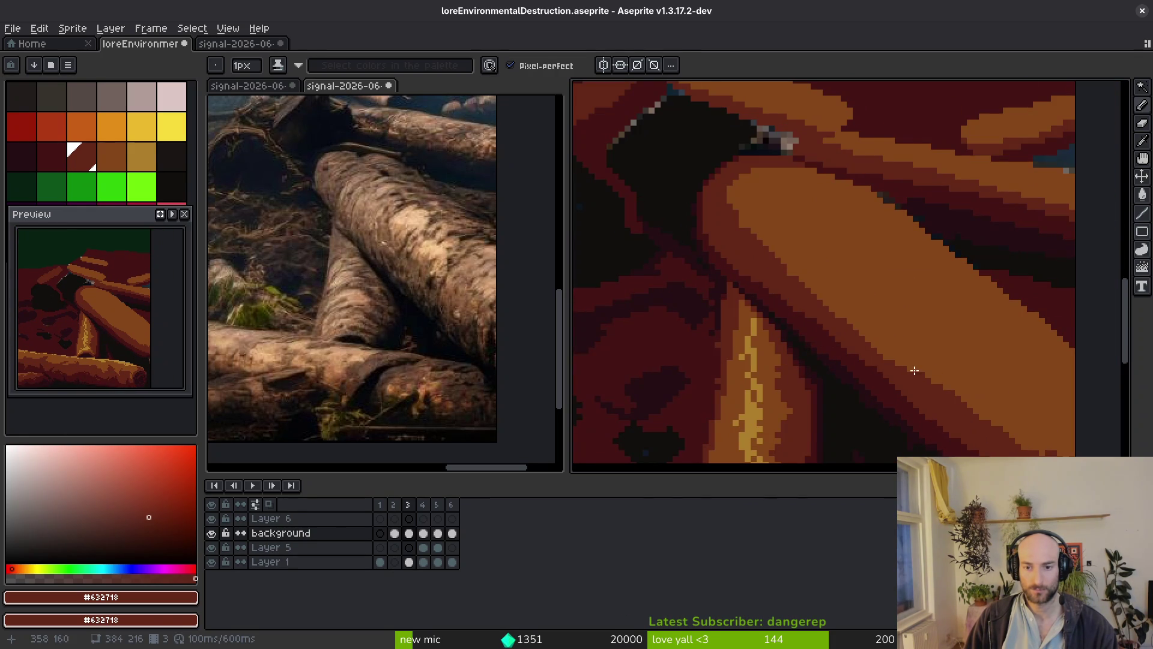
Draw a dark red #632718 stepped line along the log's top edge and down its side.
{"action": "left_click_drag", "start_coordinate": [920, 379], "coordinate": [795, 288]}
{"action": "left_click", "coordinate": [688, 184], "text": "alt"}
{"action": "scroll", "coordinate": [682, 174], "scroll_direction": "up", "scroll_amount": 2}
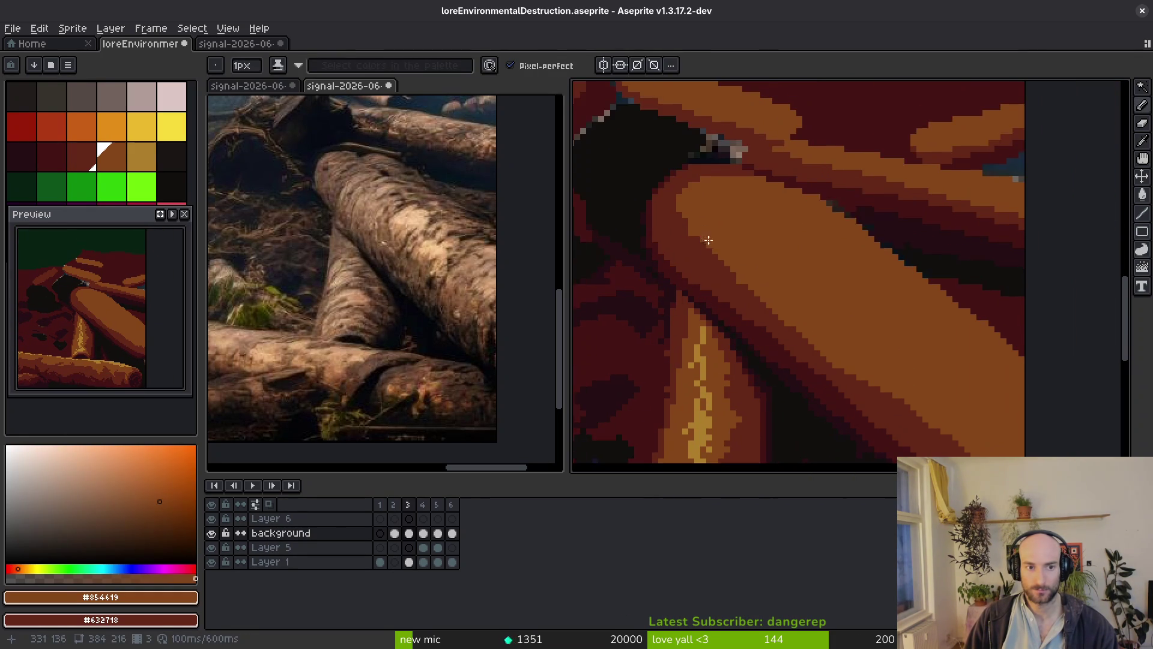
{"action": "left_click", "coordinate": [799, 155], "text": "alt"}
{"action": "left_click_drag", "start_coordinate": [756, 157], "coordinate": [941, 241]}
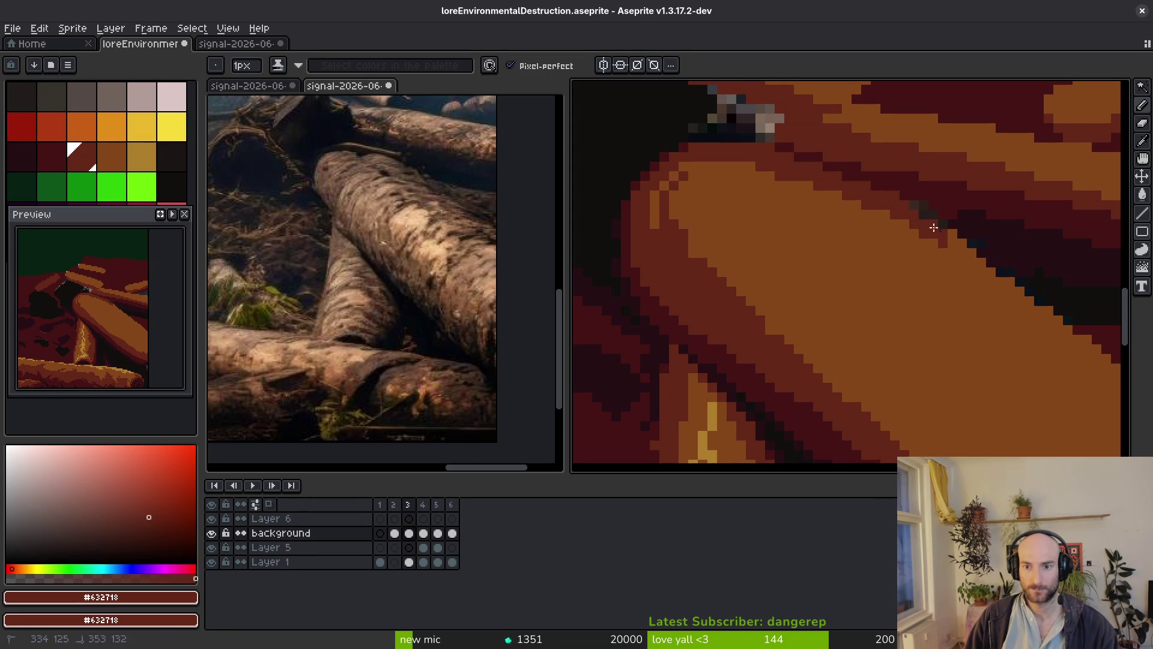
{"action": "mouse_move", "coordinate": [932, 224]}
{"action": "left_mouse_down"}
{"action": "mouse_move", "coordinate": [801, 196]}
{"action": "mouse_move", "coordinate": [980, 345]}
{"action": "mouse_move", "coordinate": [822, 298]}
{"action": "left_mouse_up"}
{"action": "left_click_drag", "start_coordinate": [851, 336], "coordinate": [835, 310]}
{"action": "left_click_drag", "start_coordinate": [421, 284], "coordinate": [378, 275]}
{"action": "left_click_drag", "start_coordinate": [814, 377], "coordinate": [803, 323]}
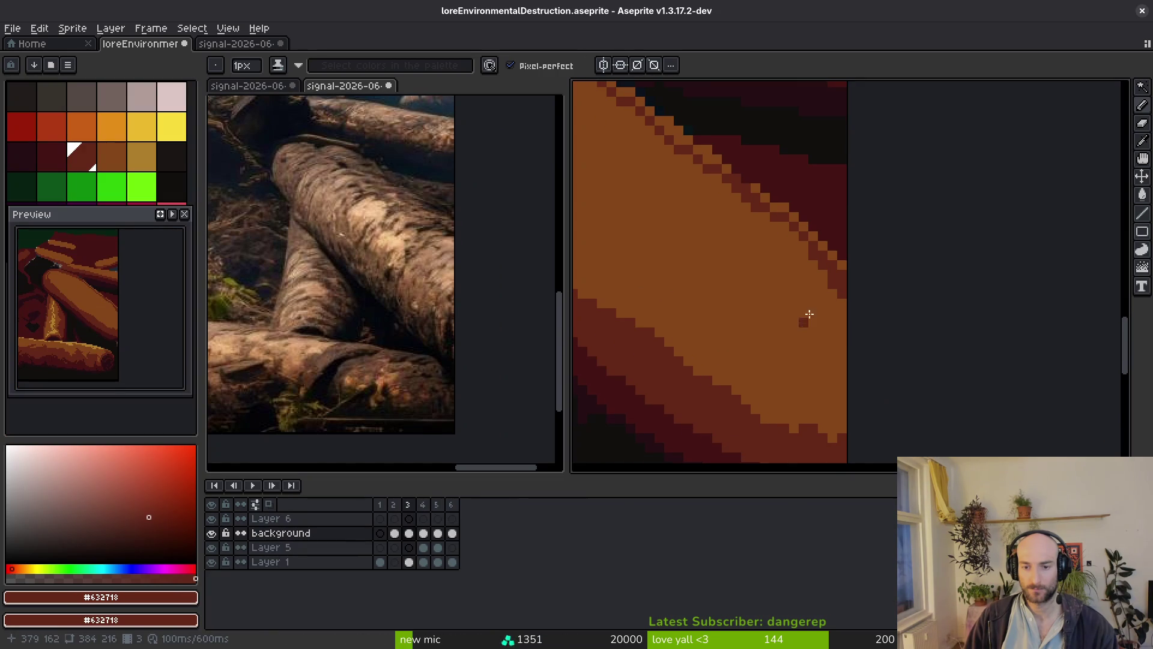
Sample the dark maroon and paint a dark line along the diagonal shadow crease.
{"action": "left_click_drag", "start_coordinate": [844, 269], "coordinate": [910, 443]}
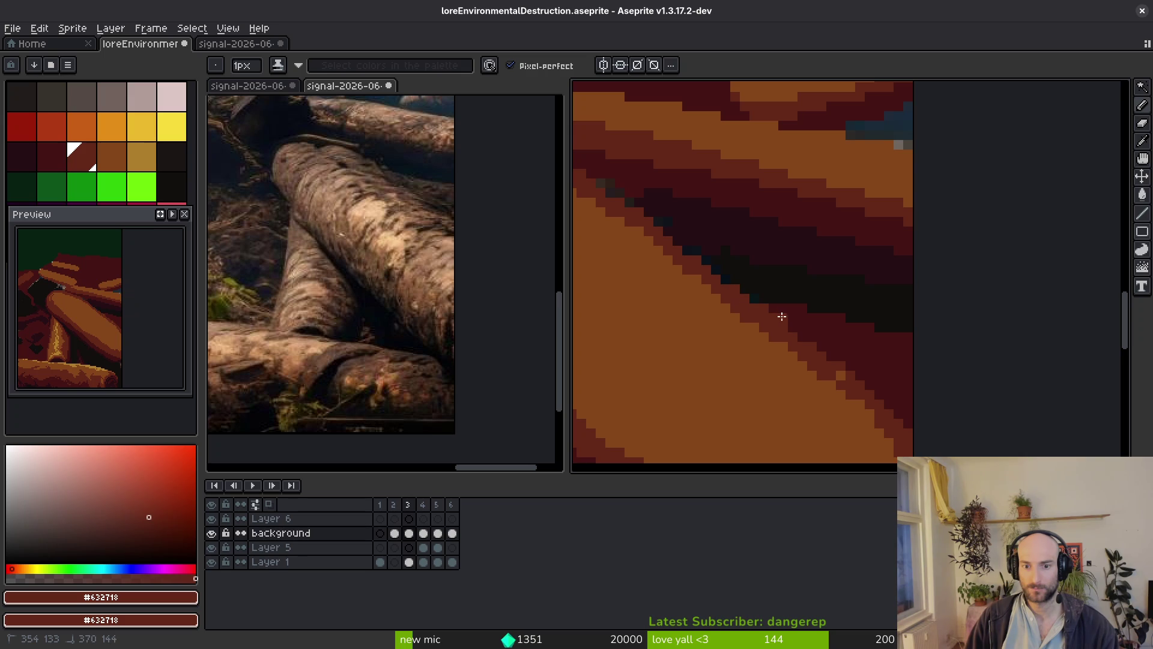
{"action": "left_click", "coordinate": [882, 392], "text": "alt"}
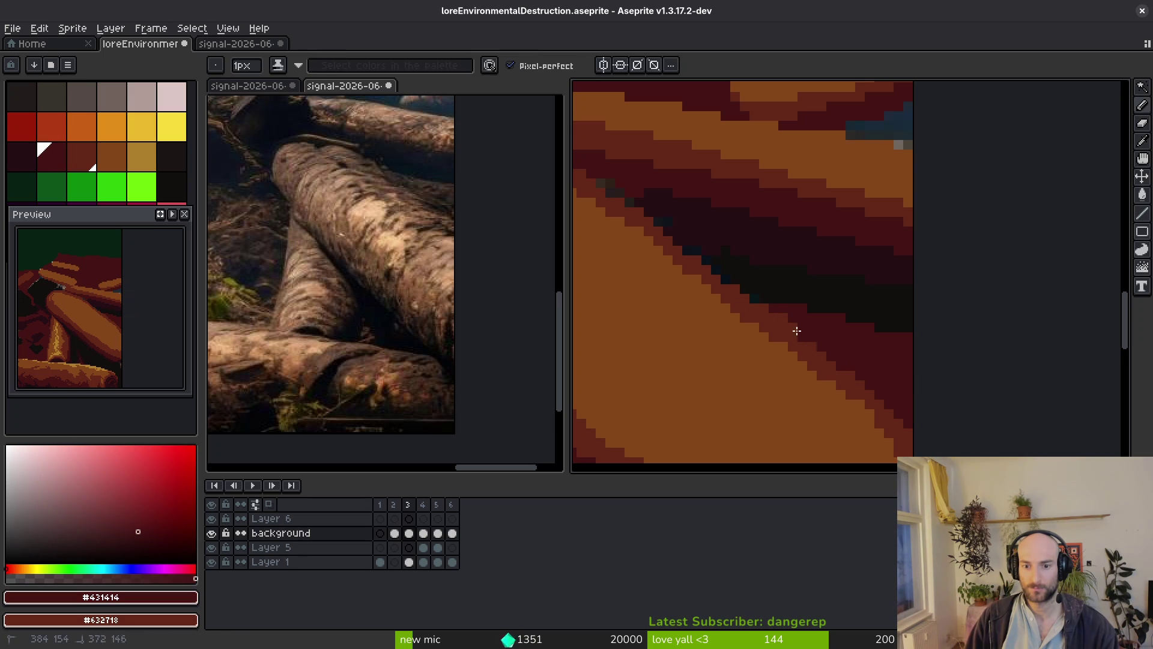
{"action": "left_click", "coordinate": [712, 229], "text": "alt"}
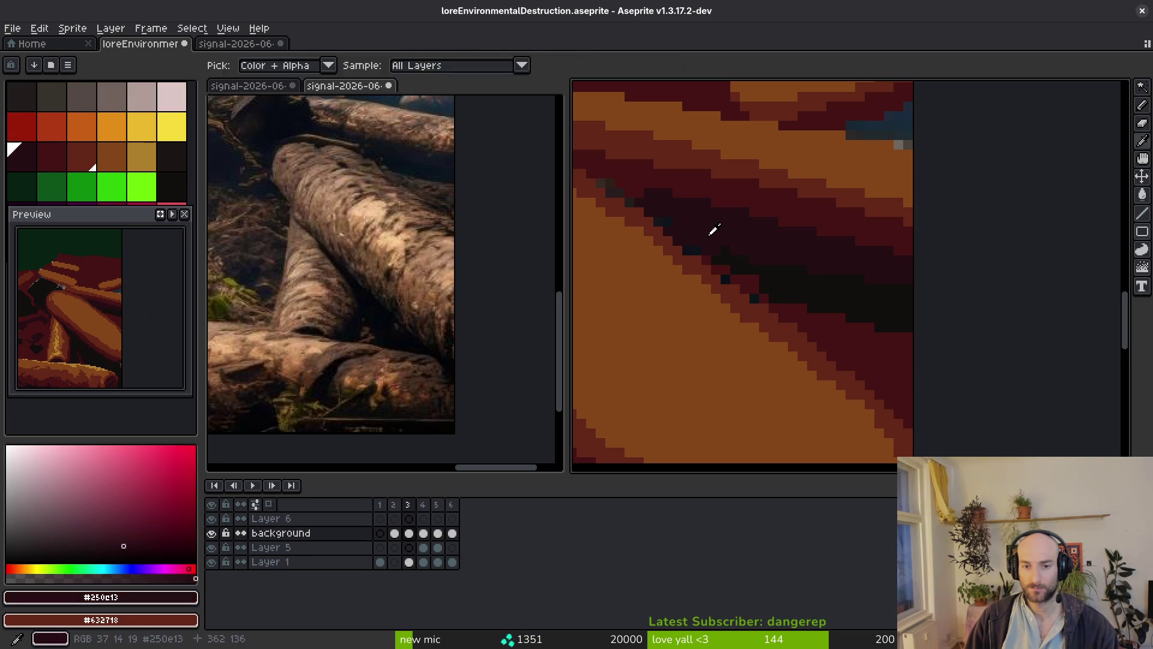
{"action": "left_click_drag", "start_coordinate": [601, 182], "coordinate": [650, 202]}
{"action": "left_click_drag", "start_coordinate": [753, 290], "coordinate": [900, 338]}
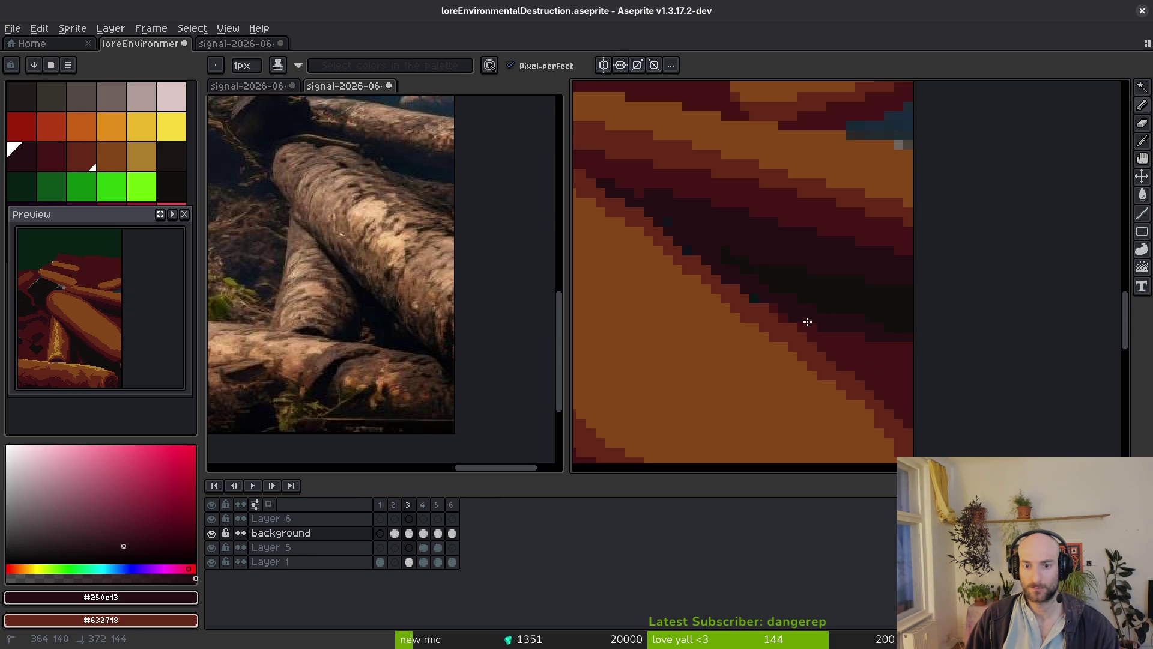
Place near-black pixels in the shadow band between the logs.
{"action": "left_click", "coordinate": [816, 332], "text": "alt"}
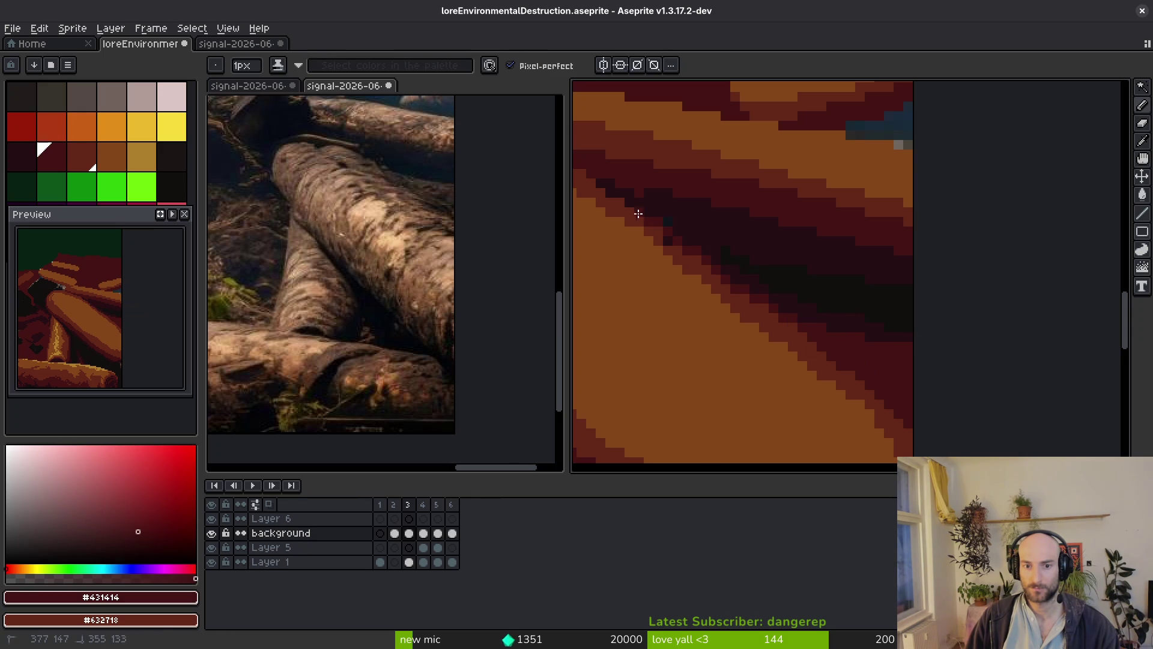
{"action": "left_click", "coordinate": [690, 252], "text": "alt"}
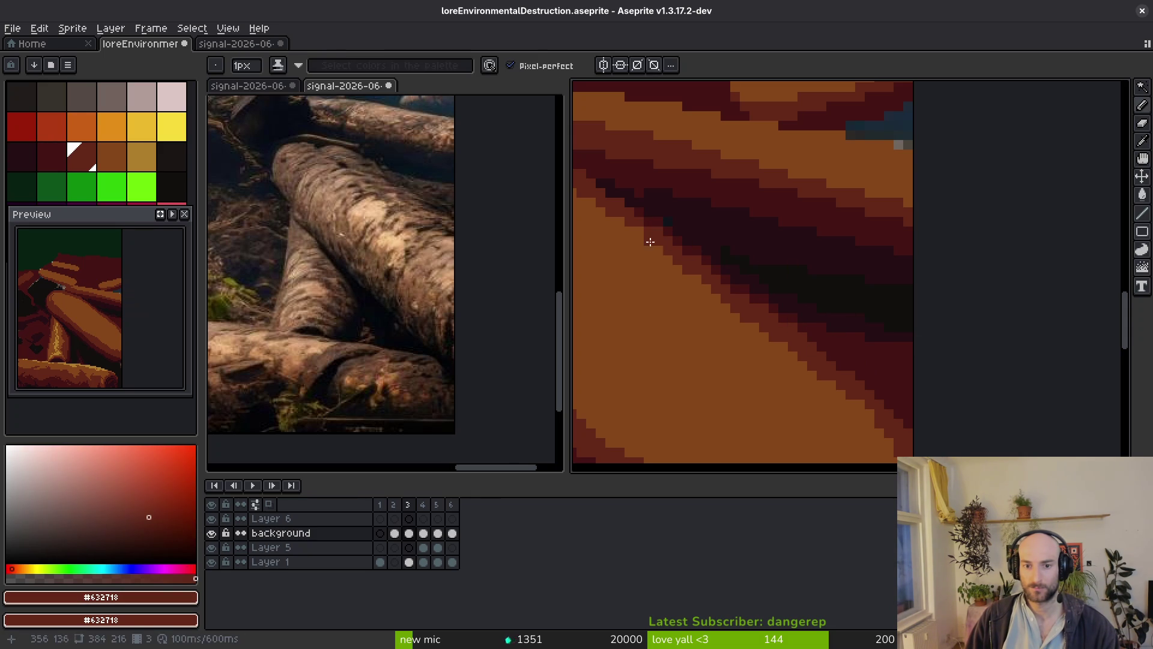
{"action": "scroll", "coordinate": [653, 244], "scroll_direction": "up", "scroll_amount": 2}
{"action": "left_click", "coordinate": [721, 224], "text": "alt"}
{"action": "scroll", "coordinate": [687, 219], "scroll_direction": "down", "scroll_amount": 1}
{"action": "scroll", "coordinate": [779, 256], "scroll_direction": "up", "scroll_amount": 1}
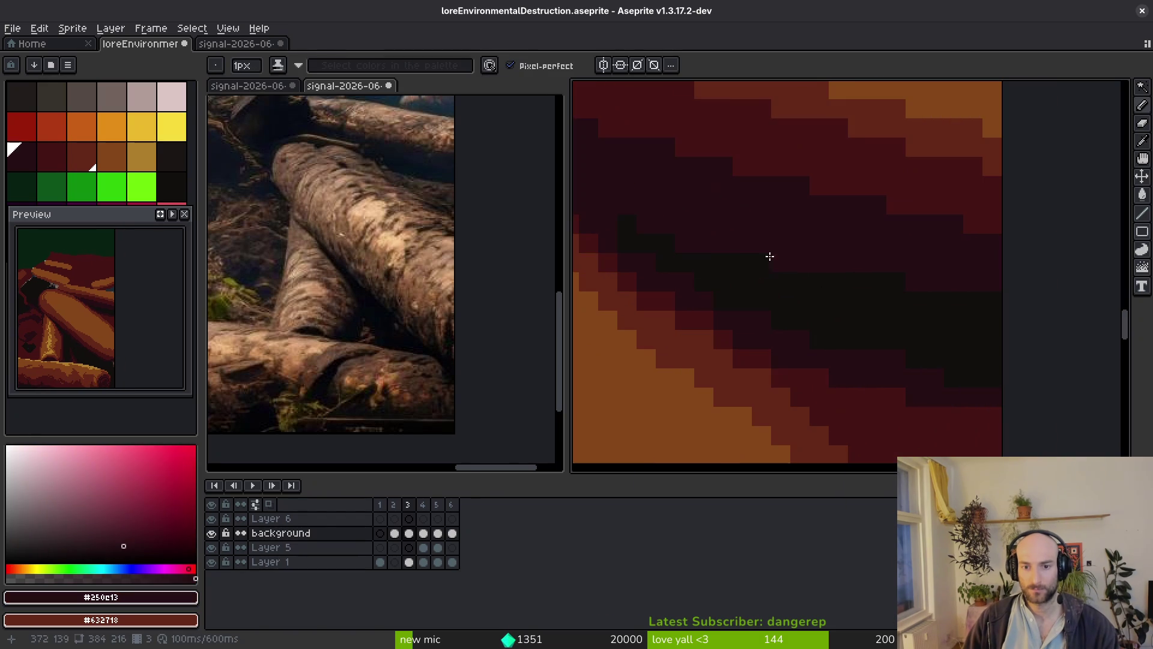
{"action": "left_click", "coordinate": [779, 257], "text": "alt"}
{"action": "left_click", "coordinate": [726, 236]}
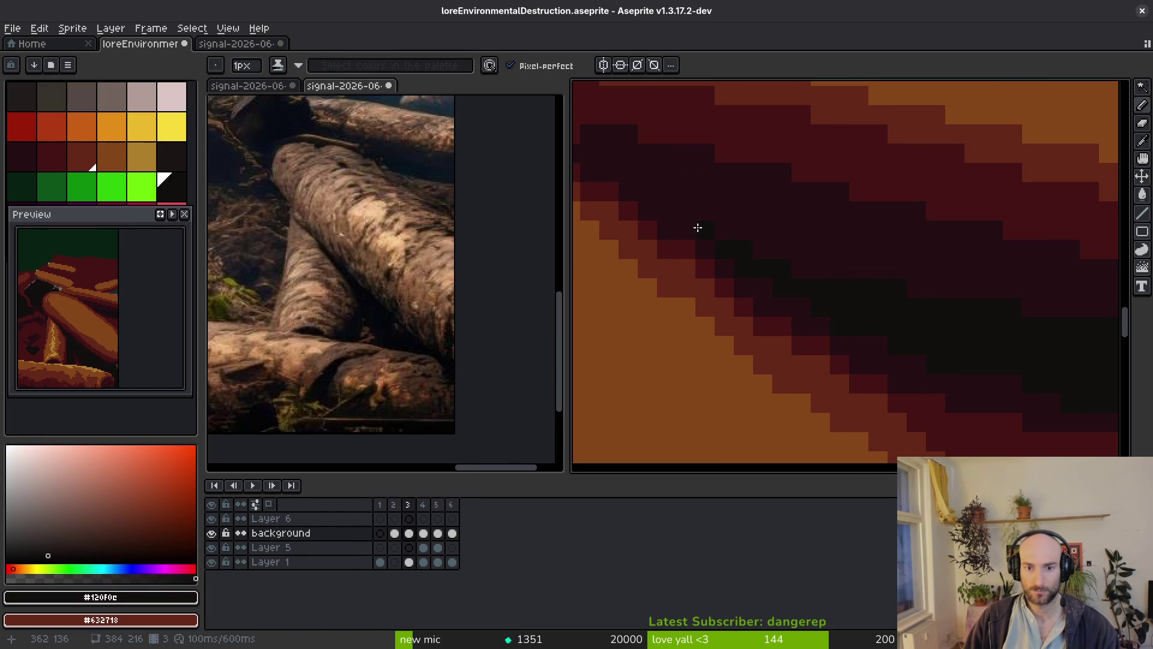
Re-sample the dark maroon and near-black shades, then save the artwork with Ctrl+S.
{"action": "scroll", "coordinate": [925, 263], "scroll_direction": "down", "scroll_amount": 2}
{"action": "scroll", "coordinate": [834, 287], "scroll_direction": "up", "scroll_amount": 1}
{"action": "left_click", "coordinate": [834, 287], "text": "alt"}
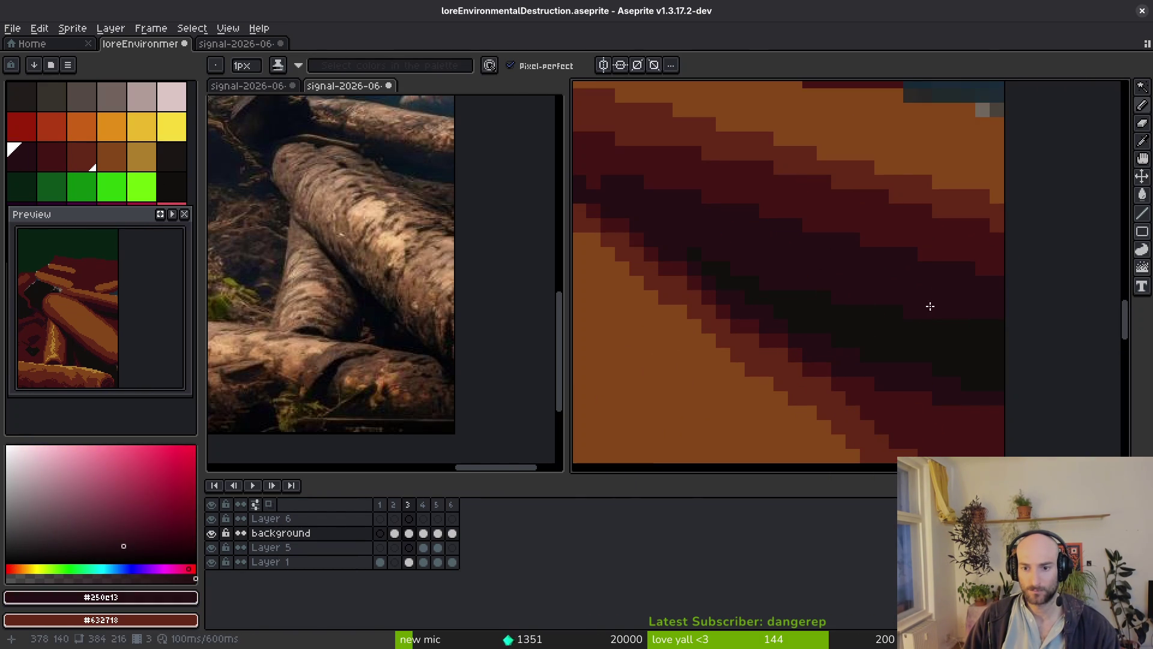
{"action": "left_click", "coordinate": [919, 374], "text": "alt"}
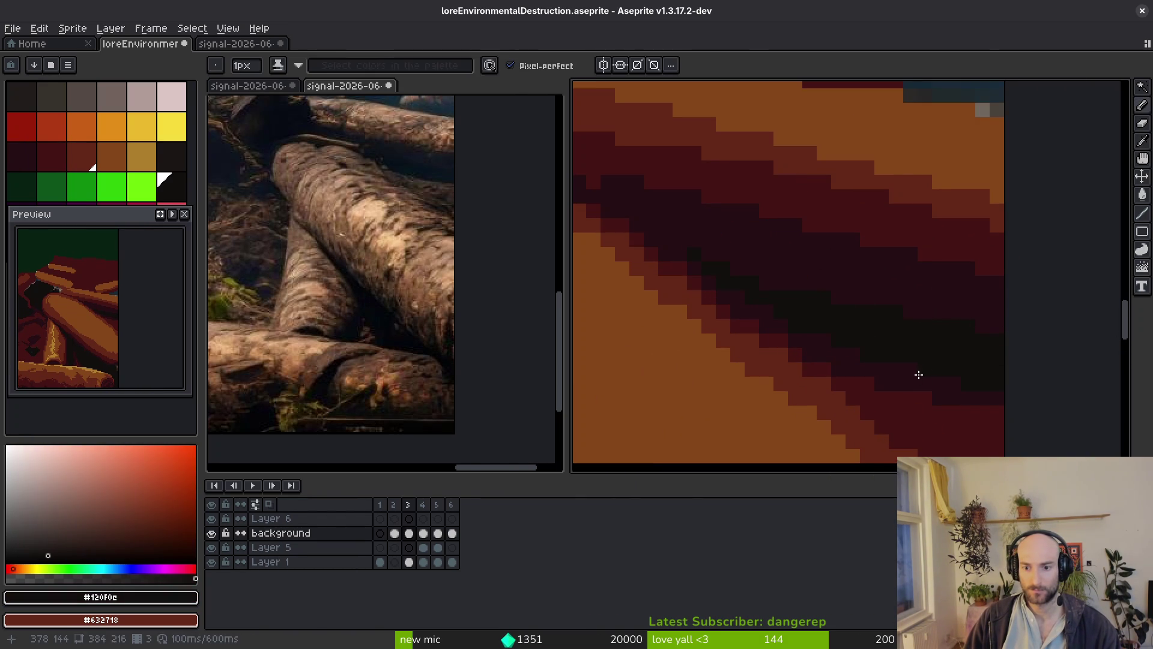
{"action": "left_click", "coordinate": [873, 359], "text": "alt"}
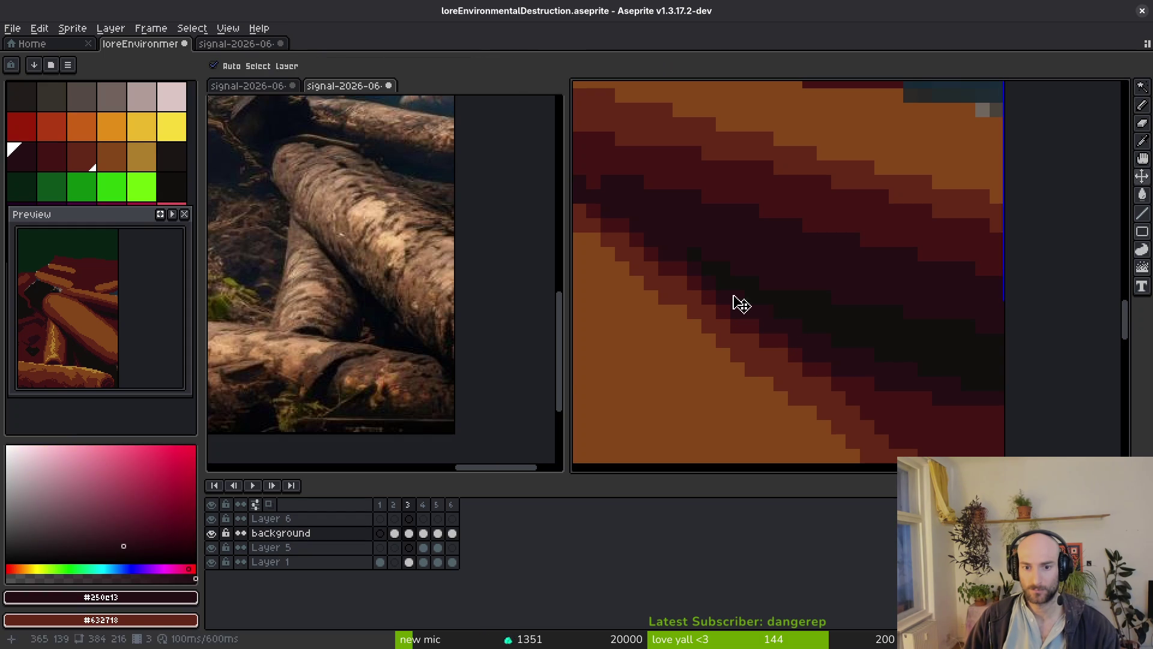
{"action": "key", "text": "ctrl+s"}
{"action": "scroll", "coordinate": [819, 330], "scroll_direction": "down", "scroll_amount": 2}
{"action": "scroll", "coordinate": [749, 306], "scroll_direction": "up", "scroll_amount": 2}
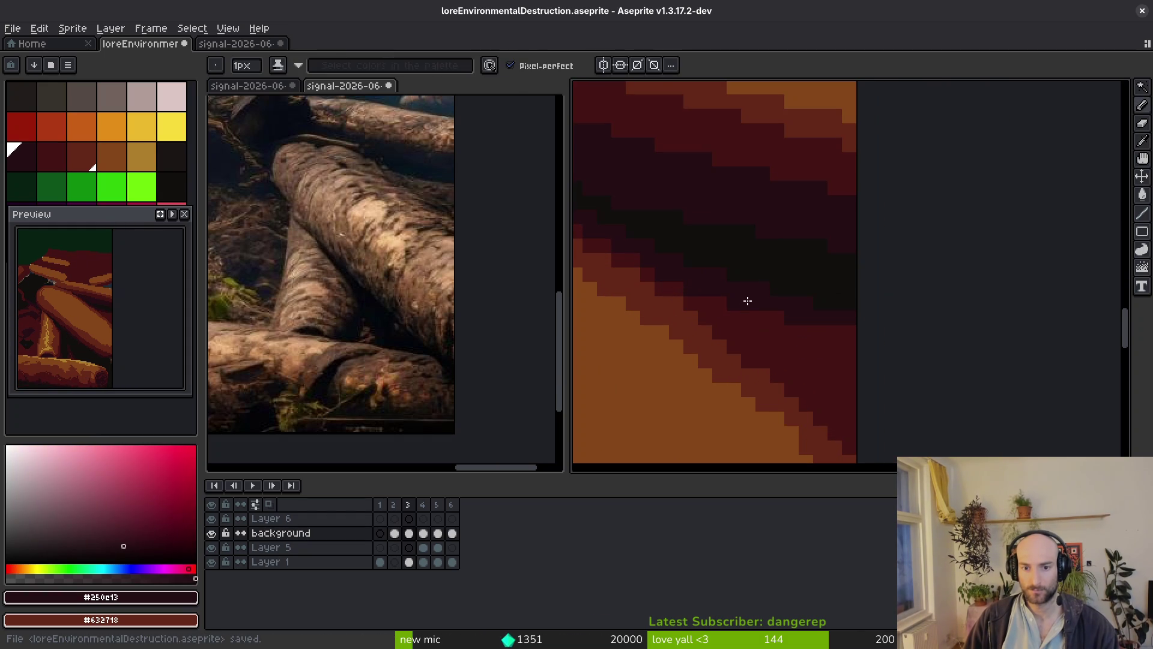
{"action": "scroll", "coordinate": [893, 377], "scroll_direction": "down", "scroll_amount": 2}
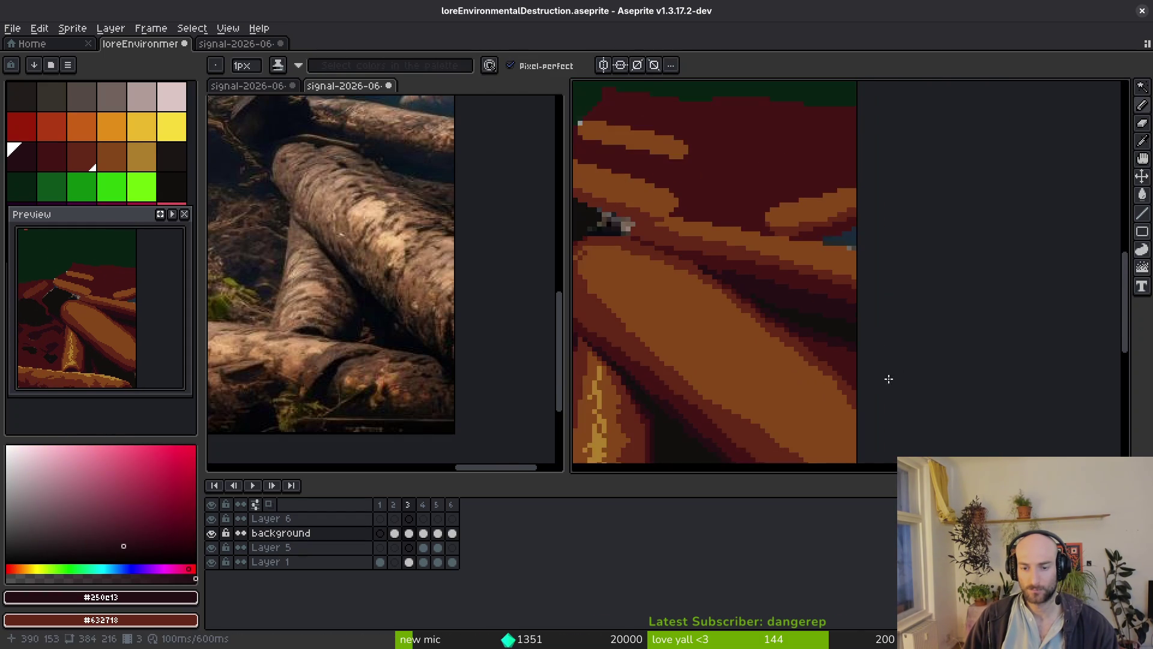
{"action": "scroll", "coordinate": [892, 377], "scroll_direction": "down", "scroll_amount": 4}
{"action": "key", "text": "ctrl+s"}
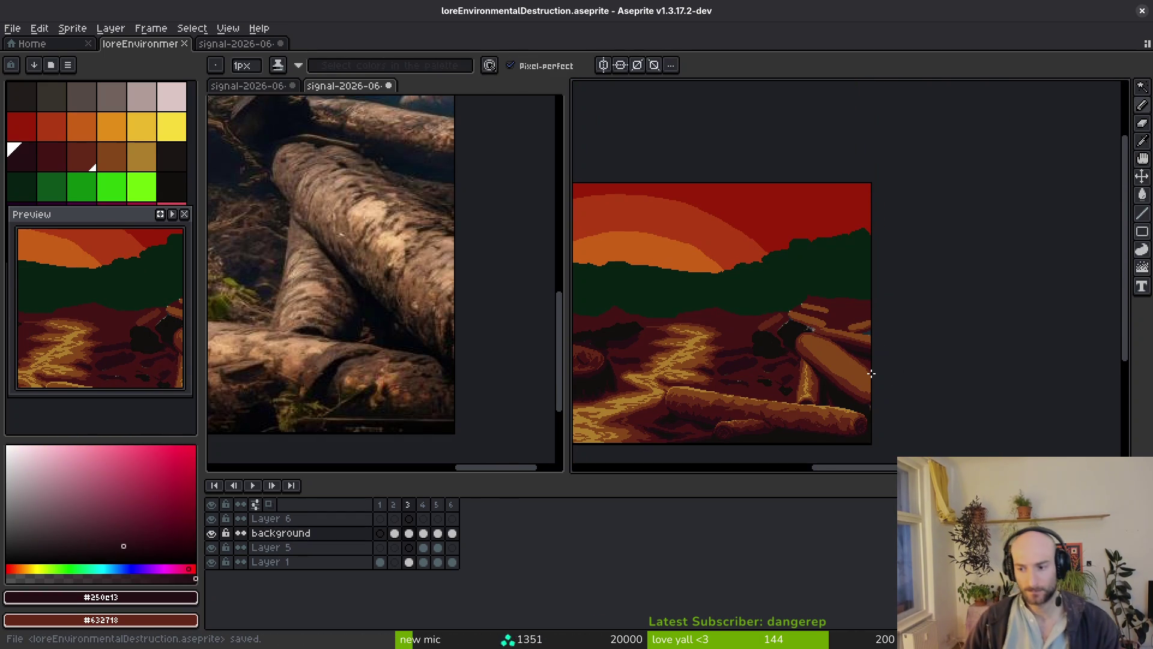
Add short dark bark-texture runs along the log's edge.
{"action": "scroll", "coordinate": [862, 382], "scroll_direction": "up", "scroll_amount": 3}
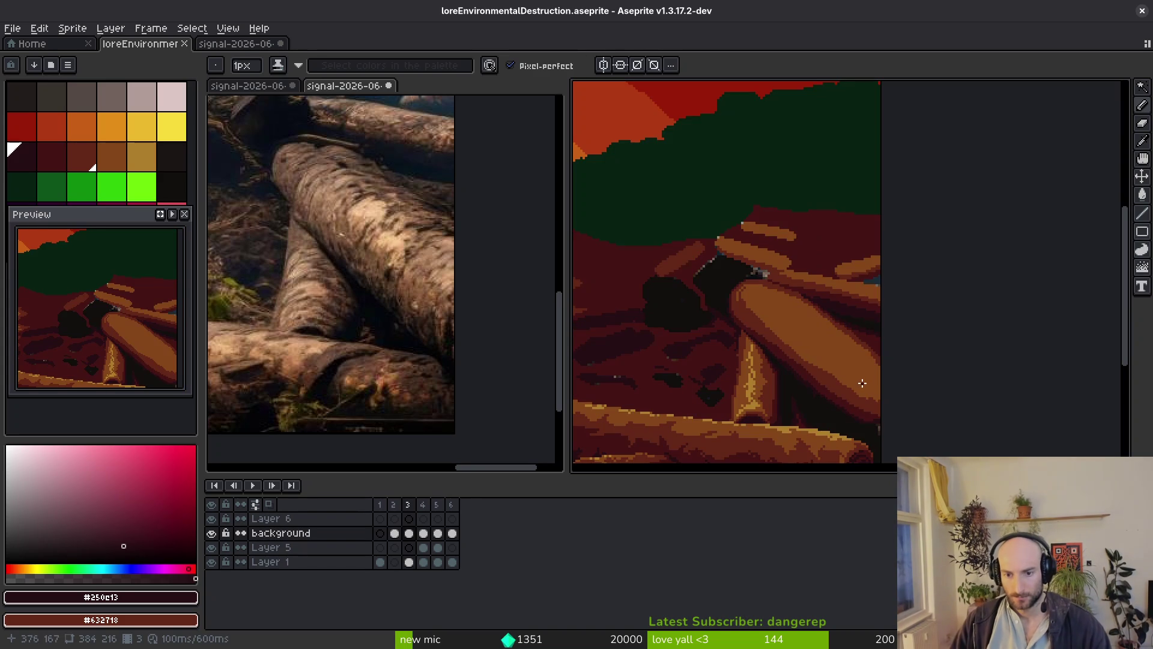
{"action": "scroll", "coordinate": [854, 337], "scroll_direction": "up", "scroll_amount": 3}
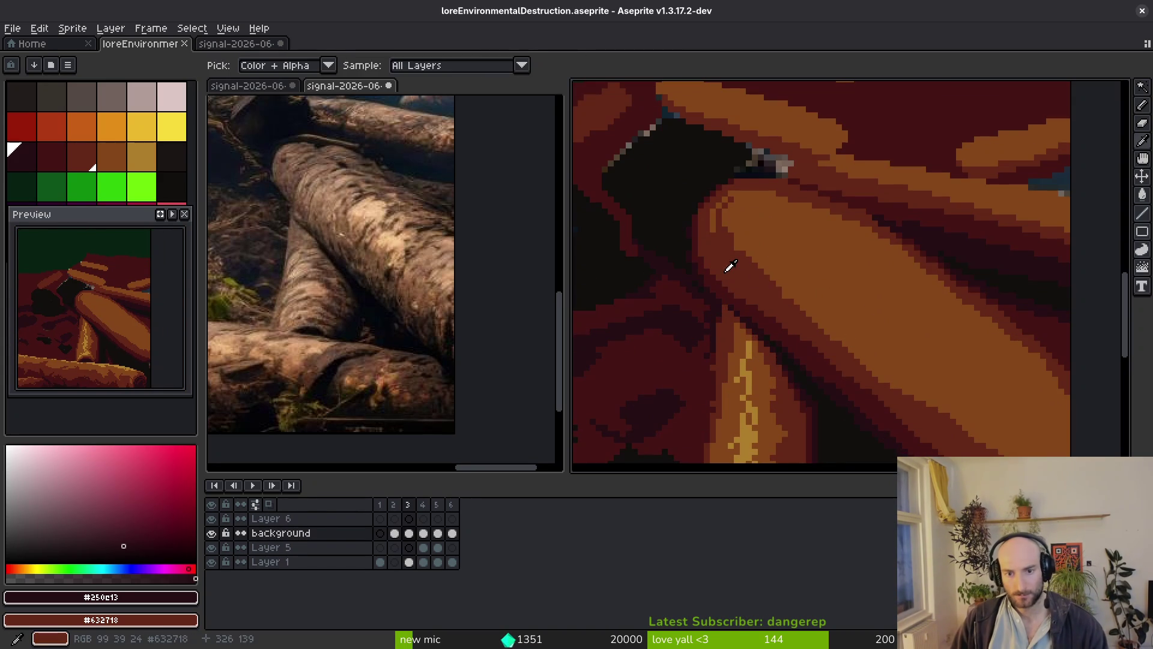
{"action": "left_click", "coordinate": [757, 274], "text": "alt"}
{"action": "scroll", "coordinate": [822, 306], "scroll_direction": "up", "scroll_amount": 2}
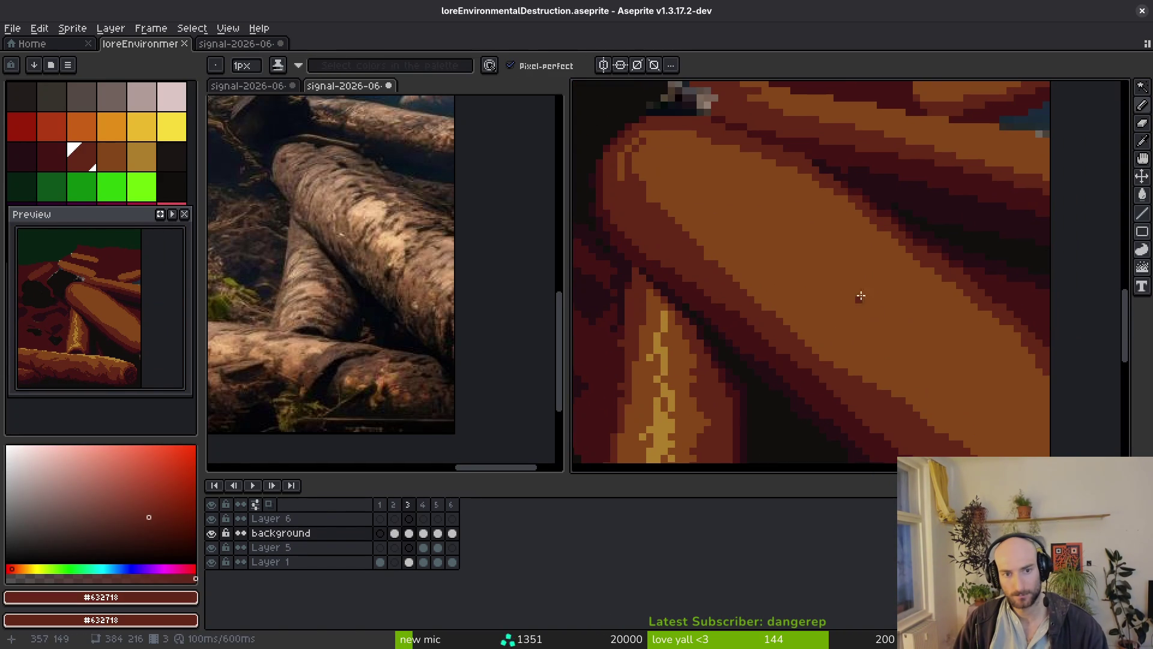
{"action": "scroll", "coordinate": [931, 250], "scroll_direction": "up", "scroll_amount": 2}
{"action": "mouse_move", "coordinate": [806, 215]}
{"action": "left_mouse_down"}
{"action": "mouse_move", "coordinate": [860, 230]}
{"action": "mouse_move", "coordinate": [792, 218]}
{"action": "left_mouse_up"}
{"action": "mouse_move", "coordinate": [915, 265]}
{"action": "left_mouse_down"}
{"action": "mouse_move", "coordinate": [877, 265]}
{"action": "mouse_move", "coordinate": [966, 315]}
{"action": "mouse_move", "coordinate": [854, 317]}
{"action": "mouse_move", "coordinate": [927, 327]}
{"action": "left_mouse_up"}
{"action": "mouse_move", "coordinate": [857, 305]}
{"action": "left_mouse_down"}
{"action": "mouse_move", "coordinate": [862, 323]}
{"action": "mouse_move", "coordinate": [836, 296]}
{"action": "mouse_move", "coordinate": [856, 305]}
{"action": "mouse_move", "coordinate": [832, 316]}
{"action": "left_mouse_up"}
{"action": "left_click_drag", "start_coordinate": [832, 356], "coordinate": [871, 356]}
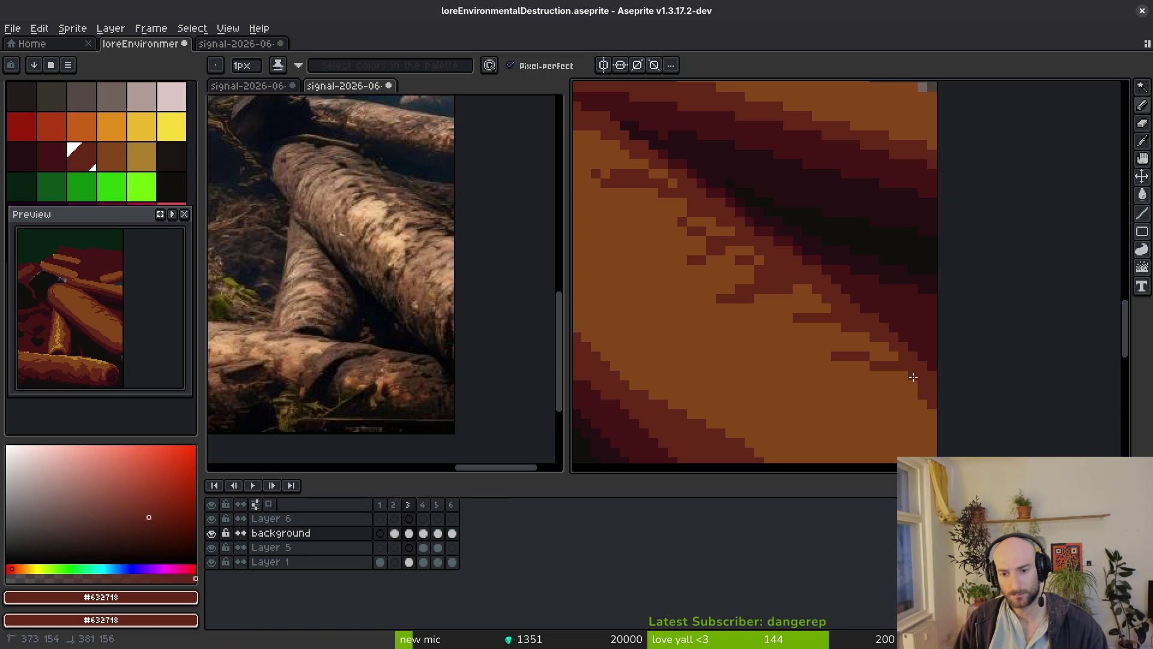
Paint a thin darkest-maroon stroke along the shadow band.
{"action": "scroll", "coordinate": [888, 355], "scroll_direction": "down", "scroll_amount": 2}
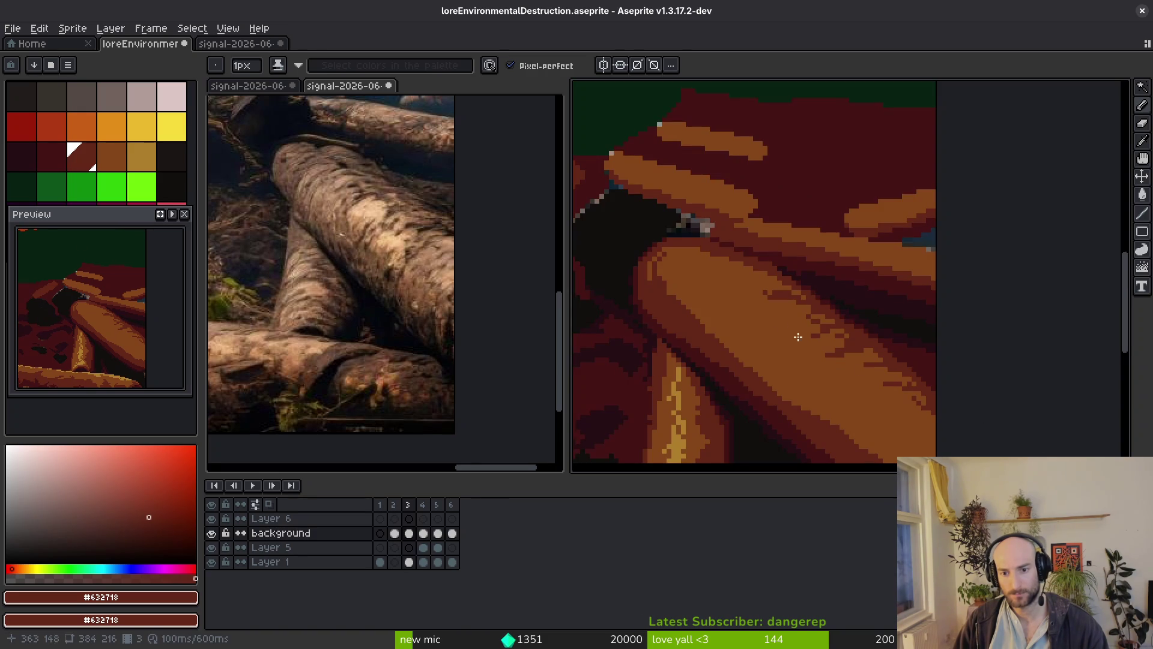
{"action": "scroll", "coordinate": [769, 279], "scroll_direction": "up", "scroll_amount": 2}
{"action": "scroll", "coordinate": [872, 305], "scroll_direction": "up", "scroll_amount": 2}
{"action": "scroll", "coordinate": [825, 265], "scroll_direction": "down", "scroll_amount": 2}
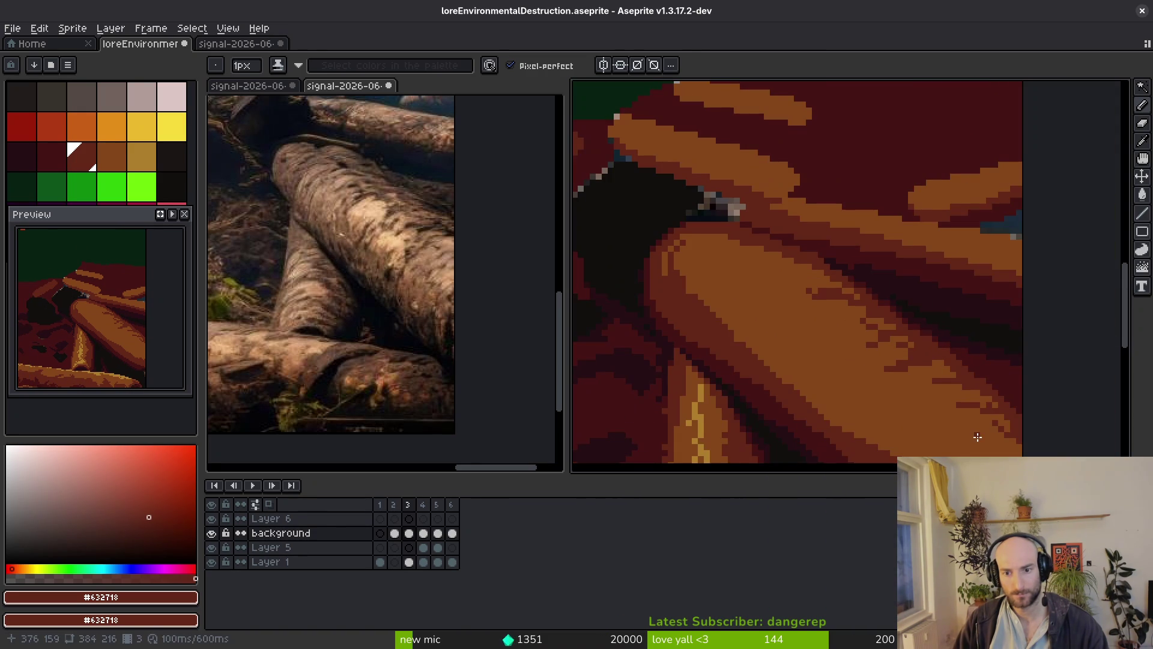
{"action": "scroll", "coordinate": [857, 317], "scroll_direction": "up", "scroll_amount": 1}
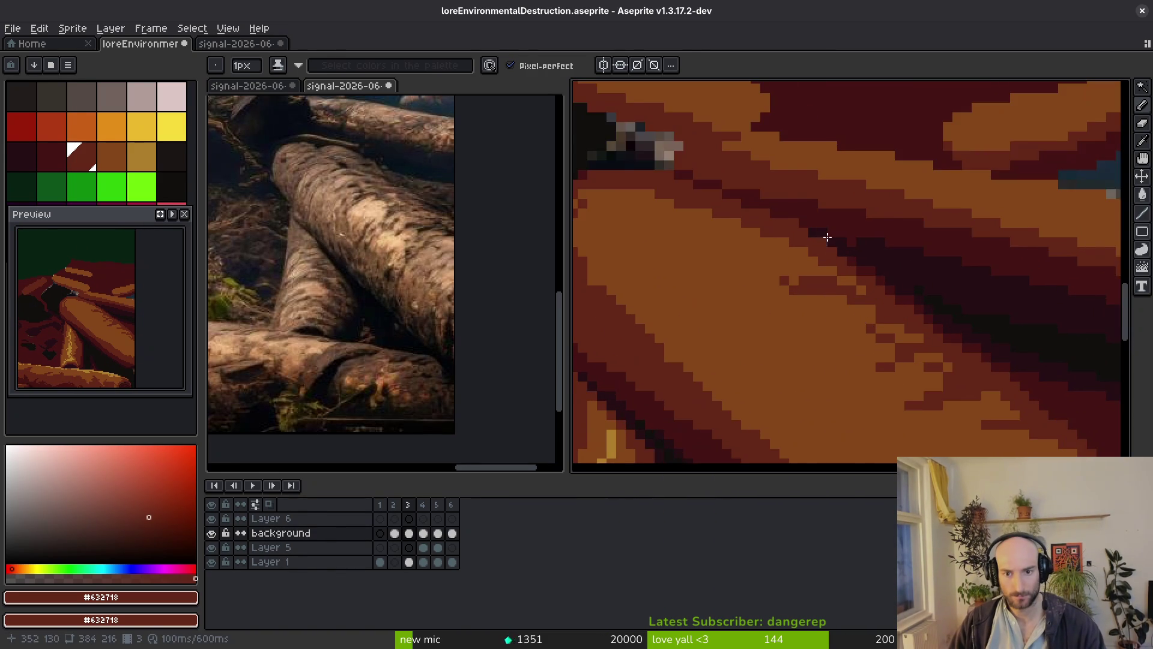
{"action": "scroll", "coordinate": [823, 232], "scroll_direction": "up", "scroll_amount": 1}
{"action": "left_click", "coordinate": [863, 250], "text": "alt"}
{"action": "scroll", "coordinate": [771, 249], "scroll_direction": "up", "scroll_amount": 1}
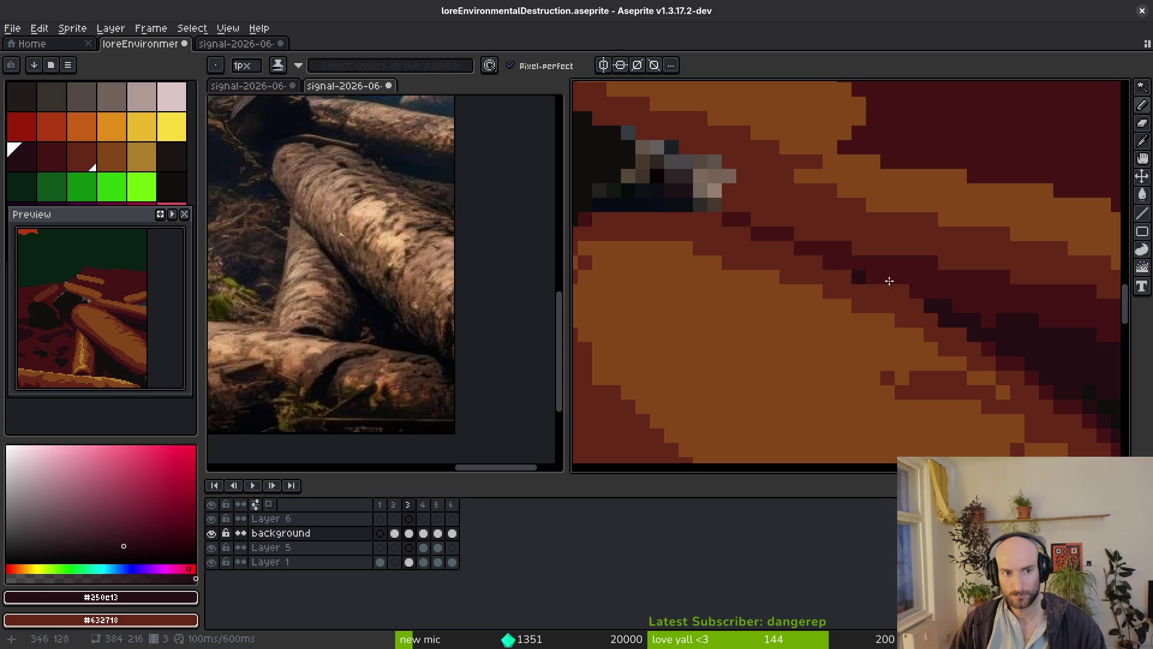
{"action": "mouse_move", "coordinate": [973, 327]}
{"action": "left_mouse_down"}
{"action": "mouse_move", "coordinate": [694, 193]}
{"action": "mouse_move", "coordinate": [764, 211]}
{"action": "left_mouse_up"}
Draw a darker diagonal line at the log's right edge and a dark red run along the crease.
{"action": "scroll", "coordinate": [911, 297], "scroll_direction": "down", "scroll_amount": 5}
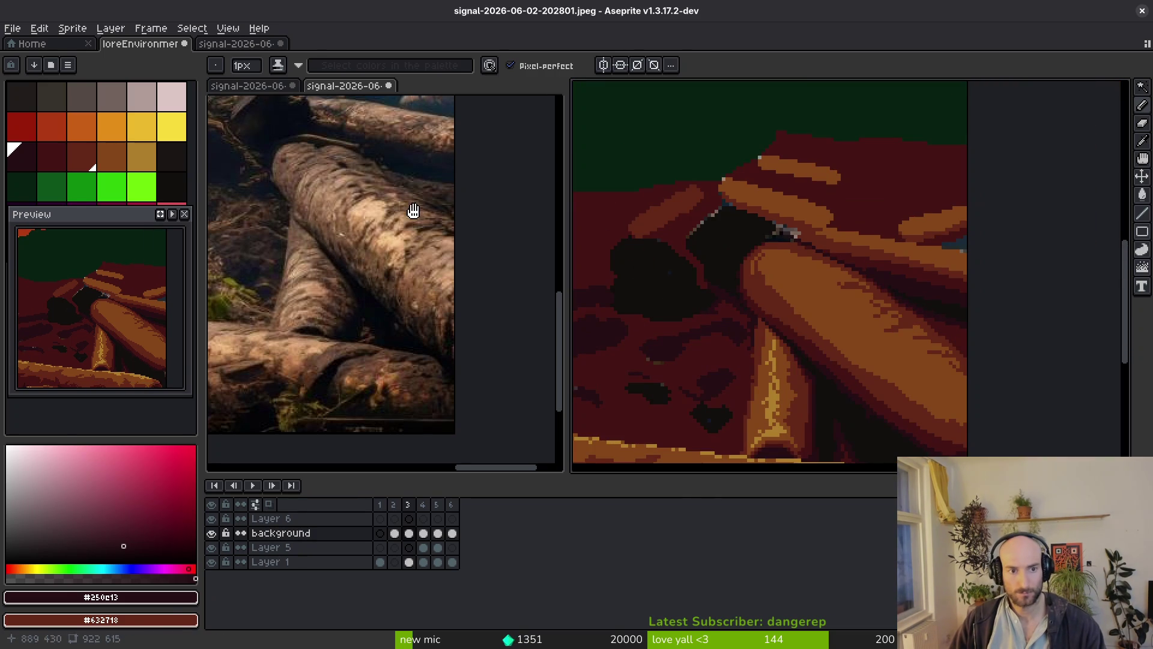
{"action": "scroll", "coordinate": [937, 318], "scroll_direction": "up", "scroll_amount": 4}
{"action": "scroll", "coordinate": [816, 310], "scroll_direction": "up", "scroll_amount": 2}
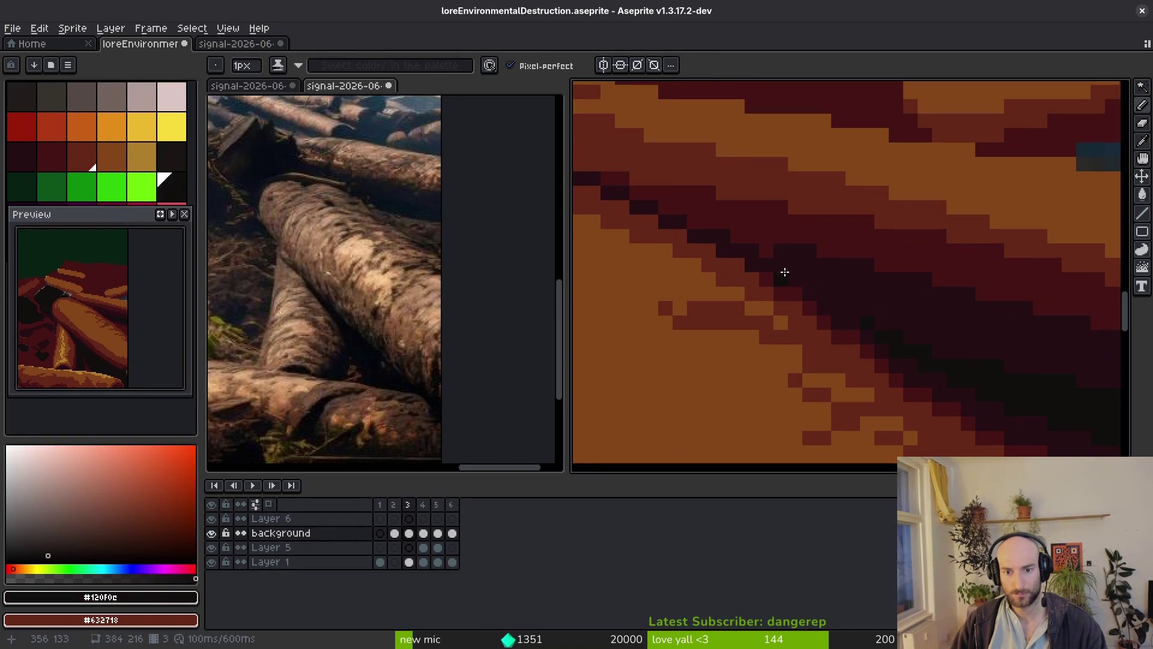
{"action": "left_click_drag", "start_coordinate": [993, 366], "coordinate": [718, 273]}
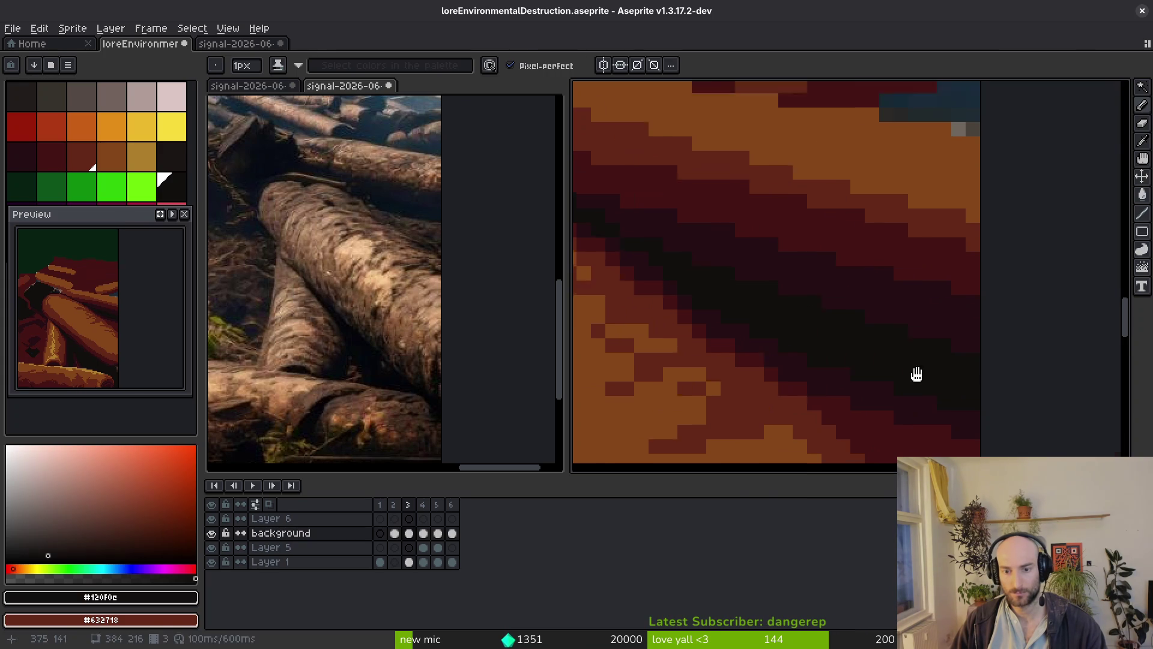
{"action": "left_click_drag", "start_coordinate": [865, 353], "coordinate": [981, 314]}
{"action": "left_click", "coordinate": [982, 314], "text": "alt"}
{"action": "left_click", "coordinate": [862, 270], "text": "shift"}
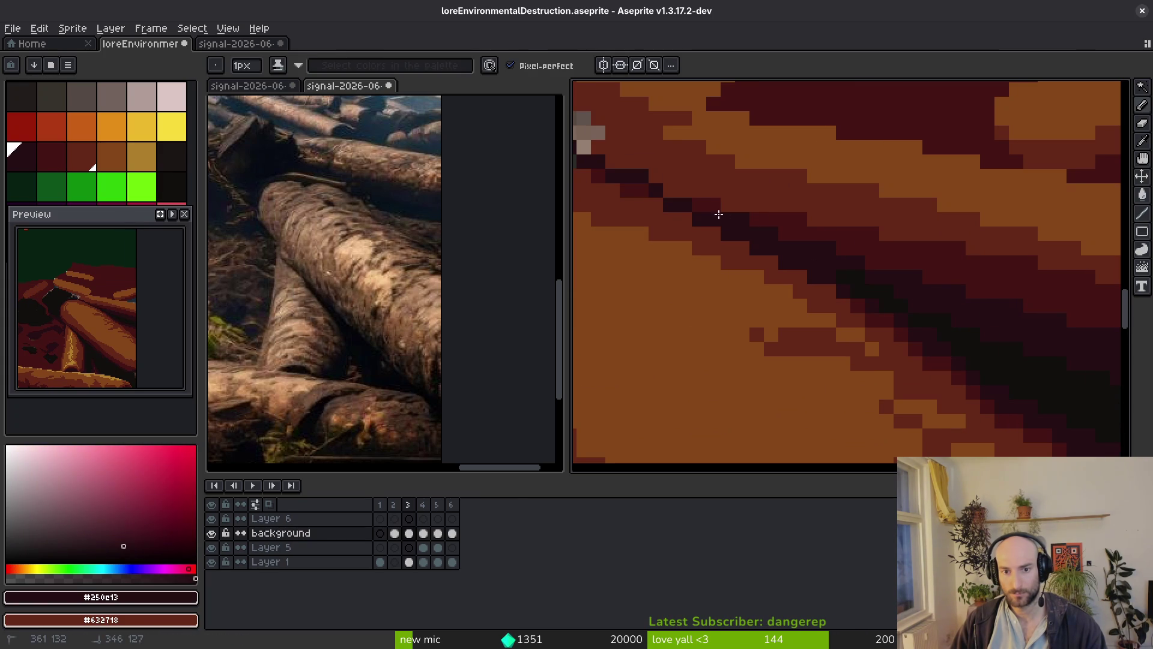
{"action": "left_click", "coordinate": [798, 206], "text": "alt"}
{"action": "left_click_drag", "start_coordinate": [720, 212], "coordinate": [826, 267]}
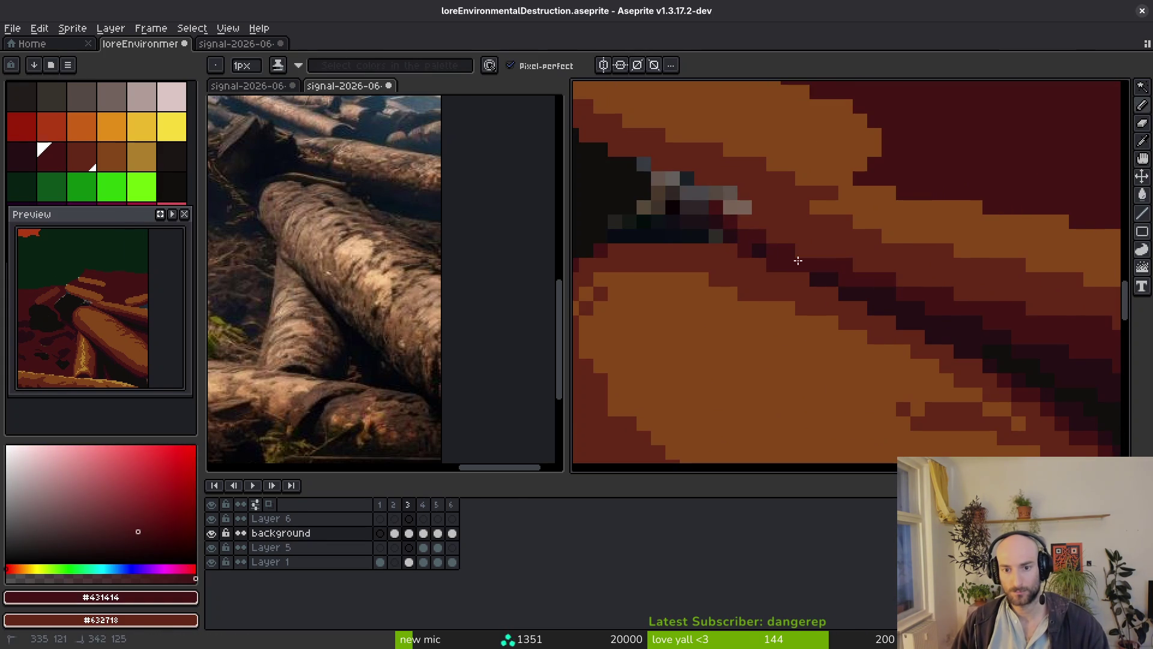
{"action": "left_click", "coordinate": [911, 299], "text": "alt"}
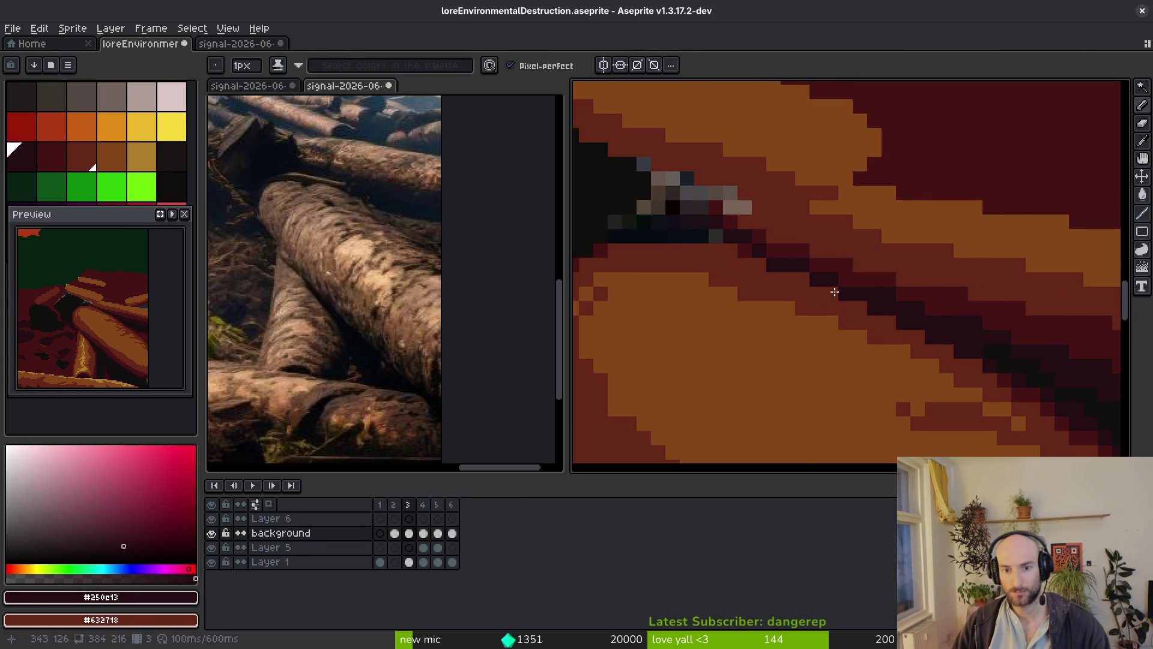
{"action": "scroll", "coordinate": [938, 336], "scroll_direction": "down", "scroll_amount": 3}
{"action": "scroll", "coordinate": [994, 355], "scroll_direction": "down", "scroll_amount": 5}
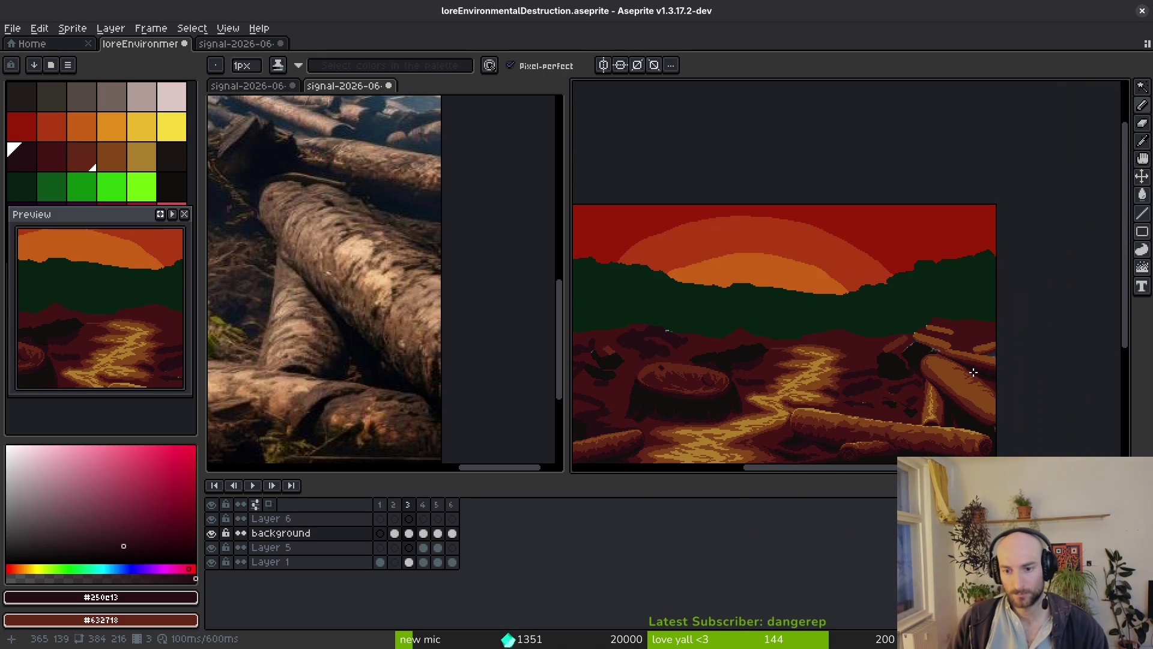
Sample the log's rust-brown and orange, then fill an edge pixel with the orange highlight.
{"action": "scroll", "coordinate": [961, 372], "scroll_direction": "up", "scroll_amount": 5}
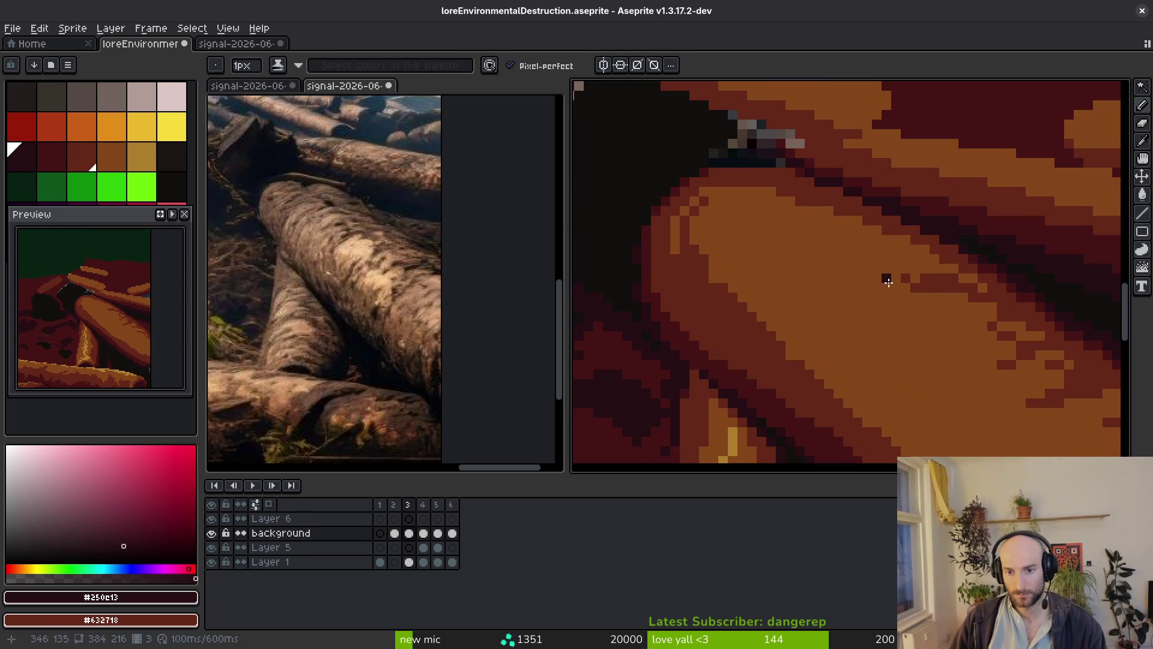
{"action": "left_click", "coordinate": [831, 188], "text": "alt"}
{"action": "left_click", "coordinate": [858, 236], "text": "alt"}
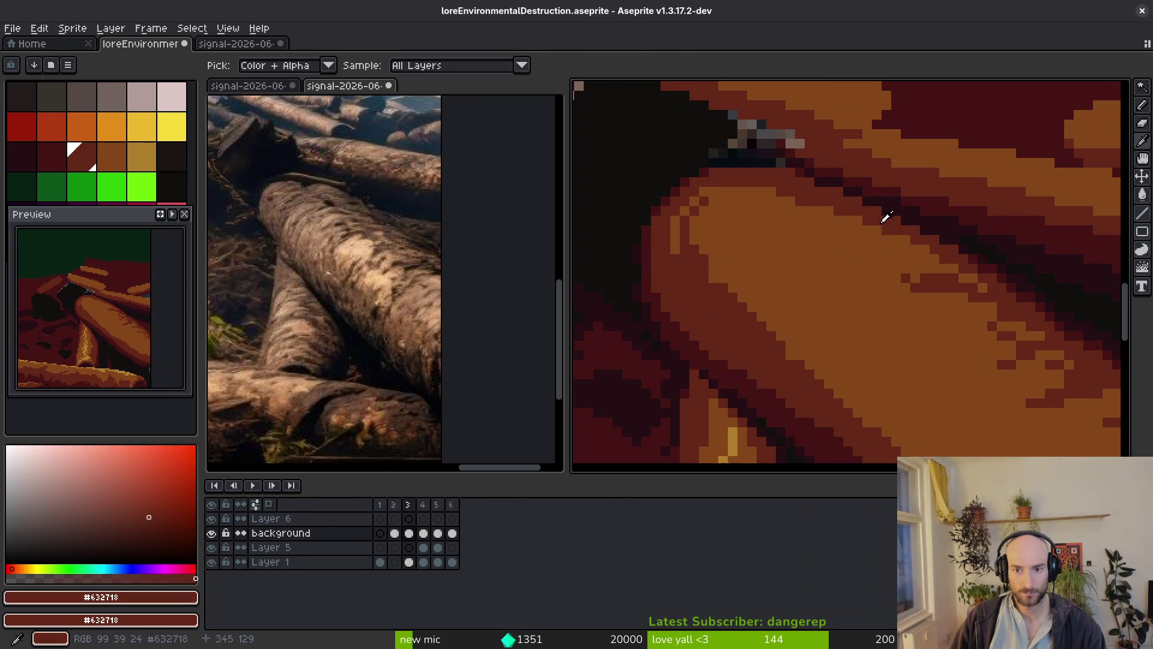
{"action": "scroll", "coordinate": [870, 229], "scroll_direction": "up", "scroll_amount": 2}
{"action": "mouse_move", "coordinate": [843, 205]}
{"action": "left_mouse_down"}
{"action": "mouse_move", "coordinate": [651, 121]}
{"action": "mouse_move", "coordinate": [849, 224]}
{"action": "mouse_move", "coordinate": [819, 198]}
{"action": "mouse_move", "coordinate": [642, 154]}
{"action": "left_mouse_up"}
{"action": "key", "text": "ctrl+z"}
{"action": "left_click", "coordinate": [753, 174]}
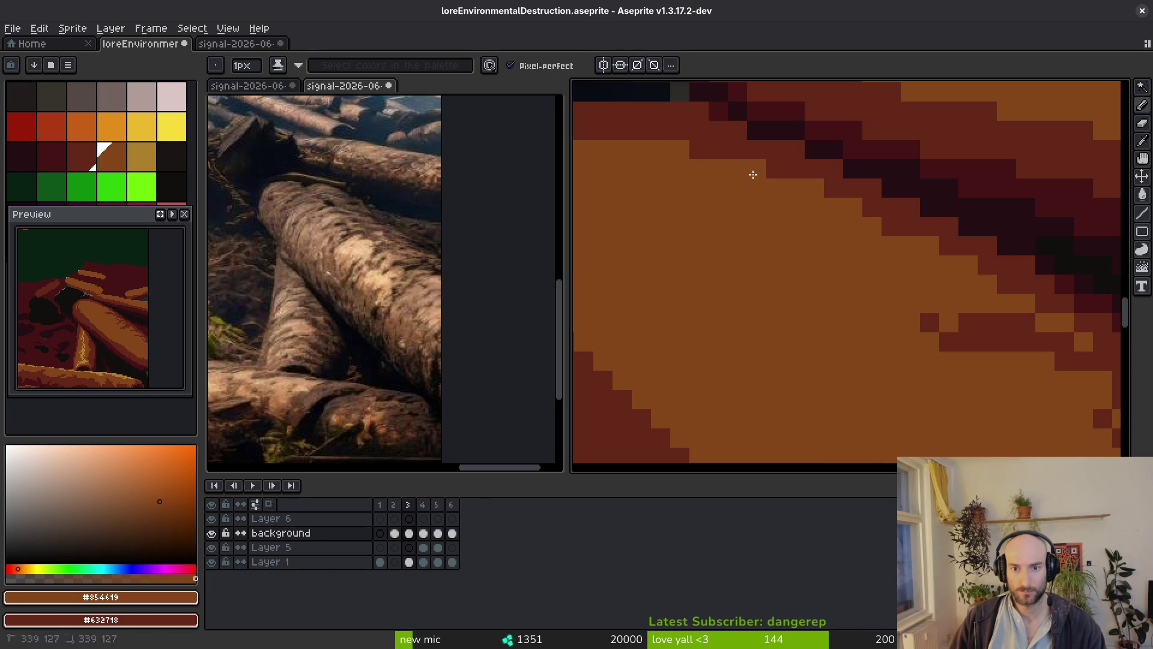
Redraw the orange highlight pixels along the big log's highlight edge.
{"action": "left_click", "coordinate": [887, 207], "text": "alt"}
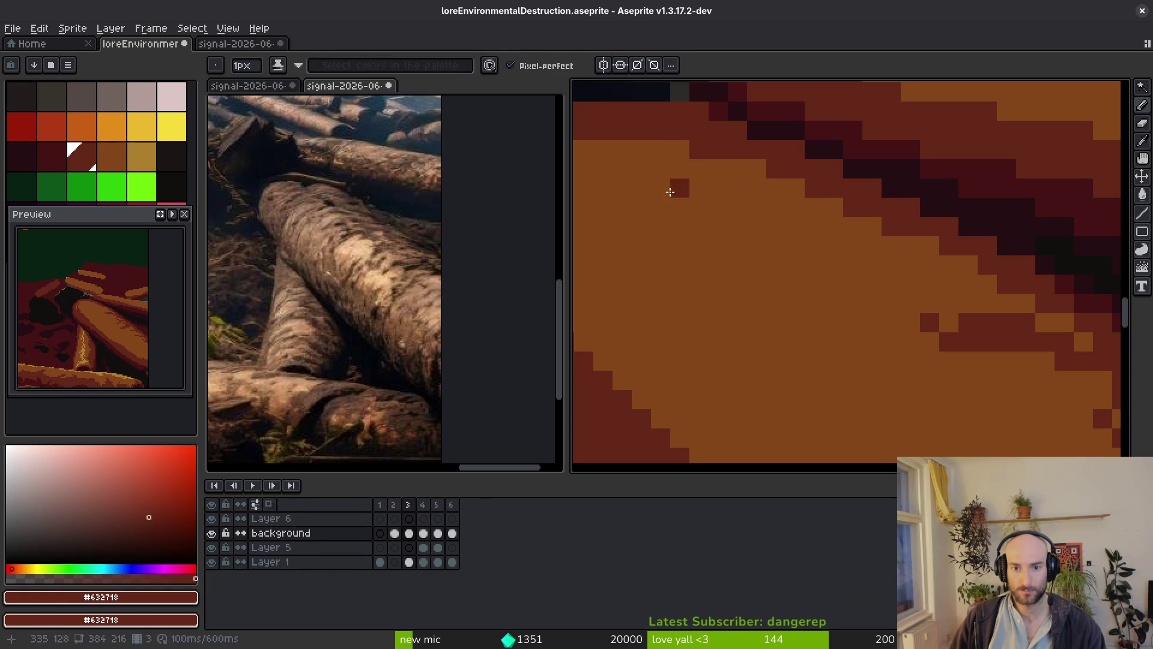
{"action": "scroll", "coordinate": [823, 286], "scroll_direction": "up", "scroll_amount": 1}
{"action": "scroll", "coordinate": [823, 286], "scroll_direction": "down", "scroll_amount": 1}
{"action": "left_click", "coordinate": [772, 200], "text": "alt"}
{"action": "scroll", "coordinate": [773, 295], "scroll_direction": "up", "scroll_amount": 1}
{"action": "left_click_drag", "start_coordinate": [773, 295], "coordinate": [747, 302]}
{"action": "key", "text": "ctrl+z"}
{"action": "scroll", "coordinate": [849, 239], "scroll_direction": "down", "scroll_amount": 3}
{"action": "scroll", "coordinate": [883, 343], "scroll_direction": "up", "scroll_amount": 2}
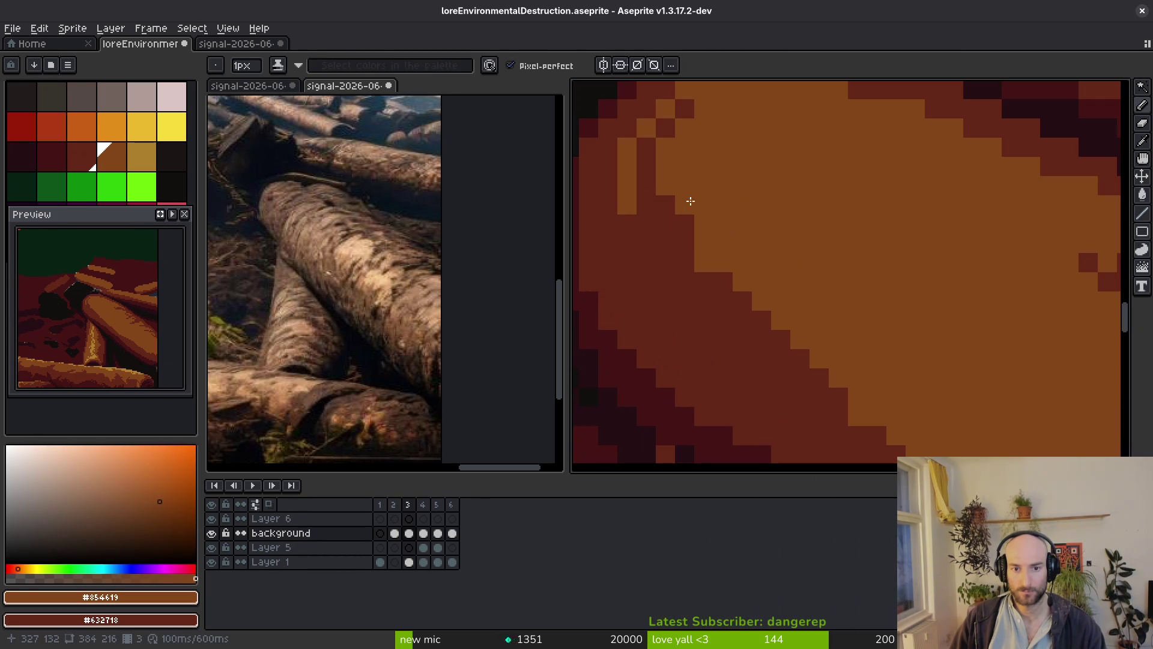
{"action": "left_click_drag", "start_coordinate": [666, 287], "coordinate": [695, 219]}
Cut jagged dark-red notches and diagonal runs into the log's highlight edge.
{"action": "left_click", "coordinate": [695, 337], "text": "alt"}
{"action": "left_click", "coordinate": [700, 258]}
{"action": "left_click", "coordinate": [702, 239]}
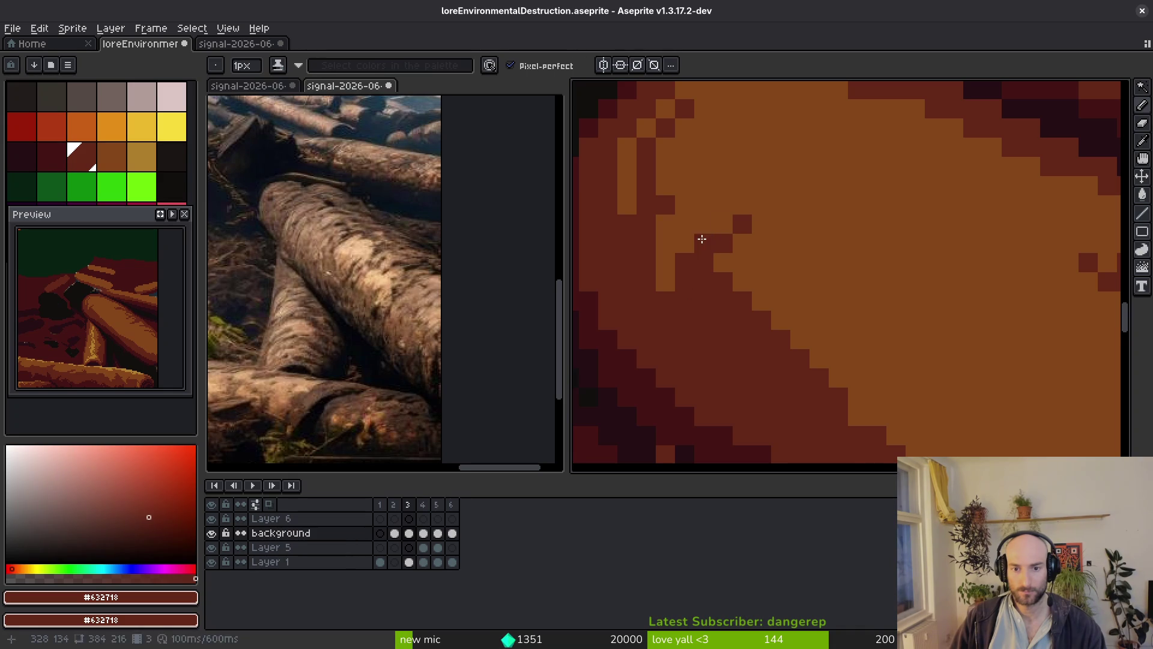
{"action": "scroll", "coordinate": [849, 278], "scroll_direction": "down", "scroll_amount": 2}
{"action": "scroll", "coordinate": [844, 264], "scroll_direction": "up", "scroll_amount": 2}
{"action": "left_click", "coordinate": [679, 259]}
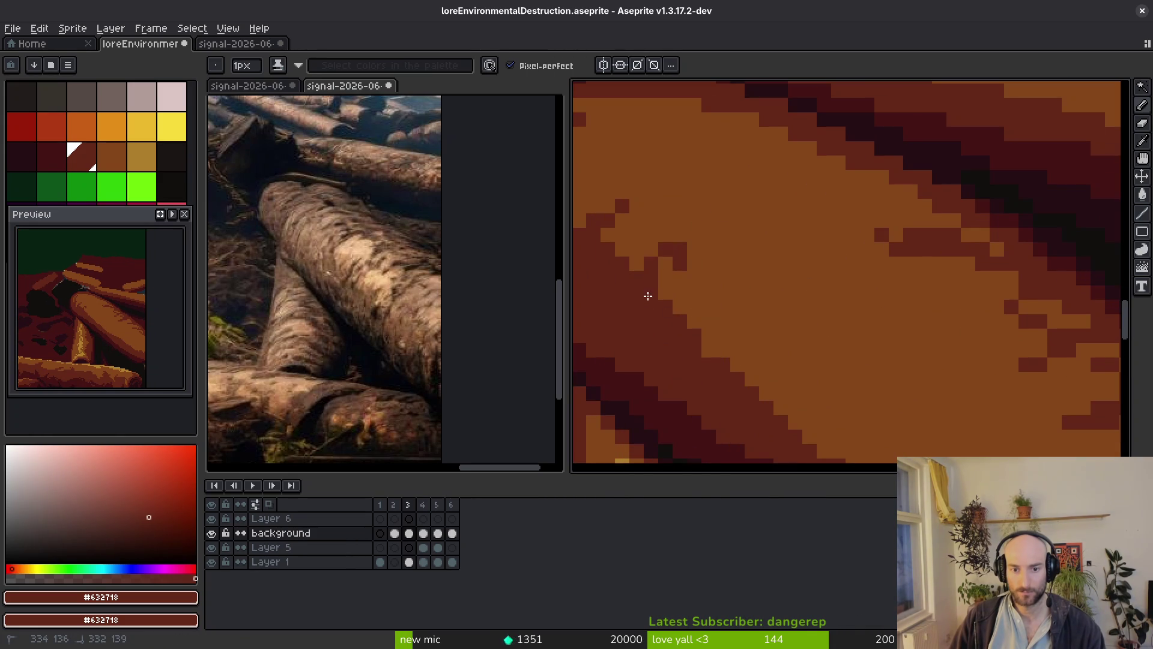
{"action": "mouse_move", "coordinate": [680, 253]}
{"action": "left_mouse_down"}
{"action": "mouse_move", "coordinate": [690, 324]}
{"action": "mouse_move", "coordinate": [754, 384]}
{"action": "left_mouse_up"}
{"action": "scroll", "coordinate": [805, 353], "scroll_direction": "down", "scroll_amount": 2}
{"action": "scroll", "coordinate": [745, 311], "scroll_direction": "up", "scroll_amount": 2}
{"action": "left_click_drag", "start_coordinate": [764, 256], "coordinate": [786, 324]}
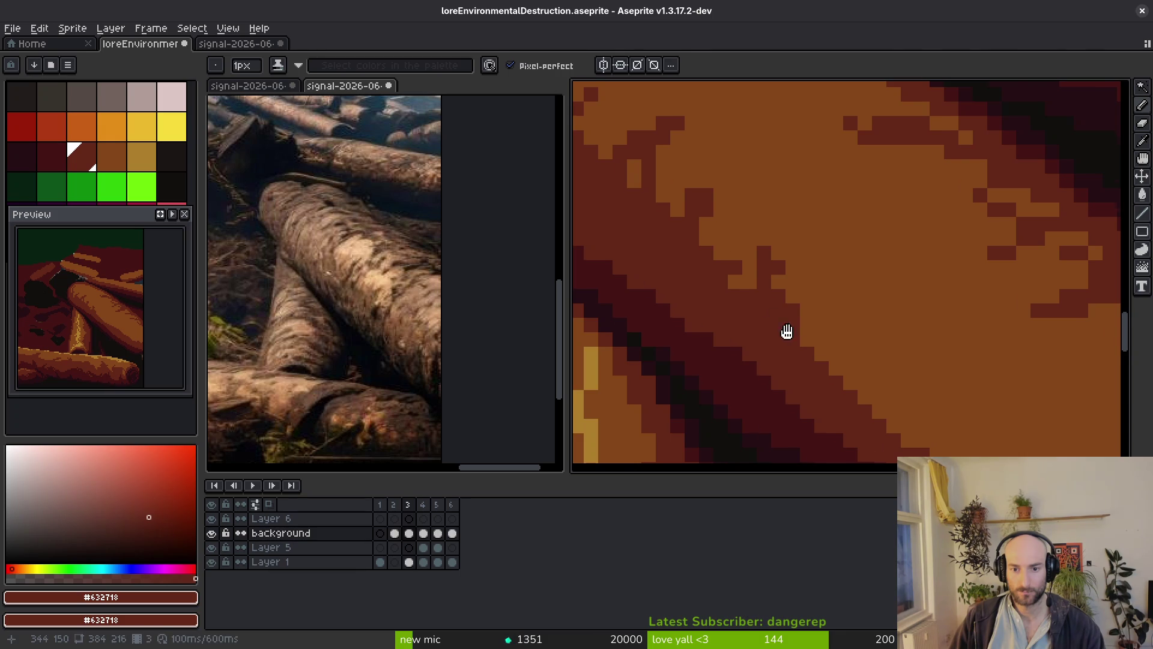
Add two short dark bark cracks and reshape the band edge with dark pixels.
{"action": "scroll", "coordinate": [775, 303], "scroll_direction": "down", "scroll_amount": 2}
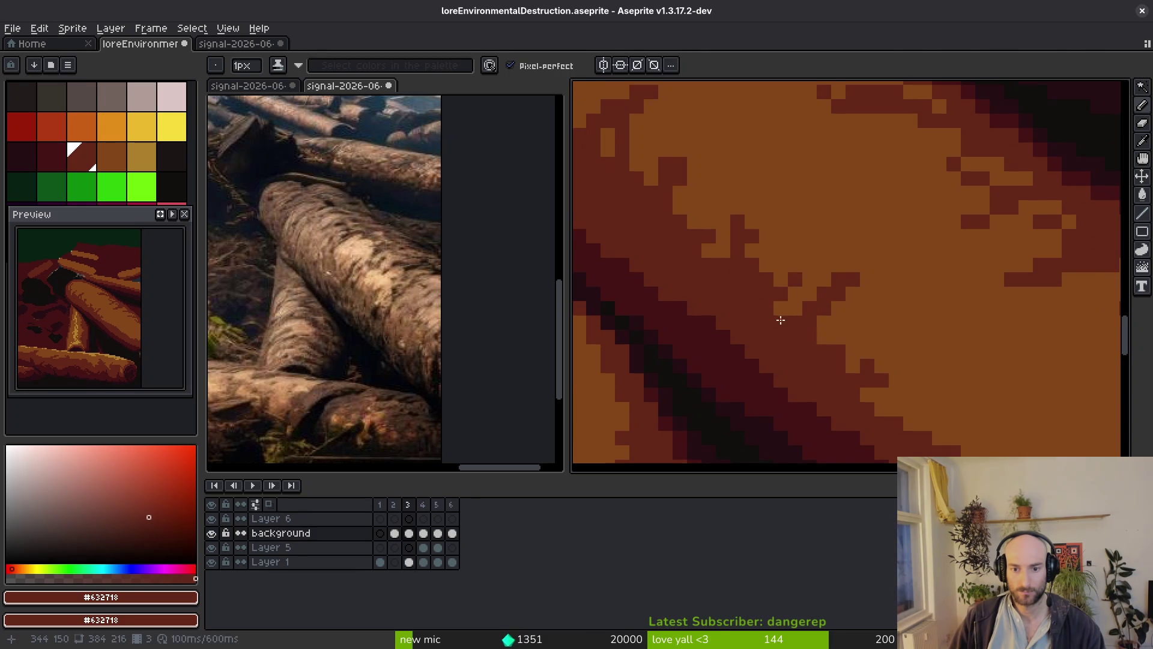
{"action": "scroll", "coordinate": [761, 306], "scroll_direction": "down", "scroll_amount": 3}
{"action": "scroll", "coordinate": [780, 313], "scroll_direction": "right", "scroll_amount": 4}
{"action": "left_click_drag", "start_coordinate": [726, 258], "coordinate": [727, 272]}
{"action": "left_click_drag", "start_coordinate": [755, 258], "coordinate": [753, 274]}
{"action": "mouse_move", "coordinate": [842, 285]}
{"action": "left_mouse_down"}
{"action": "mouse_move", "coordinate": [827, 323]}
{"action": "mouse_move", "coordinate": [839, 360]}
{"action": "mouse_move", "coordinate": [925, 419]}
{"action": "left_mouse_up"}
{"action": "left_click_drag", "start_coordinate": [1005, 396], "coordinate": [1042, 447]}
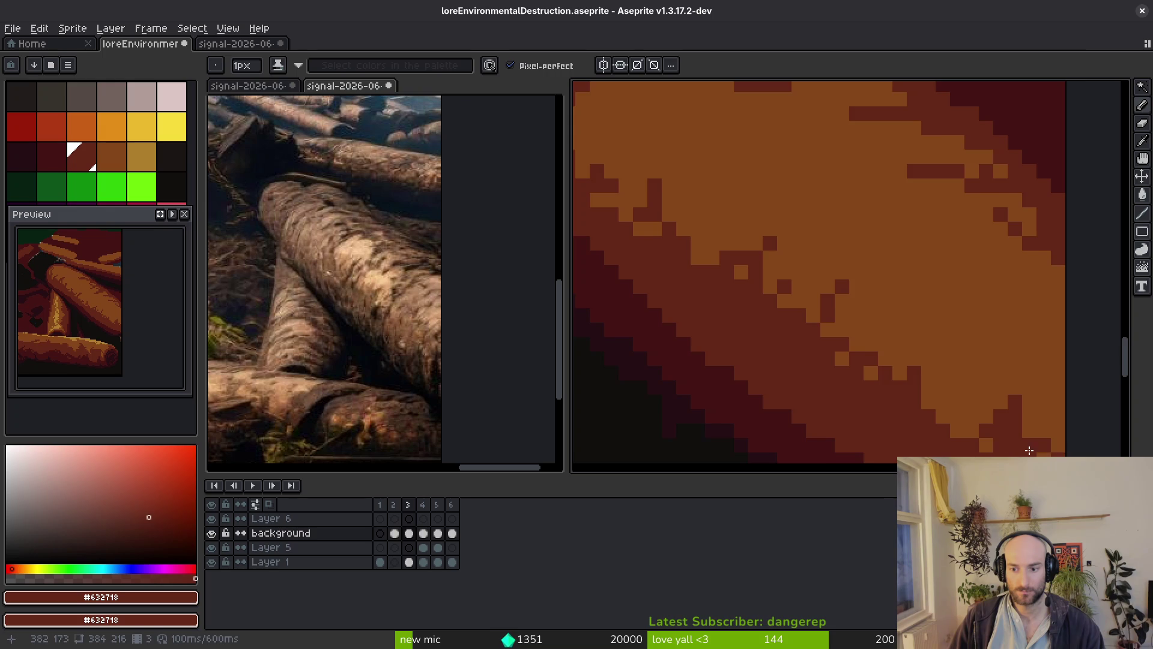
Resample the orange and dark red, then extend the dark band into the highlight.
{"action": "scroll", "coordinate": [901, 379], "scroll_direction": "up", "scroll_amount": 2}
{"action": "scroll", "coordinate": [901, 378], "scroll_direction": "left", "scroll_amount": 1}
{"action": "scroll", "coordinate": [787, 317], "scroll_direction": "up", "scroll_amount": 3}
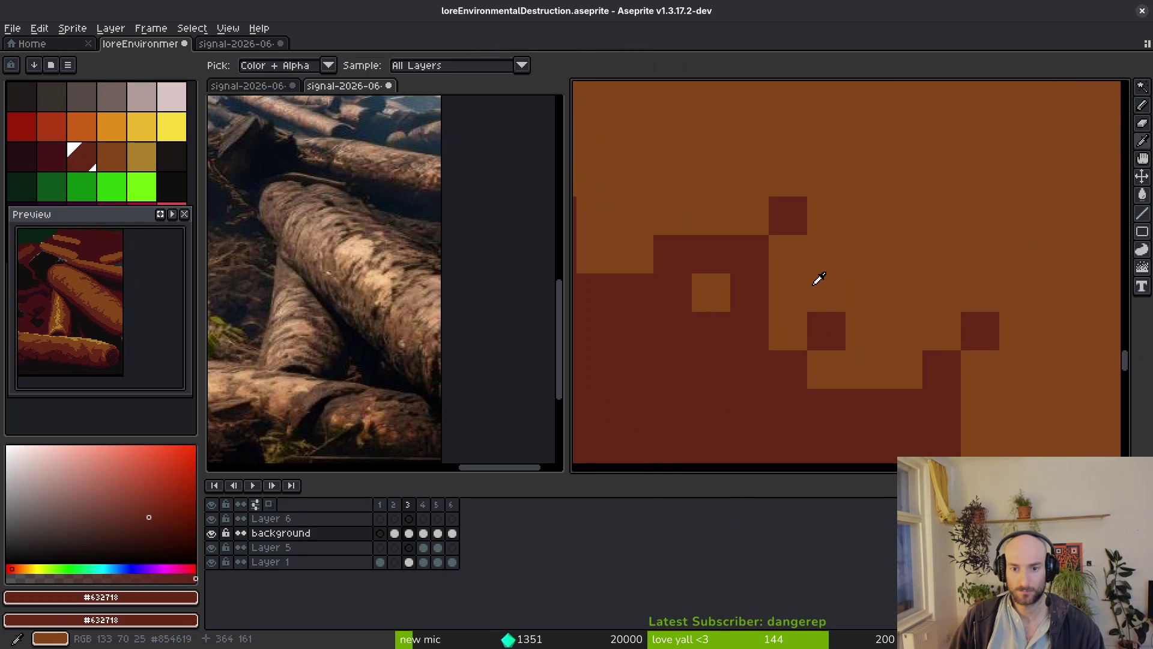
{"action": "left_click", "coordinate": [818, 278], "text": "alt"}
{"action": "scroll", "coordinate": [890, 304], "scroll_direction": "down", "scroll_amount": 6}
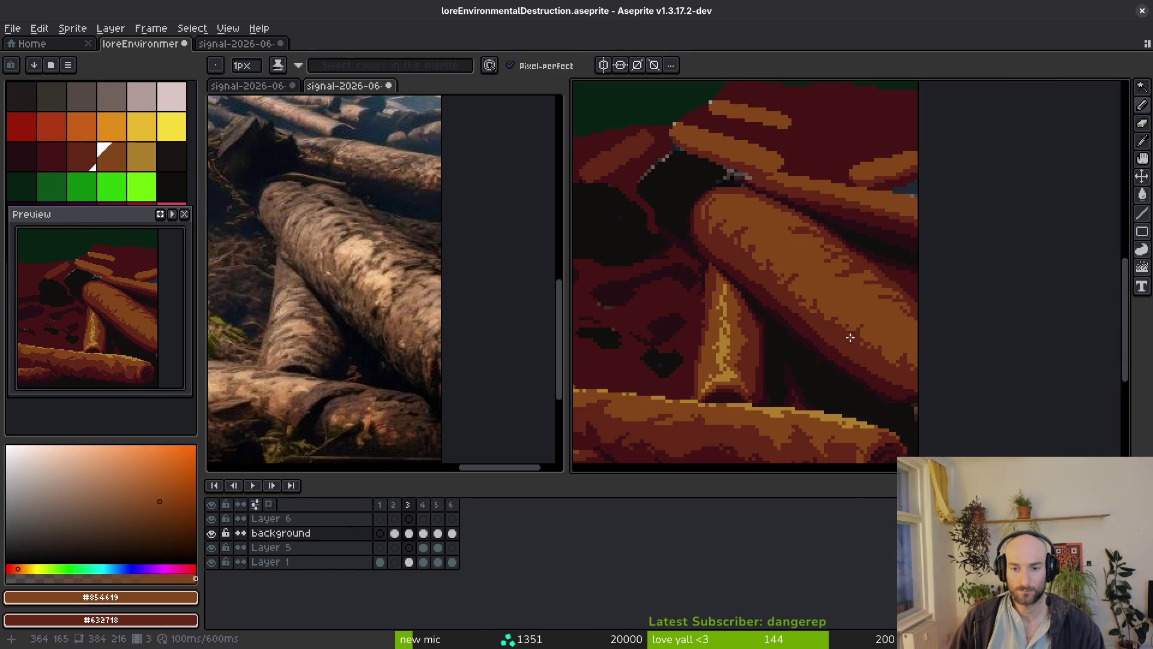
{"action": "scroll", "coordinate": [850, 321], "scroll_direction": "down", "scroll_amount": 3}
{"action": "scroll", "coordinate": [832, 293], "scroll_direction": "up", "scroll_amount": 3}
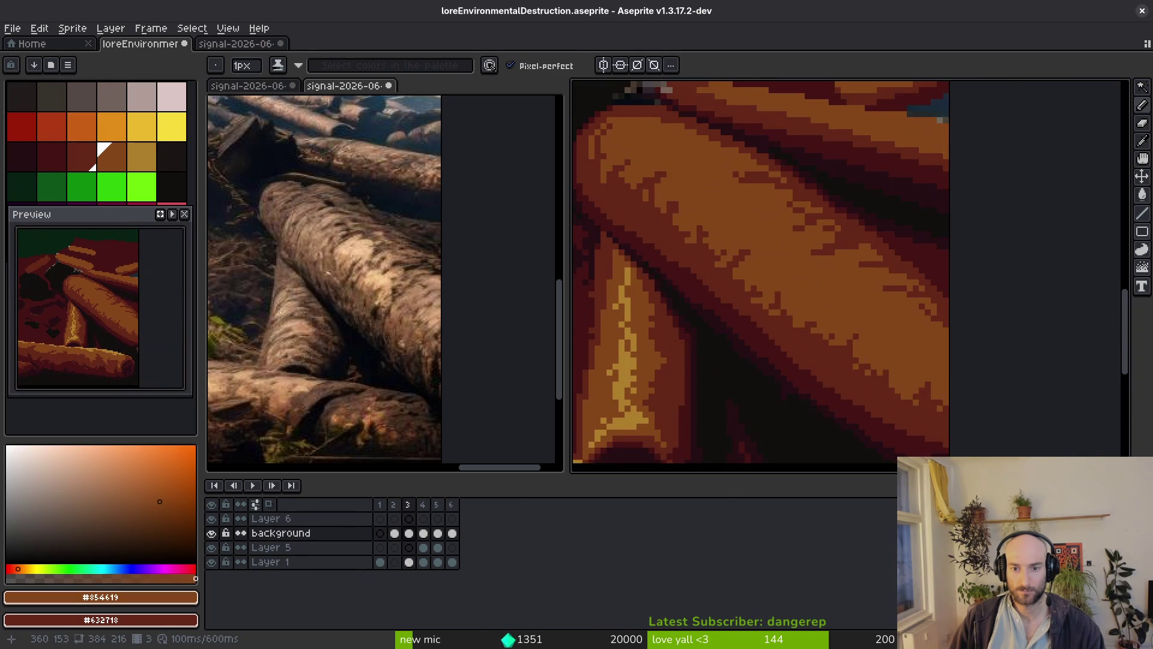
{"action": "scroll", "coordinate": [806, 282], "scroll_direction": "down", "scroll_amount": 1}
{"action": "left_click", "coordinate": [790, 197], "text": "alt"}
{"action": "scroll", "coordinate": [801, 301], "scroll_direction": "up", "scroll_amount": 3}
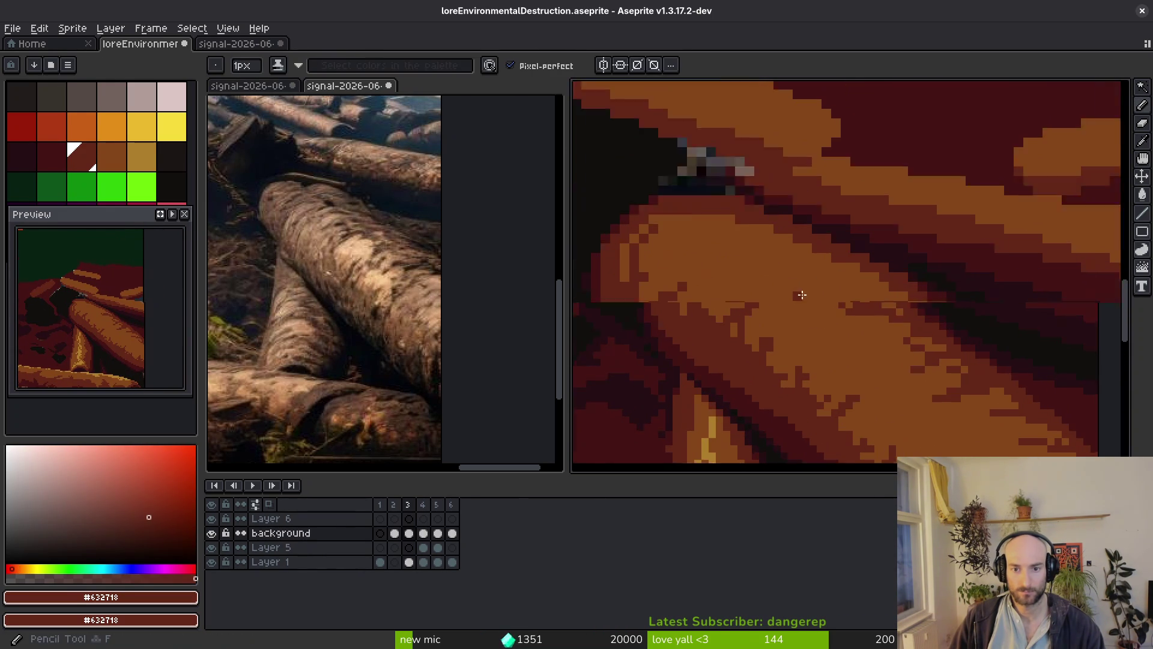
{"action": "mouse_move", "coordinate": [827, 236]}
{"action": "left_mouse_down"}
{"action": "mouse_move", "coordinate": [715, 239]}
{"action": "mouse_move", "coordinate": [802, 233]}
{"action": "left_mouse_up"}
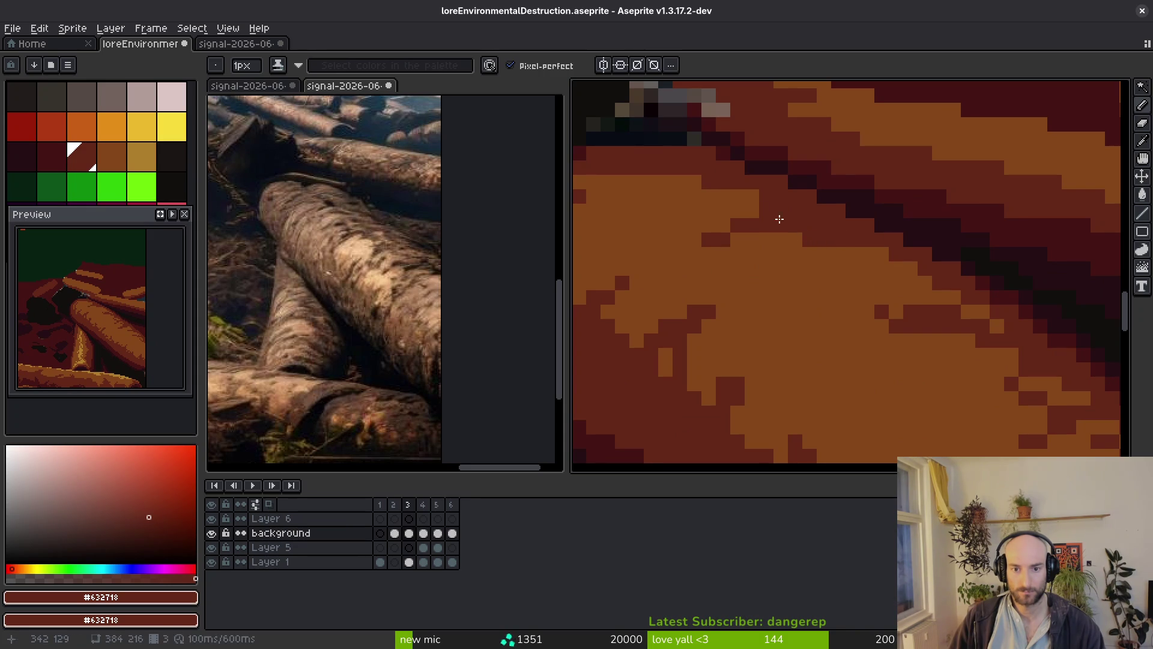
Paint dark red toward the lower right and add vertical dark-red bark cracks.
{"action": "scroll", "coordinate": [747, 192], "scroll_direction": "down", "scroll_amount": 3}
{"action": "scroll", "coordinate": [839, 266], "scroll_direction": "up", "scroll_amount": 2}
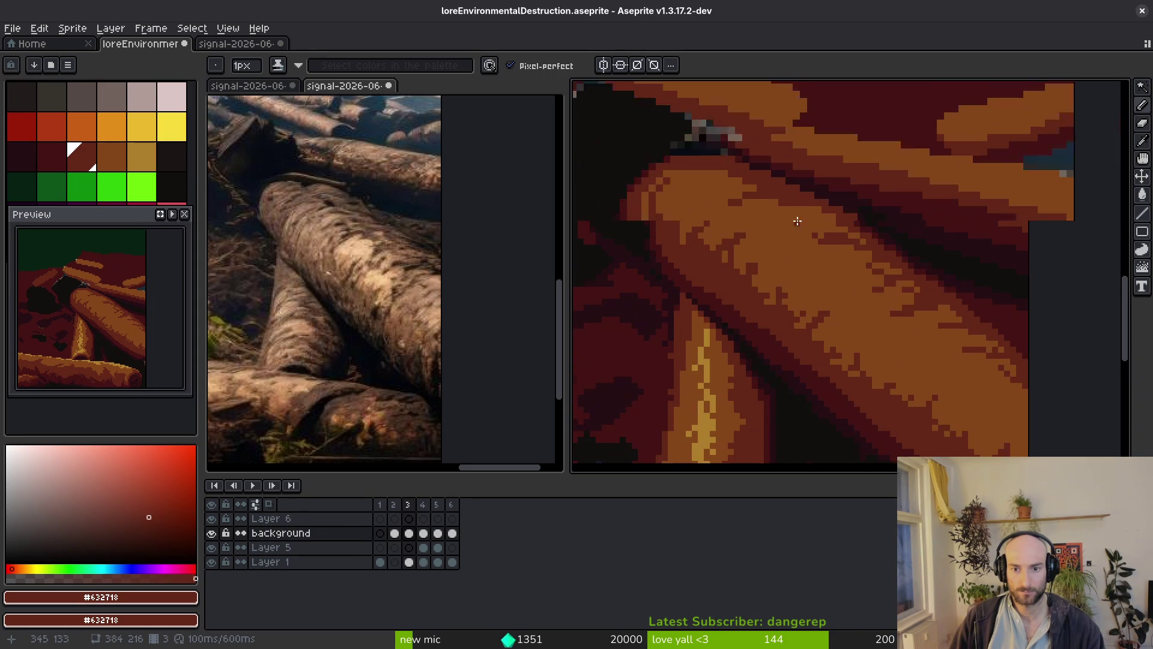
{"action": "scroll", "coordinate": [797, 221], "scroll_direction": "up", "scroll_amount": 2}
{"action": "left_click_drag", "start_coordinate": [800, 216], "coordinate": [926, 253]}
{"action": "mouse_move", "coordinate": [810, 203]}
{"action": "left_mouse_down"}
{"action": "mouse_move", "coordinate": [818, 231]}
{"action": "mouse_move", "coordinate": [728, 342]}
{"action": "mouse_move", "coordinate": [739, 347]}
{"action": "mouse_move", "coordinate": [712, 265]}
{"action": "left_mouse_up"}
{"action": "mouse_move", "coordinate": [794, 376]}
{"action": "left_mouse_down"}
{"action": "mouse_move", "coordinate": [799, 286]}
{"action": "mouse_move", "coordinate": [765, 282]}
{"action": "left_mouse_up"}
{"action": "left_click_drag", "start_coordinate": [737, 312], "coordinate": [734, 266]}
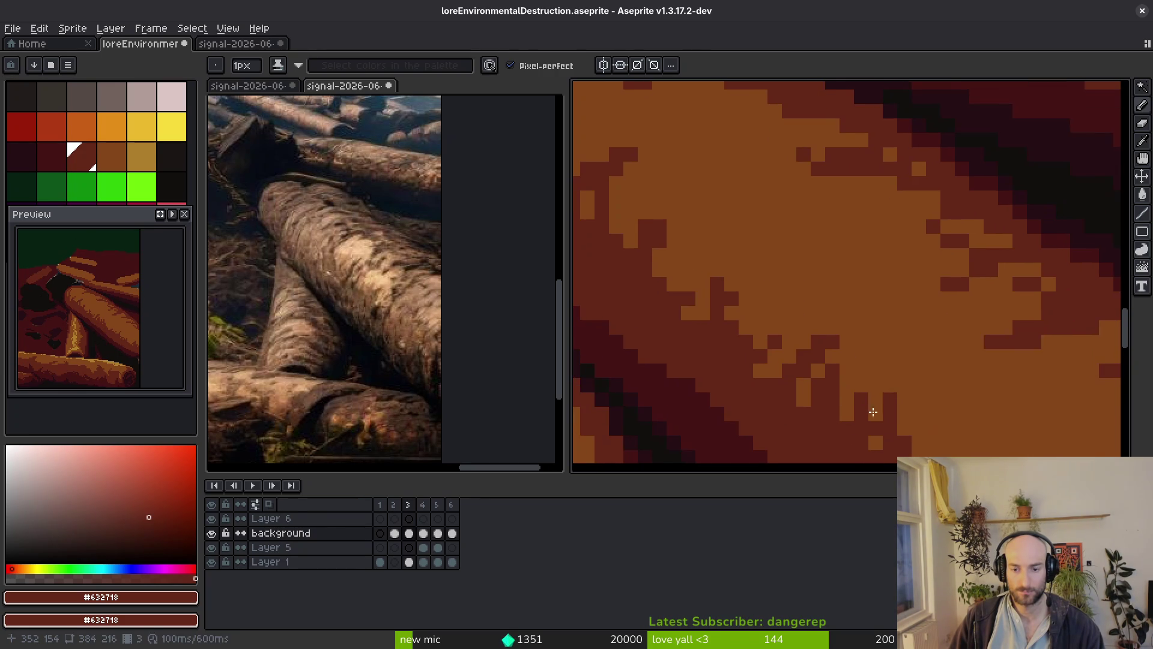
Paint a few orange pixels back into the highlight and resample the dark red.
{"action": "left_click", "coordinate": [874, 381], "text": "alt"}
{"action": "mouse_move", "coordinate": [773, 288]}
{"action": "left_mouse_down"}
{"action": "mouse_move", "coordinate": [781, 307]}
{"action": "mouse_move", "coordinate": [772, 277]}
{"action": "left_mouse_up"}
{"action": "left_click", "coordinate": [798, 371], "text": "alt"}
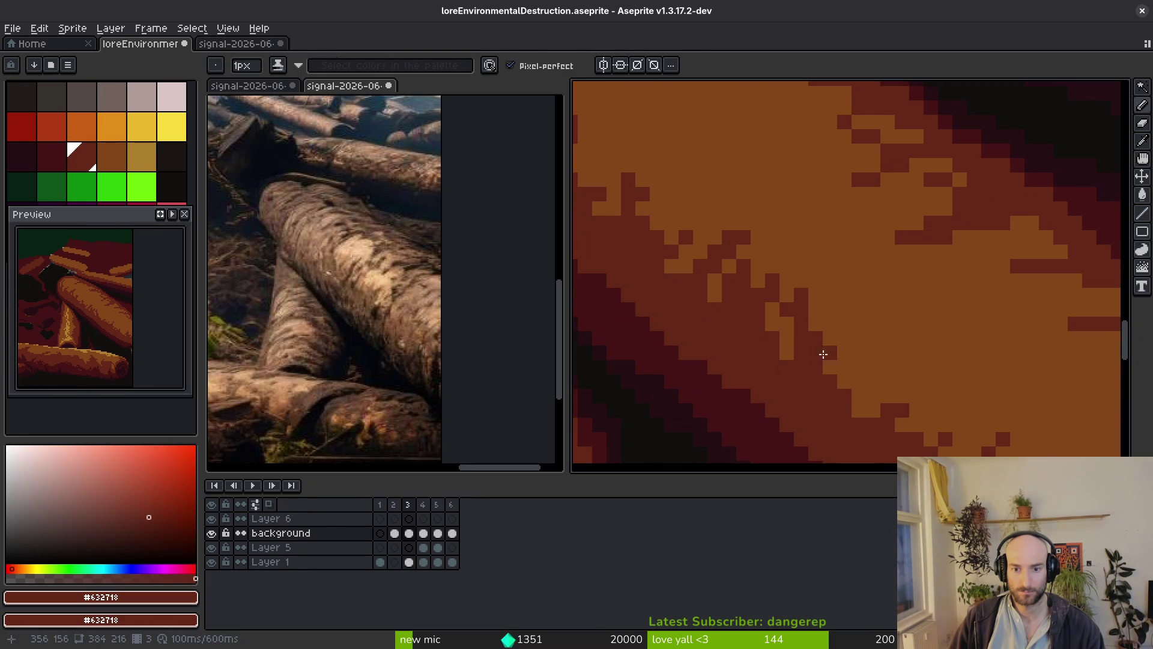
{"action": "scroll", "coordinate": [793, 354], "scroll_direction": "down", "scroll_amount": 3}
{"action": "scroll", "coordinate": [838, 392], "scroll_direction": "up", "scroll_amount": 3}
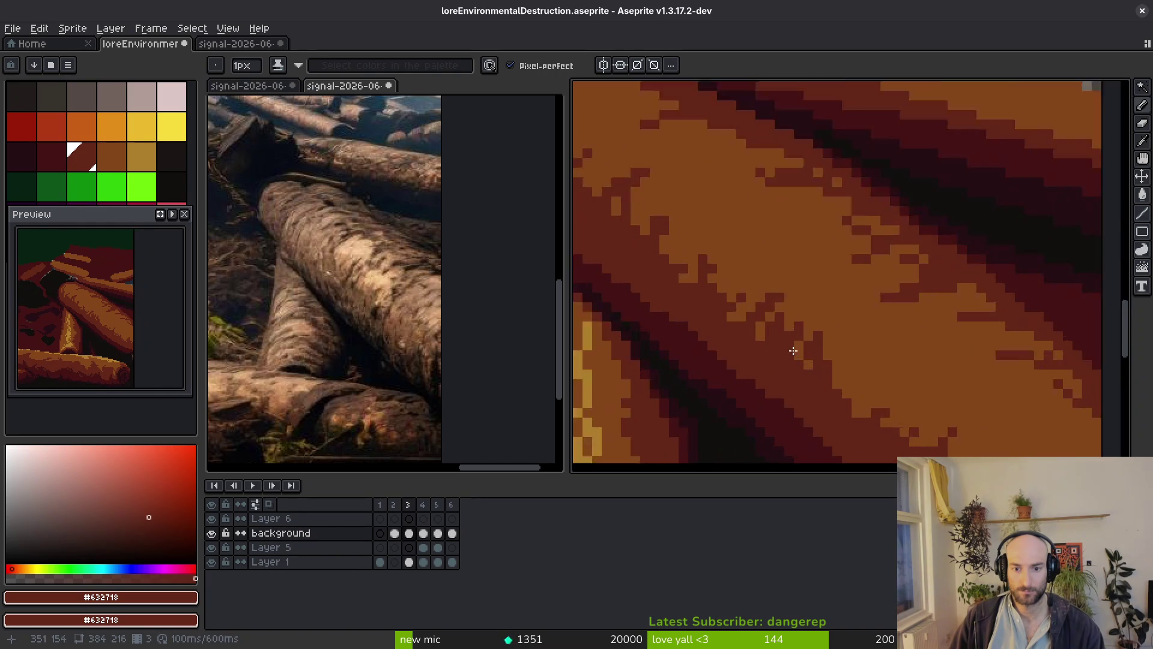
Add a diagonal dark-red run and two short downward cracks along the edge.
{"action": "left_click", "coordinate": [852, 304]}
{"action": "left_click_drag", "start_coordinate": [847, 312], "coordinate": [821, 386]}
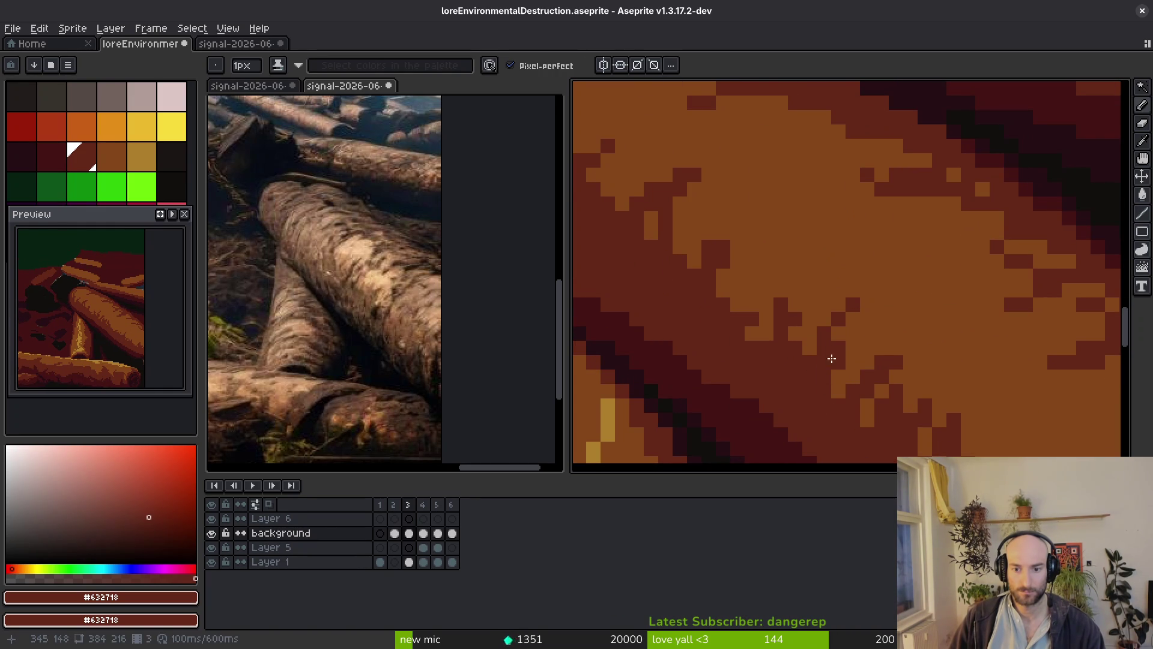
{"action": "left_click_drag", "start_coordinate": [810, 328], "coordinate": [809, 350]}
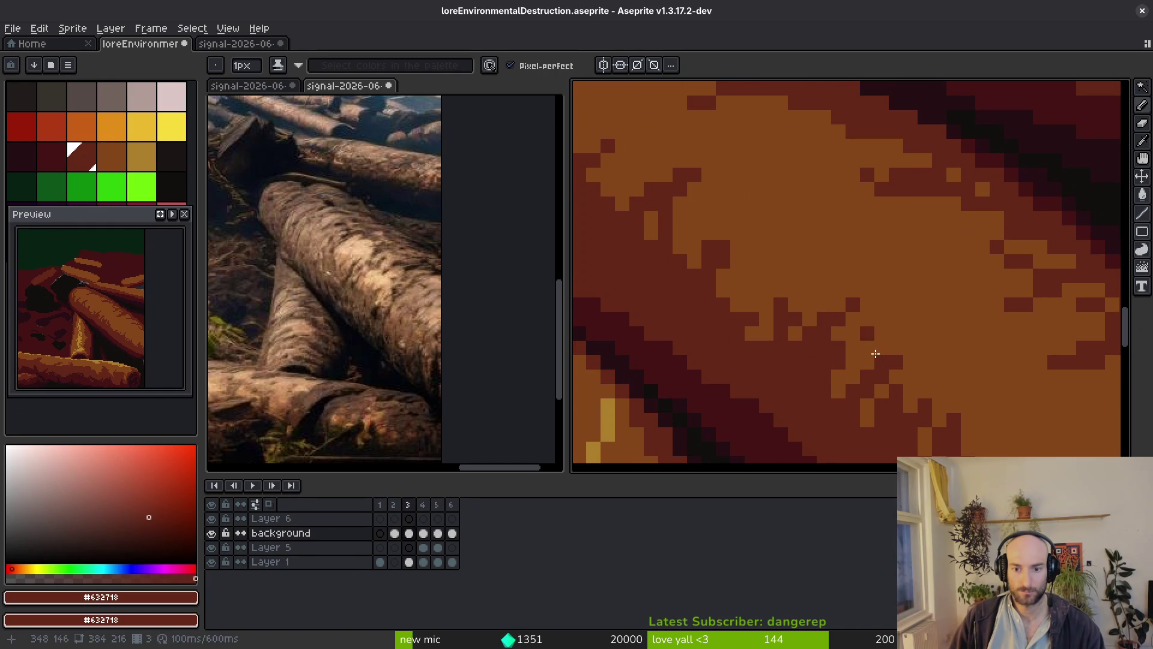
{"action": "scroll", "coordinate": [857, 317], "scroll_direction": "down", "scroll_amount": 3}
{"action": "scroll", "coordinate": [781, 288], "scroll_direction": "up", "scroll_amount": 3}
{"action": "left_click_drag", "start_coordinate": [788, 285], "coordinate": [774, 343]}
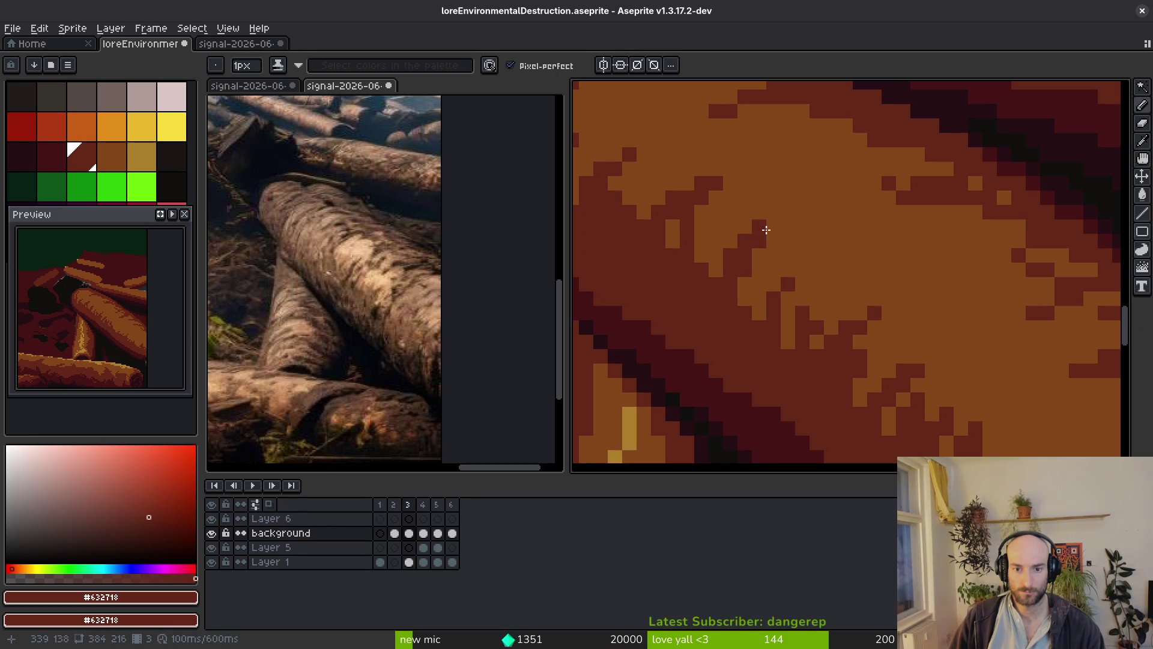
{"action": "scroll", "coordinate": [765, 229], "scroll_direction": "down", "scroll_amount": 3}
{"action": "scroll", "coordinate": [781, 282], "scroll_direction": "up", "scroll_amount": 4}
Scatter single dark-red #632718 flecks across the orange highlight.
{"action": "left_click", "coordinate": [716, 268]}
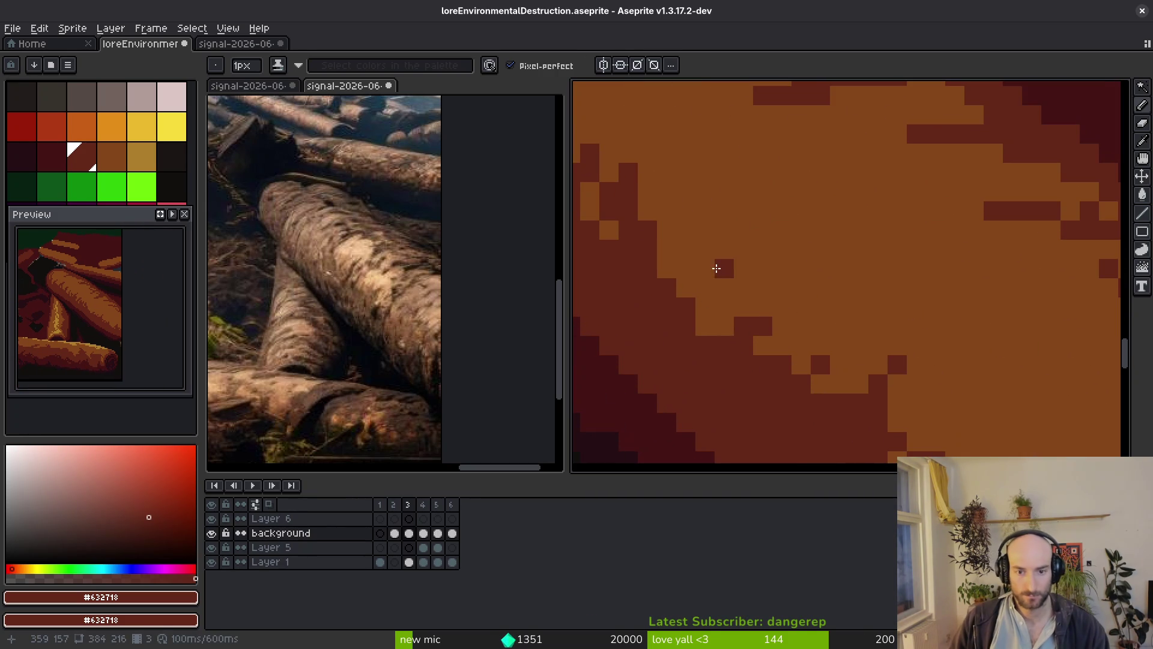
{"action": "scroll", "coordinate": [752, 241], "scroll_direction": "down", "scroll_amount": 3}
{"action": "scroll", "coordinate": [818, 297], "scroll_direction": "up", "scroll_amount": 3}
{"action": "left_click", "coordinate": [725, 208]}
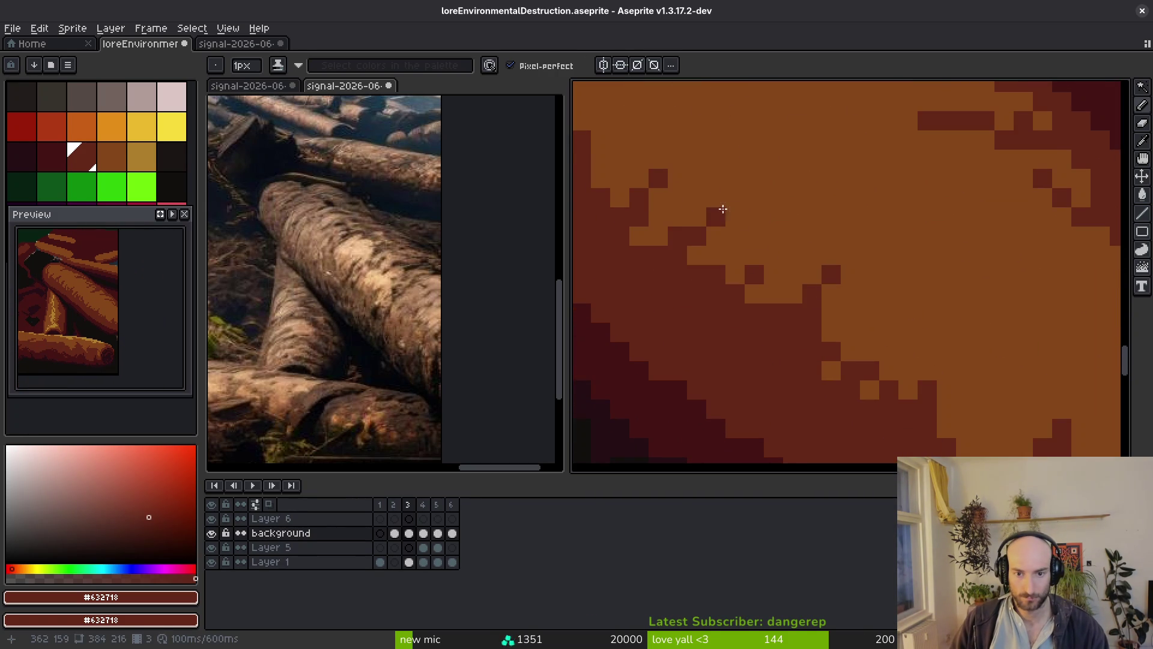
{"action": "scroll", "coordinate": [888, 327], "scroll_direction": "down", "scroll_amount": 1}
{"action": "scroll", "coordinate": [823, 360], "scroll_direction": "down", "scroll_amount": 3}
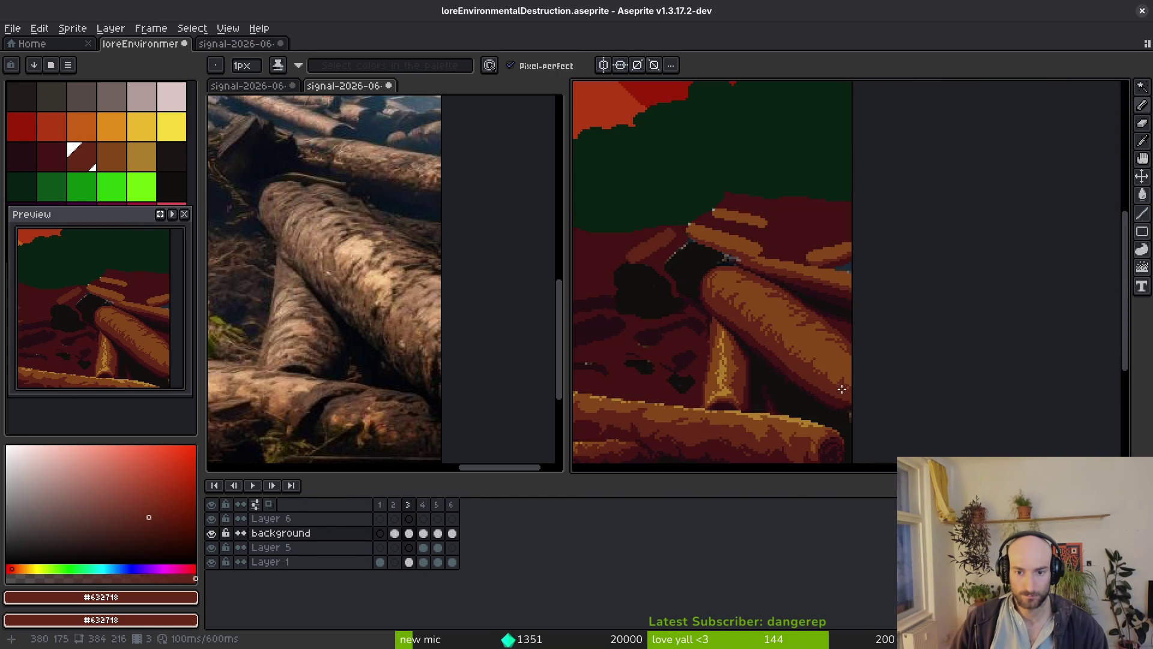
{"action": "scroll", "coordinate": [846, 368], "scroll_direction": "up", "scroll_amount": 4}
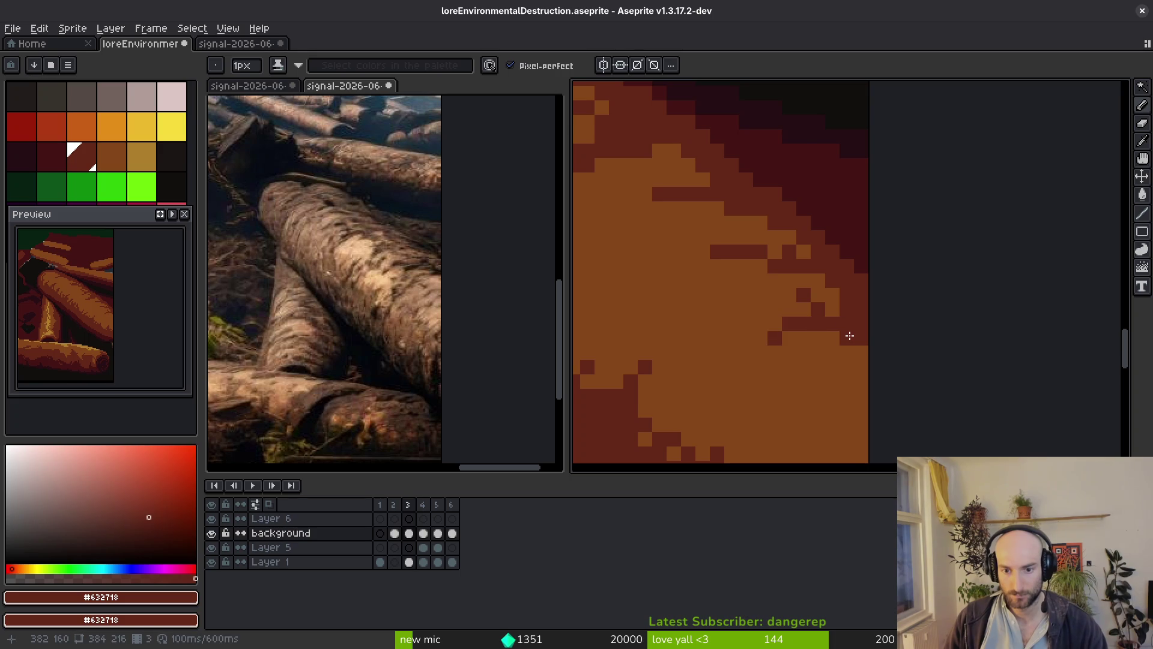
{"action": "scroll", "coordinate": [870, 356], "scroll_direction": "down", "scroll_amount": 3}
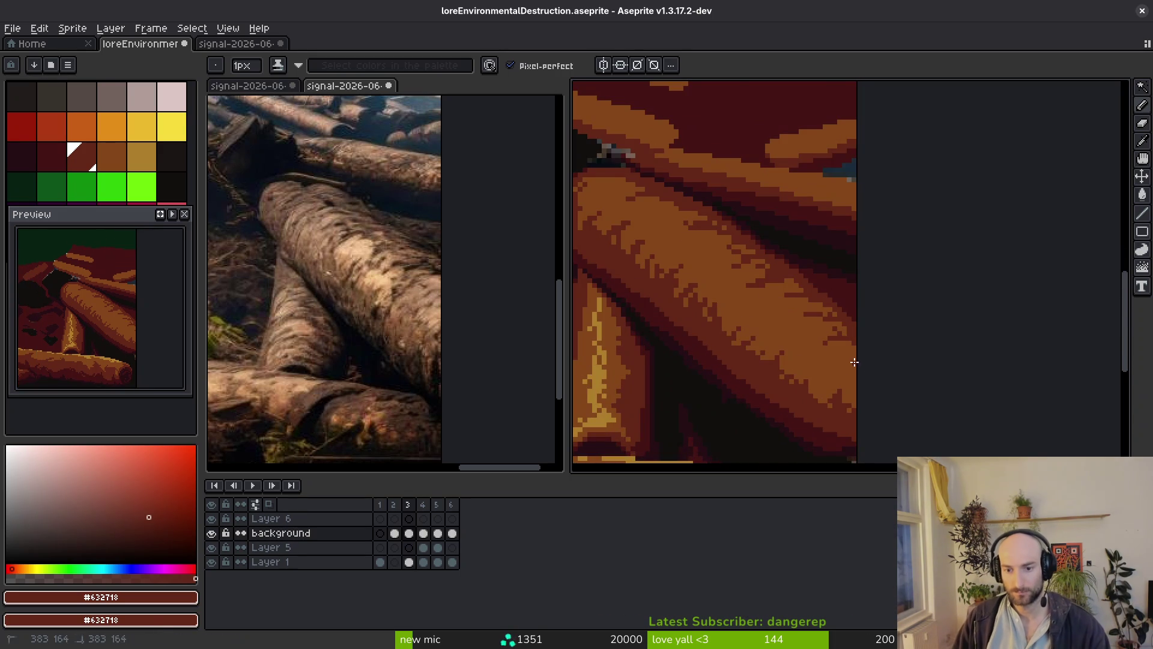
{"action": "scroll", "coordinate": [844, 390], "scroll_direction": "up", "scroll_amount": 2}
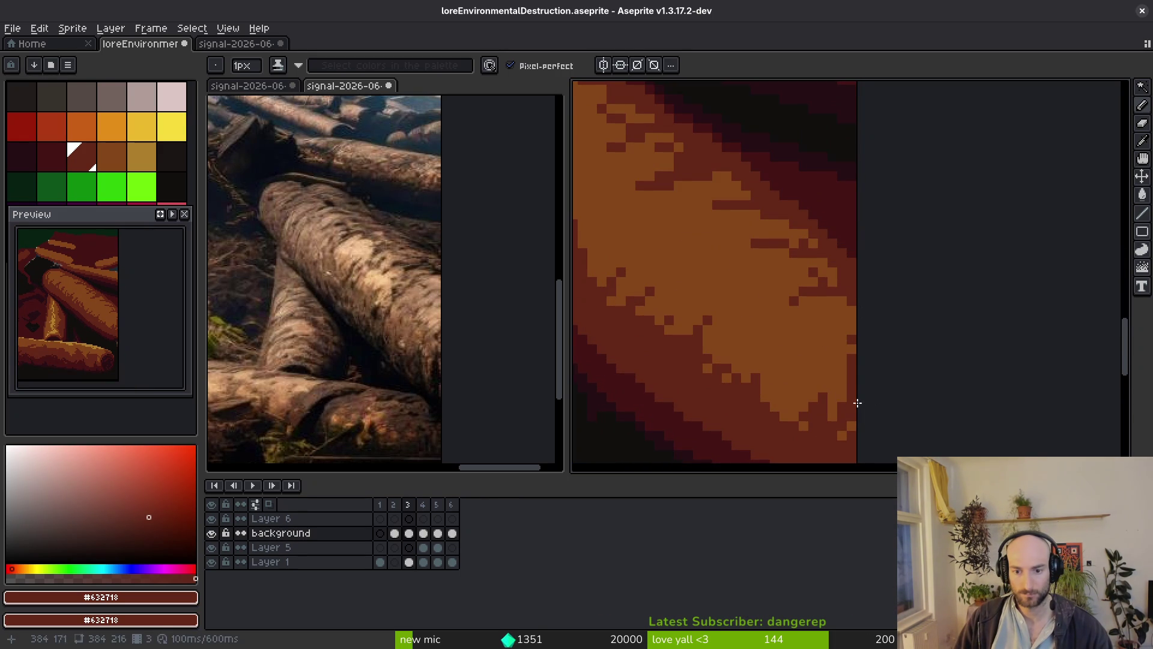
{"action": "scroll", "coordinate": [879, 390], "scroll_direction": "down", "scroll_amount": 3}
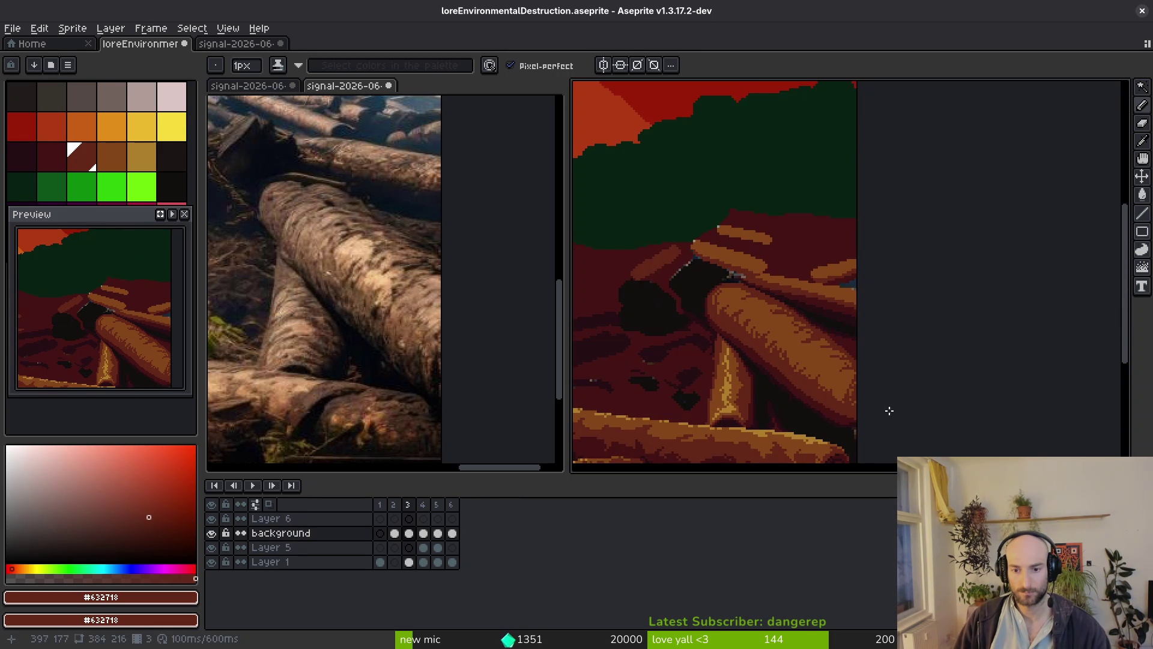
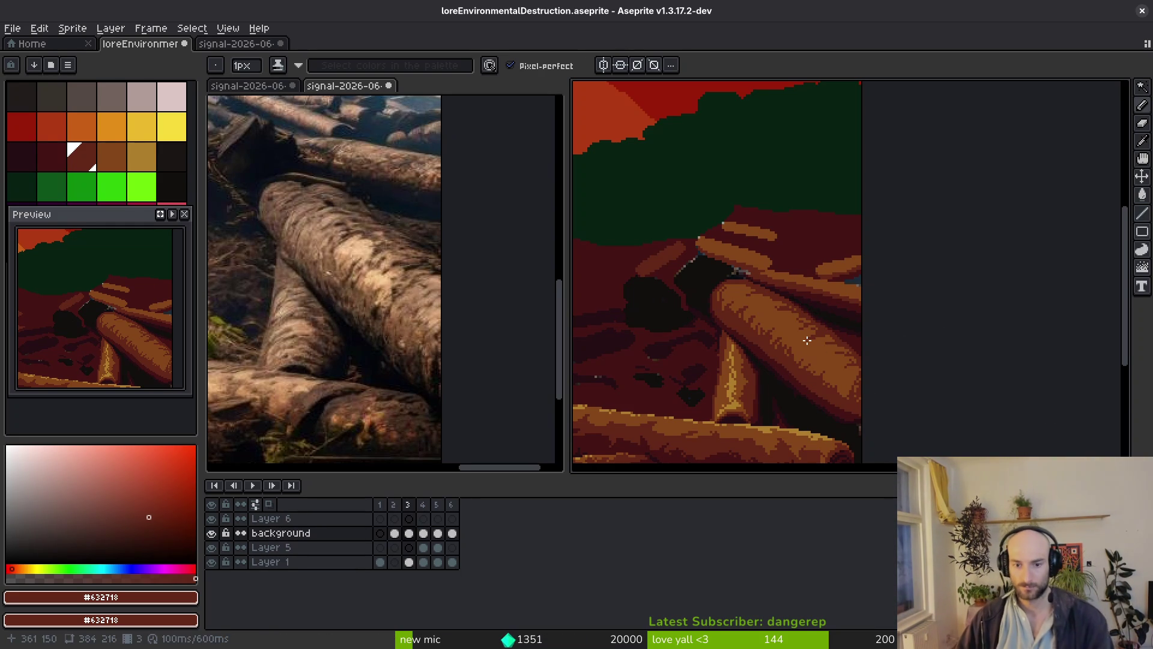
Eyedrop gold #ae7c2c and paint highlight strips and dots along the big log.
{"action": "left_click", "coordinate": [728, 387], "text": "alt"}
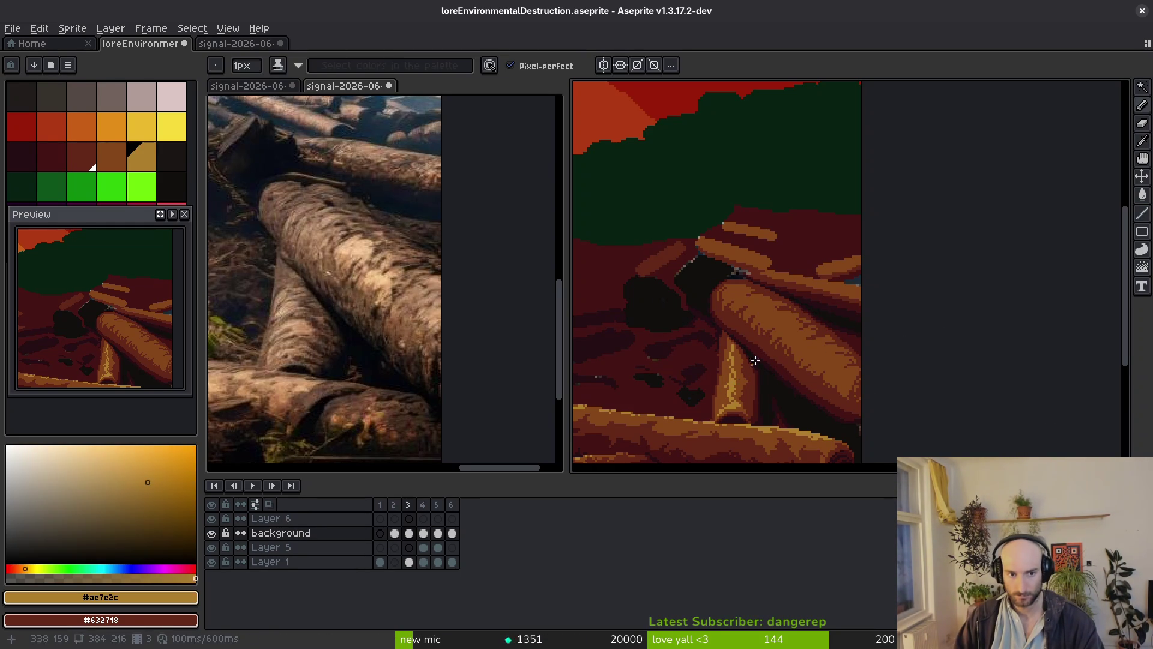
{"action": "scroll", "coordinate": [738, 332], "scroll_direction": "up", "scroll_amount": 2}
{"action": "scroll", "coordinate": [769, 299], "scroll_direction": "up", "scroll_amount": 1}
{"action": "scroll", "coordinate": [640, 254], "scroll_direction": "up", "scroll_amount": 1}
{"action": "mouse_move", "coordinate": [642, 229]}
{"action": "left_mouse_down"}
{"action": "mouse_move", "coordinate": [659, 235]}
{"action": "mouse_move", "coordinate": [687, 303]}
{"action": "mouse_move", "coordinate": [774, 318]}
{"action": "left_mouse_up"}
{"action": "mouse_move", "coordinate": [727, 352]}
{"action": "left_mouse_down"}
{"action": "mouse_move", "coordinate": [697, 263]}
{"action": "mouse_move", "coordinate": [735, 229]}
{"action": "mouse_move", "coordinate": [751, 252]}
{"action": "mouse_move", "coordinate": [793, 237]}
{"action": "mouse_move", "coordinate": [728, 285]}
{"action": "mouse_move", "coordinate": [728, 338]}
{"action": "mouse_move", "coordinate": [719, 283]}
{"action": "mouse_move", "coordinate": [721, 312]}
{"action": "left_mouse_up"}
{"action": "mouse_move", "coordinate": [835, 256]}
{"action": "left_mouse_down"}
{"action": "mouse_move", "coordinate": [772, 284]}
{"action": "mouse_move", "coordinate": [773, 269]}
{"action": "left_mouse_up"}
{"action": "left_click", "coordinate": [732, 239]}
Add a horizontal gold strip, more gold pixels and a diagonal gold streak on the log.
{"action": "scroll", "coordinate": [678, 216], "scroll_direction": "up", "scroll_amount": 2}
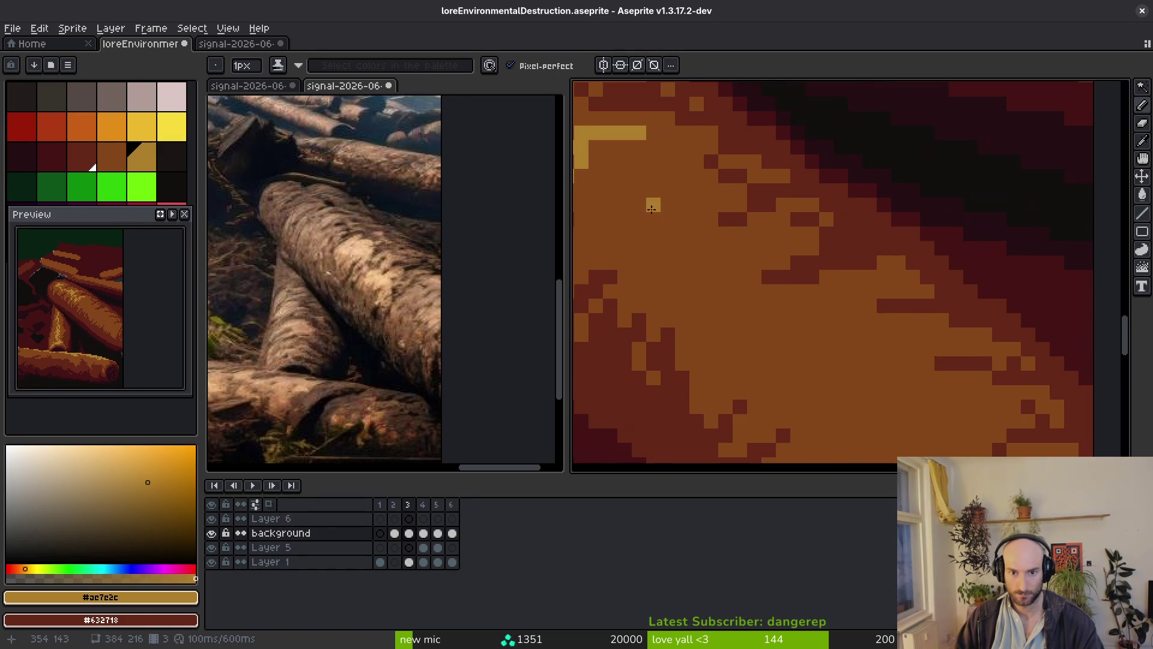
{"action": "mouse_move", "coordinate": [848, 235]}
{"action": "left_mouse_down"}
{"action": "mouse_move", "coordinate": [801, 241]}
{"action": "mouse_move", "coordinate": [808, 273]}
{"action": "mouse_move", "coordinate": [864, 273]}
{"action": "left_mouse_up"}
{"action": "scroll", "coordinate": [829, 313], "scroll_direction": "down", "scroll_amount": 2}
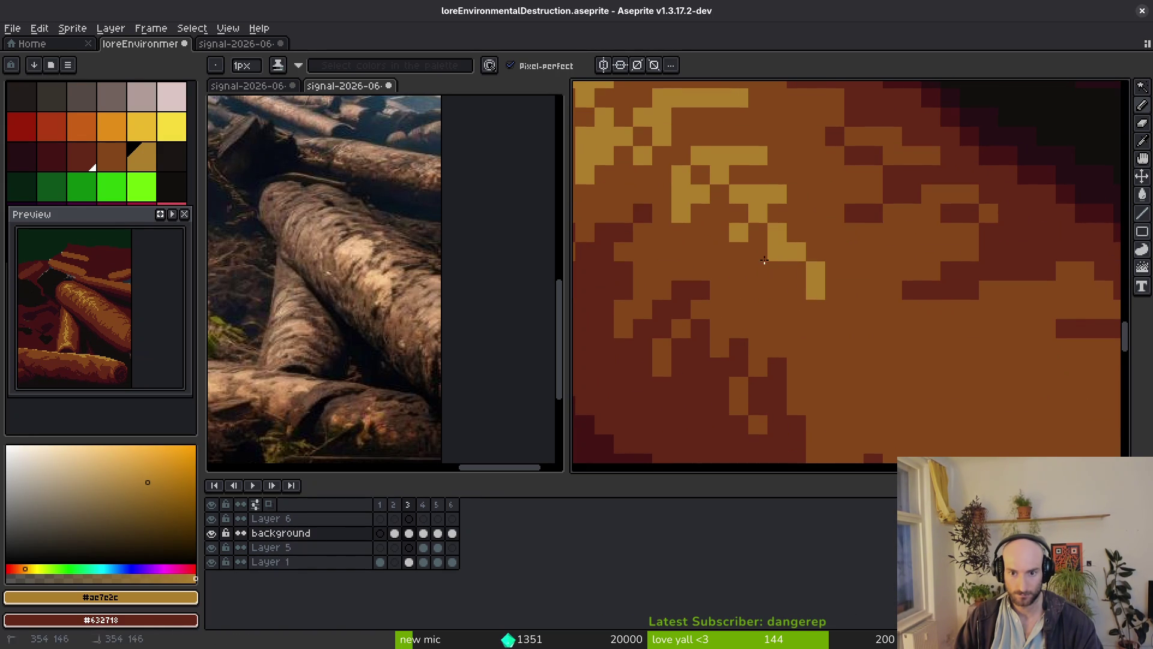
{"action": "scroll", "coordinate": [835, 283], "scroll_direction": "down", "scroll_amount": 3}
{"action": "scroll", "coordinate": [840, 286], "scroll_direction": "up", "scroll_amount": 4}
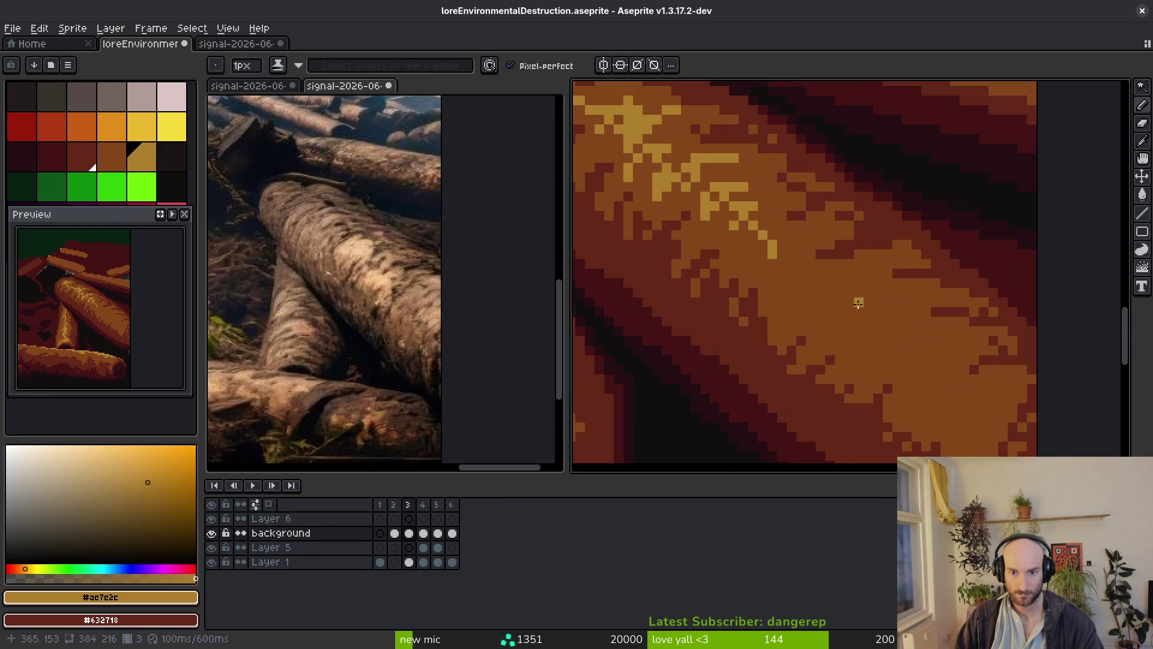
{"action": "mouse_move", "coordinate": [877, 258]}
{"action": "left_mouse_down"}
{"action": "mouse_move", "coordinate": [789, 287]}
{"action": "mouse_move", "coordinate": [949, 310]}
{"action": "mouse_move", "coordinate": [829, 325]}
{"action": "left_mouse_up"}
{"action": "scroll", "coordinate": [840, 312], "scroll_direction": "down", "scroll_amount": 2}
{"action": "scroll", "coordinate": [829, 324], "scroll_direction": "down", "scroll_amount": 2}
{"action": "mouse_move", "coordinate": [751, 282]}
{"action": "left_mouse_down"}
{"action": "mouse_move", "coordinate": [808, 342]}
{"action": "mouse_move", "coordinate": [894, 312]}
{"action": "mouse_move", "coordinate": [885, 330]}
{"action": "left_mouse_up"}
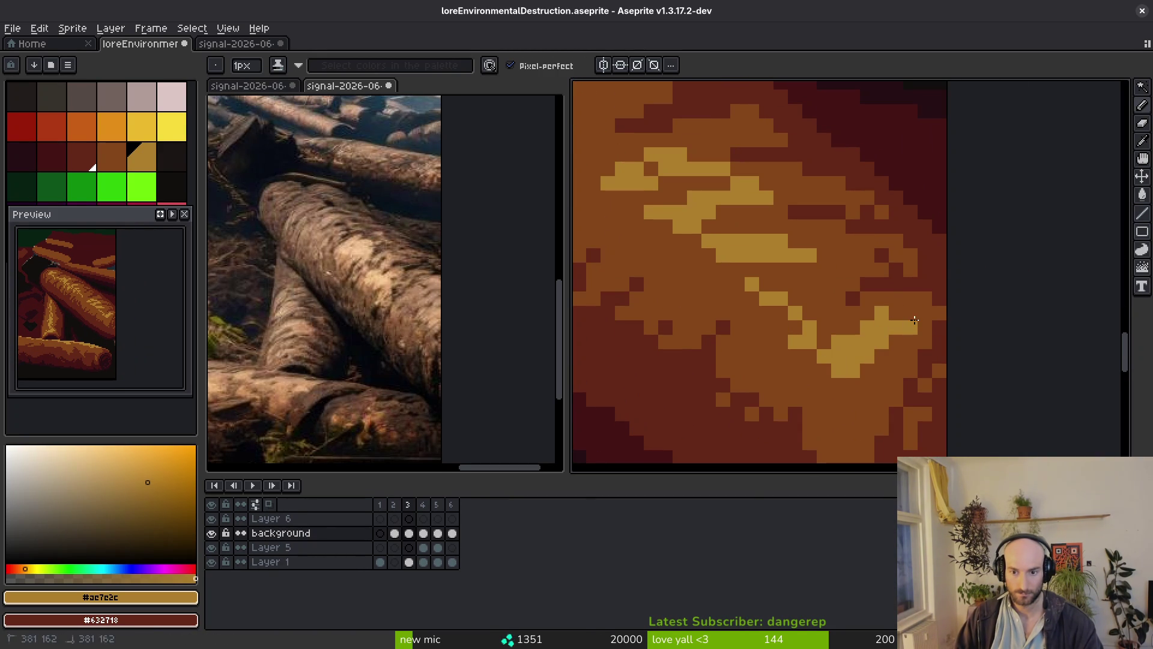
{"action": "scroll", "coordinate": [818, 342], "scroll_direction": "down", "scroll_amount": 4}
{"action": "scroll", "coordinate": [818, 342], "scroll_direction": "up", "scroll_amount": 4}
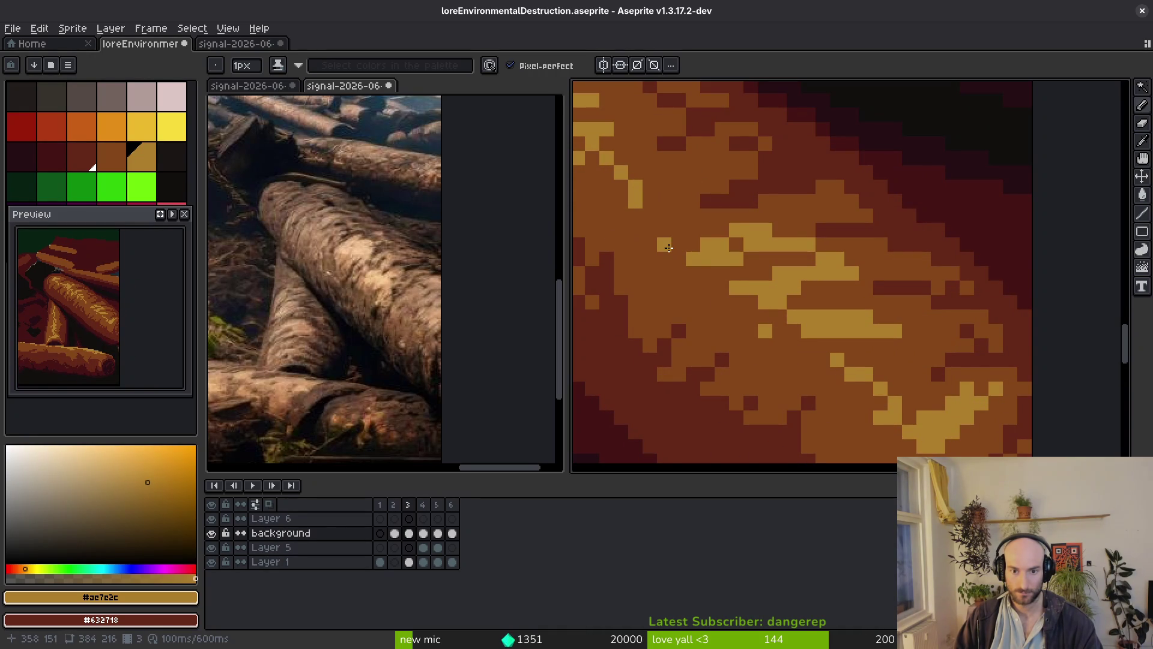
{"action": "scroll", "coordinate": [676, 247], "scroll_direction": "down", "scroll_amount": 3}
{"action": "scroll", "coordinate": [794, 218], "scroll_direction": "up", "scroll_amount": 3}
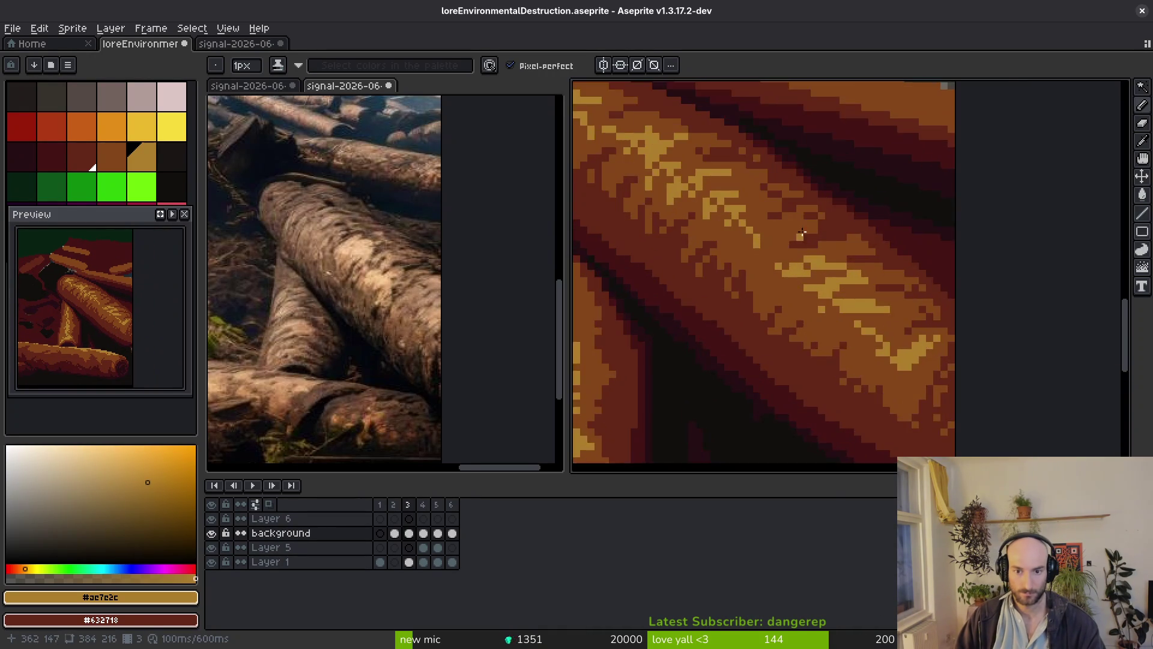
Paint a light-tan highlight streak across the log.
{"action": "left_click_drag", "start_coordinate": [794, 218], "coordinate": [742, 236]}
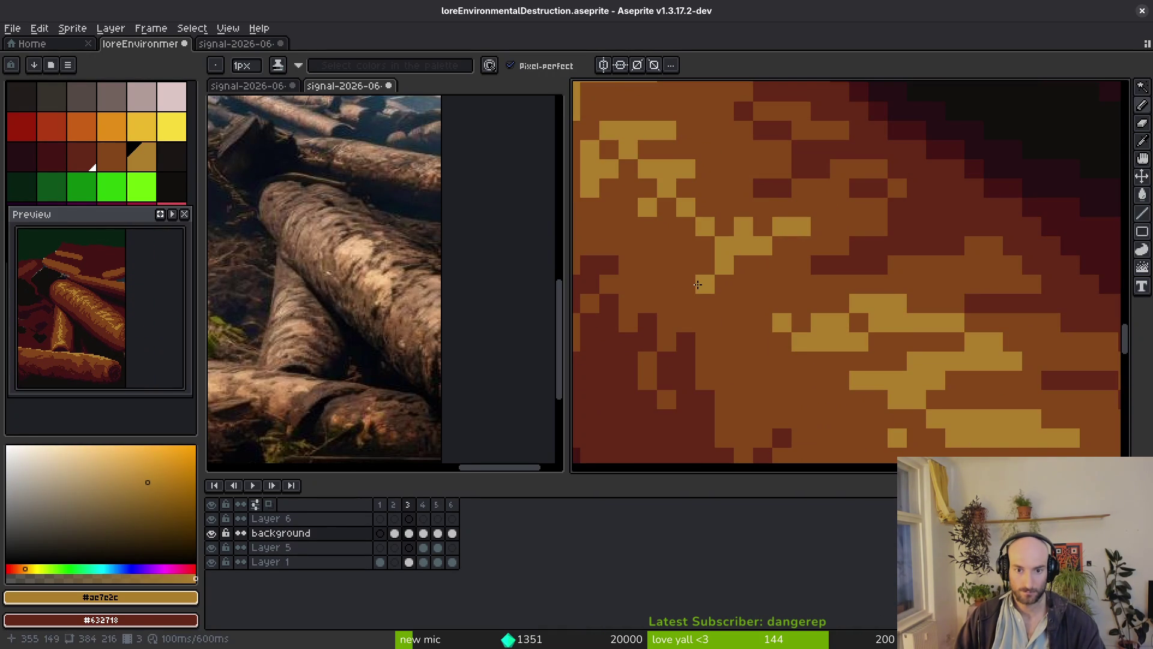
{"action": "scroll", "coordinate": [697, 285], "scroll_direction": "down", "scroll_amount": 3}
{"action": "scroll", "coordinate": [830, 321], "scroll_direction": "down", "scroll_amount": 3}
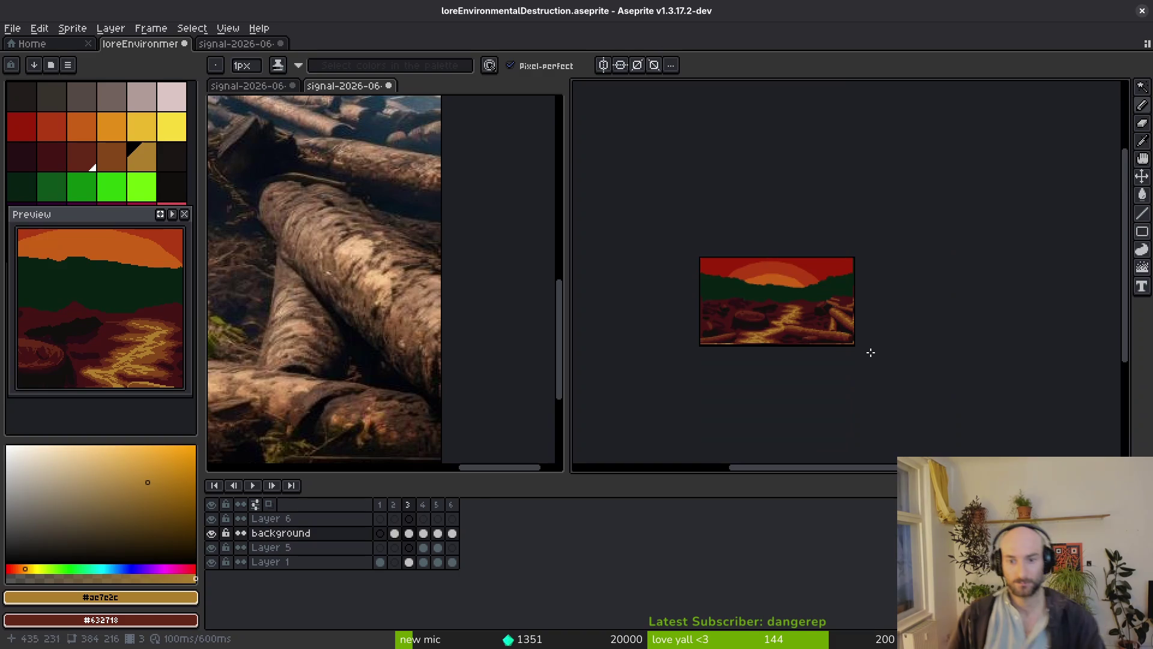
{"action": "scroll", "coordinate": [880, 343], "scroll_direction": "up", "scroll_amount": 2}
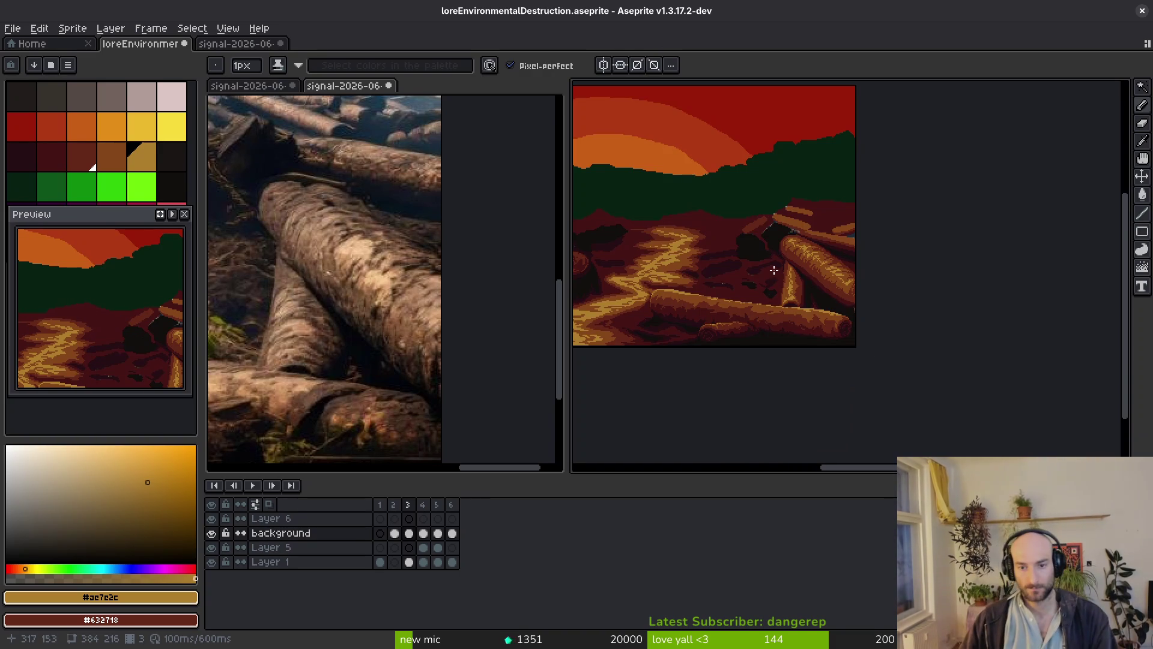
{"action": "scroll", "coordinate": [929, 226], "scroll_direction": "up", "scroll_amount": 4}
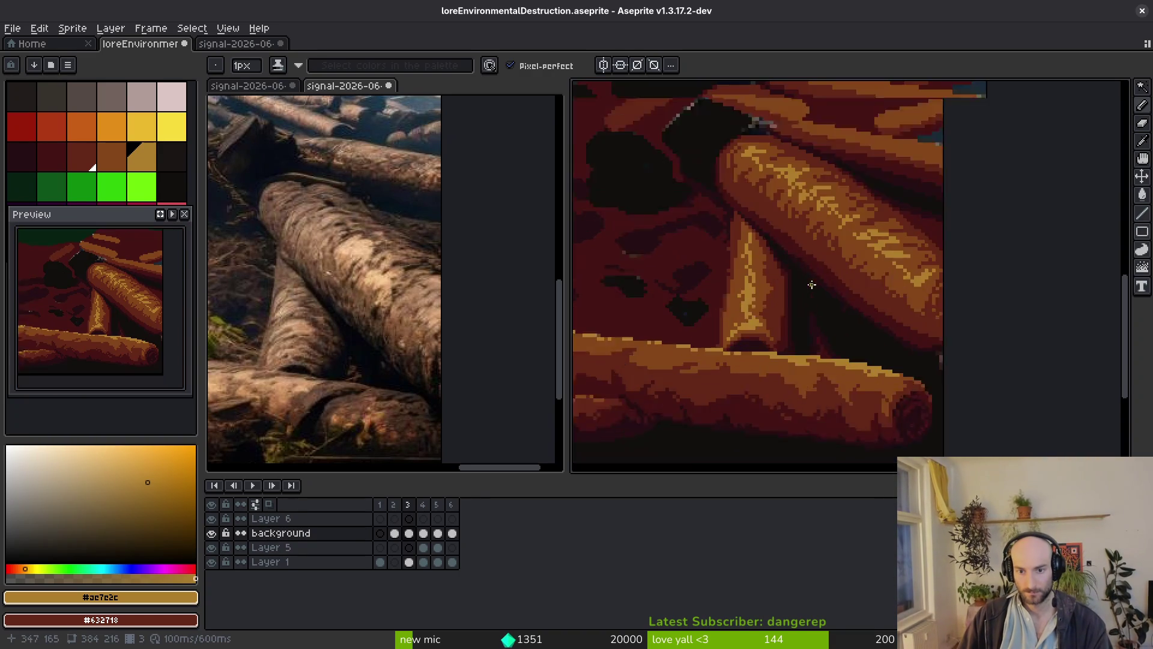
{"action": "left_click", "coordinate": [849, 301], "text": "alt"}
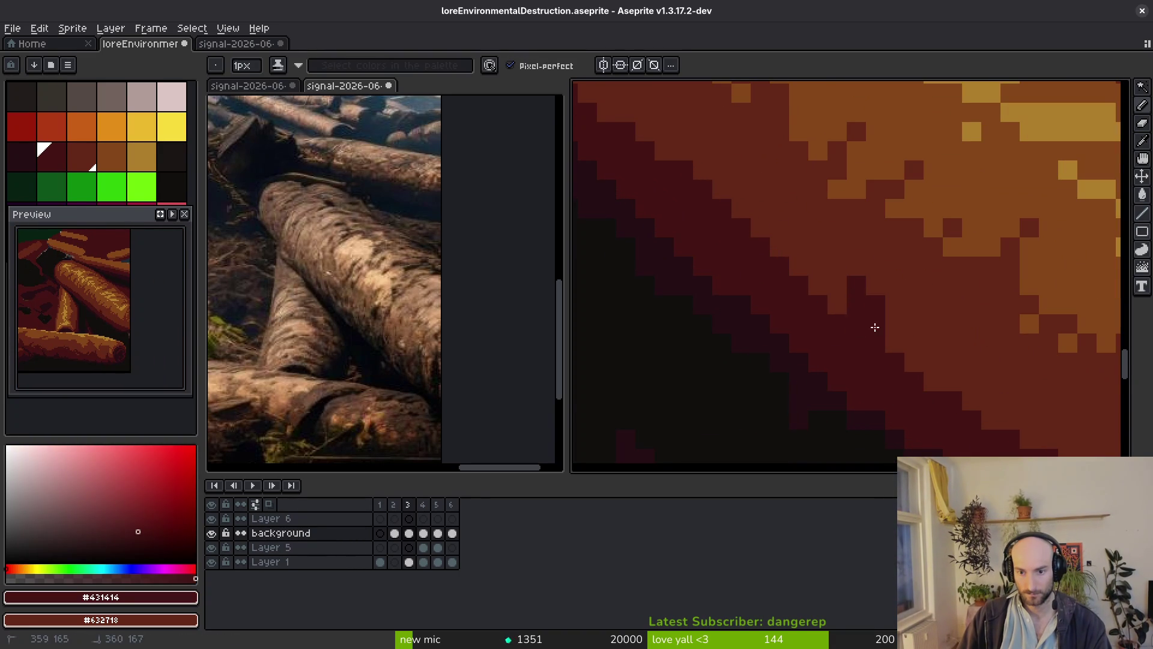
Bring the logs' right edge into view and sample the #632718 and #431414 reds from the canvas.
{"action": "left_click_drag", "start_coordinate": [870, 314], "coordinate": [816, 265]}
{"action": "left_click_drag", "start_coordinate": [911, 379], "coordinate": [783, 286]}
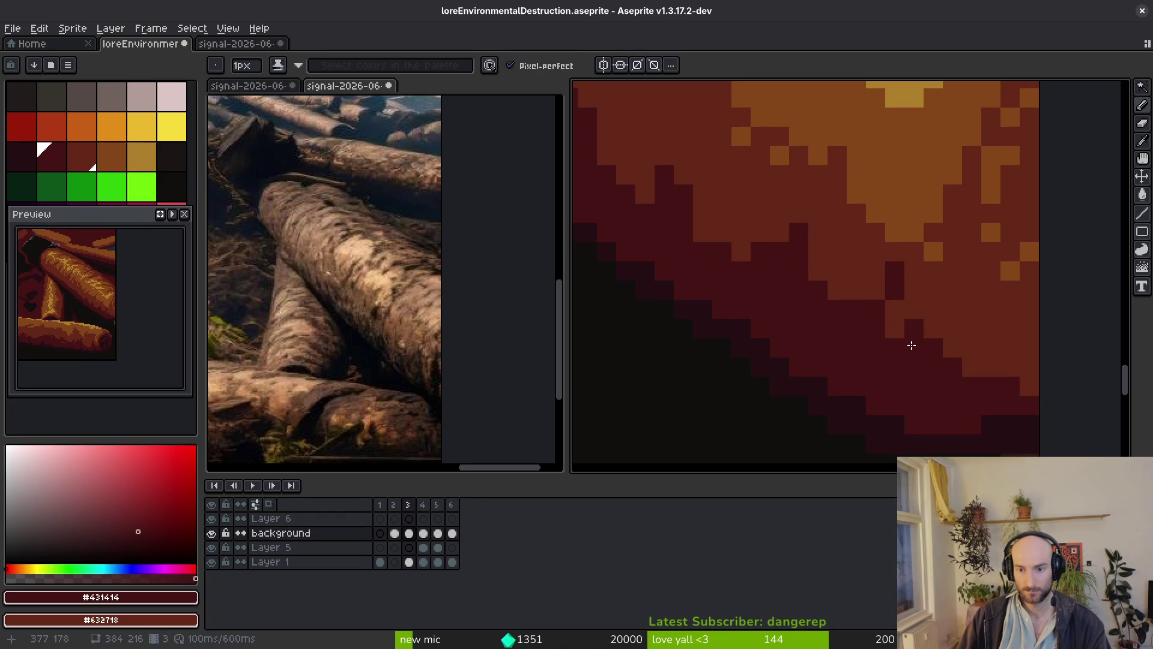
{"action": "scroll", "coordinate": [839, 312], "scroll_direction": "up", "scroll_amount": 3}
{"action": "scroll", "coordinate": [744, 332], "scroll_direction": "up", "scroll_amount": 2}
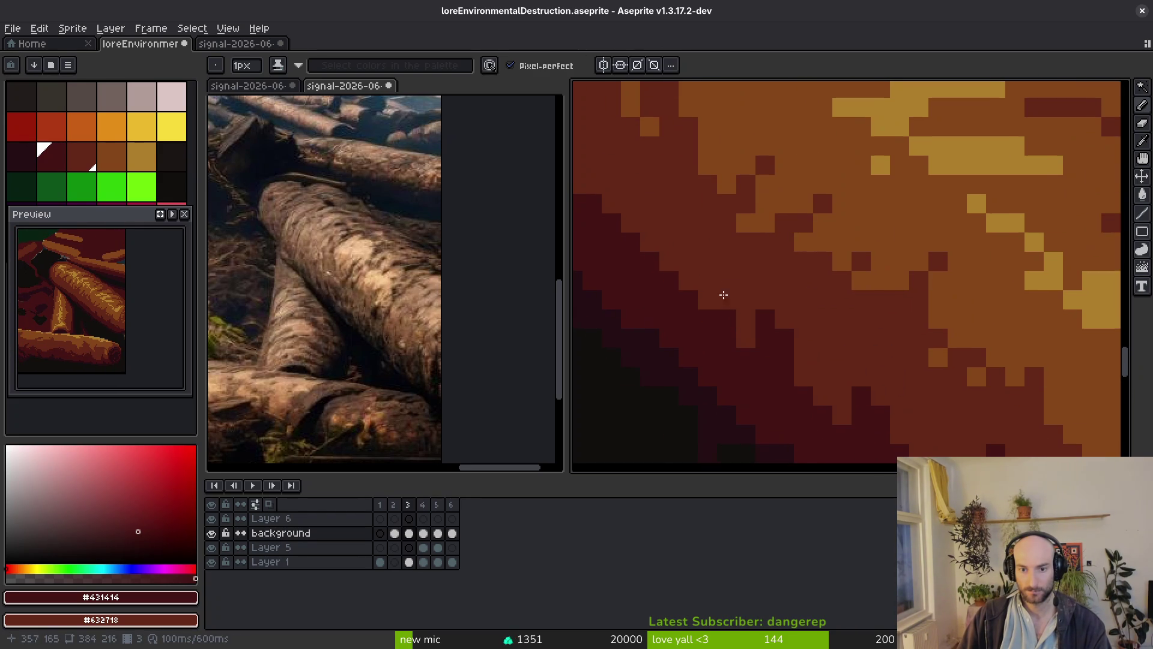
{"action": "scroll", "coordinate": [675, 291], "scroll_direction": "up", "scroll_amount": 2}
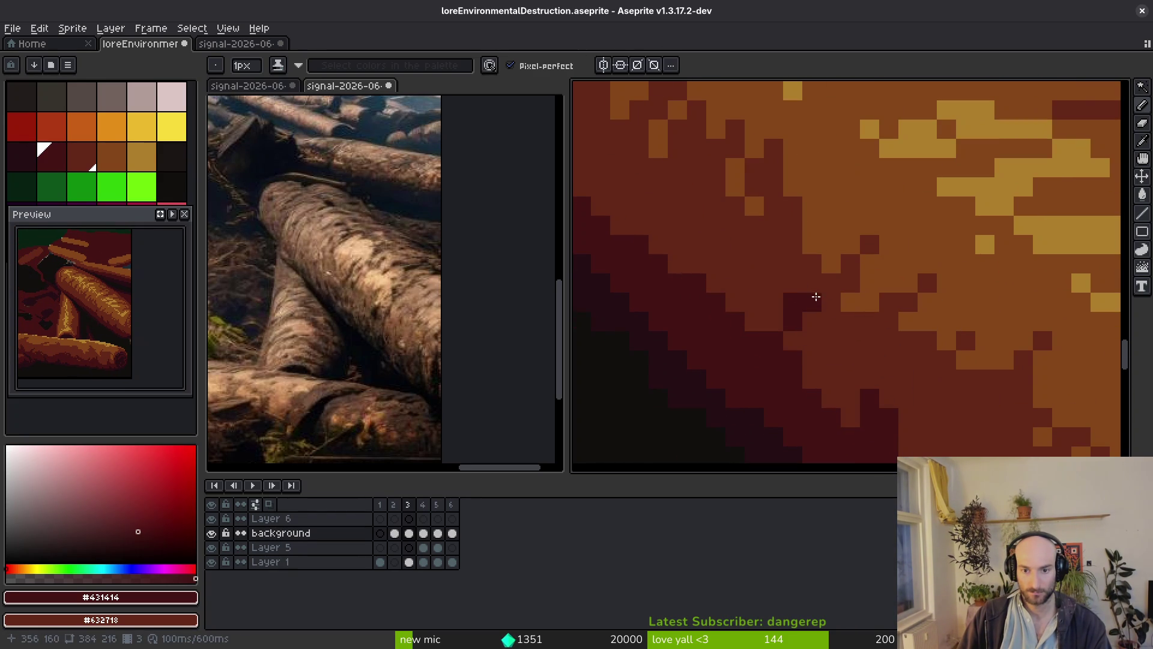
{"action": "scroll", "coordinate": [737, 295], "scroll_direction": "up", "scroll_amount": 2}
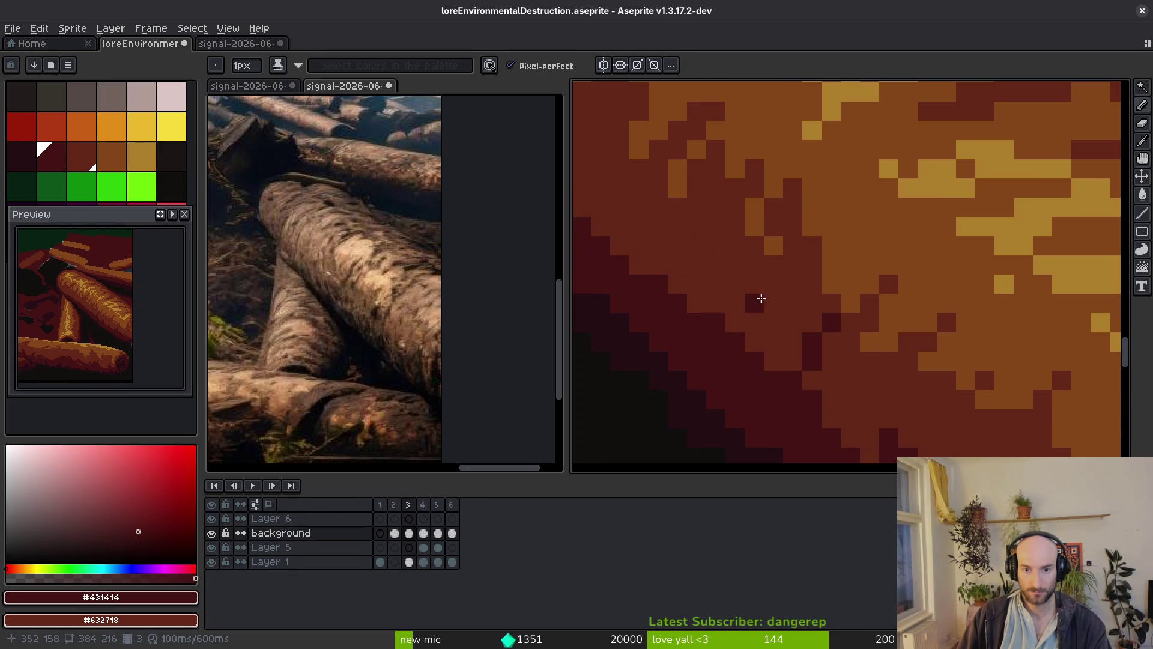
{"action": "left_click", "coordinate": [754, 291], "text": "alt"}
{"action": "left_click", "coordinate": [739, 321], "text": "alt"}
{"action": "left_click", "coordinate": [731, 325], "text": "alt"}
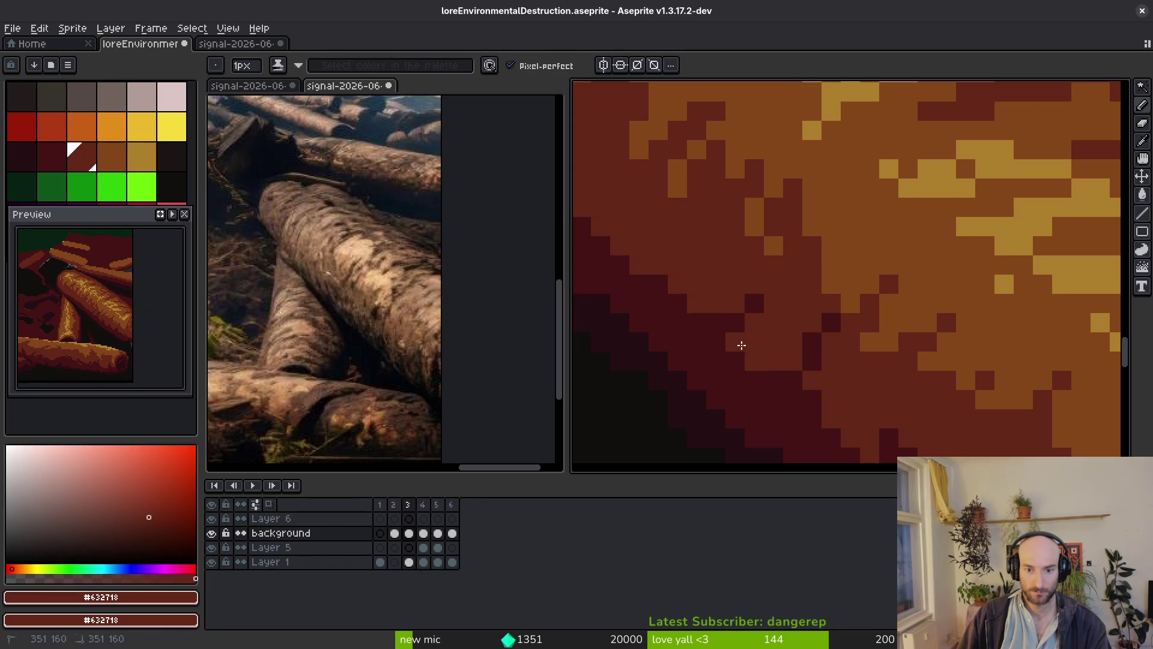
{"action": "scroll", "coordinate": [781, 360], "scroll_direction": "up", "scroll_amount": 1}
{"action": "left_click", "coordinate": [793, 343], "text": "alt"}
{"action": "scroll", "coordinate": [752, 317], "scroll_direction": "up", "scroll_amount": 1}
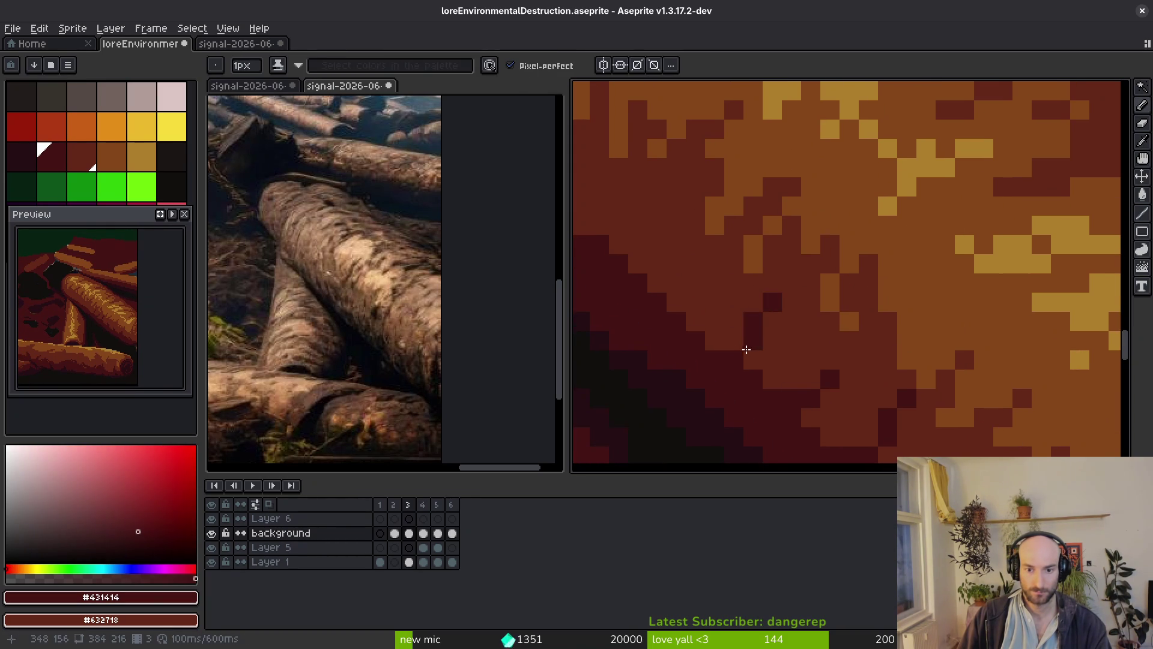
{"action": "scroll", "coordinate": [752, 317], "scroll_direction": "up", "scroll_amount": 1}
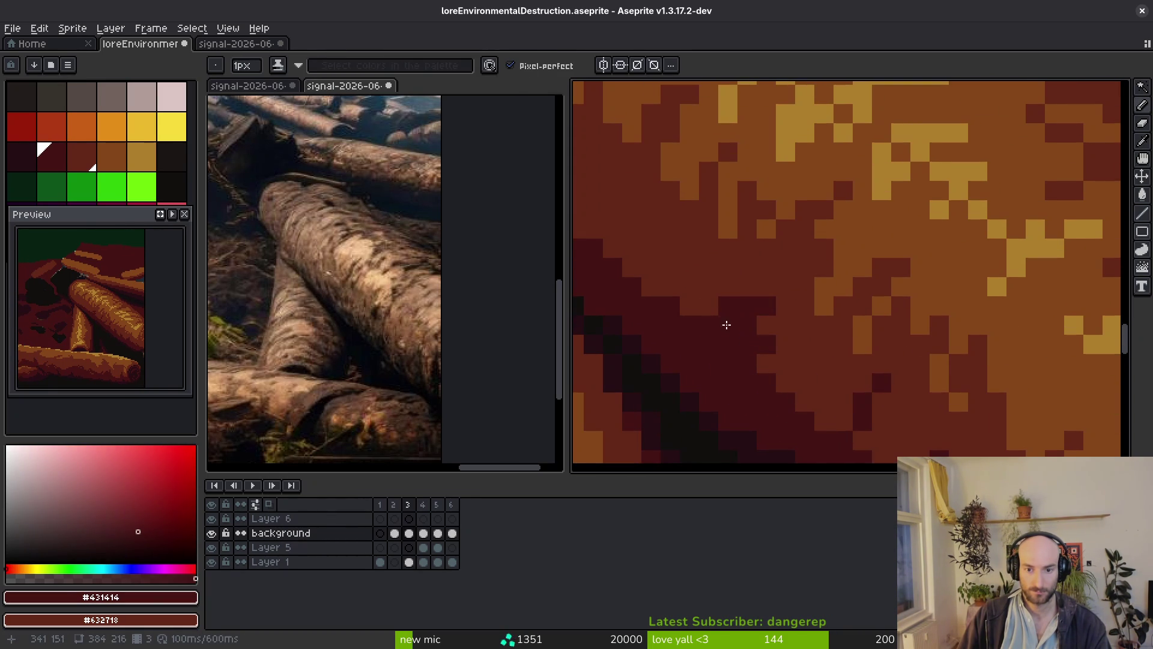
{"action": "left_click", "coordinate": [769, 272], "text": "alt"}
{"action": "left_click", "coordinate": [736, 304], "text": "alt"}
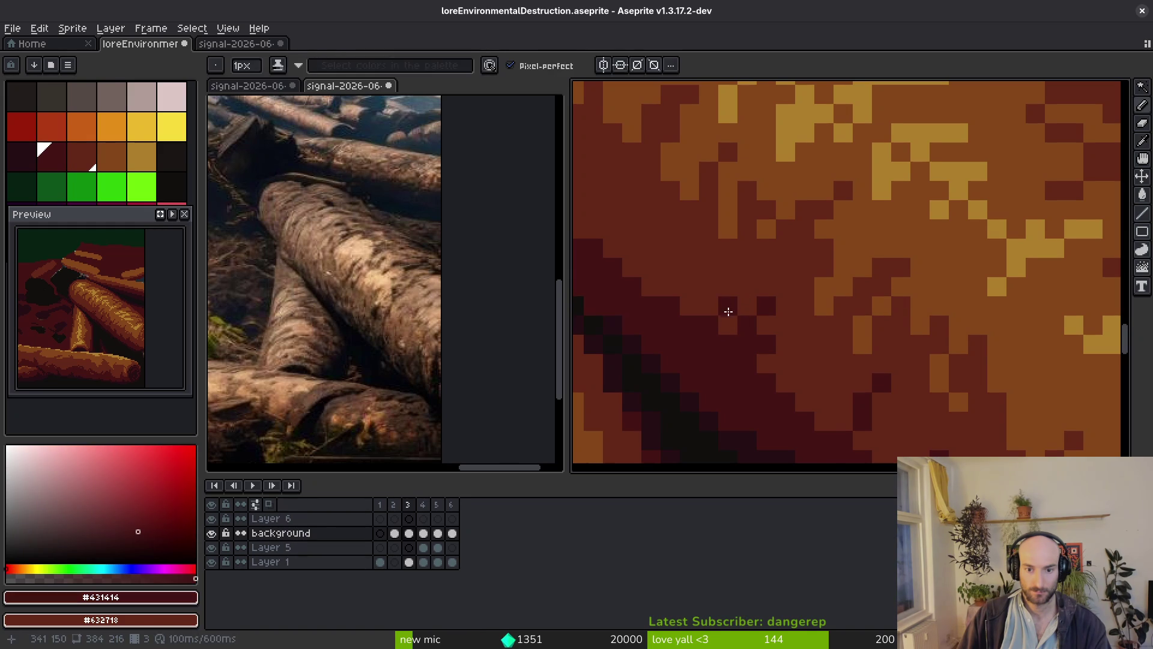
{"action": "scroll", "coordinate": [785, 340], "scroll_direction": "up", "scroll_amount": 1}
{"action": "scroll", "coordinate": [748, 345], "scroll_direction": "up", "scroll_amount": 1}
Paint dark red #431414 shadow pixels on the log, undoing one stray stroke.
{"action": "mouse_move", "coordinate": [797, 324]}
{"action": "left_mouse_down"}
{"action": "mouse_move", "coordinate": [752, 353]}
{"action": "mouse_move", "coordinate": [780, 311]}
{"action": "mouse_move", "coordinate": [773, 349]}
{"action": "mouse_move", "coordinate": [729, 260]}
{"action": "left_mouse_up"}
{"action": "scroll", "coordinate": [759, 345], "scroll_direction": "up", "scroll_amount": 2}
{"action": "key", "text": "ctrl+z"}
{"action": "left_click", "coordinate": [692, 297]}
{"action": "scroll", "coordinate": [824, 402], "scroll_direction": "up", "scroll_amount": 2}
{"action": "left_click_drag", "start_coordinate": [796, 275], "coordinate": [779, 275]}
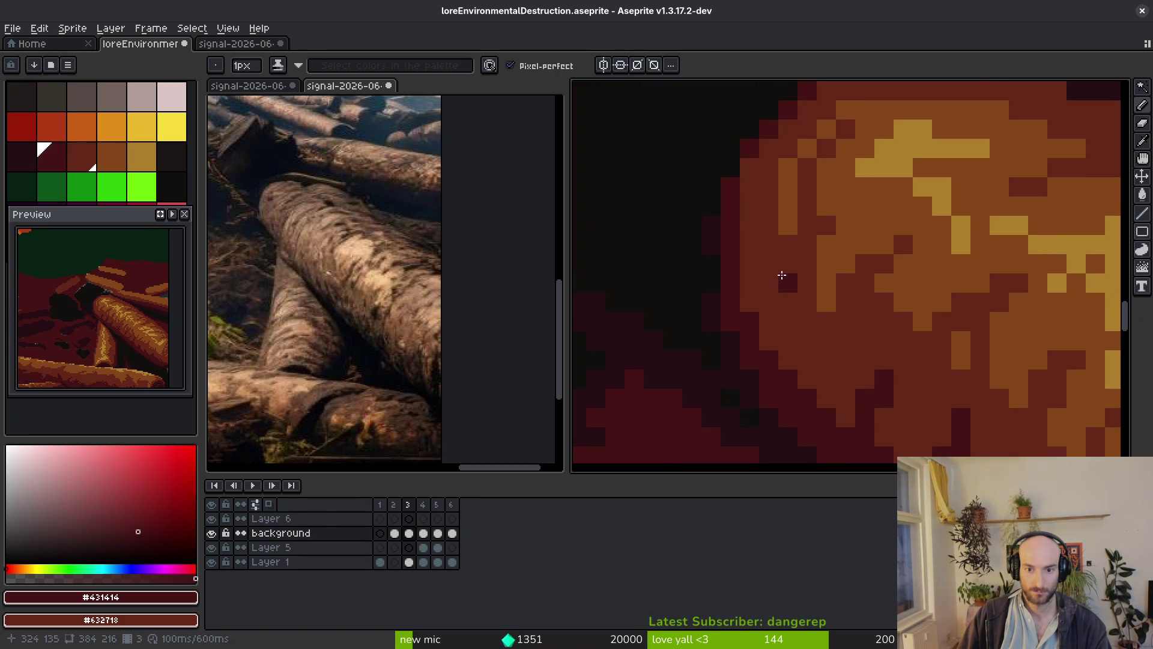
{"action": "scroll", "coordinate": [874, 398], "scroll_direction": "down", "scroll_amount": 2}
{"action": "scroll", "coordinate": [845, 240], "scroll_direction": "up", "scroll_amount": 1}
{"action": "scroll", "coordinate": [820, 329], "scroll_direction": "down", "scroll_amount": 2}
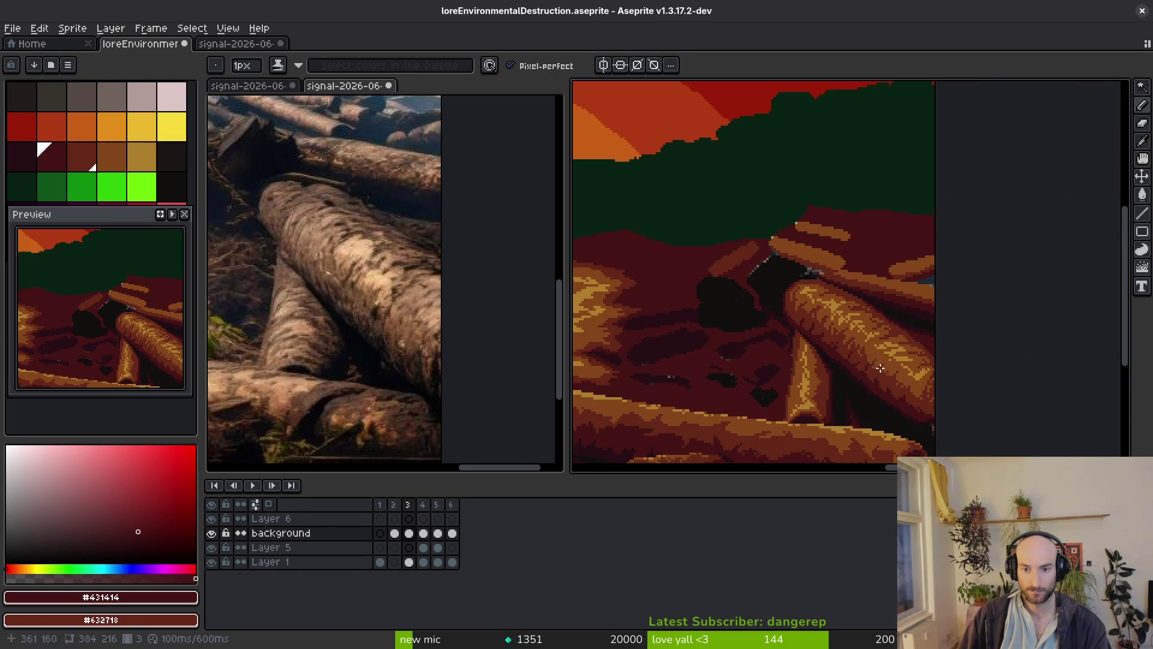
{"action": "scroll", "coordinate": [820, 329], "scroll_direction": "up", "scroll_amount": 2}
{"action": "scroll", "coordinate": [875, 378], "scroll_direction": "up", "scroll_amount": 2}
{"action": "scroll", "coordinate": [757, 290], "scroll_direction": "up", "scroll_amount": 1}
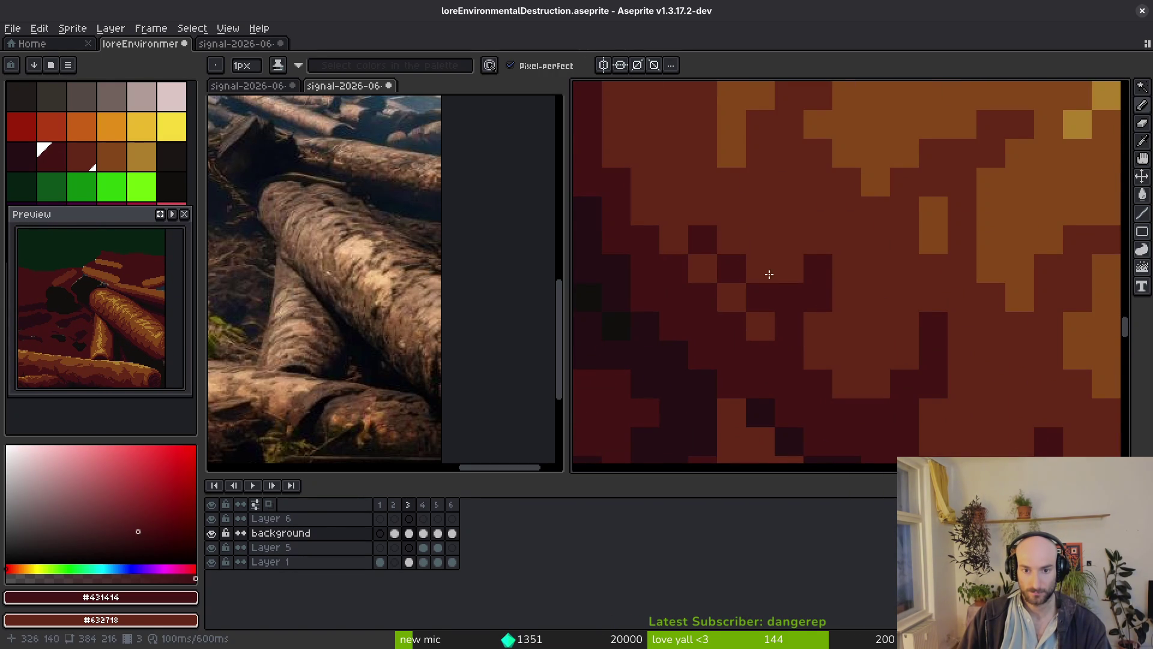
{"action": "scroll", "coordinate": [663, 199], "scroll_direction": "up", "scroll_amount": 1}
Recolour a dark maroon pixel on the log to #632718 red, then re-pick #431414.
{"action": "left_click", "coordinate": [659, 198], "text": "alt"}
{"action": "scroll", "coordinate": [652, 185], "scroll_direction": "down", "scroll_amount": 2}
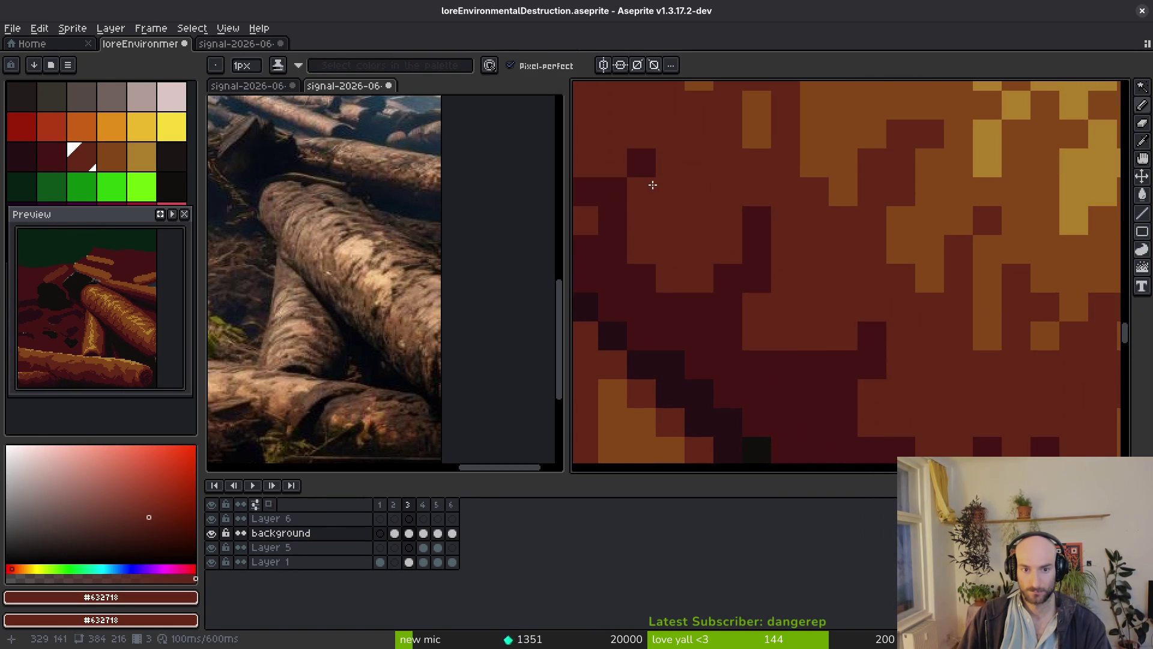
{"action": "left_click", "coordinate": [754, 289]}
{"action": "scroll", "coordinate": [733, 301], "scroll_direction": "down", "scroll_amount": 3}
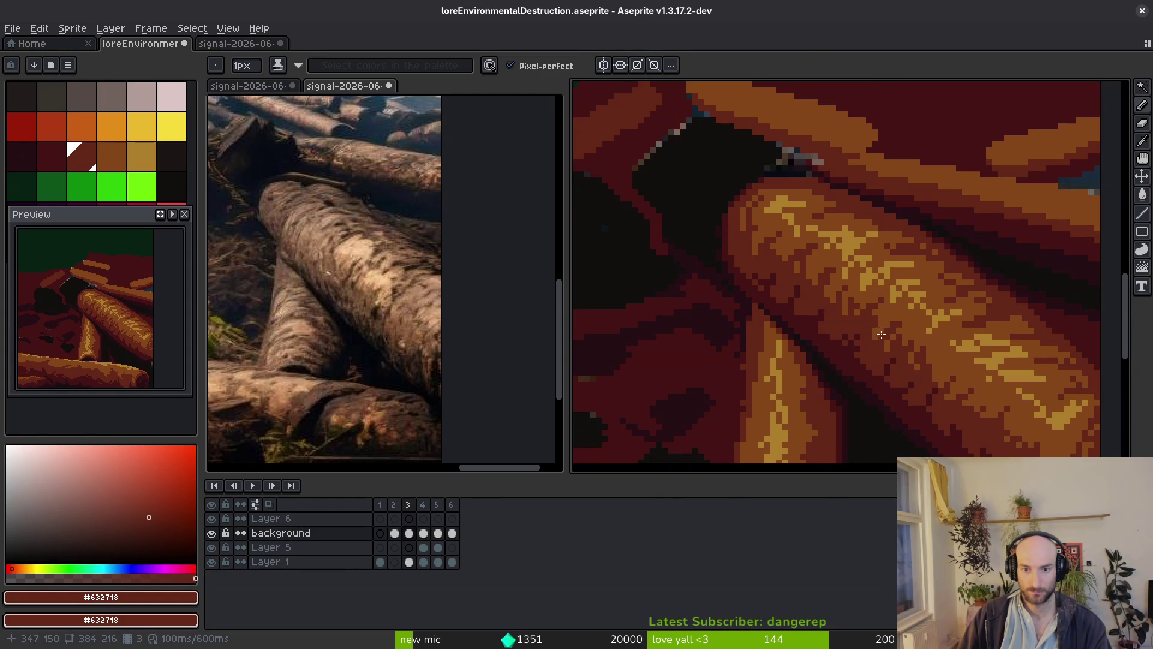
{"action": "scroll", "coordinate": [807, 257], "scroll_direction": "up", "scroll_amount": 3}
{"action": "scroll", "coordinate": [804, 293], "scroll_direction": "down", "scroll_amount": 3}
{"action": "scroll", "coordinate": [803, 308], "scroll_direction": "up", "scroll_amount": 3}
{"action": "left_click", "coordinate": [755, 296], "text": "alt"}
{"action": "scroll", "coordinate": [828, 325], "scroll_direction": "down", "scroll_amount": 3}
{"action": "scroll", "coordinate": [828, 325], "scroll_direction": "up", "scroll_amount": 3}
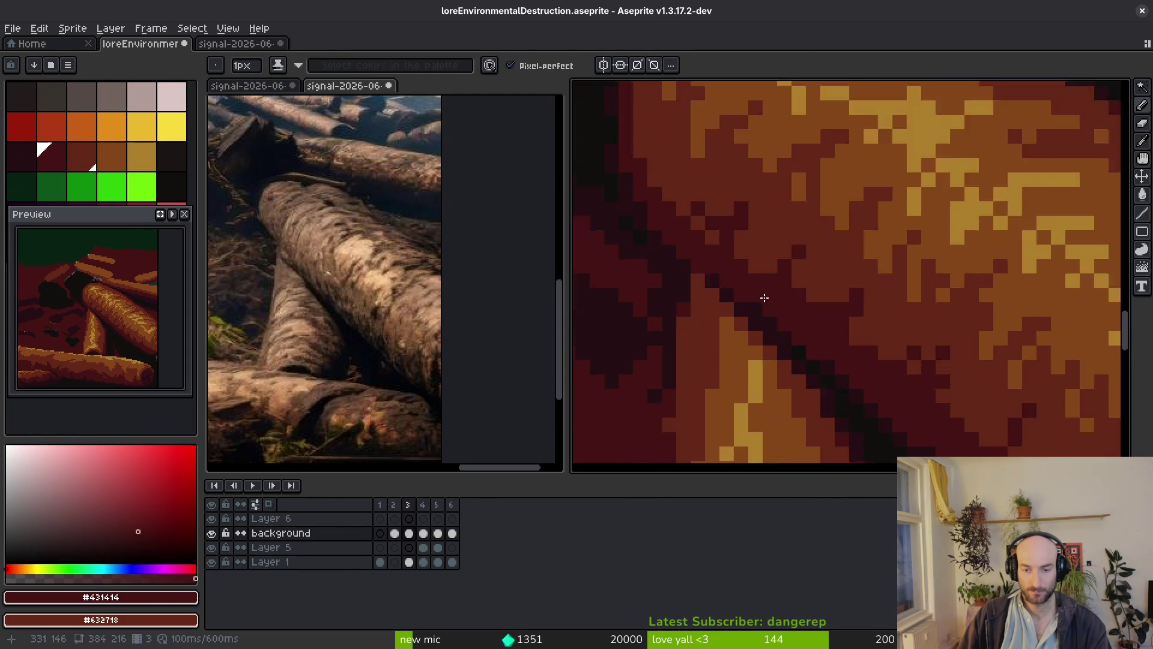
{"action": "scroll", "coordinate": [835, 330], "scroll_direction": "down", "scroll_amount": 3}
{"action": "scroll", "coordinate": [838, 334], "scroll_direction": "up", "scroll_amount": 3}
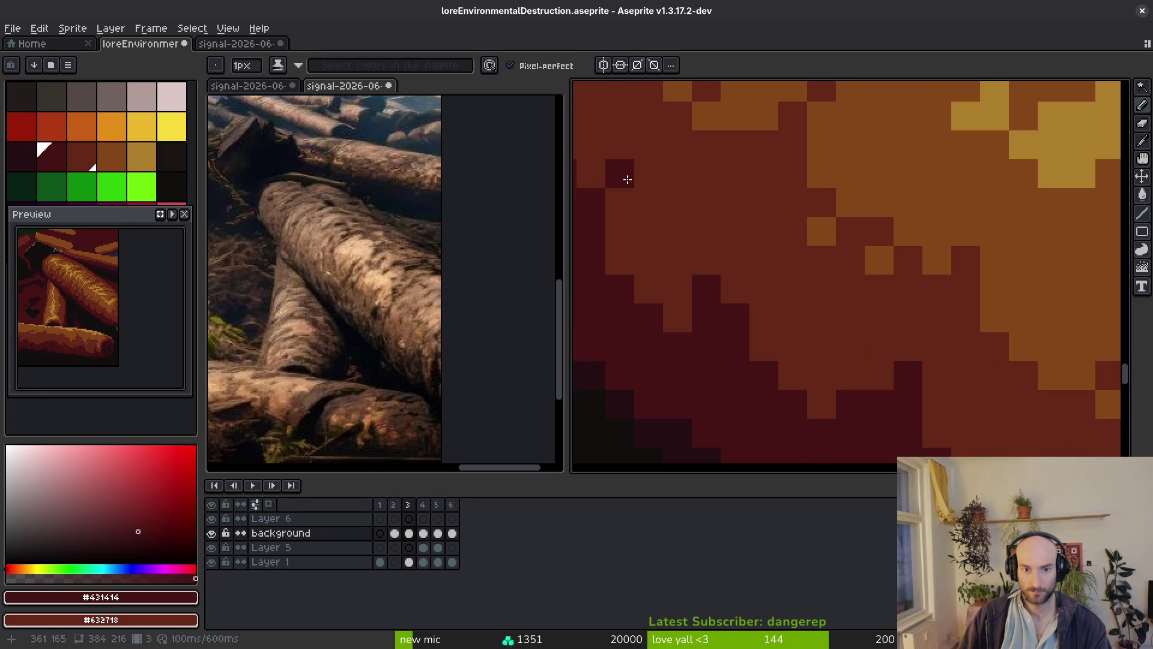
{"action": "scroll", "coordinate": [771, 284], "scroll_direction": "down", "scroll_amount": 3}
{"action": "scroll", "coordinate": [831, 310], "scroll_direction": "up", "scroll_amount": 2}
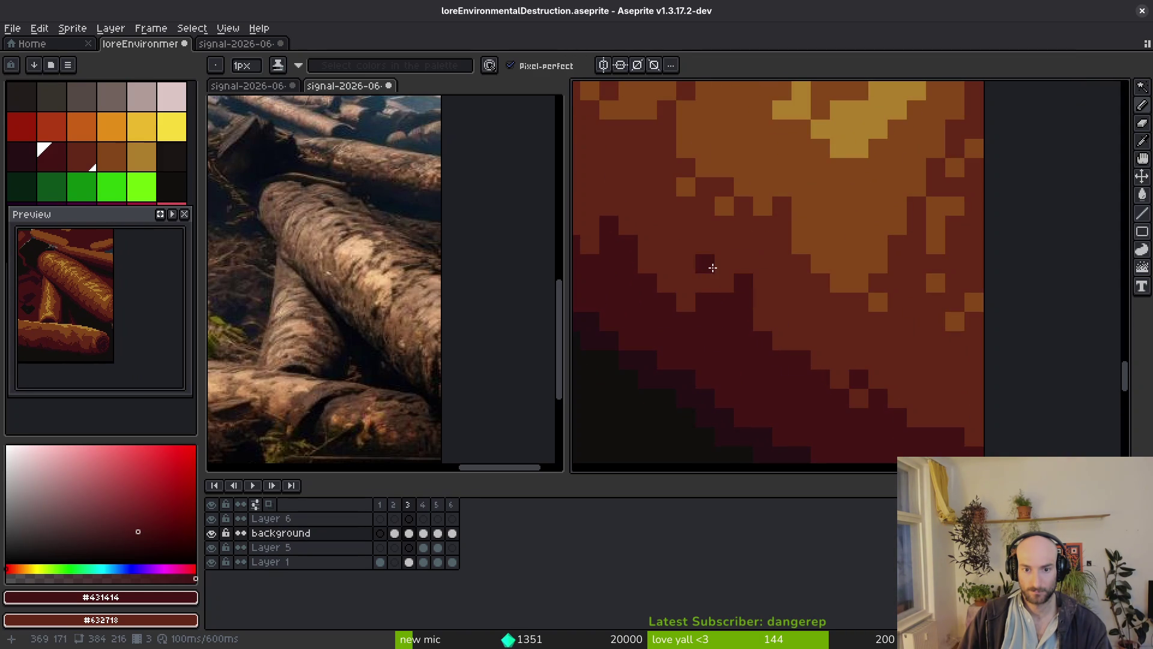
{"action": "scroll", "coordinate": [864, 356], "scroll_direction": "down", "scroll_amount": 2}
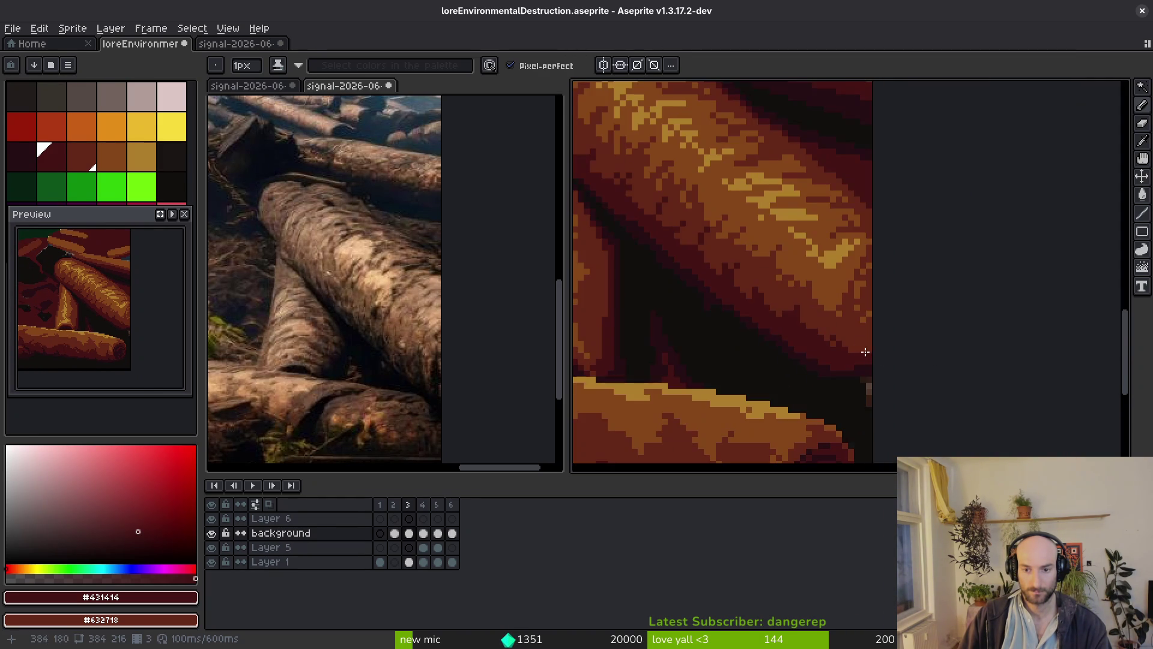
{"action": "scroll", "coordinate": [864, 357], "scroll_direction": "up", "scroll_amount": 2}
Paint a dark red column at the right edge and a stepped near-black #250c13 diagonal toward it.
{"action": "left_click_drag", "start_coordinate": [904, 348], "coordinate": [891, 366]}
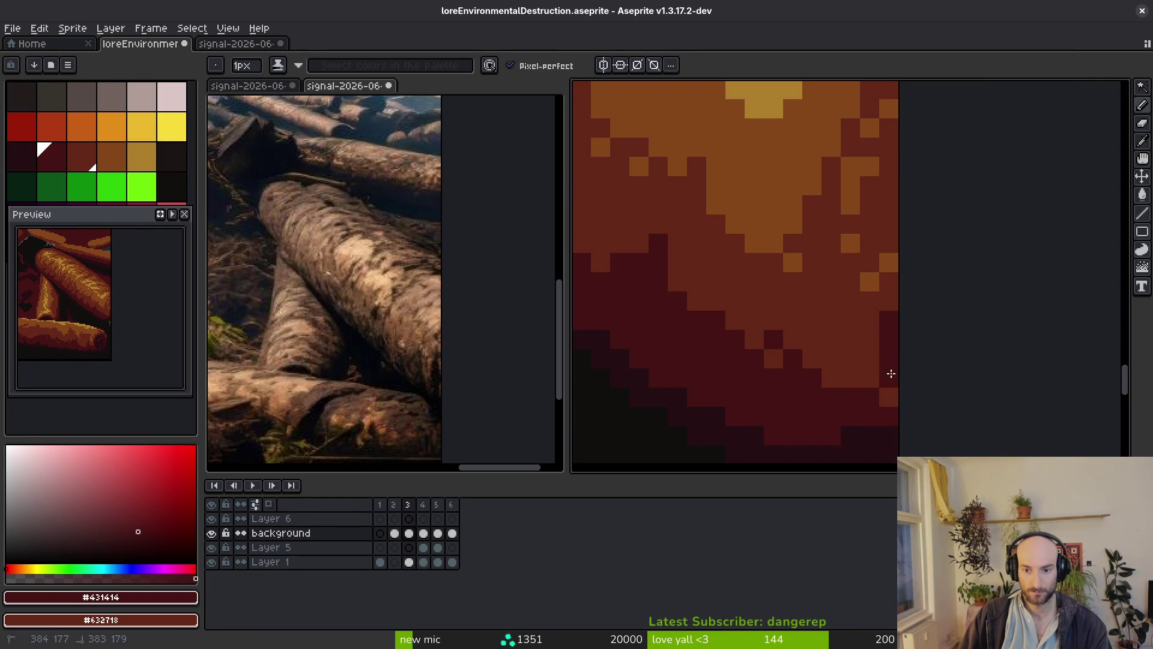
{"action": "left_click", "coordinate": [889, 396]}
{"action": "scroll", "coordinate": [907, 390], "scroll_direction": "down", "scroll_amount": 2}
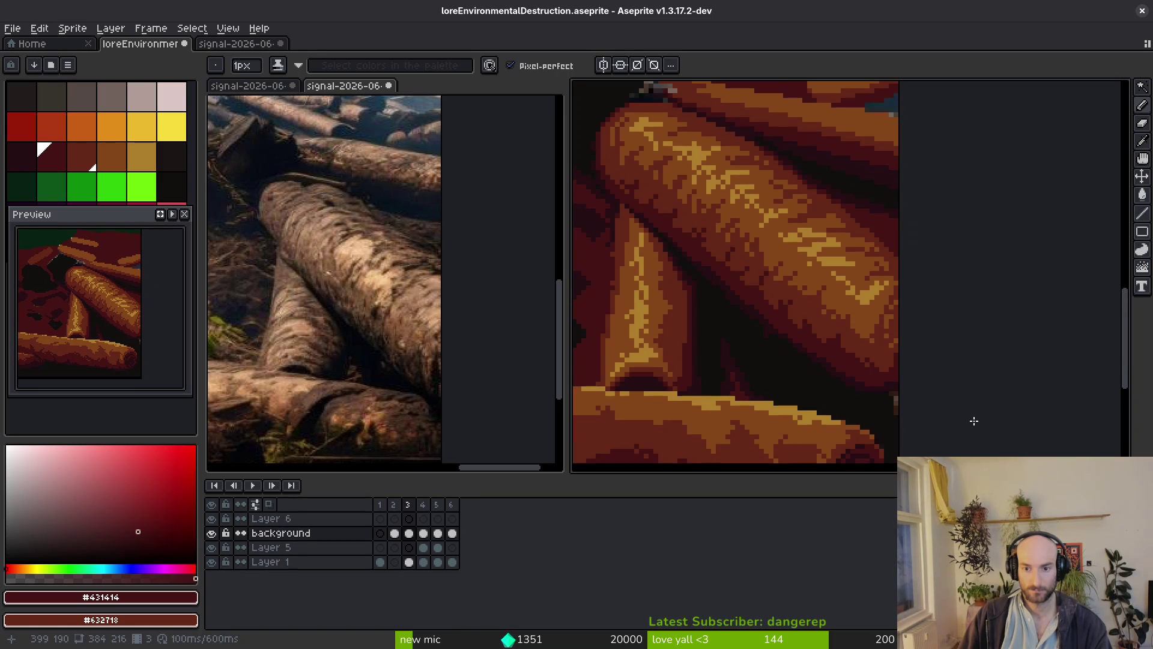
{"action": "scroll", "coordinate": [876, 232], "scroll_direction": "up", "scroll_amount": 2}
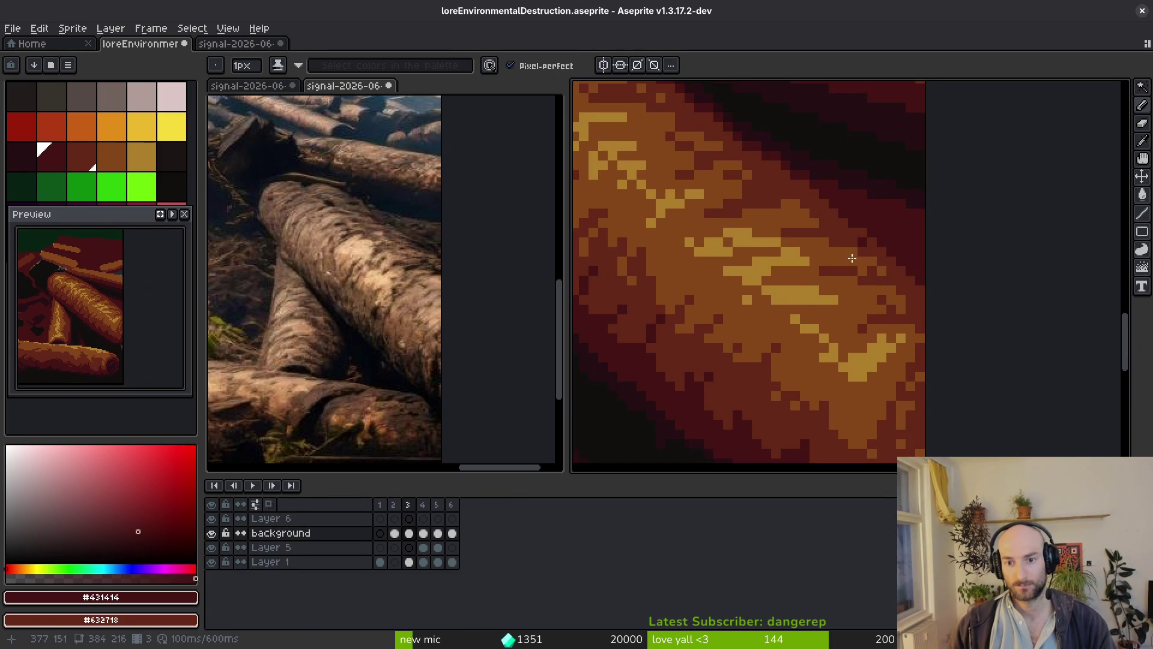
{"action": "scroll", "coordinate": [876, 233], "scroll_direction": "up", "scroll_amount": 1}
{"action": "left_click", "coordinate": [871, 214], "text": "alt"}
{"action": "scroll", "coordinate": [867, 271], "scroll_direction": "up", "scroll_amount": 1}
{"action": "mouse_move", "coordinate": [884, 287]}
{"action": "left_mouse_down"}
{"action": "mouse_move", "coordinate": [1020, 342]}
{"action": "mouse_move", "coordinate": [1040, 321]}
{"action": "mouse_move", "coordinate": [1038, 394]}
{"action": "left_mouse_up"}
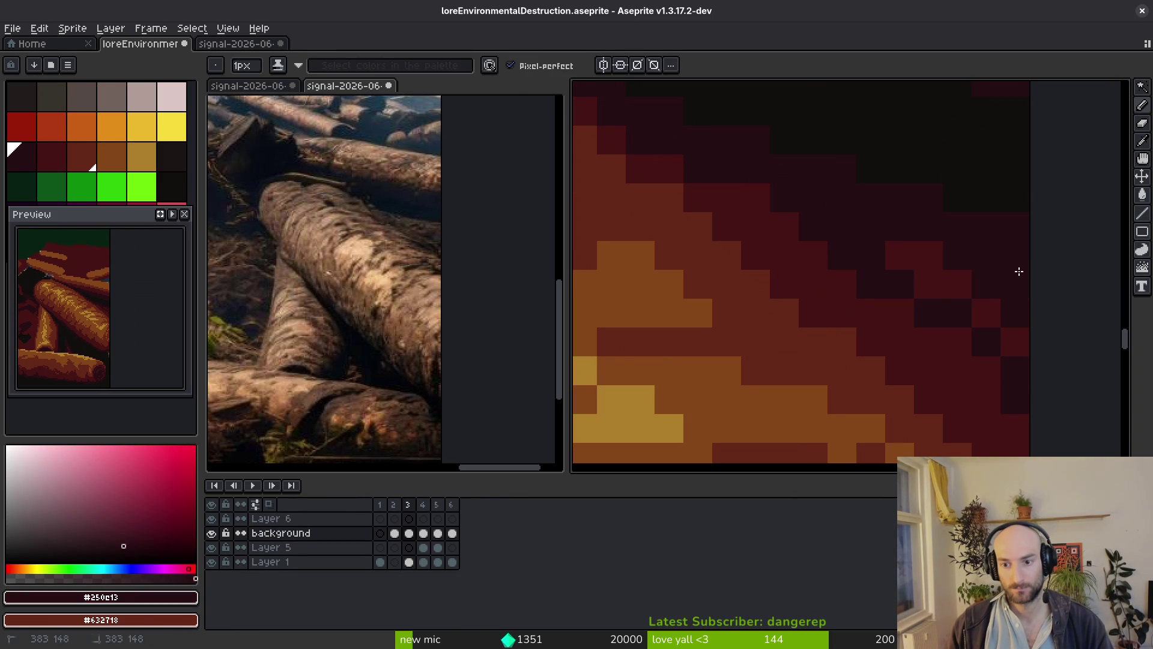
{"action": "scroll", "coordinate": [955, 294], "scroll_direction": "down", "scroll_amount": 4}
{"action": "scroll", "coordinate": [900, 256], "scroll_direction": "down", "scroll_amount": 1}
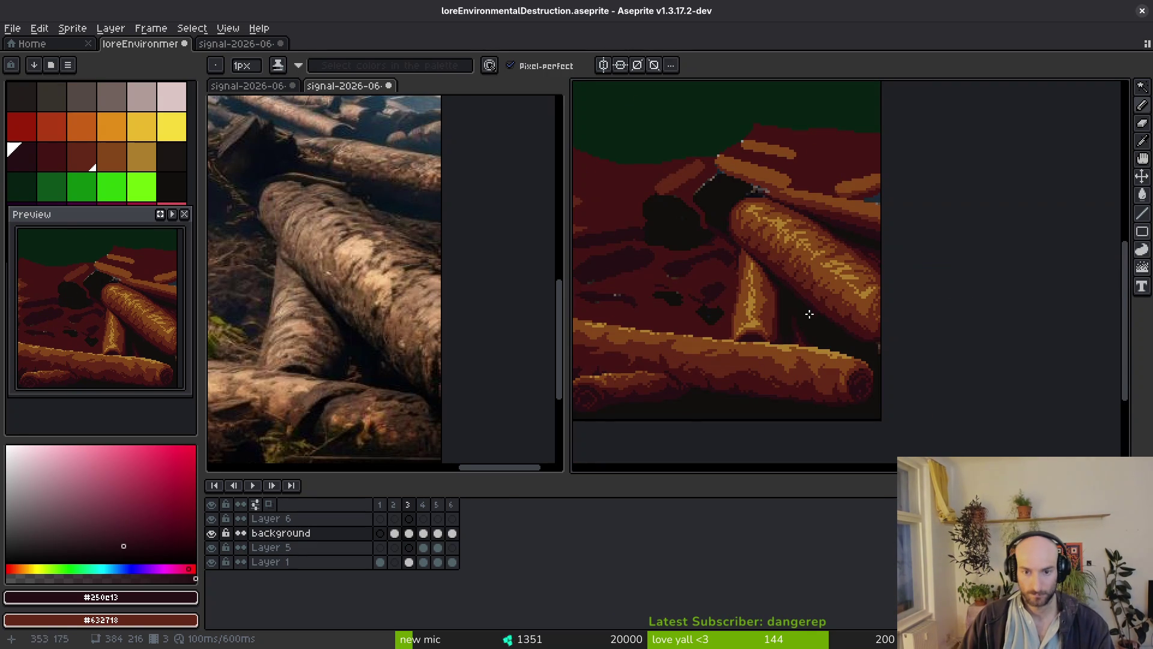
{"action": "scroll", "coordinate": [750, 325], "scroll_direction": "up", "scroll_amount": 3}
Darken scattered crevice shadow pixels beside the upright log with #431414 and save the sprite.
{"action": "left_click", "coordinate": [733, 386], "text": "alt"}
{"action": "left_click", "coordinate": [735, 380]}
{"action": "scroll", "coordinate": [749, 361], "scroll_direction": "down", "scroll_amount": 3}
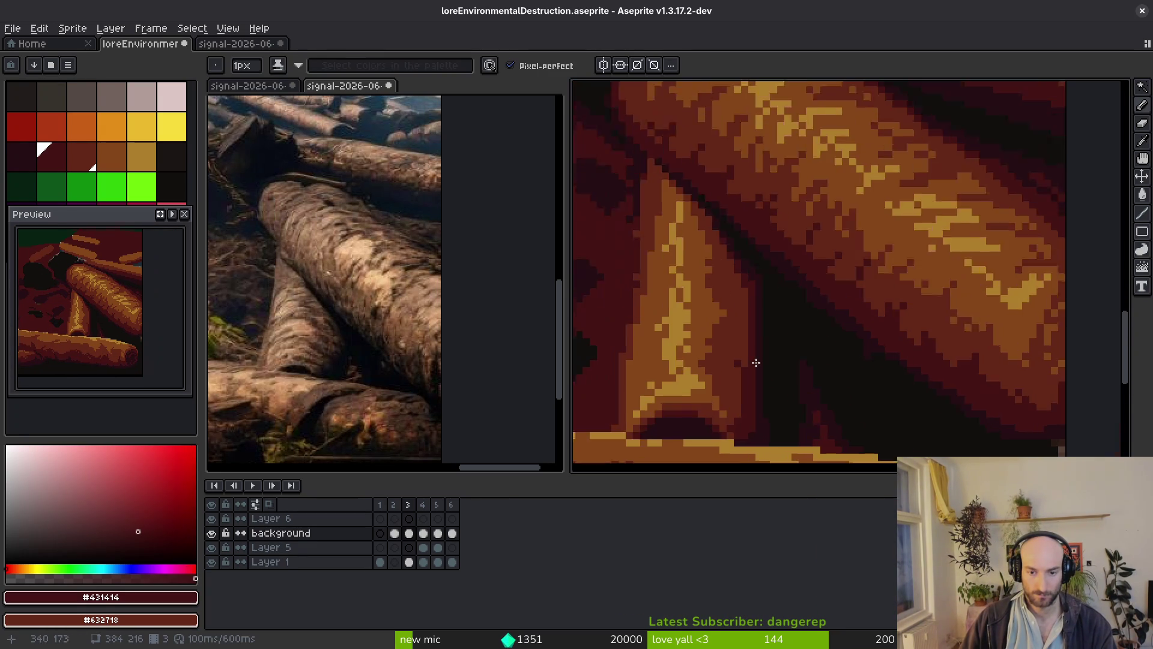
{"action": "scroll", "coordinate": [749, 376], "scroll_direction": "up", "scroll_amount": 2}
{"action": "left_click", "coordinate": [740, 253]}
{"action": "left_click", "coordinate": [761, 311]}
{"action": "left_click", "coordinate": [759, 292]}
{"action": "left_click", "coordinate": [759, 235]}
{"action": "scroll", "coordinate": [781, 355], "scroll_direction": "down", "scroll_amount": 3}
{"action": "scroll", "coordinate": [793, 360], "scroll_direction": "up", "scroll_amount": 4}
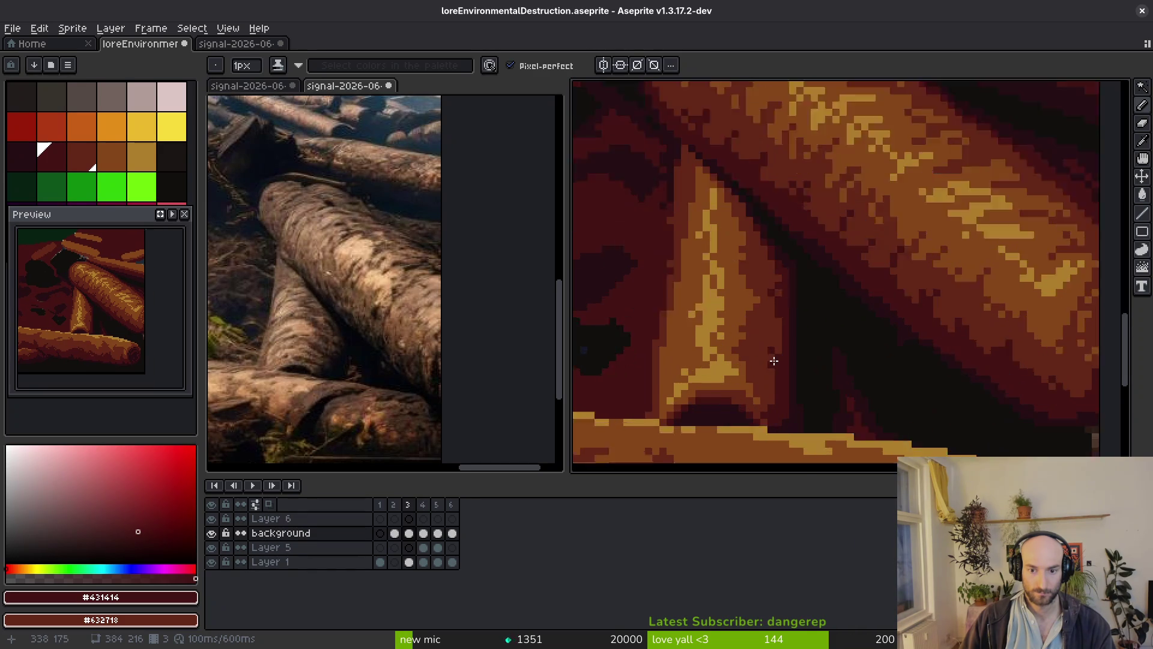
{"action": "mouse_move", "coordinate": [785, 330]}
{"action": "left_mouse_down"}
{"action": "mouse_move", "coordinate": [761, 357]}
{"action": "mouse_move", "coordinate": [785, 386]}
{"action": "left_mouse_up"}
{"action": "left_click", "coordinate": [803, 349]}
{"action": "scroll", "coordinate": [813, 338], "scroll_direction": "down", "scroll_amount": 3}
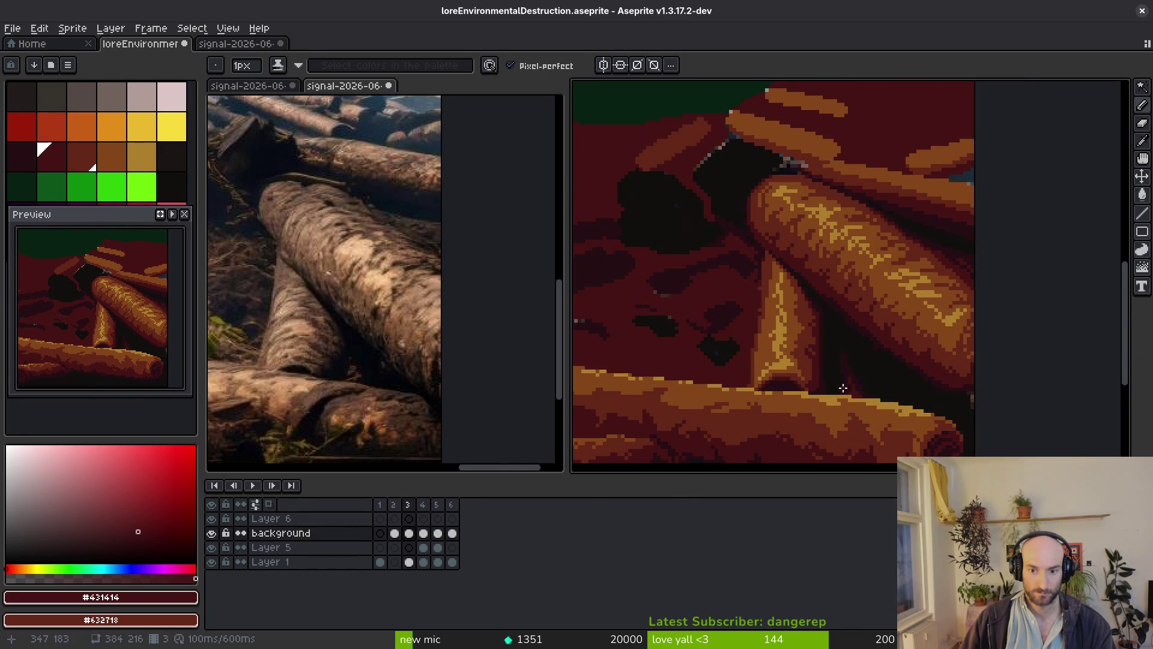
{"action": "scroll", "coordinate": [831, 381], "scroll_direction": "down", "scroll_amount": 2}
{"action": "scroll", "coordinate": [829, 373], "scroll_direction": "up", "scroll_amount": 5}
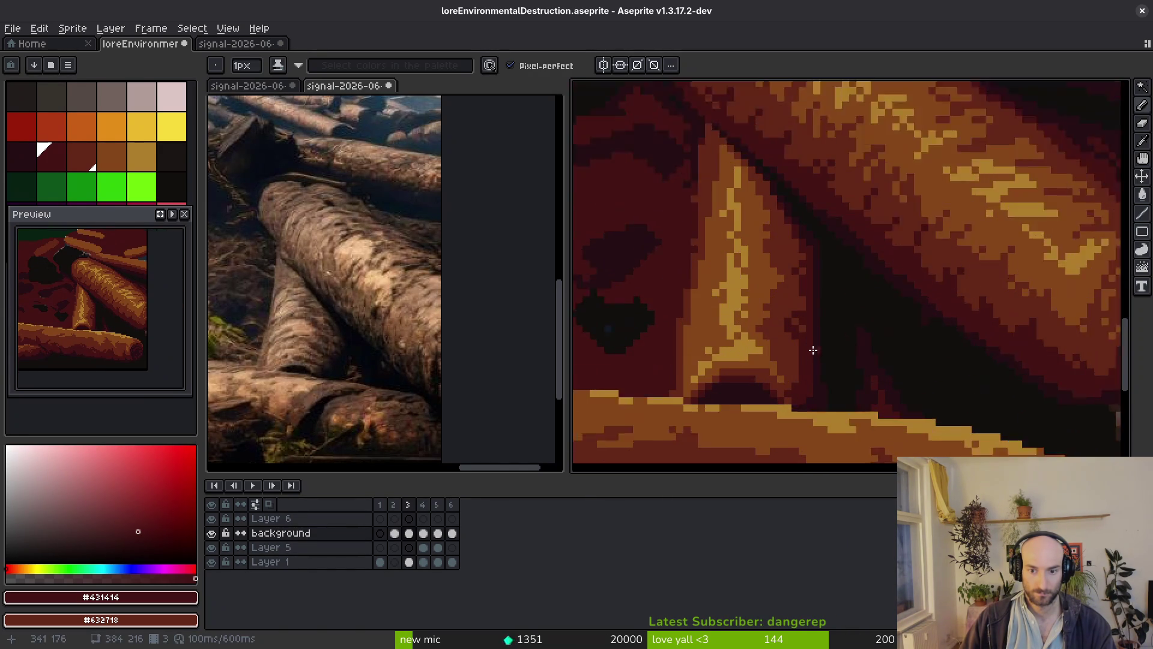
{"action": "left_click", "coordinate": [794, 345]}
{"action": "scroll", "coordinate": [805, 336], "scroll_direction": "down", "scroll_amount": 4}
{"action": "key", "text": "ctrl+s"}
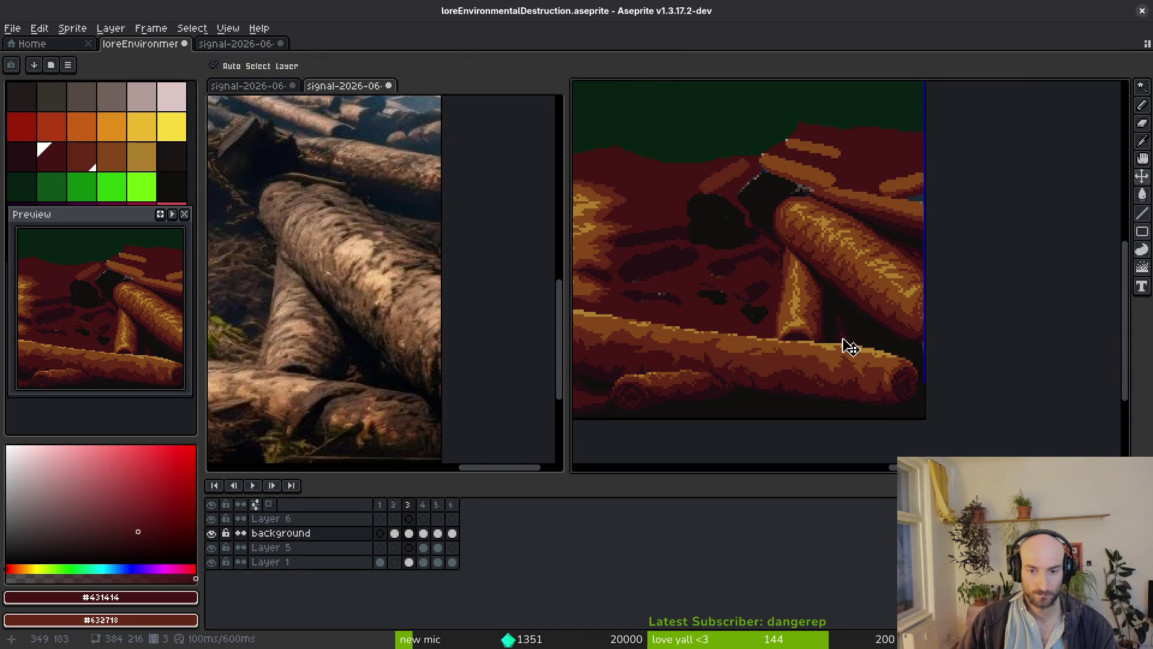
Sample orange-brown #854619 from the log and repaint the stray dark pixels on the upper log.
{"action": "scroll", "coordinate": [884, 275], "scroll_direction": "left", "scroll_amount": 5}
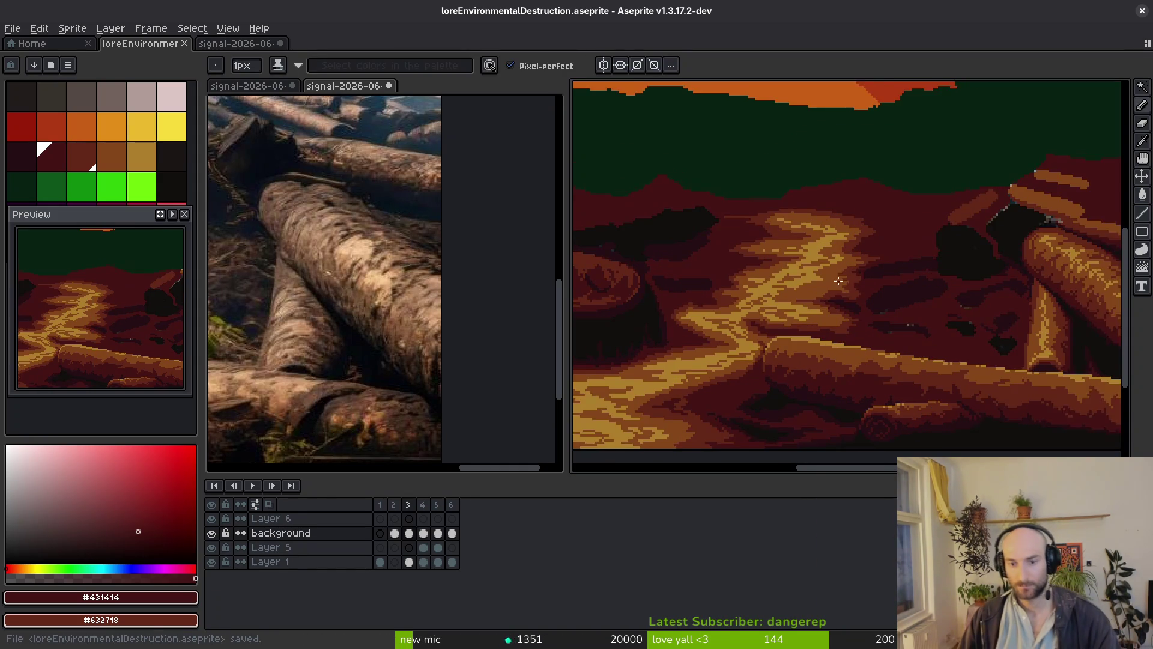
{"action": "scroll", "coordinate": [900, 285], "scroll_direction": "right", "scroll_amount": 3}
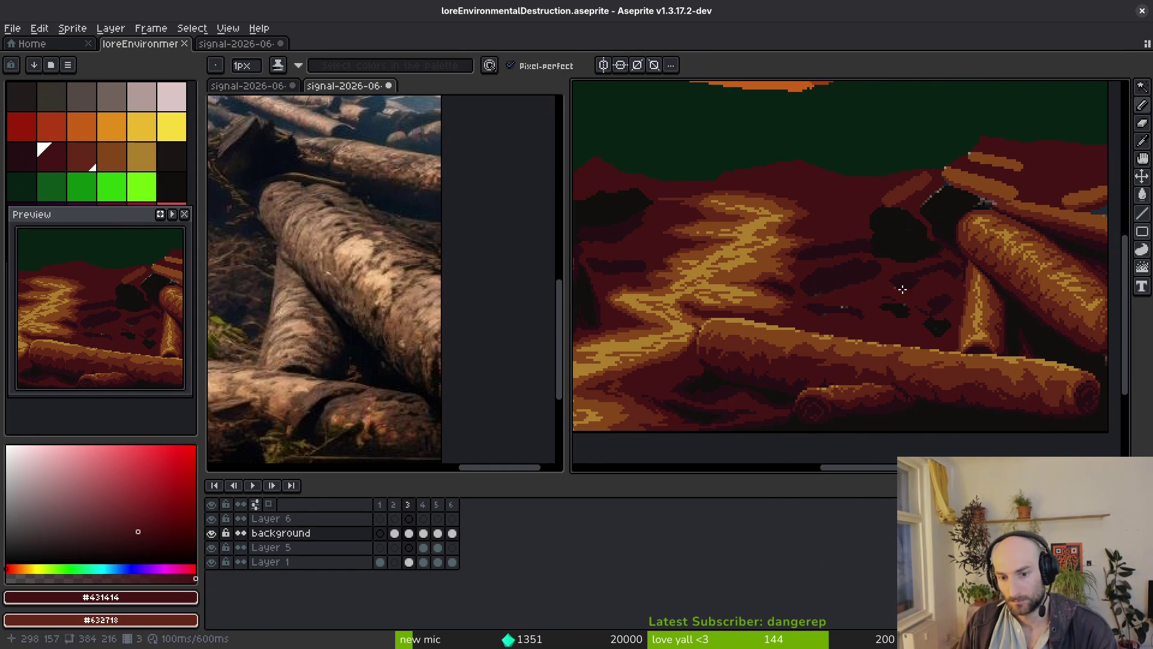
{"action": "scroll", "coordinate": [931, 300], "scroll_direction": "up", "scroll_amount": 3}
{"action": "left_click", "coordinate": [1008, 240], "text": "alt"}
{"action": "scroll", "coordinate": [985, 245], "scroll_direction": "up", "scroll_amount": 2}
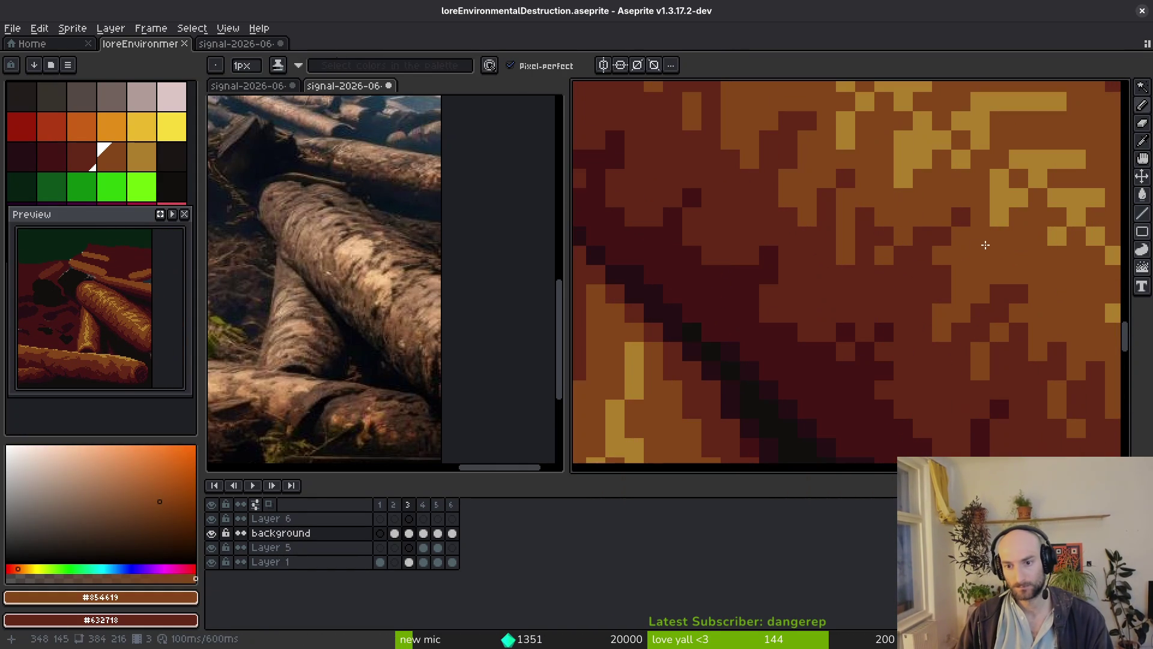
{"action": "left_click_drag", "start_coordinate": [961, 216], "coordinate": [942, 236]}
{"action": "left_click_drag", "start_coordinate": [865, 216], "coordinate": [865, 237]}
{"action": "left_click", "coordinate": [843, 177]}
{"action": "left_click", "coordinate": [884, 236]}
{"action": "scroll", "coordinate": [898, 209], "scroll_direction": "up", "scroll_amount": 2}
{"action": "scroll", "coordinate": [919, 379], "scroll_direction": "left", "scroll_amount": 2}
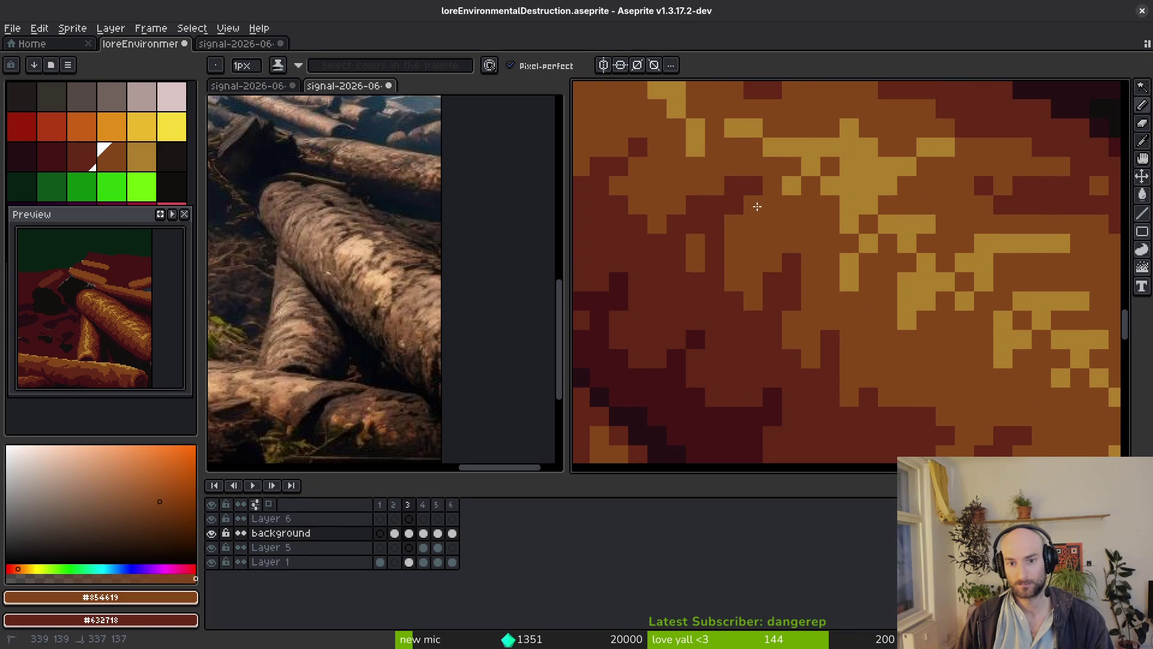
{"action": "left_click", "coordinate": [734, 185]}
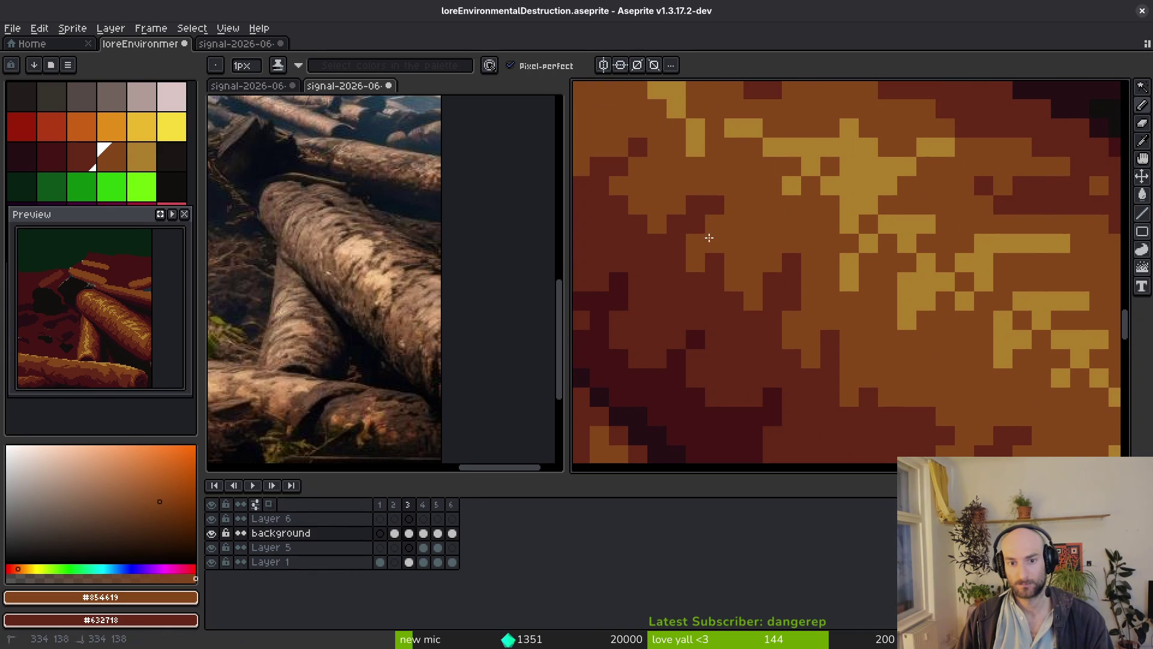
Recolour four dark edge pixels on the log orange-brown.
{"action": "scroll", "coordinate": [778, 276], "scroll_direction": "down", "scroll_amount": 3}
{"action": "scroll", "coordinate": [779, 276], "scroll_direction": "up", "scroll_amount": 3}
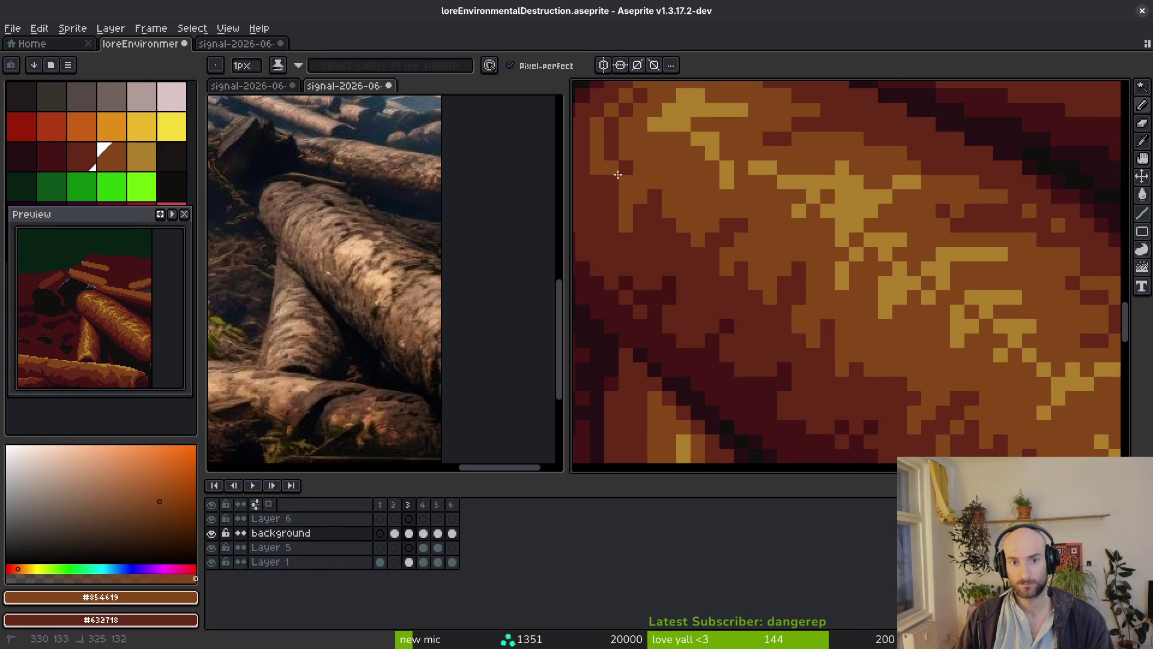
{"action": "scroll", "coordinate": [876, 247], "scroll_direction": "down", "scroll_amount": 2}
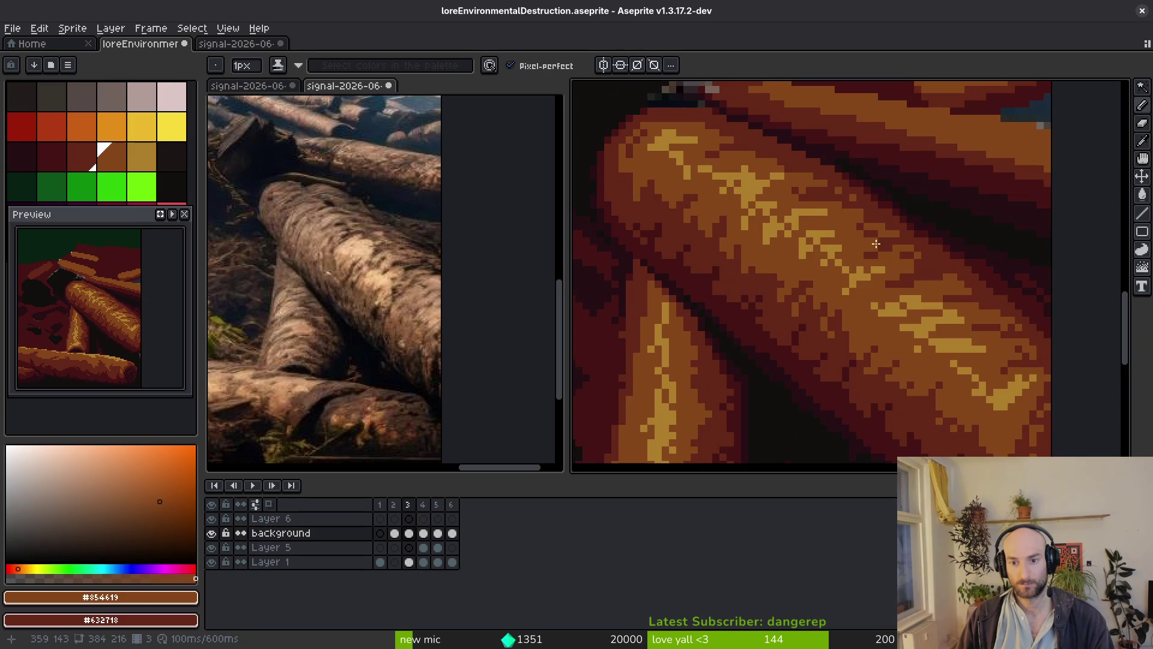
{"action": "scroll", "coordinate": [862, 231], "scroll_direction": "up", "scroll_amount": 2}
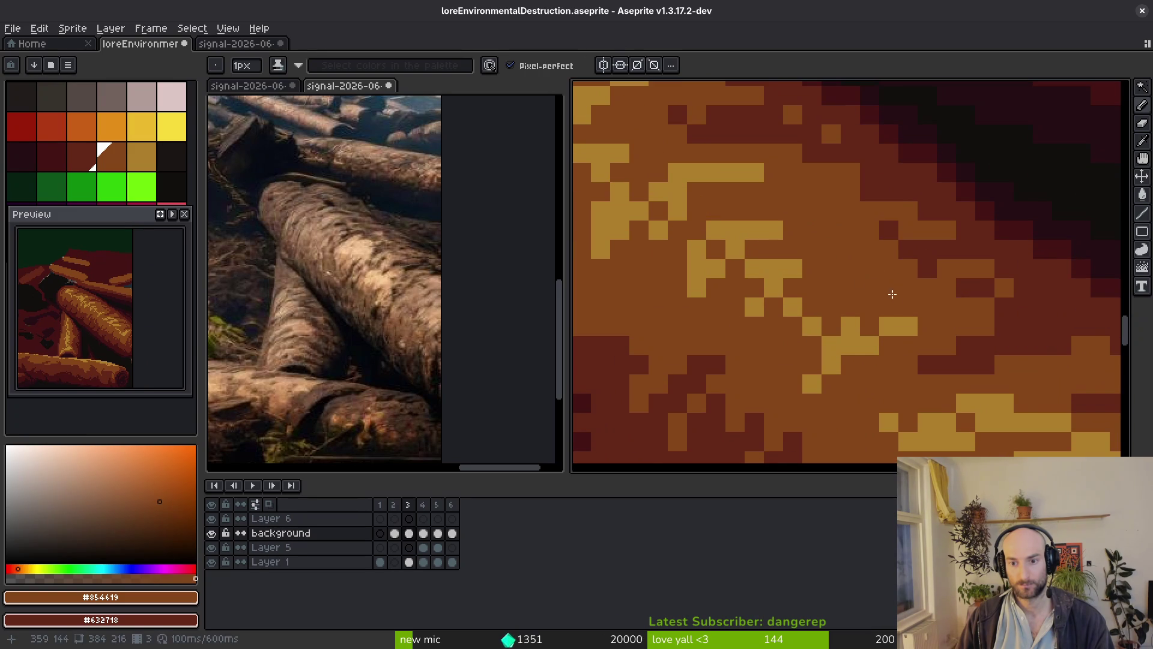
{"action": "scroll", "coordinate": [915, 306], "scroll_direction": "down", "scroll_amount": 2}
{"action": "scroll", "coordinate": [915, 306], "scroll_direction": "up", "scroll_amount": 2}
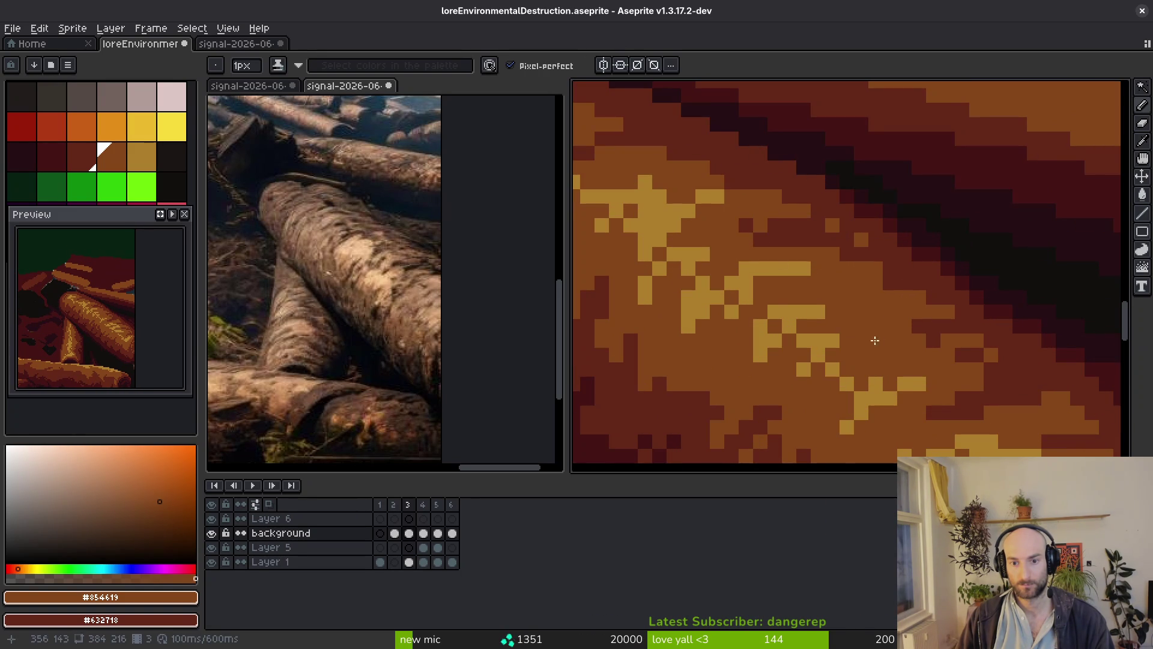
{"action": "scroll", "coordinate": [828, 322], "scroll_direction": "down", "scroll_amount": 1}
{"action": "scroll", "coordinate": [887, 347], "scroll_direction": "down", "scroll_amount": 1}
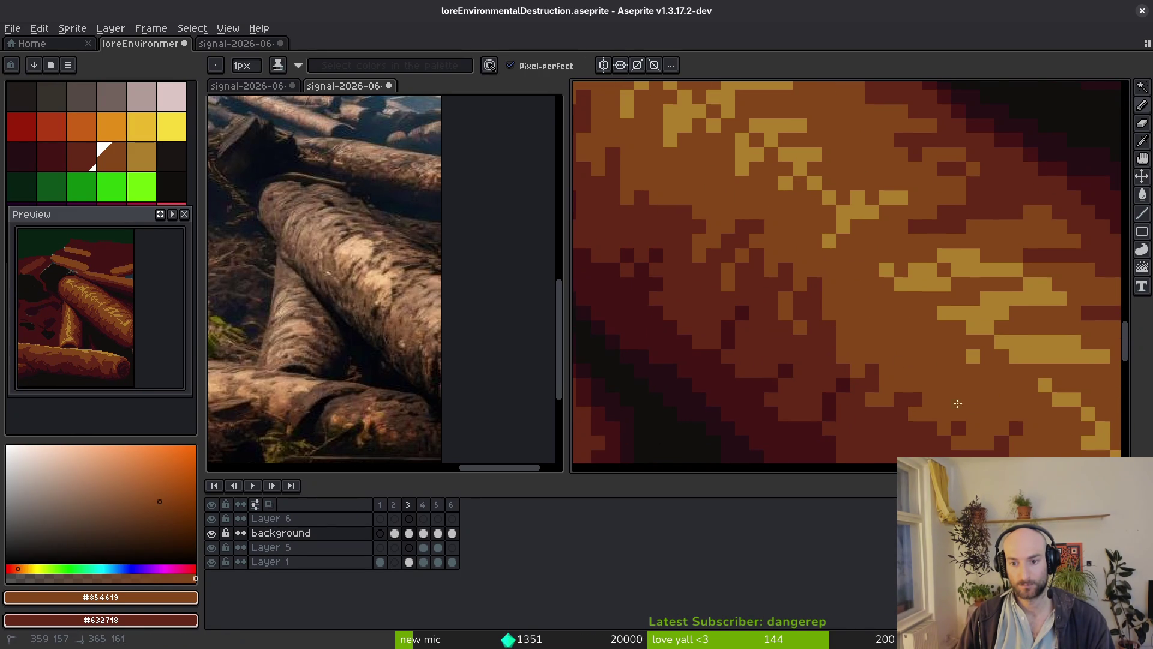
{"action": "scroll", "coordinate": [941, 407], "scroll_direction": "down", "scroll_amount": 2}
{"action": "scroll", "coordinate": [941, 407], "scroll_direction": "up", "scroll_amount": 3}
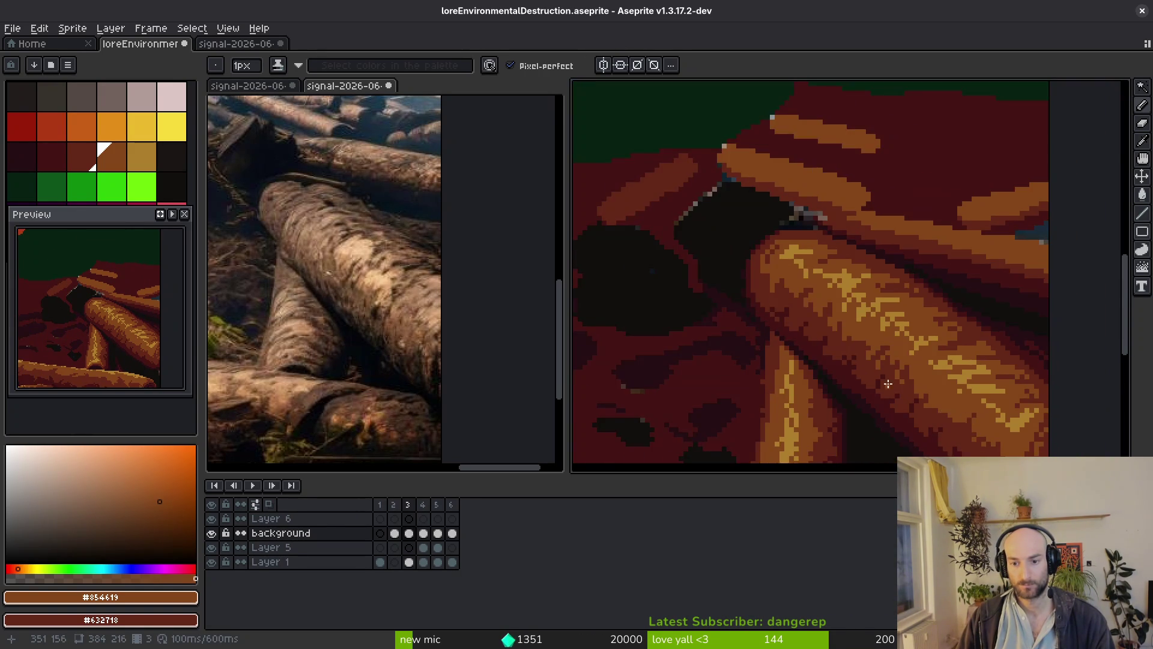
{"action": "left_click", "coordinate": [789, 297]}
{"action": "left_click", "coordinate": [818, 297]}
{"action": "left_click", "coordinate": [732, 210]}
{"action": "left_click", "coordinate": [760, 239]}
Paint a short vertical run of dark log pixels orange-brown.
{"action": "scroll", "coordinate": [849, 292], "scroll_direction": "down", "scroll_amount": 3}
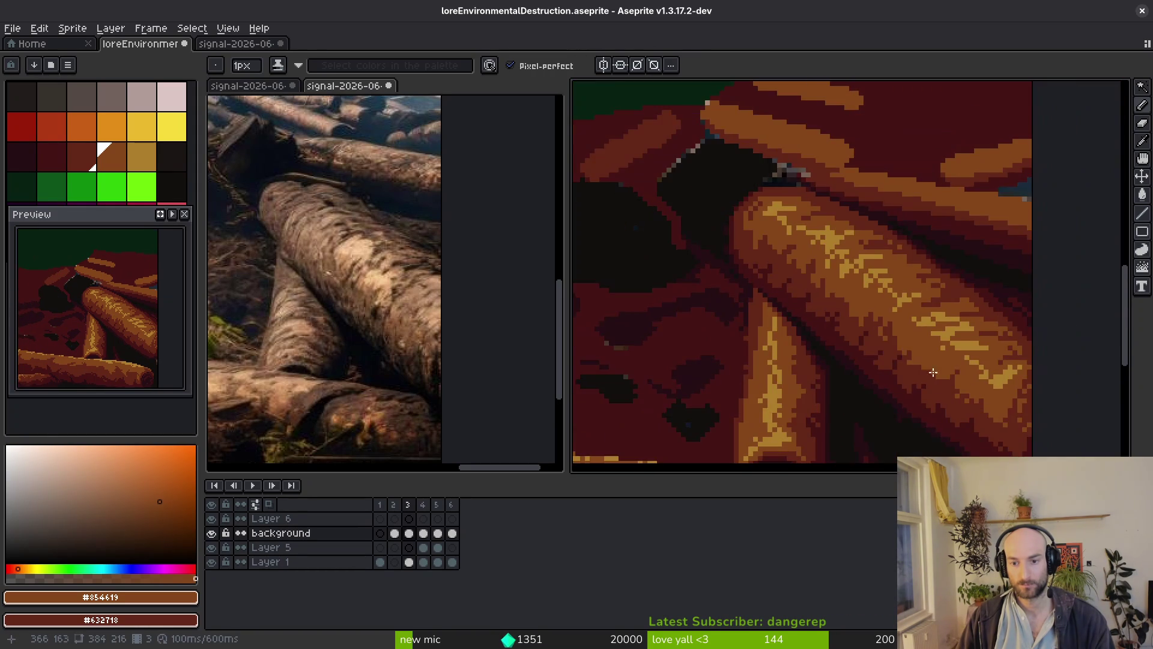
{"action": "scroll", "coordinate": [841, 301], "scroll_direction": "up", "scroll_amount": 2}
{"action": "scroll", "coordinate": [844, 319], "scroll_direction": "down", "scroll_amount": 3}
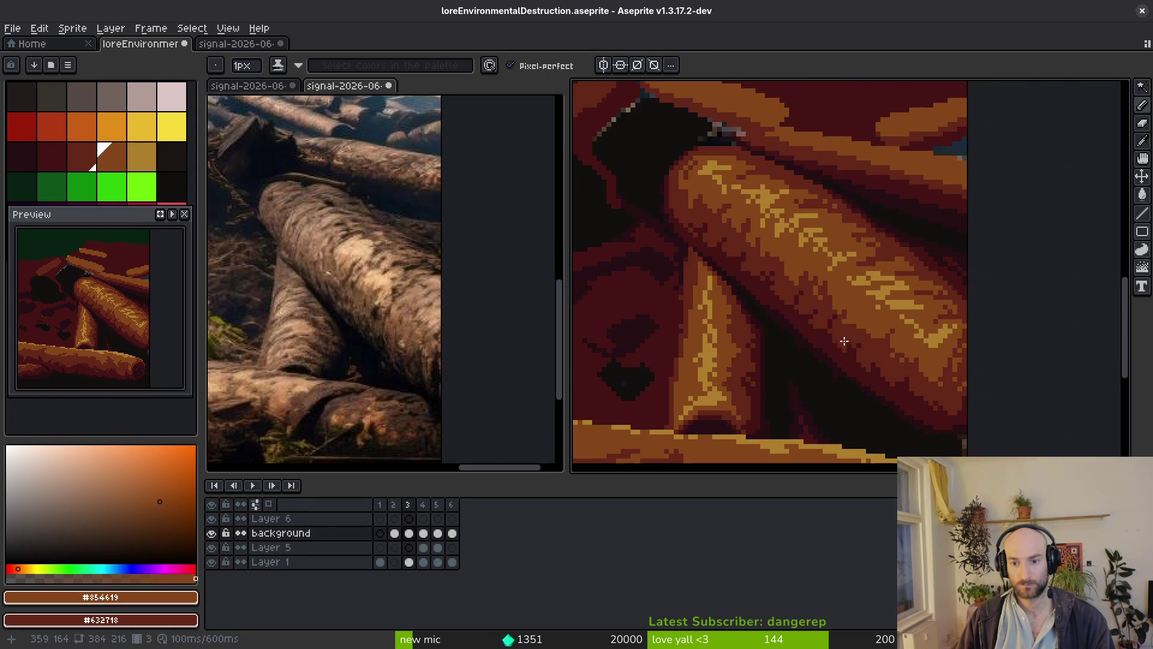
{"action": "scroll", "coordinate": [852, 337], "scroll_direction": "up", "scroll_amount": 3}
{"action": "mouse_move", "coordinate": [924, 323]}
{"action": "left_mouse_down"}
{"action": "mouse_move", "coordinate": [905, 401]}
{"action": "mouse_move", "coordinate": [925, 385]}
{"action": "left_mouse_up"}
{"action": "left_click", "coordinate": [904, 366]}
Sample dark red #632718 and paint several orange pixels at the log's bottom dark red.
{"action": "left_click", "coordinate": [983, 401]}
{"action": "left_click", "coordinate": [930, 424], "text": "alt"}
{"action": "left_click", "coordinate": [923, 427]}
{"action": "left_click", "coordinate": [906, 402]}
{"action": "left_click", "coordinate": [963, 438]}
{"action": "left_click", "coordinate": [865, 401]}
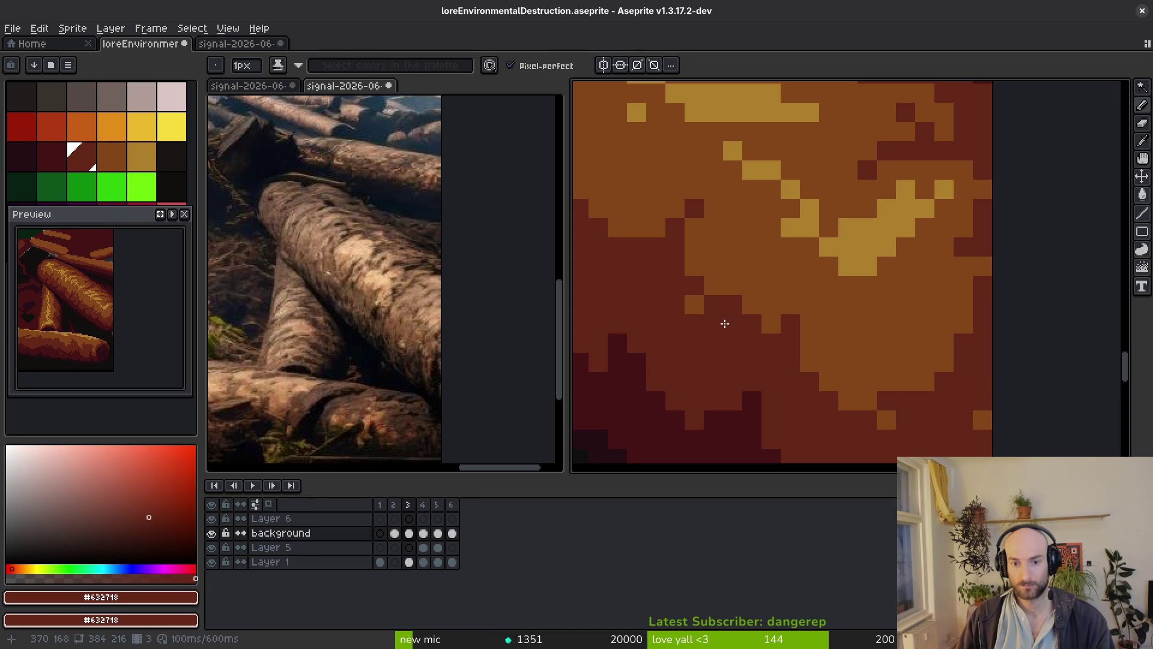
{"action": "scroll", "coordinate": [723, 322], "scroll_direction": "down", "scroll_amount": 2}
{"action": "scroll", "coordinate": [792, 354], "scroll_direction": "up", "scroll_amount": 1}
{"action": "scroll", "coordinate": [792, 353], "scroll_direction": "up", "scroll_amount": 4}
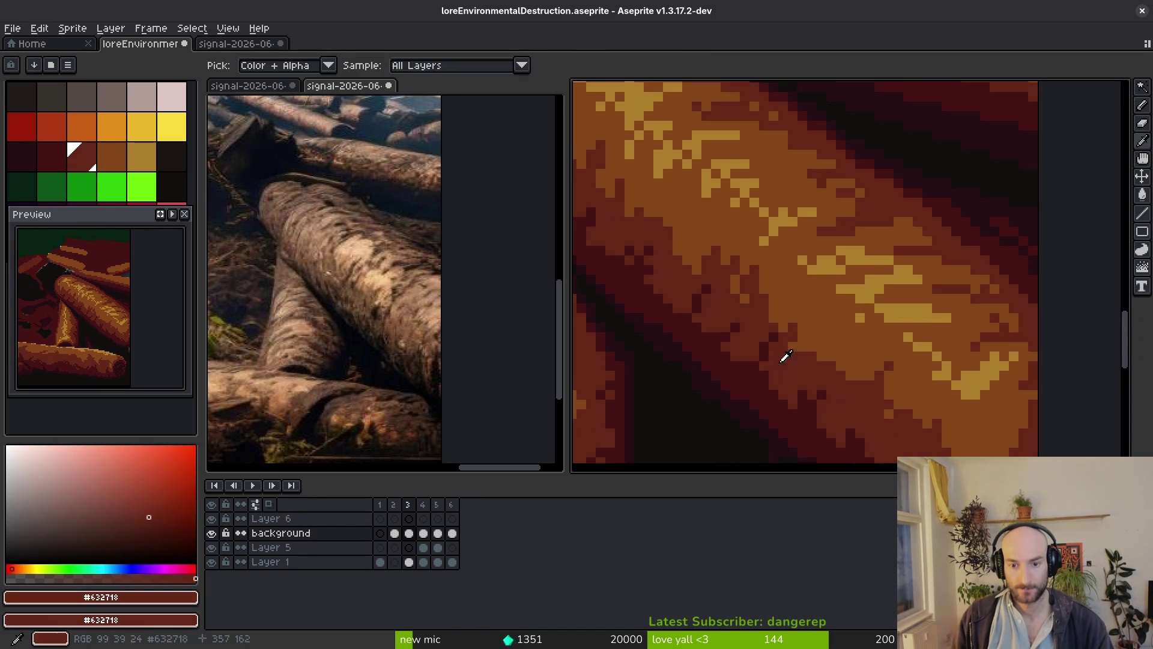
{"action": "left_click", "coordinate": [670, 295]}
Resample orange-brown #854619, recolour the remaining dark-red log pixels, and save the sprite.
{"action": "scroll", "coordinate": [709, 306], "scroll_direction": "down", "scroll_amount": 5}
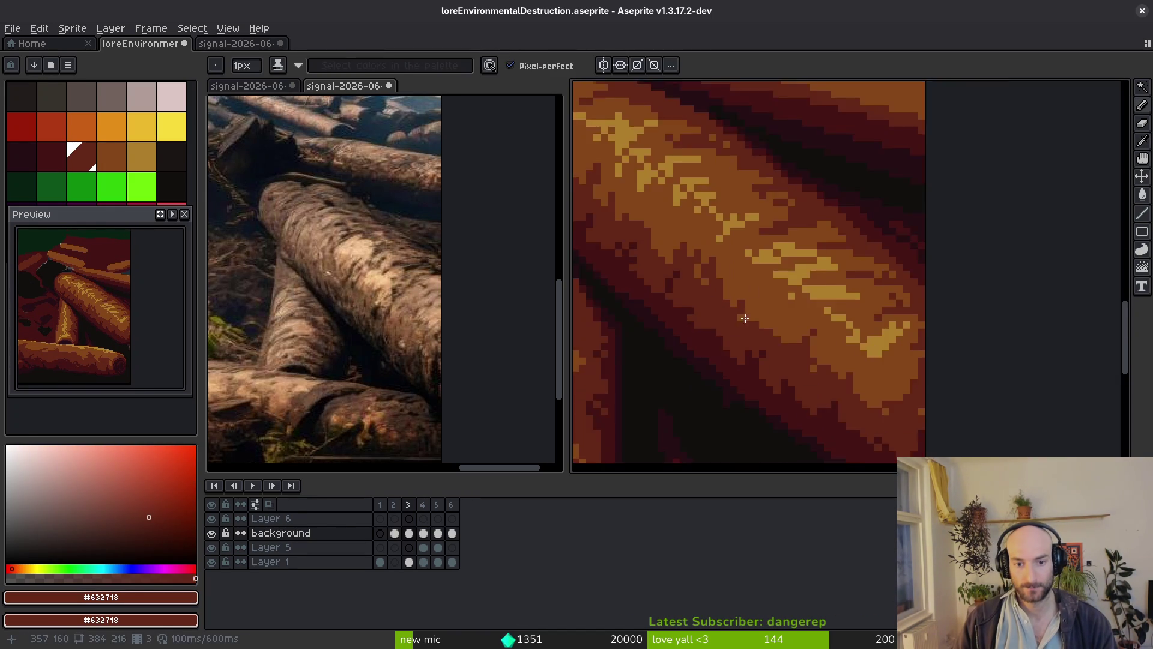
{"action": "scroll", "coordinate": [734, 275], "scroll_direction": "up", "scroll_amount": 3}
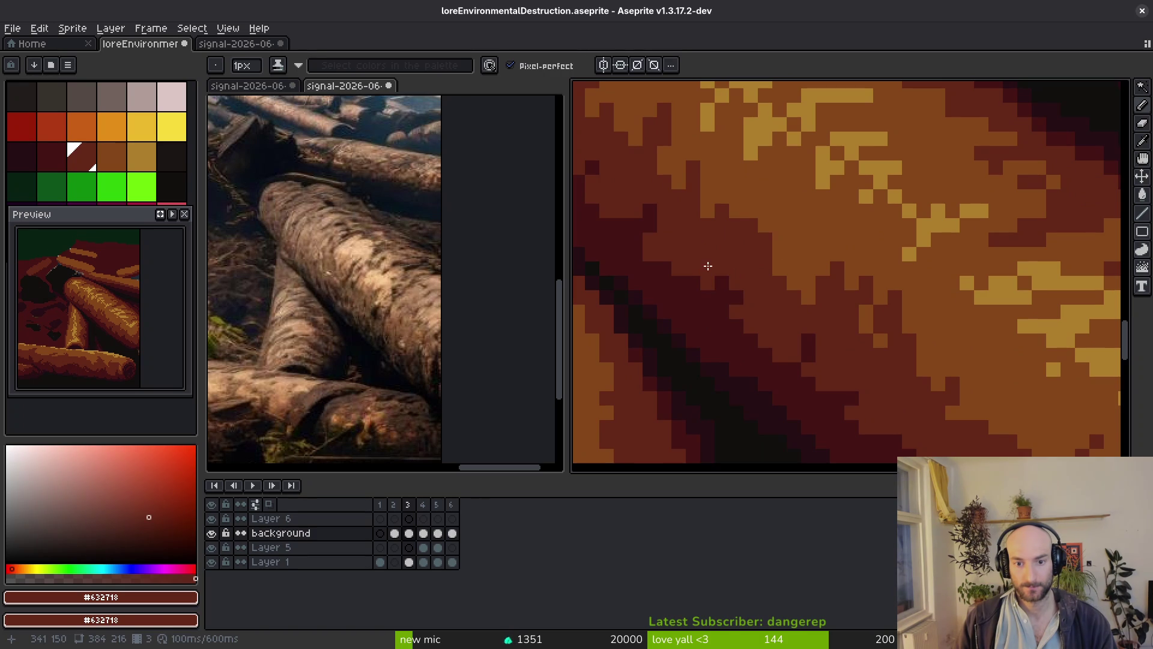
{"action": "scroll", "coordinate": [696, 270], "scroll_direction": "down", "scroll_amount": 4}
{"action": "scroll", "coordinate": [762, 283], "scroll_direction": "up", "scroll_amount": 5}
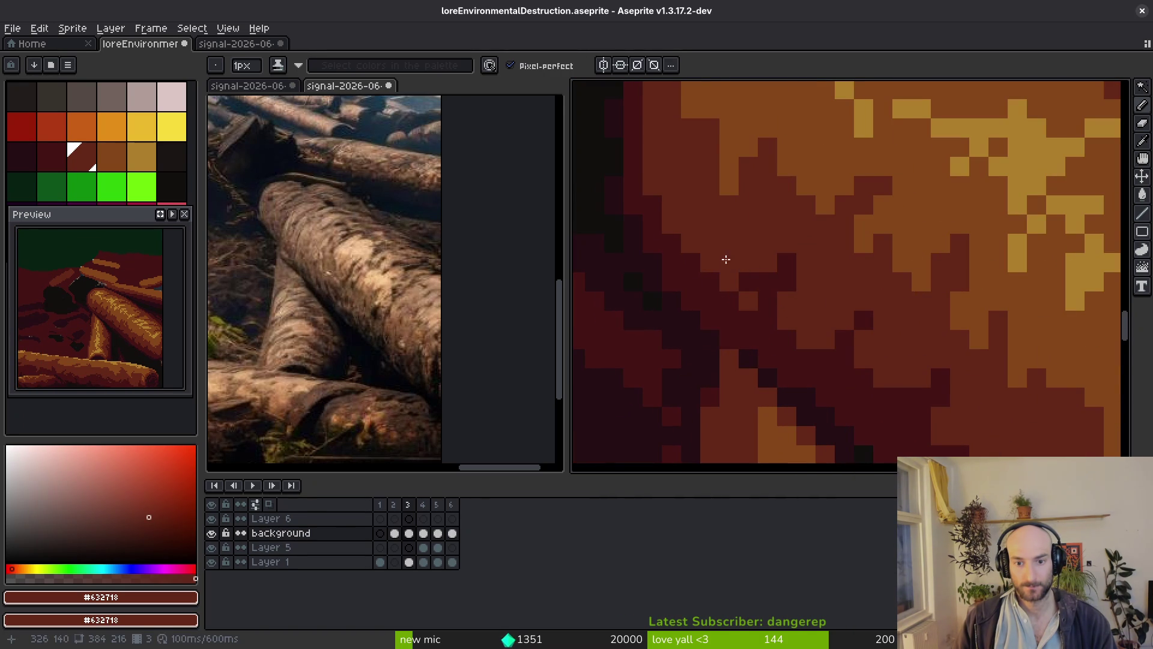
{"action": "scroll", "coordinate": [763, 278], "scroll_direction": "down", "scroll_amount": 2}
{"action": "scroll", "coordinate": [771, 277], "scroll_direction": "down", "scroll_amount": 2}
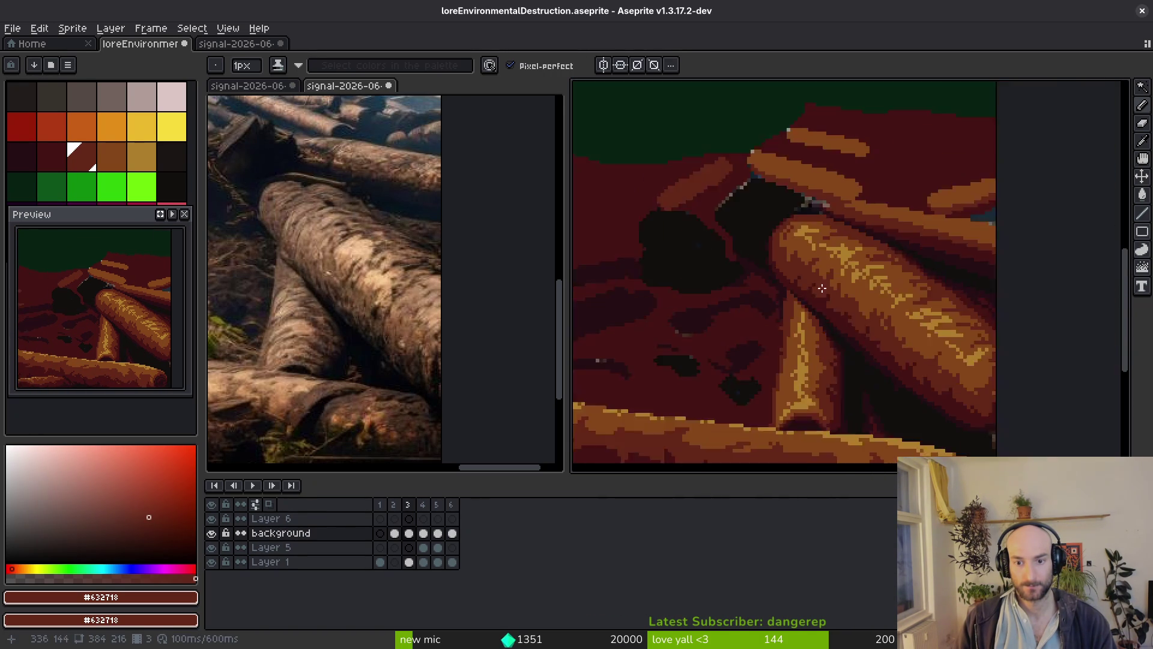
{"action": "scroll", "coordinate": [767, 258], "scroll_direction": "up", "scroll_amount": 2}
{"action": "scroll", "coordinate": [781, 270], "scroll_direction": "down", "scroll_amount": 2}
{"action": "scroll", "coordinate": [910, 302], "scroll_direction": "up", "scroll_amount": 3}
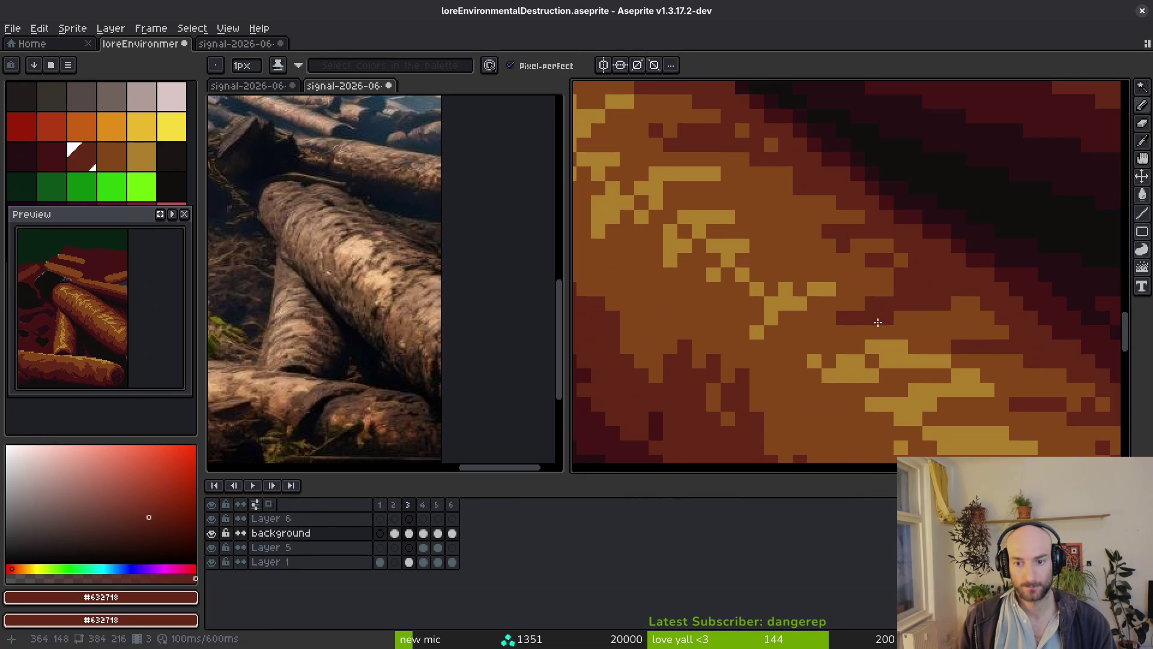
{"action": "left_click", "coordinate": [899, 306], "text": "alt"}
{"action": "left_click", "coordinate": [843, 231]}
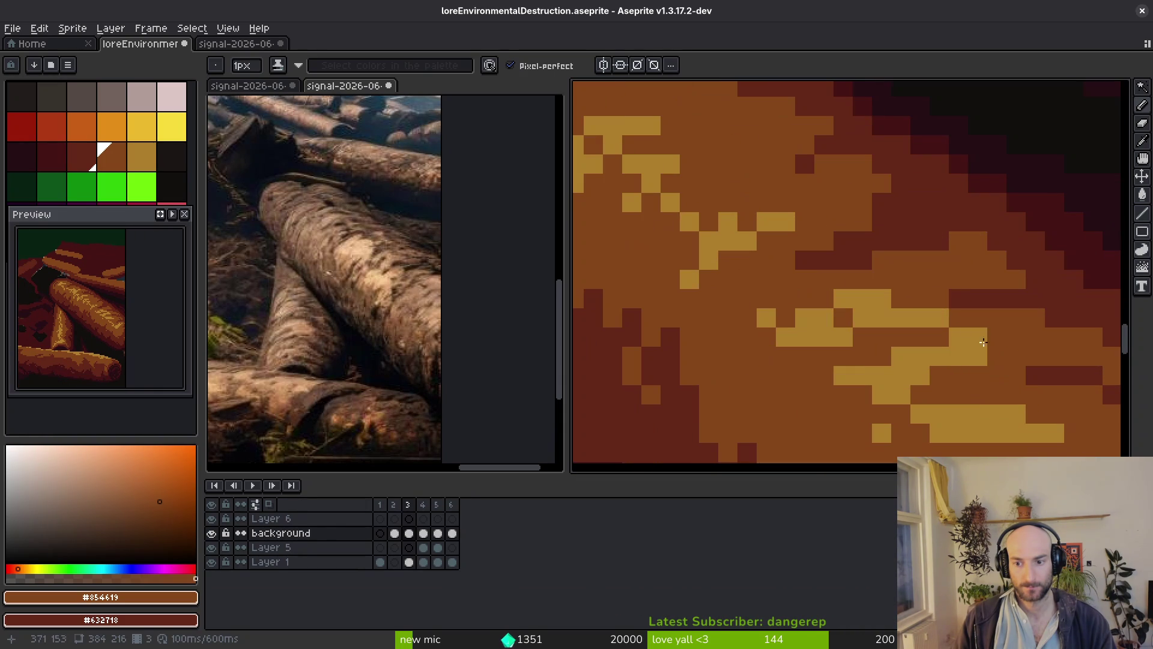
{"action": "scroll", "coordinate": [890, 279], "scroll_direction": "up", "scroll_amount": 1}
{"action": "left_click", "coordinate": [1023, 381]}
{"action": "left_click", "coordinate": [1043, 401]}
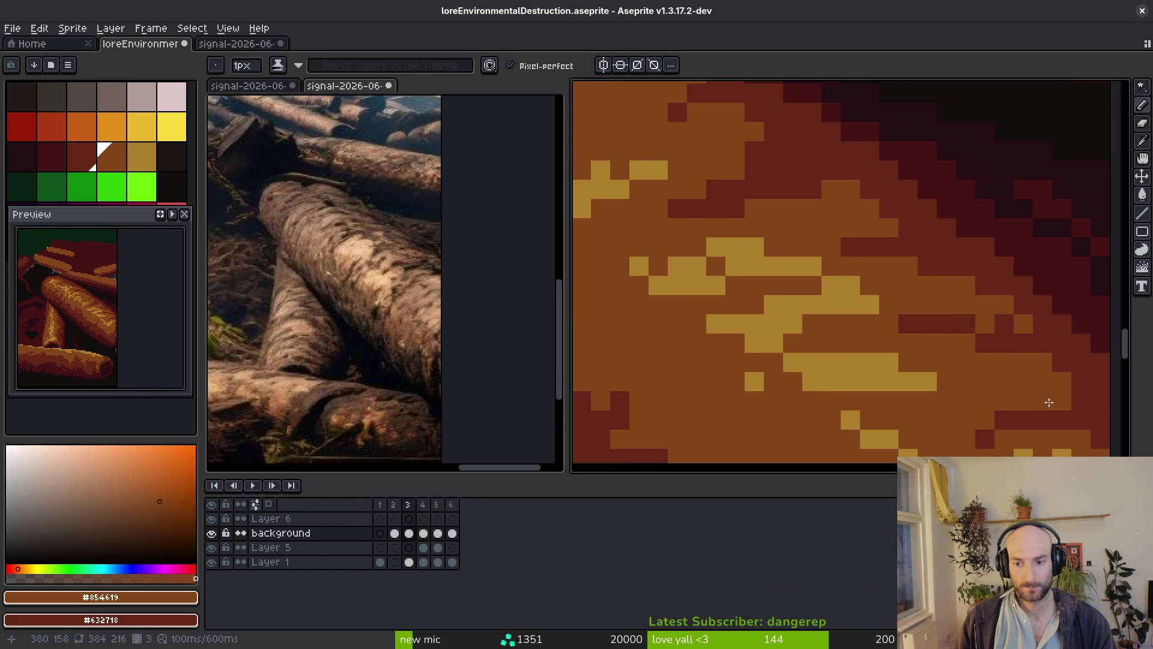
{"action": "left_click", "coordinate": [985, 437]}
{"action": "left_click", "coordinate": [1003, 419]}
{"action": "left_click", "coordinate": [908, 323]}
{"action": "scroll", "coordinate": [999, 362], "scroll_direction": "down", "scroll_amount": 3}
{"action": "scroll", "coordinate": [916, 308], "scroll_direction": "up", "scroll_amount": 2}
{"action": "scroll", "coordinate": [846, 304], "scroll_direction": "down", "scroll_amount": 2}
{"action": "scroll", "coordinate": [827, 299], "scroll_direction": "up", "scroll_amount": 2}
{"action": "key", "text": "ctrl+s"}
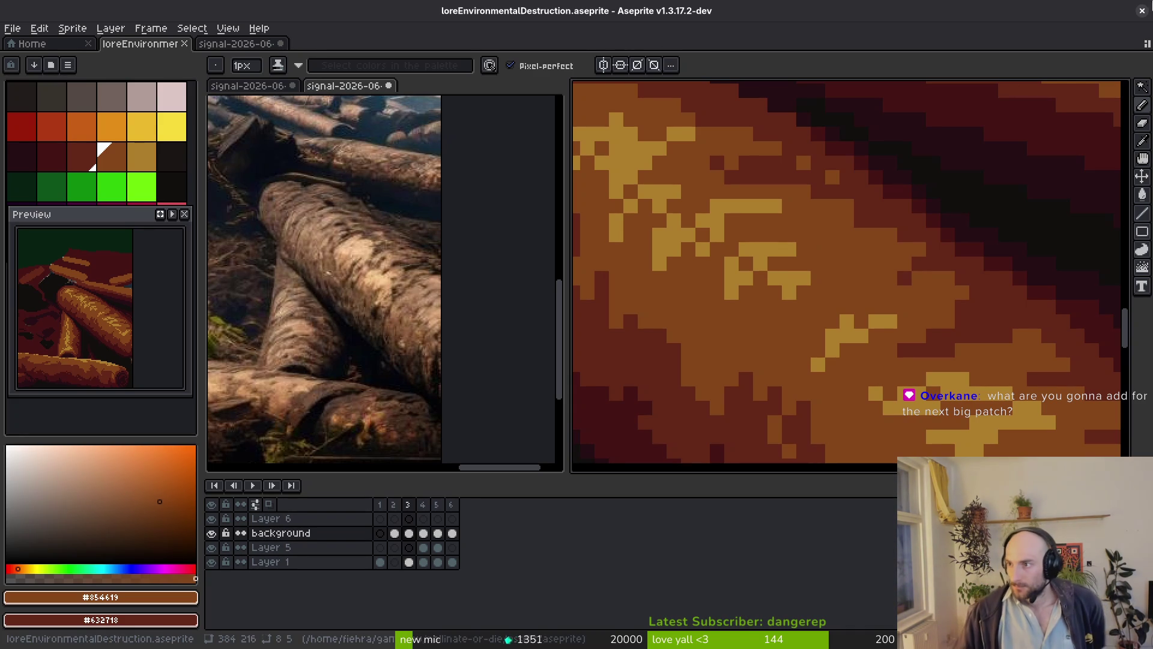
{"action": "key", "text": "alt+Tab"}
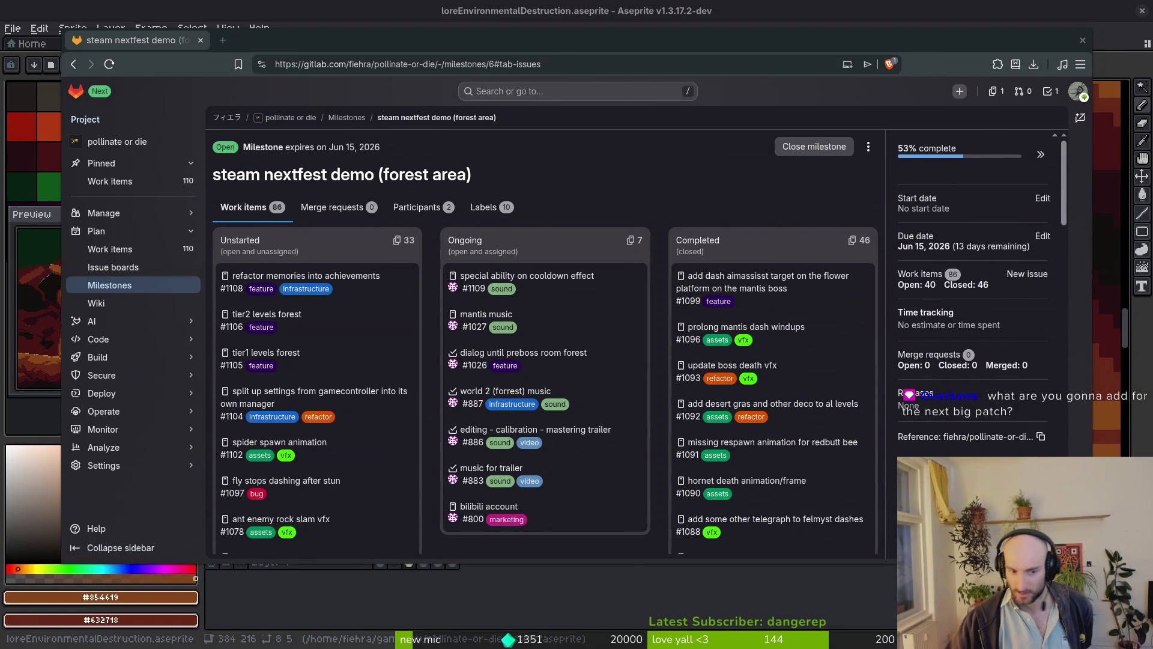
{"action": "scroll", "coordinate": [314, 480], "scroll_direction": "down", "scroll_amount": 3}
{"action": "scroll", "coordinate": [317, 475], "scroll_direction": "down", "scroll_amount": 5}
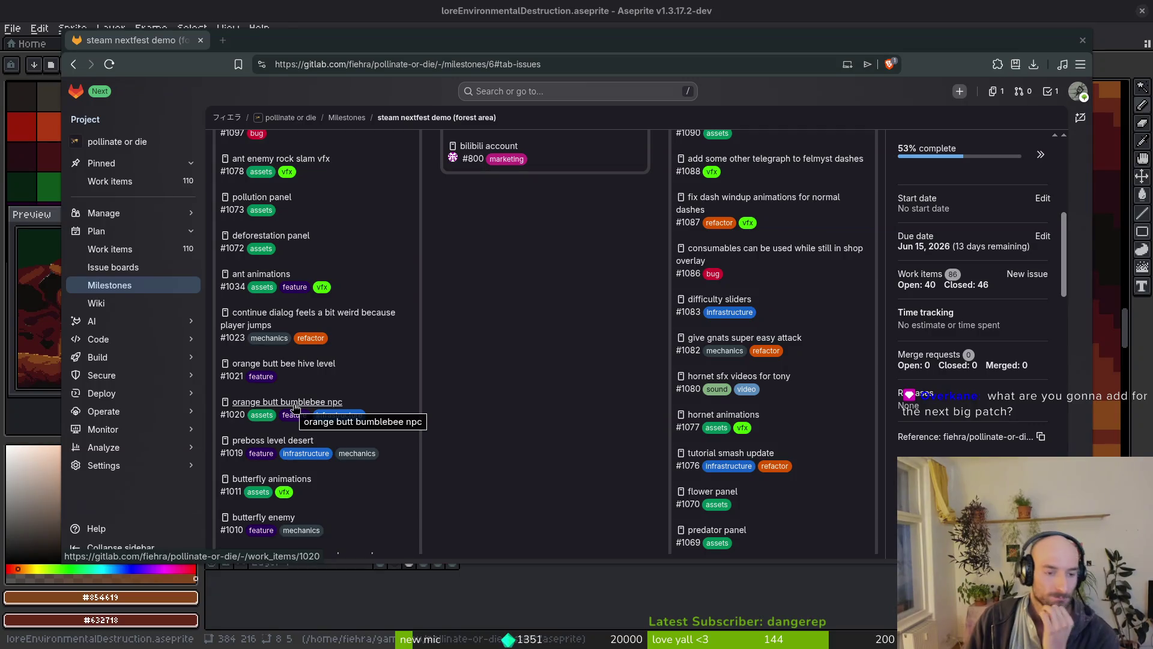
{"action": "left_click", "coordinate": [1083, 40]}
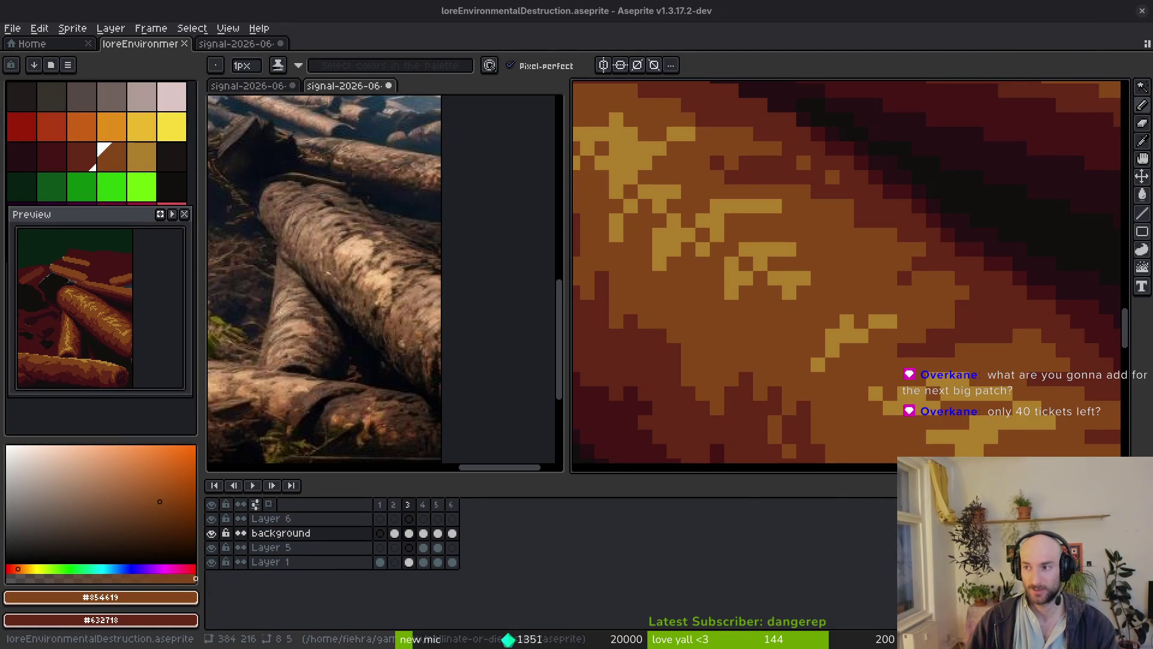
{"action": "key", "text": "alt+Tab"}
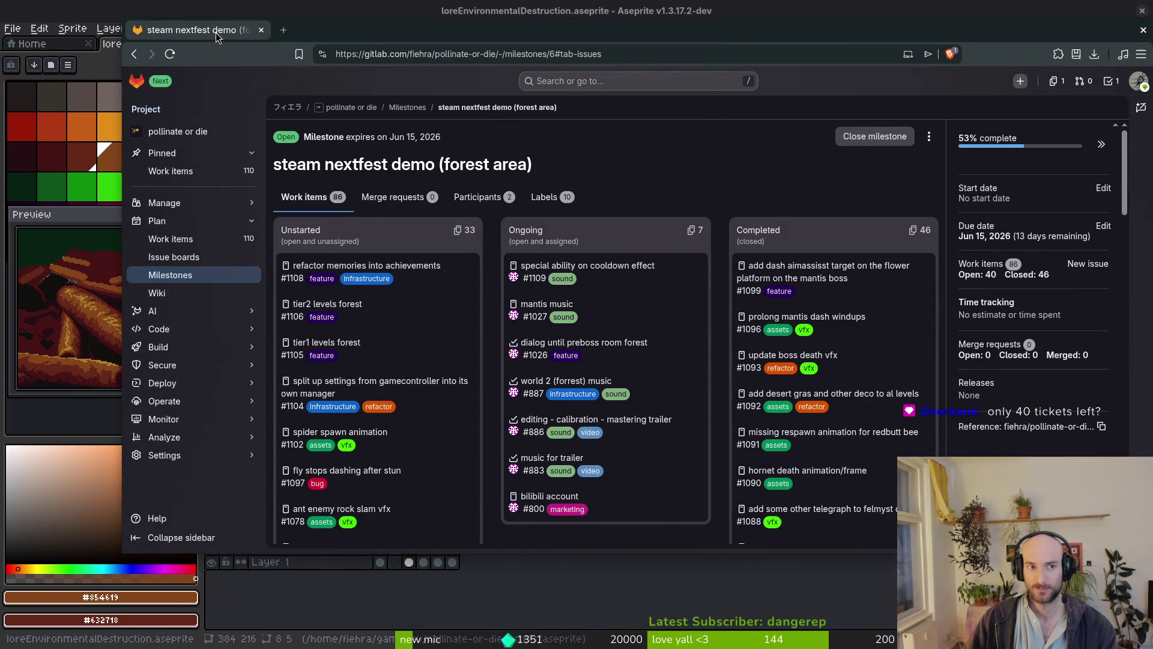
{"action": "key", "text": "alt+Tab"}
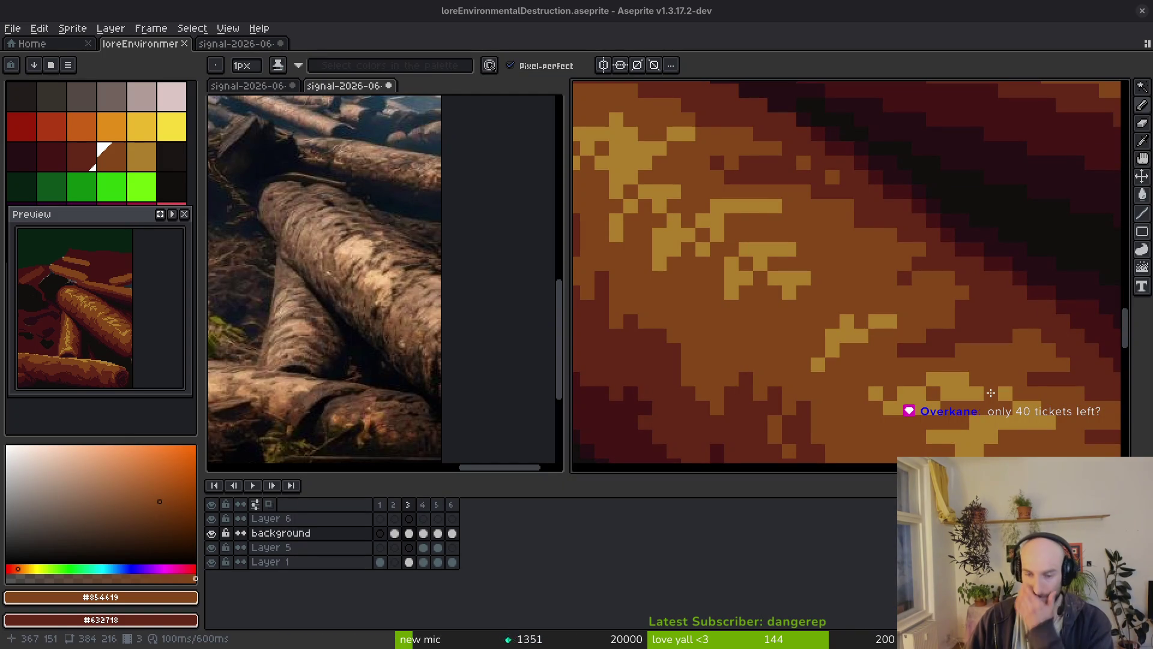
{"action": "scroll", "coordinate": [989, 390], "scroll_direction": "down", "scroll_amount": 5}
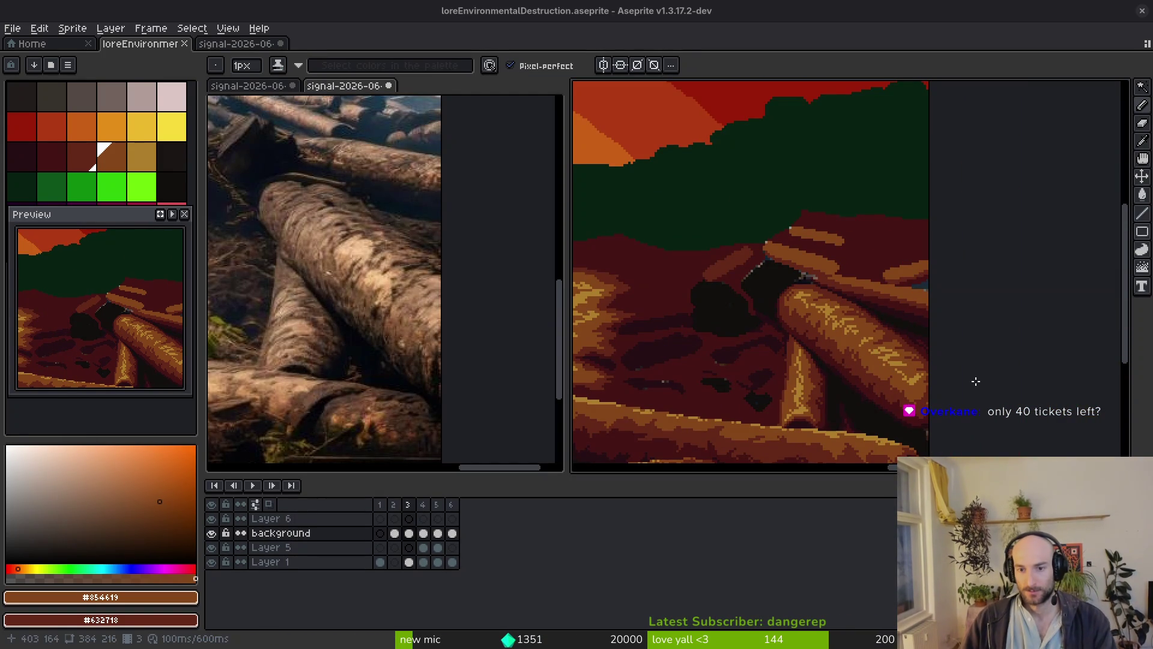
{"action": "left_click_drag", "start_coordinate": [939, 347], "coordinate": [1024, 257]}
{"action": "mouse_move", "coordinate": [687, 335]}
{"action": "left_mouse_down"}
{"action": "mouse_move", "coordinate": [842, 337]}
{"action": "mouse_move", "coordinate": [811, 322]}
{"action": "left_mouse_up"}
{"action": "scroll", "coordinate": [841, 334], "scroll_direction": "down", "scroll_amount": 3}
{"action": "scroll", "coordinate": [841, 335], "scroll_direction": "up", "scroll_amount": 1}
{"action": "scroll", "coordinate": [907, 324], "scroll_direction": "up", "scroll_amount": 4}
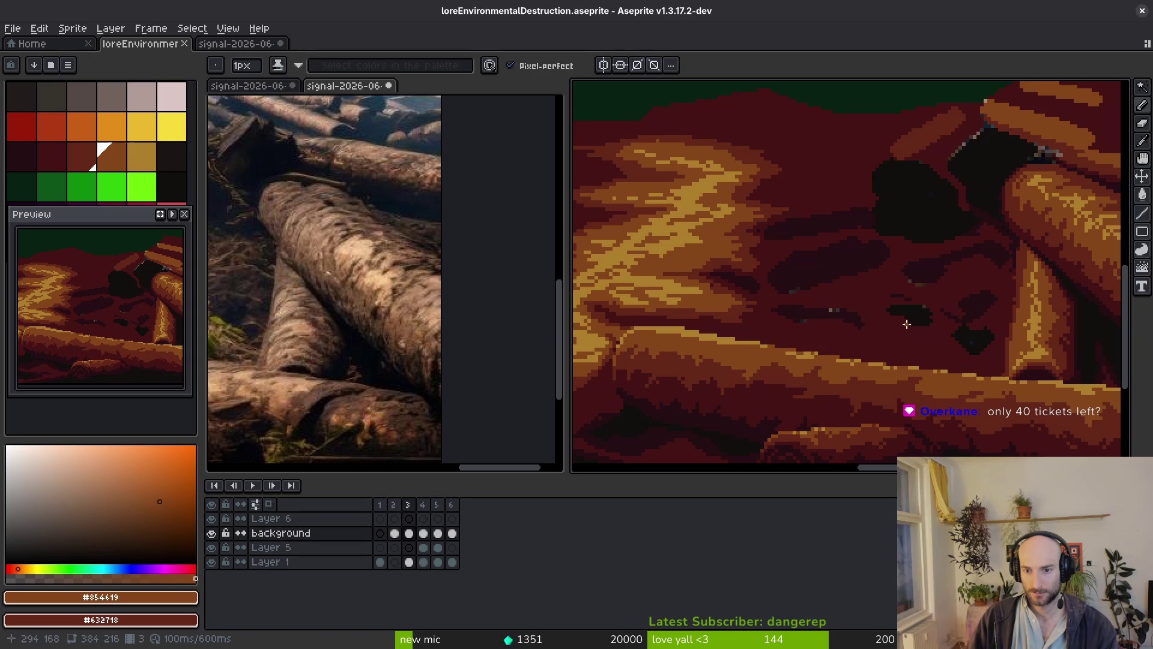
{"action": "scroll", "coordinate": [909, 325], "scroll_direction": "down", "scroll_amount": 4}
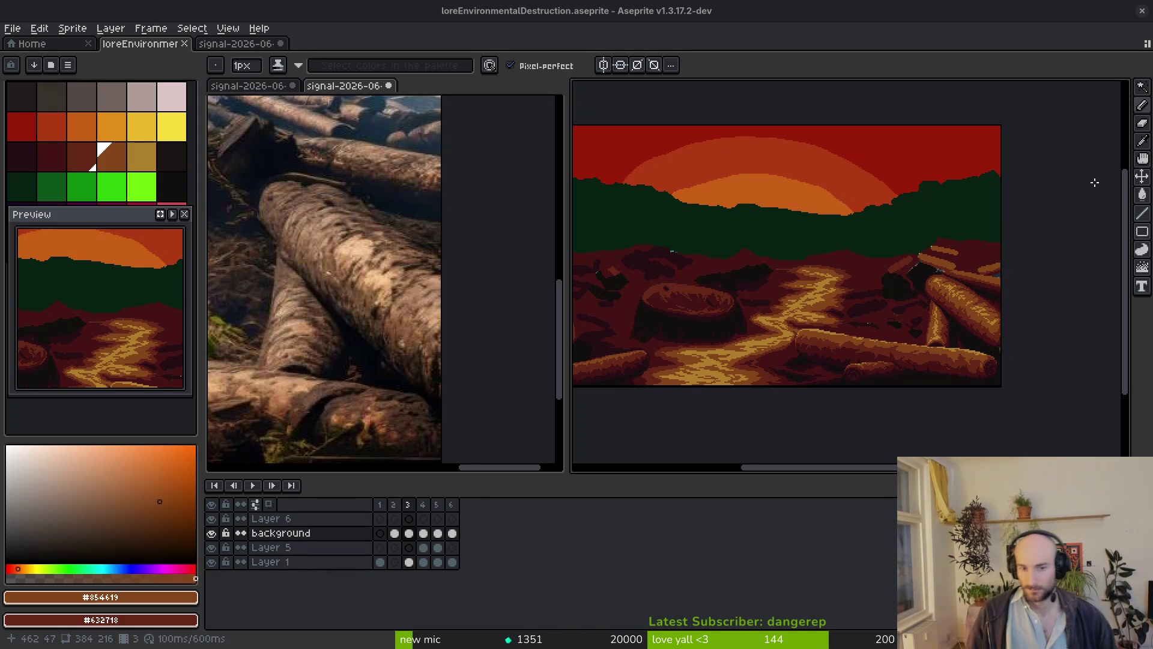
Open the pollinateOrDie project and launch Vim in the terminal.
{"action": "key", "text": "super"}
{"action": "key", "text": "super"}
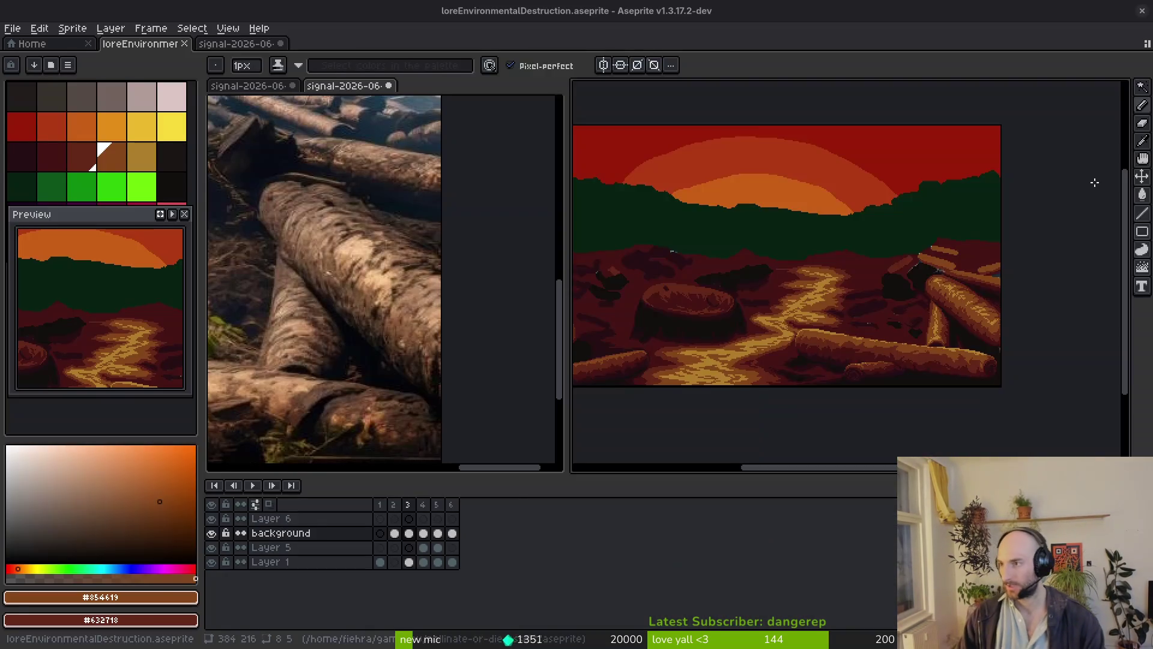
{"action": "double_click", "coordinate": [600, 154]}
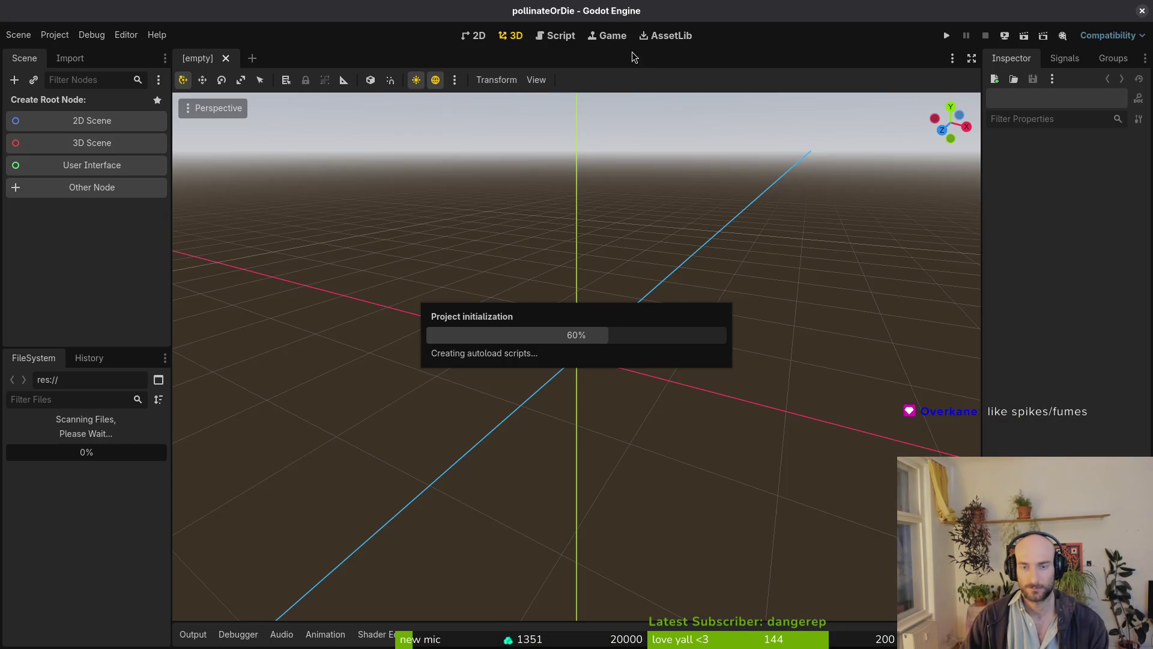
{"action": "type", "text": "vim"}
{"action": "key", "text": "Return"}
Open hive.gd in Vim through the fuzzy finder, then return to Godot and run the game.
{"action": "key", "text": "ctrl+p"}
{"action": "type", "text": "hive"}
{"action": "key", "text": "Return"}
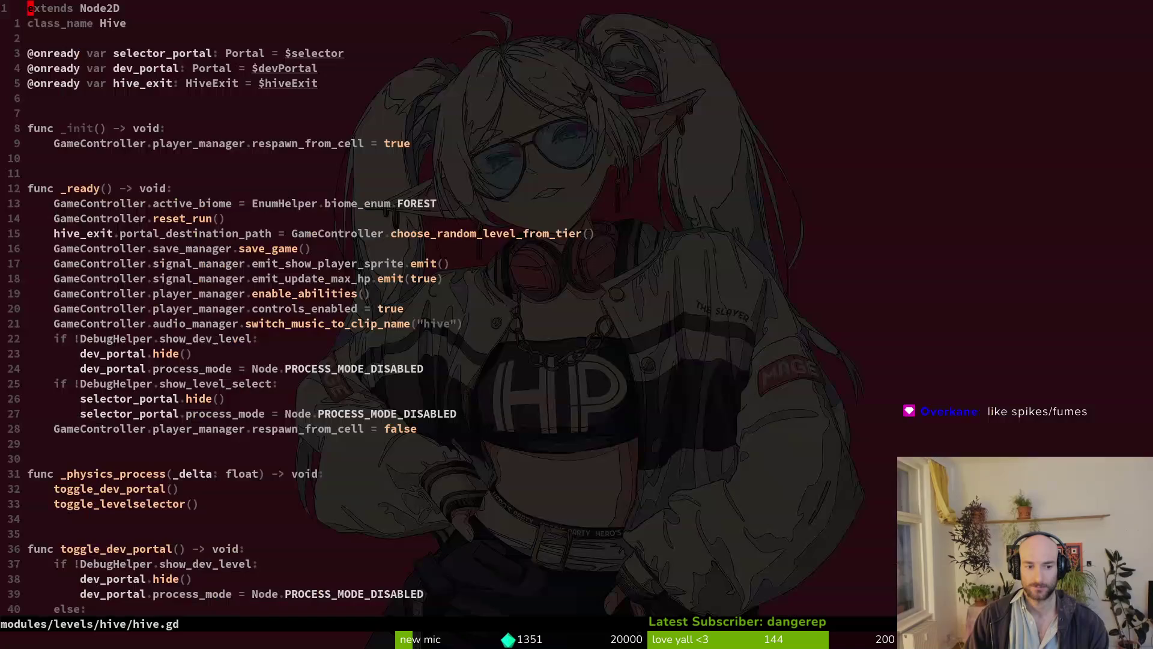
{"action": "key", "text": "alt+Tab"}
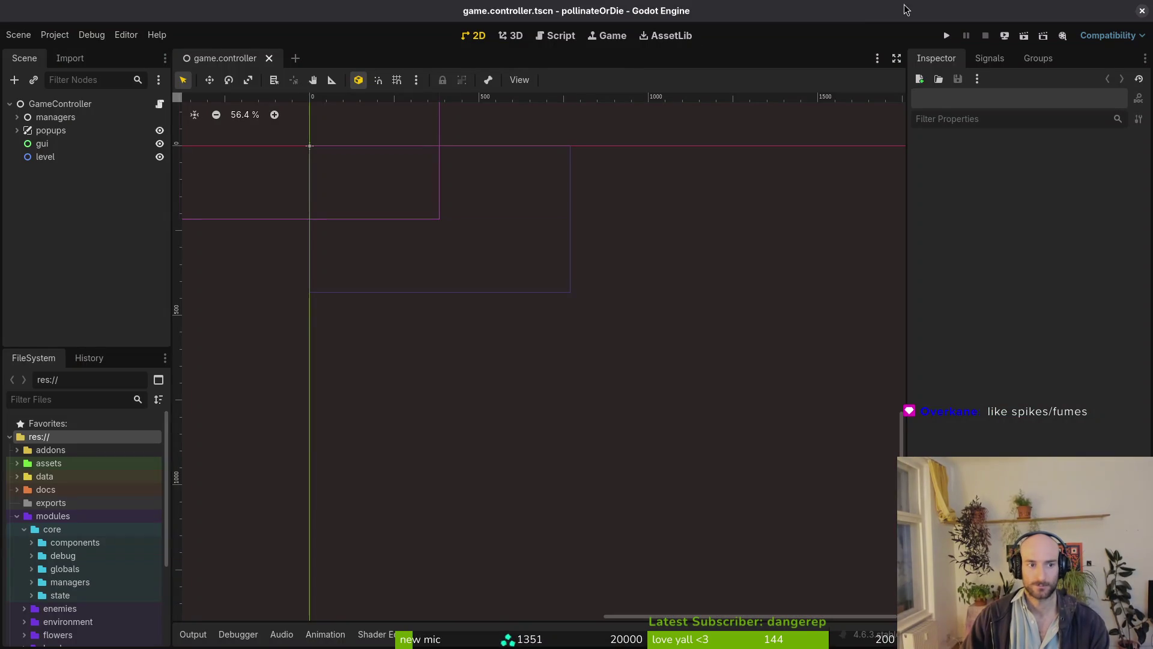
{"action": "left_click", "coordinate": [953, 37]}
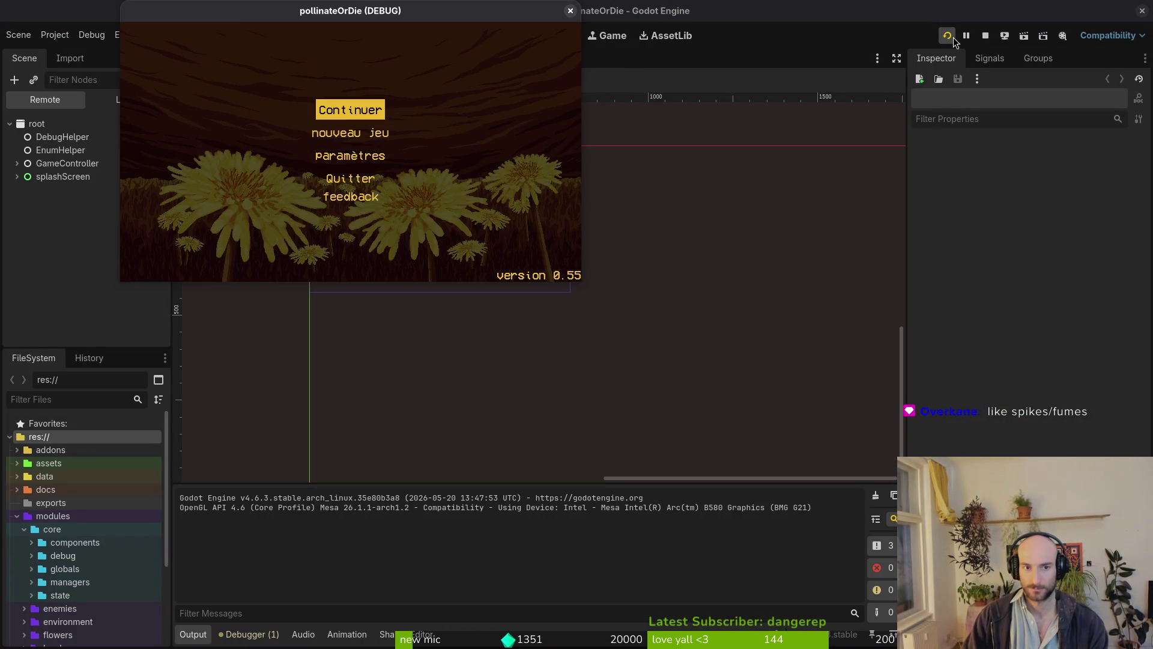
Continue past the main menu, centre the game window, and start a level from debug level select.
{"action": "key", "text": "Return"}
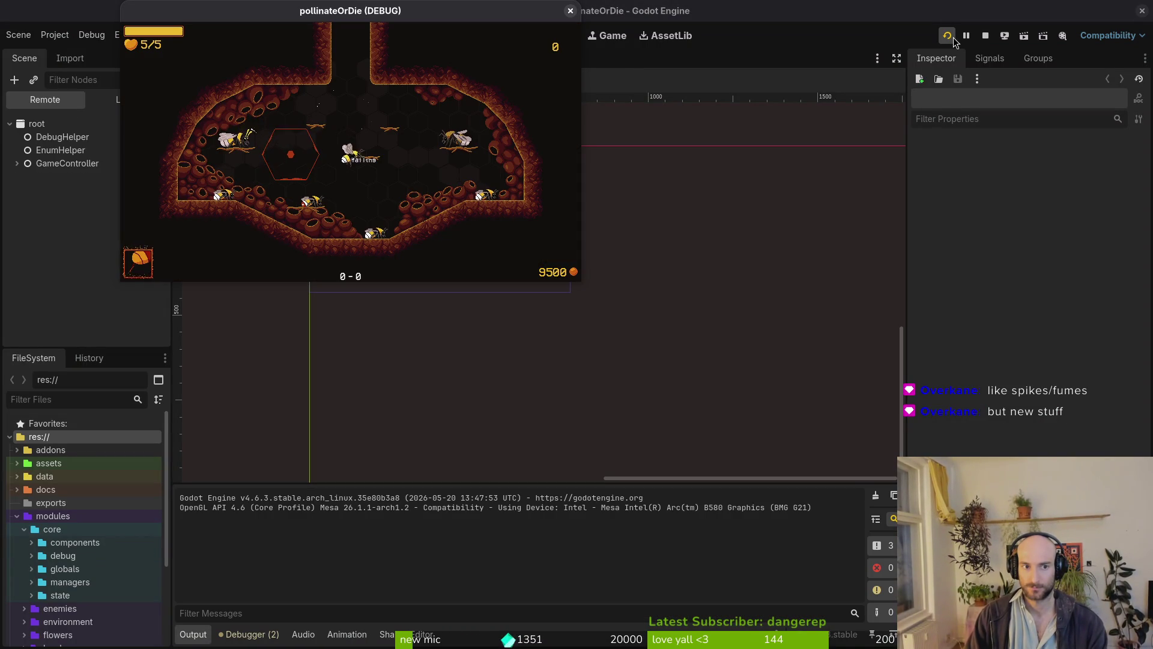
{"action": "mouse_move", "coordinate": [456, 18]}
{"action": "left_mouse_down"}
{"action": "mouse_move", "coordinate": [471, 71]}
{"action": "mouse_move", "coordinate": [697, 170]}
{"action": "mouse_move", "coordinate": [679, 170]}
{"action": "left_mouse_up"}
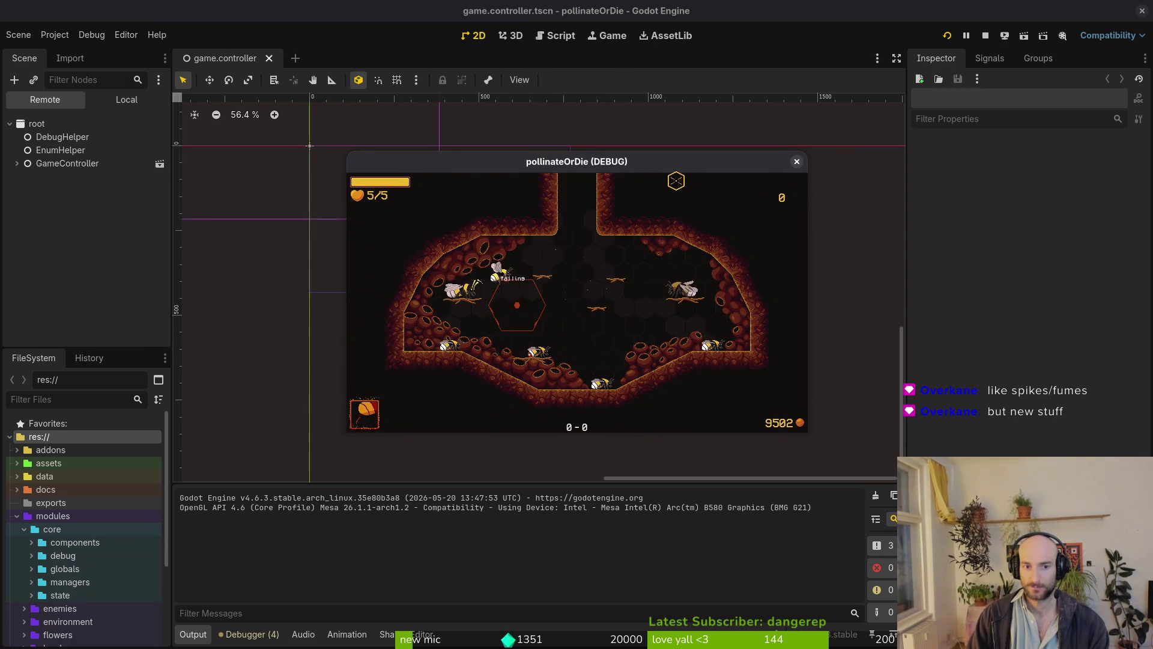
{"action": "key", "text": "Escape"}
{"action": "key", "text": "Right"}
{"action": "key", "text": "Right"}
{"action": "key", "text": "Return"}
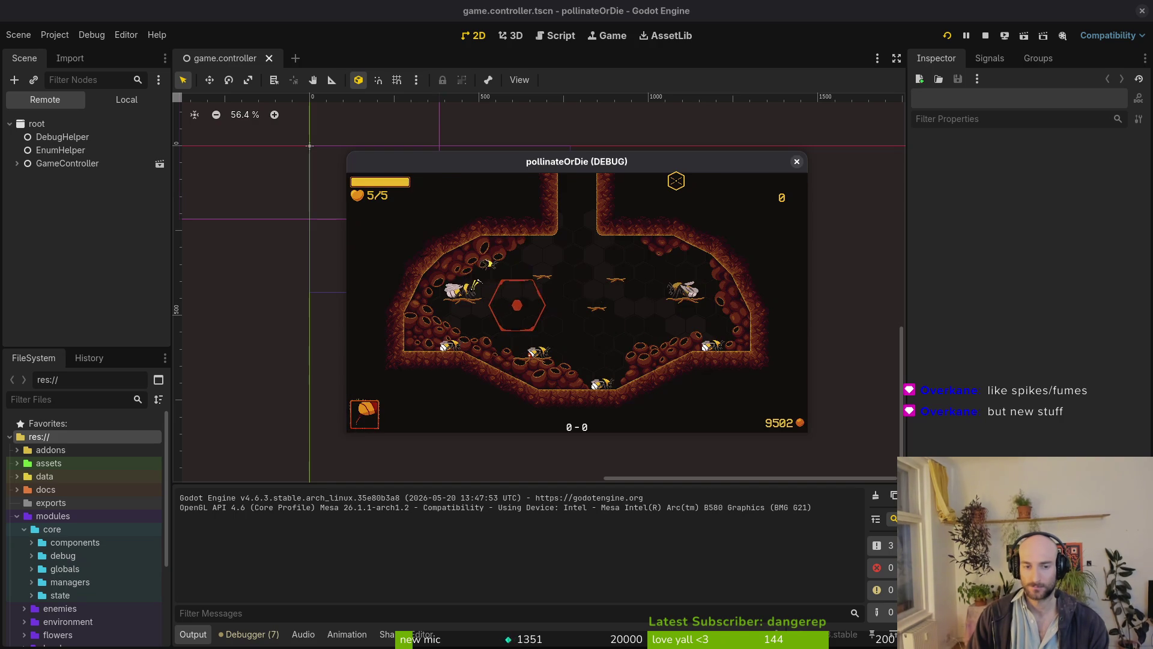
{"action": "key", "text": "Escape"}
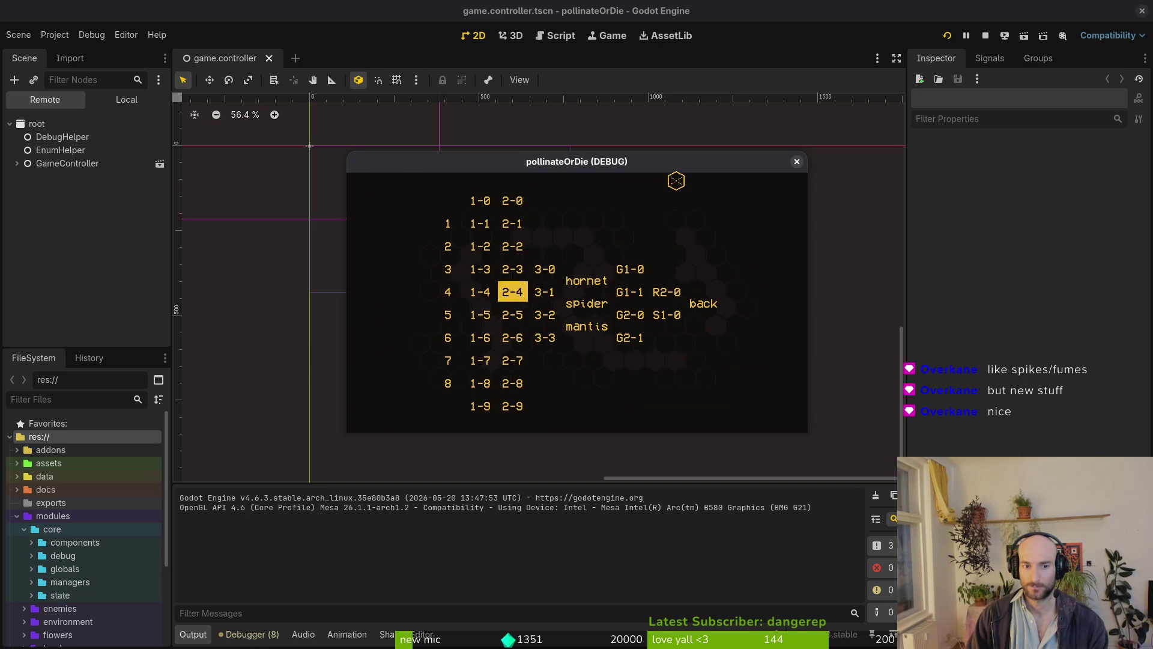
{"action": "key", "text": "Return"}
Return to the hive, start level 2-5 from level select, and maximise the game window.
{"action": "key", "text": "Escape"}
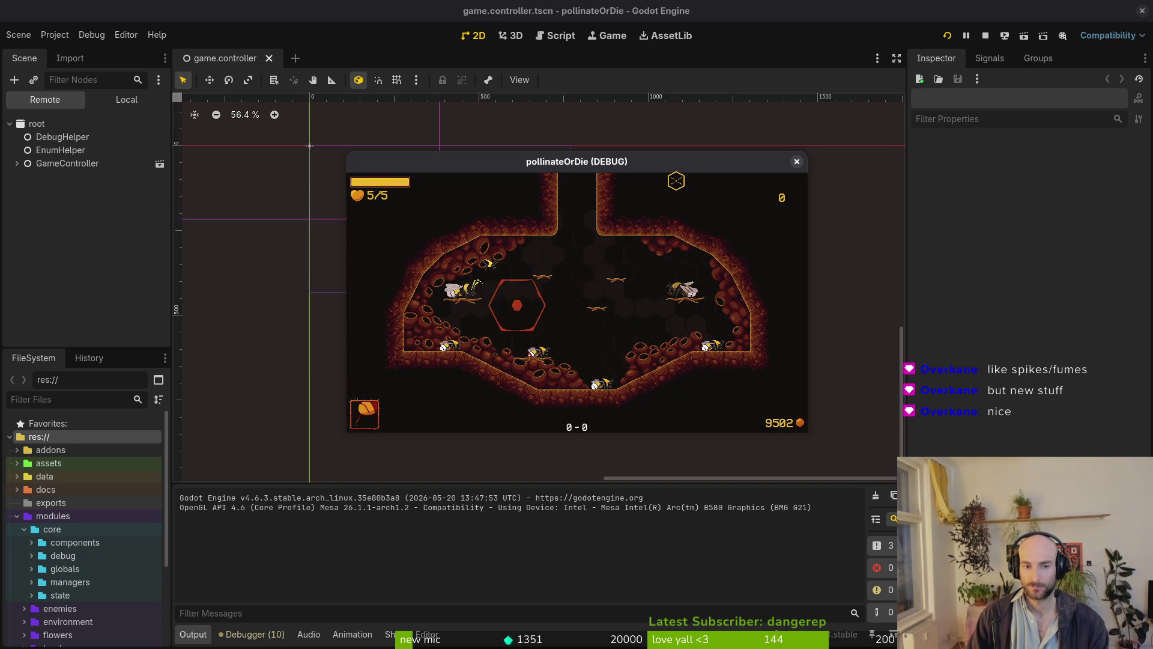
{"action": "key", "text": "Left"}
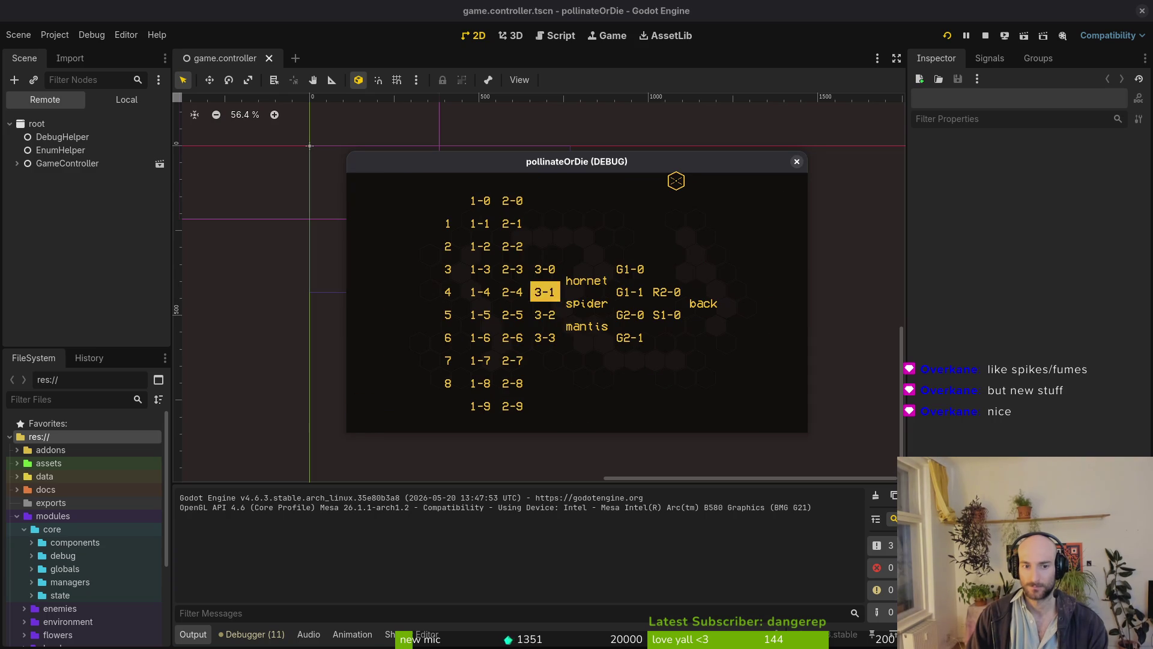
{"action": "key", "text": "Down"}
{"action": "key", "text": "Left"}
{"action": "key", "text": "Return"}
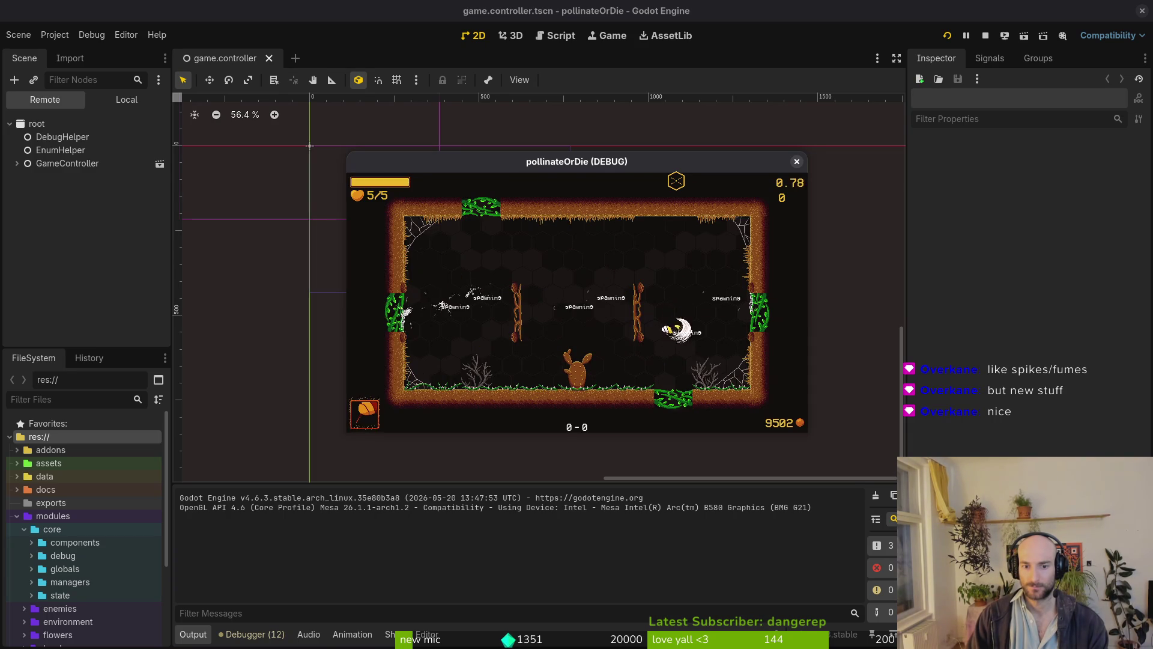
{"action": "key", "text": "super+Up"}
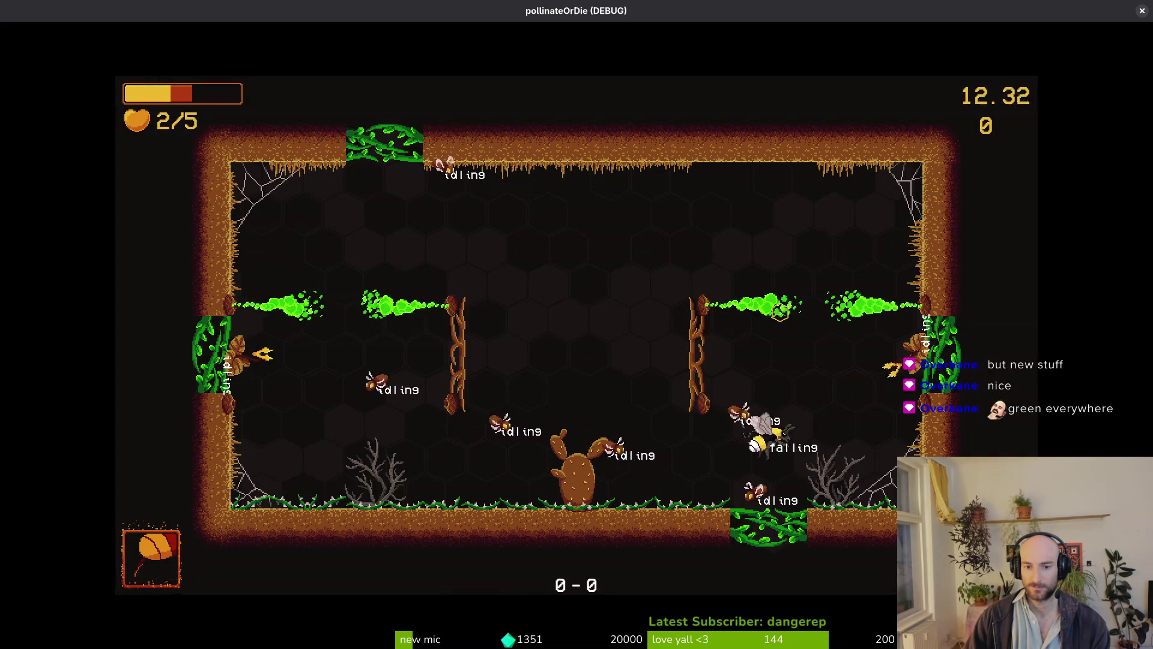
Play the level: jump between vines, slash near the cactus, and dash the bee upward.
{"action": "key", "text": "space"}
{"action": "key", "text": "space"}
{"action": "key", "text": "space"}
{"action": "key", "text": "Left"}
{"action": "key", "text": "Right"}
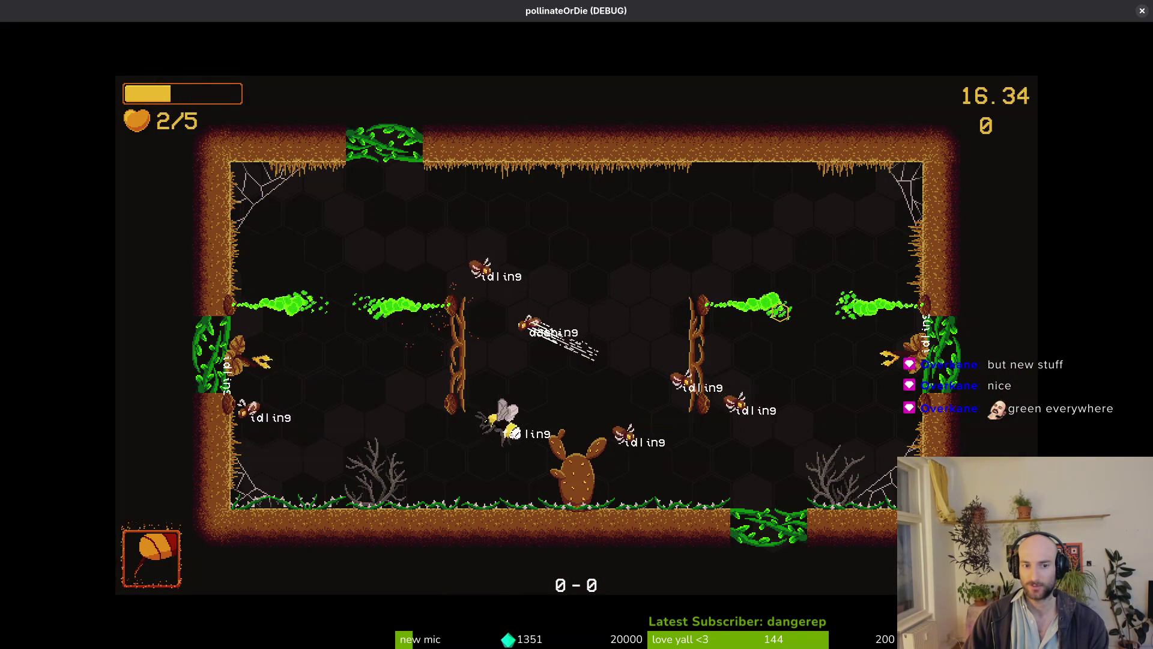
{"action": "key", "text": "space"}
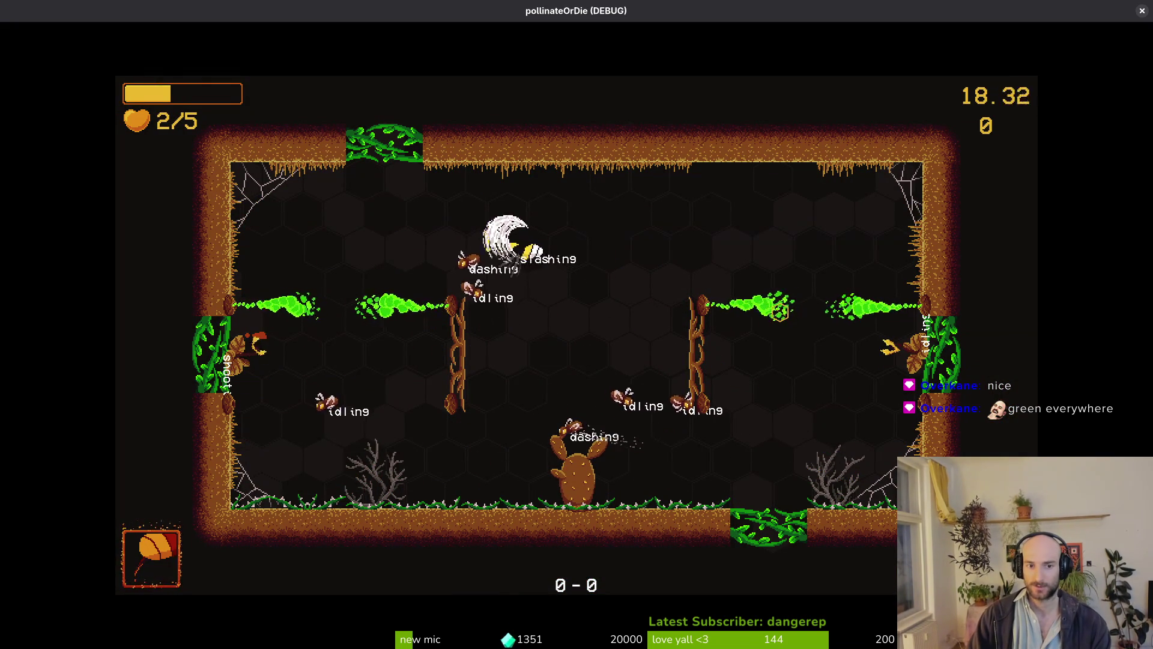
{"action": "key", "text": "x"}
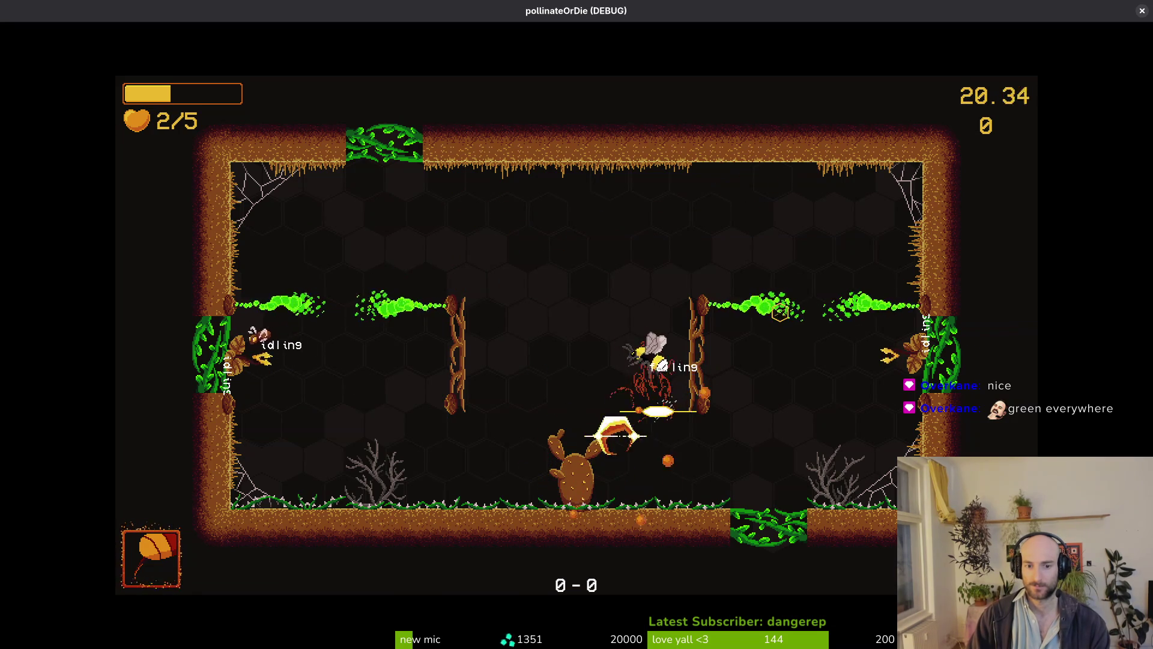
{"action": "key", "text": "Right"}
{"action": "key", "text": "Left"}
{"action": "key", "text": "shift"}
Pause and resume, open level select via the big bee, then stop the running game.
{"action": "key", "text": "Escape"}
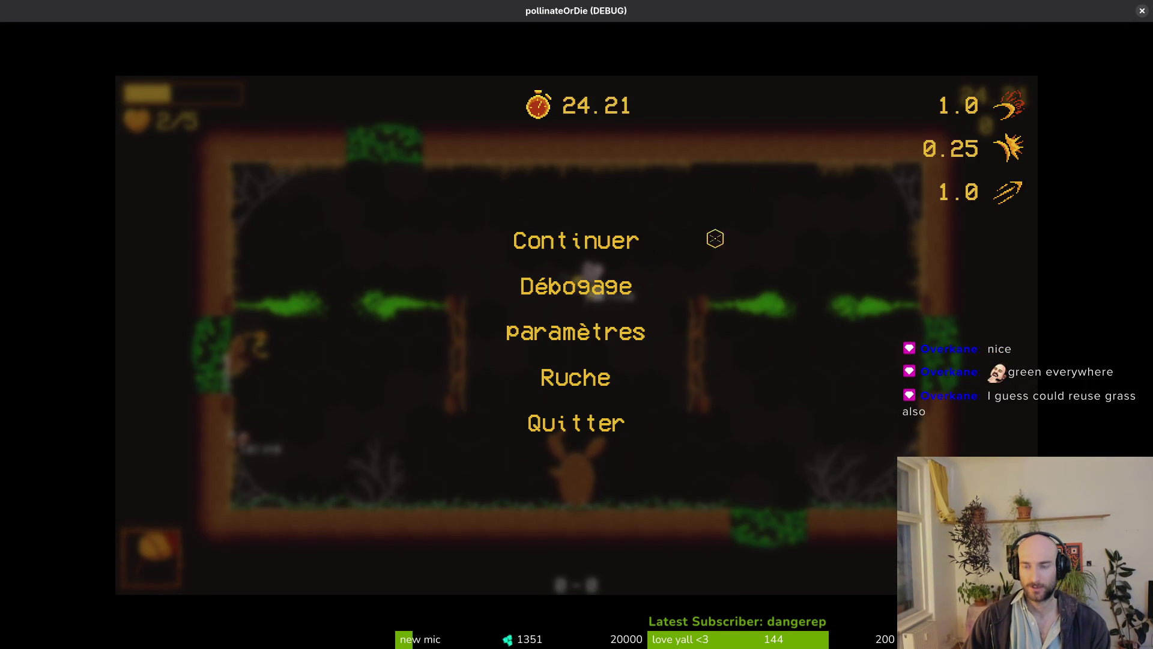
{"action": "left_click", "coordinate": [573, 237]}
{"action": "key", "text": "Left"}
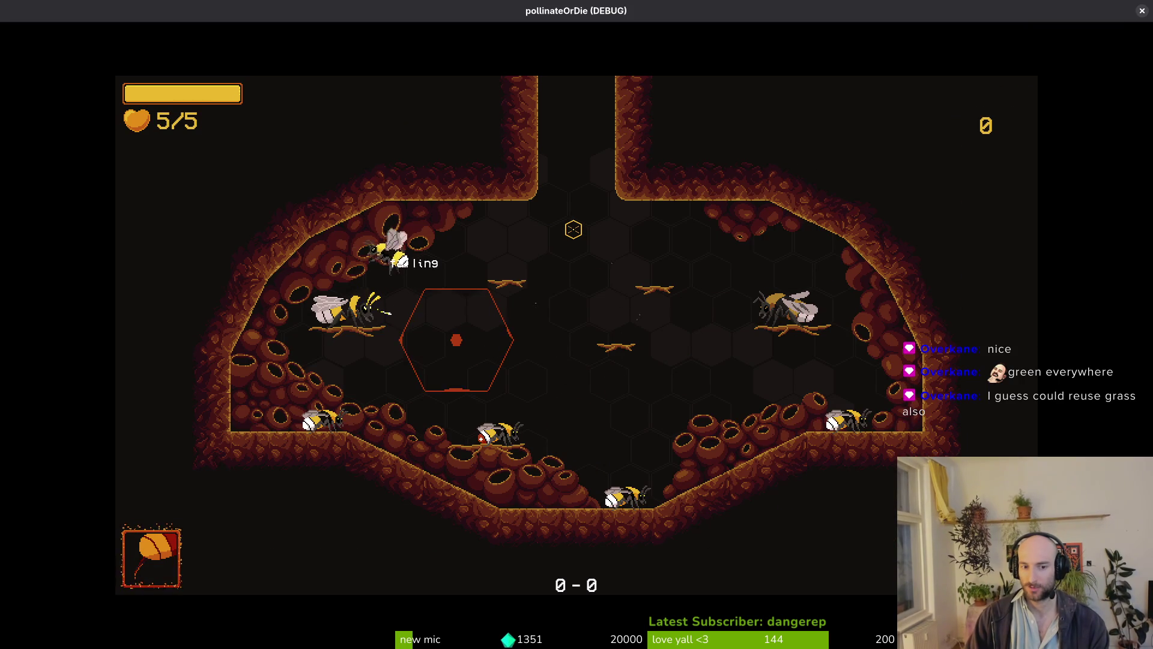
{"action": "key", "text": "Right"}
{"action": "key", "text": "j"}
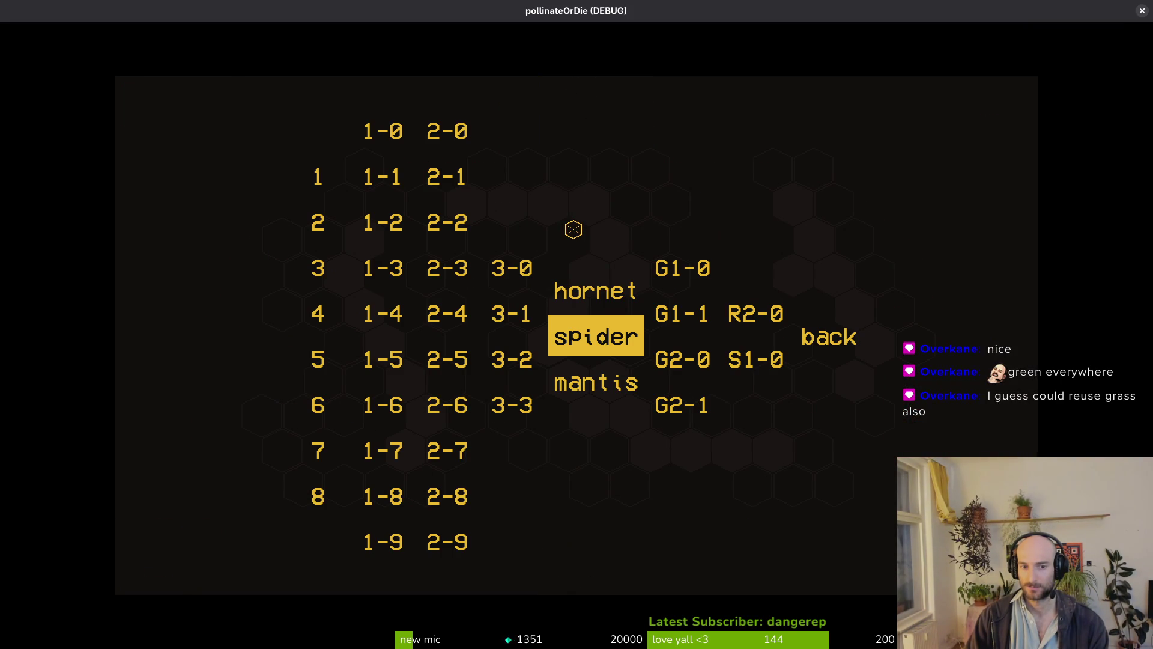
{"action": "key", "text": "Left"}
{"action": "key", "text": "Down"}
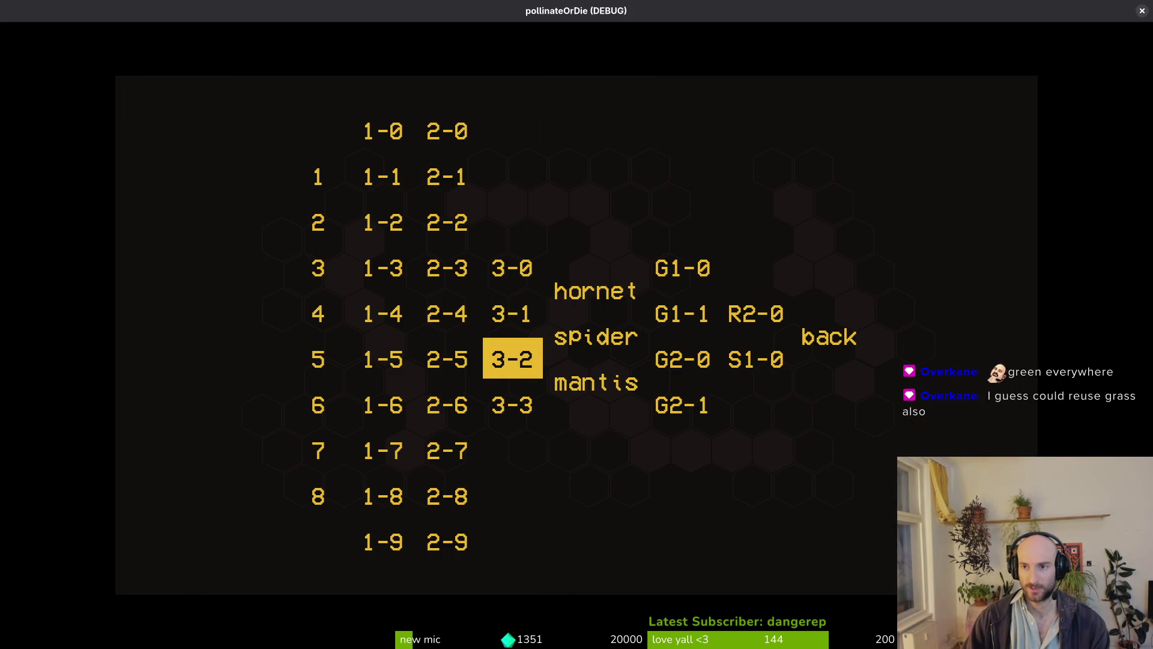
{"action": "left_click", "coordinate": [1142, 10]}
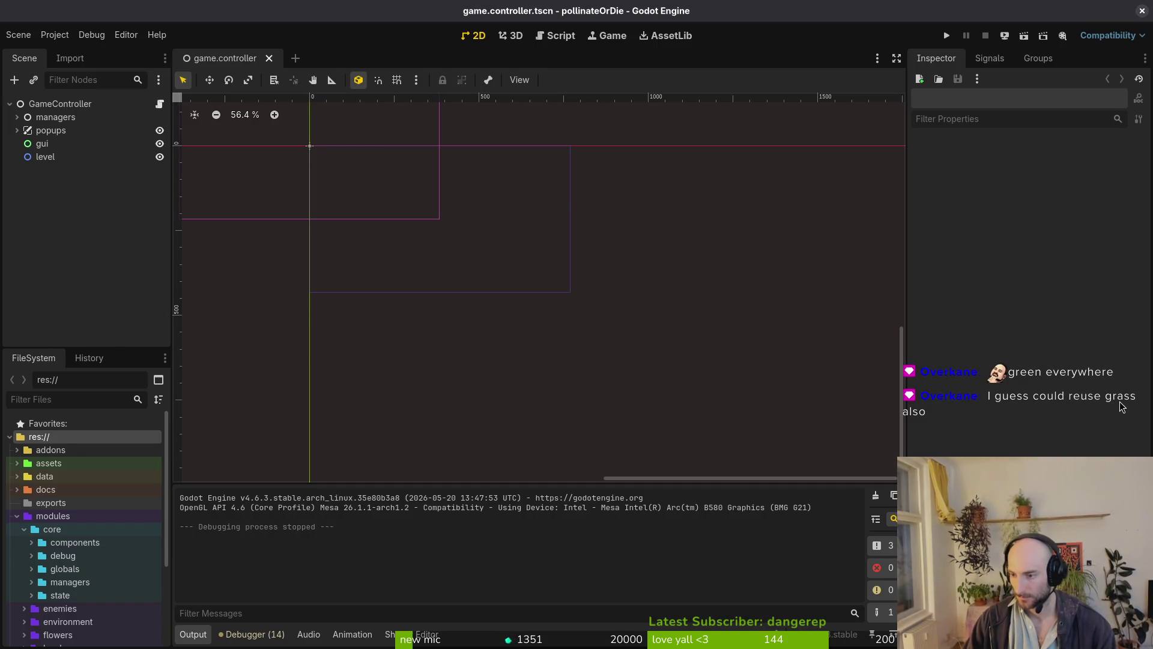
{"action": "key", "text": "alt+Tab"}
{"action": "key", "text": "alt+Tab"}
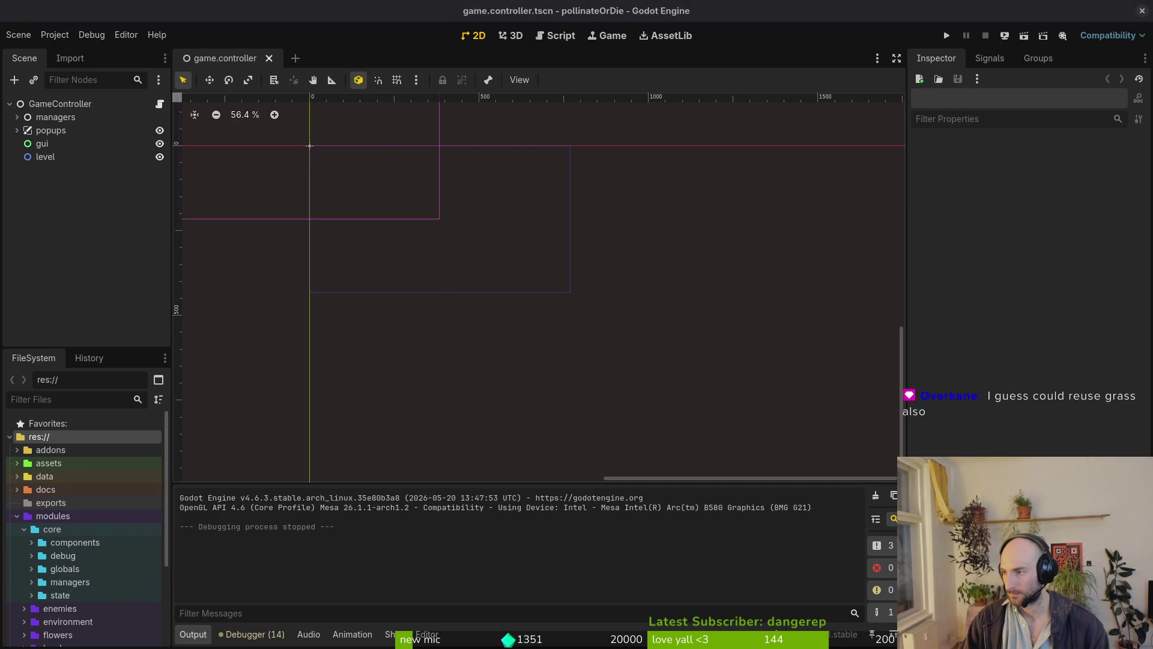
Cancel Aseprite's quit warning, save the lore artwork, and switch to the eyedropper.
{"action": "key", "text": "alt+Tab"}
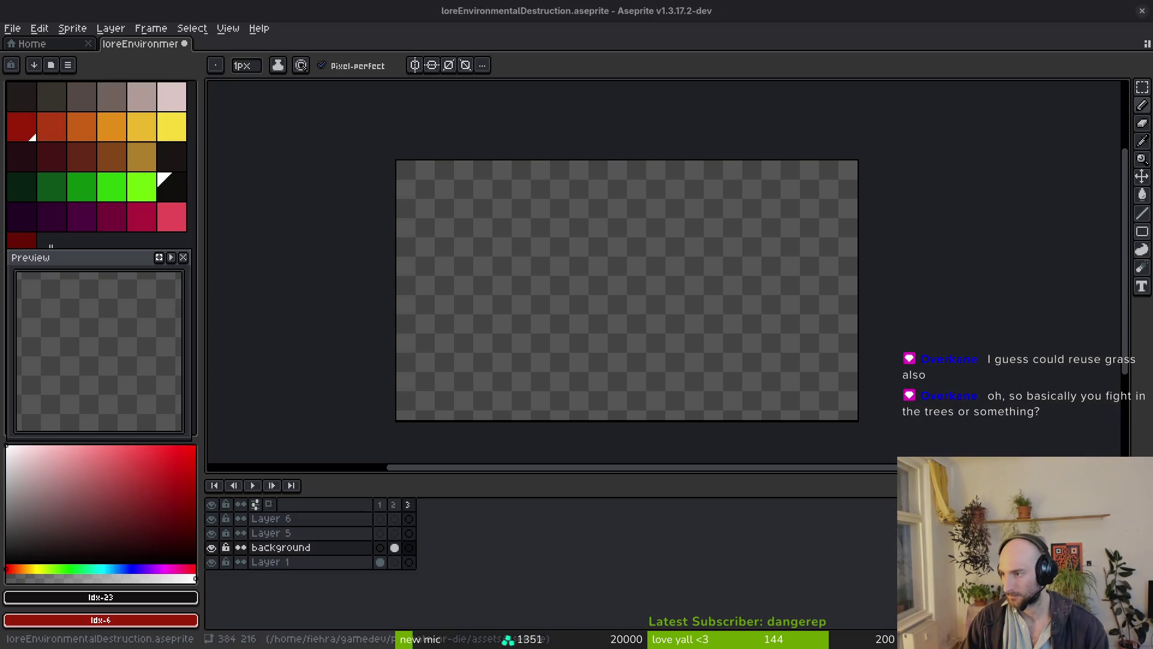
{"action": "left_click", "coordinate": [1141, 10]}
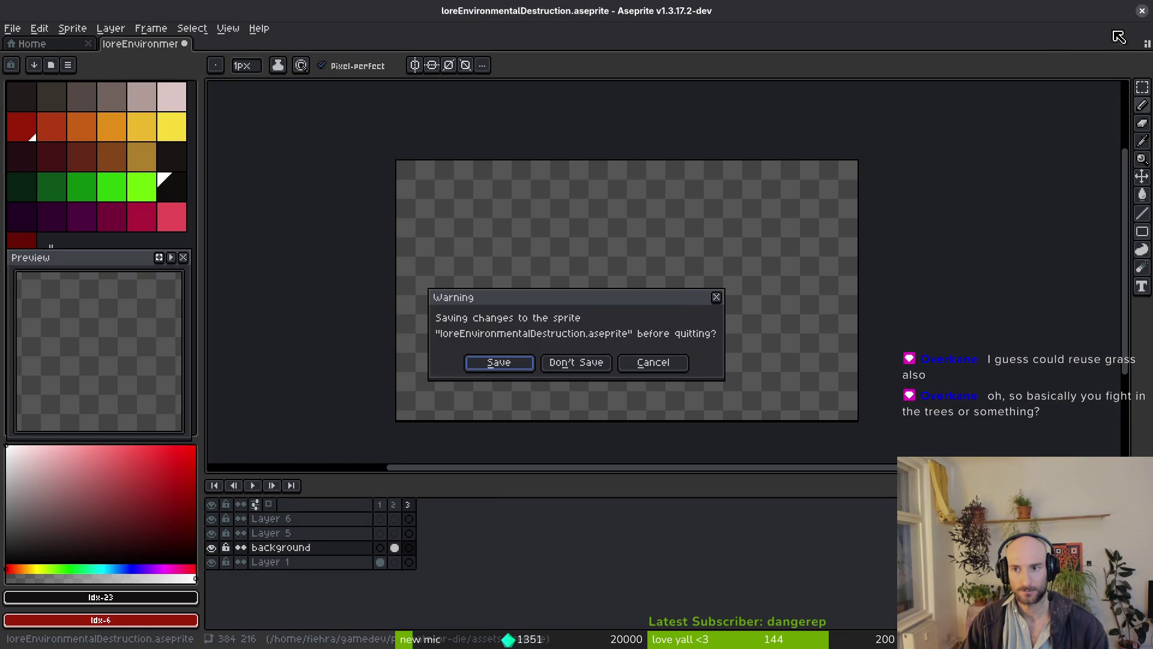
{"action": "left_click", "coordinate": [586, 362]}
{"action": "key", "text": "alt+Tab"}
{"action": "key", "text": "ctrl+s"}
{"action": "left_click_drag", "start_coordinate": [848, 373], "coordinate": [917, 306]}
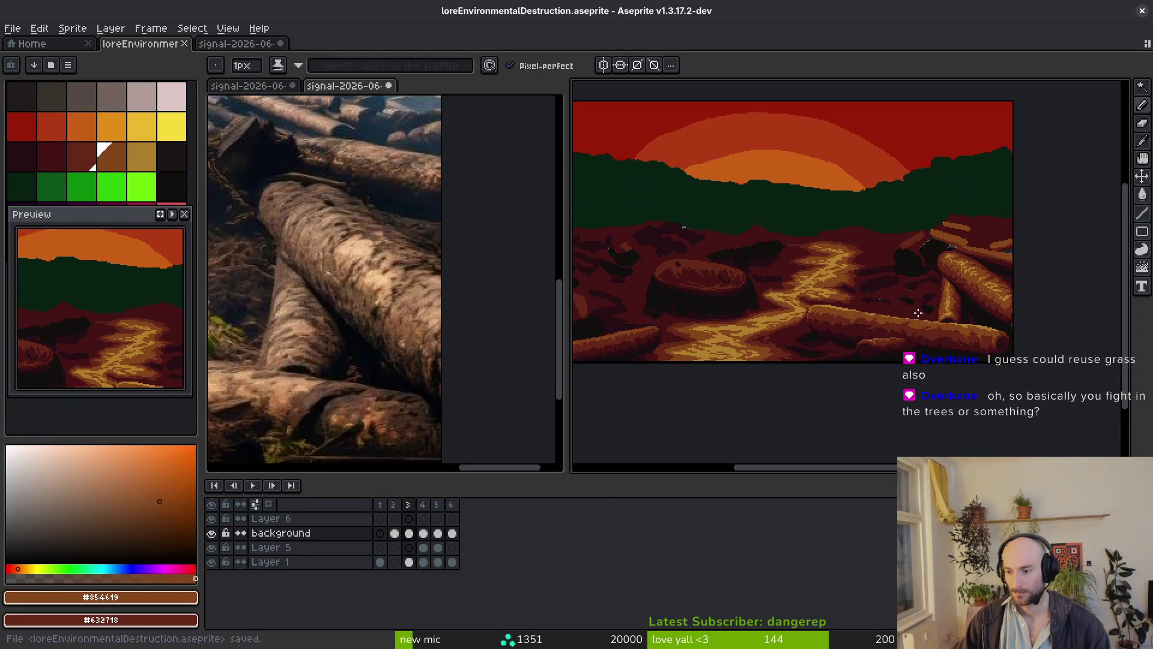
{"action": "key", "text": "i"}
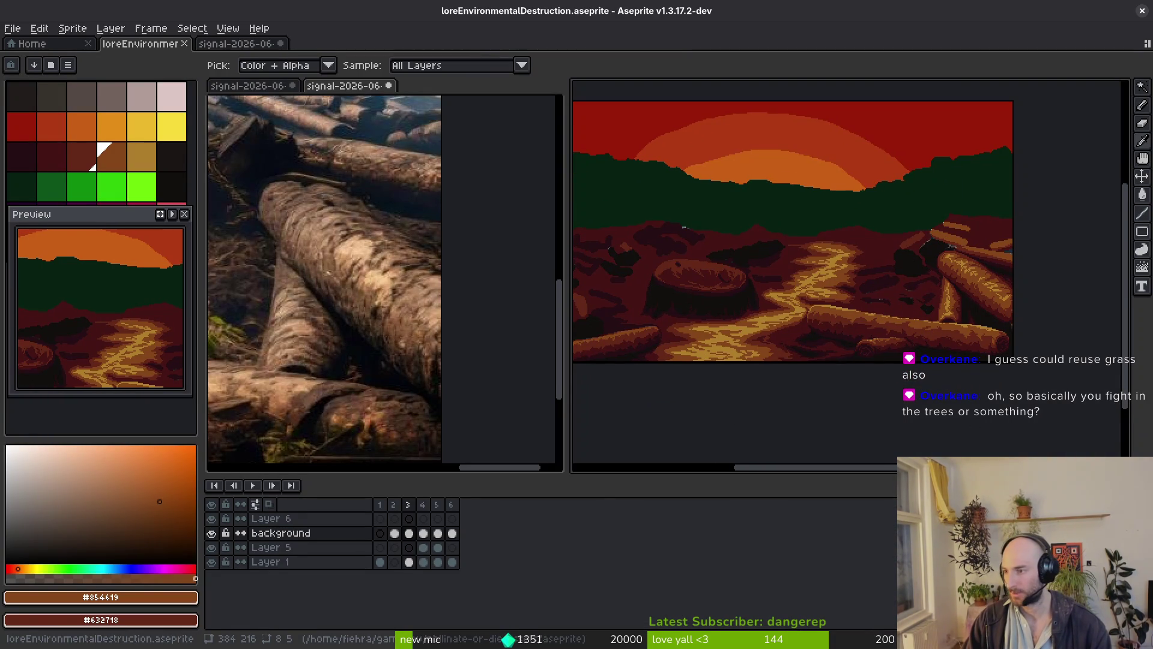
Save hive.gd with :w and exit Vim with :q.
{"action": "key", "text": "alt+Tab"}
{"action": "left_click", "coordinate": [519, 255]}
{"action": "type", "text": ":w"}
{"action": "key", "text": "Return"}
{"action": "type", "text": ":q"}
{"action": "key", "text": "Return"}
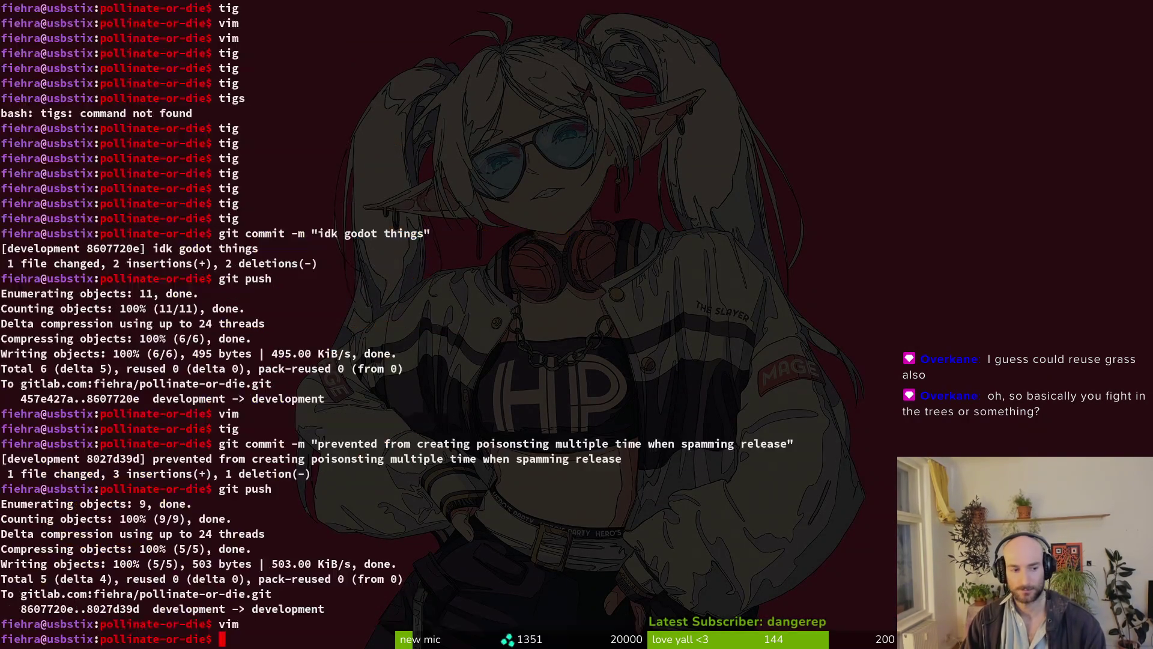
Collapse the core and modules folders in the FileSystem dock, then close the Godot editor window.
{"action": "key", "text": "alt+Tab"}
{"action": "key", "text": "alt+Tab"}
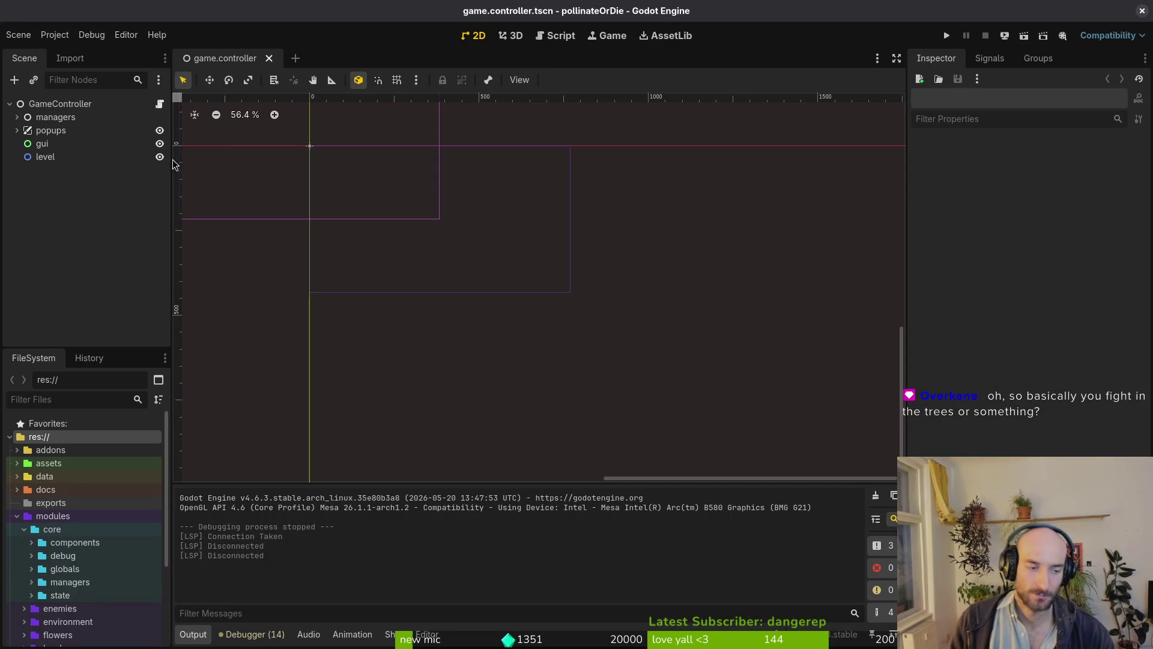
{"action": "left_click", "coordinate": [23, 530]}
{"action": "left_click", "coordinate": [17, 517]}
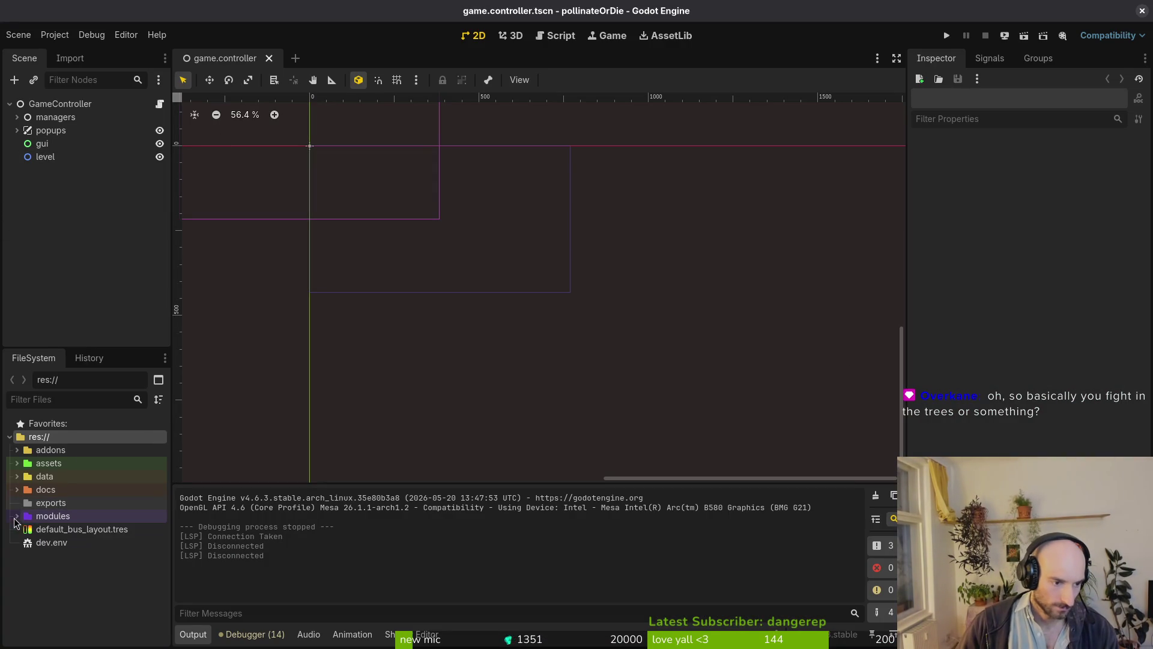
{"action": "left_click", "coordinate": [17, 517]}
{"action": "left_click", "coordinate": [17, 517]}
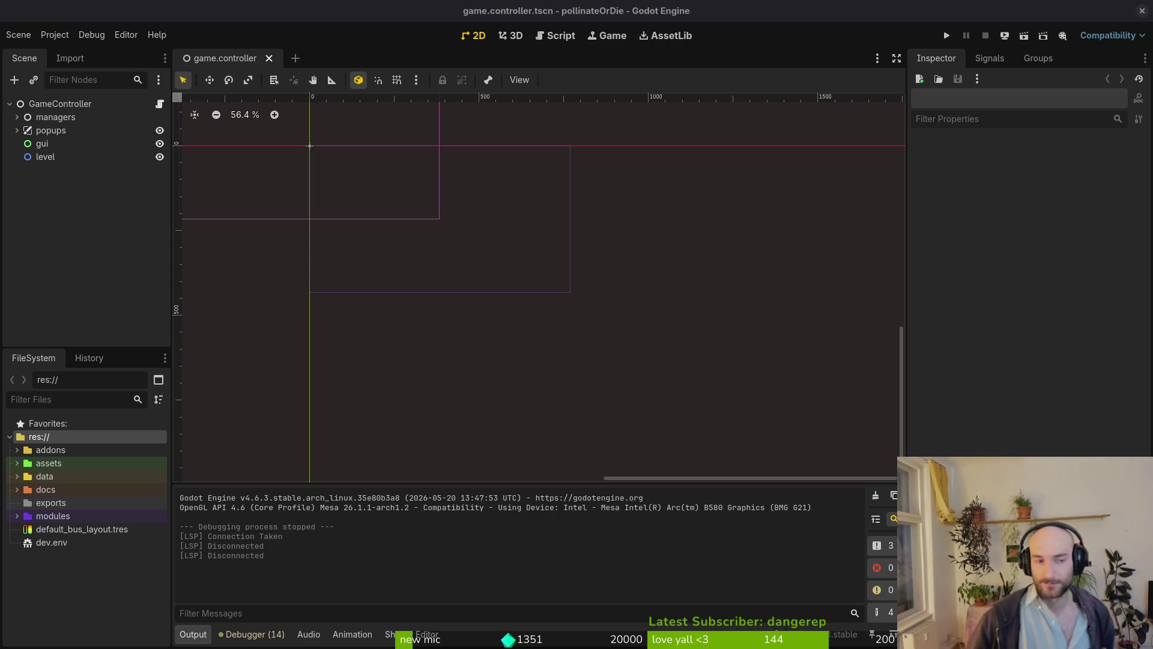
{"action": "left_click", "coordinate": [1147, 11]}
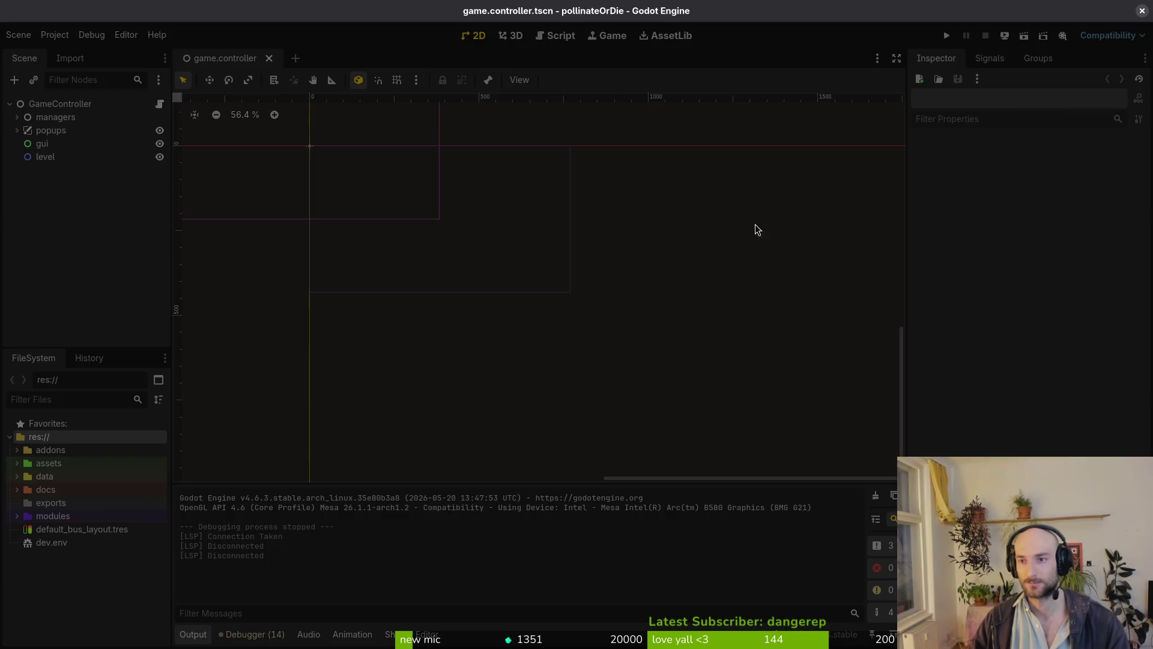
Save the sunset artwork, switch to the pencil (B), and quit Aseprite choosing Don't Save for the jpeg.
{"action": "key", "text": "ctrl+s"}
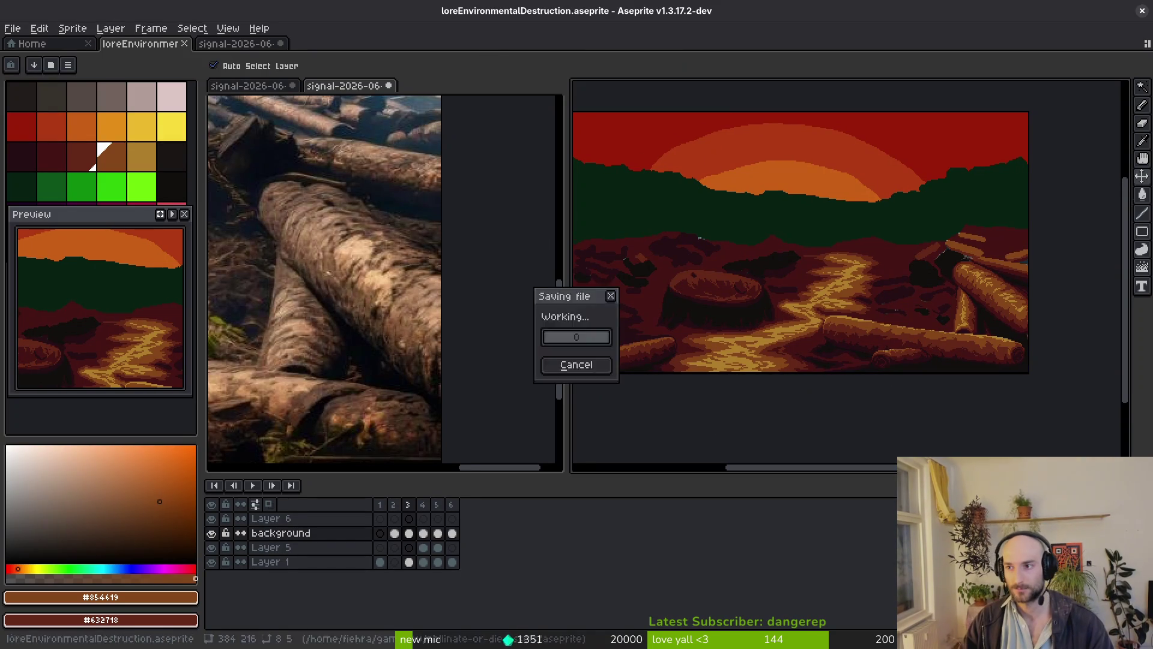
{"action": "key", "text": "b"}
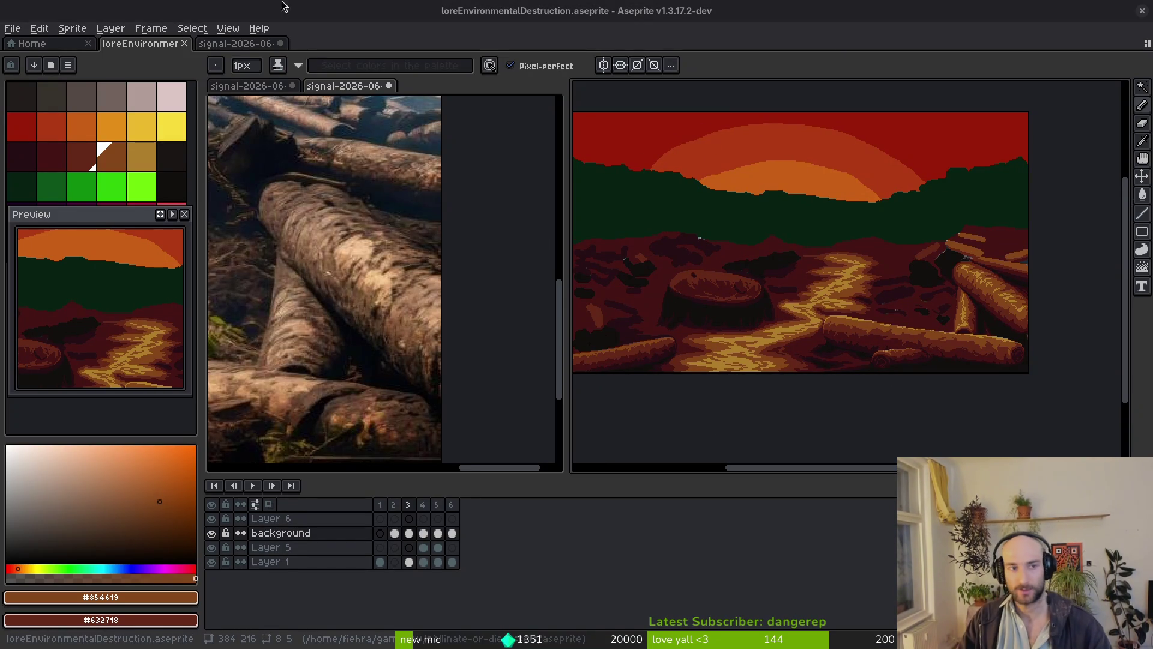
{"action": "left_click", "coordinate": [1142, 11]}
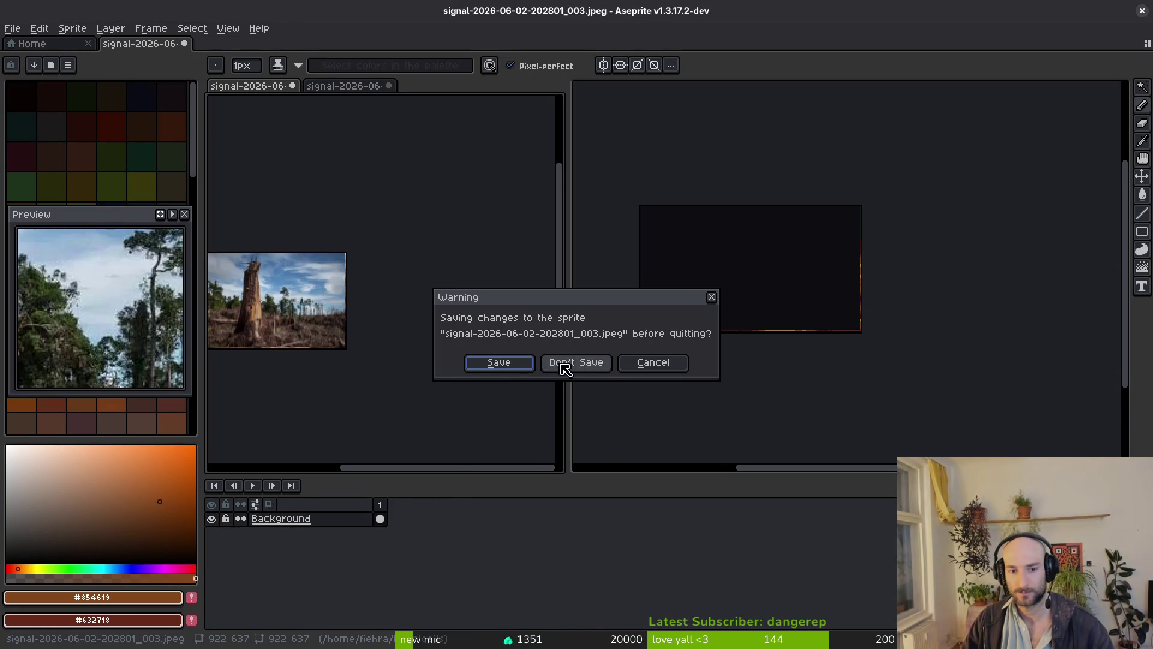
{"action": "left_click", "coordinate": [601, 365]}
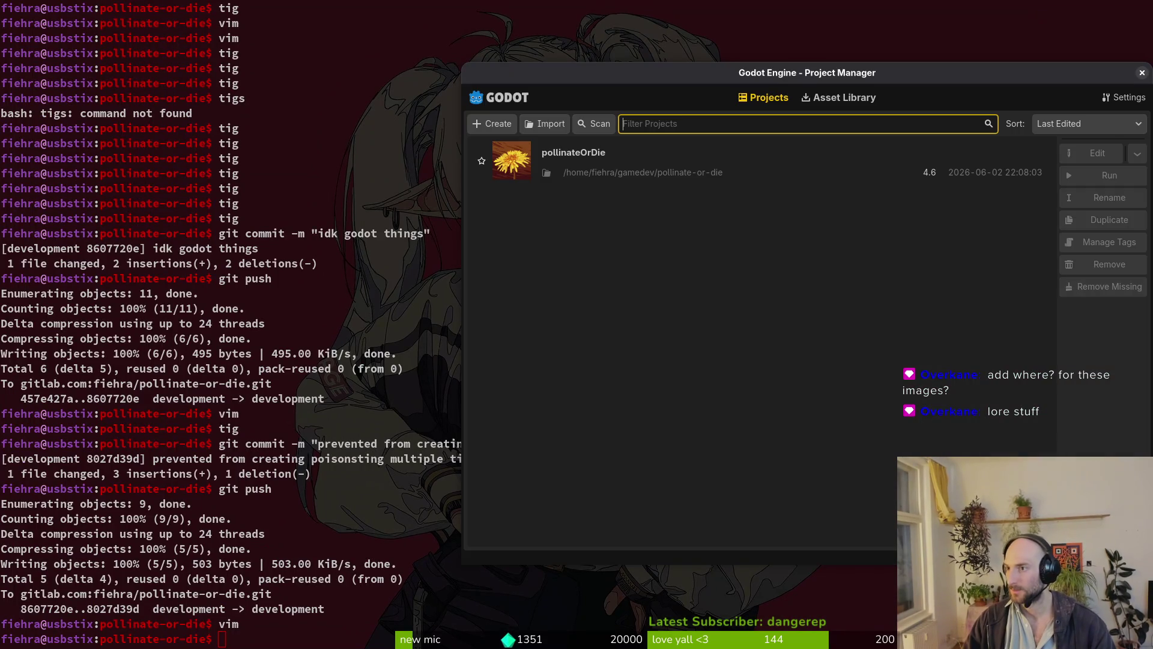
Open the pollinateOrDie project and quick-open the preboss_spider.tscn scene.
{"action": "left_click", "coordinate": [618, 173]}
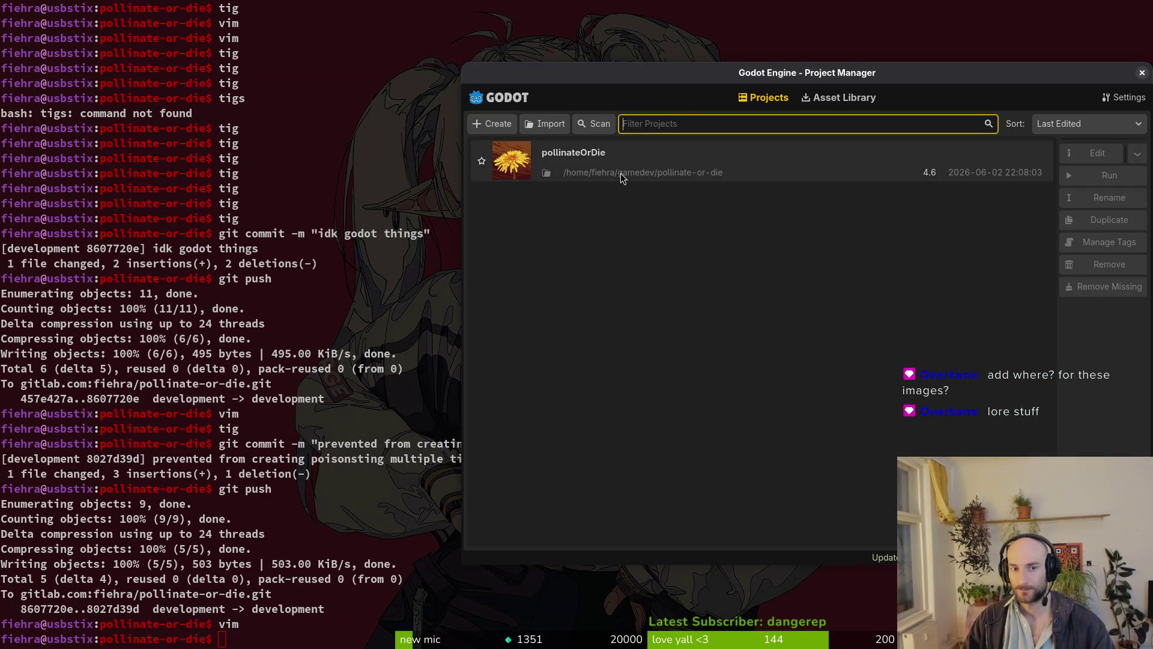
{"action": "key", "text": "ctrl+r"}
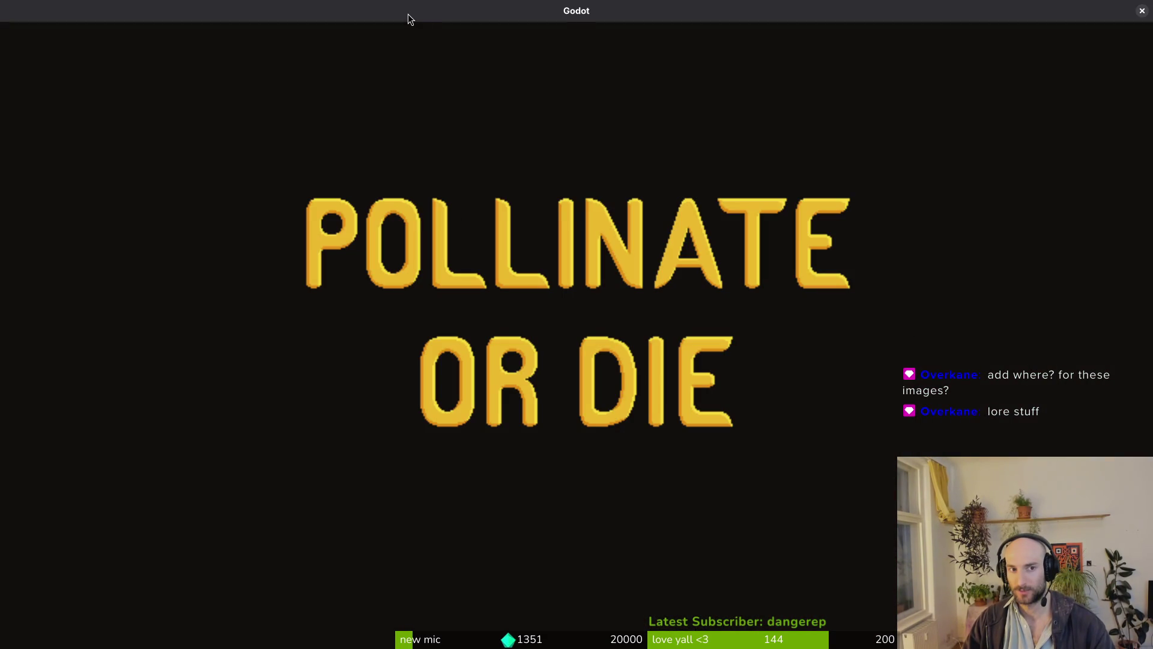
{"action": "key", "text": "alt+shift+o"}
{"action": "type", "text": "preboss"}
{"action": "key", "text": "Down"}
{"action": "key", "text": "Return"}
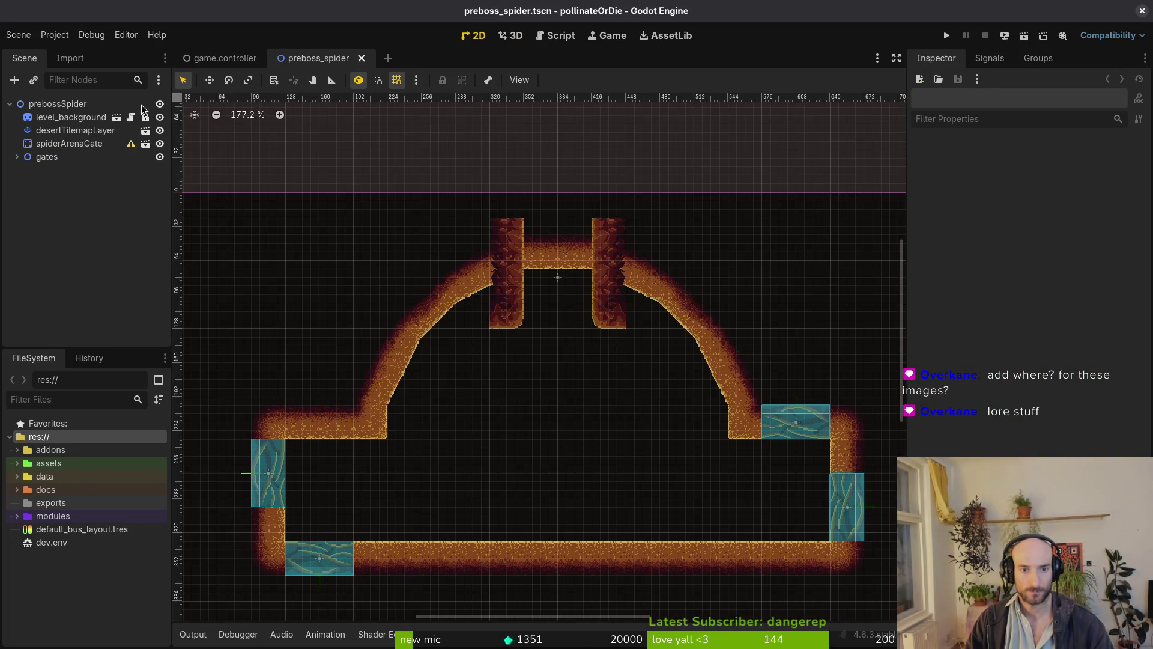
Pan the canvas to centre the spider arena, then switch over to Aseprite.
{"action": "scroll", "coordinate": [600, 437], "scroll_direction": "down", "scroll_amount": 2}
{"action": "left_click_drag", "start_coordinate": [607, 437], "coordinate": [579, 432]}
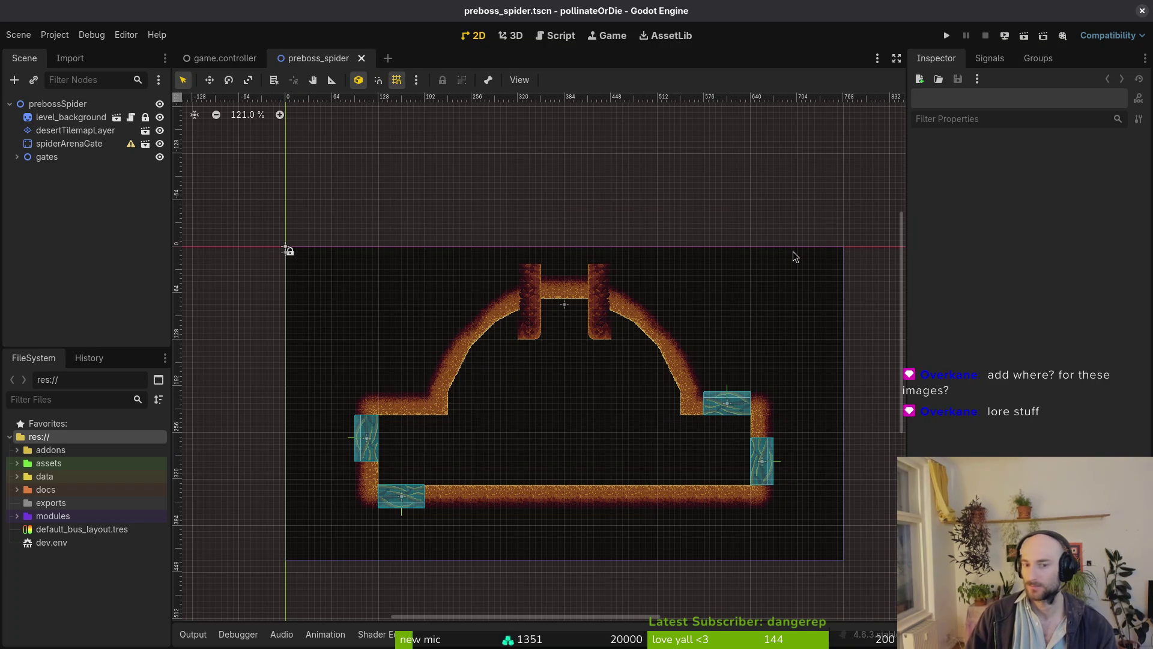
{"action": "scroll", "coordinate": [591, 316], "scroll_direction": "up", "scroll_amount": 3}
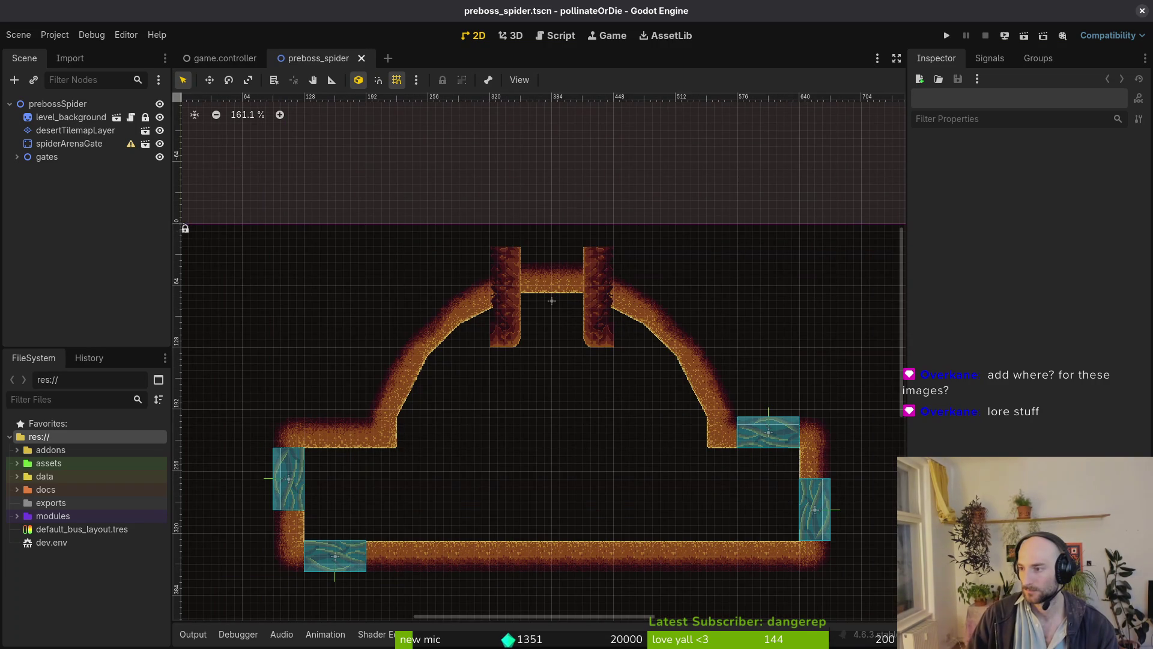
{"action": "key", "text": "super+2"}
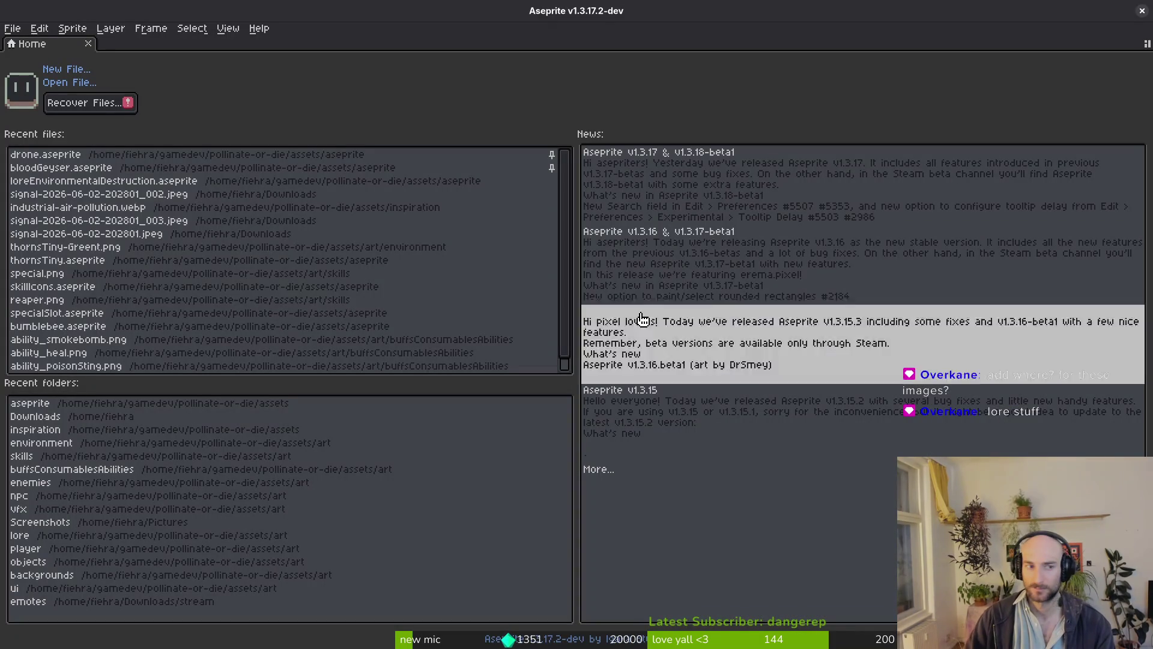
Create a new blank 192×192 sprite.
{"action": "left_click", "coordinate": [66, 70]}
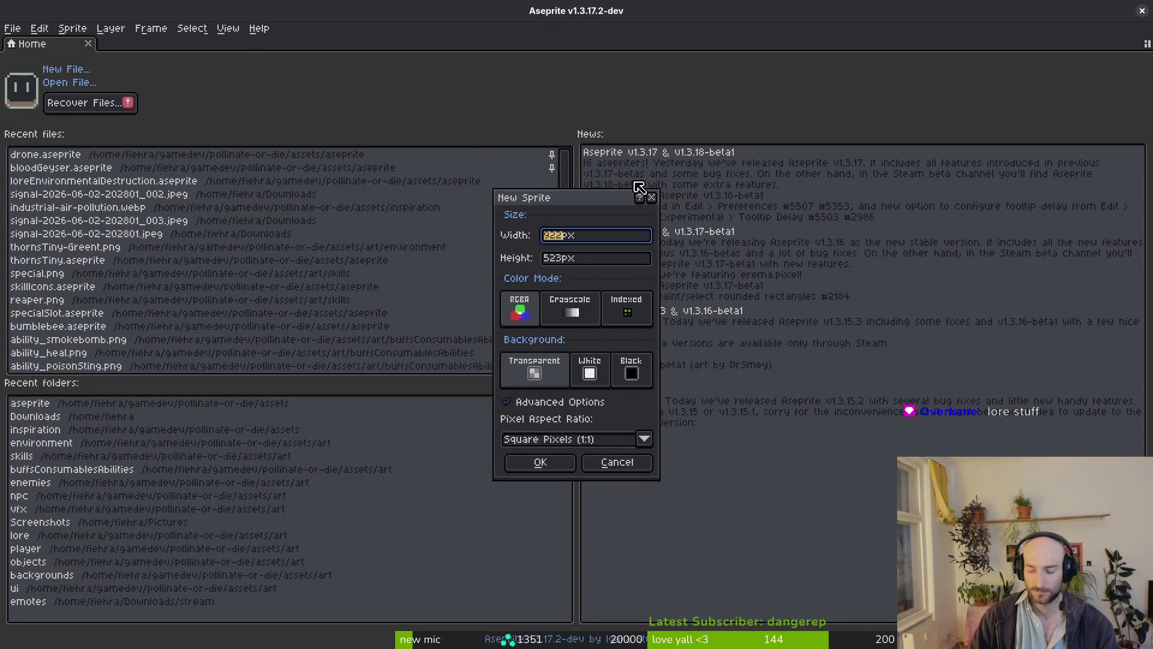
{"action": "type", "text": "192"}
{"action": "key", "text": "Tab"}
{"action": "type", "text": "192"}
{"action": "key", "text": "Return"}
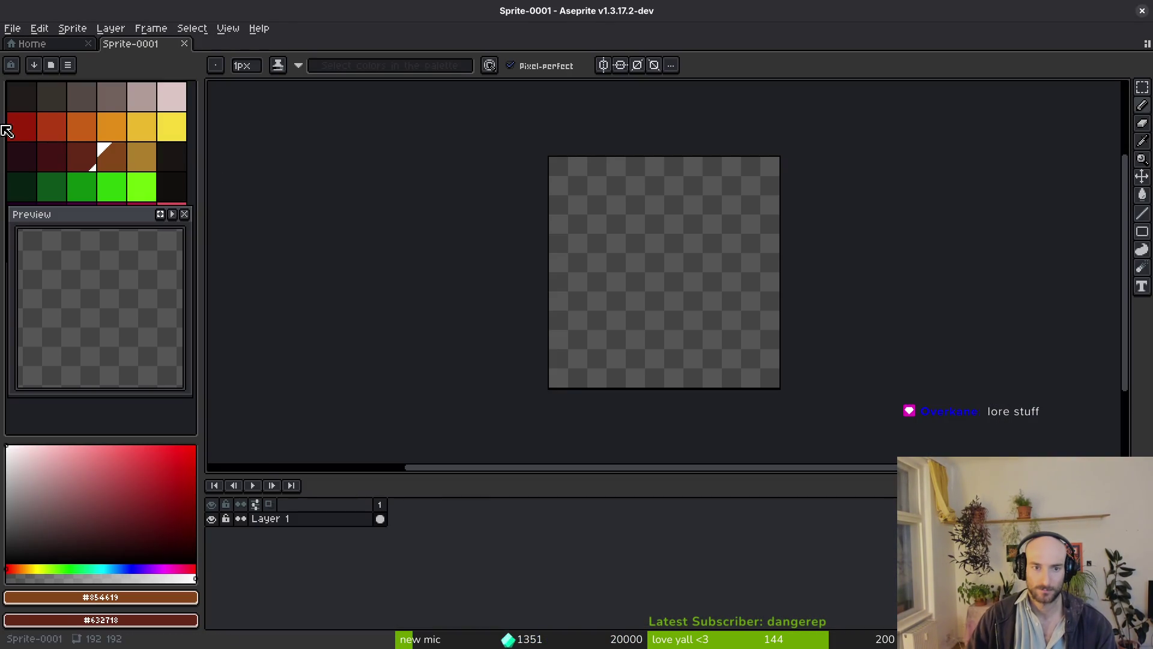
Bring up the Save File dialog for Sprite-0001, starting in the home folder.
{"action": "left_click", "coordinate": [12, 28]}
{"action": "left_click", "coordinate": [566, 246]}
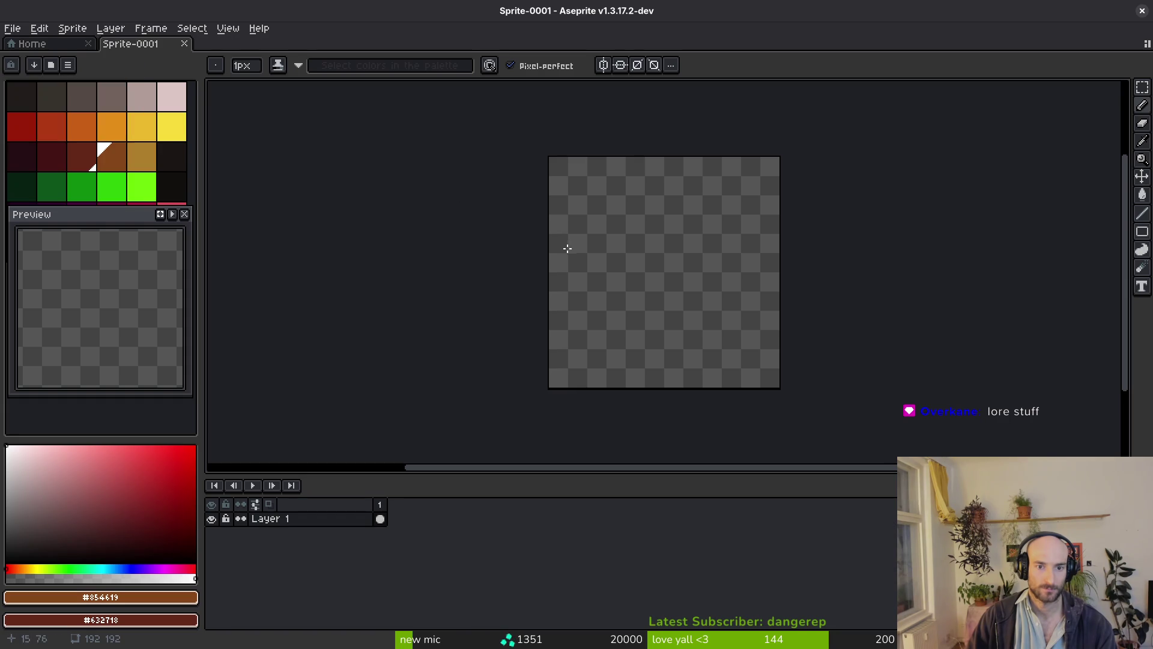
{"action": "key", "text": "ctrl+s"}
{"action": "left_click", "coordinate": [121, 84]}
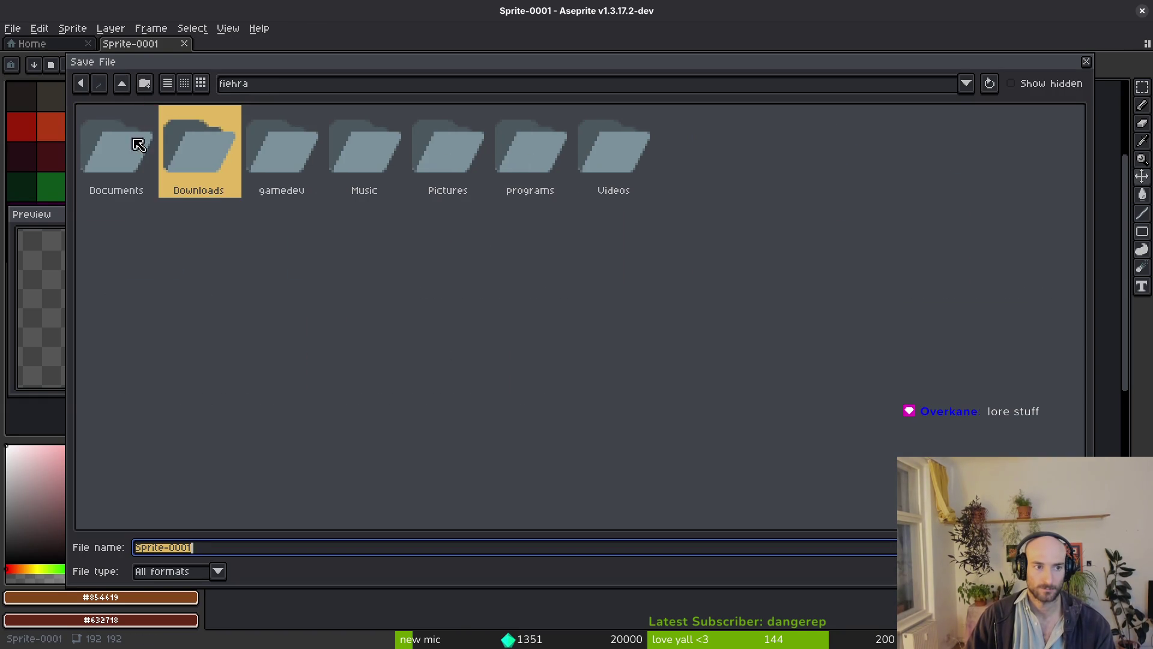
Browse to gamedev/pollinate-or-die/assets/aseprite in the Save dialog.
{"action": "double_click", "coordinate": [288, 147]}
{"action": "double_click", "coordinate": [108, 150]}
{"action": "double_click", "coordinate": [216, 155]}
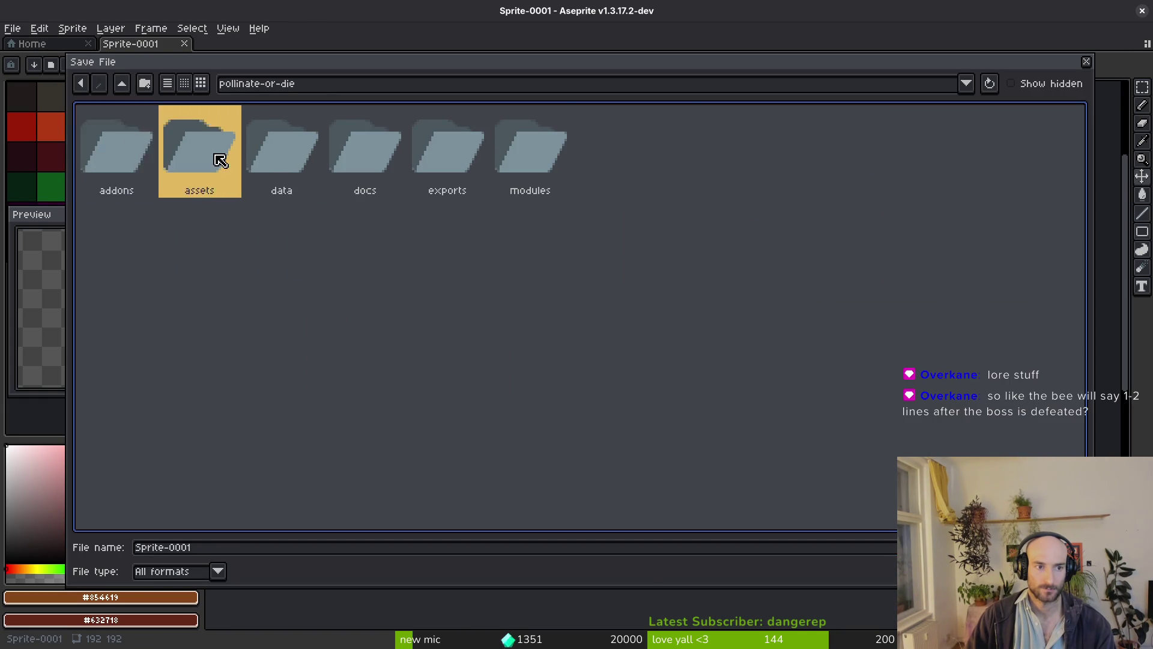
{"action": "double_click", "coordinate": [204, 161]}
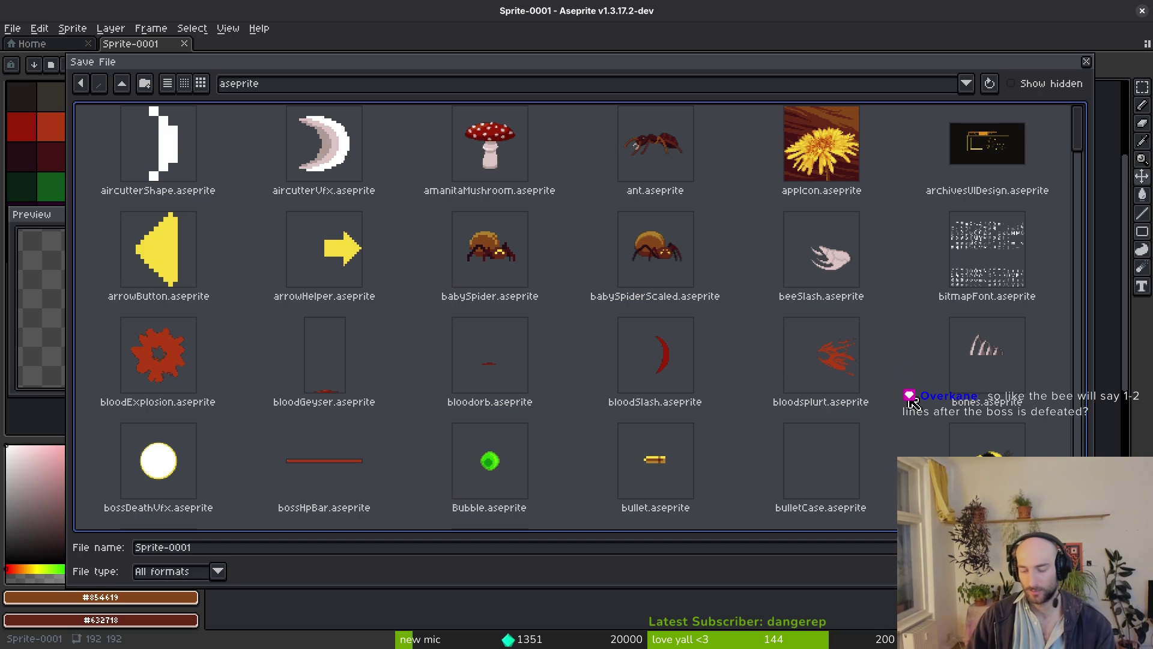
{"action": "scroll", "coordinate": [615, 384], "scroll_direction": "down", "scroll_amount": 2}
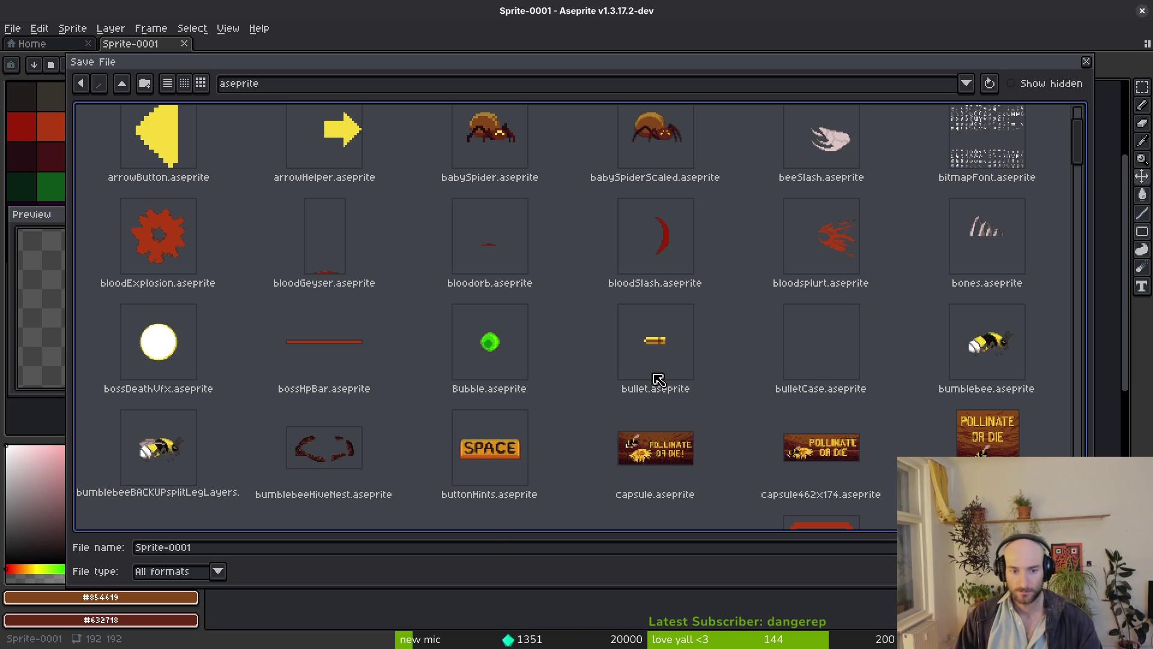
{"action": "scroll", "coordinate": [714, 305], "scroll_direction": "down", "scroll_amount": 3}
{"action": "scroll", "coordinate": [714, 291], "scroll_direction": "down", "scroll_amount": 3}
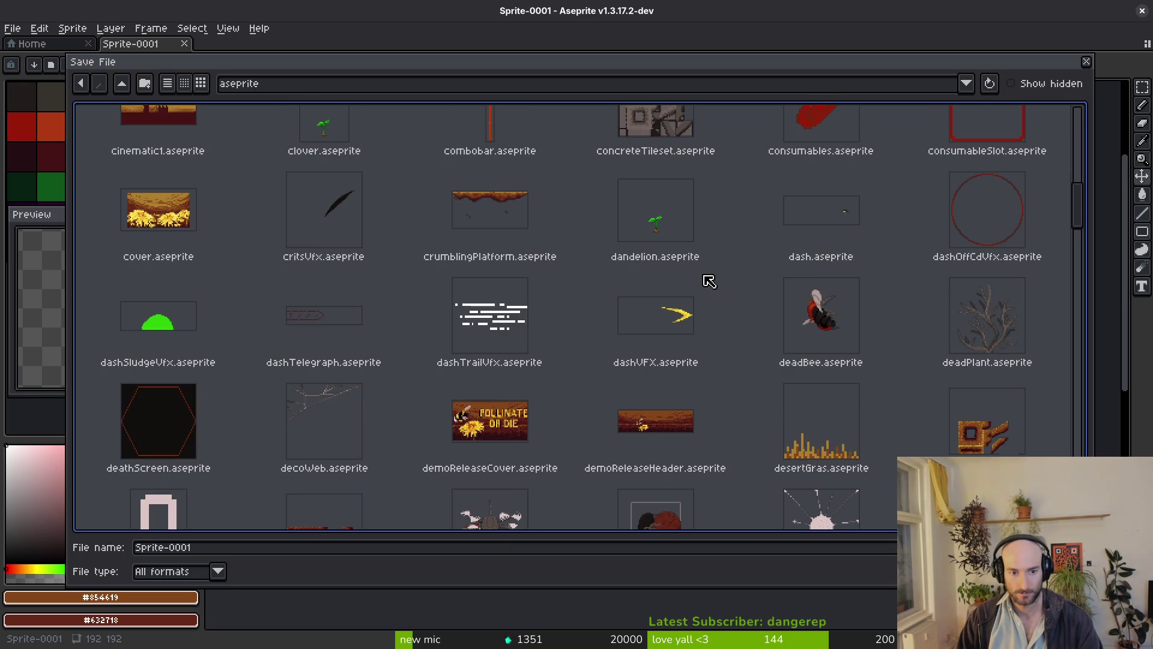
{"action": "scroll", "coordinate": [706, 288], "scroll_direction": "down", "scroll_amount": 3}
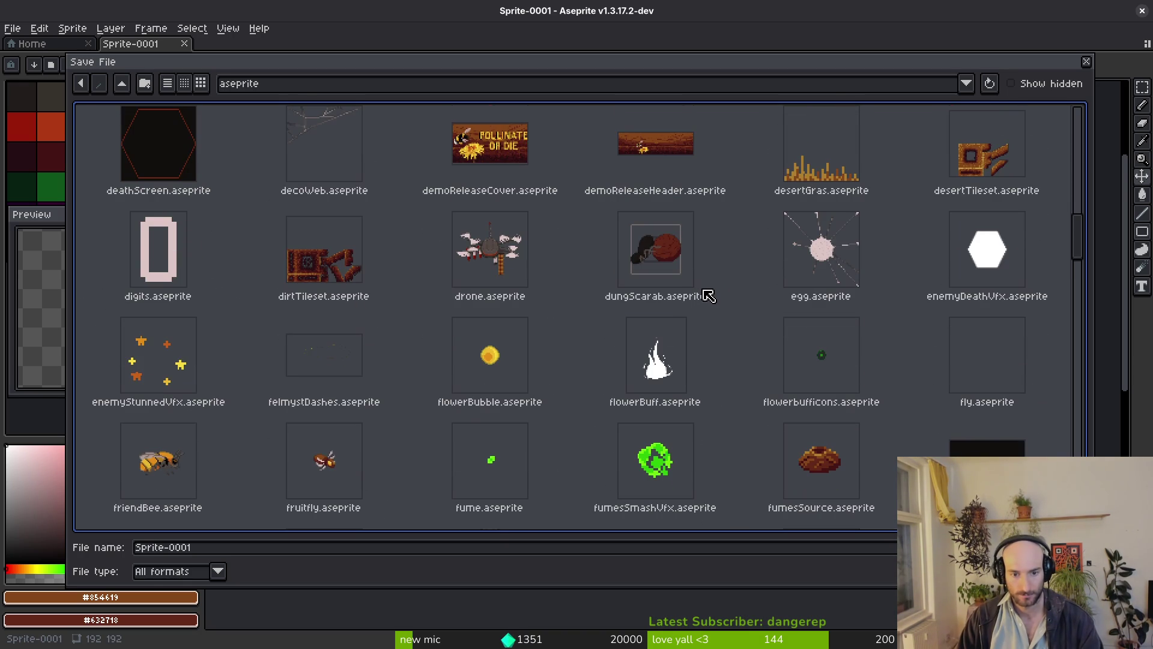
{"action": "scroll", "coordinate": [703, 300], "scroll_direction": "down", "scroll_amount": 3}
{"action": "scroll", "coordinate": [690, 283], "scroll_direction": "up", "scroll_amount": 10}
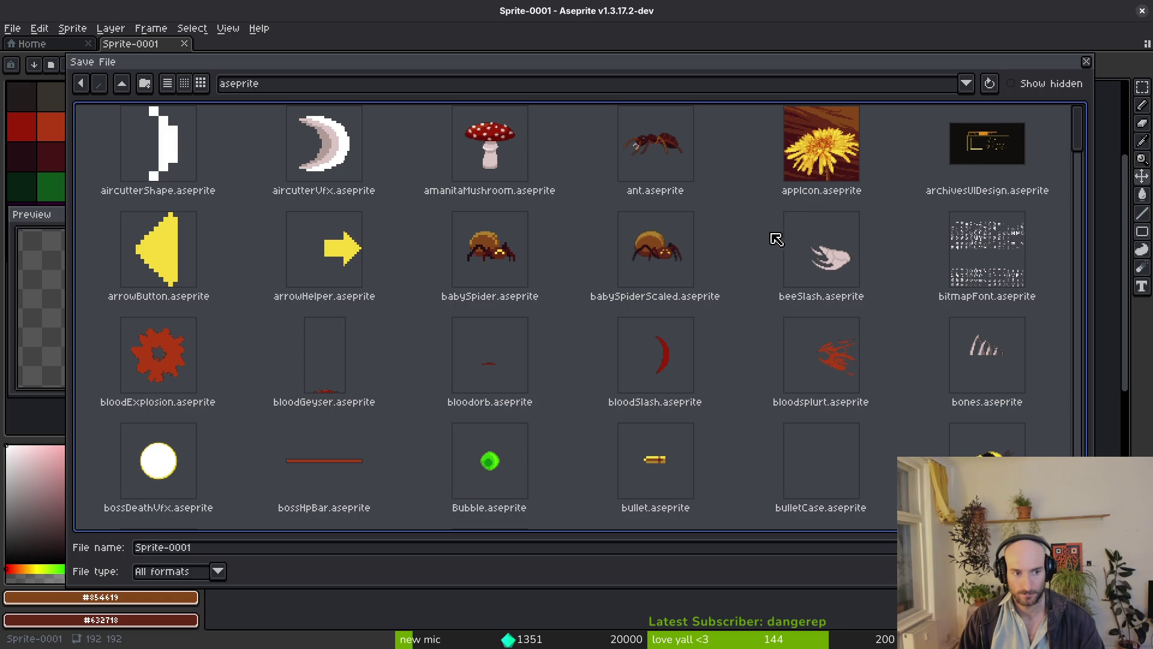
{"action": "mouse_move", "coordinate": [1079, 139]}
{"action": "left_mouse_down"}
{"action": "mouse_move", "coordinate": [1062, 444]}
{"action": "mouse_move", "coordinate": [1078, 323]}
{"action": "left_mouse_up"}
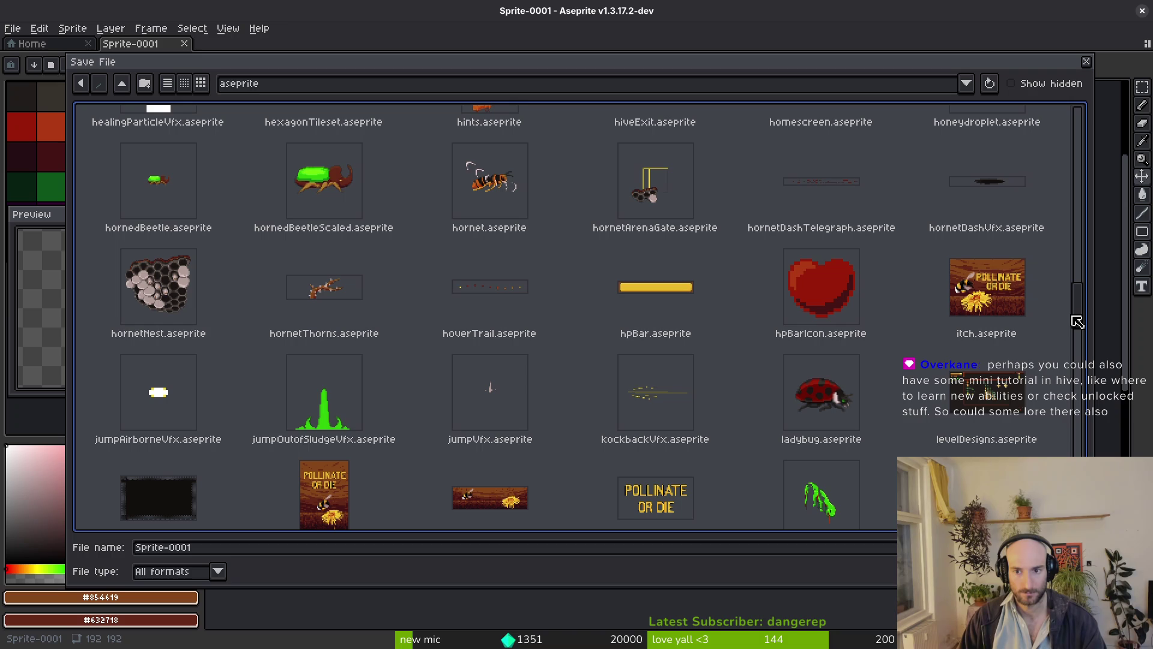
Replace the file name and save the sprite as spiderArenaGate.aseprite.
{"action": "double_click", "coordinate": [215, 548]}
{"action": "type", "text": "sp"}
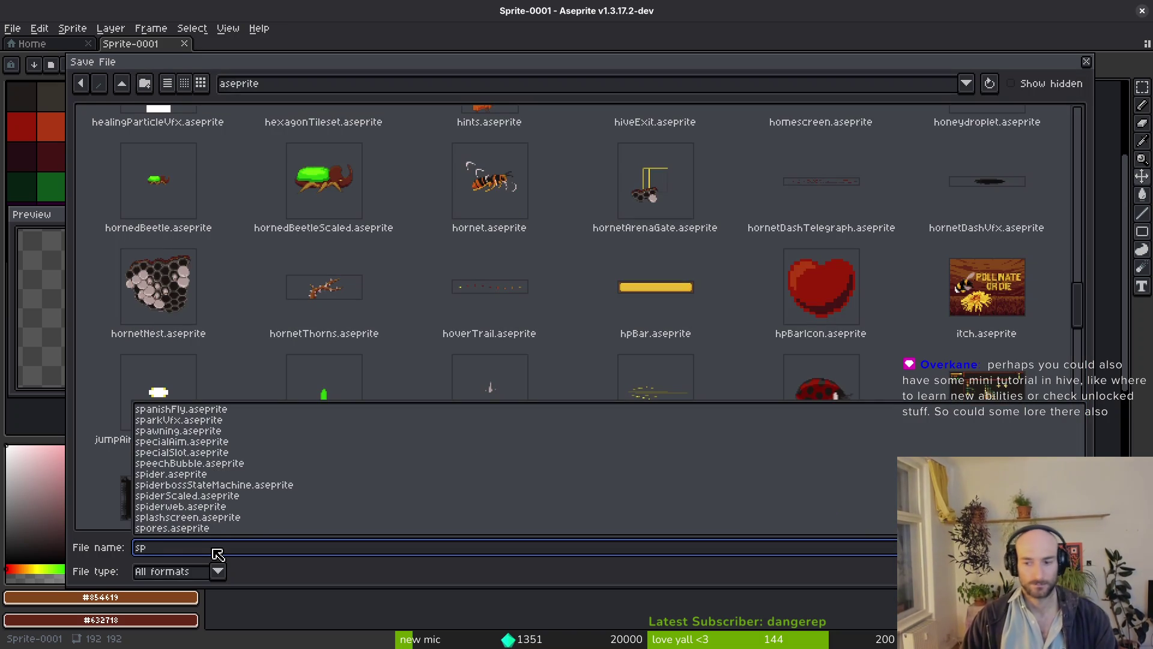
{"action": "key", "text": "BackSpace"}
{"action": "key", "text": "BackSpace"}
{"action": "type", "text": "spider"}
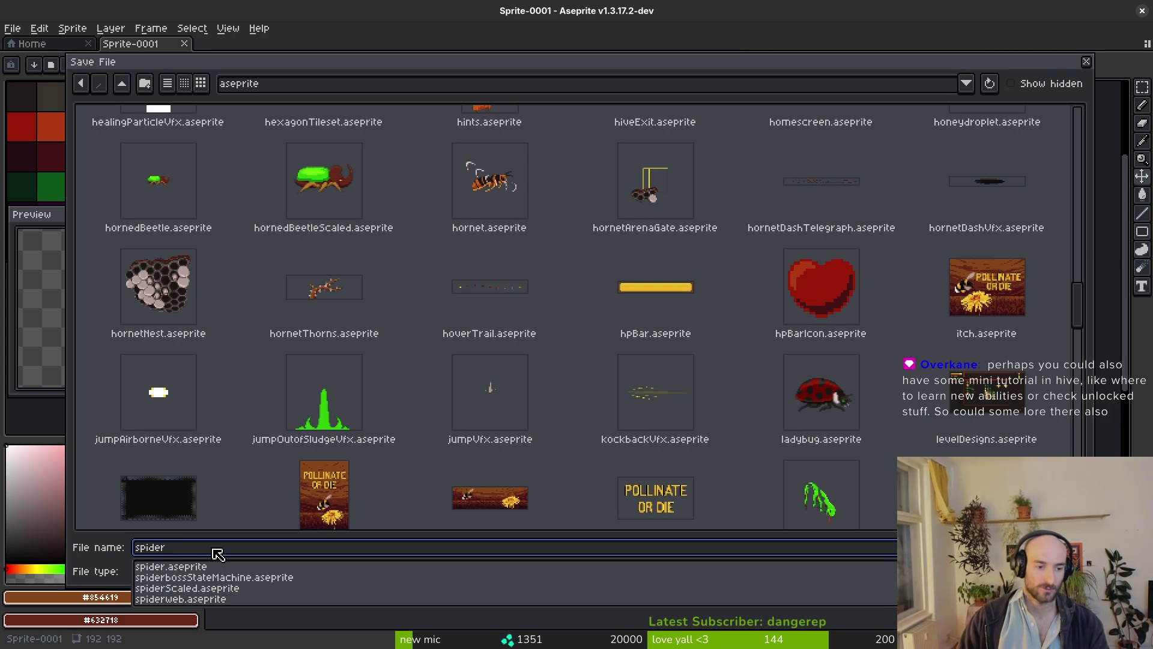
{"action": "type", "text": "ArenaGate"}
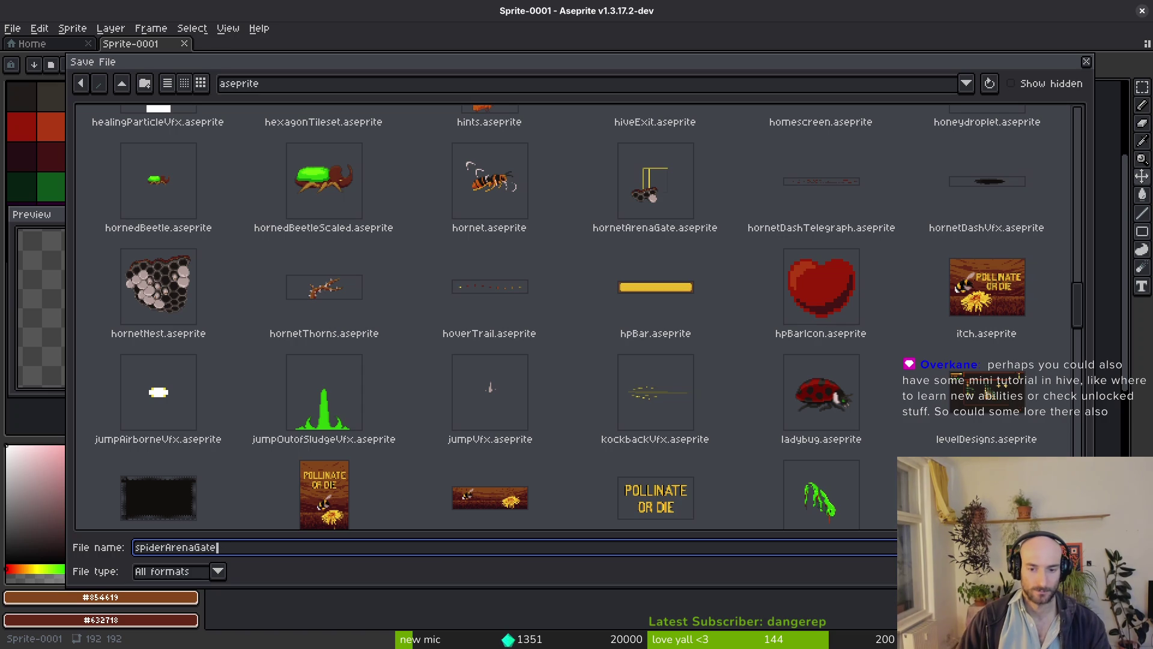
{"action": "key", "text": "Return"}
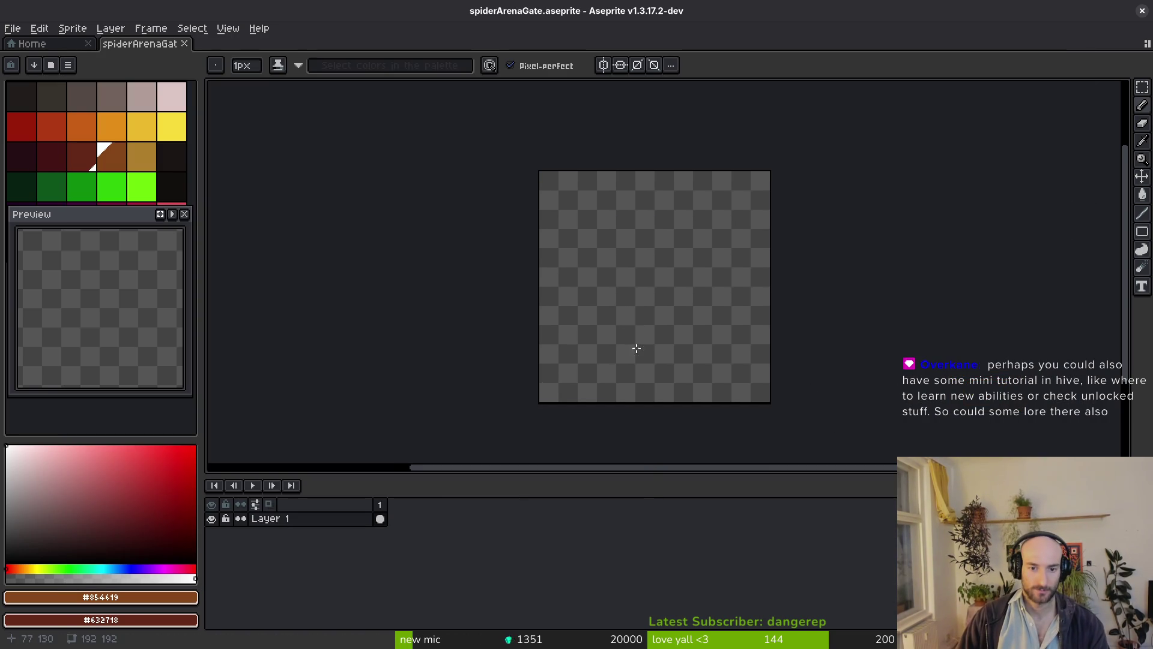
Shrink the timeline, move the Preview panel lower, narrow the left panel, and resave.
{"action": "left_click_drag", "start_coordinate": [649, 474], "coordinate": [638, 518]}
{"action": "key", "text": "ctrl+s"}
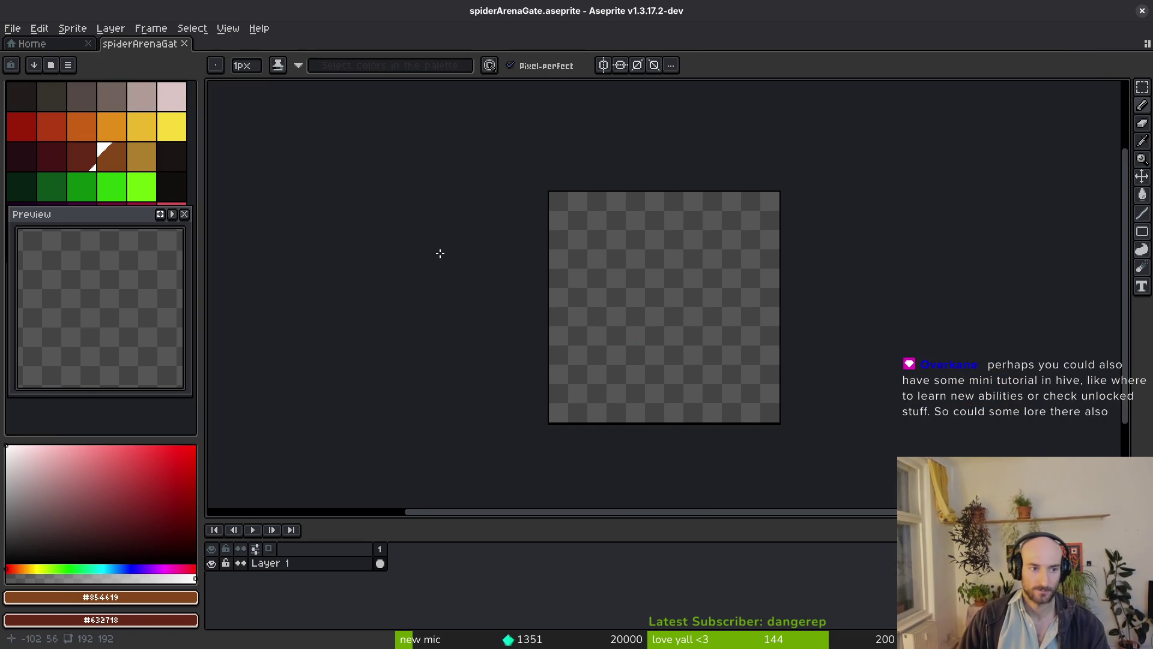
{"action": "mouse_move", "coordinate": [132, 223]}
{"action": "left_mouse_down"}
{"action": "mouse_move", "coordinate": [130, 275]}
{"action": "mouse_move", "coordinate": [137, 265]}
{"action": "left_mouse_up"}
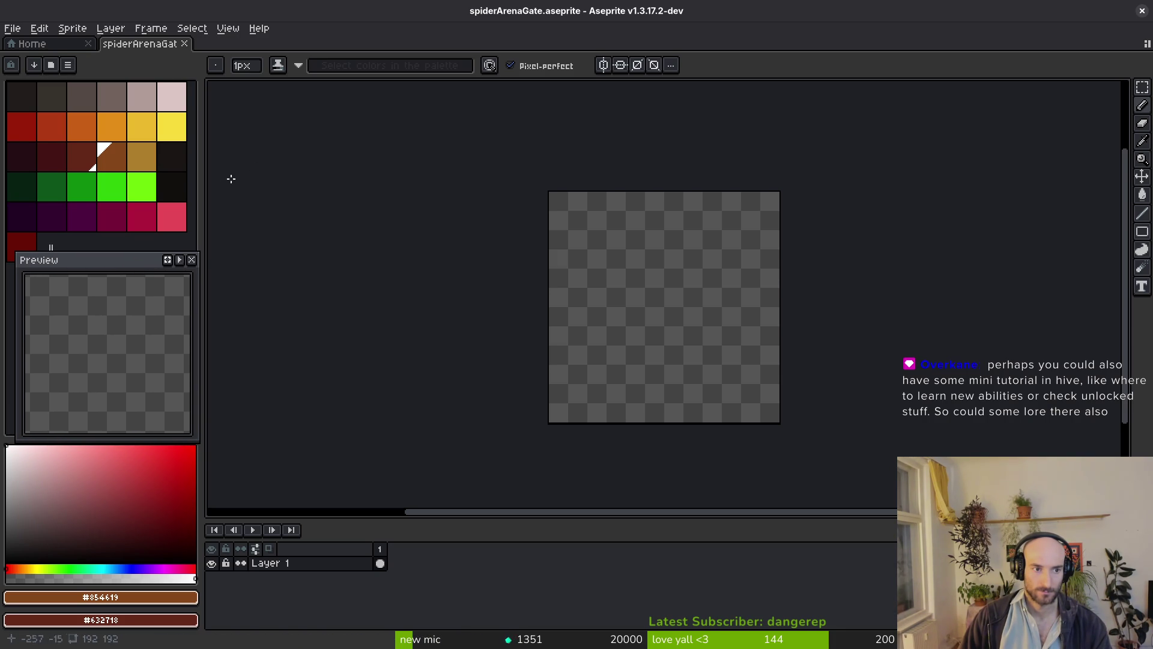
{"action": "left_click_drag", "start_coordinate": [202, 194], "coordinate": [195, 193]}
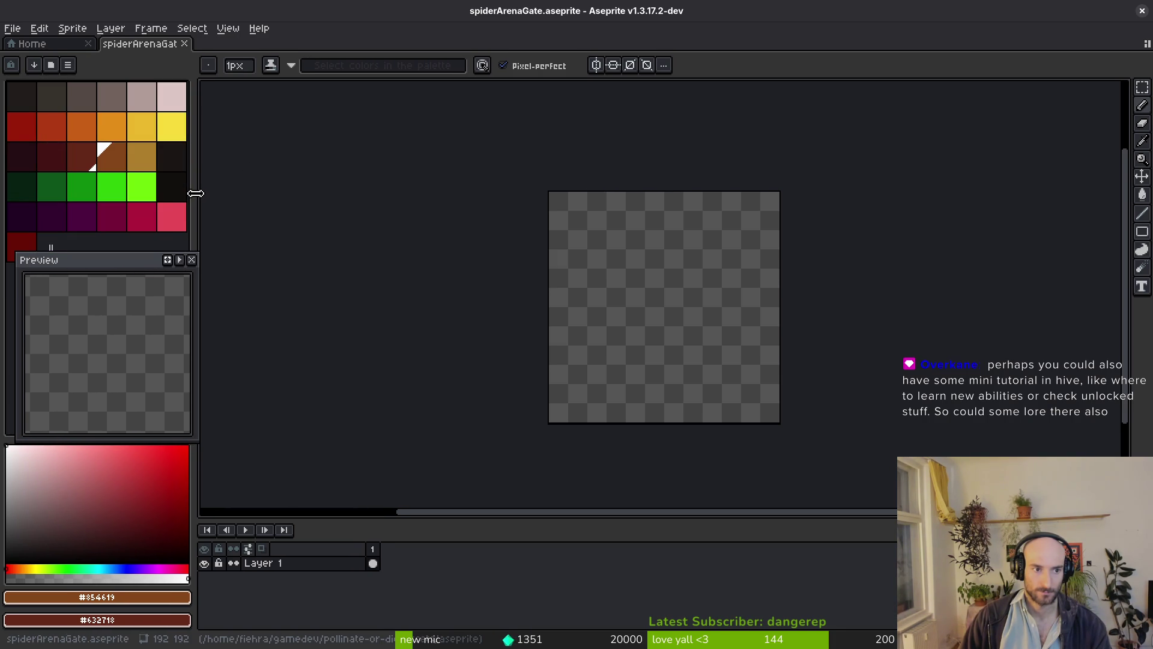
{"action": "mouse_move", "coordinate": [134, 272]}
{"action": "left_mouse_down"}
{"action": "mouse_move", "coordinate": [121, 254]}
{"action": "mouse_move", "coordinate": [119, 269]}
{"action": "left_mouse_up"}
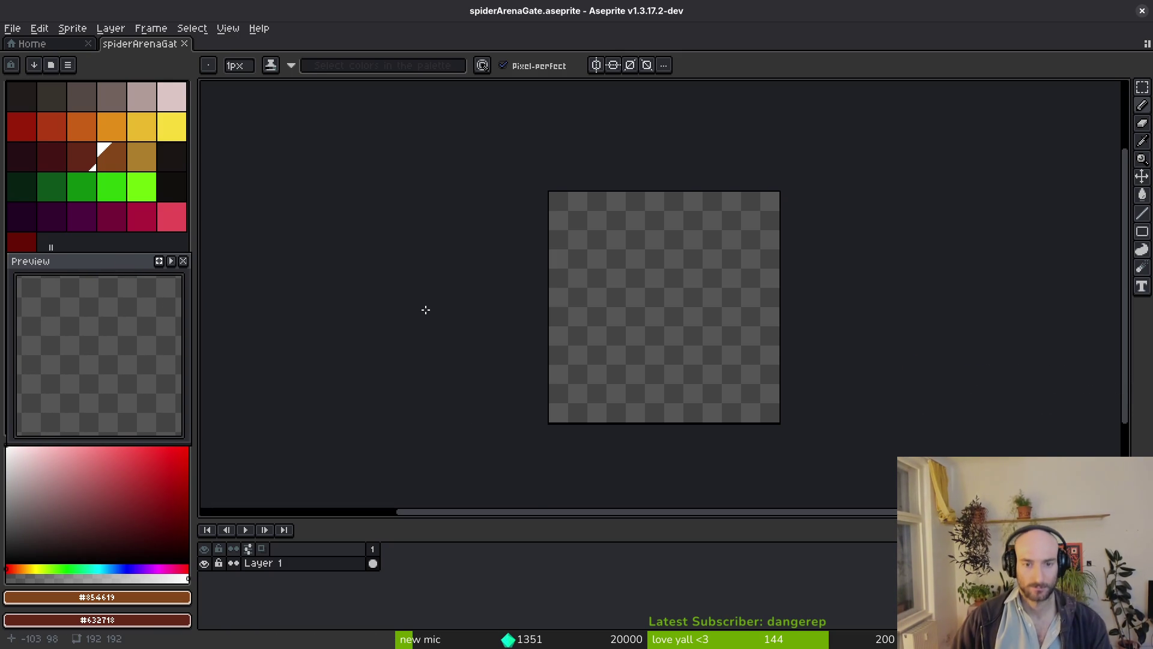
{"action": "scroll", "coordinate": [725, 350], "scroll_direction": "right", "scroll_amount": 1}
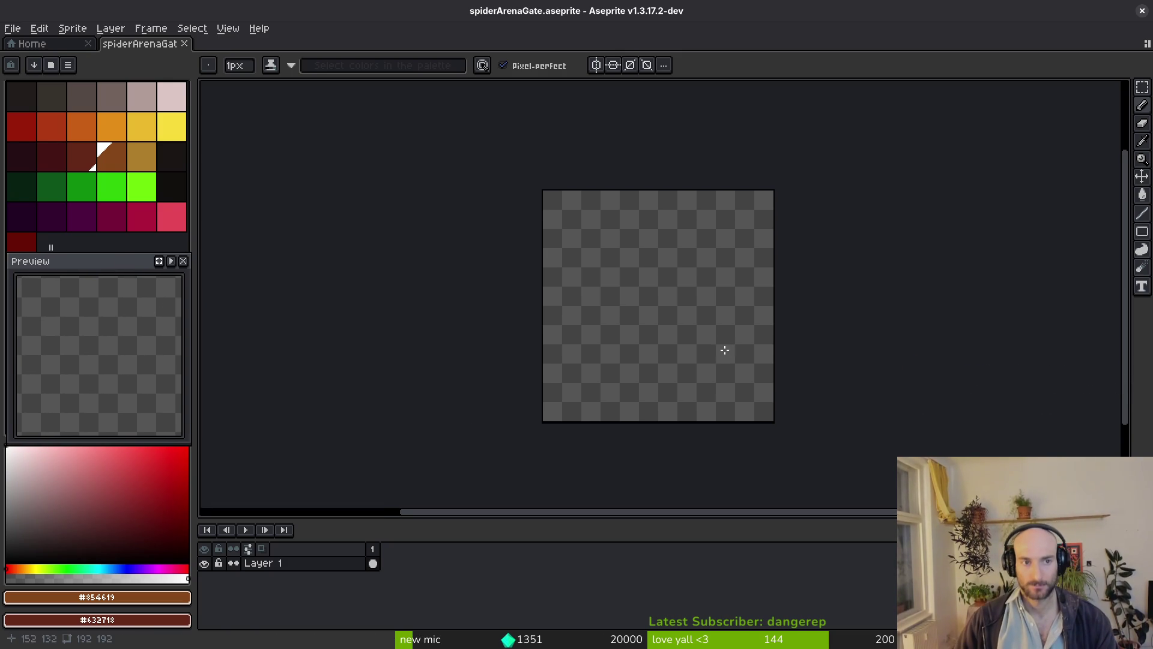
Make gold (index 16, #ae7c2c) the primary colour and brown the secondary colour.
{"action": "left_click", "coordinate": [141, 157]}
{"action": "right_click", "coordinate": [111, 158]}
{"action": "scroll", "coordinate": [715, 299], "scroll_direction": "up", "scroll_amount": 1}
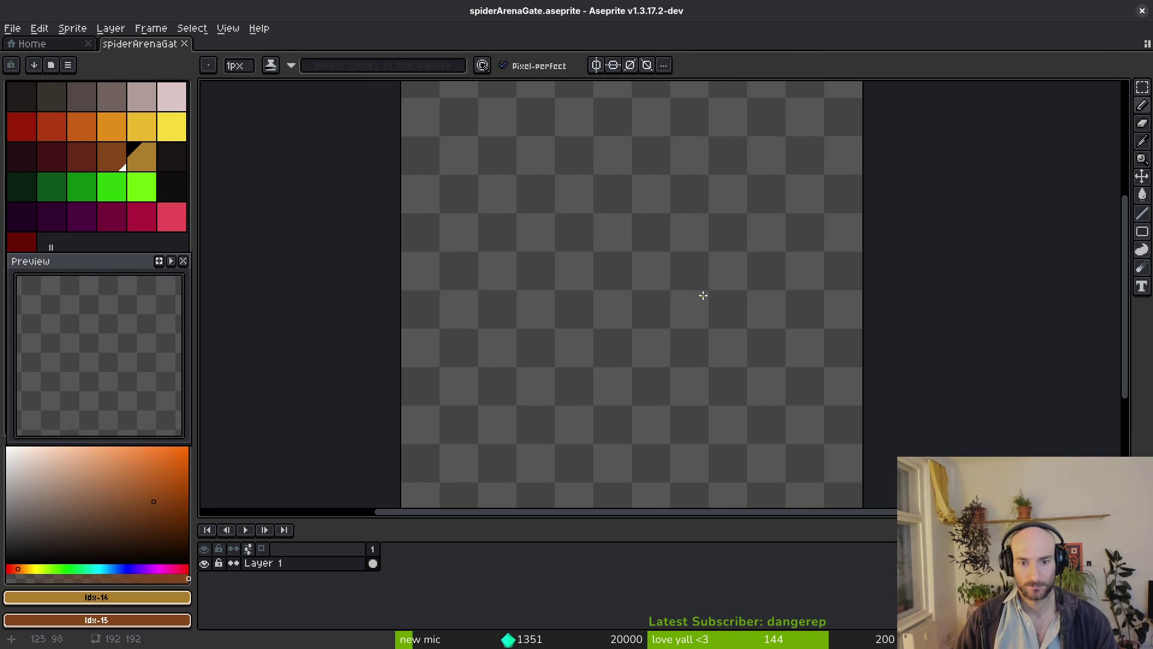
{"action": "scroll", "coordinate": [700, 296], "scroll_direction": "down", "scroll_amount": 1}
{"action": "scroll", "coordinate": [678, 299], "scroll_direction": "up", "scroll_amount": 4}
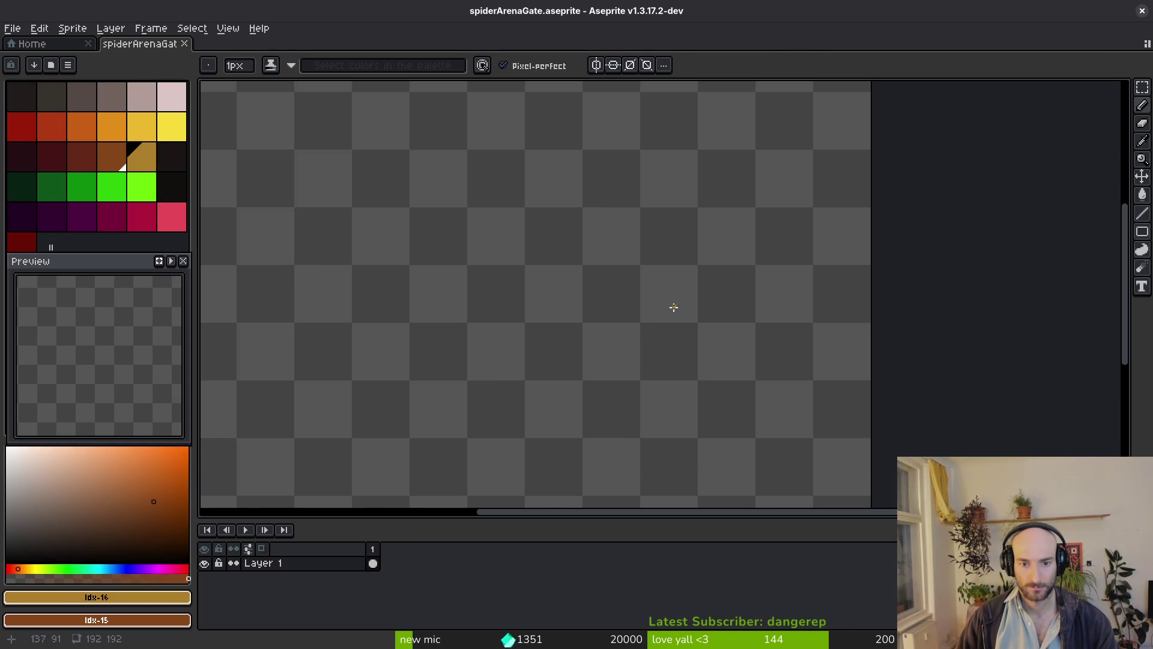
{"action": "scroll", "coordinate": [772, 293], "scroll_direction": "down", "scroll_amount": 3}
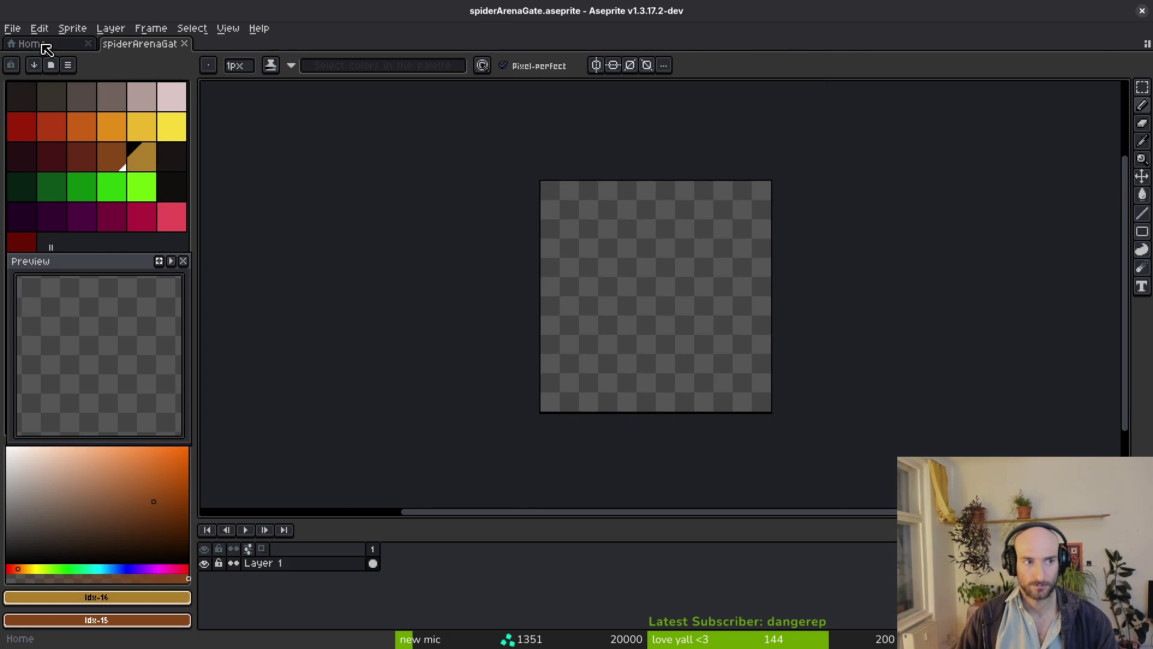
{"action": "left_click", "coordinate": [47, 49]}
{"action": "key", "text": "alt+Tab"}
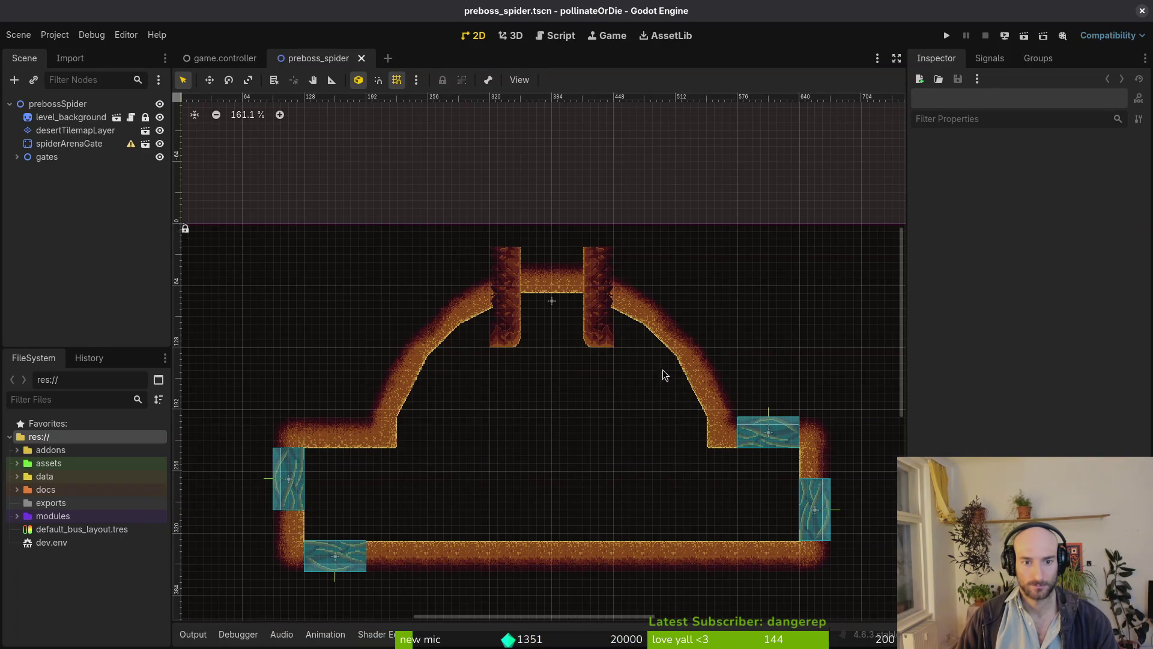
{"action": "scroll", "coordinate": [564, 300], "scroll_direction": "up", "scroll_amount": 4}
{"action": "key", "text": "alt+Tab"}
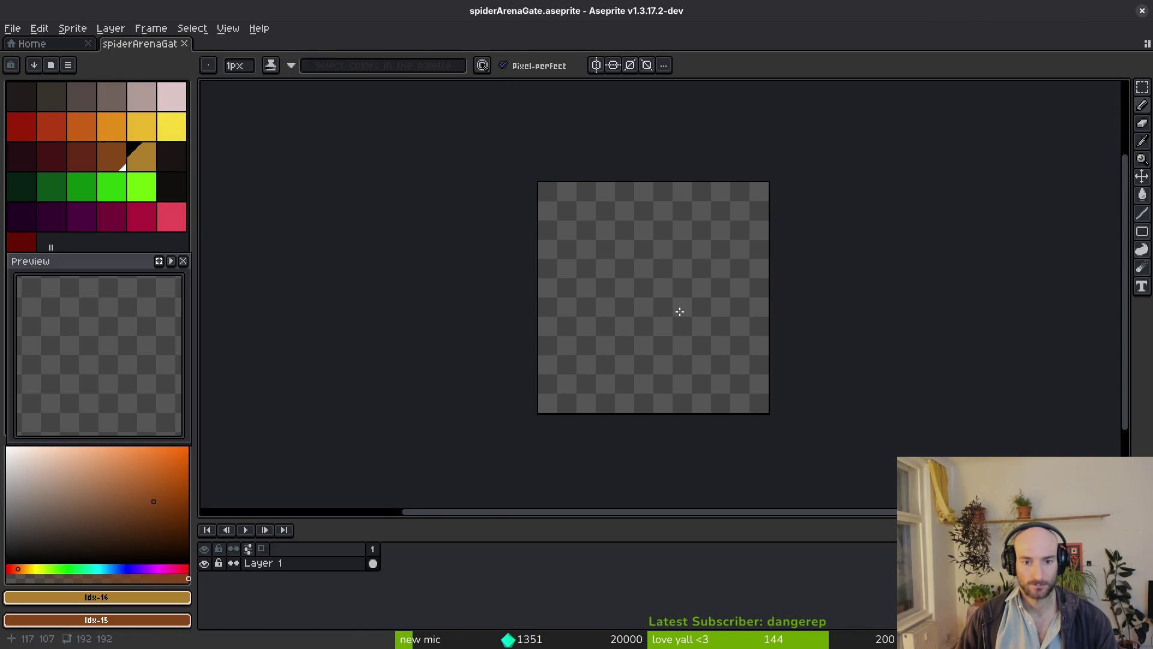
{"action": "key", "text": "alt+Tab"}
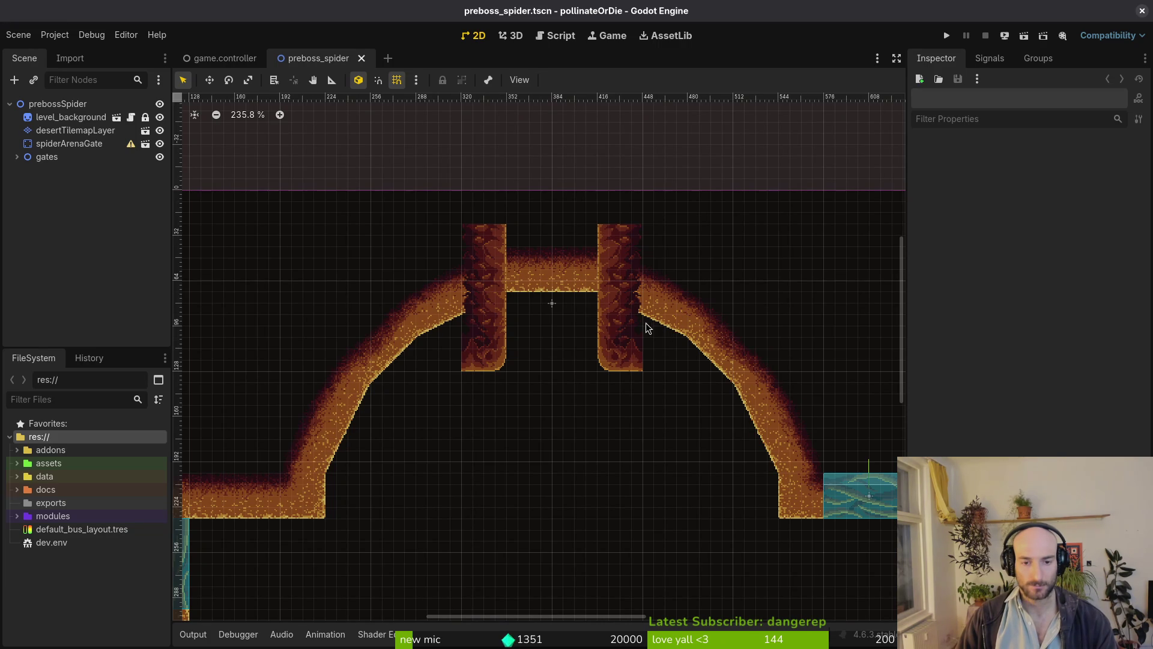
{"action": "key", "text": "alt+Tab"}
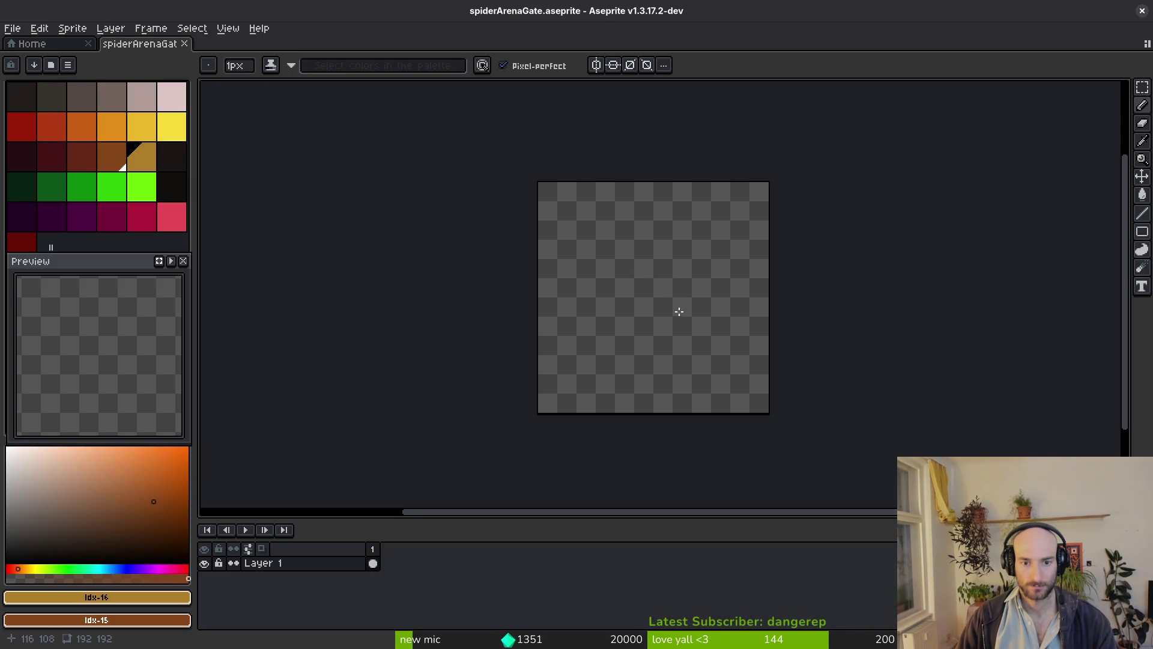
{"action": "key", "text": "alt+Tab"}
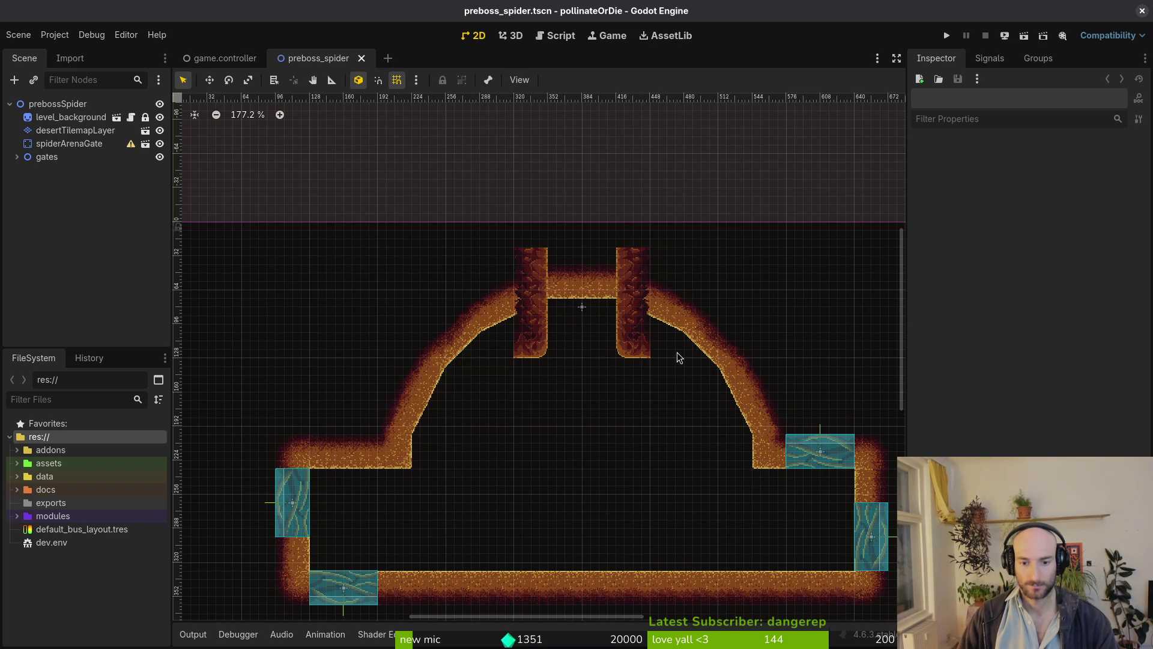
{"action": "key", "text": "alt+Tab"}
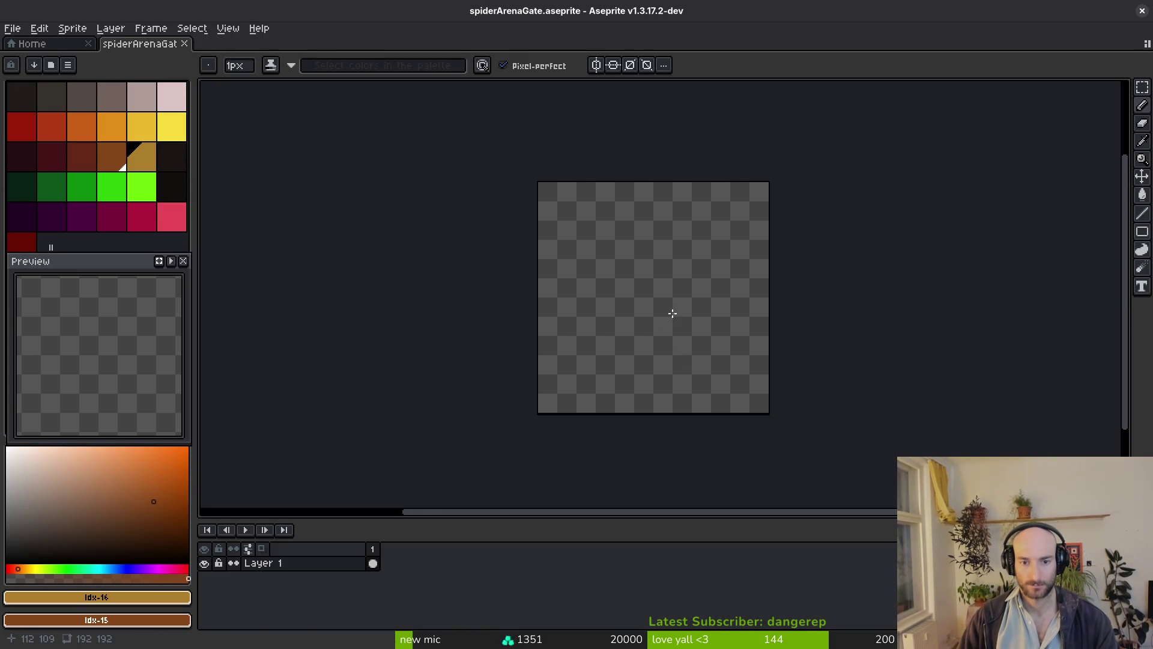
{"action": "scroll", "coordinate": [674, 312], "scroll_direction": "up", "scroll_amount": 1}
{"action": "scroll", "coordinate": [703, 334], "scroll_direction": "down", "scroll_amount": 2}
{"action": "scroll", "coordinate": [703, 334], "scroll_direction": "up", "scroll_amount": 1}
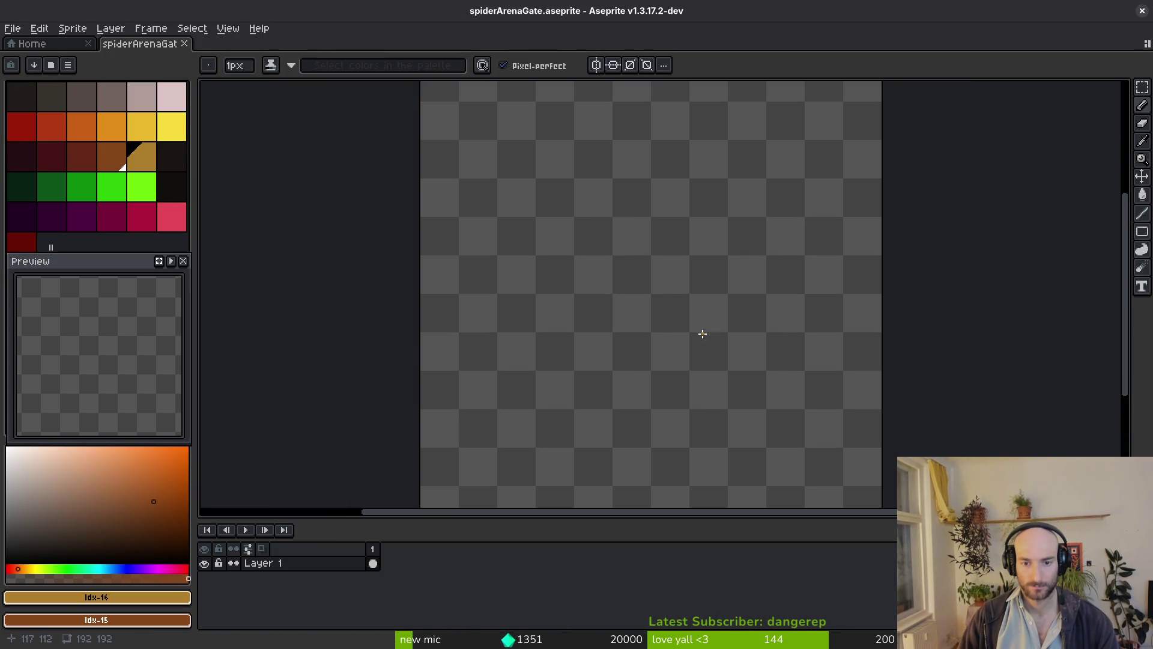
{"action": "scroll", "coordinate": [784, 328], "scroll_direction": "up", "scroll_amount": 1}
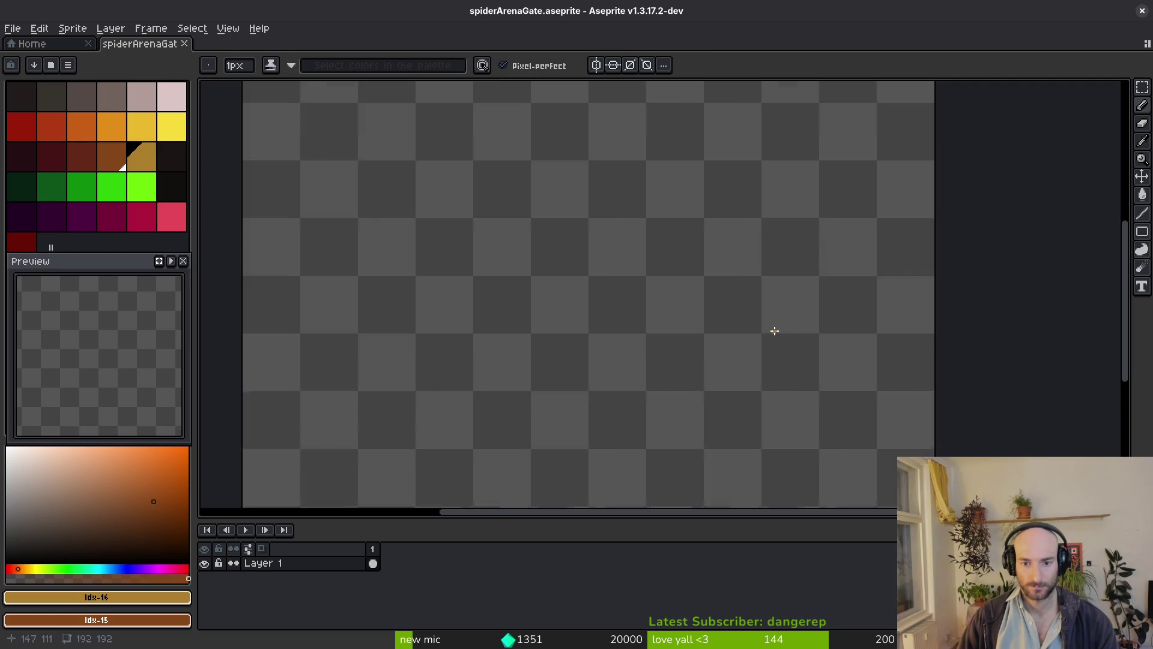
{"action": "left_click_drag", "start_coordinate": [827, 331], "coordinate": [652, 341]}
{"action": "scroll", "coordinate": [661, 327], "scroll_direction": "down", "scroll_amount": 6}
{"action": "key", "text": "ctrl+z"}
{"action": "scroll", "coordinate": [647, 325], "scroll_direction": "up", "scroll_amount": 5}
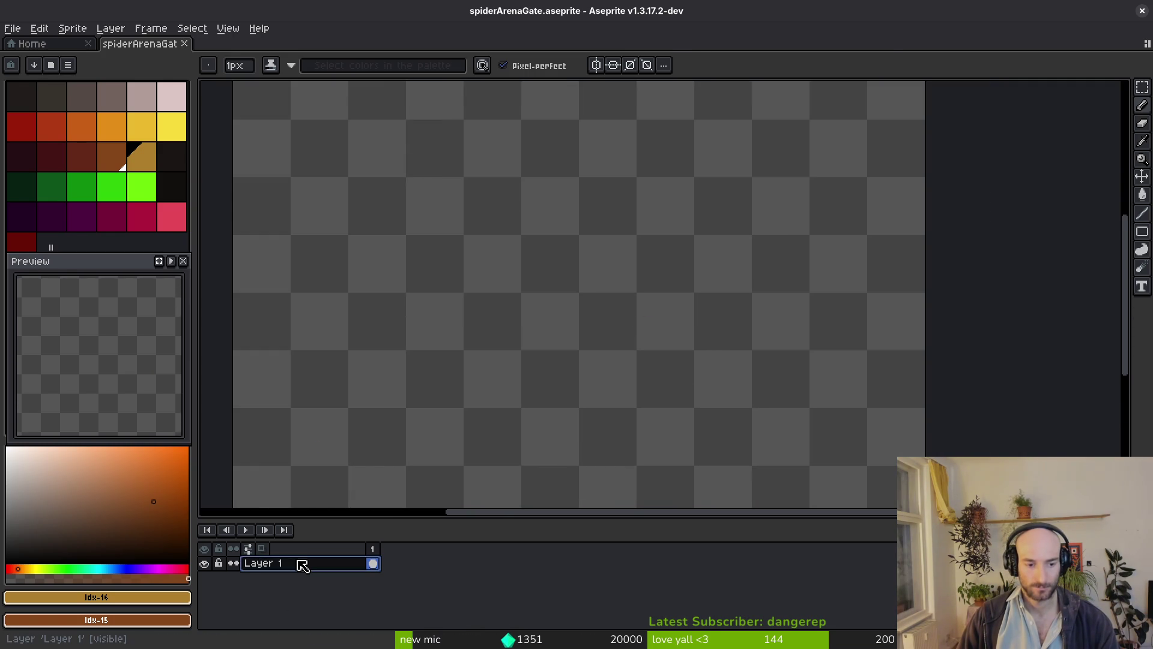
Rename Layer 1 to 'ref' and add three new layers above it.
{"action": "double_click", "coordinate": [303, 564]}
{"action": "type", "text": "ref"}
{"action": "key", "text": "Return"}
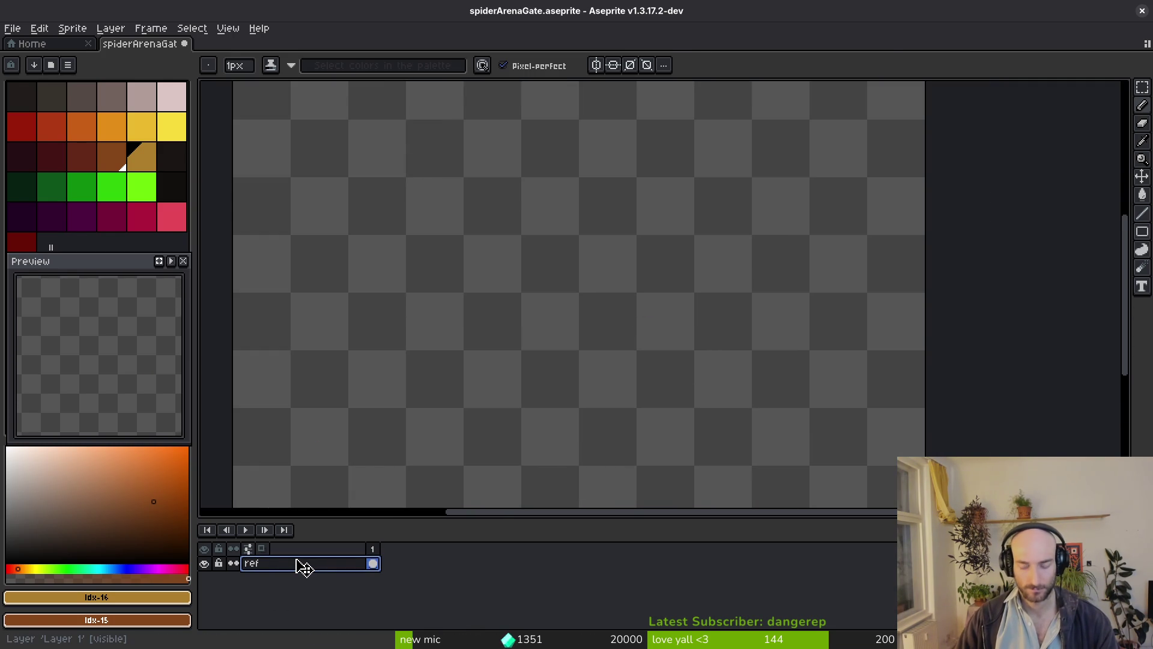
{"action": "key", "text": "shift+n"}
{"action": "key", "text": "shift+n"}
{"action": "key", "text": "shift+n"}
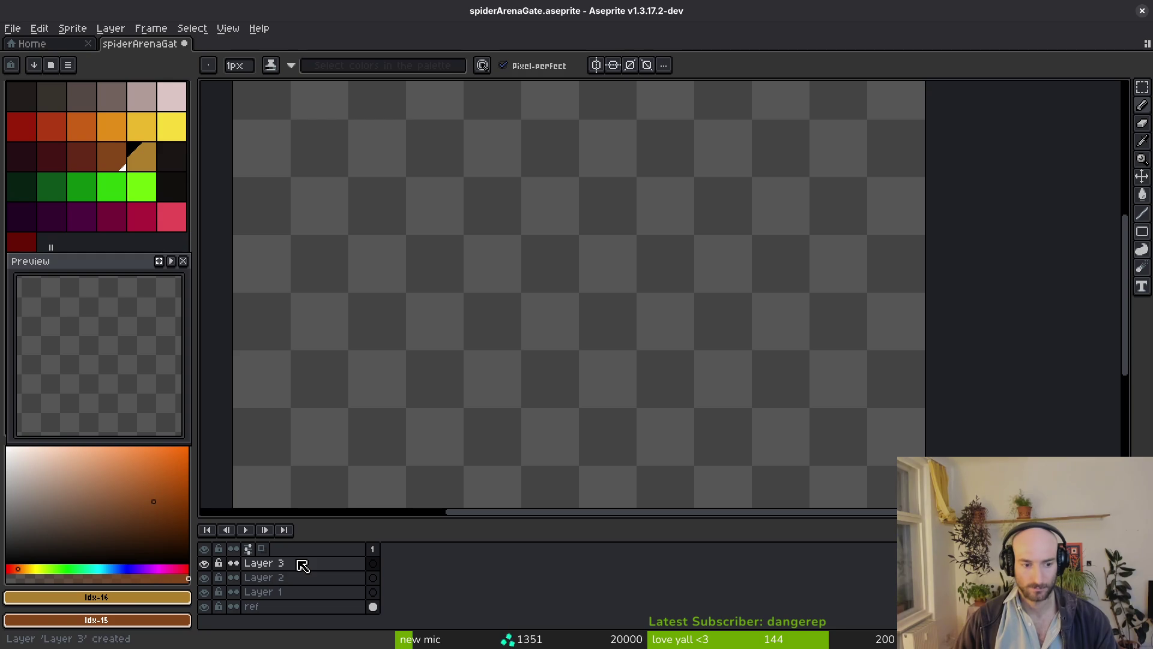
{"action": "left_click", "coordinate": [339, 608]}
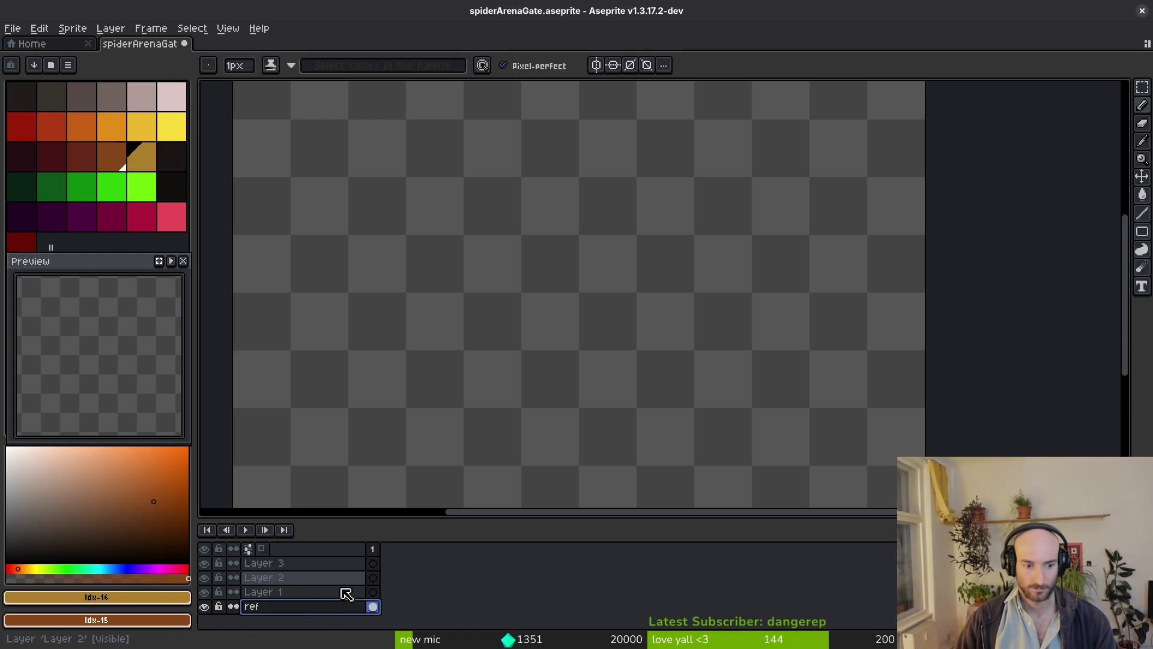
Choose bright green (index 22), the rectangle tool, and vertical symmetry on the ref layer.
{"action": "left_click", "coordinate": [136, 159]}
{"action": "scroll", "coordinate": [659, 362], "scroll_direction": "down", "scroll_amount": 2}
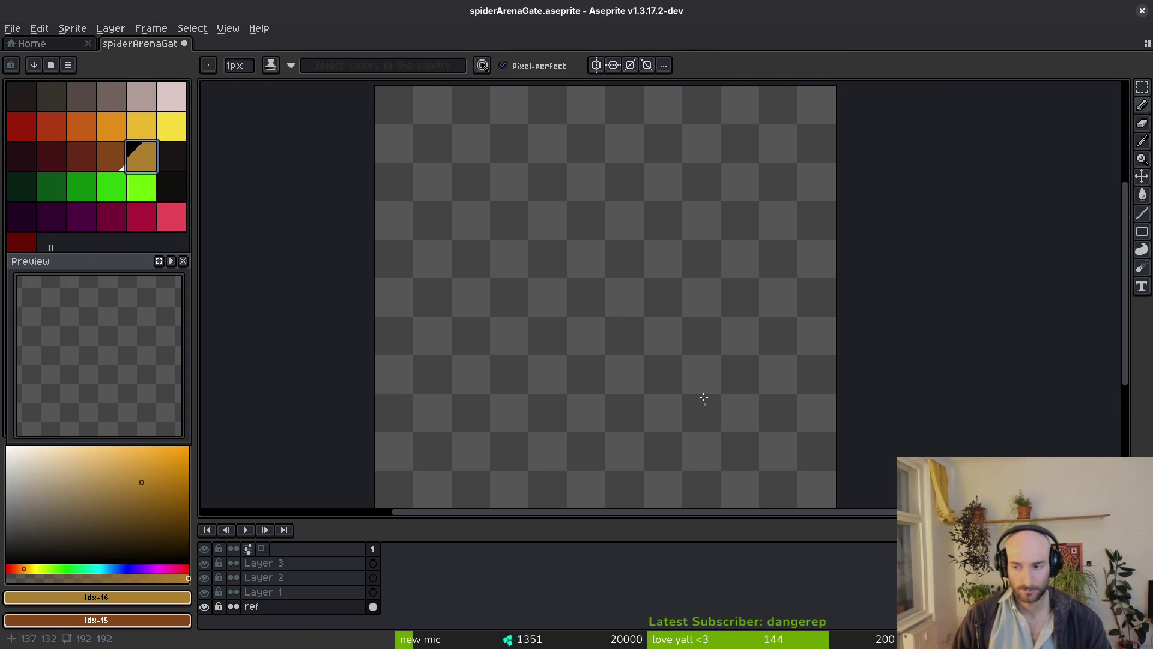
{"action": "scroll", "coordinate": [732, 372], "scroll_direction": "down", "scroll_amount": 1}
{"action": "scroll", "coordinate": [710, 337], "scroll_direction": "up", "scroll_amount": 1}
{"action": "scroll", "coordinate": [568, 504], "scroll_direction": "down", "scroll_amount": 1}
{"action": "double_click", "coordinate": [333, 607]}
{"action": "left_click", "coordinate": [142, 181]}
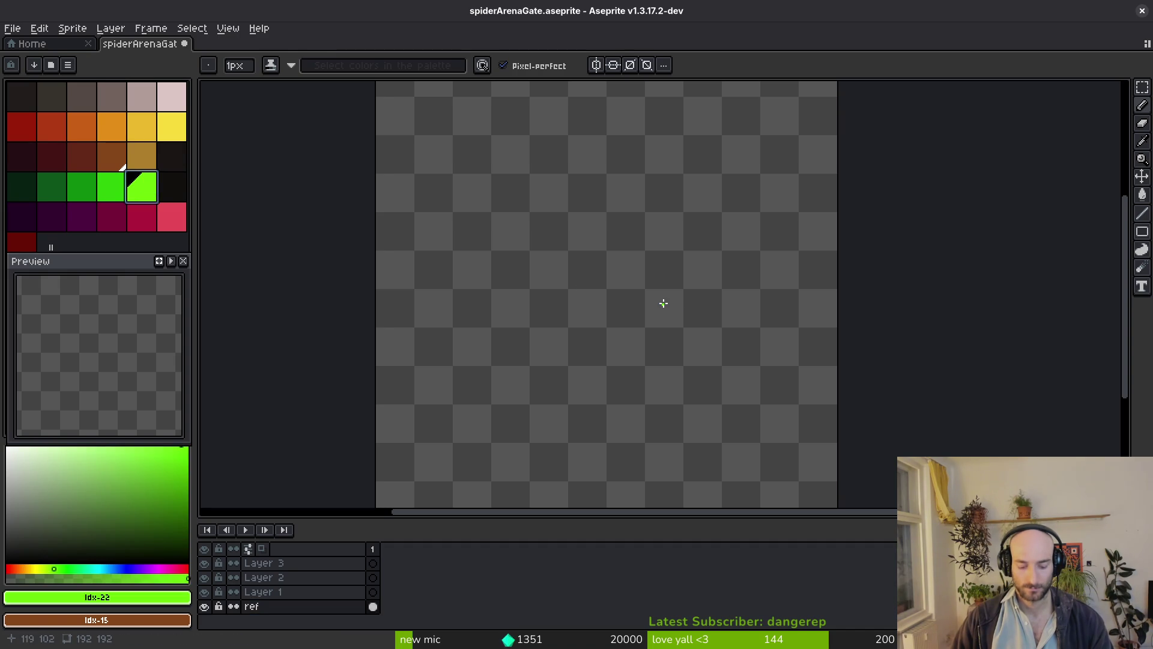
{"action": "key", "text": "r"}
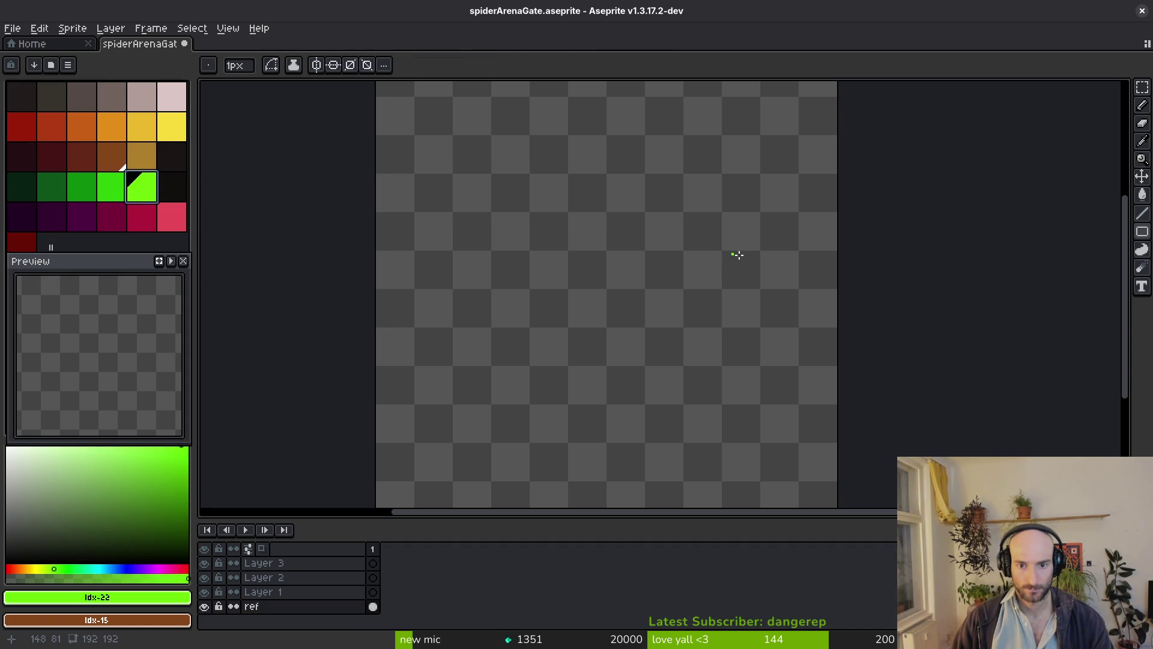
{"action": "scroll", "coordinate": [757, 253], "scroll_direction": "up", "scroll_amount": 1}
{"action": "scroll", "coordinate": [677, 270], "scroll_direction": "down", "scroll_amount": 5}
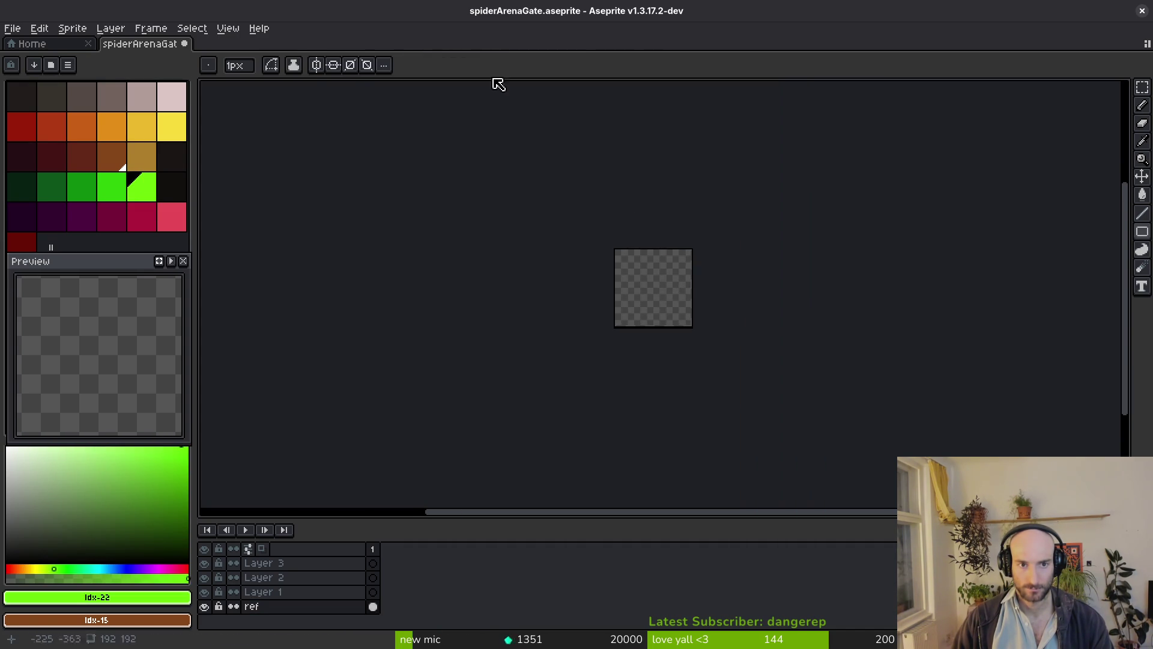
{"action": "left_click", "coordinate": [317, 65]}
Add horizontal symmetry and drag a mirrored green rectangle forming a 2×2 grid at the centre.
{"action": "scroll", "coordinate": [770, 375], "scroll_direction": "up", "scroll_amount": 5}
{"action": "mouse_move", "coordinate": [770, 375]}
{"action": "left_mouse_down"}
{"action": "mouse_move", "coordinate": [682, 301]}
{"action": "mouse_move", "coordinate": [695, 314]}
{"action": "mouse_move", "coordinate": [672, 262]}
{"action": "left_mouse_up"}
{"action": "scroll", "coordinate": [656, 271], "scroll_direction": "up", "scroll_amount": 2}
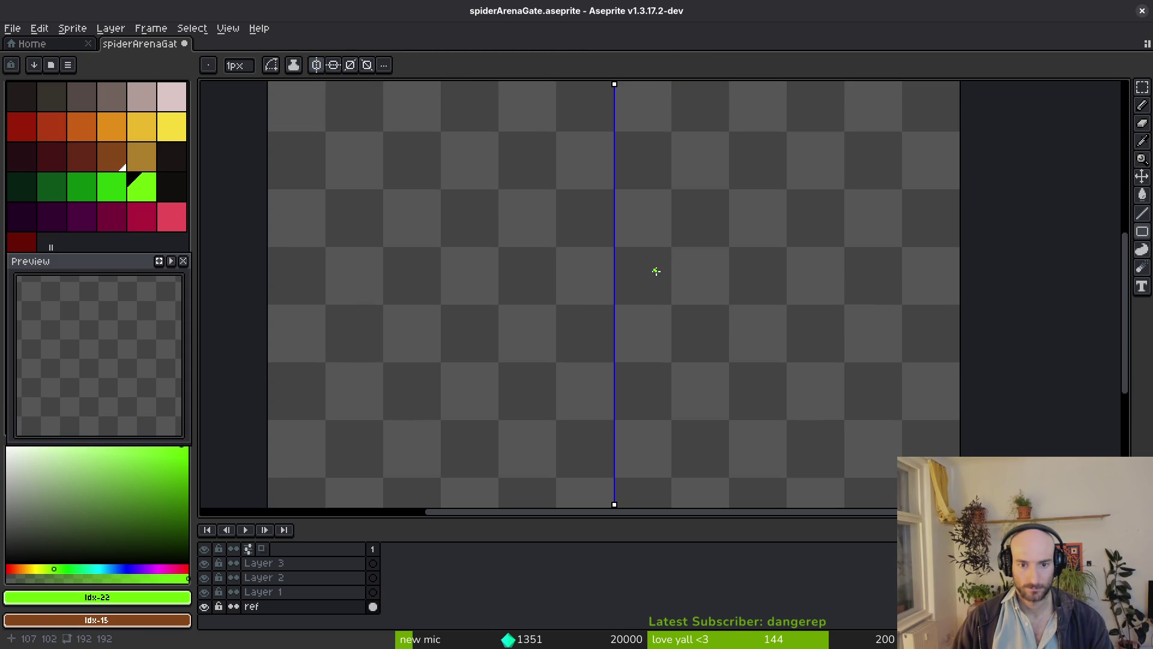
{"action": "scroll", "coordinate": [657, 270], "scroll_direction": "down", "scroll_amount": 5}
{"action": "left_click", "coordinate": [335, 67]}
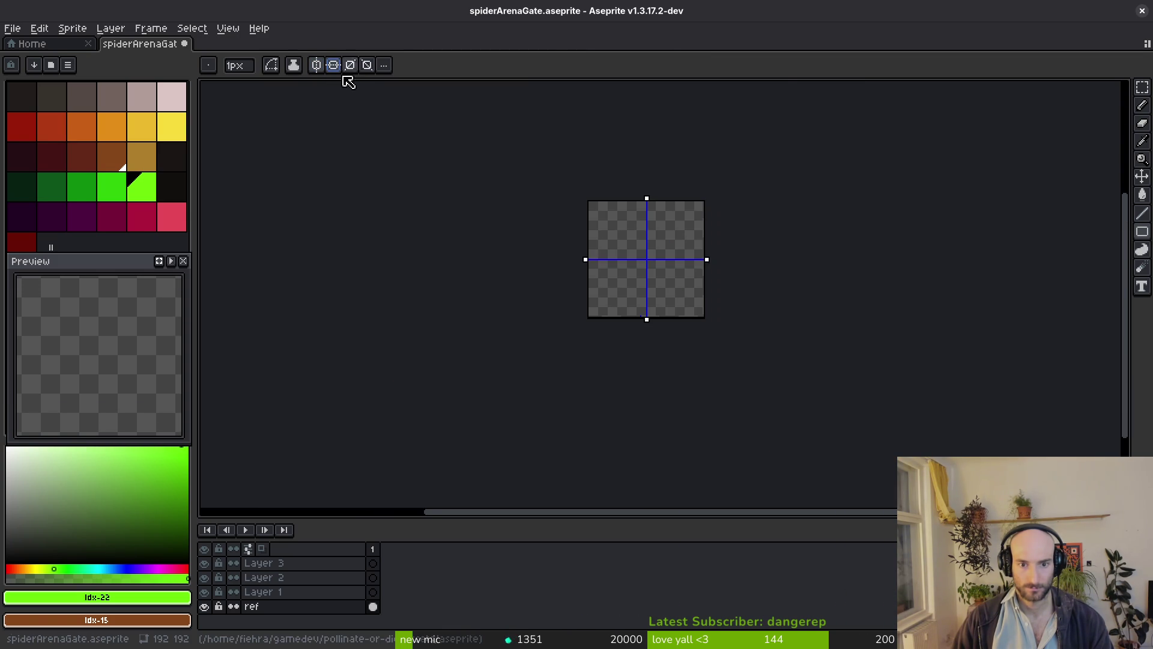
{"action": "scroll", "coordinate": [661, 270], "scroll_direction": "up", "scroll_amount": 5}
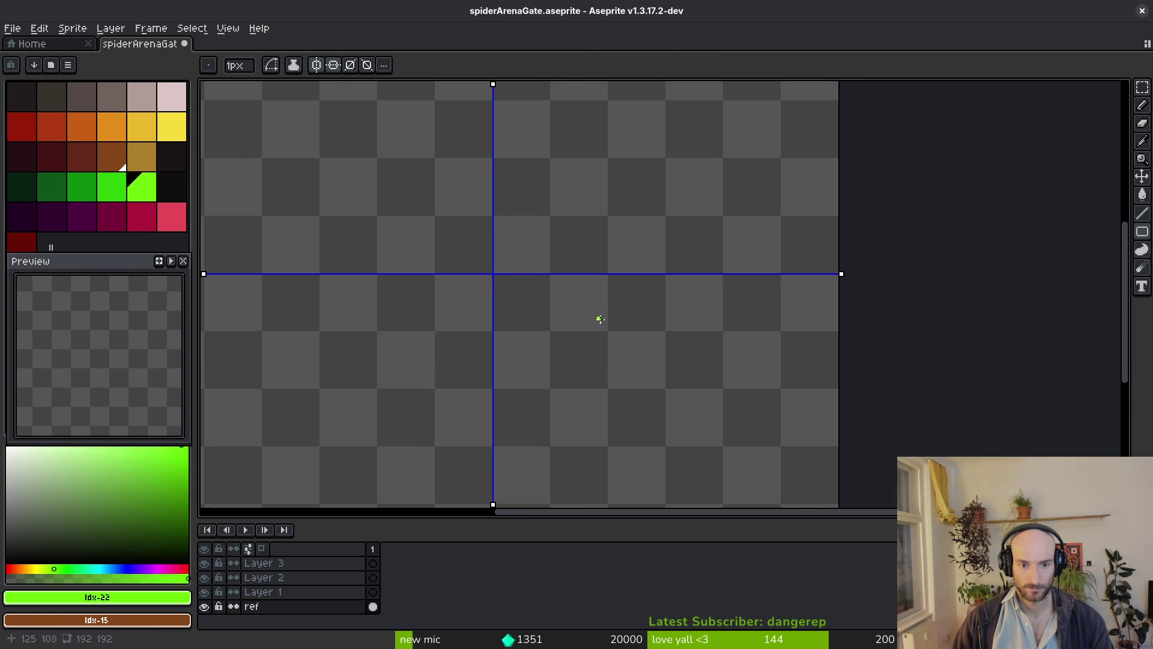
{"action": "left_click_drag", "start_coordinate": [604, 272], "coordinate": [494, 159]}
Turn both symmetry axes off, save the sprite, and undo a stray green pixel.
{"action": "scroll", "coordinate": [509, 183], "scroll_direction": "down", "scroll_amount": 4}
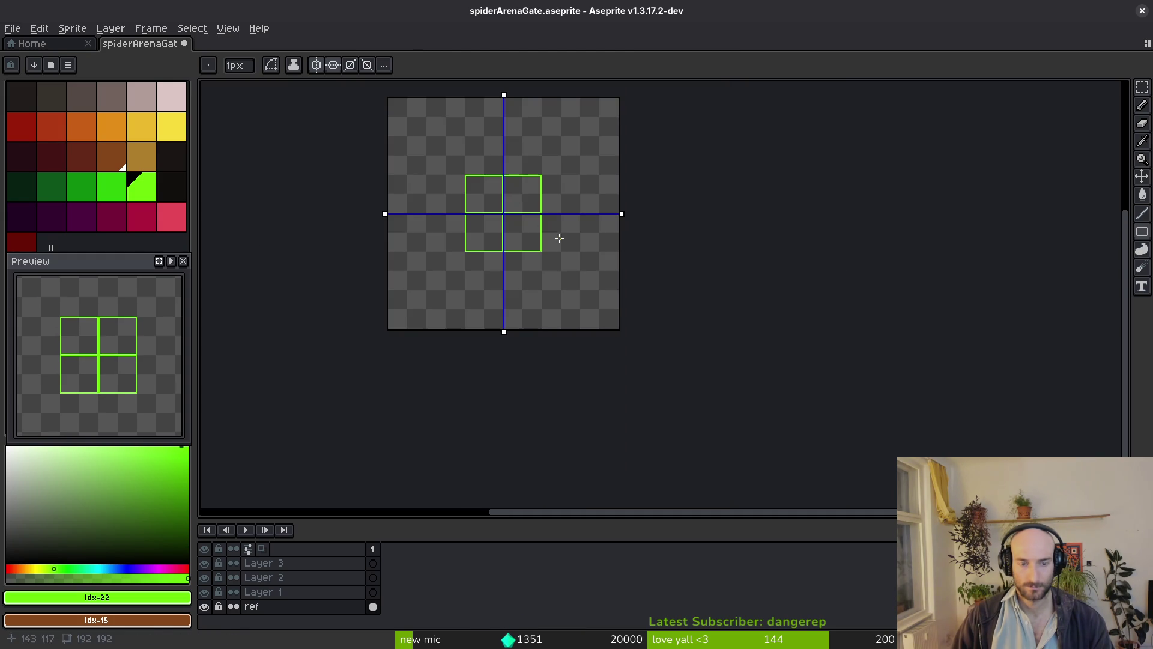
{"action": "left_click", "coordinate": [317, 65]}
{"action": "left_click", "coordinate": [333, 65]}
{"action": "left_click_drag", "start_coordinate": [546, 226], "coordinate": [678, 289]}
{"action": "key", "text": "ctrl+s"}
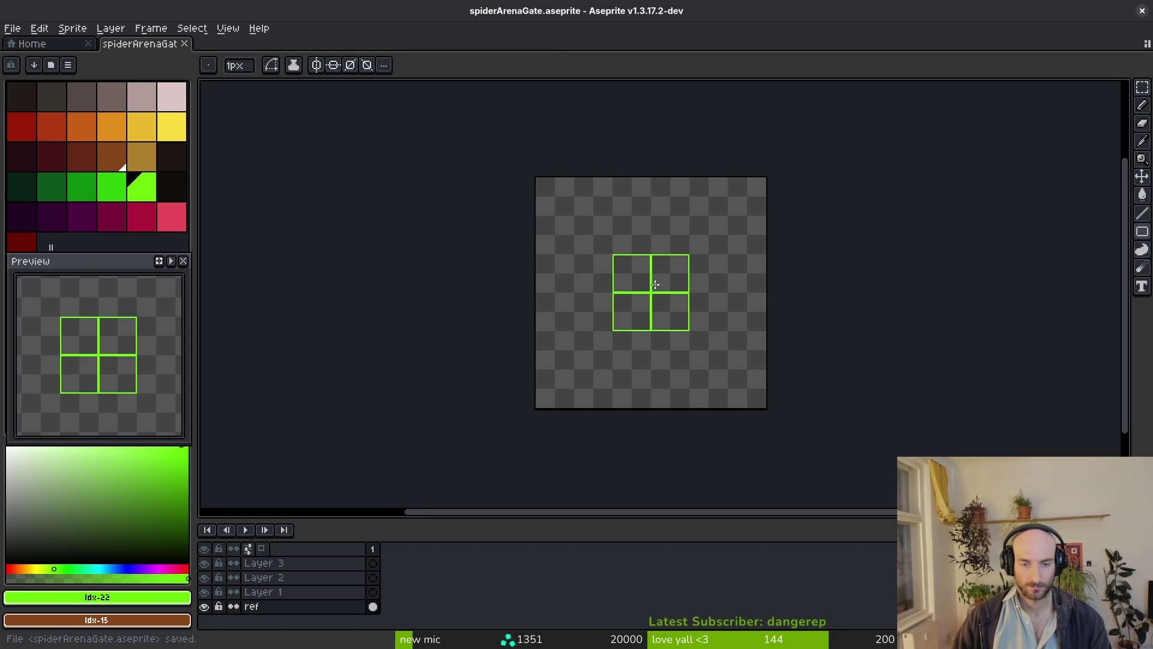
{"action": "scroll", "coordinate": [671, 291], "scroll_direction": "up", "scroll_amount": 4}
{"action": "scroll", "coordinate": [670, 291], "scroll_direction": "down", "scroll_amount": 2}
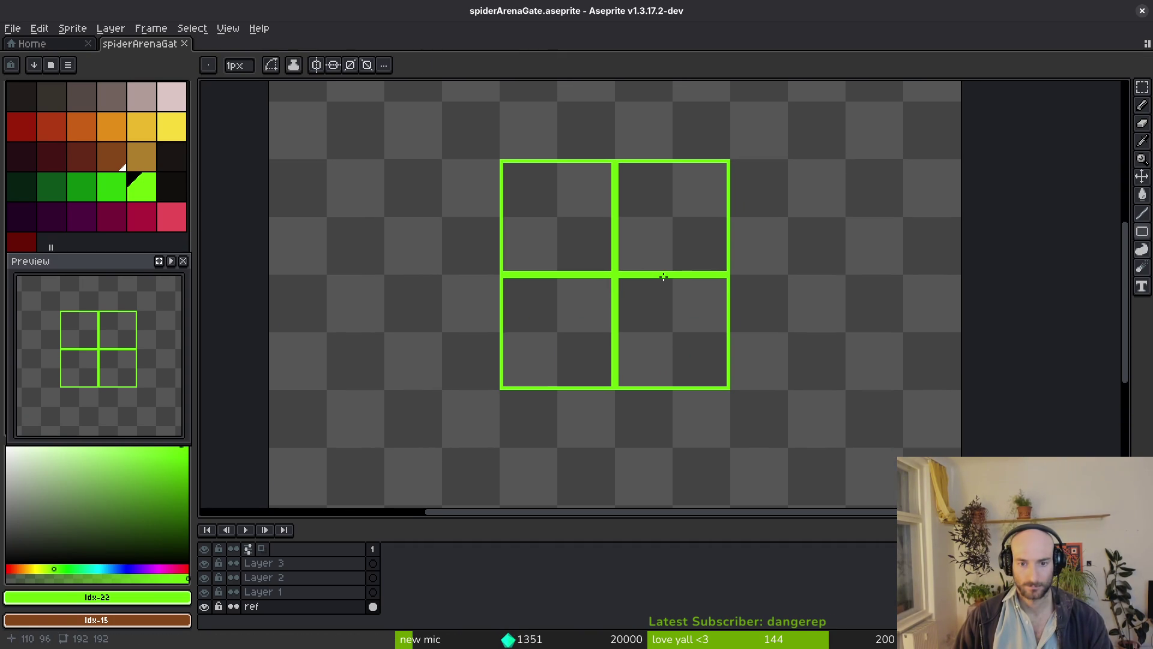
{"action": "scroll", "coordinate": [663, 280], "scroll_direction": "down", "scroll_amount": 4}
{"action": "scroll", "coordinate": [658, 286], "scroll_direction": "up", "scroll_amount": 4}
{"action": "scroll", "coordinate": [643, 330], "scroll_direction": "up", "scroll_amount": 1}
{"action": "left_click", "coordinate": [560, 280]}
{"action": "key", "text": "ctrl+z"}
Pick bright green and marquee-select the top-right grid square, cancelling an accidental paste.
{"action": "left_click", "coordinate": [142, 157]}
{"action": "key", "text": "Up"}
{"action": "scroll", "coordinate": [748, 366], "scroll_direction": "right", "scroll_amount": 1}
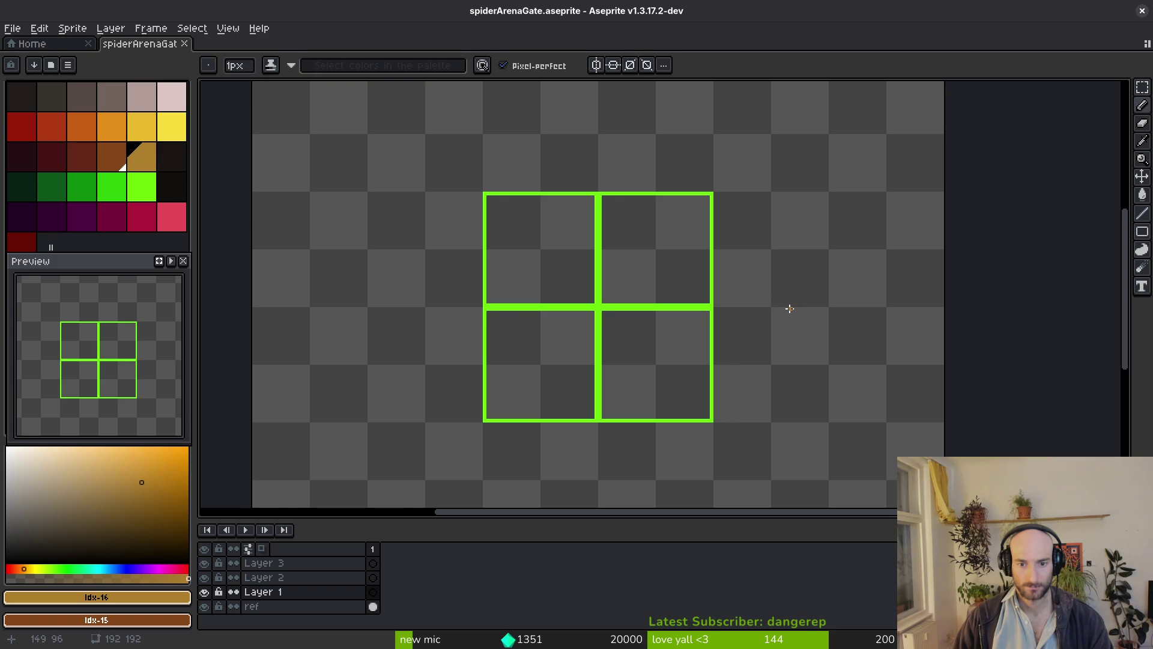
{"action": "scroll", "coordinate": [802, 334], "scroll_direction": "right", "scroll_amount": 2}
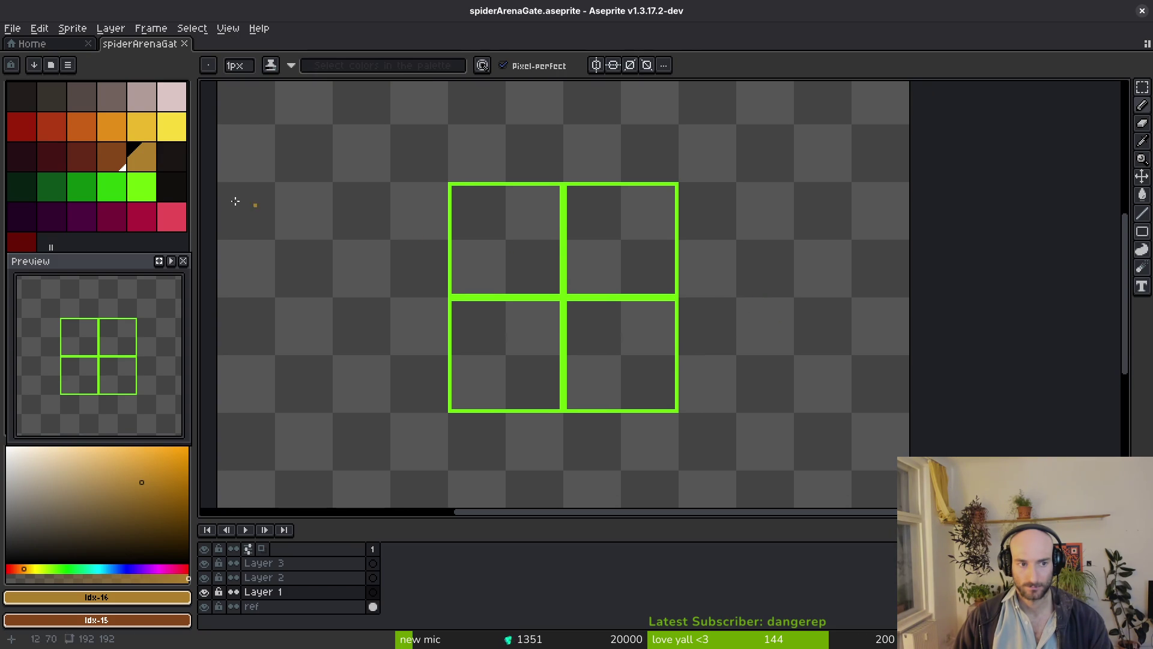
{"action": "left_click", "coordinate": [146, 187]}
{"action": "key", "text": "m"}
{"action": "left_click_drag", "start_coordinate": [380, 172], "coordinate": [740, 302]}
{"action": "key", "text": "ctrl+d"}
{"action": "key", "text": "u"}
{"action": "mouse_move", "coordinate": [731, 108]}
{"action": "left_mouse_down"}
{"action": "mouse_move", "coordinate": [492, 275]}
{"action": "mouse_move", "coordinate": [427, 297]}
{"action": "left_mouse_up"}
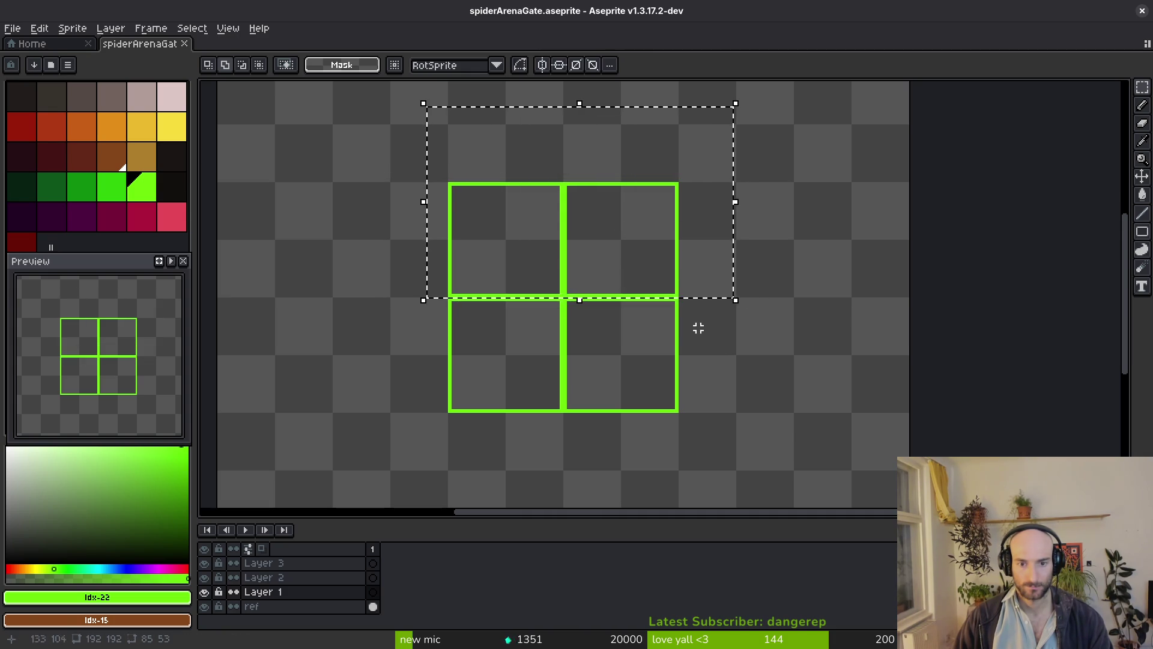
{"action": "key", "text": "ctrl+v"}
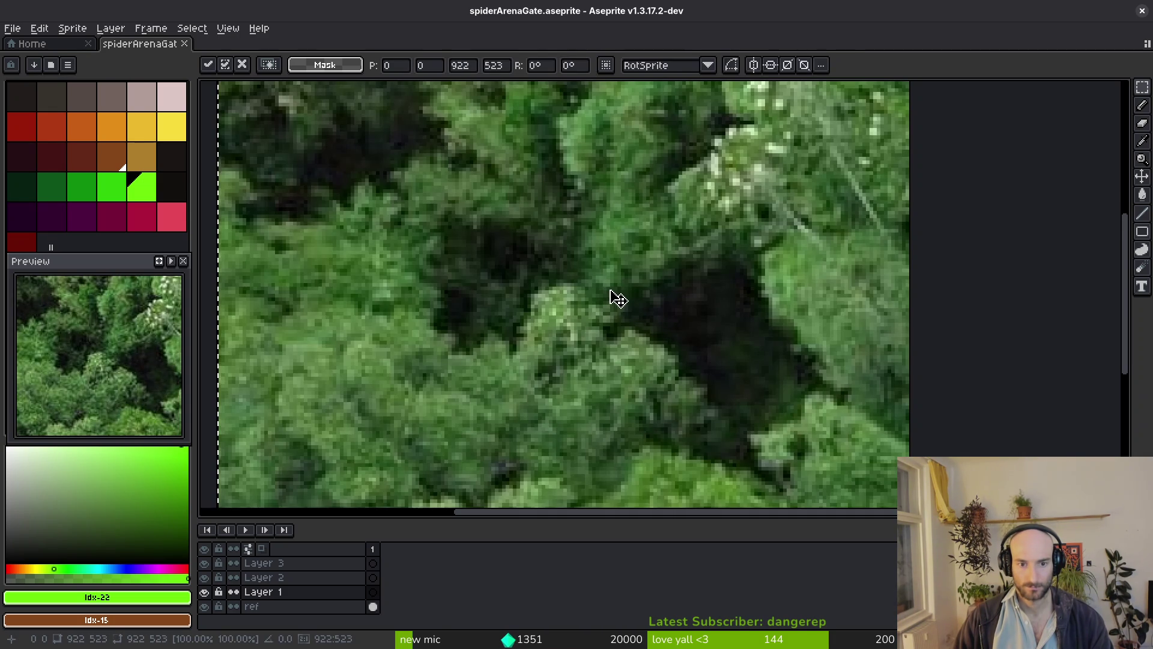
{"action": "key", "text": "Escape"}
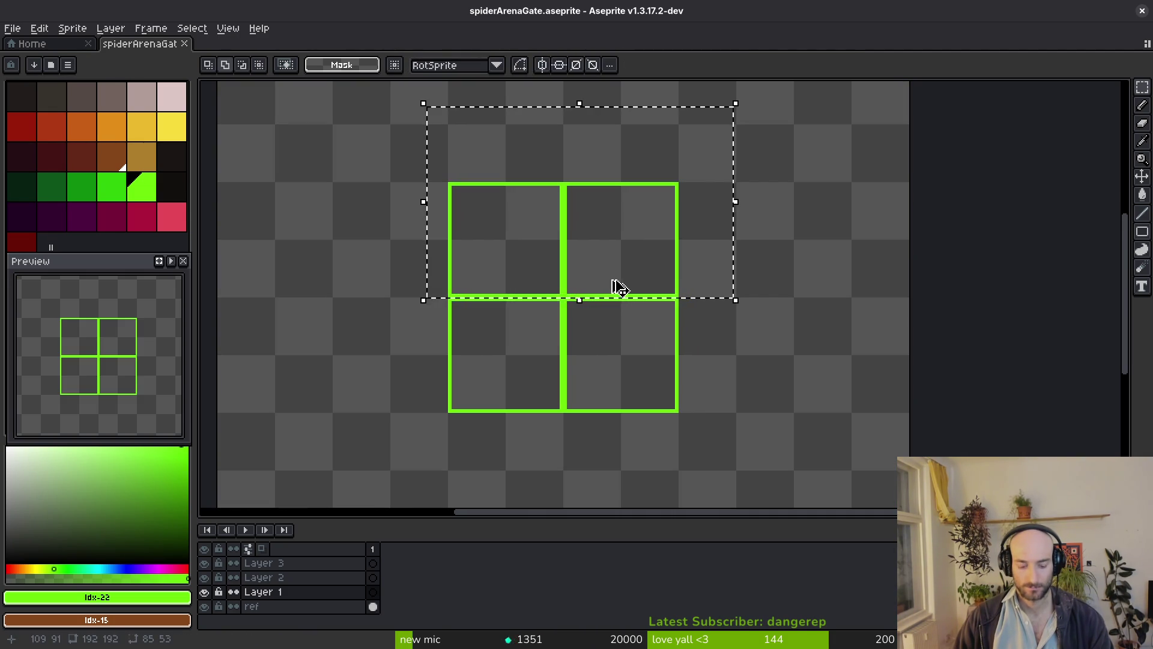
Copy the top-right square on the ref layer to the right of the bottom row.
{"action": "left_click", "coordinate": [628, 294], "text": "ctrl"}
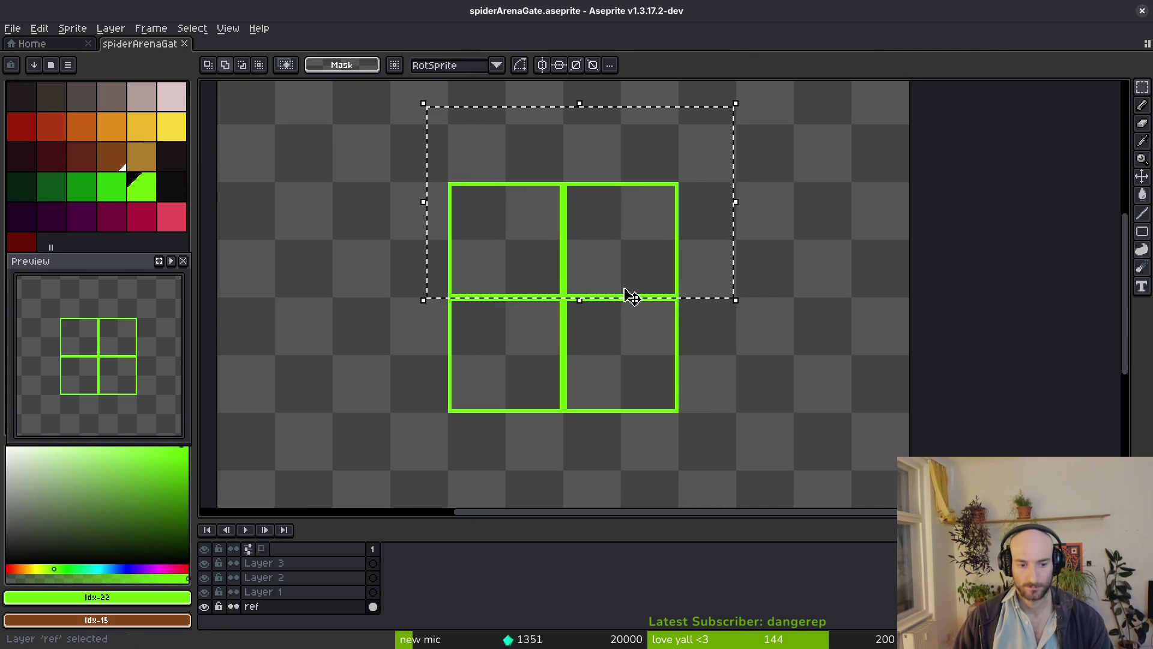
{"action": "mouse_move", "coordinate": [640, 294]}
{"action": "left_mouse_down"}
{"action": "mouse_move", "coordinate": [728, 272]}
{"action": "mouse_move", "coordinate": [732, 286]}
{"action": "left_mouse_up"}
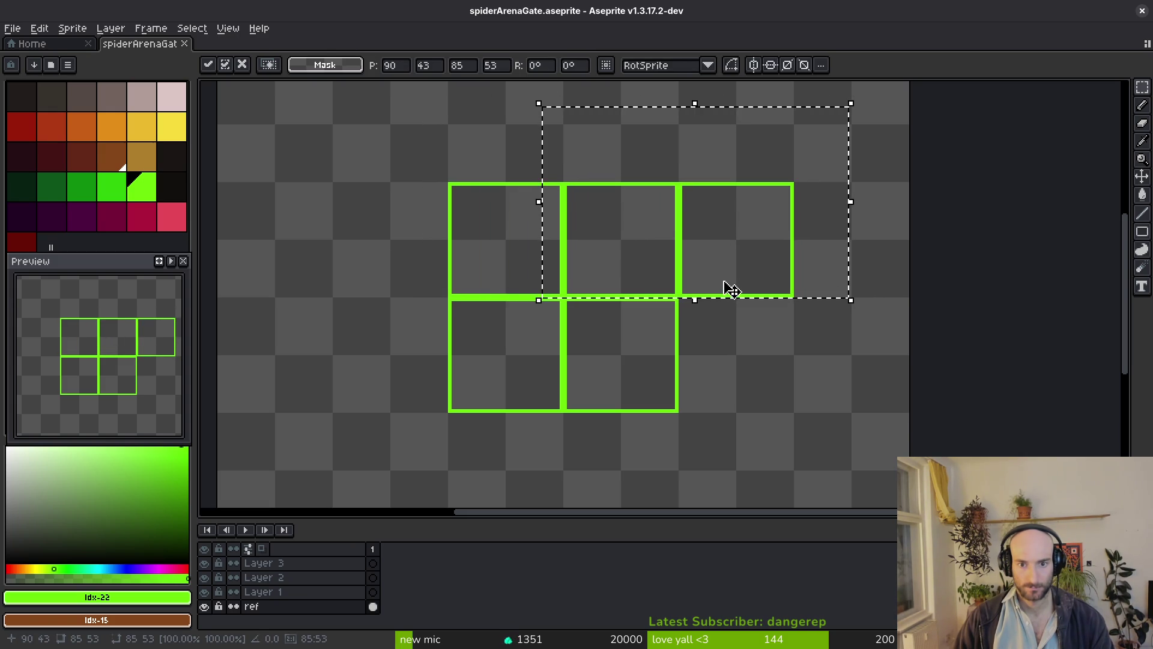
{"action": "key", "text": "ctrl+z"}
{"action": "key", "text": "ctrl+z"}
{"action": "key", "text": "ctrl+z"}
{"action": "left_click_drag", "start_coordinate": [689, 292], "coordinate": [772, 396]}
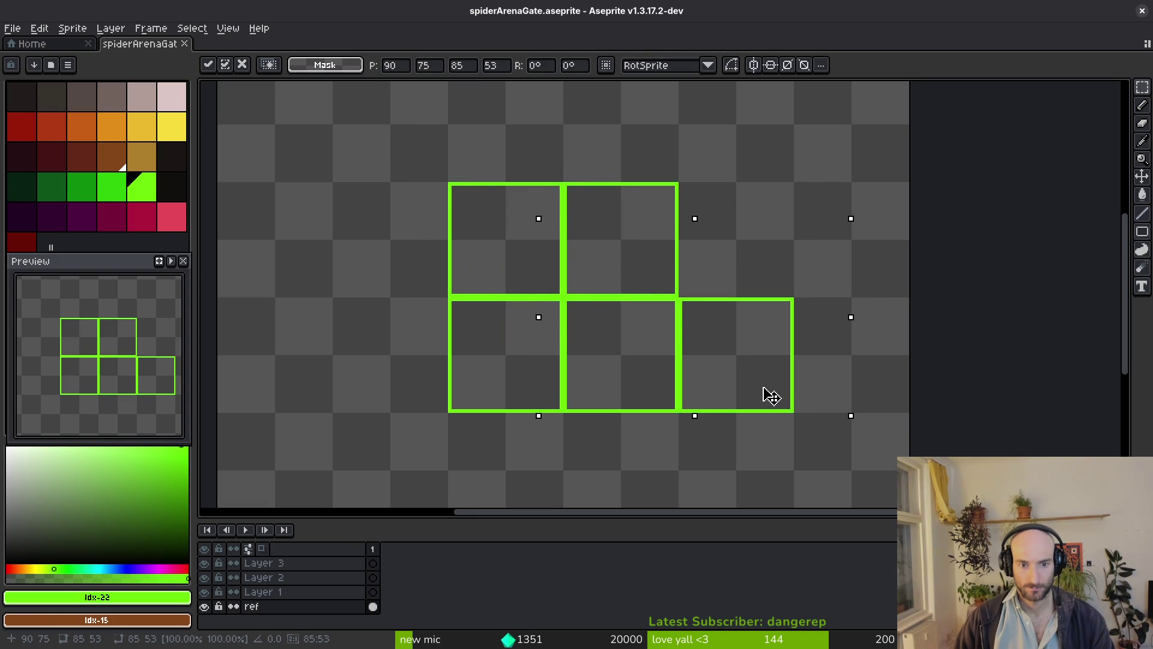
{"action": "key", "text": "Return"}
{"action": "scroll", "coordinate": [767, 394], "scroll_direction": "down", "scroll_amount": 4}
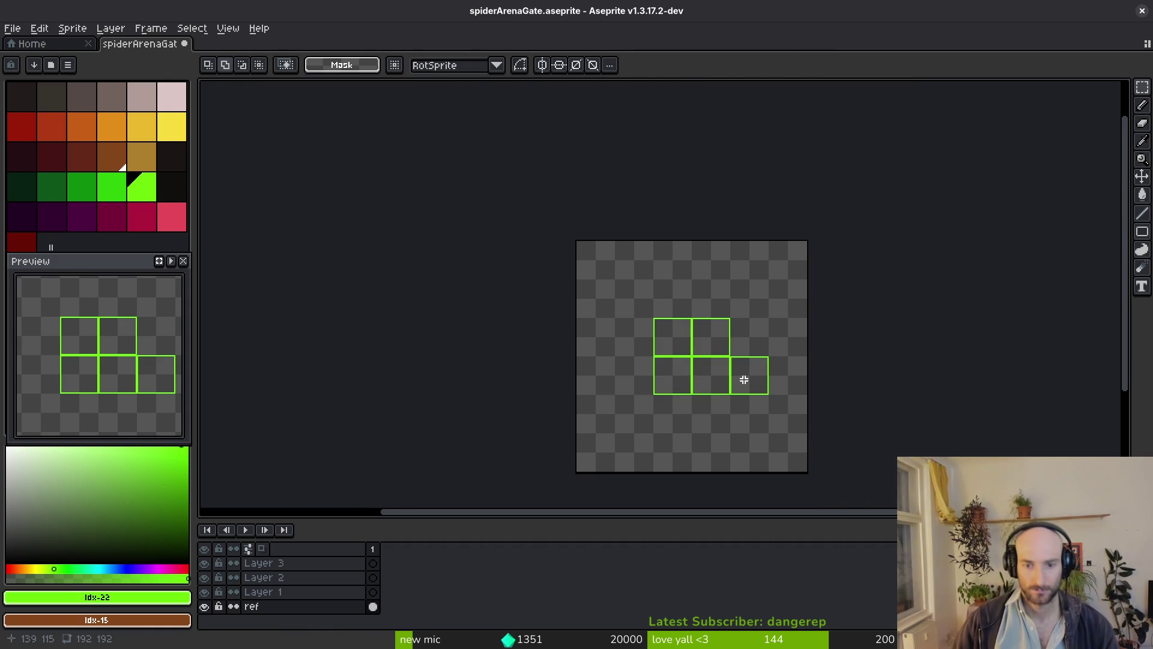
Pick the brown swatch and make Layer 1 the drawing layer, checking the Godot scene.
{"action": "left_click", "coordinate": [134, 158]}
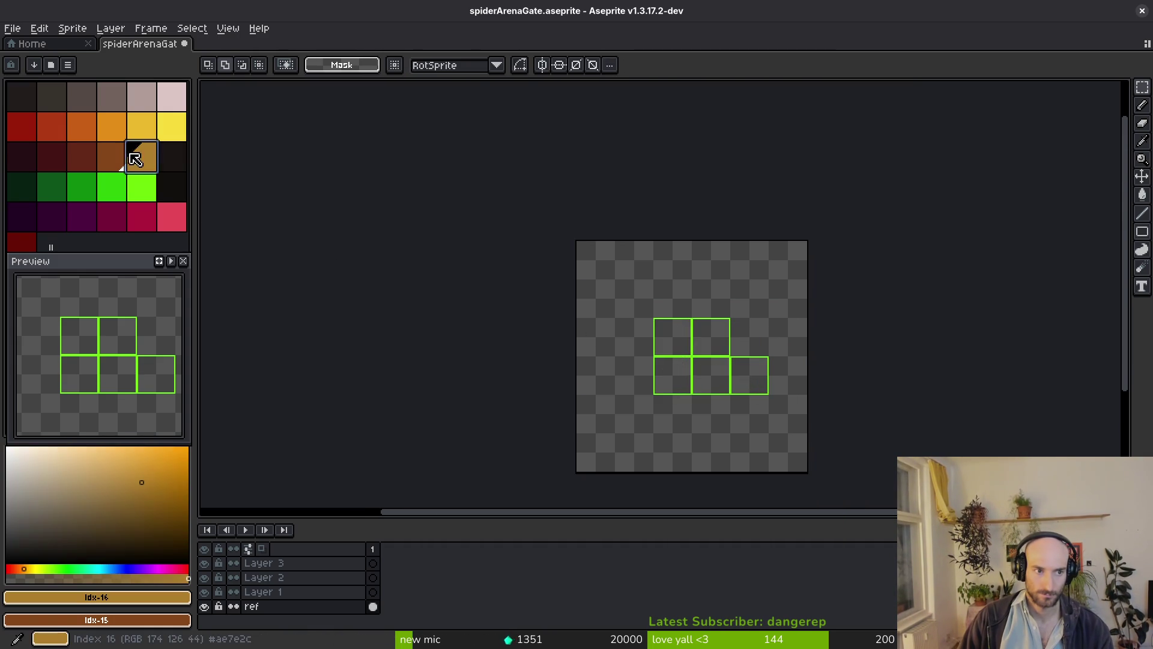
{"action": "left_click", "coordinate": [751, 372], "text": "ctrl+alt"}
{"action": "scroll", "coordinate": [762, 361], "scroll_direction": "up", "scroll_amount": 2}
{"action": "scroll", "coordinate": [788, 341], "scroll_direction": "up", "scroll_amount": 1}
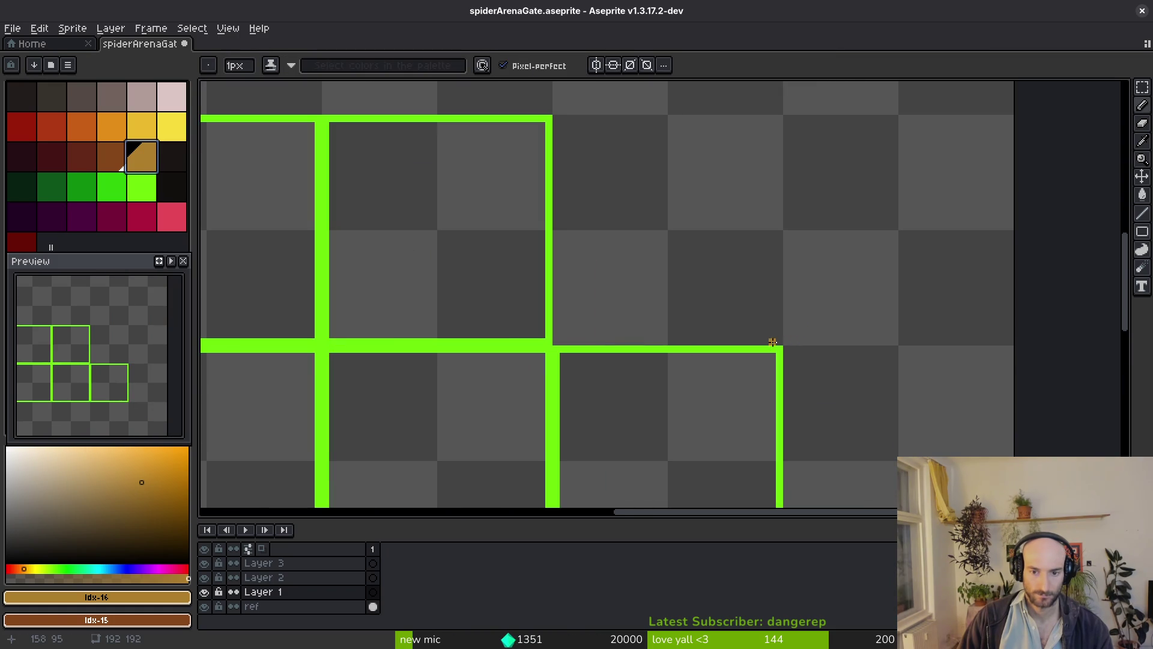
{"action": "key", "text": "alt"}
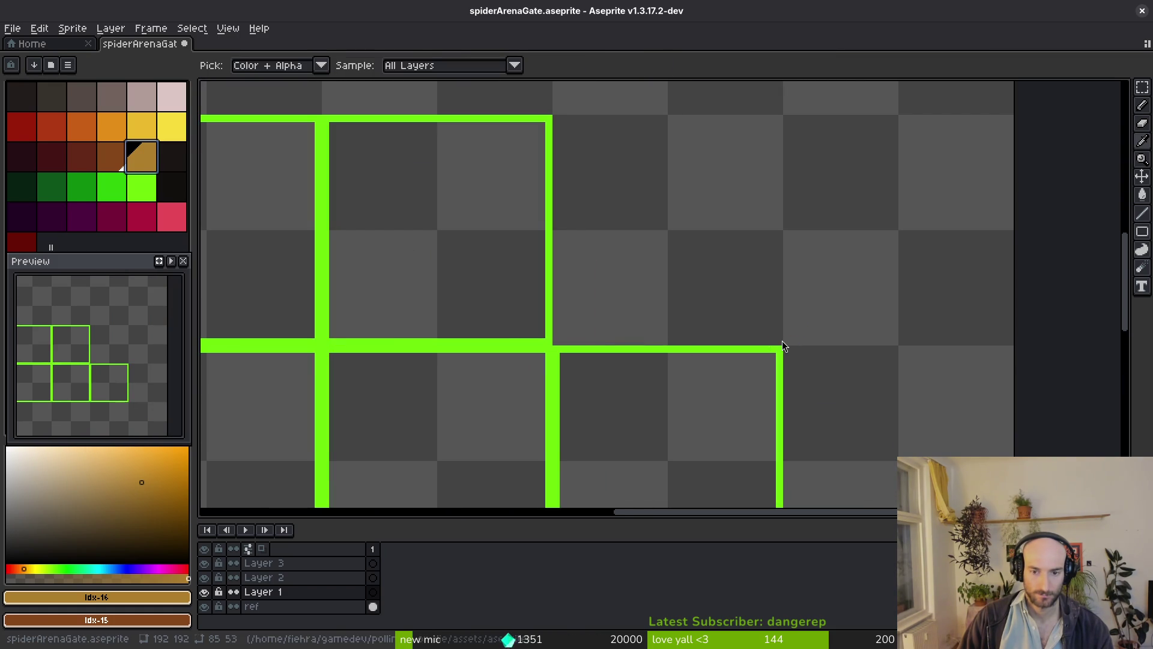
{"action": "key", "text": "alt+Tab"}
{"action": "scroll", "coordinate": [769, 484], "scroll_direction": "up", "scroll_amount": 2}
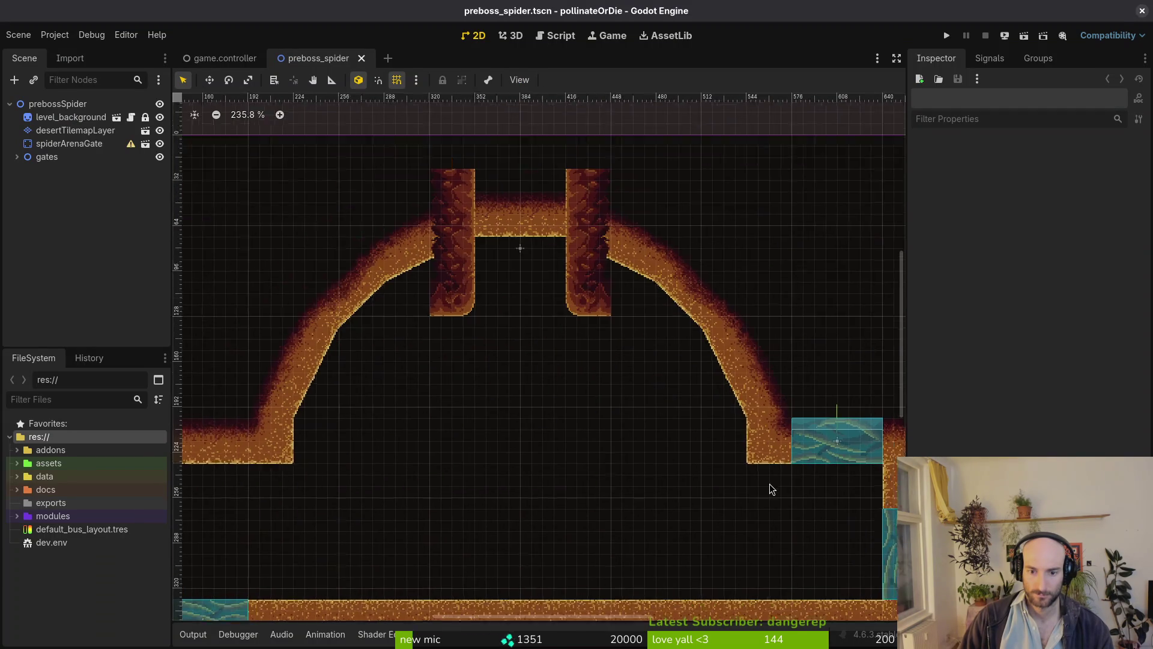
{"action": "scroll", "coordinate": [771, 474], "scroll_direction": "down", "scroll_amount": 2}
{"action": "key", "text": "alt+Tab"}
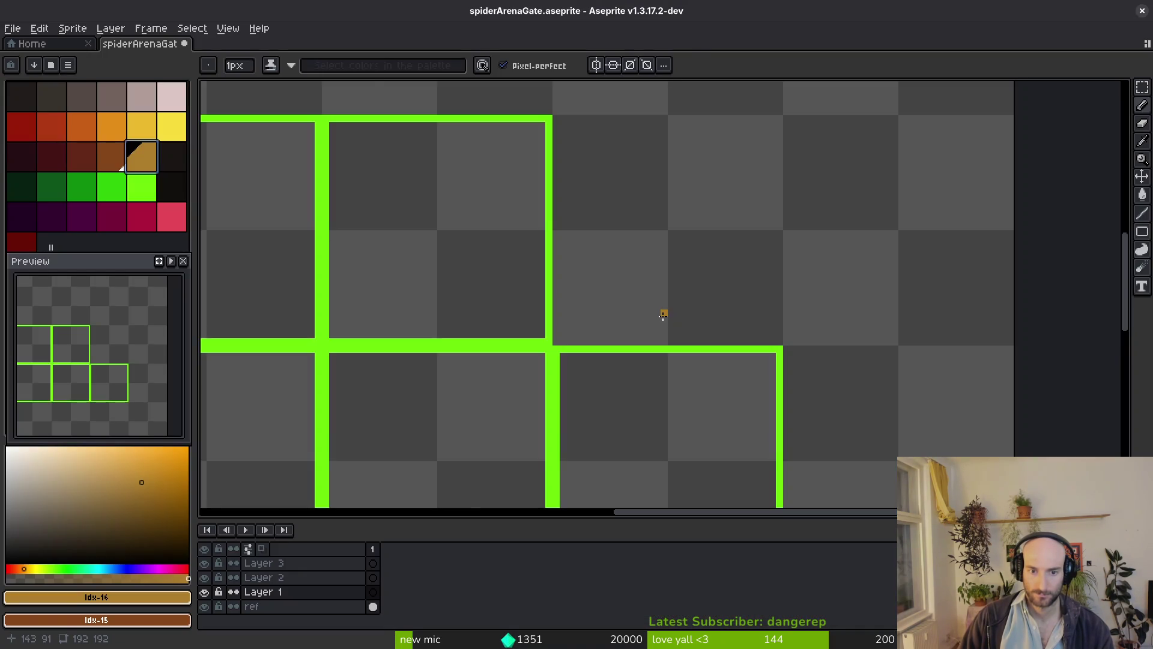
Sketch the curve along the grid's right edge and erase pixels covering the green edge line.
{"action": "scroll", "coordinate": [627, 319], "scroll_direction": "up", "scroll_amount": 2}
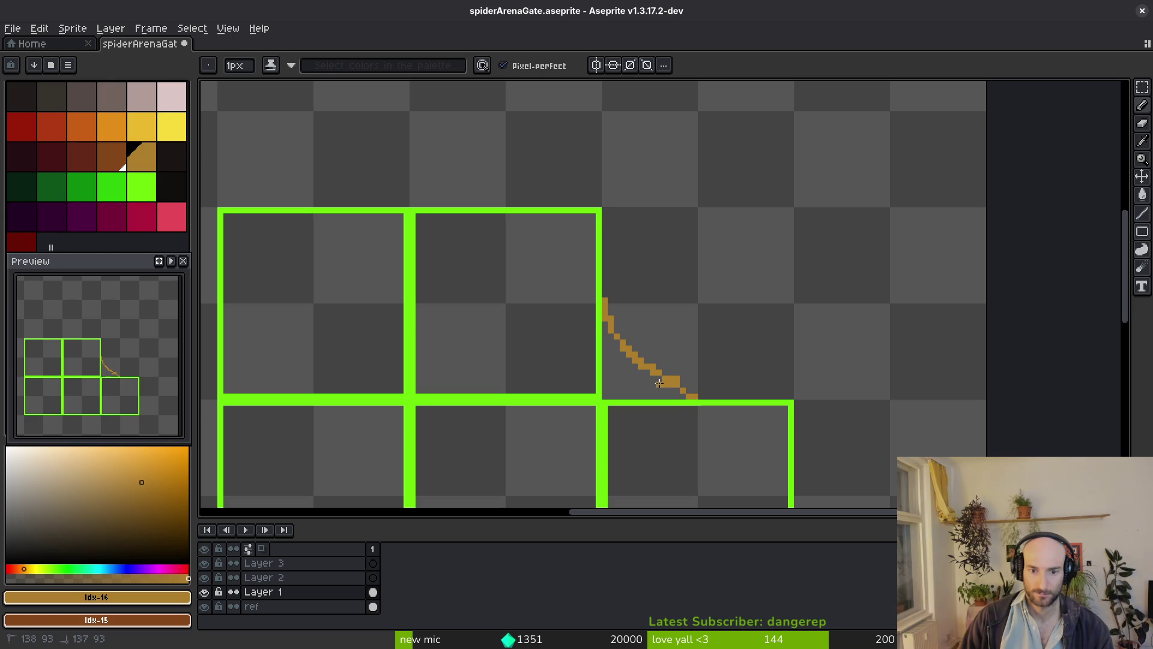
{"action": "scroll", "coordinate": [627, 305], "scroll_direction": "down", "scroll_amount": 1}
{"action": "scroll", "coordinate": [624, 324], "scroll_direction": "up", "scroll_amount": 1}
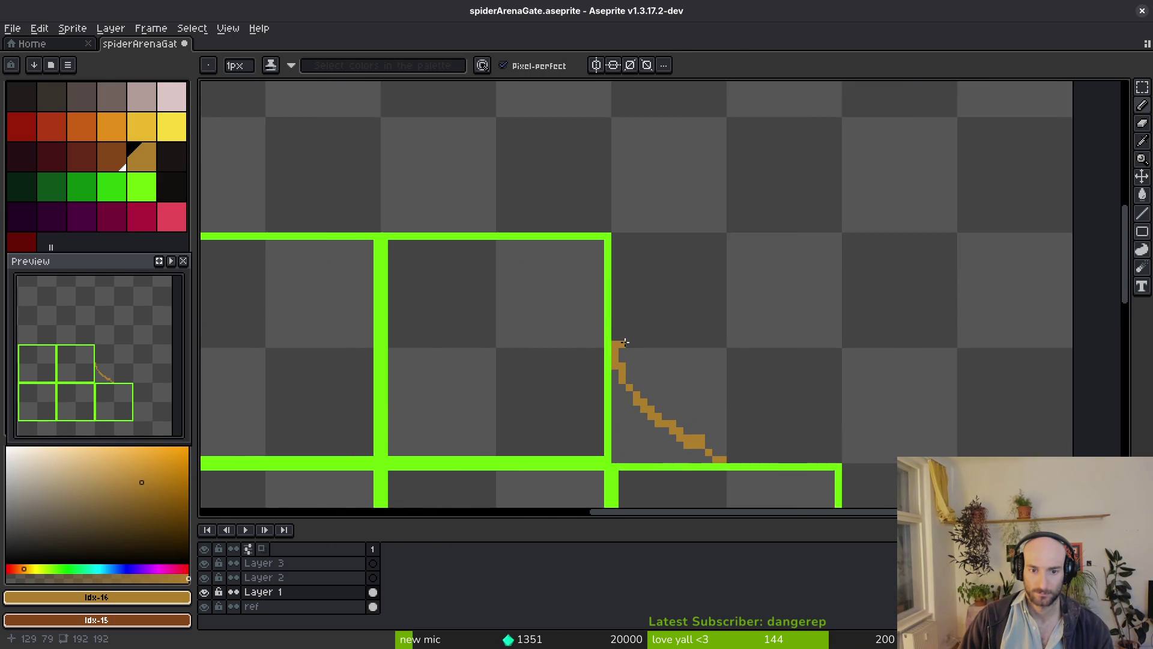
{"action": "scroll", "coordinate": [618, 355], "scroll_direction": "up", "scroll_amount": 1}
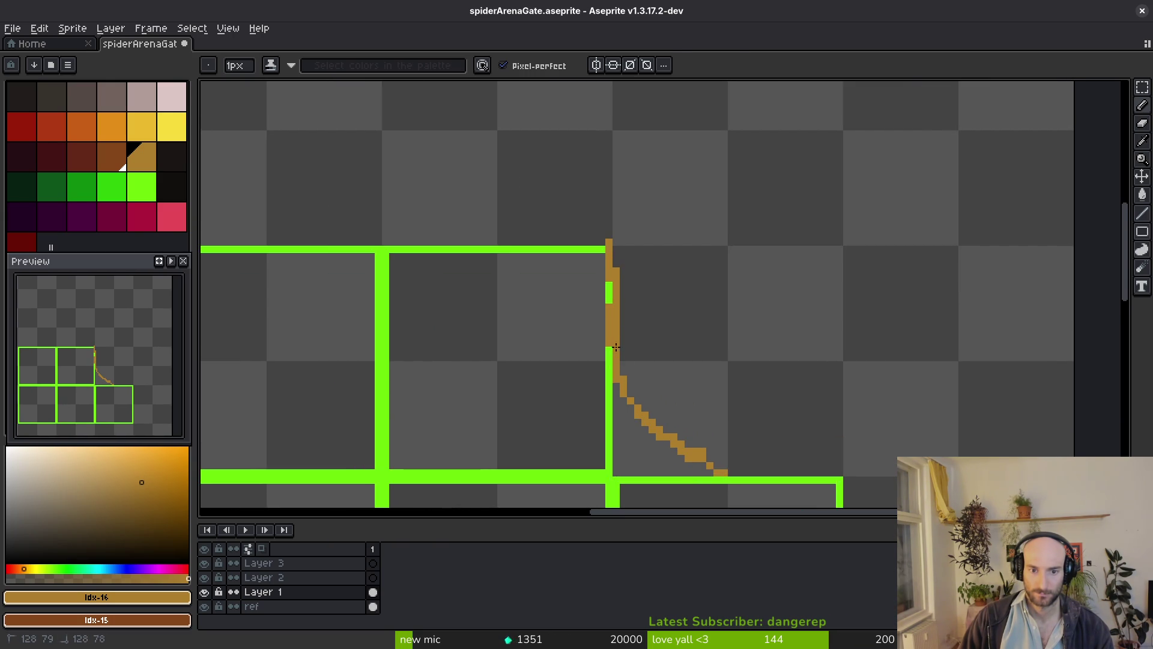
{"action": "scroll", "coordinate": [625, 192], "scroll_direction": "up", "scroll_amount": 3}
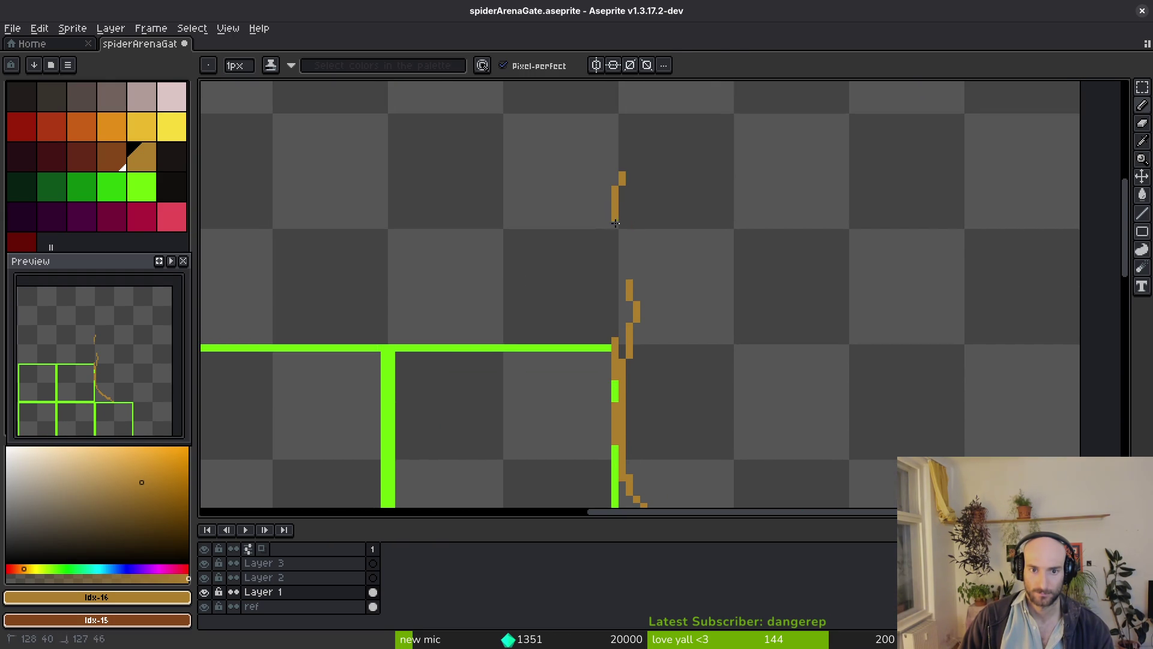
{"action": "key", "text": "e"}
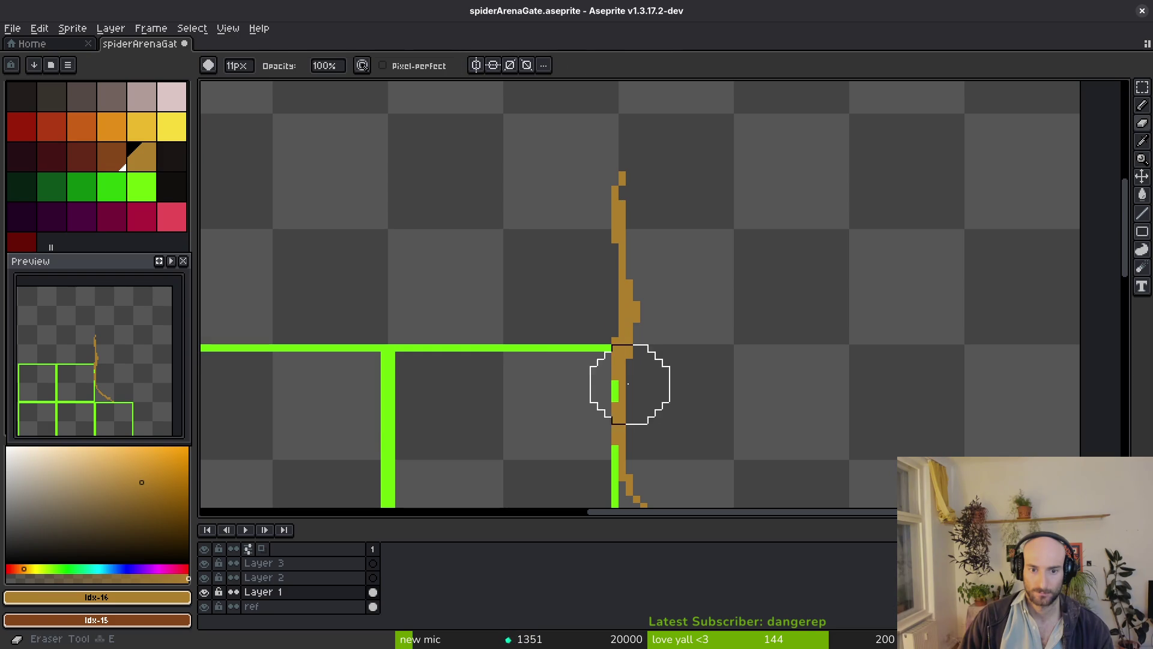
{"action": "left_click_drag", "start_coordinate": [580, 349], "coordinate": [579, 451]}
Erase stray pixels at the top of the brown line and compare against the Godot scene.
{"action": "left_click_drag", "start_coordinate": [571, 190], "coordinate": [581, 249]}
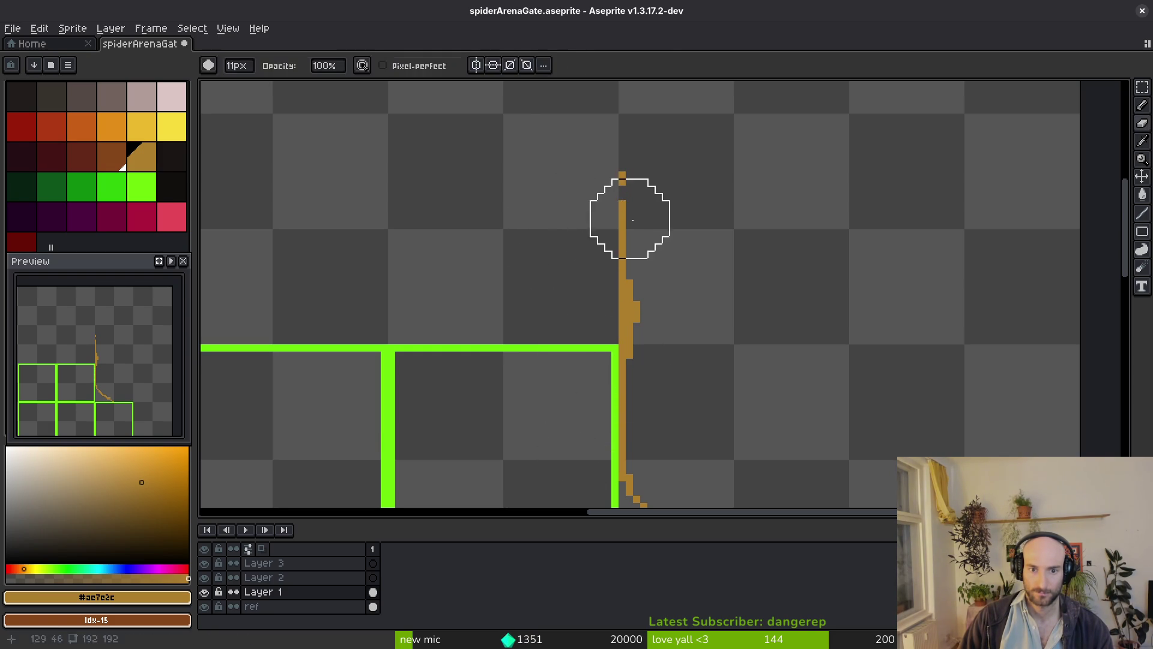
{"action": "key", "text": "alt+Tab"}
{"action": "scroll", "coordinate": [713, 361], "scroll_direction": "up", "scroll_amount": 10}
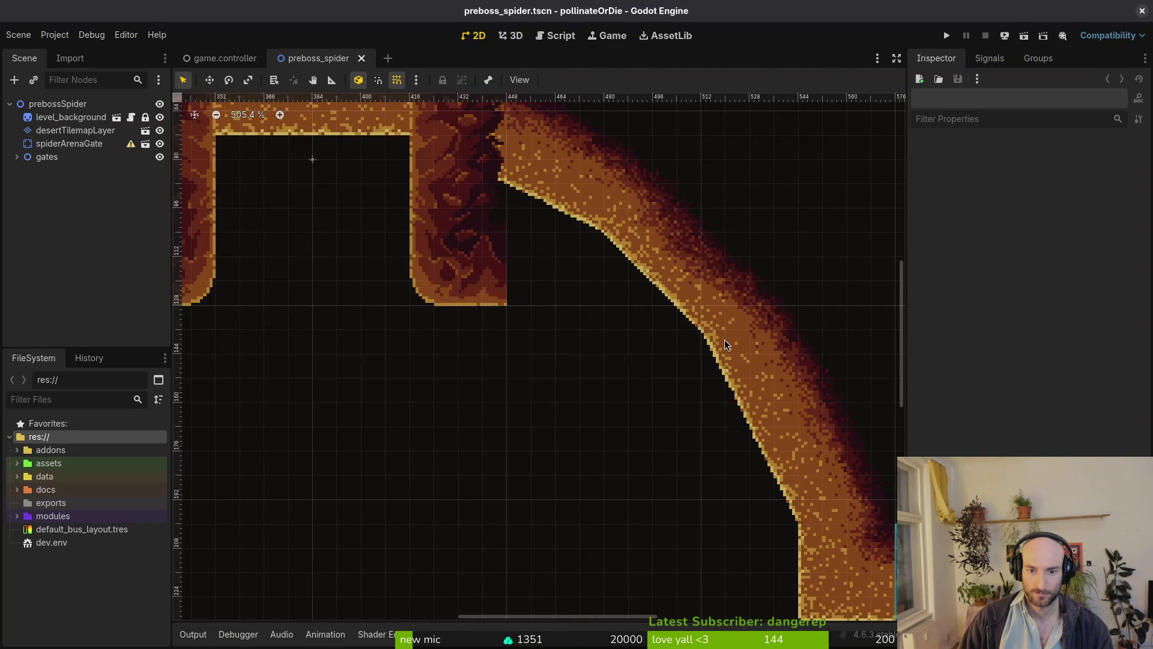
{"action": "key", "text": "alt+Tab"}
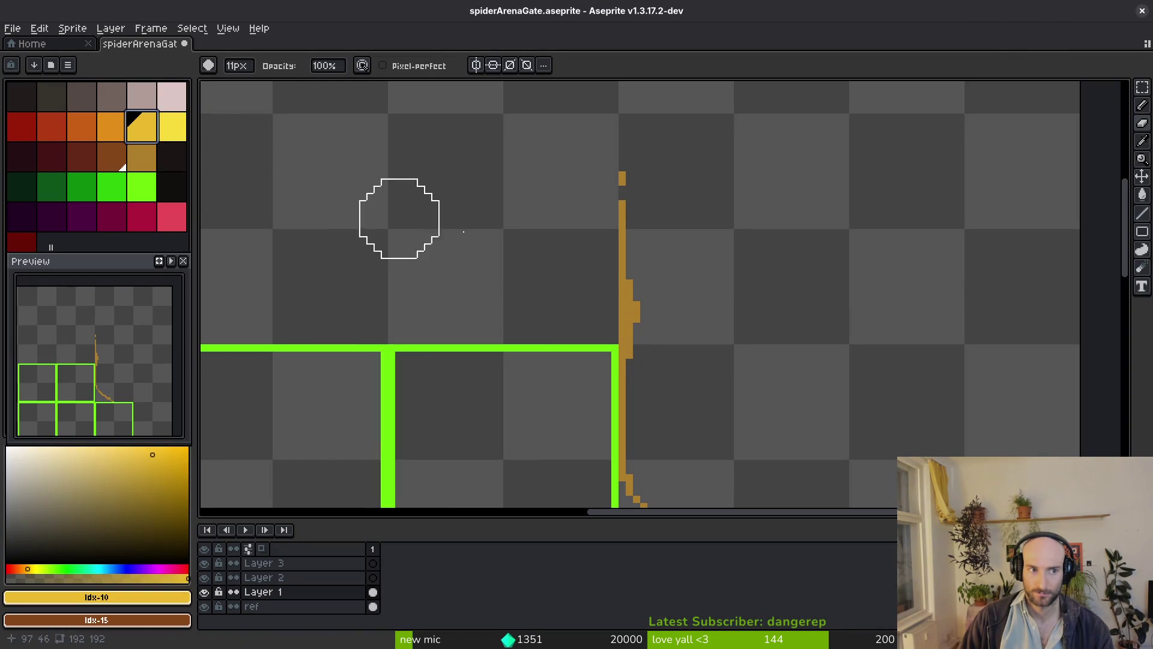
Zoom out in Godot for reference, then go to Aseprite's Home screen.
{"action": "key", "text": "alt+Tab"}
{"action": "scroll", "coordinate": [734, 372], "scroll_direction": "up", "scroll_amount": 2}
{"action": "scroll", "coordinate": [734, 369], "scroll_direction": "up", "scroll_amount": 8}
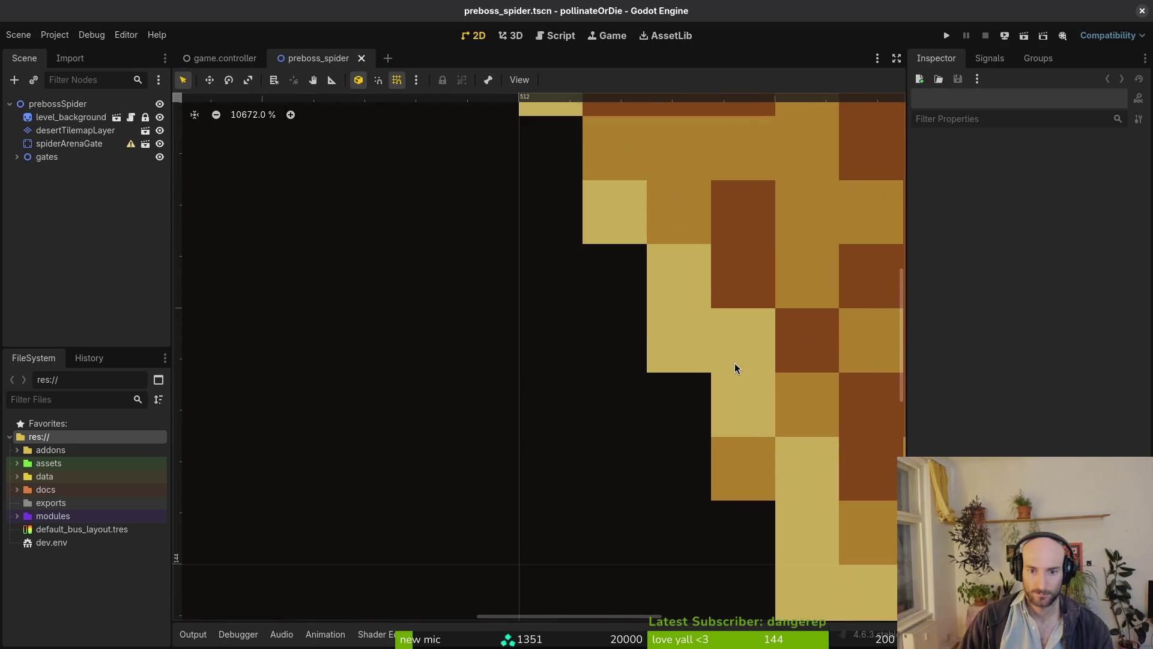
{"action": "scroll", "coordinate": [740, 369], "scroll_direction": "down", "scroll_amount": 5}
{"action": "key", "text": "alt+Tab"}
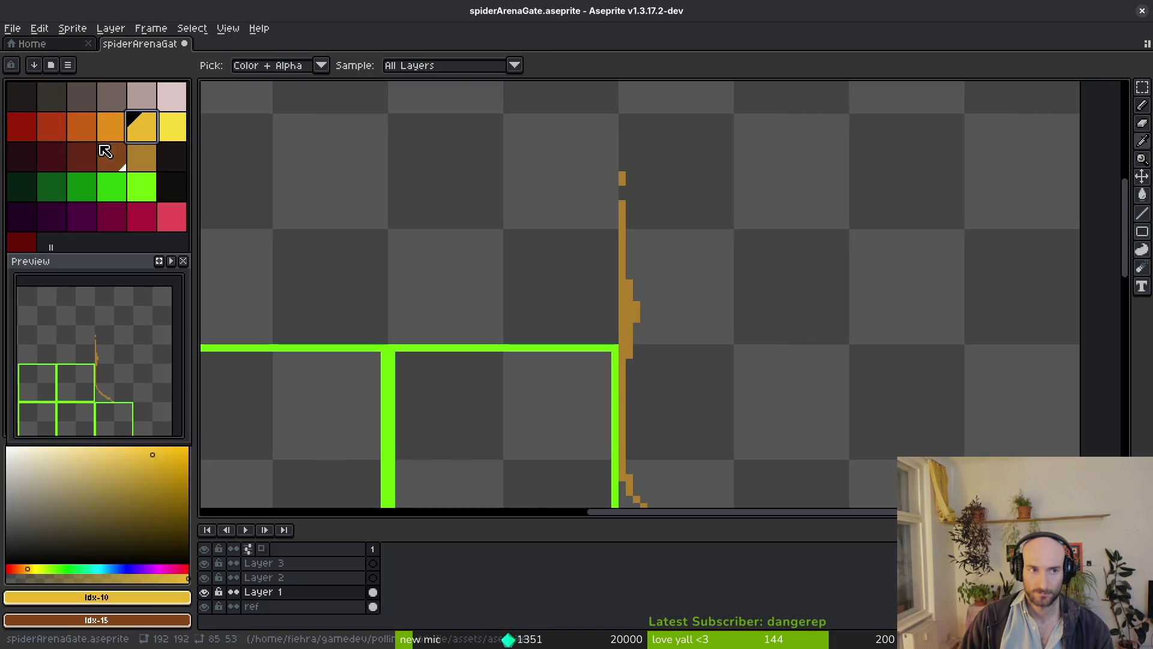
{"action": "left_click", "coordinate": [46, 49]}
Open desertTileset.aseprite from the file browser in a new tab.
{"action": "left_click", "coordinate": [54, 82]}
{"action": "scroll", "coordinate": [421, 259], "scroll_direction": "down", "scroll_amount": 15}
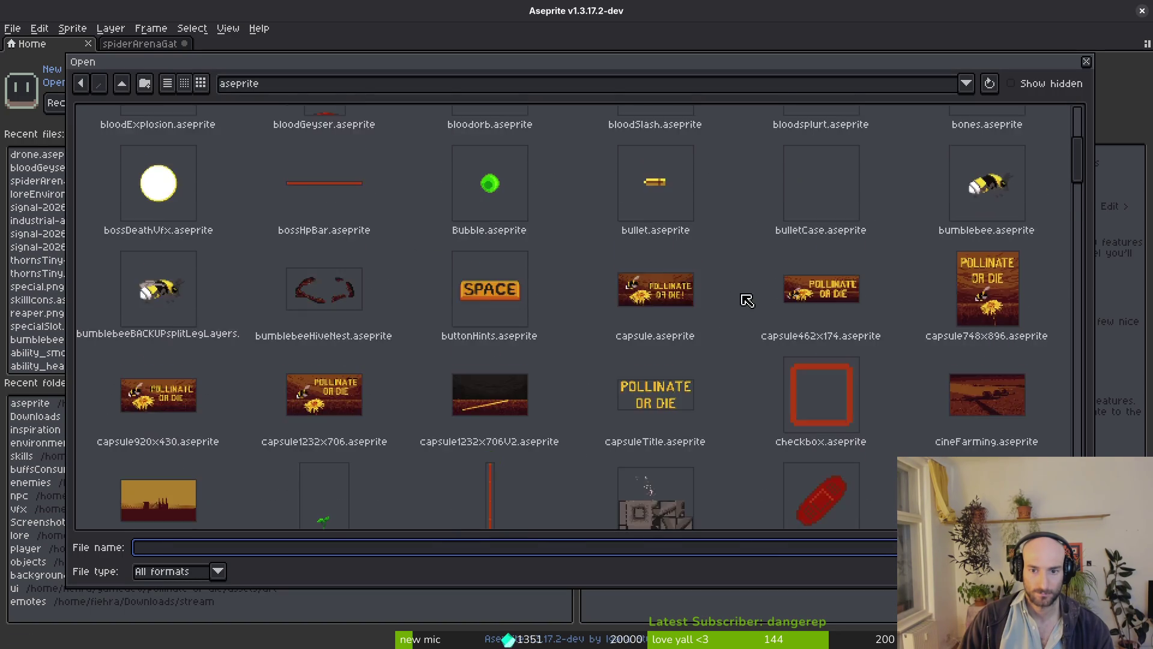
{"action": "scroll", "coordinate": [728, 308], "scroll_direction": "down", "scroll_amount": 7}
{"action": "scroll", "coordinate": [737, 314], "scroll_direction": "up", "scroll_amount": 11}
{"action": "scroll", "coordinate": [753, 302], "scroll_direction": "down", "scroll_amount": 5}
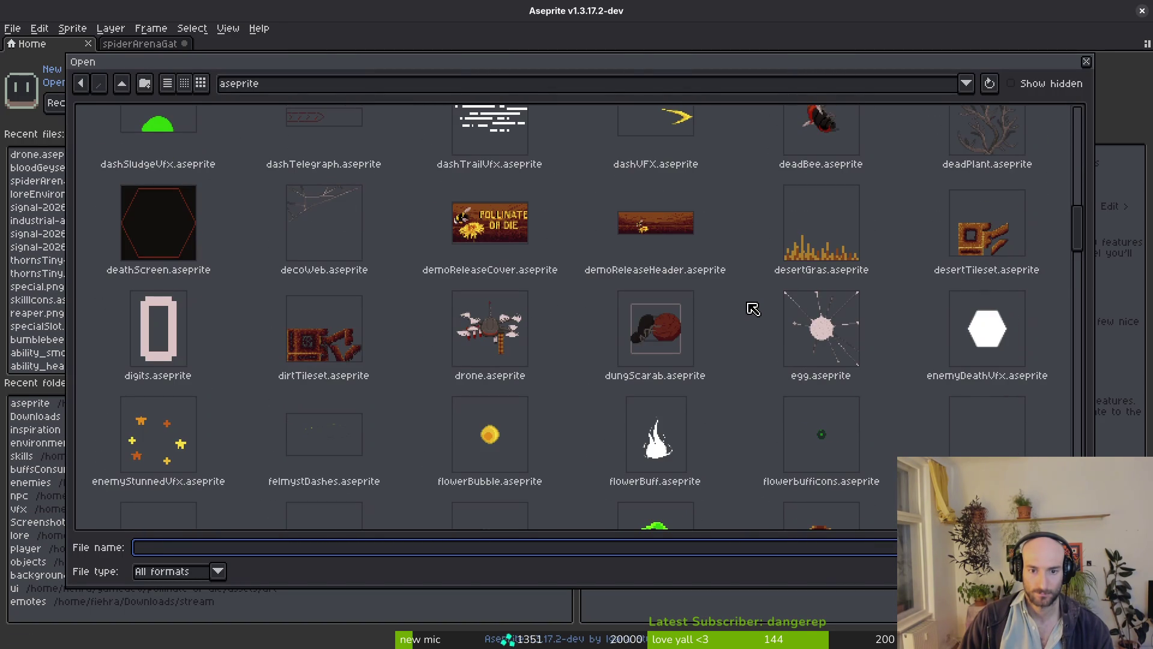
{"action": "left_click", "coordinate": [988, 234]}
{"action": "double_click", "coordinate": [997, 227]}
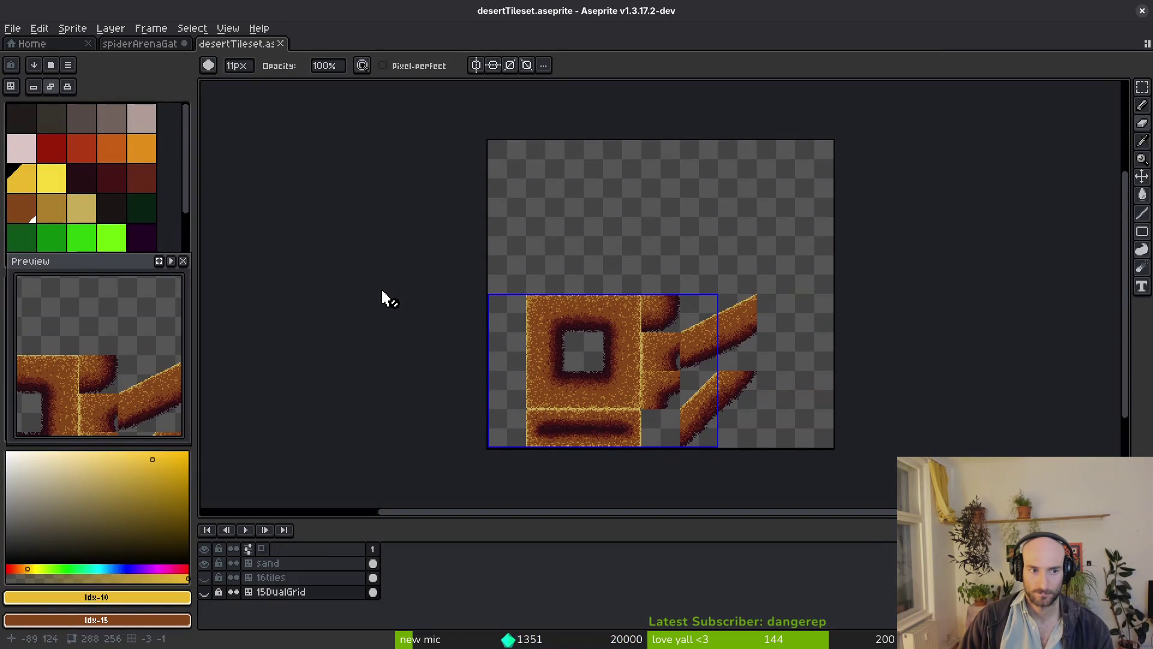
Widen the palette panel to six columns and make palette colour 17 the drawing colour.
{"action": "left_click_drag", "start_coordinate": [192, 159], "coordinate": [208, 163]}
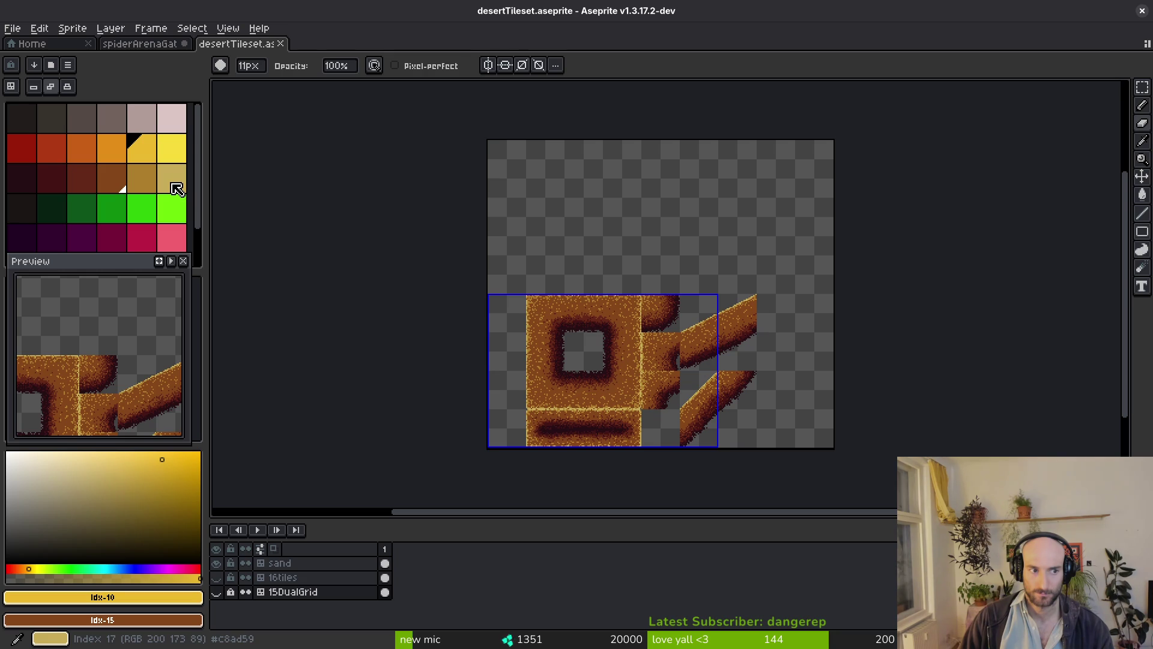
{"action": "scroll", "coordinate": [174, 189], "scroll_direction": "down", "scroll_amount": 1}
{"action": "scroll", "coordinate": [169, 201], "scroll_direction": "up", "scroll_amount": 1}
{"action": "left_click", "coordinate": [173, 190]}
{"action": "scroll", "coordinate": [674, 326], "scroll_direction": "up", "scroll_amount": 5}
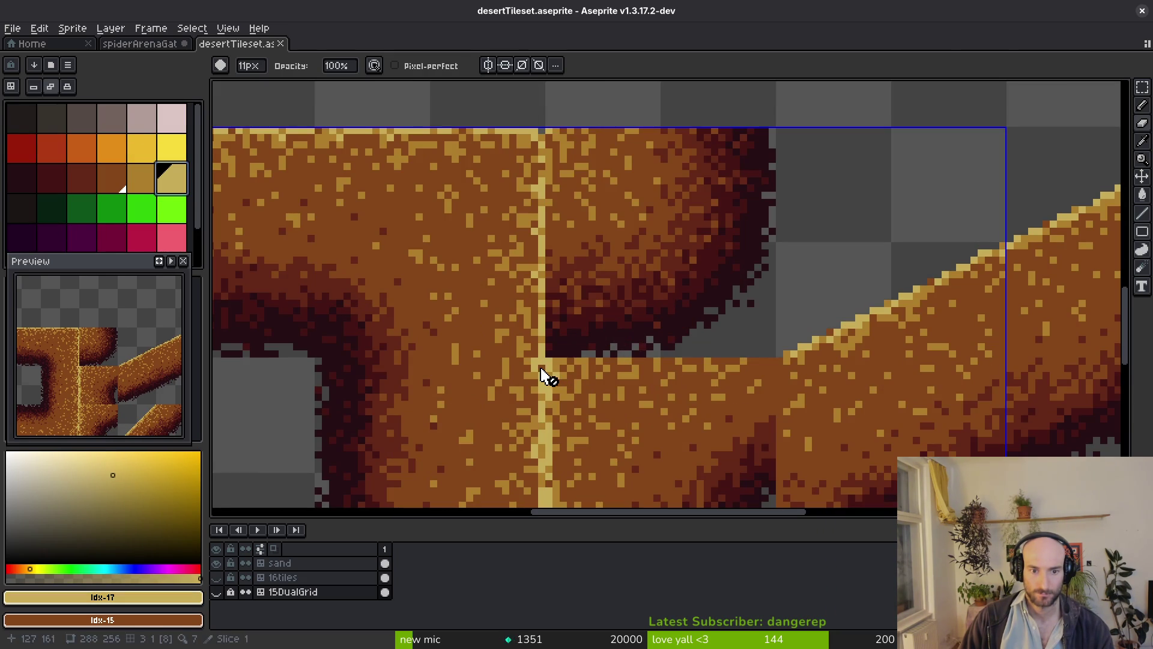
{"action": "scroll", "coordinate": [544, 376], "scroll_direction": "down", "scroll_amount": 5}
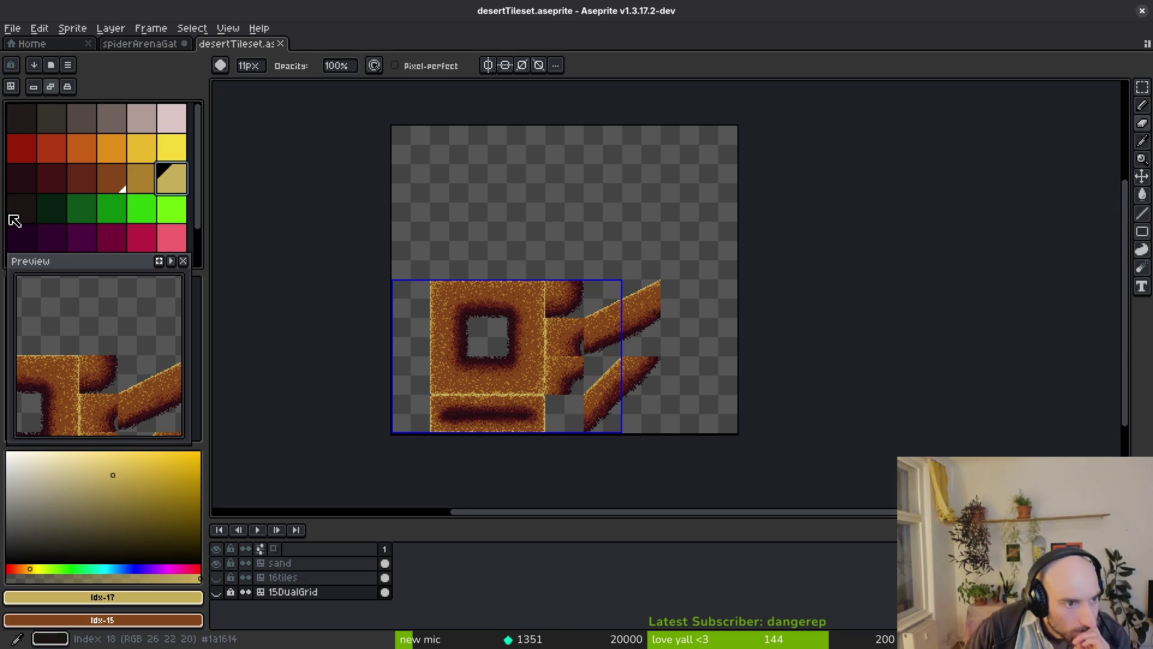
{"action": "scroll", "coordinate": [26, 216], "scroll_direction": "down", "scroll_amount": 1}
{"action": "scroll", "coordinate": [36, 227], "scroll_direction": "up", "scroll_amount": 1}
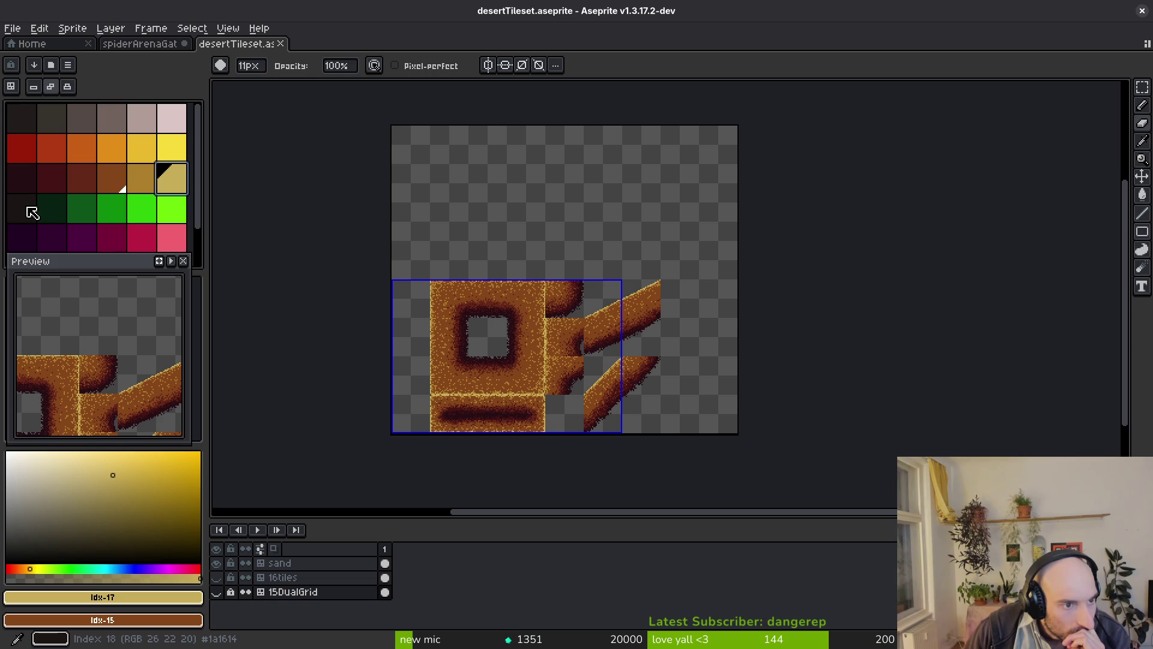
{"action": "scroll", "coordinate": [32, 213], "scroll_direction": "down", "scroll_amount": 2}
{"action": "scroll", "coordinate": [33, 214], "scroll_direction": "up", "scroll_amount": 2}
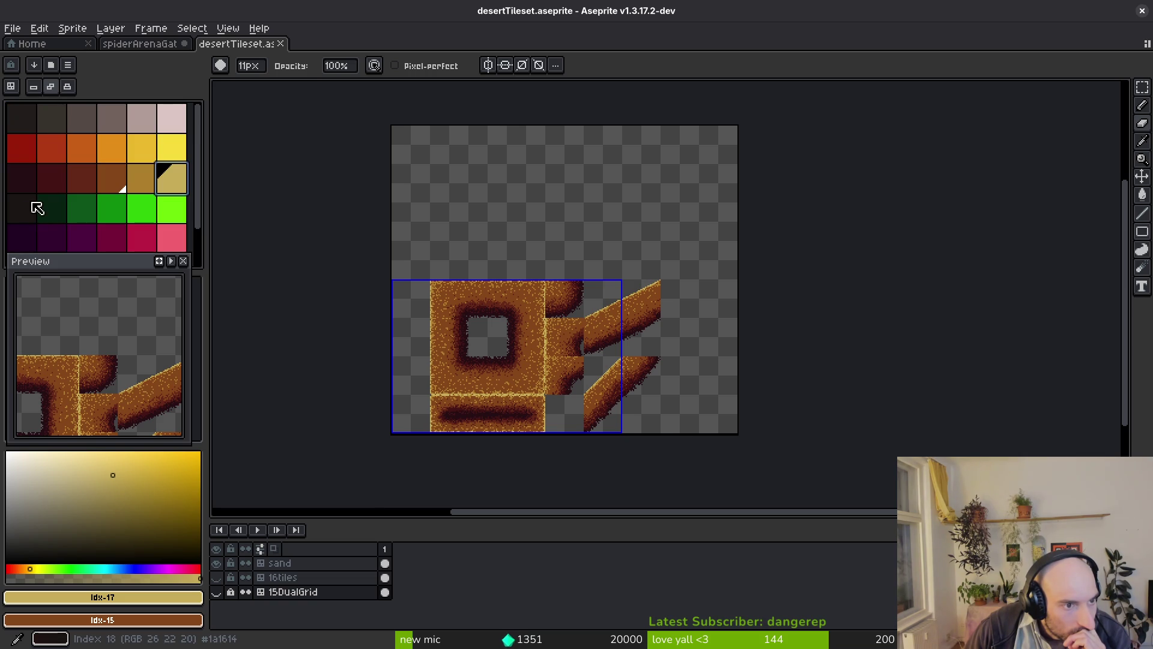
Copy the foreground colour's c8ad59 hex code from desertTileset and return to spiderArenaGate.
{"action": "left_click", "coordinate": [144, 43]}
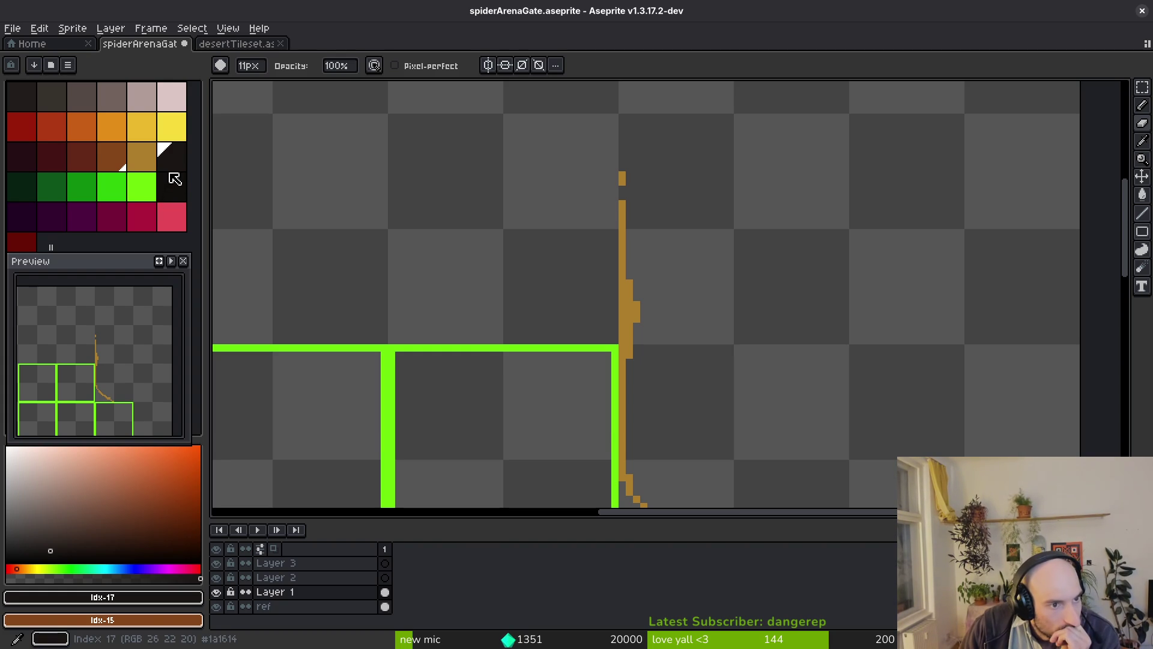
{"action": "left_click", "coordinate": [222, 46]}
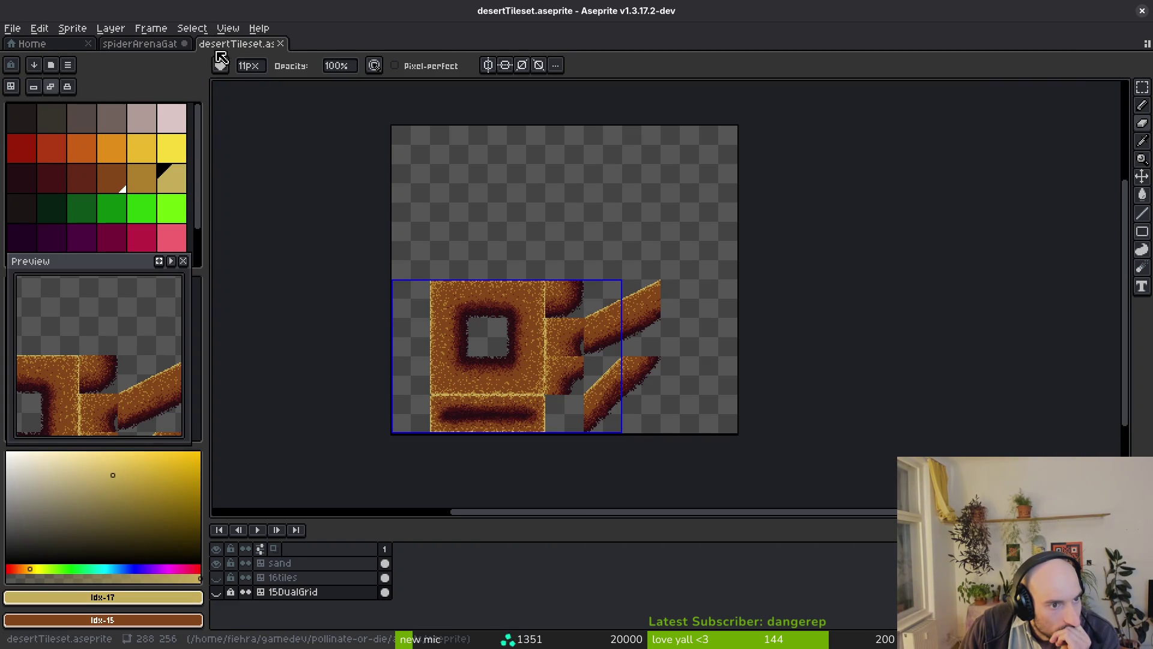
{"action": "left_click", "coordinate": [133, 599]}
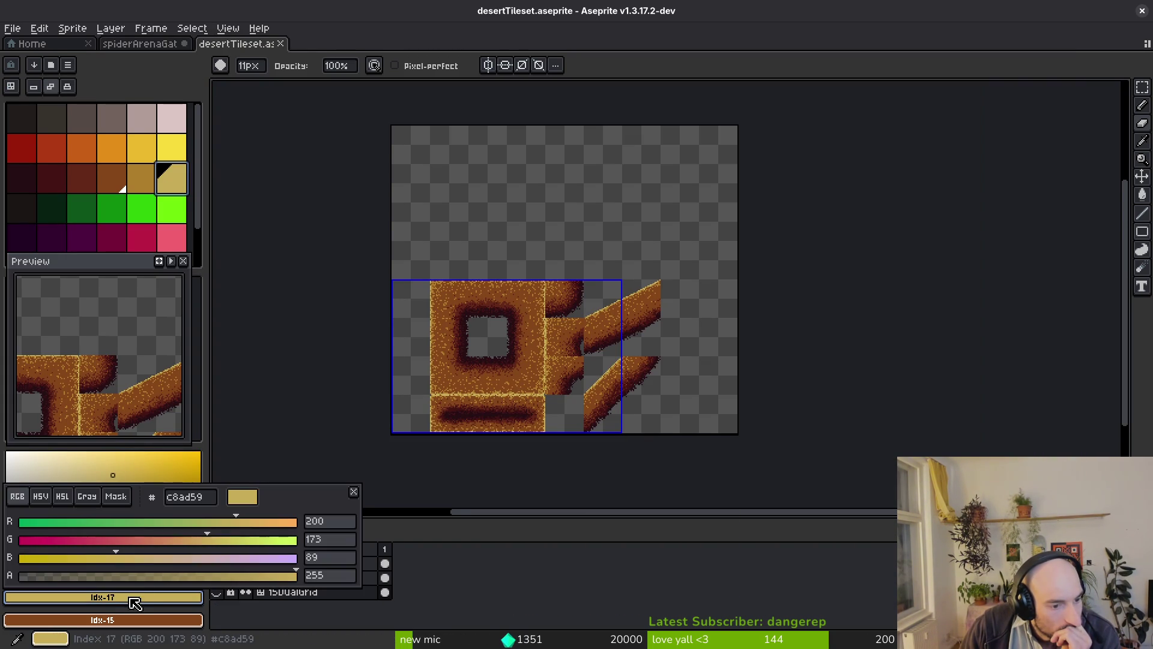
{"action": "left_click", "coordinate": [191, 496]}
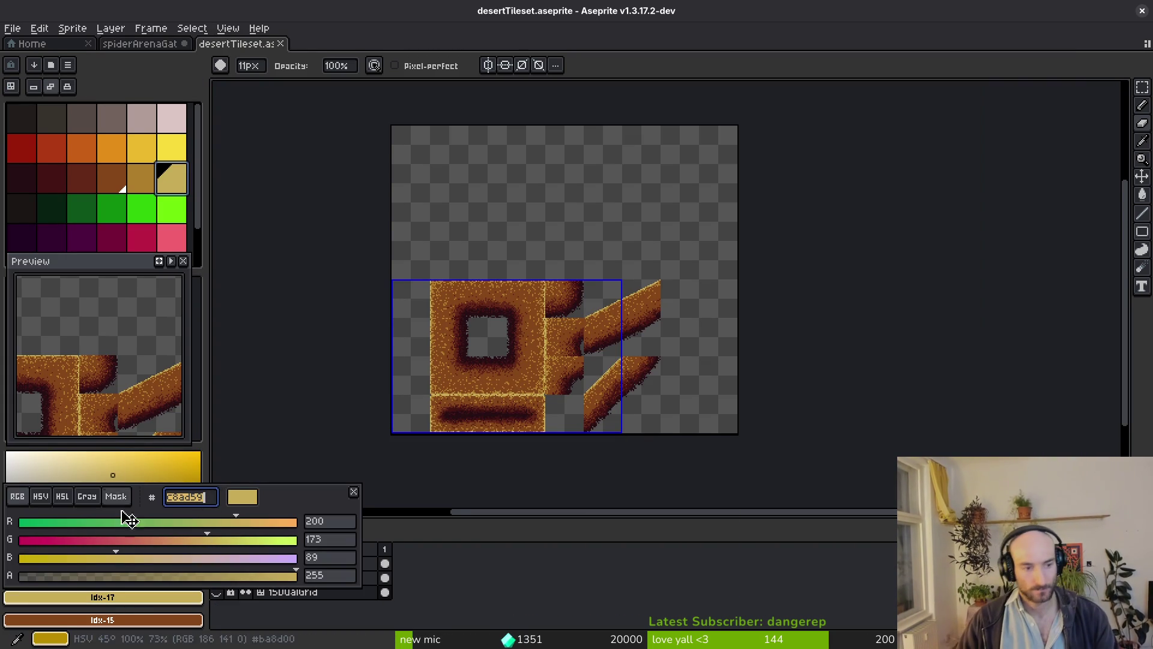
{"action": "key", "text": "Escape"}
{"action": "left_click", "coordinate": [154, 44]}
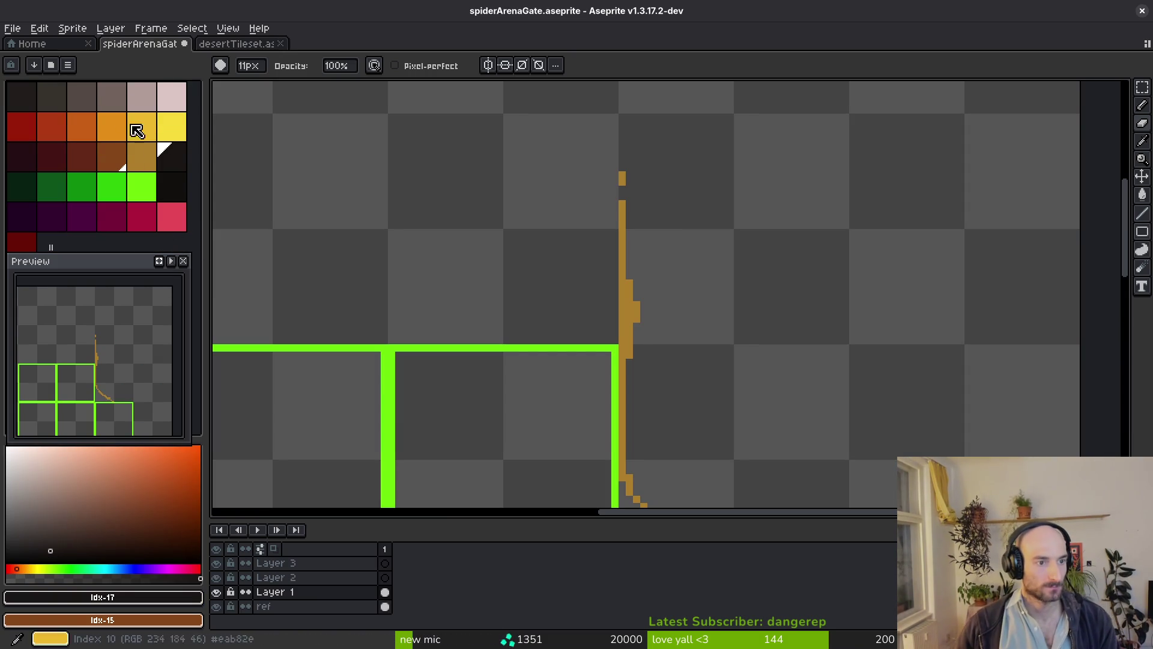
Paste c8ad59 as the foreground colour and add it to palette slot 16.
{"action": "left_click", "coordinate": [134, 598]}
{"action": "left_click", "coordinate": [191, 496]}
{"action": "type", "text": "c8ad59"}
{"action": "key", "text": "Return"}
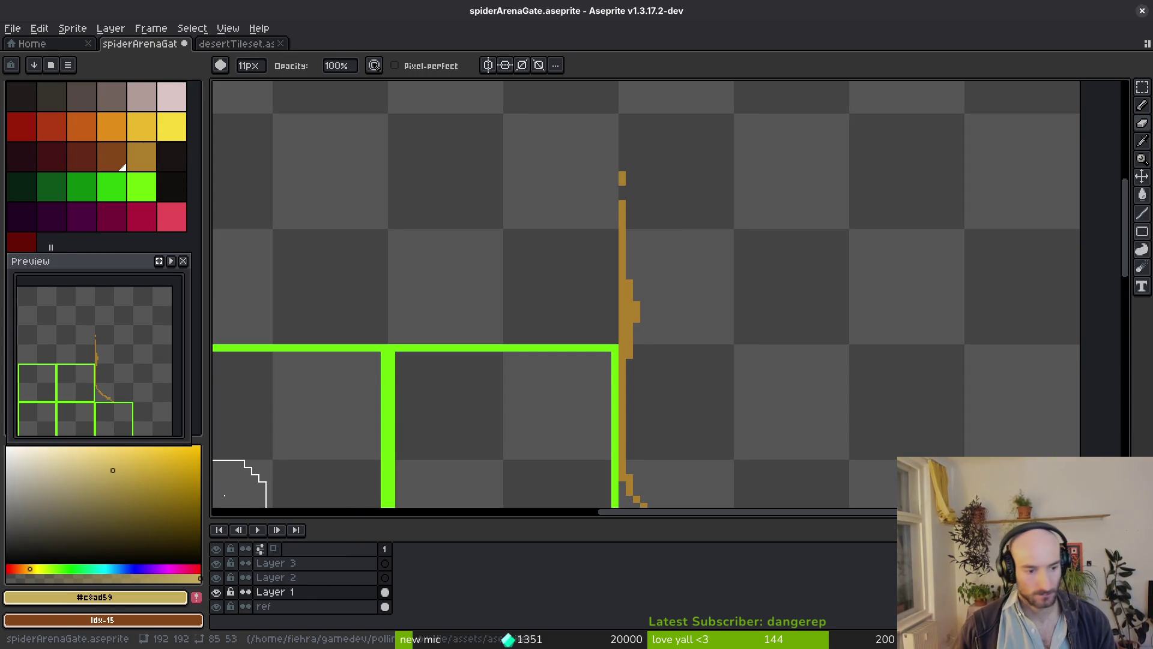
{"action": "mouse_move", "coordinate": [51, 247]}
{"action": "left_mouse_down"}
{"action": "mouse_move", "coordinate": [74, 247]}
{"action": "mouse_move", "coordinate": [170, 161]}
{"action": "left_mouse_up"}
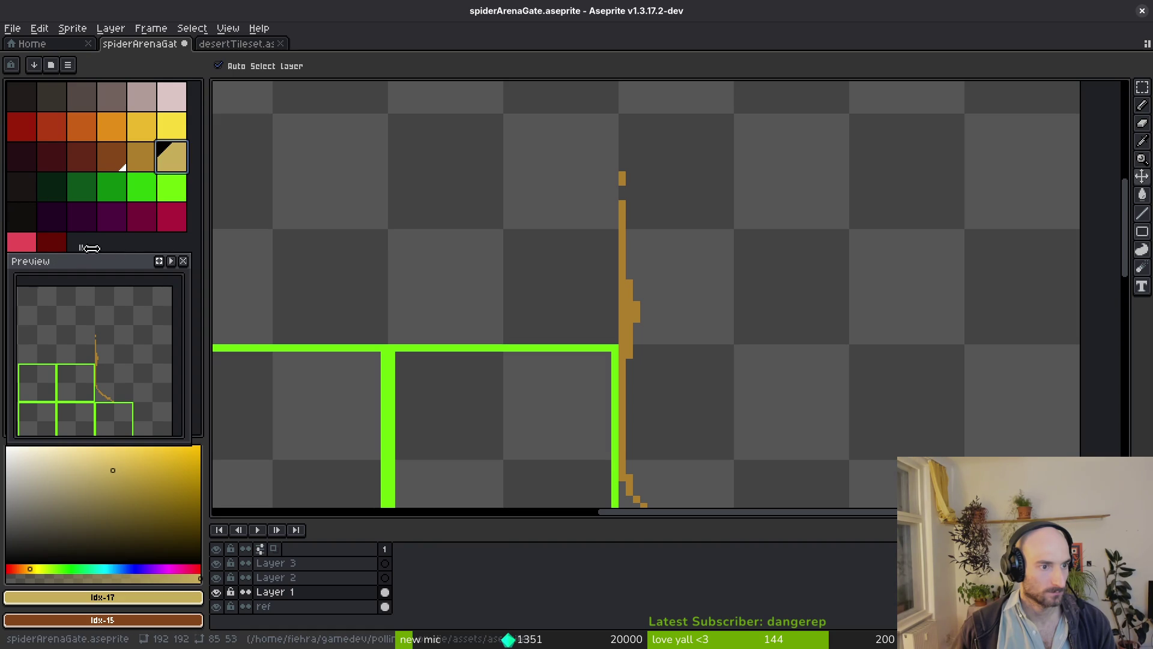
Move the dark 1a1614 swatches toward the palette's end and the dark red swatch to slot 23.
{"action": "left_click", "coordinate": [49, 243]}
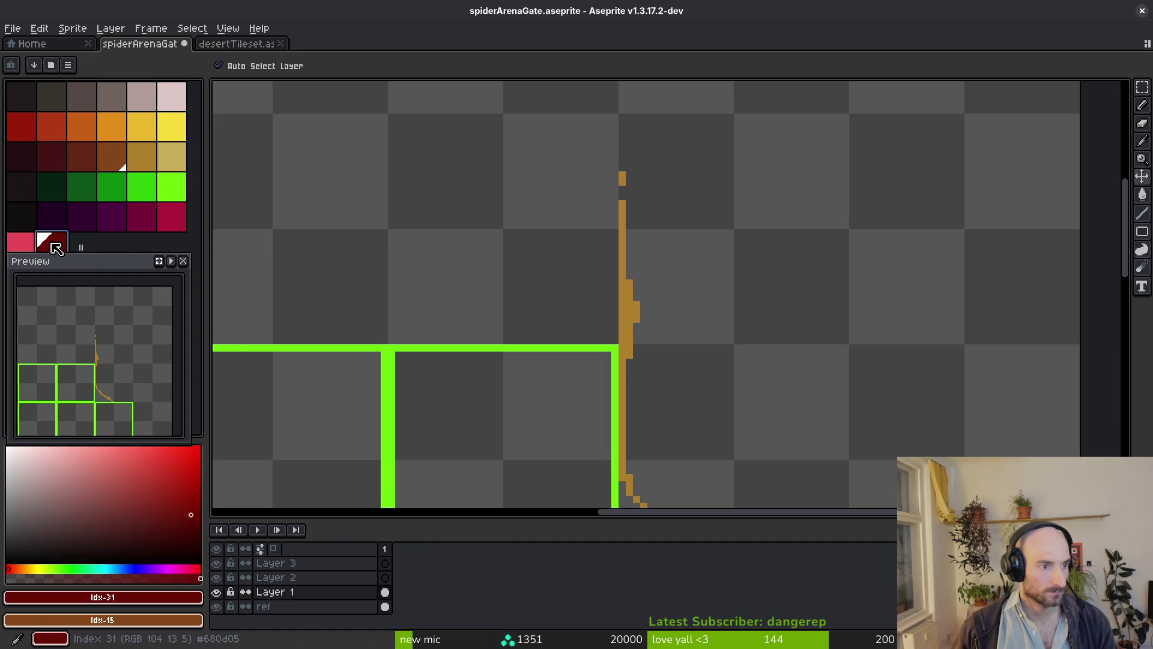
{"action": "left_click", "coordinate": [24, 217]}
{"action": "left_click", "coordinate": [31, 187]}
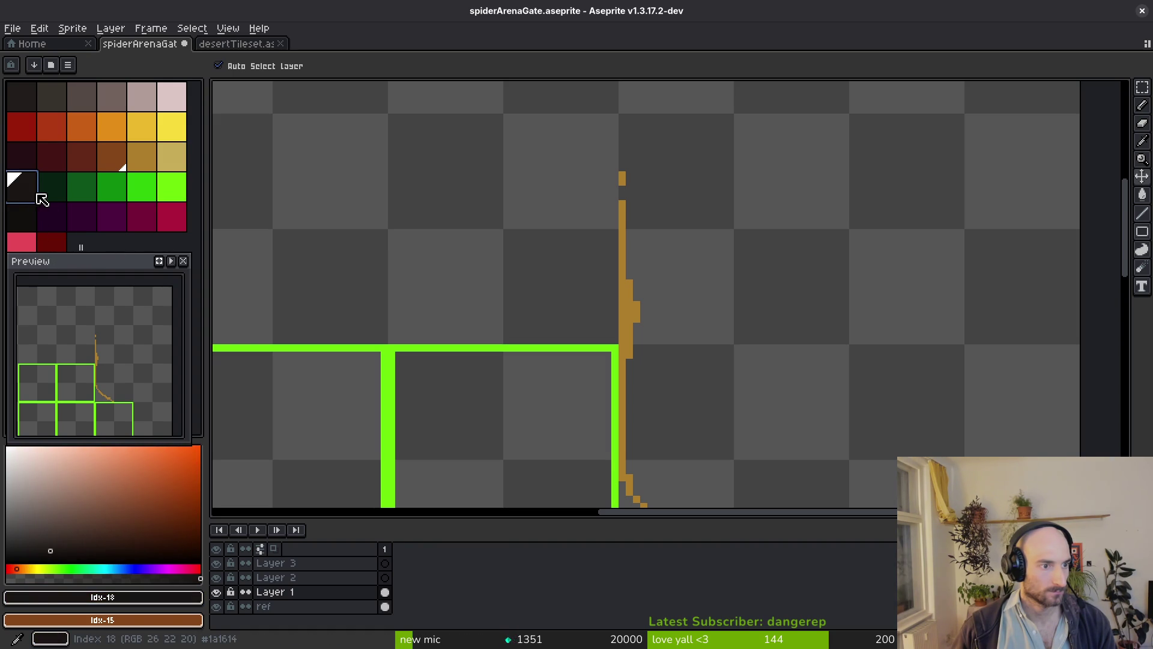
{"action": "left_click_drag", "start_coordinate": [39, 189], "coordinate": [79, 240]}
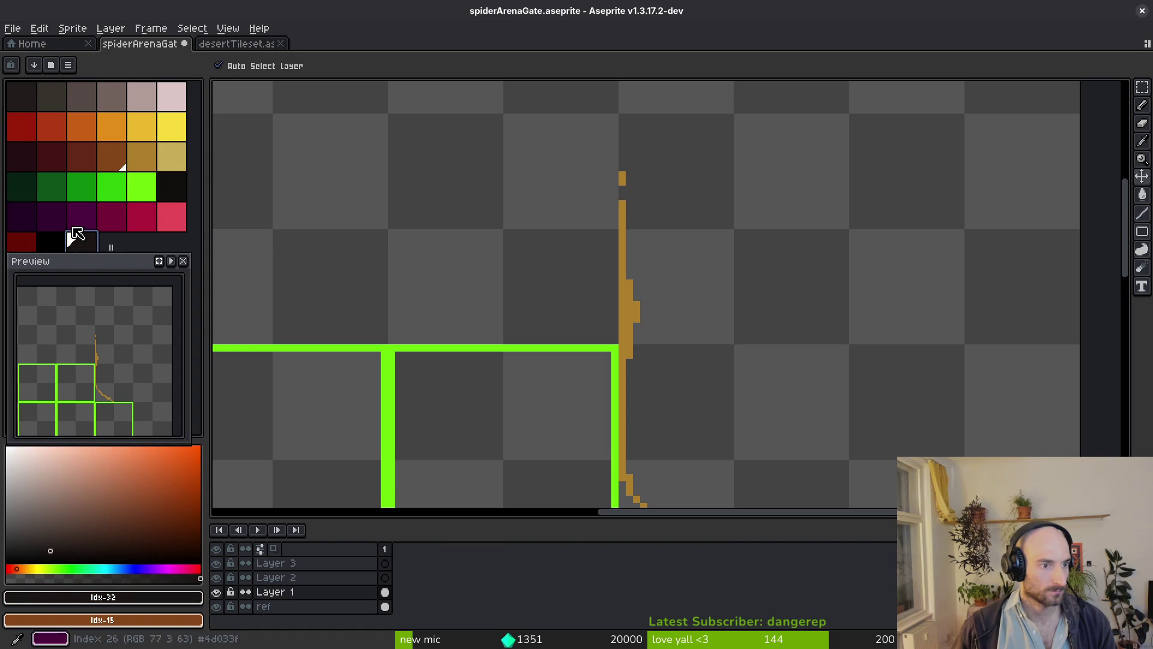
{"action": "left_click", "coordinate": [170, 190]}
{"action": "left_click_drag", "start_coordinate": [183, 210], "coordinate": [85, 255]}
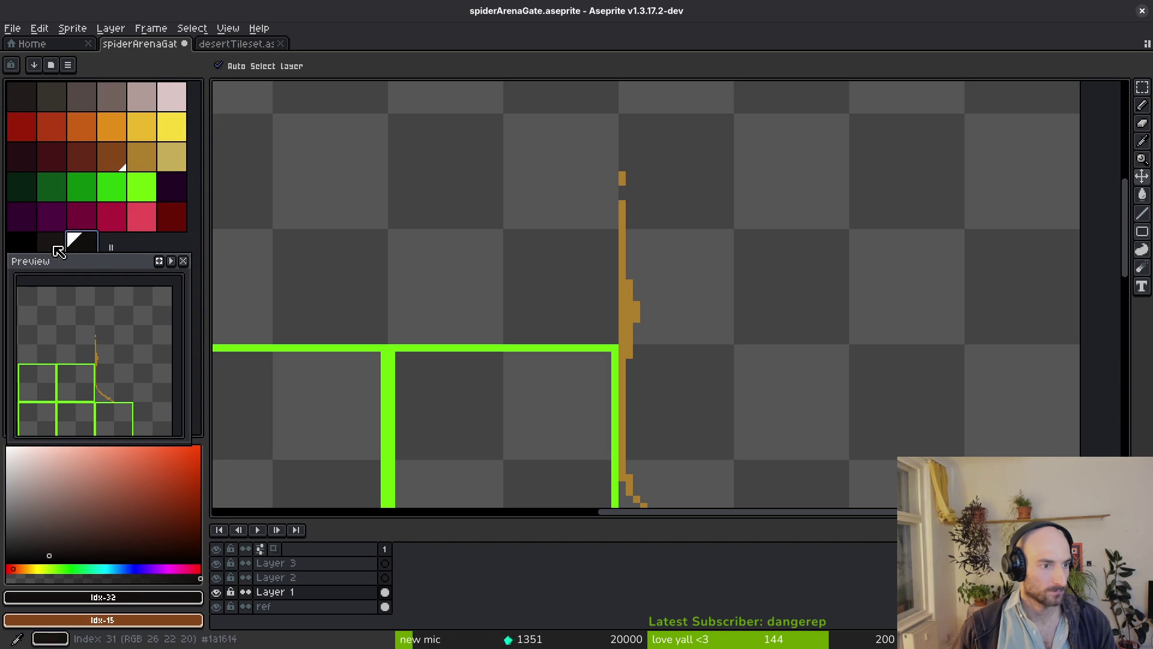
{"action": "left_click", "coordinate": [21, 240]}
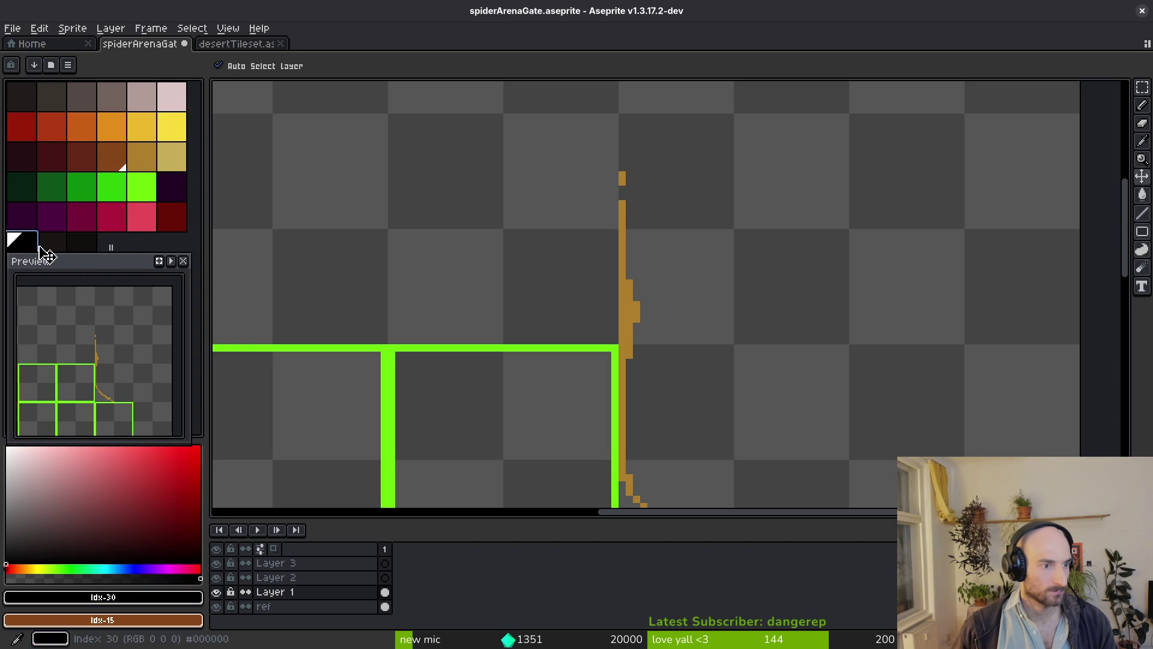
{"action": "left_click", "coordinate": [172, 218]}
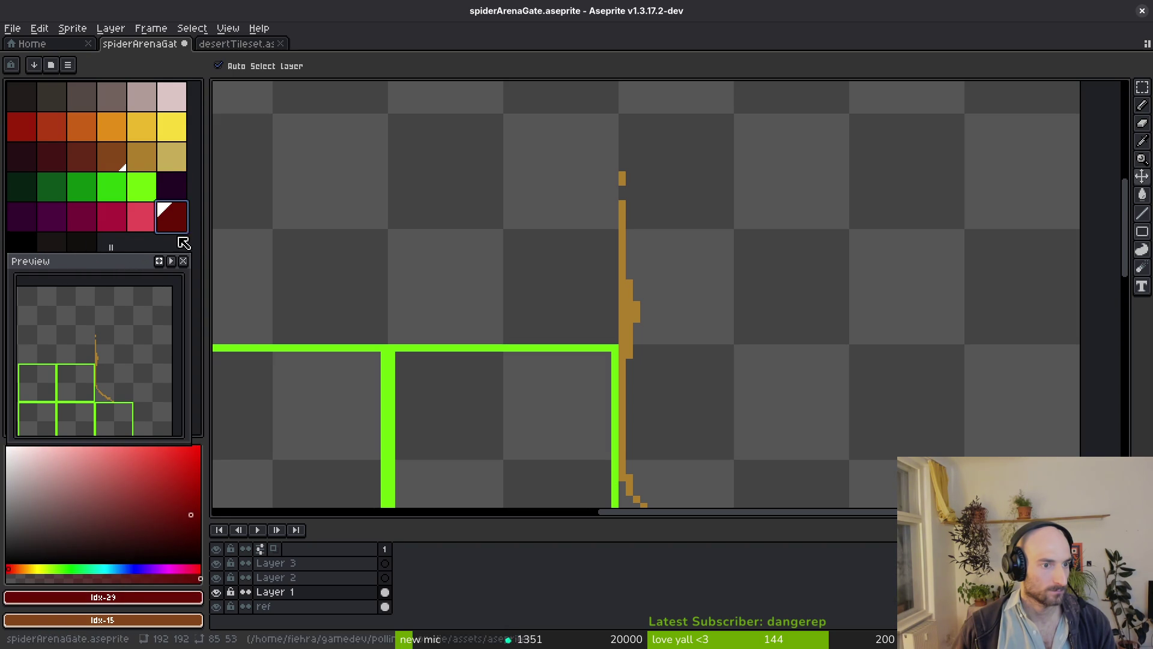
{"action": "mouse_move", "coordinate": [180, 233]}
{"action": "left_mouse_down"}
{"action": "mouse_move", "coordinate": [180, 210]}
{"action": "mouse_move", "coordinate": [26, 212]}
{"action": "mouse_move", "coordinate": [175, 193]}
{"action": "mouse_move", "coordinate": [30, 198]}
{"action": "mouse_move", "coordinate": [170, 188]}
{"action": "left_mouse_up"}
Make swatch 31 the foreground colour and save spiderArenaGate.
{"action": "left_click", "coordinate": [41, 240]}
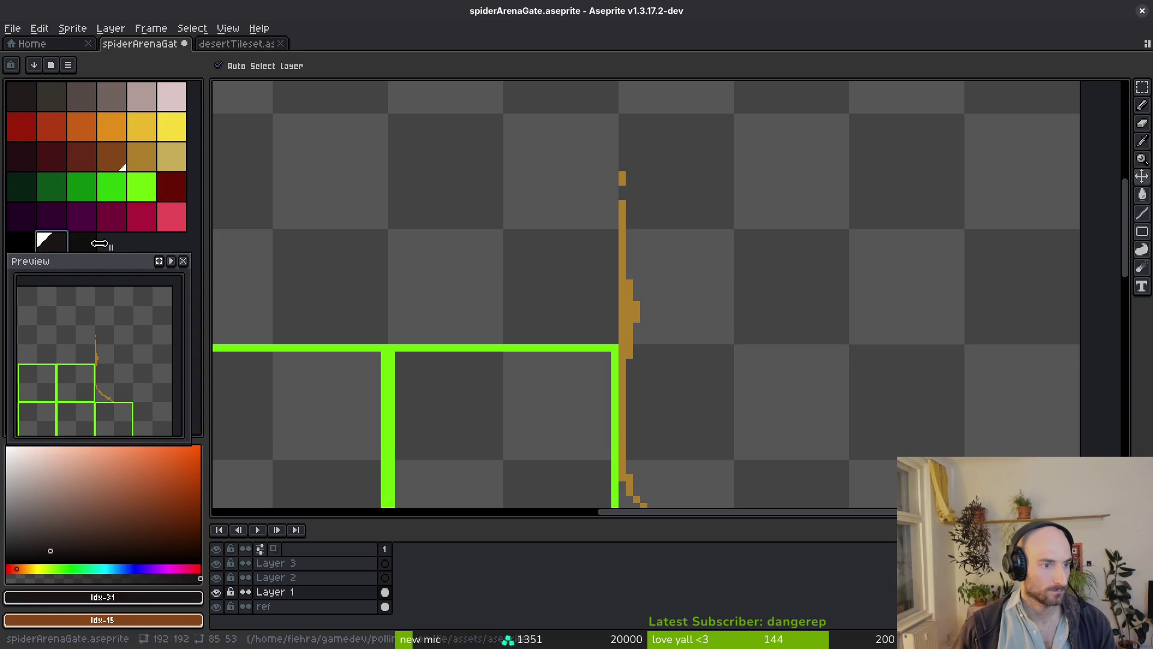
{"action": "left_click", "coordinate": [27, 250]}
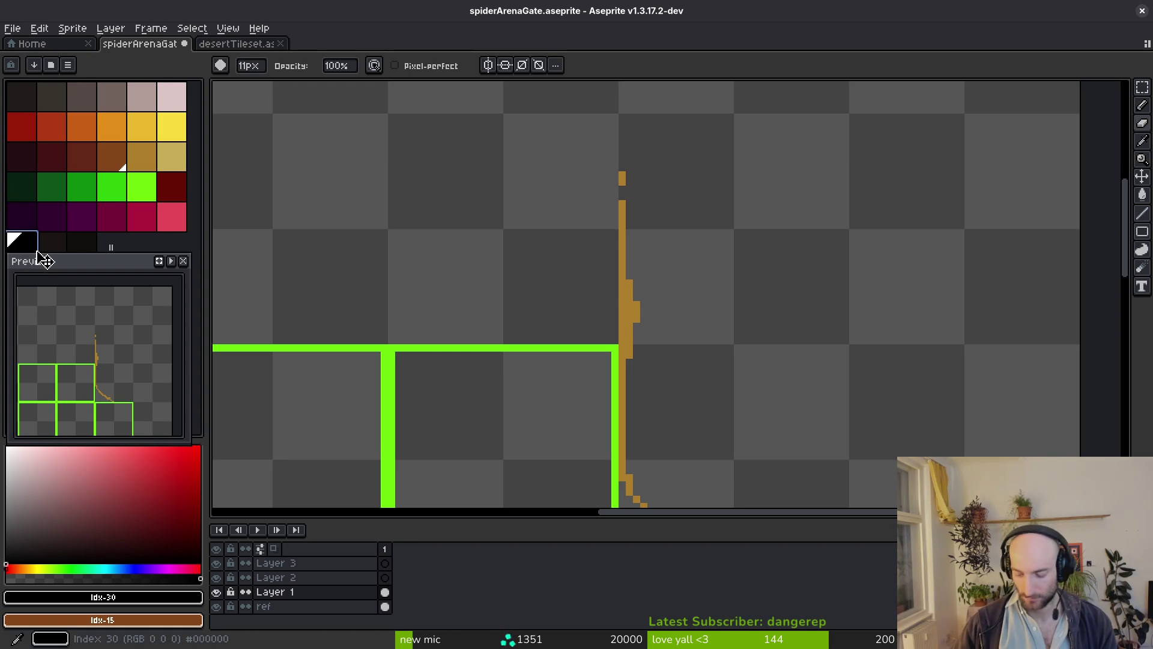
{"action": "left_click", "coordinate": [42, 240]}
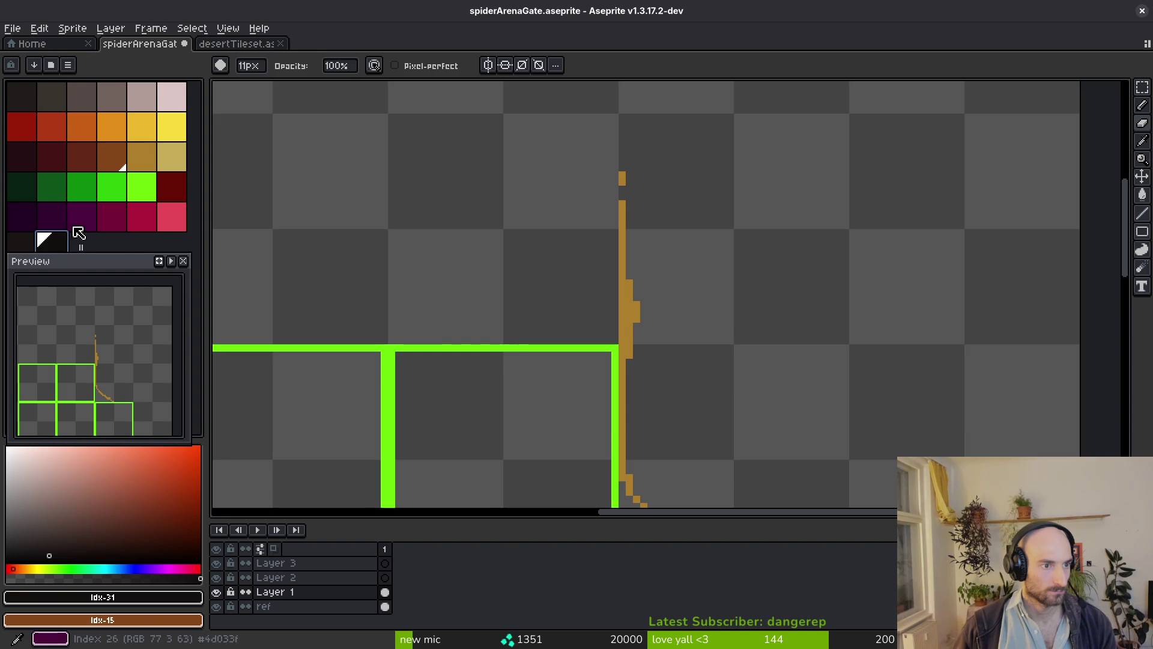
{"action": "key", "text": "ctrl+s"}
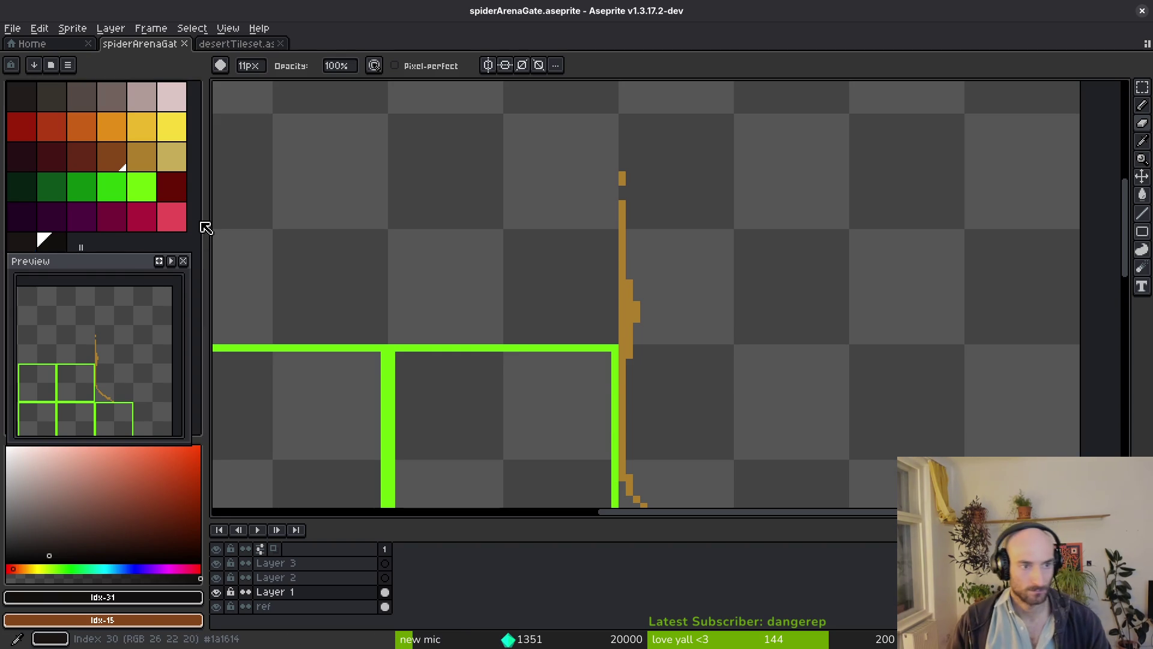
Move the dark red swatch to index 19, make swatch 30 the foreground colour, and save.
{"action": "left_click", "coordinate": [171, 193]}
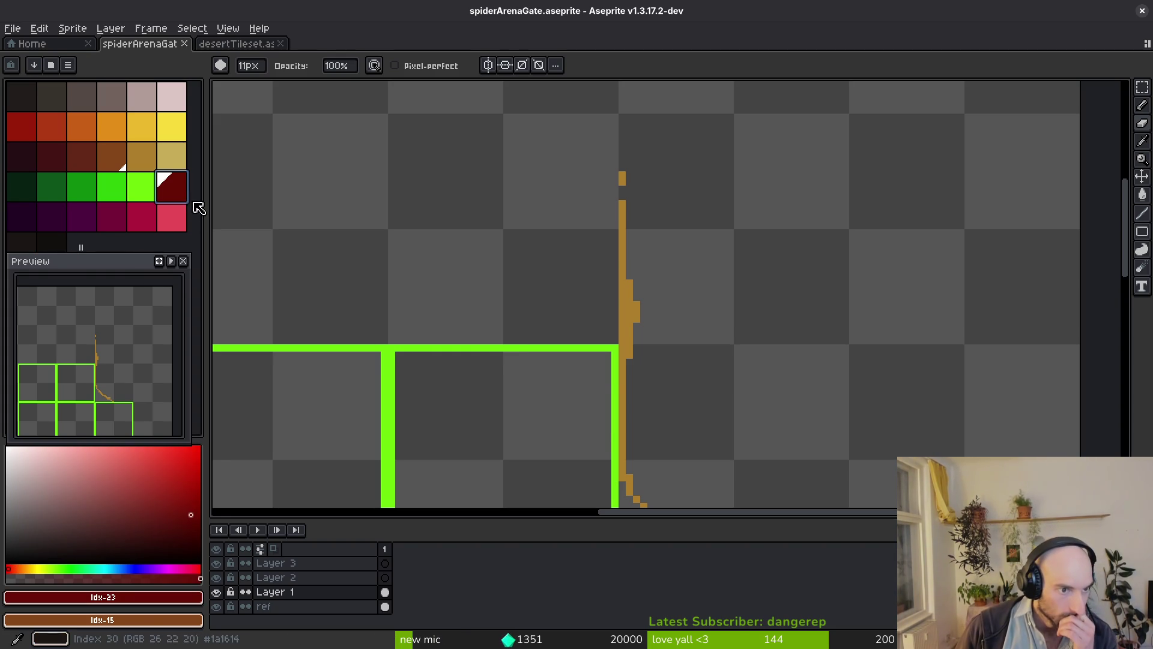
{"action": "left_click_drag", "start_coordinate": [193, 206], "coordinate": [30, 200]}
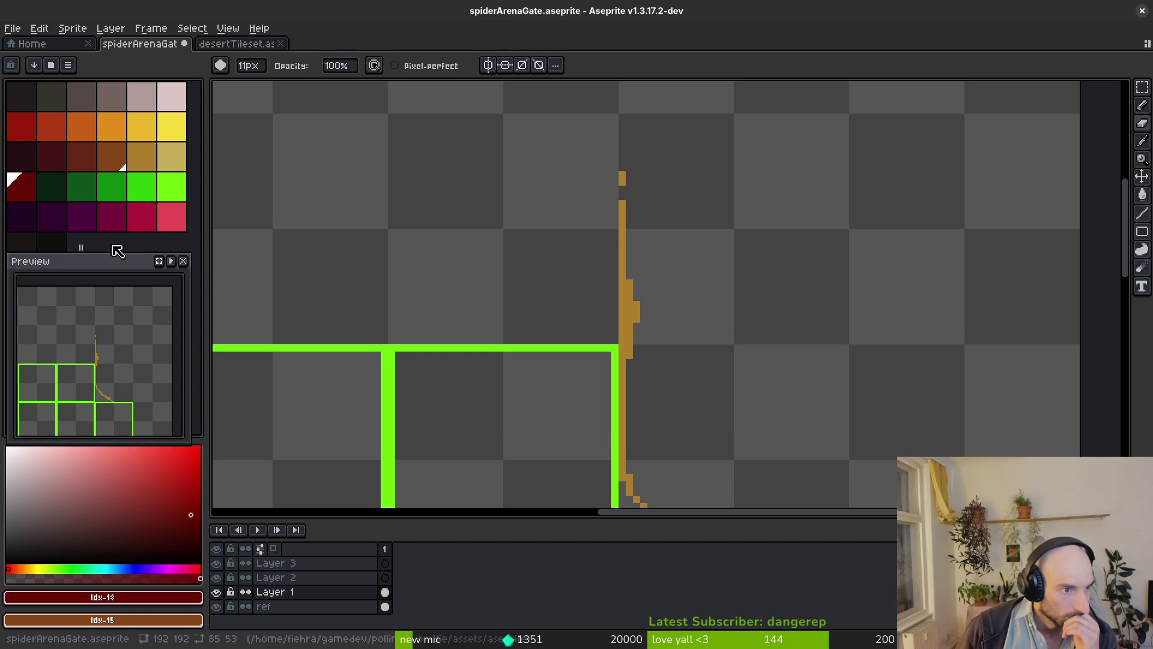
{"action": "left_click", "coordinate": [22, 240]}
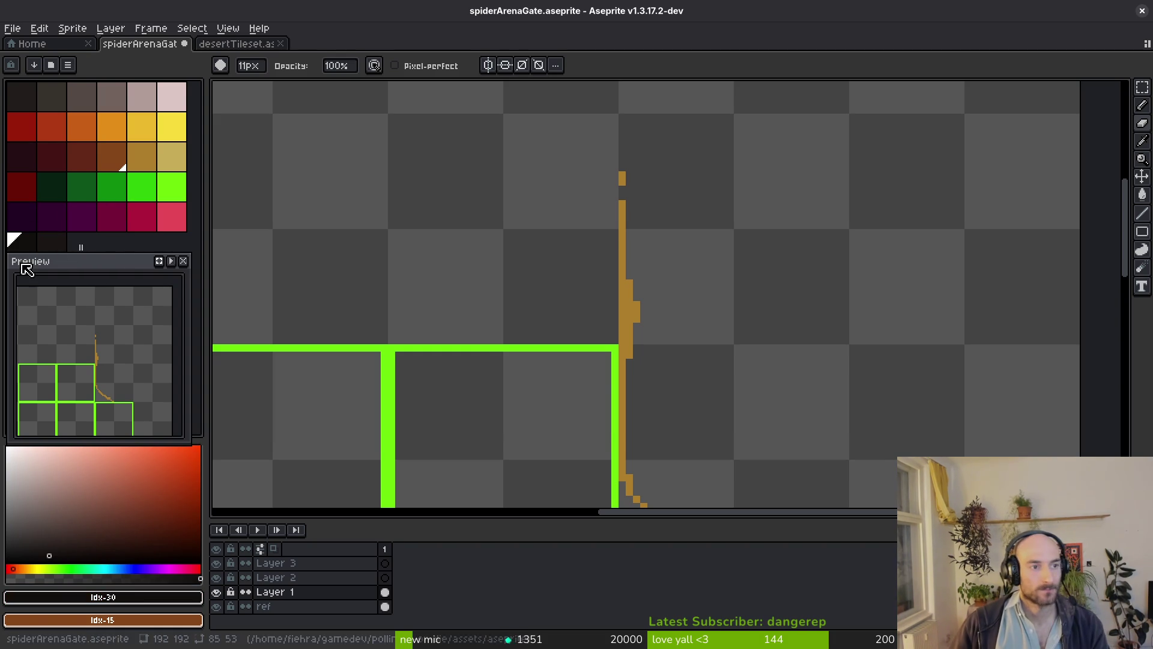
{"action": "key", "text": "ctrl+s"}
{"action": "left_click", "coordinate": [68, 65]}
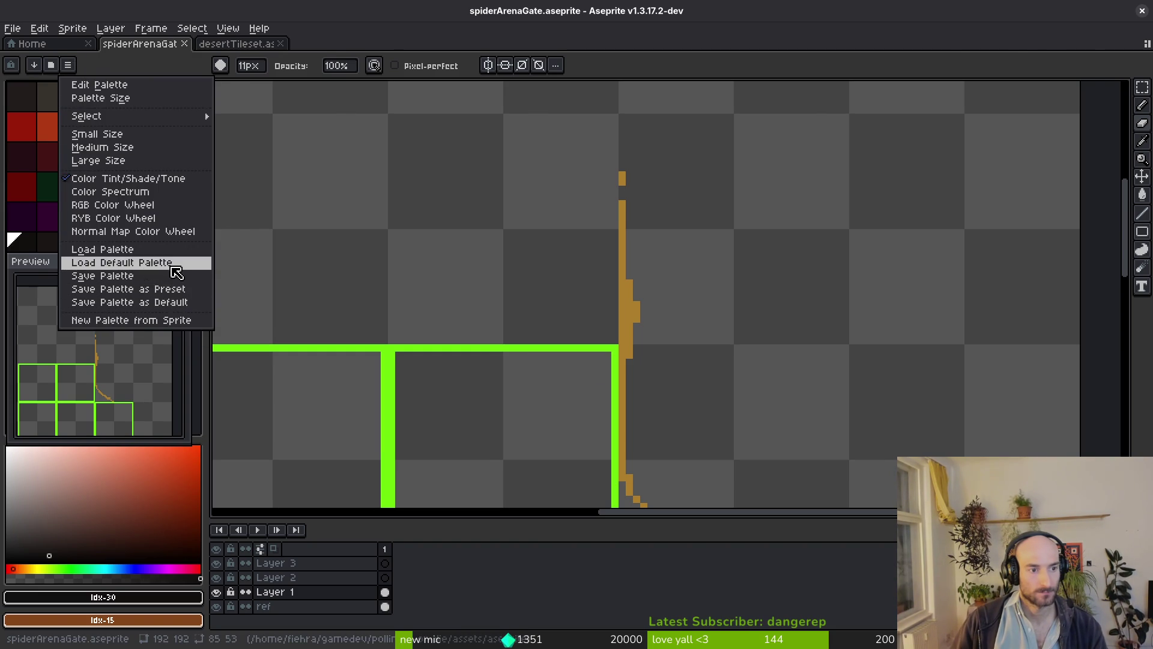
Save the current palette over pollenPalette.aseprite, confirming the overwrite.
{"action": "left_click", "coordinate": [144, 276]}
{"action": "scroll", "coordinate": [790, 316], "scroll_direction": "down", "scroll_amount": 5}
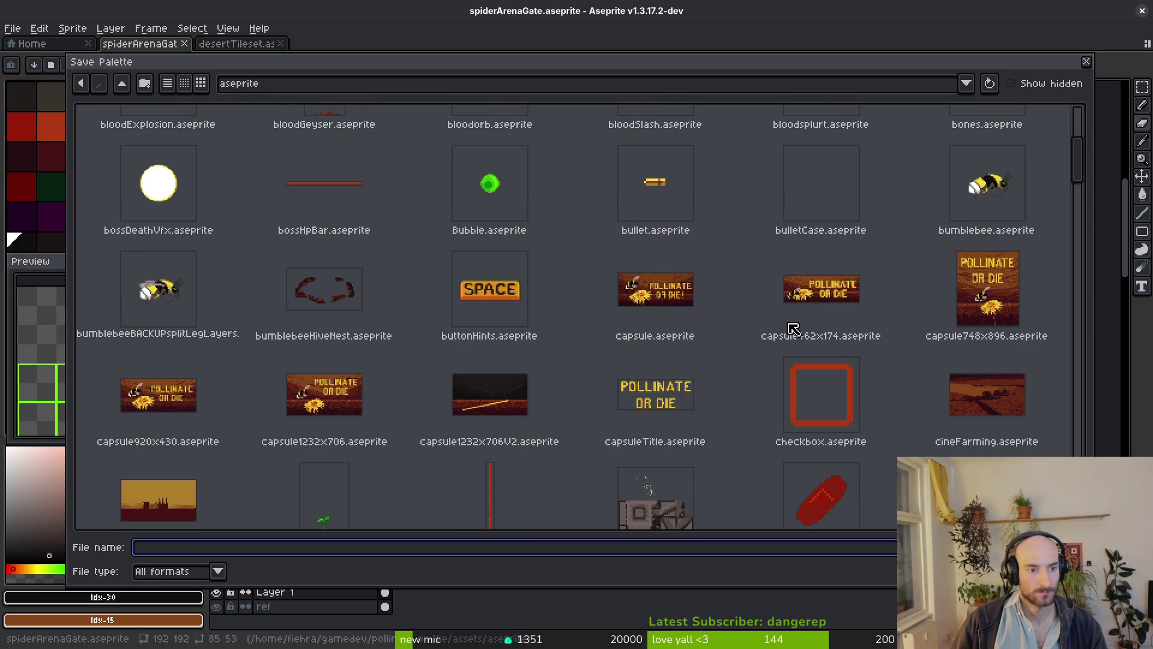
{"action": "scroll", "coordinate": [793, 329], "scroll_direction": "down", "scroll_amount": 5}
{"action": "scroll", "coordinate": [793, 331], "scroll_direction": "down", "scroll_amount": 5}
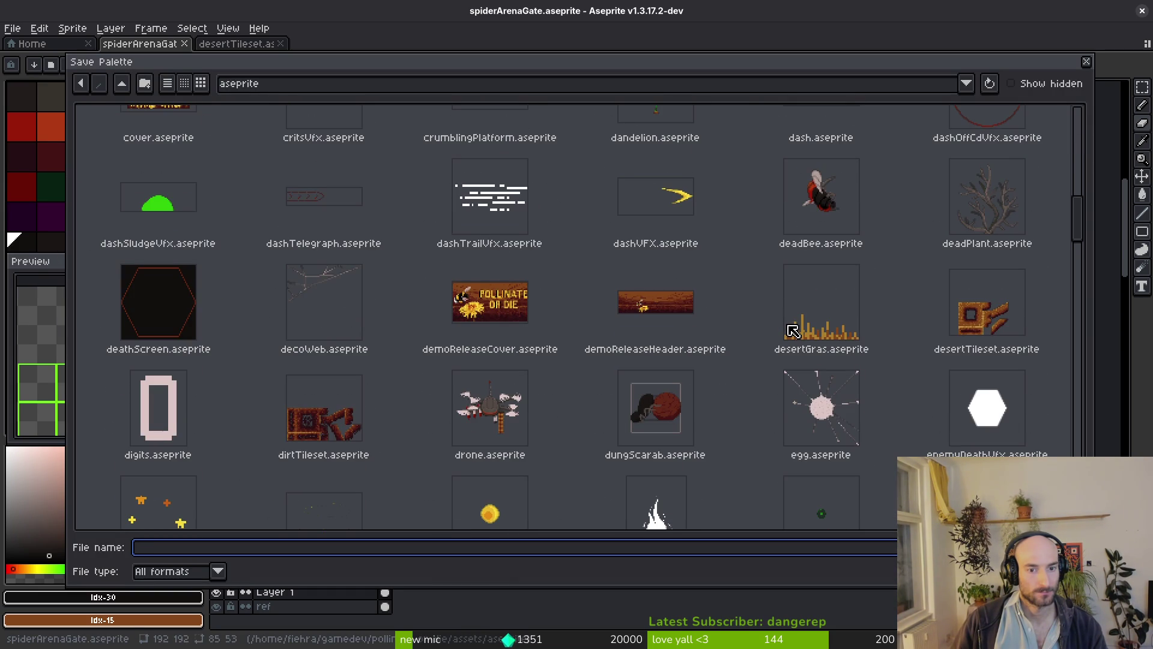
{"action": "scroll", "coordinate": [792, 330], "scroll_direction": "down", "scroll_amount": 20}
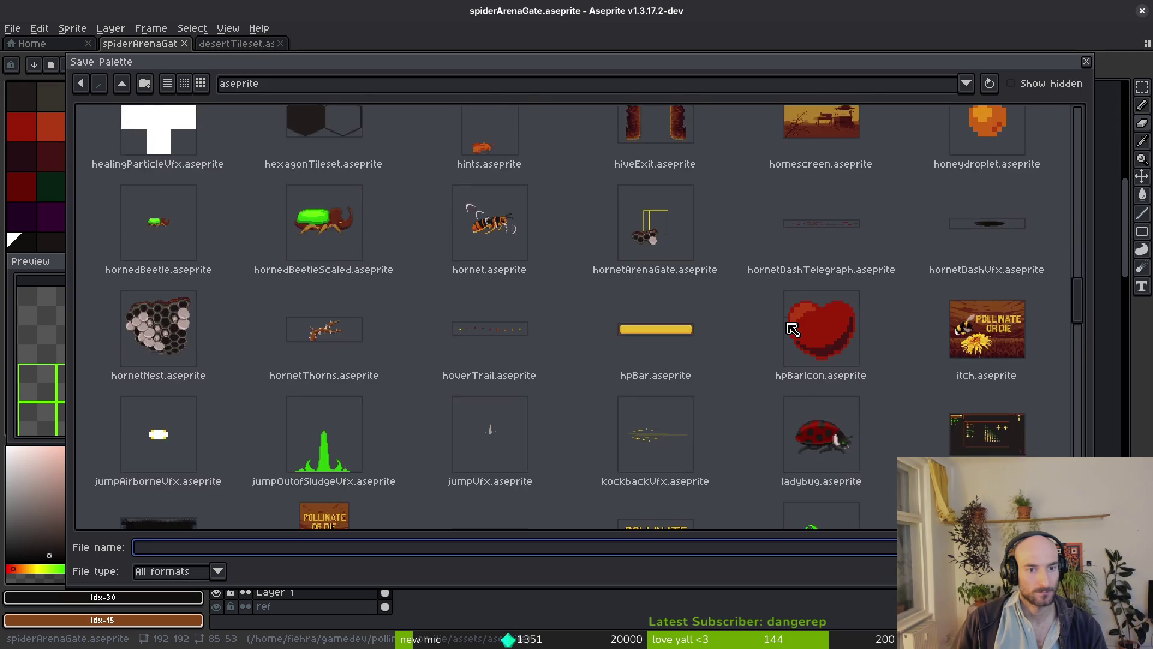
{"action": "scroll", "coordinate": [791, 334], "scroll_direction": "down", "scroll_amount": 10}
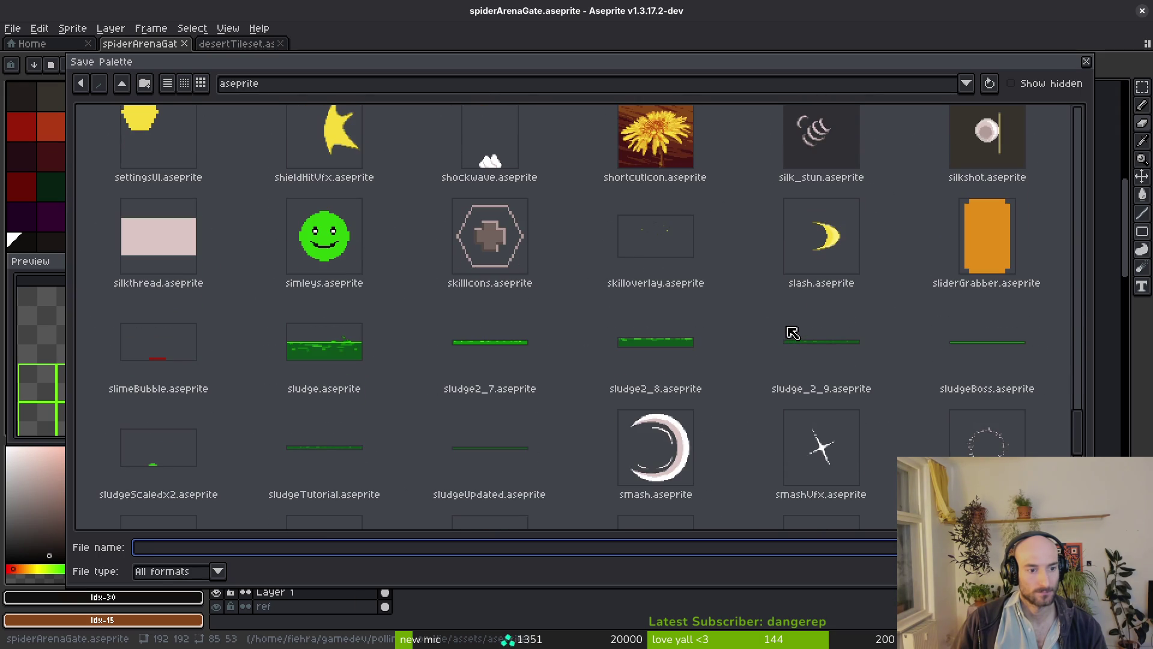
{"action": "scroll", "coordinate": [793, 334], "scroll_direction": "down", "scroll_amount": 5}
{"action": "scroll", "coordinate": [789, 331], "scroll_direction": "down", "scroll_amount": 7}
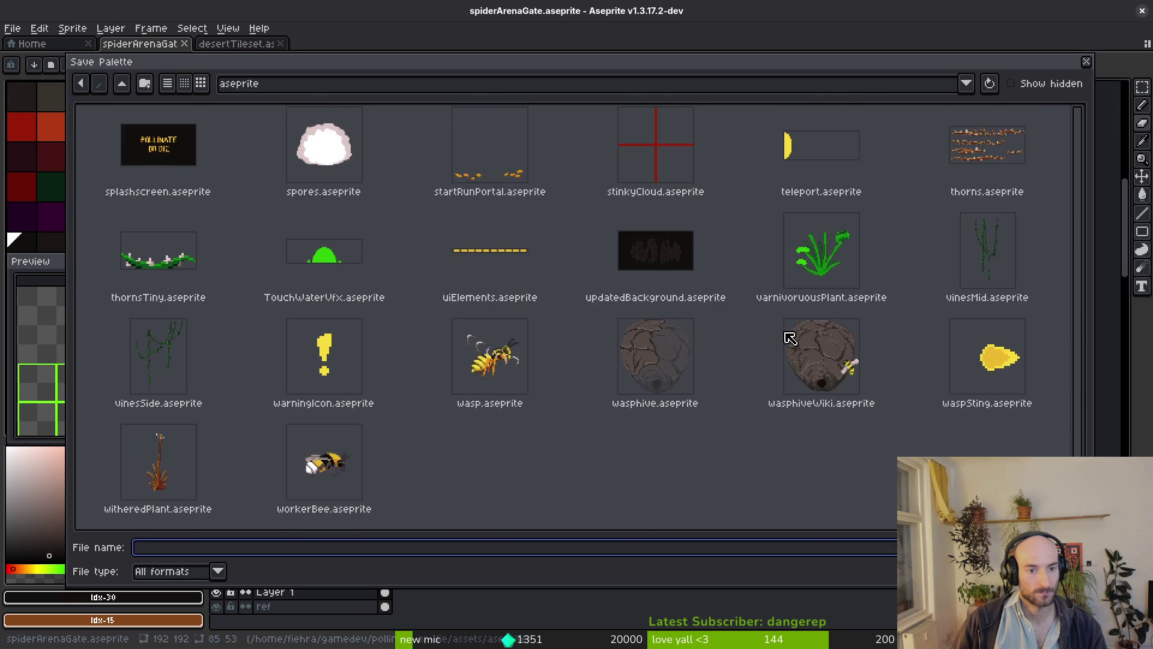
{"action": "scroll", "coordinate": [787, 331], "scroll_direction": "up", "scroll_amount": 8}
{"action": "scroll", "coordinate": [787, 344], "scroll_direction": "up", "scroll_amount": 4}
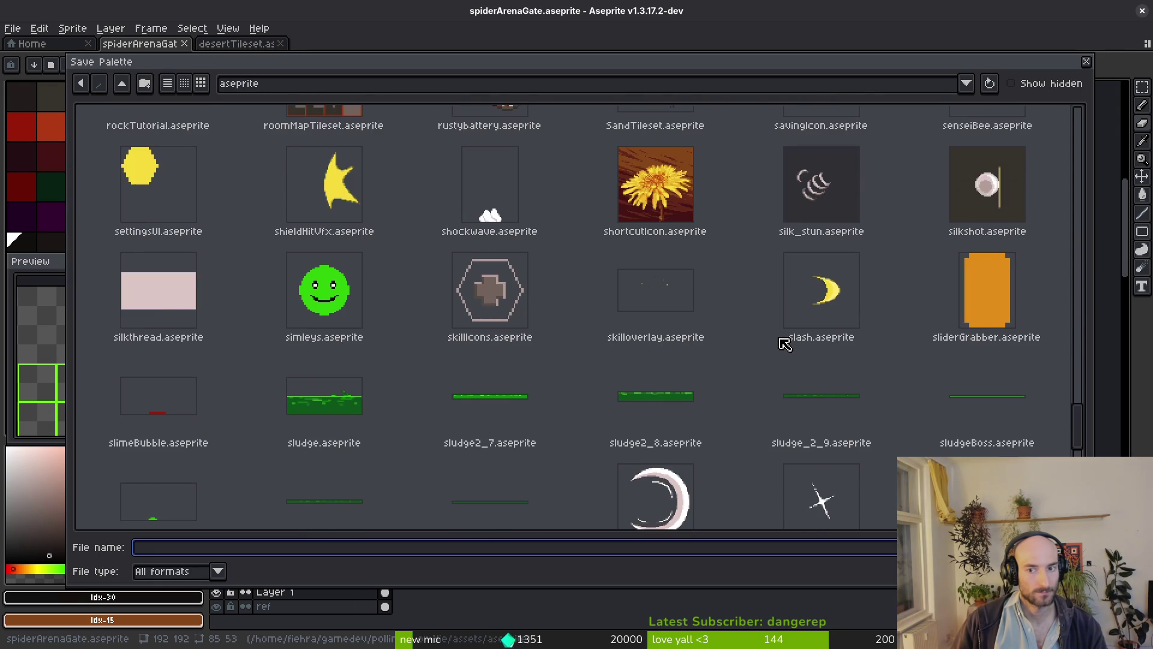
{"action": "scroll", "coordinate": [784, 347], "scroll_direction": "up", "scroll_amount": 4}
{"action": "scroll", "coordinate": [782, 347], "scroll_direction": "up", "scroll_amount": 3}
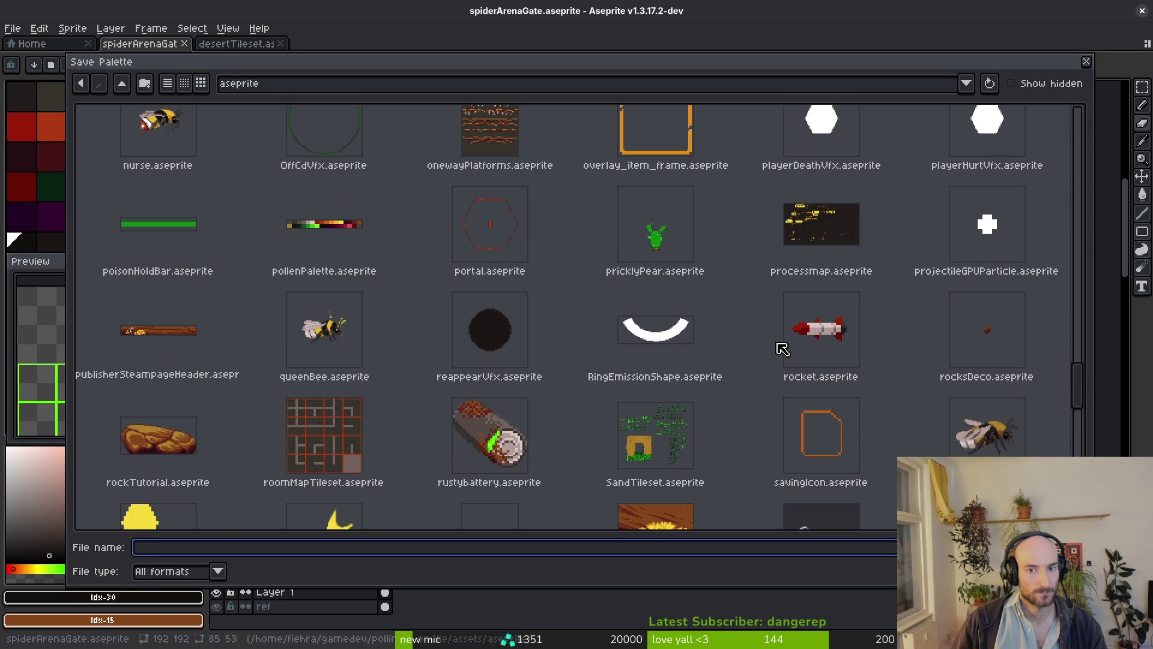
{"action": "left_click", "coordinate": [324, 225]}
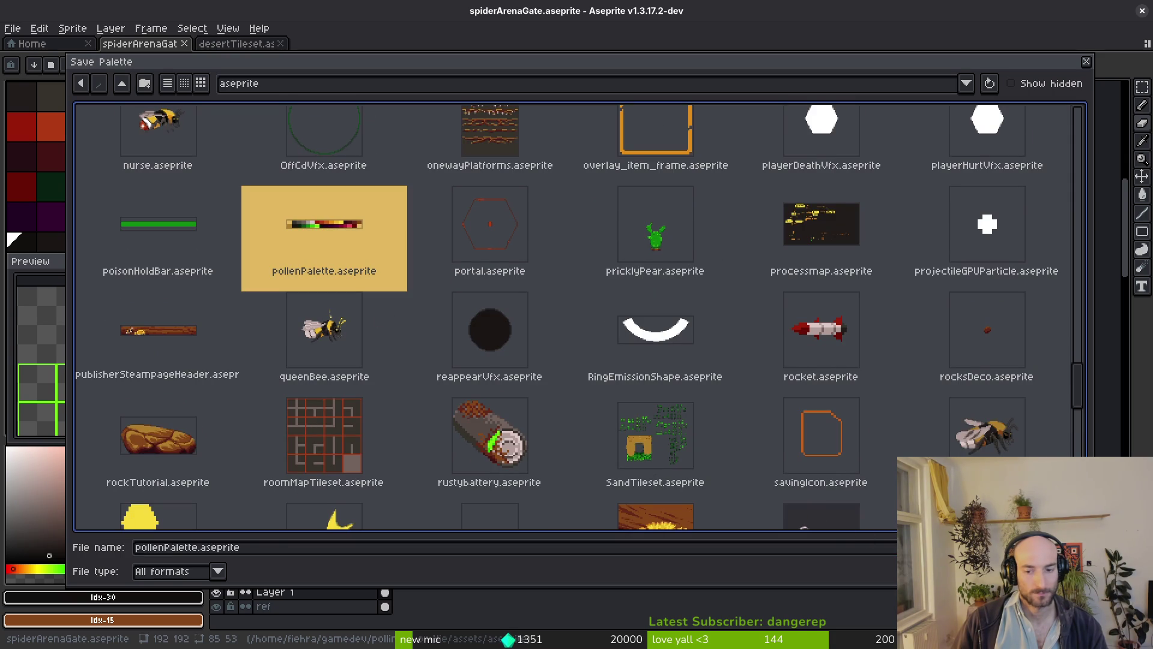
{"action": "left_click", "coordinate": [1024, 571]}
{"action": "left_click", "coordinate": [499, 364]}
Set the current palette as the default palette.
{"action": "left_click", "coordinate": [68, 64]}
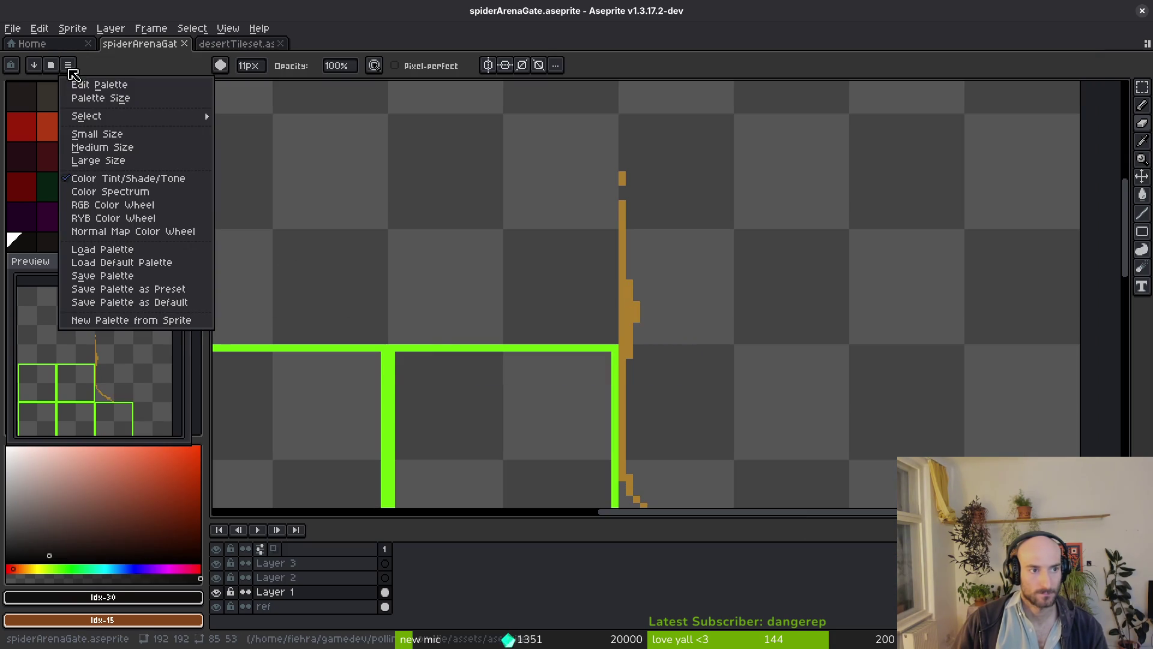
{"action": "left_click", "coordinate": [161, 305]}
{"action": "scroll", "coordinate": [679, 327], "scroll_direction": "down", "scroll_amount": 2}
With the 1px pixel-perfect pencil, eyedrop the brown #ac7c3c outline colour.
{"action": "key", "text": "b"}
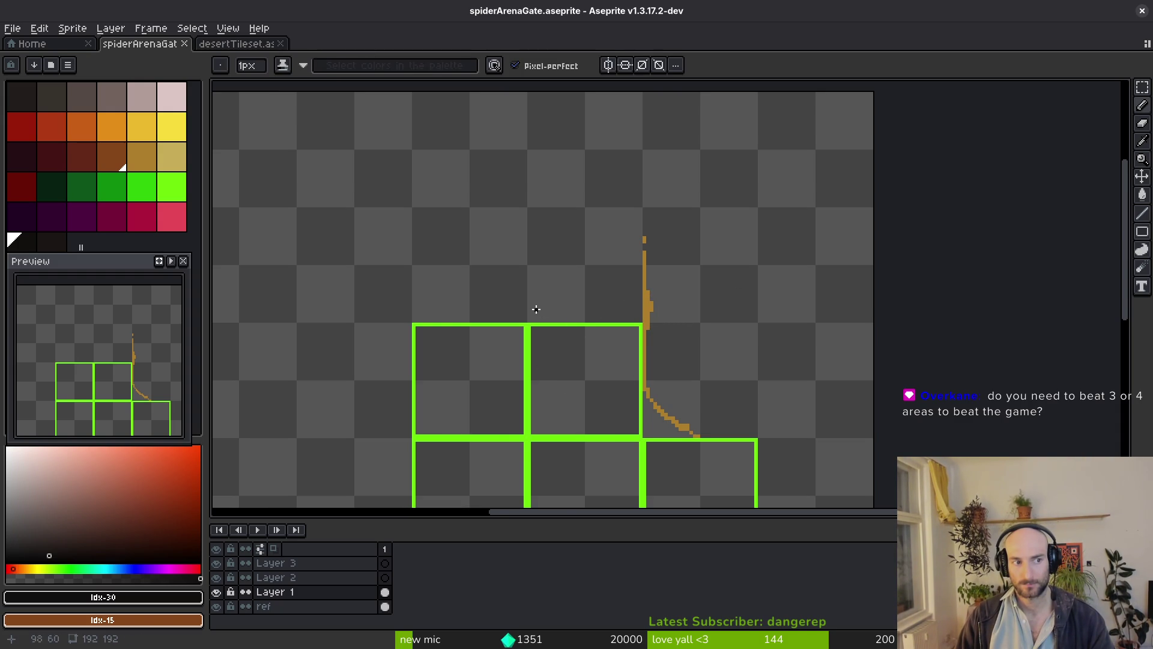
{"action": "scroll", "coordinate": [649, 342], "scroll_direction": "up", "scroll_amount": 3}
{"action": "left_click", "coordinate": [637, 232], "text": "alt"}
{"action": "left_click_drag", "start_coordinate": [651, 304], "coordinate": [647, 289]}
{"action": "scroll", "coordinate": [690, 315], "scroll_direction": "down", "scroll_amount": 2}
{"action": "scroll", "coordinate": [673, 377], "scroll_direction": "up", "scroll_amount": 3}
Extend the brown line right along the green bar in two pencil strokes, then switch to Godot.
{"action": "mouse_move", "coordinate": [750, 390]}
{"action": "left_mouse_down"}
{"action": "mouse_move", "coordinate": [901, 384]}
{"action": "mouse_move", "coordinate": [874, 391]}
{"action": "left_mouse_up"}
{"action": "scroll", "coordinate": [874, 387], "scroll_direction": "down", "scroll_amount": 6}
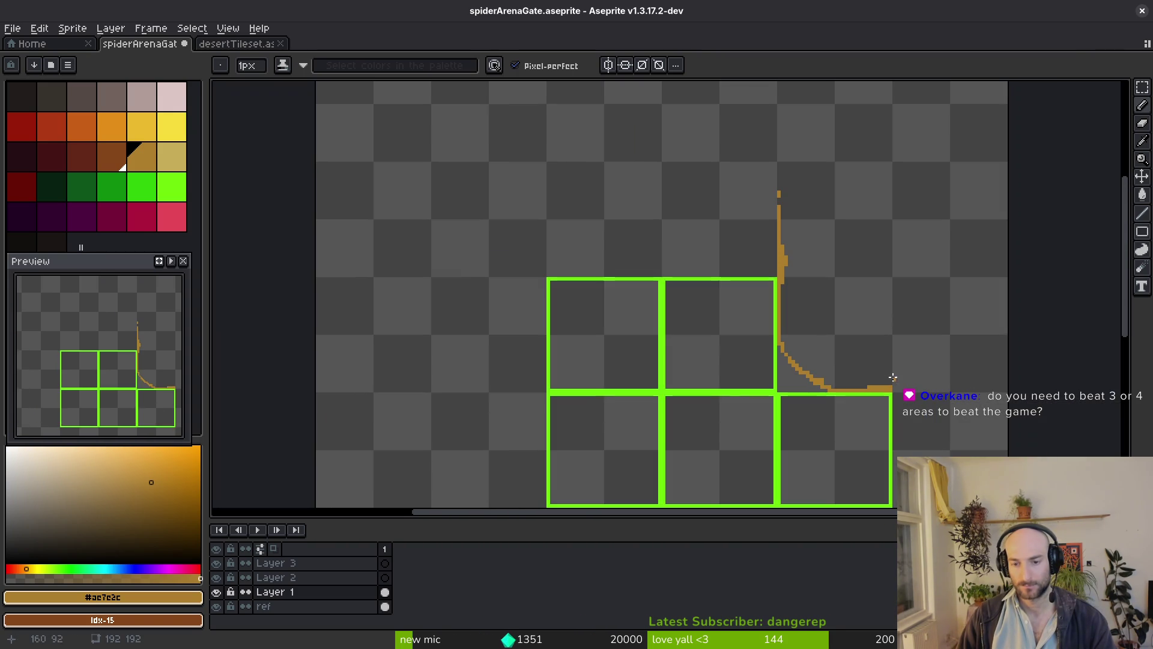
{"action": "scroll", "coordinate": [895, 372], "scroll_direction": "down", "scroll_amount": 3}
{"action": "scroll", "coordinate": [877, 376], "scroll_direction": "up", "scroll_amount": 7}
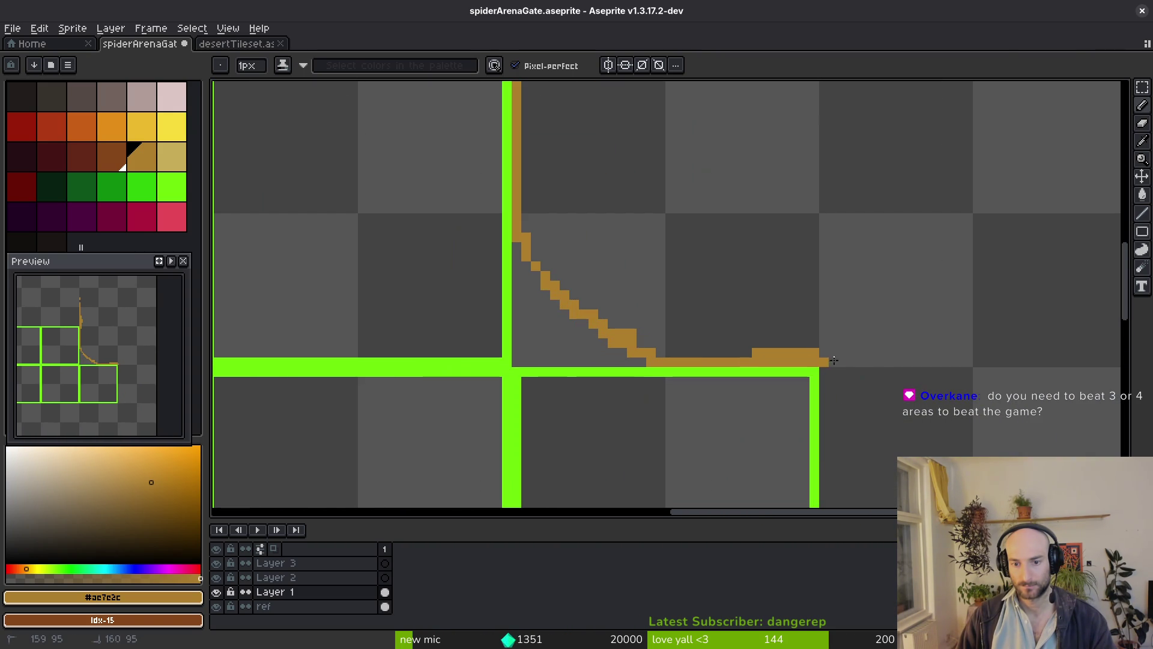
{"action": "left_click_drag", "start_coordinate": [834, 360], "coordinate": [880, 355]}
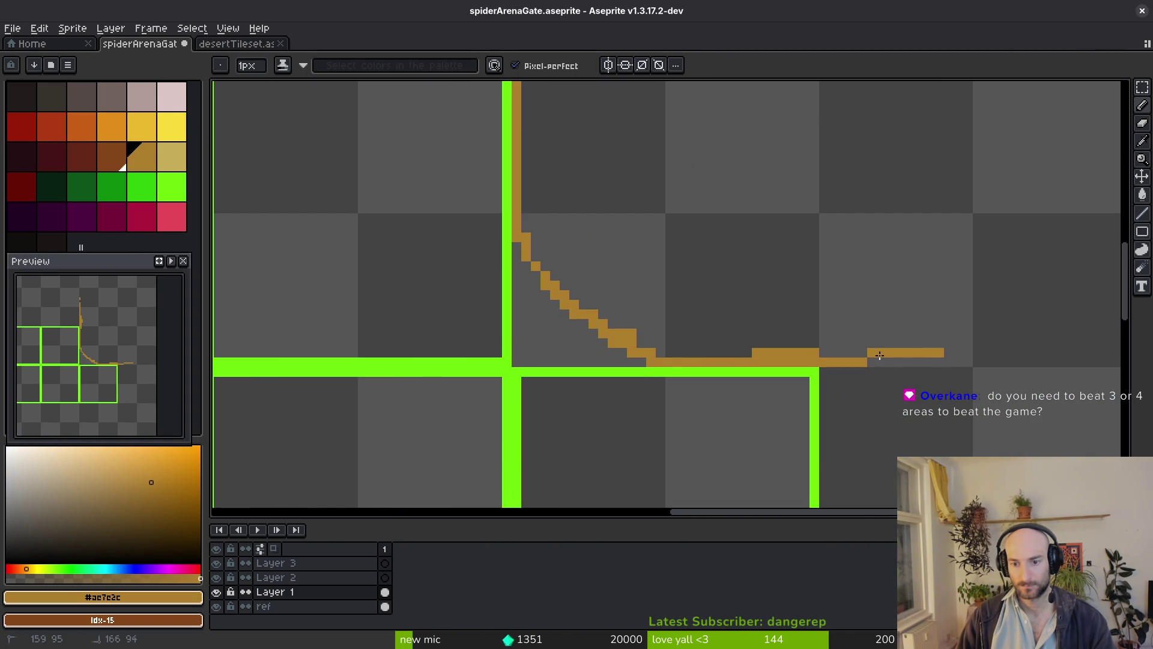
{"action": "scroll", "coordinate": [689, 347], "scroll_direction": "down", "scroll_amount": 3}
{"action": "scroll", "coordinate": [724, 350], "scroll_direction": "up", "scroll_amount": 2}
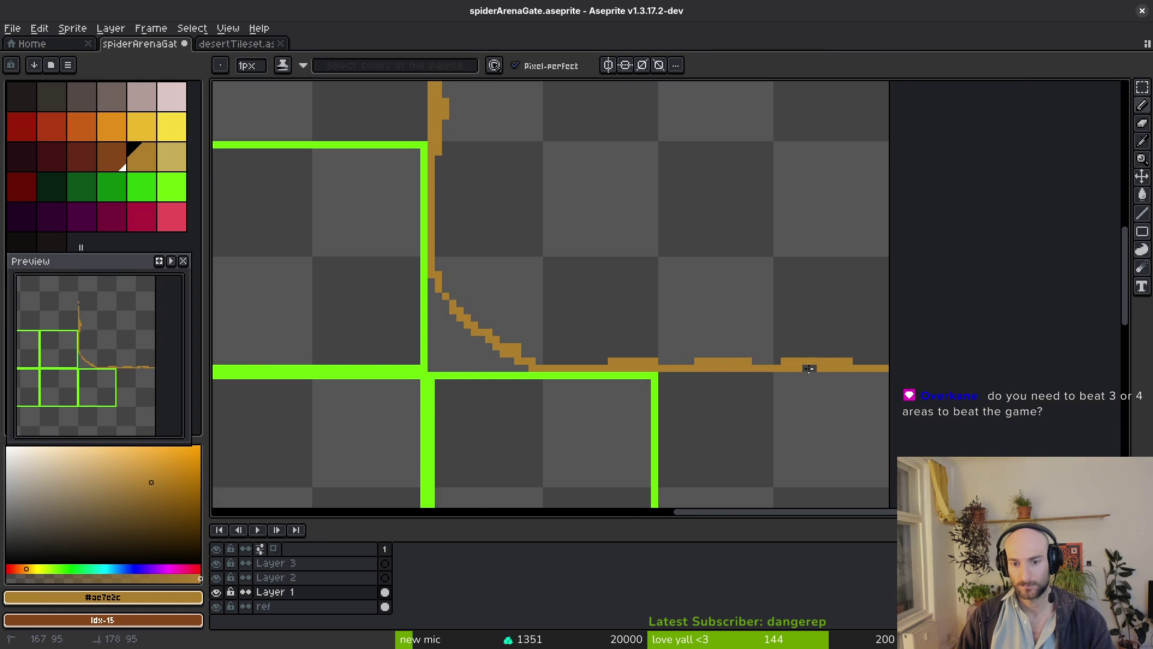
{"action": "scroll", "coordinate": [781, 348], "scroll_direction": "down", "scroll_amount": 3}
{"action": "scroll", "coordinate": [723, 285], "scroll_direction": "up", "scroll_amount": 4}
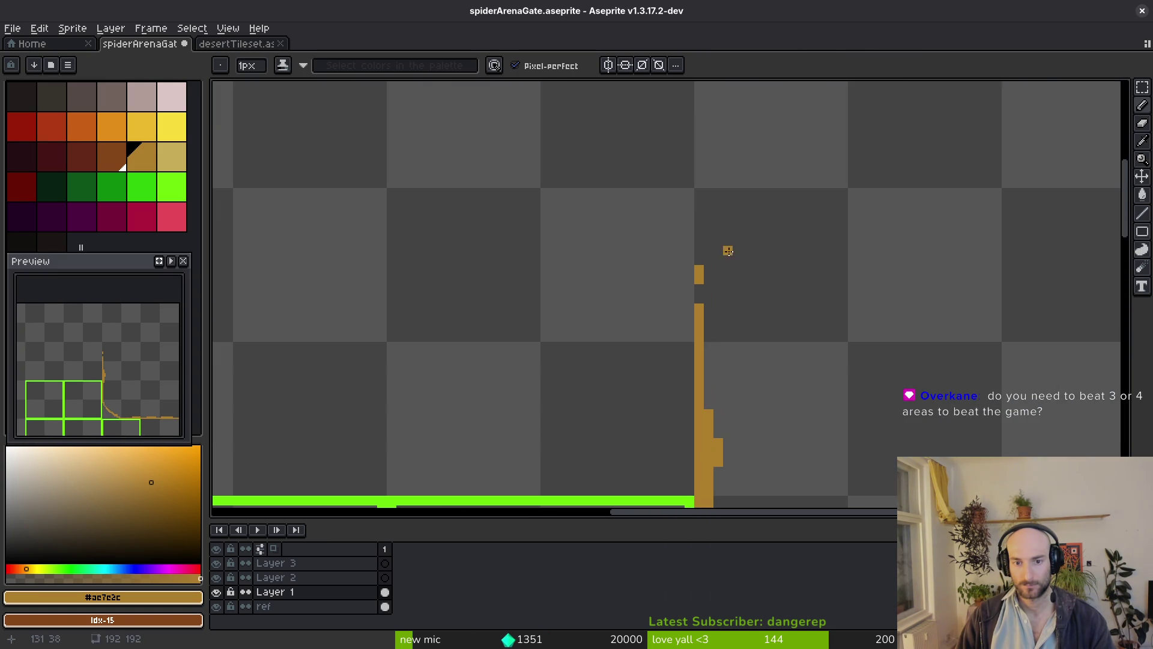
{"action": "key", "text": "alt+Tab"}
{"action": "scroll", "coordinate": [592, 264], "scroll_direction": "down", "scroll_amount": 5}
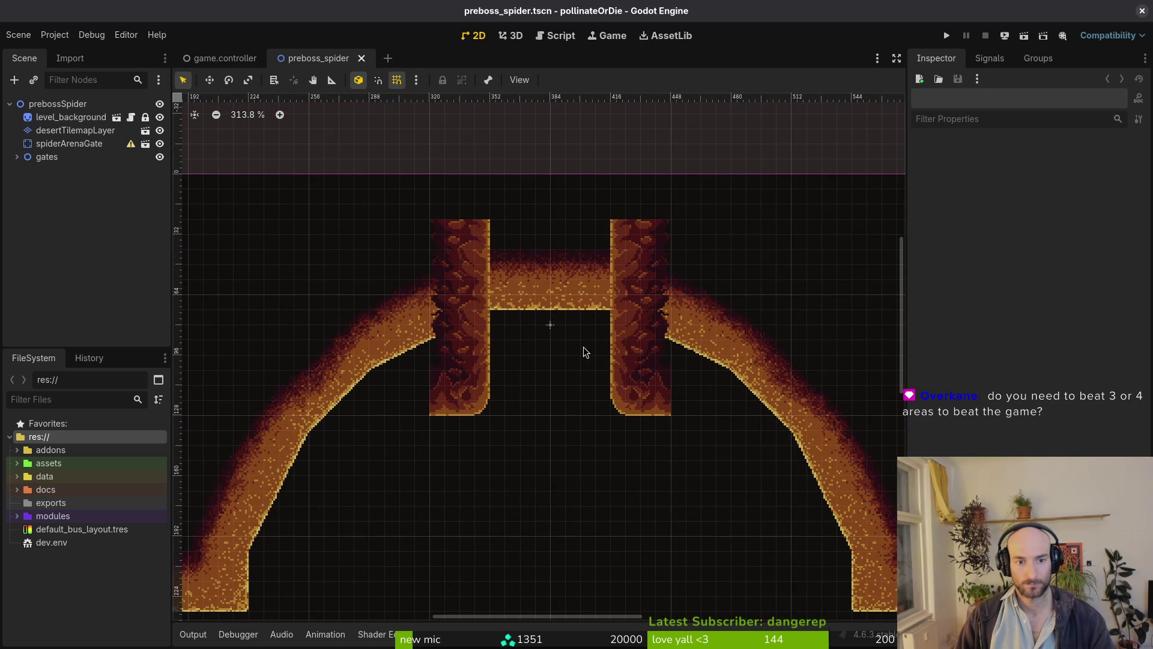
Select spiderArenaGate and try nudging it upward, then pan across the arena.
{"action": "key", "text": "alt+Tab"}
{"action": "scroll", "coordinate": [778, 323], "scroll_direction": "down", "scroll_amount": 3}
{"action": "key", "text": "alt+Tab"}
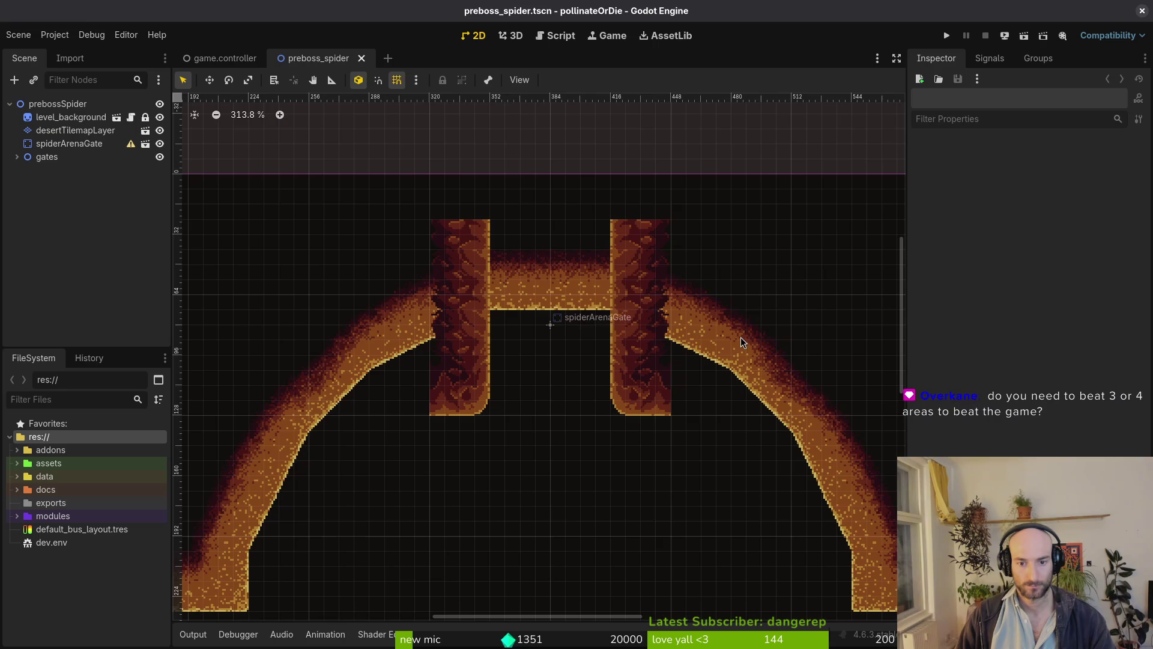
{"action": "scroll", "coordinate": [671, 335], "scroll_direction": "down", "scroll_amount": 5}
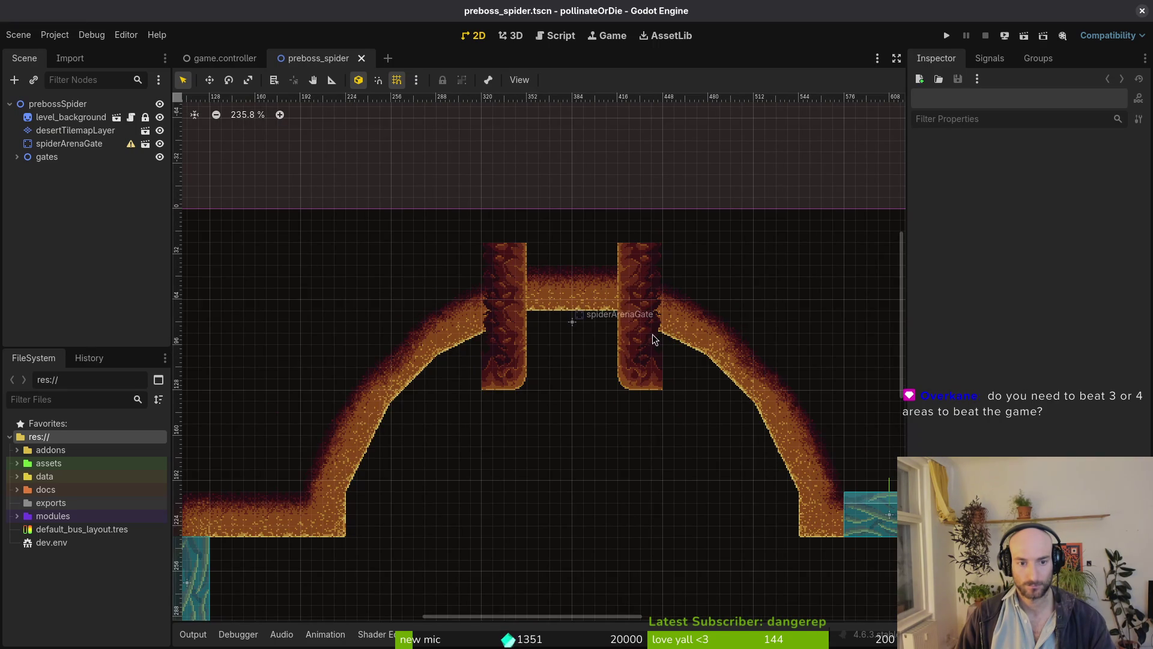
{"action": "scroll", "coordinate": [553, 348], "scroll_direction": "down", "scroll_amount": 4}
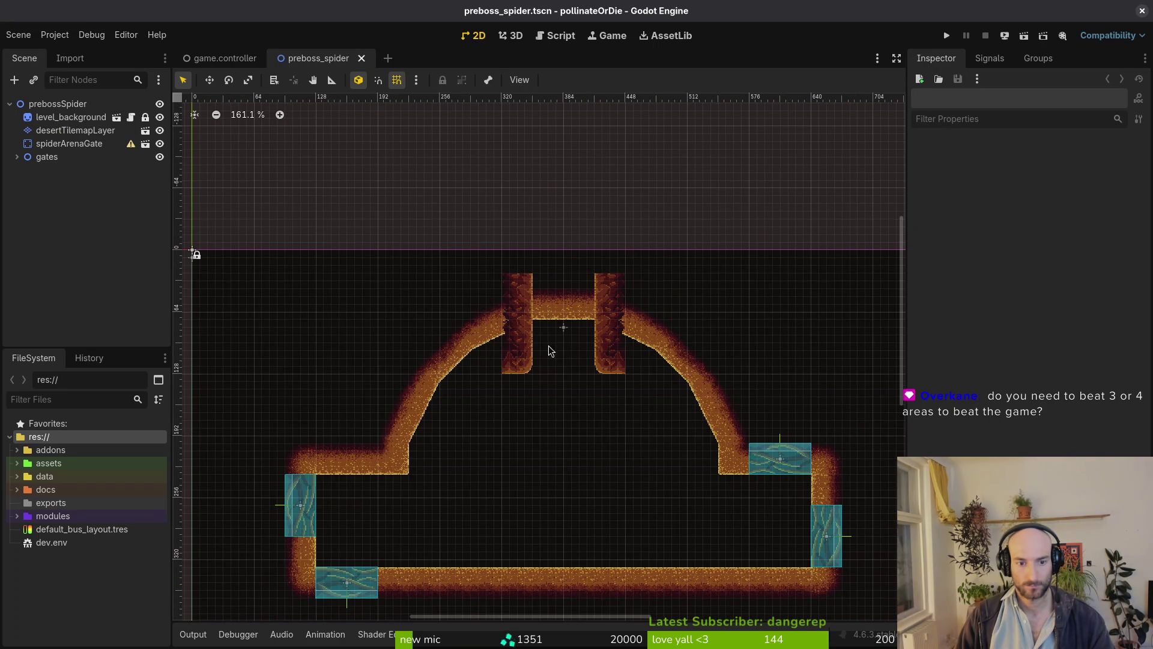
{"action": "scroll", "coordinate": [553, 353], "scroll_direction": "up", "scroll_amount": 5}
{"action": "left_click", "coordinate": [517, 357]}
{"action": "mouse_move", "coordinate": [660, 375]}
{"action": "left_mouse_down"}
{"action": "mouse_move", "coordinate": [651, 258]}
{"action": "mouse_move", "coordinate": [637, 352]}
{"action": "left_mouse_up"}
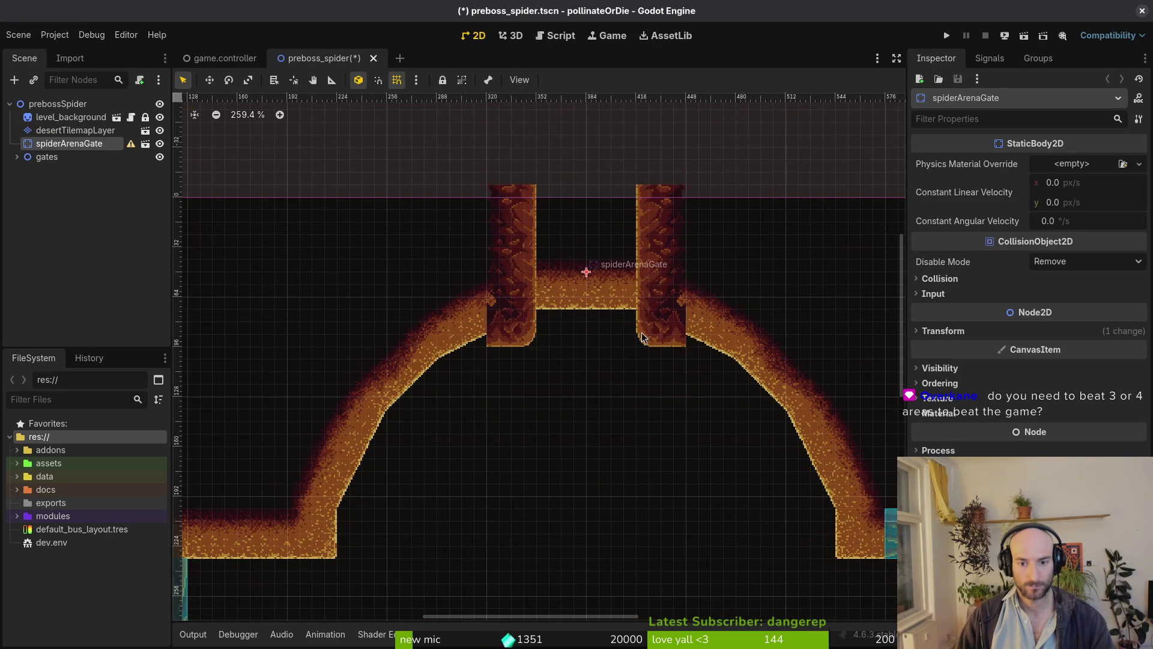
{"action": "scroll", "coordinate": [636, 352], "scroll_direction": "down", "scroll_amount": 5}
{"action": "left_click", "coordinate": [643, 405]}
{"action": "mouse_move", "coordinate": [640, 416]}
{"action": "left_mouse_down"}
{"action": "mouse_move", "coordinate": [579, 340]}
{"action": "mouse_move", "coordinate": [589, 367]}
{"action": "left_mouse_up"}
Reselect spiderArenaGate and move it 16 px higher between the rock pillars.
{"action": "left_click", "coordinate": [594, 240]}
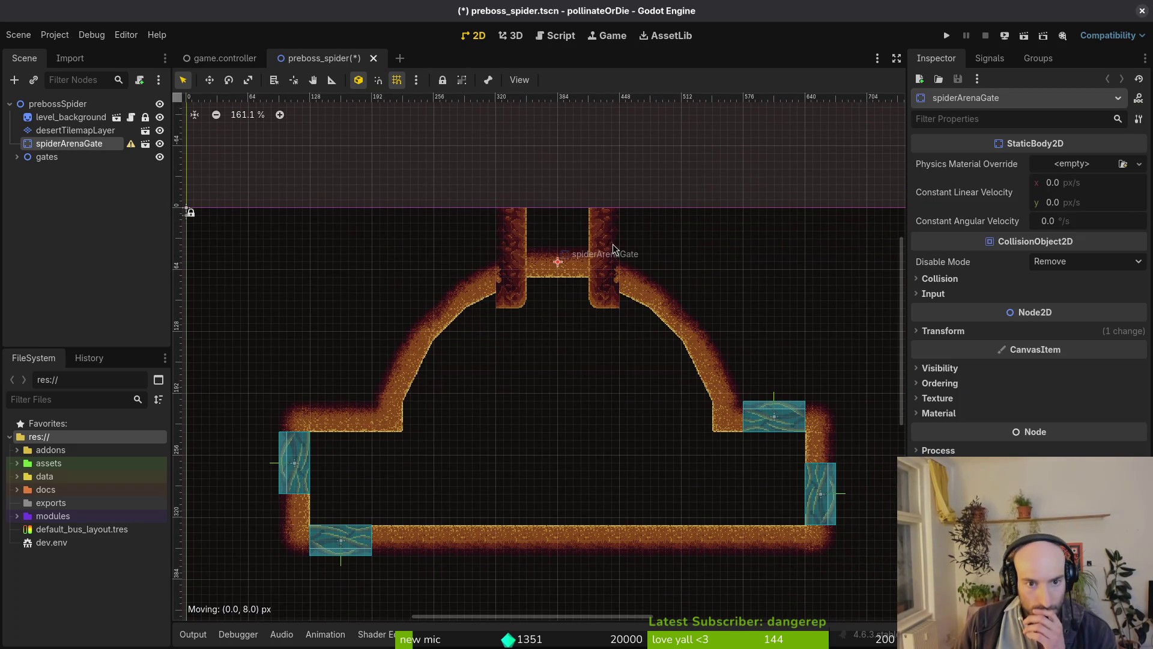
{"action": "scroll", "coordinate": [592, 269], "scroll_direction": "up", "scroll_amount": 2}
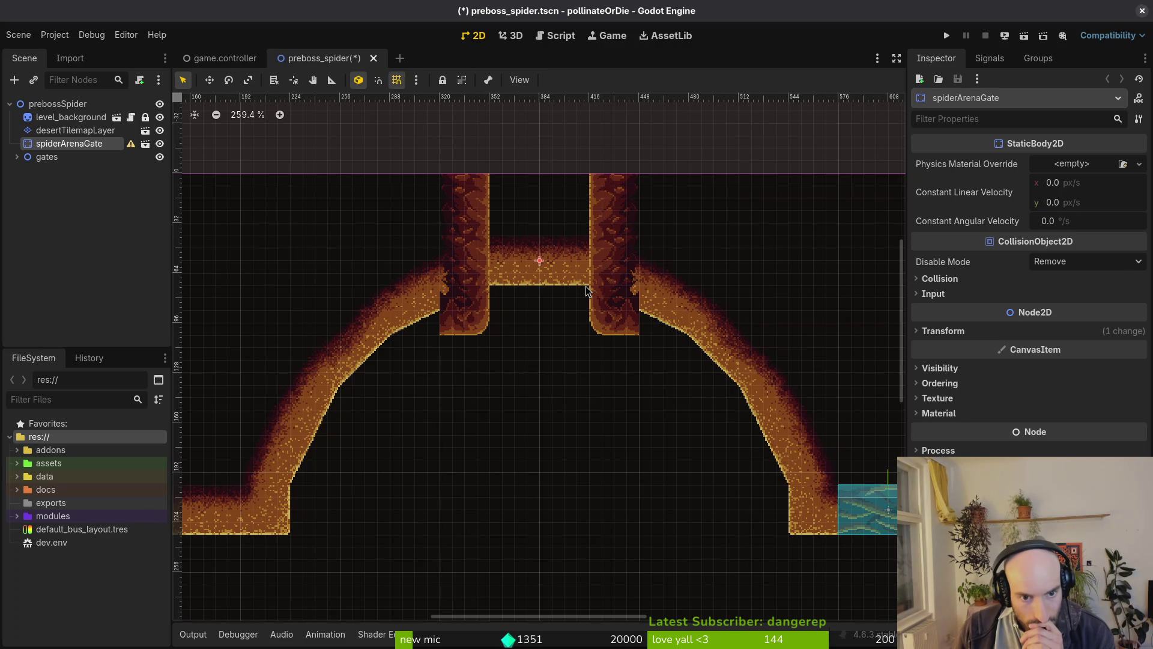
{"action": "scroll", "coordinate": [606, 351], "scroll_direction": "down", "scroll_amount": 2}
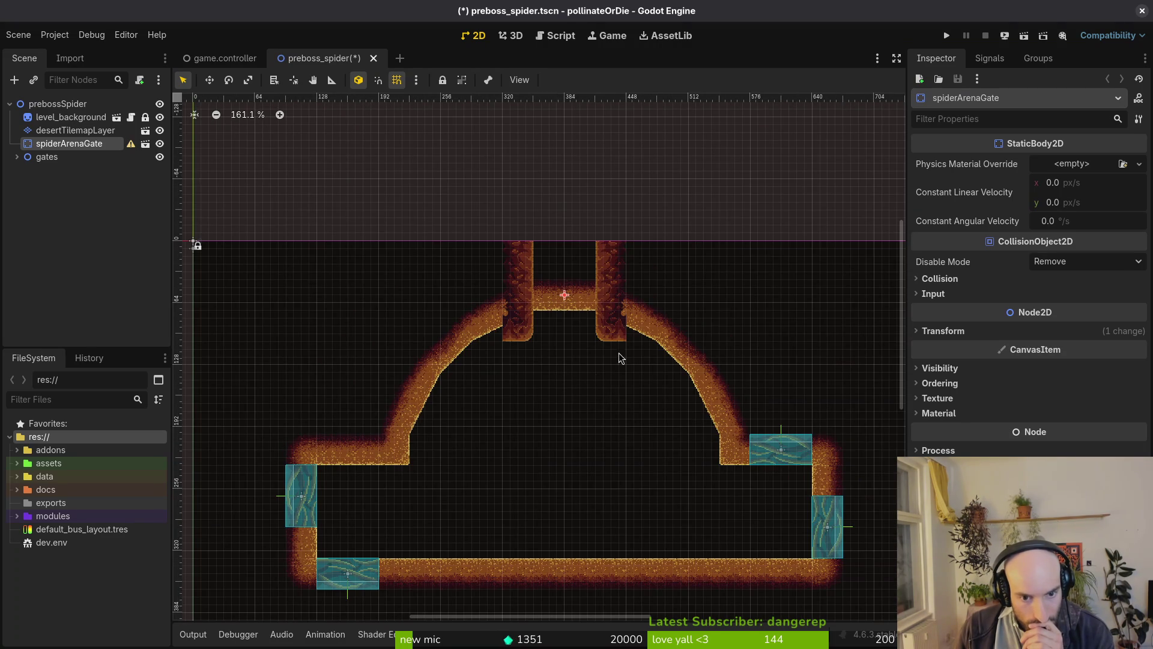
{"action": "scroll", "coordinate": [592, 371], "scroll_direction": "up", "scroll_amount": 5}
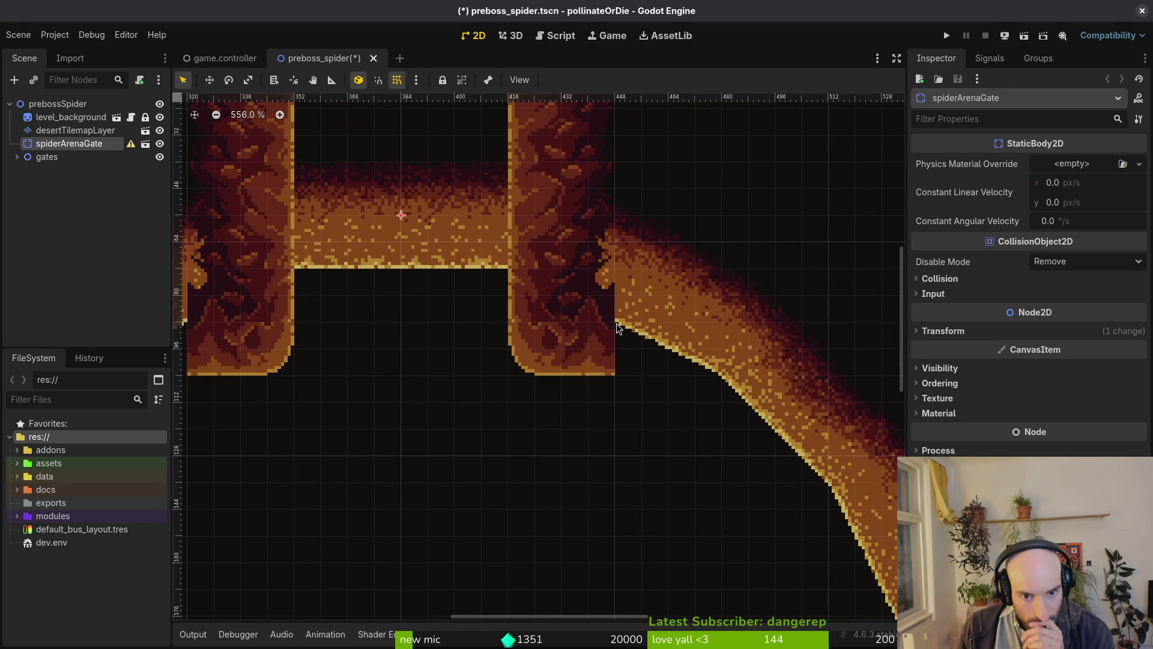
{"action": "scroll", "coordinate": [616, 323], "scroll_direction": "down", "scroll_amount": 2}
{"action": "mouse_move", "coordinate": [548, 394]}
{"action": "left_mouse_down"}
{"action": "mouse_move", "coordinate": [566, 336]}
{"action": "mouse_move", "coordinate": [528, 332]}
{"action": "left_mouse_up"}
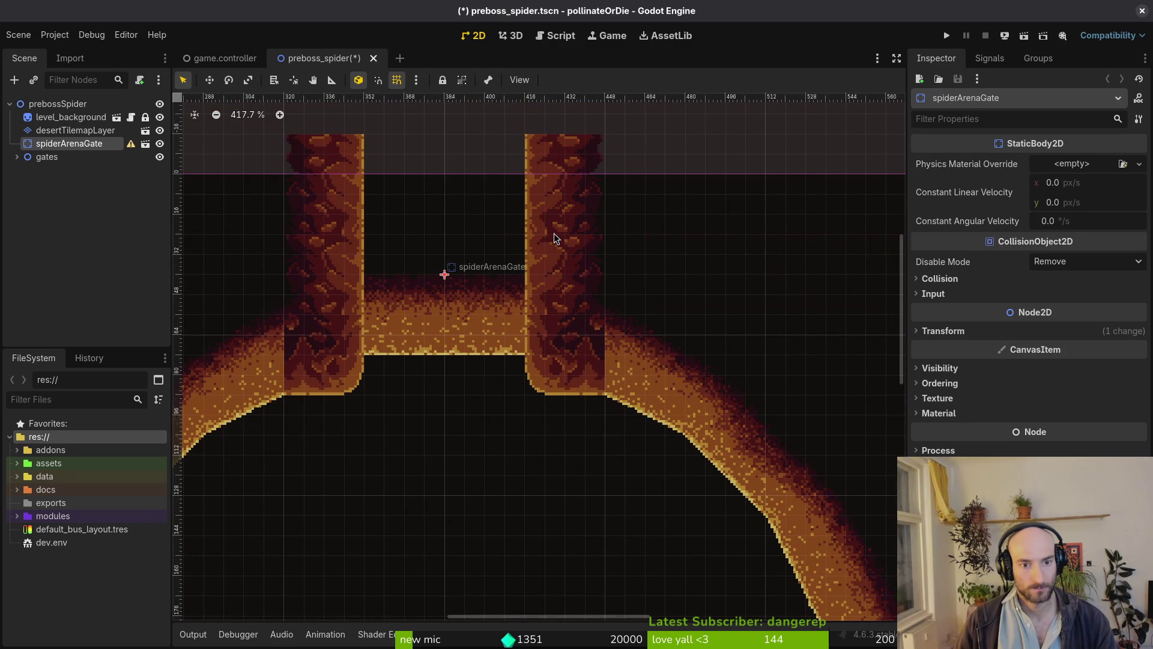
{"action": "scroll", "coordinate": [581, 354], "scroll_direction": "down", "scroll_amount": 3}
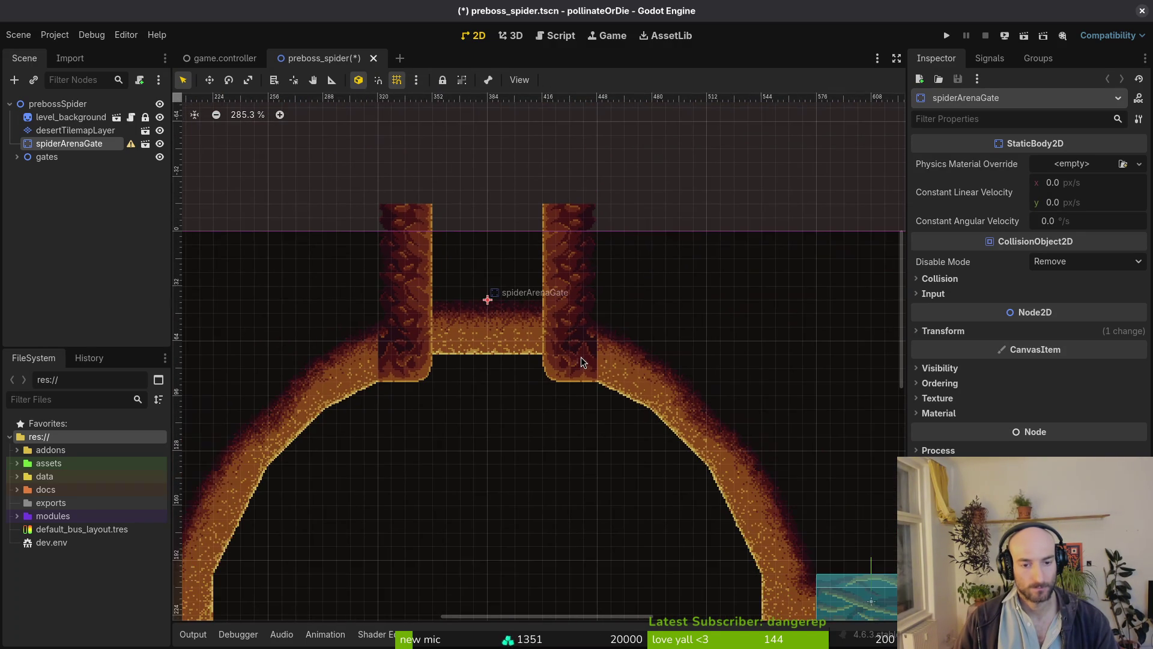
{"action": "scroll", "coordinate": [563, 244], "scroll_direction": "up", "scroll_amount": 5}
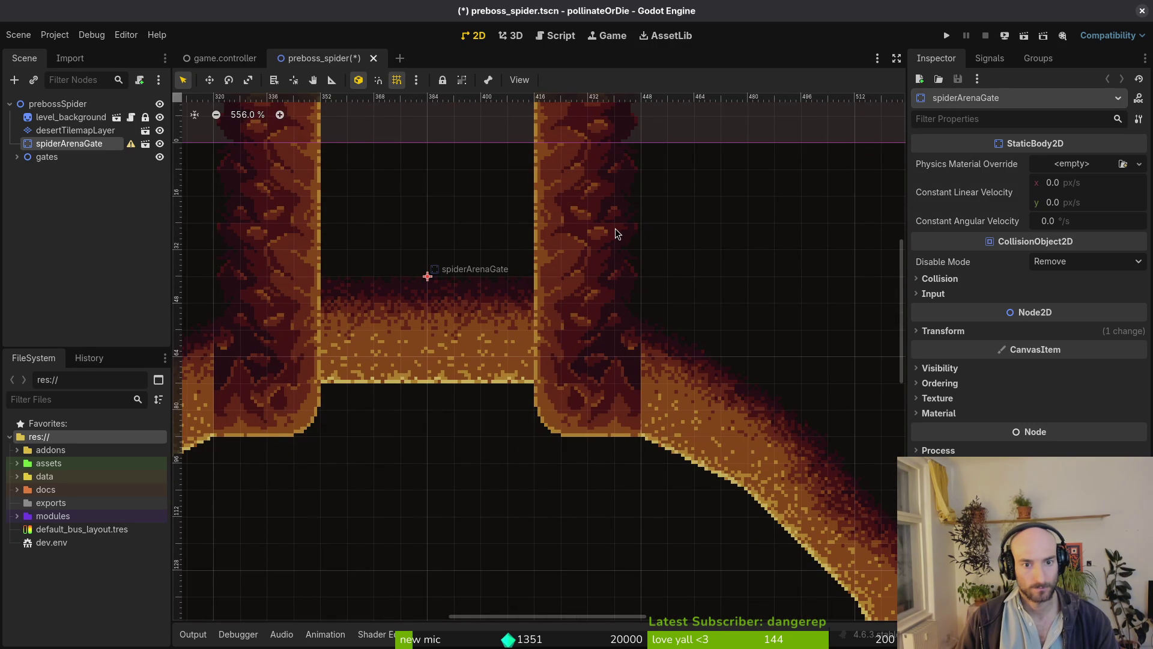
{"action": "key", "text": "alt+Tab"}
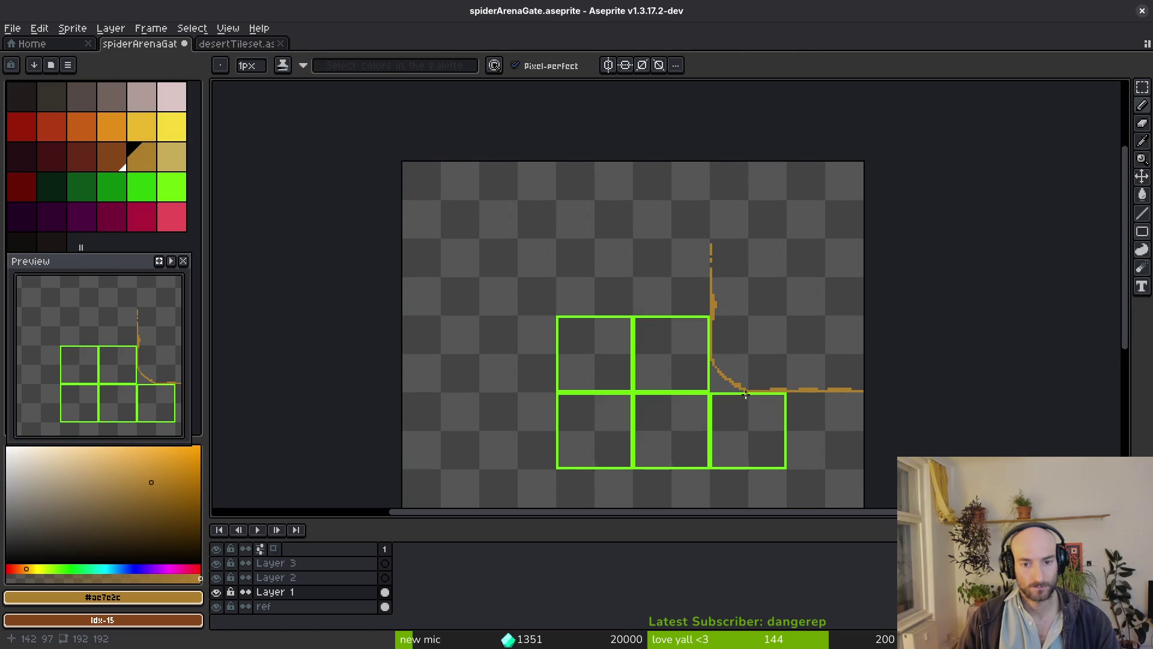
{"action": "key", "text": "ctrl+s"}
{"action": "key", "text": "alt+Tab"}
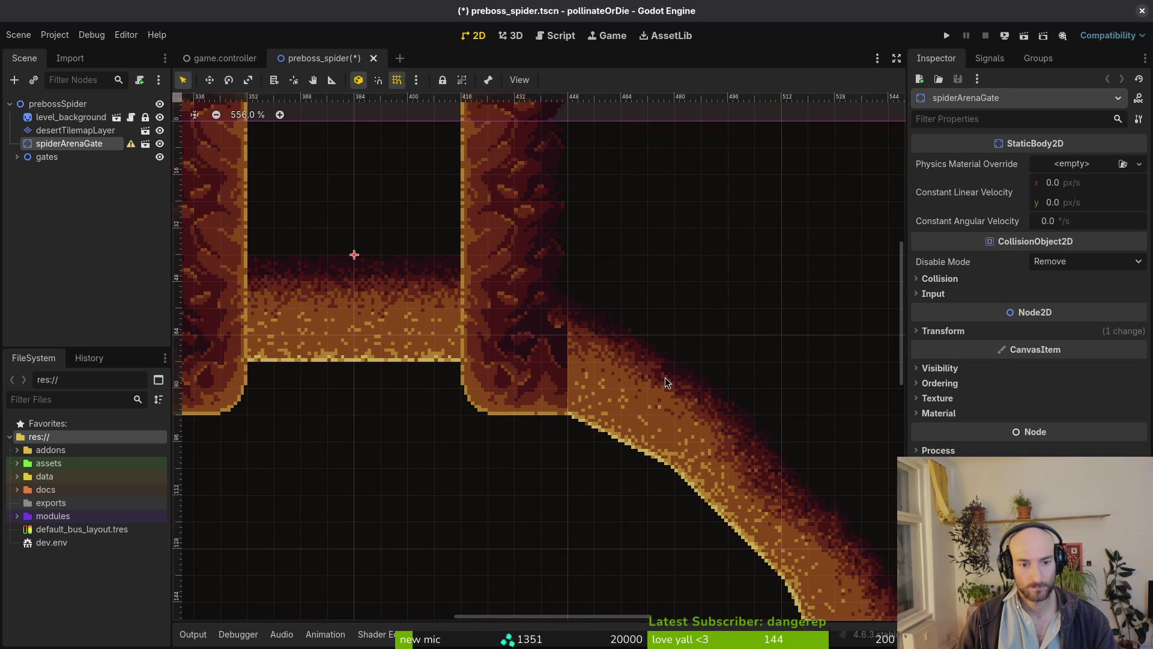
{"action": "key", "text": "alt+Tab"}
{"action": "scroll", "coordinate": [721, 366], "scroll_direction": "down", "scroll_amount": 1}
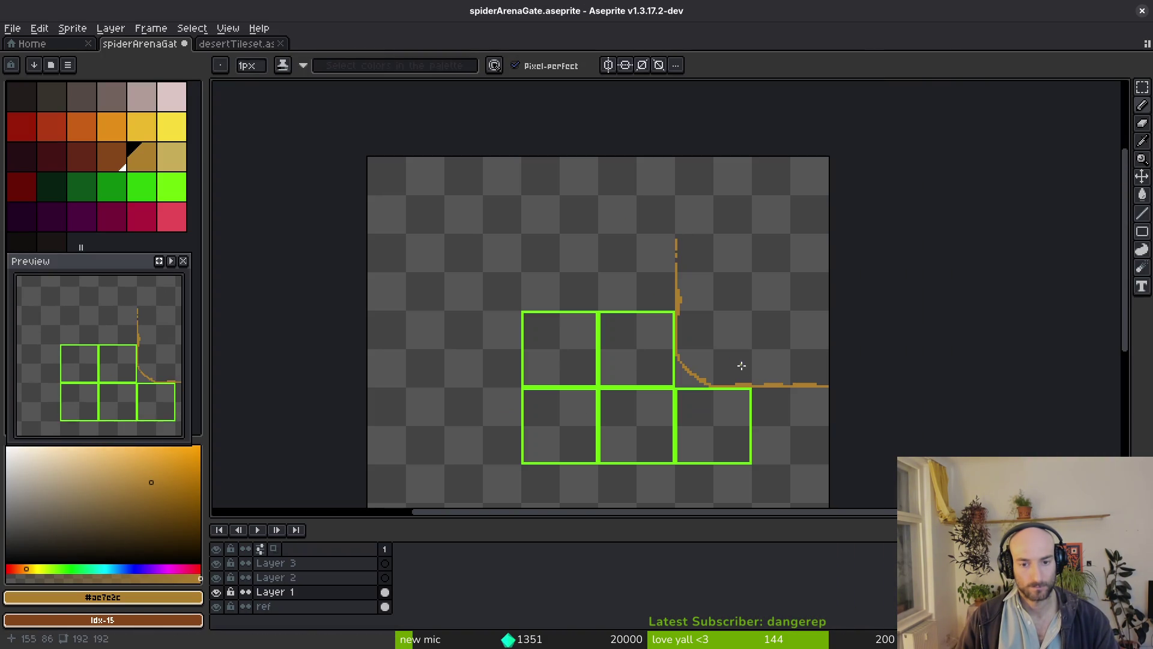
{"action": "key", "text": "alt+Tab"}
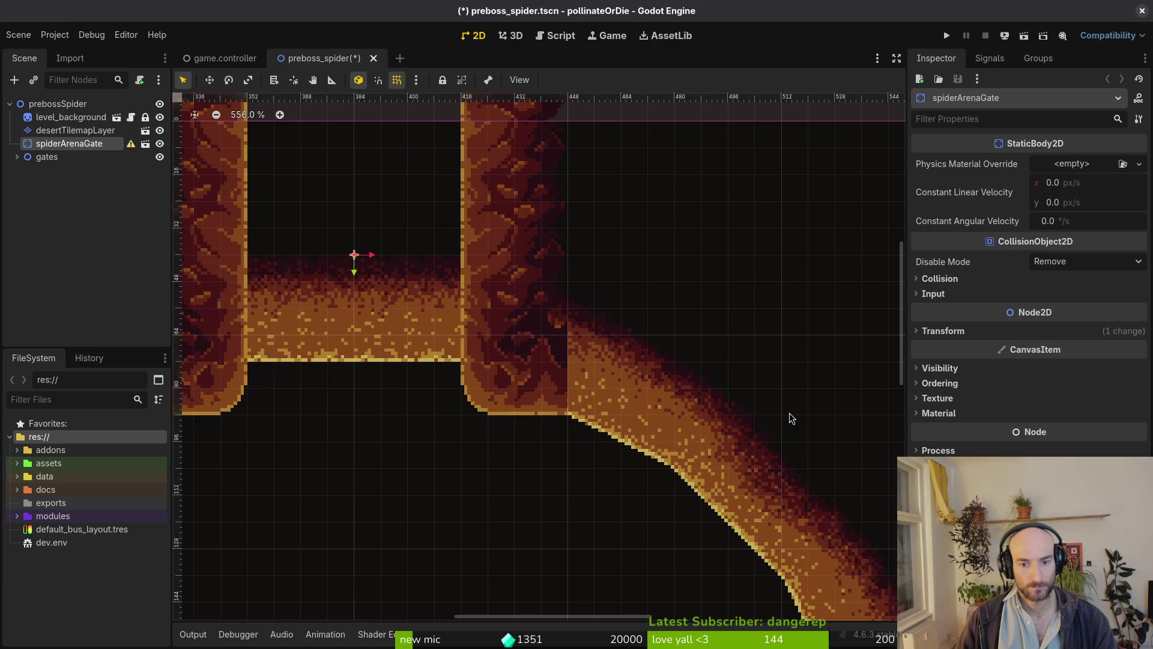
{"action": "key", "text": "alt+Tab"}
{"action": "scroll", "coordinate": [682, 391], "scroll_direction": "up", "scroll_amount": 4}
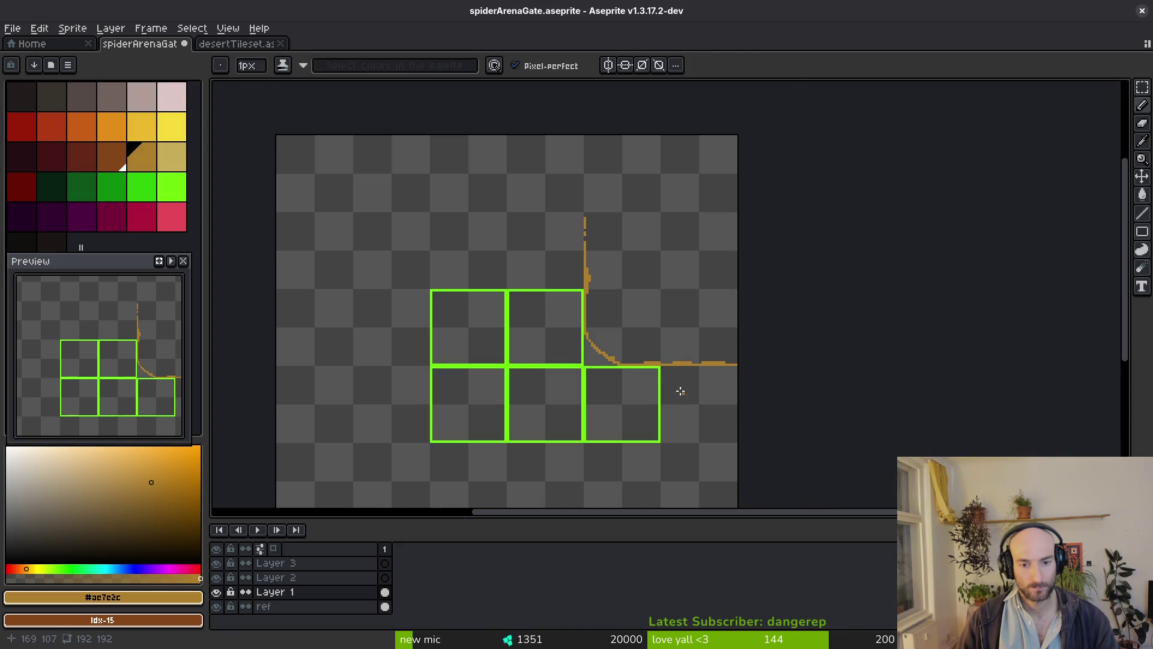
{"action": "key", "text": "alt+Tab"}
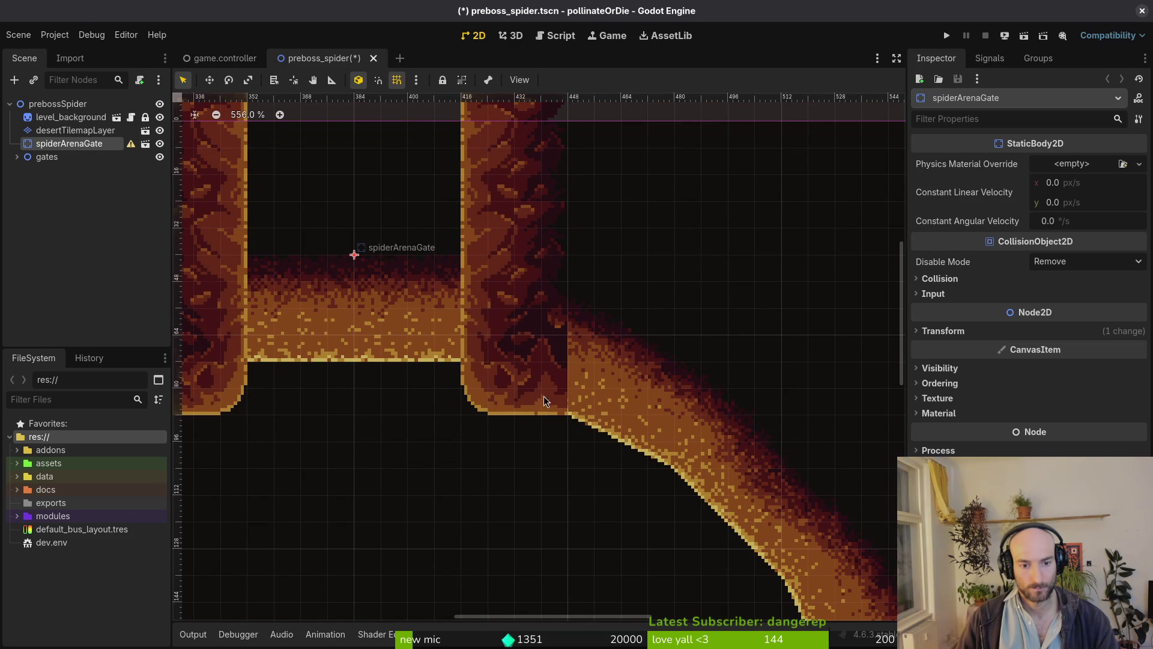
{"action": "key", "text": "alt+Tab"}
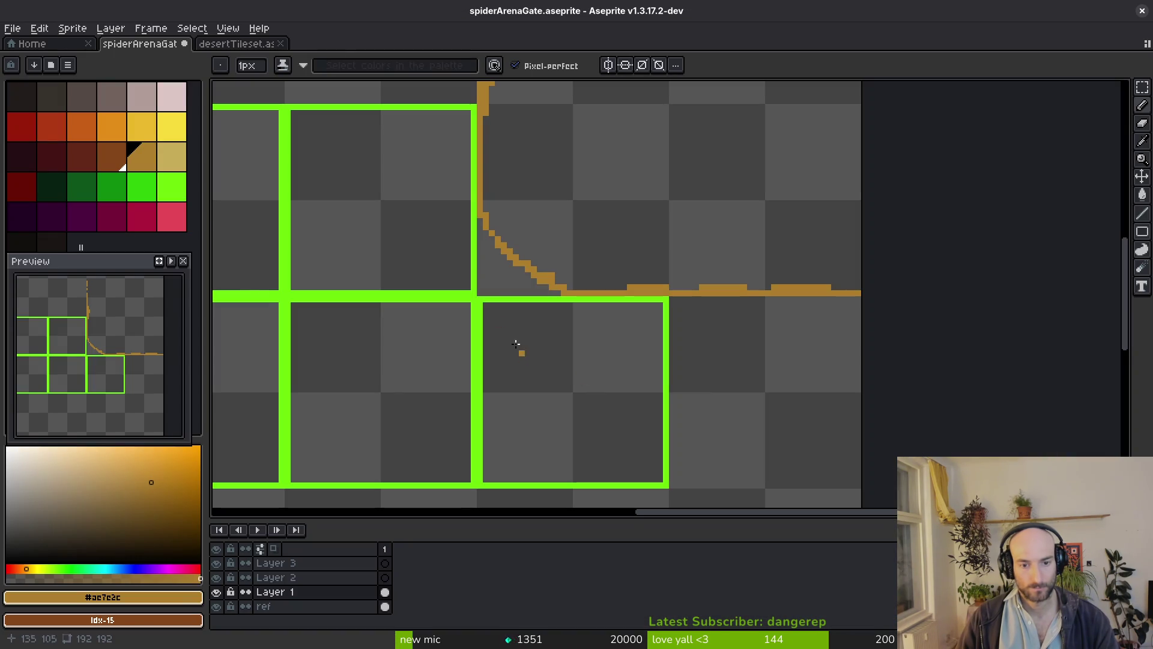
Draw a curved diagonal brown line into the lower-right cell, undoing one stray stroke.
{"action": "left_click_drag", "start_coordinate": [478, 209], "coordinate": [497, 282]}
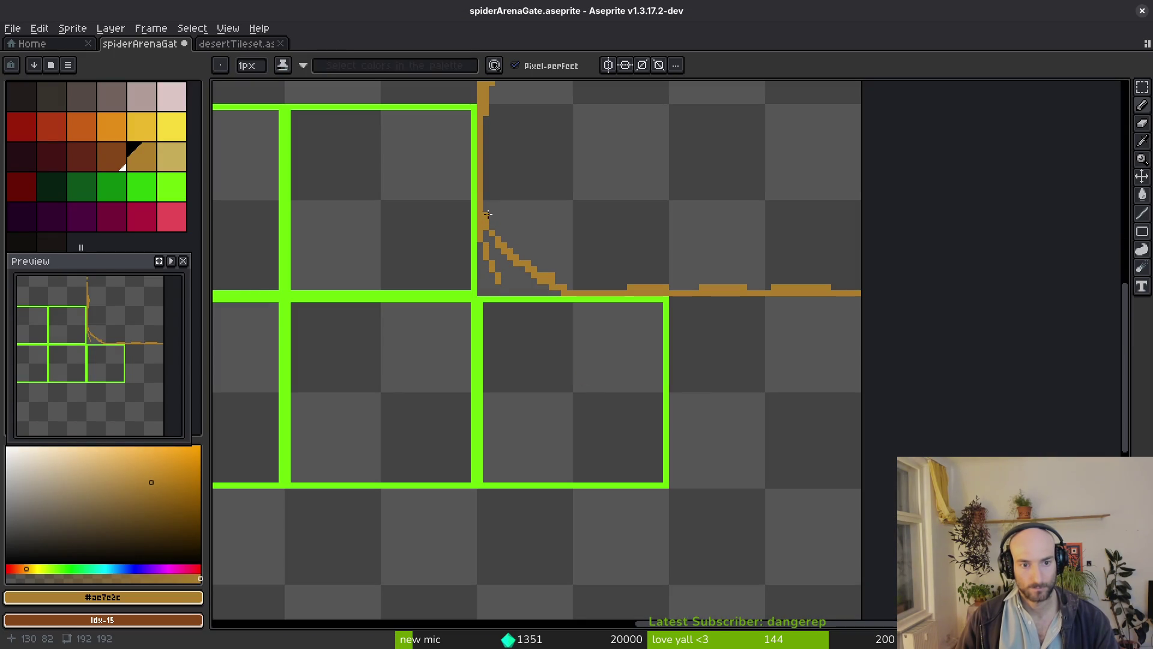
{"action": "key", "text": "ctrl+z"}
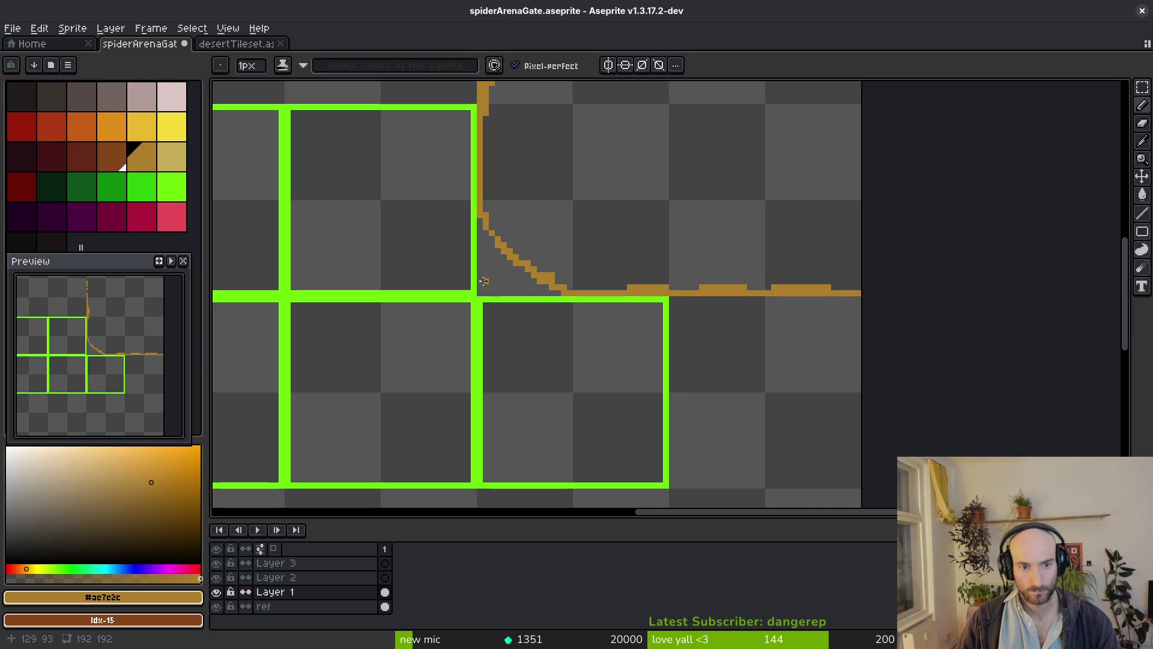
{"action": "left_click_drag", "start_coordinate": [496, 249], "coordinate": [562, 325]}
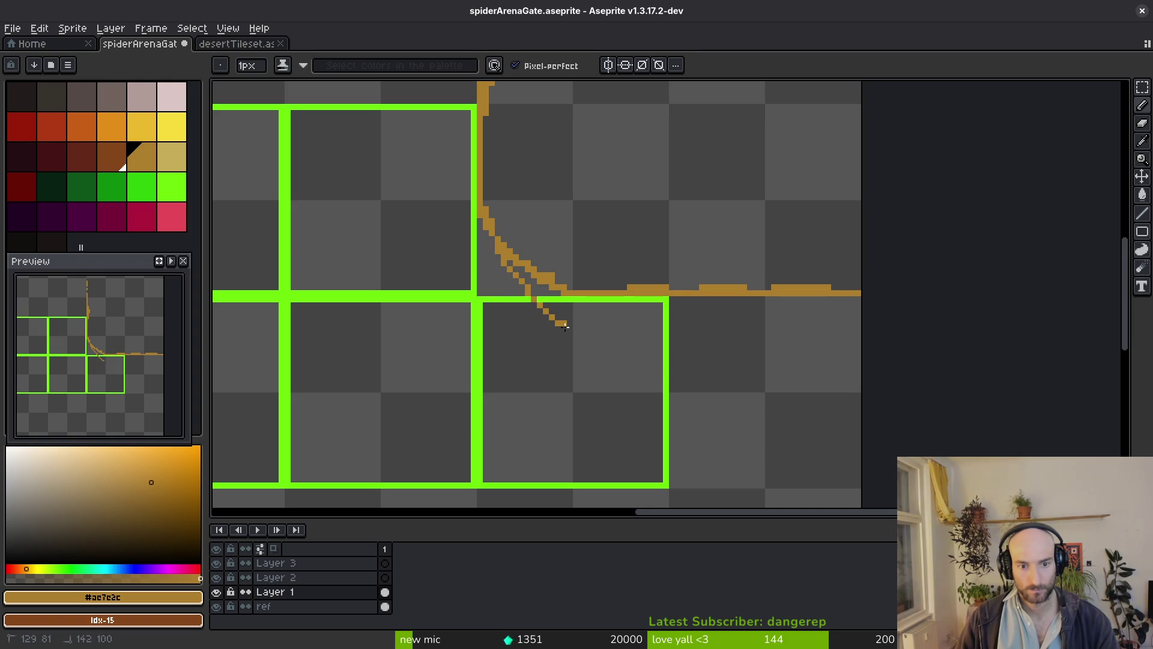
{"action": "left_click_drag", "start_coordinate": [607, 359], "coordinate": [675, 390]}
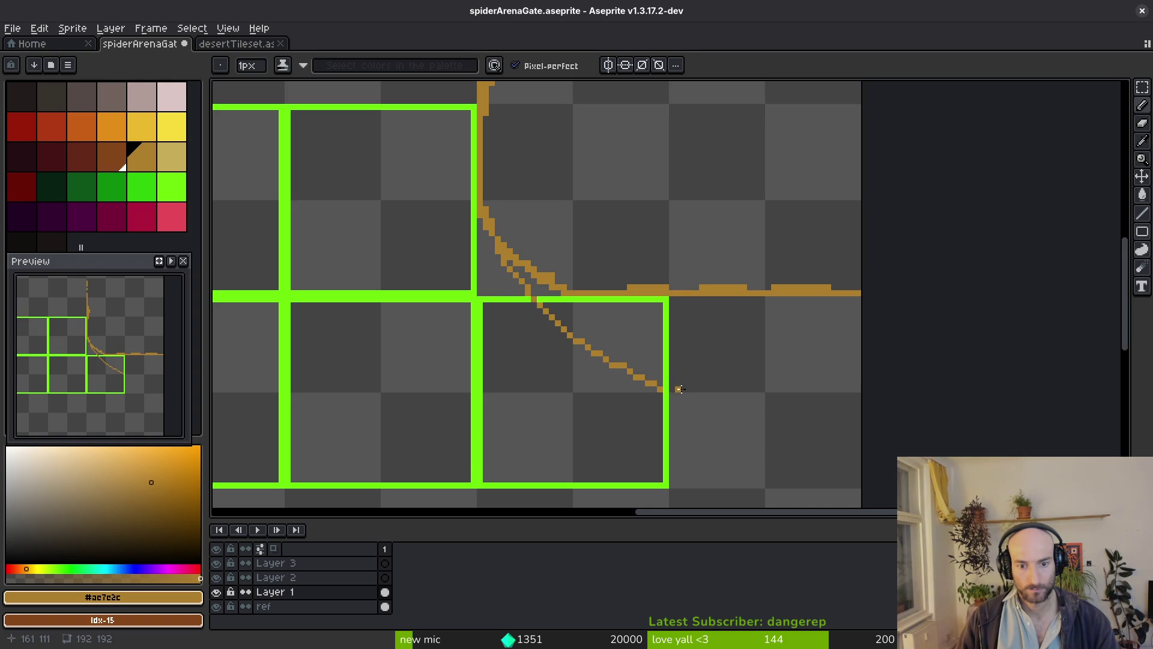
Draw a vertical line up the cell's right edge and compare it with the Godot scene.
{"action": "scroll", "coordinate": [675, 382], "scroll_direction": "up", "scroll_amount": 2}
{"action": "scroll", "coordinate": [626, 322], "scroll_direction": "down", "scroll_amount": 6}
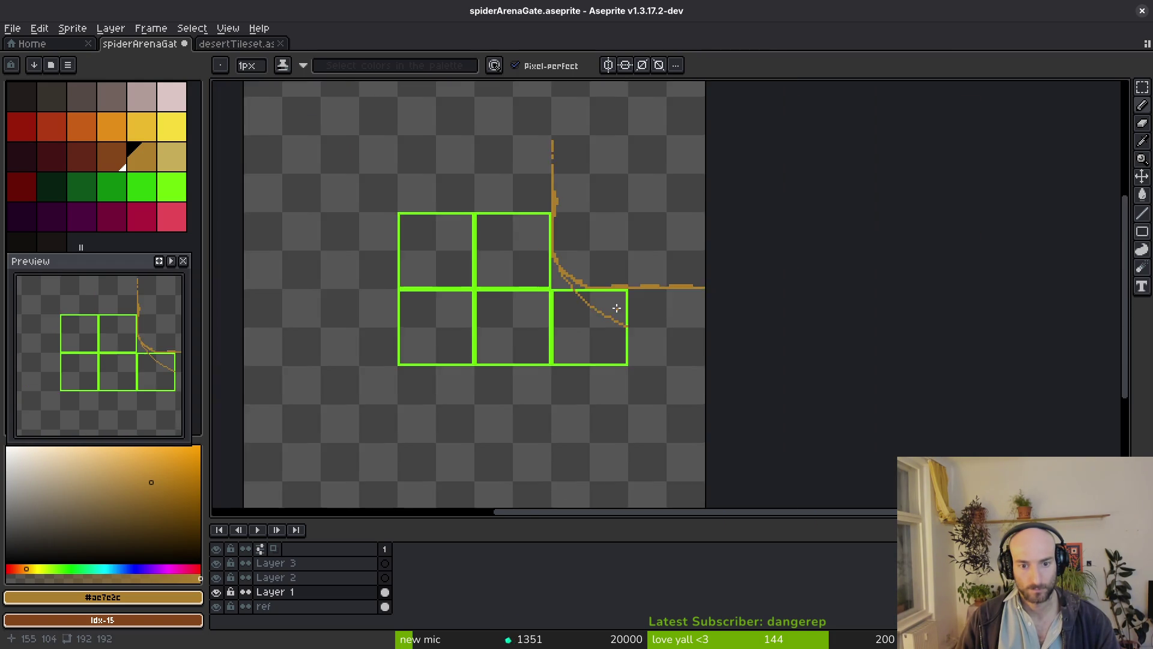
{"action": "scroll", "coordinate": [626, 322], "scroll_direction": "up", "scroll_amount": 2}
{"action": "left_click_drag", "start_coordinate": [649, 359], "coordinate": [650, 265]}
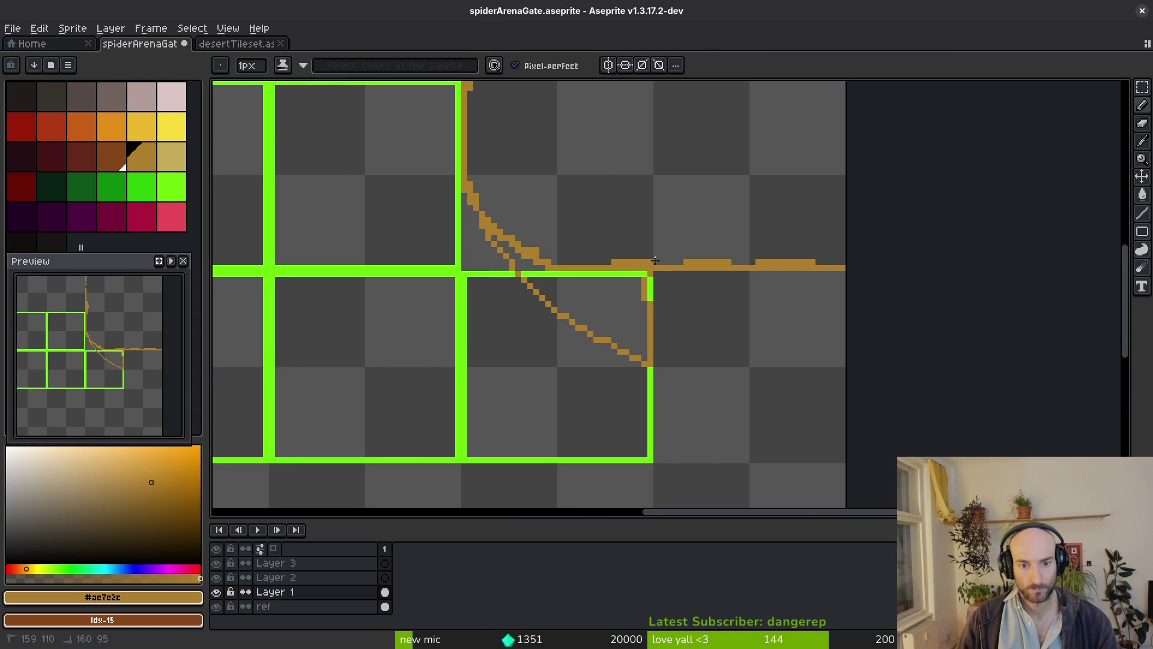
{"action": "scroll", "coordinate": [670, 294], "scroll_direction": "down", "scroll_amount": 4}
{"action": "key", "text": "alt+Tab"}
{"action": "key", "text": "alt+Tab"}
{"action": "key", "text": "alt+Tab"}
{"action": "scroll", "coordinate": [648, 375], "scroll_direction": "up", "scroll_amount": 1}
{"action": "key", "text": "alt+Tab"}
Switch to the desertTileset tab, cancelling an accidental file browser along the way.
{"action": "left_click", "coordinate": [26, 48]}
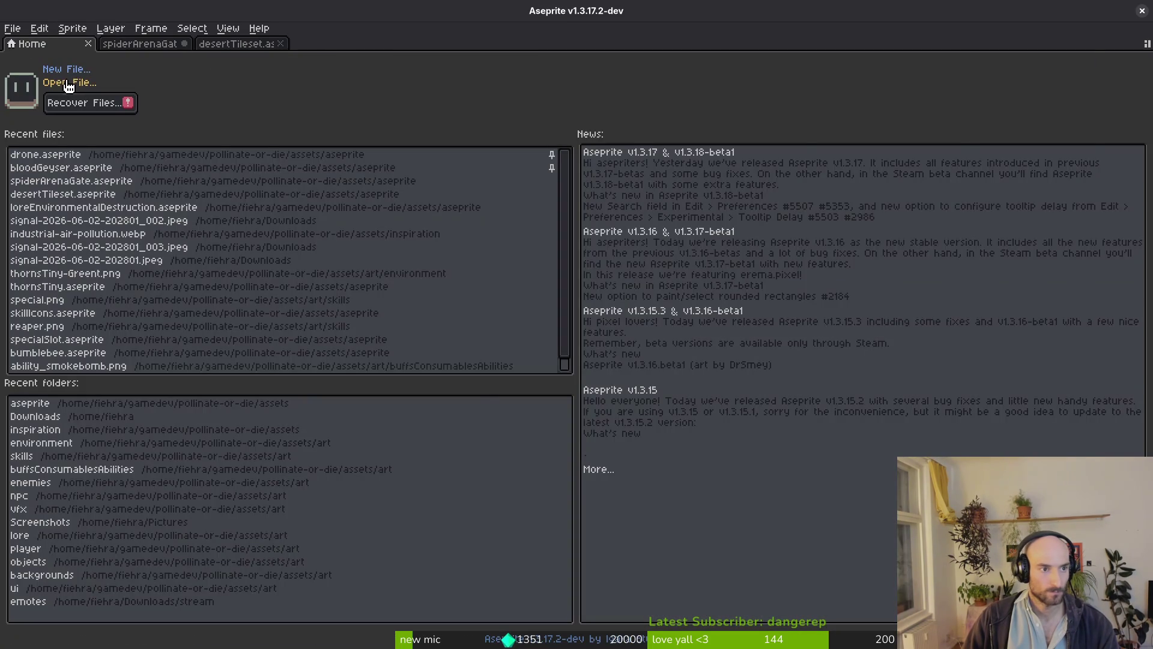
{"action": "left_click", "coordinate": [66, 83]}
{"action": "scroll", "coordinate": [853, 296], "scroll_direction": "down", "scroll_amount": 5}
{"action": "key", "text": "Escape"}
{"action": "left_click", "coordinate": [287, 47]}
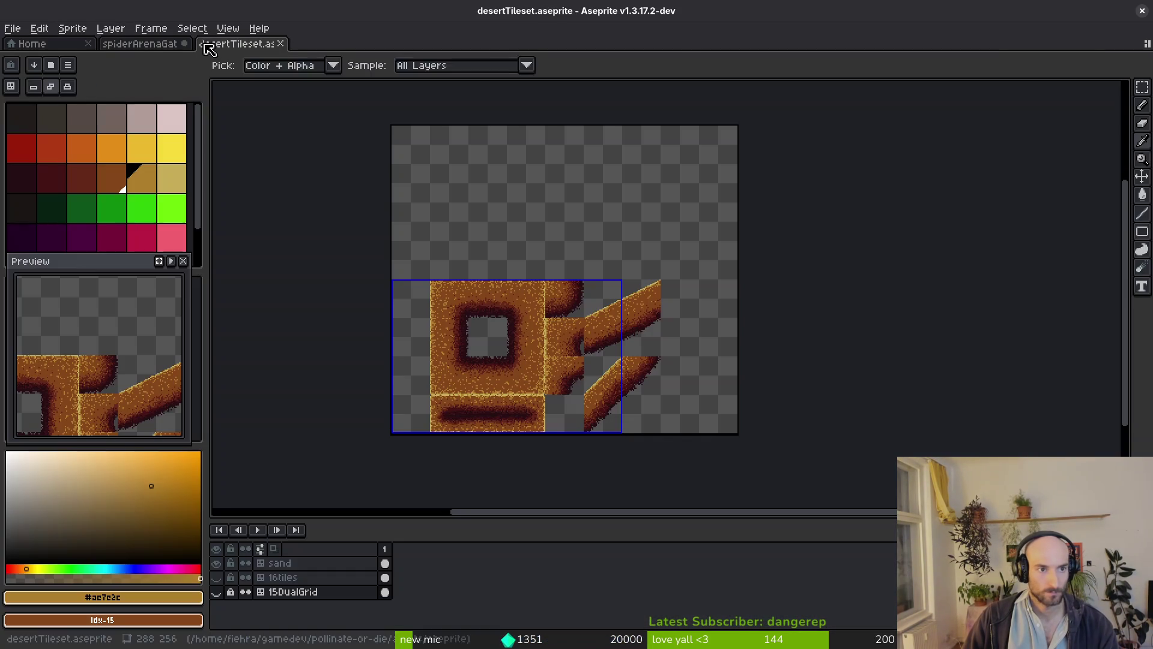
{"action": "scroll", "coordinate": [633, 325], "scroll_direction": "up", "scroll_amount": 3}
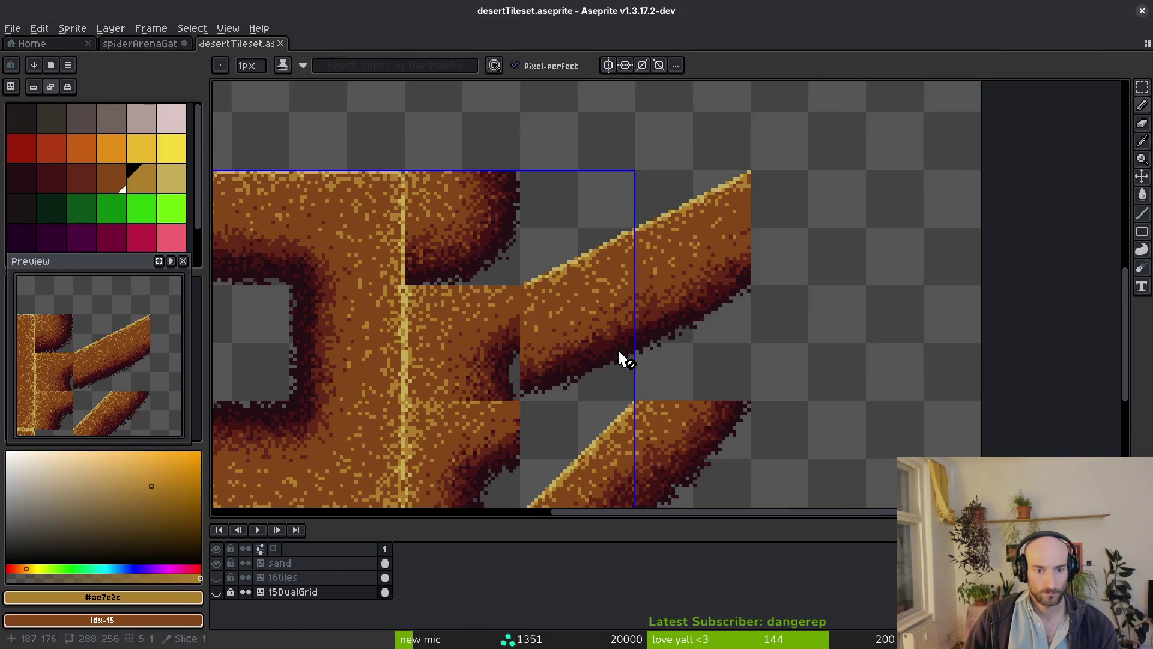
Marquee a diagonal sand strip on the sand layer, paste it into spiderArenaGate and rotate it 90°.
{"action": "key", "text": "m"}
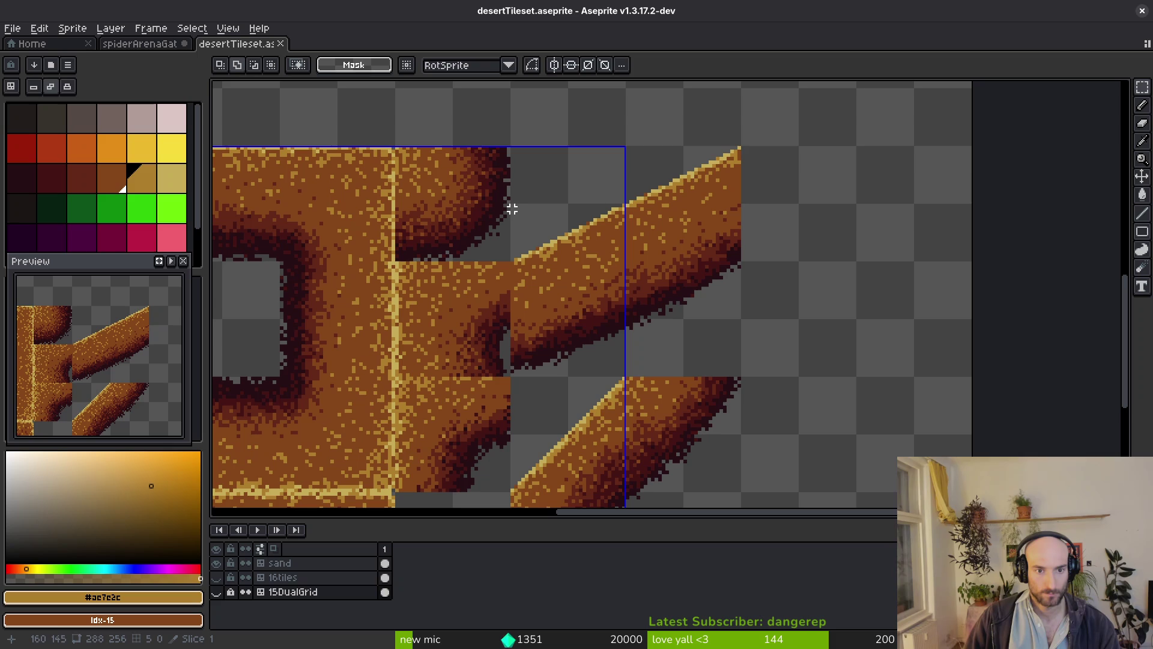
{"action": "left_click_drag", "start_coordinate": [511, 209], "coordinate": [625, 376]}
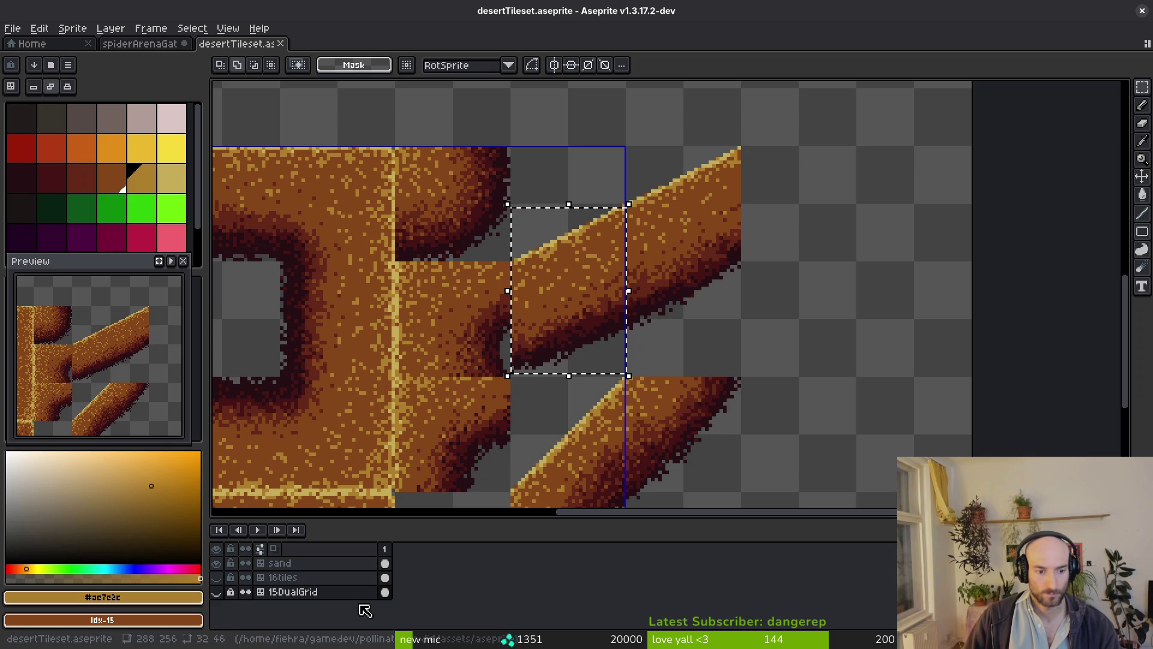
{"action": "left_click", "coordinate": [385, 562]}
{"action": "key", "text": "Delete"}
{"action": "key", "text": "ctrl+z"}
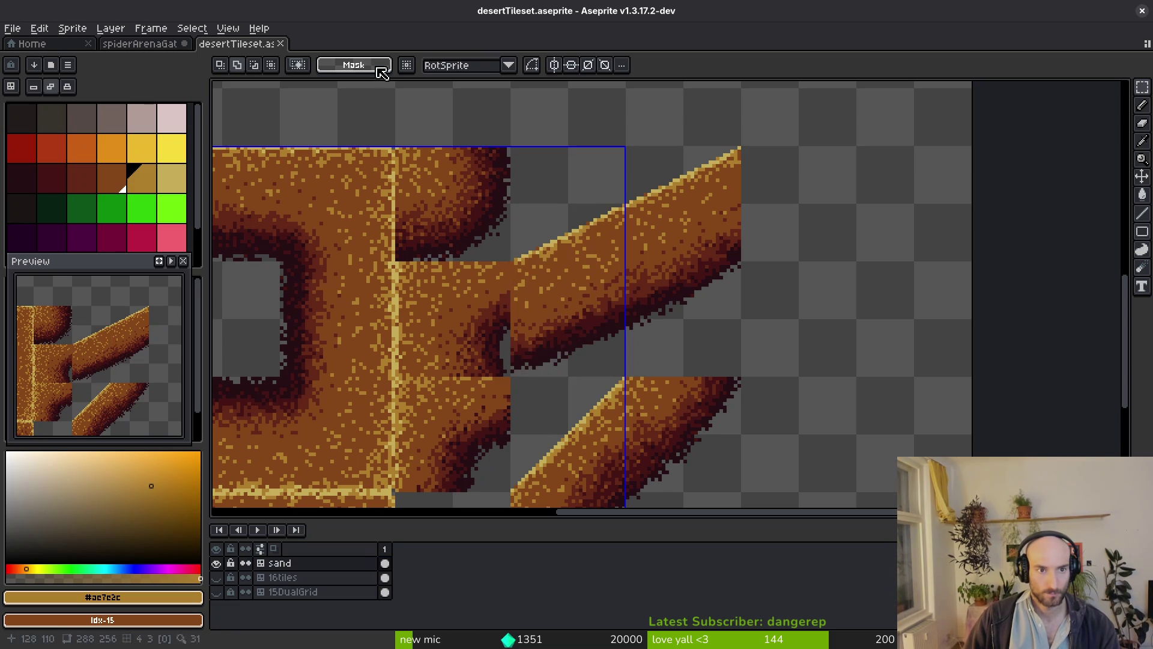
{"action": "left_click", "coordinate": [144, 44]}
{"action": "key", "text": "ctrl+v"}
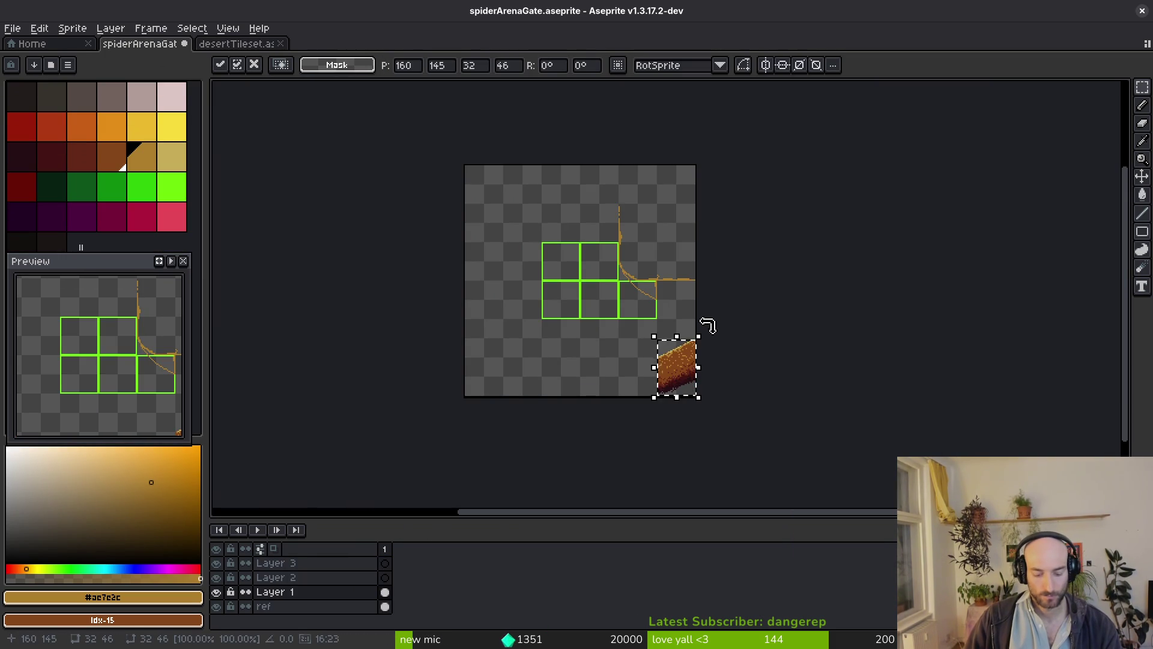
{"action": "mouse_move", "coordinate": [710, 326]}
{"action": "left_mouse_down"}
{"action": "mouse_move", "coordinate": [708, 373]}
{"action": "mouse_move", "coordinate": [690, 372]}
{"action": "mouse_move", "coordinate": [690, 192]}
{"action": "mouse_move", "coordinate": [672, 424]}
{"action": "mouse_move", "coordinate": [648, 314]}
{"action": "mouse_move", "coordinate": [642, 325]}
{"action": "left_mouse_up"}
{"action": "scroll", "coordinate": [685, 372], "scroll_direction": "up", "scroll_amount": 5}
Commit the pasted sand piece, compare with Godot, then view desertTileset's diagonal log strips.
{"action": "key", "text": "Return"}
{"action": "key", "text": "alt+Tab"}
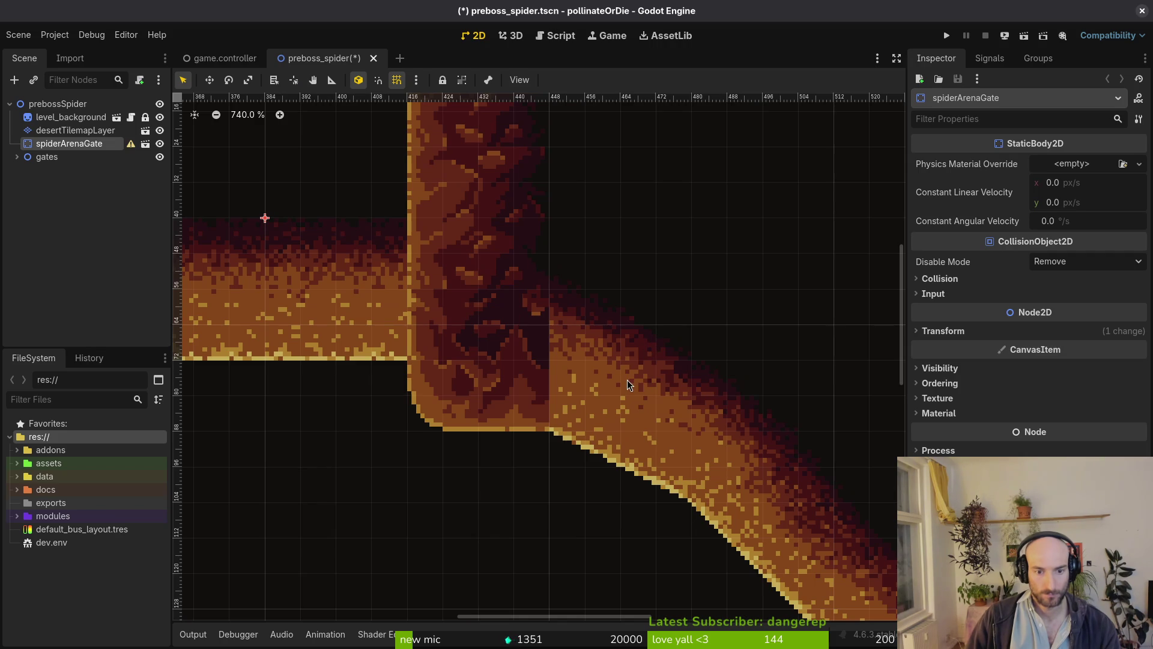
{"action": "key", "text": "alt+Tab"}
{"action": "scroll", "coordinate": [613, 384], "scroll_direction": "down", "scroll_amount": 4}
{"action": "scroll", "coordinate": [624, 367], "scroll_direction": "up", "scroll_amount": 3}
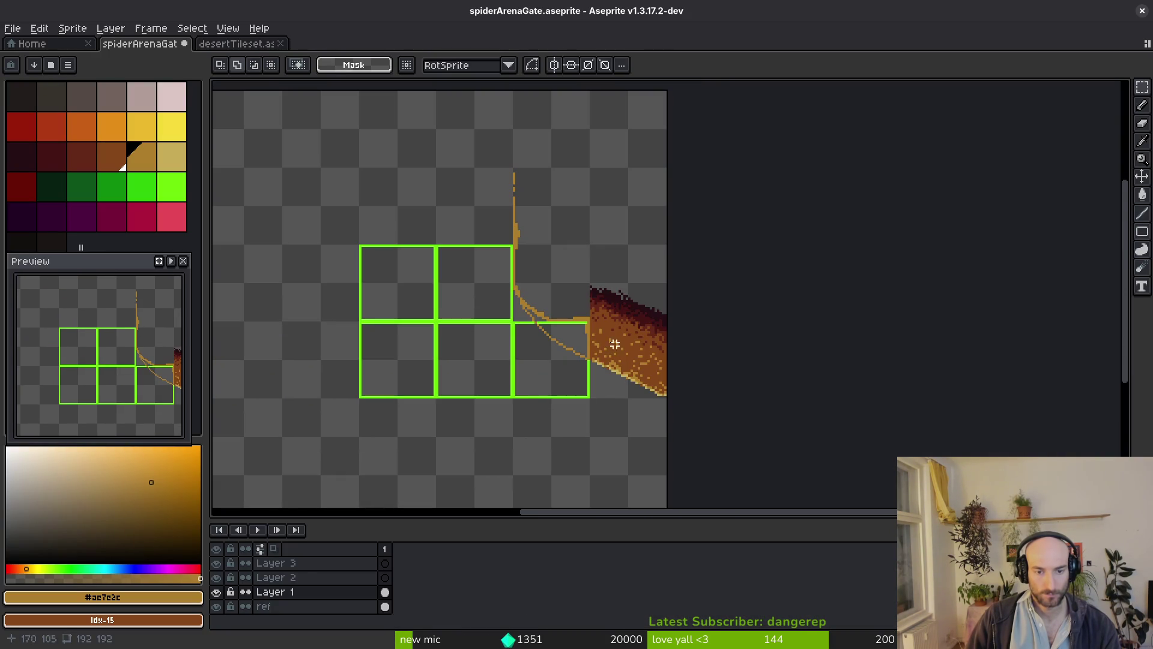
{"action": "key", "text": "ctrl+Tab"}
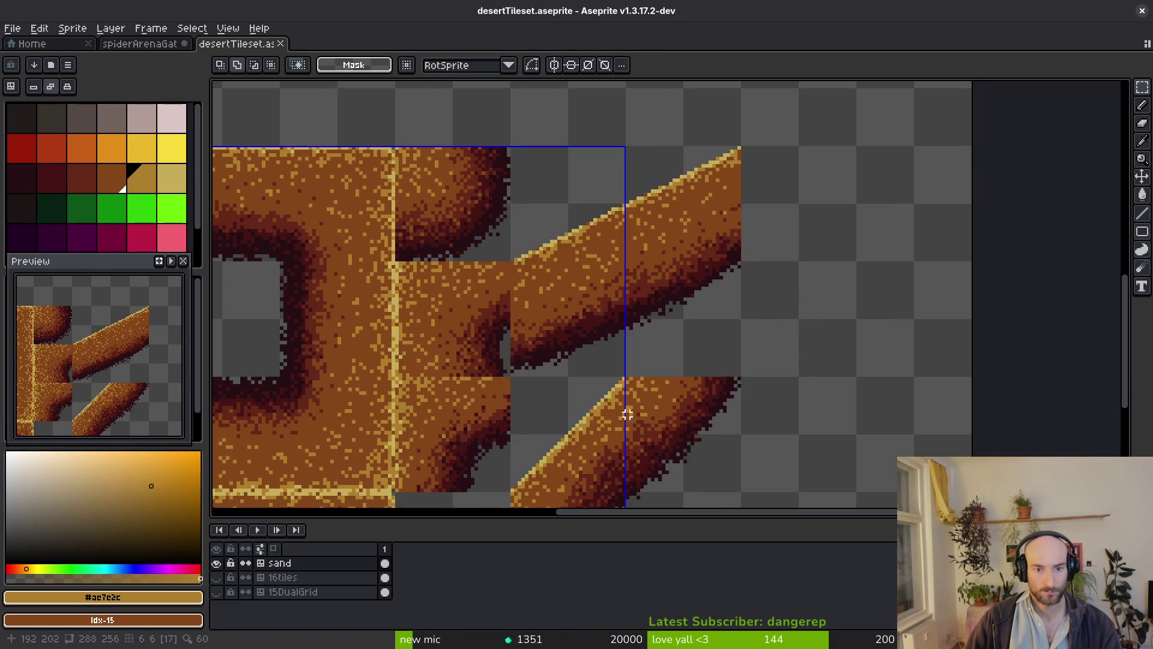
{"action": "scroll", "coordinate": [700, 433], "scroll_direction": "down", "scroll_amount": 5}
{"action": "scroll", "coordinate": [721, 426], "scroll_direction": "up", "scroll_amount": 8}
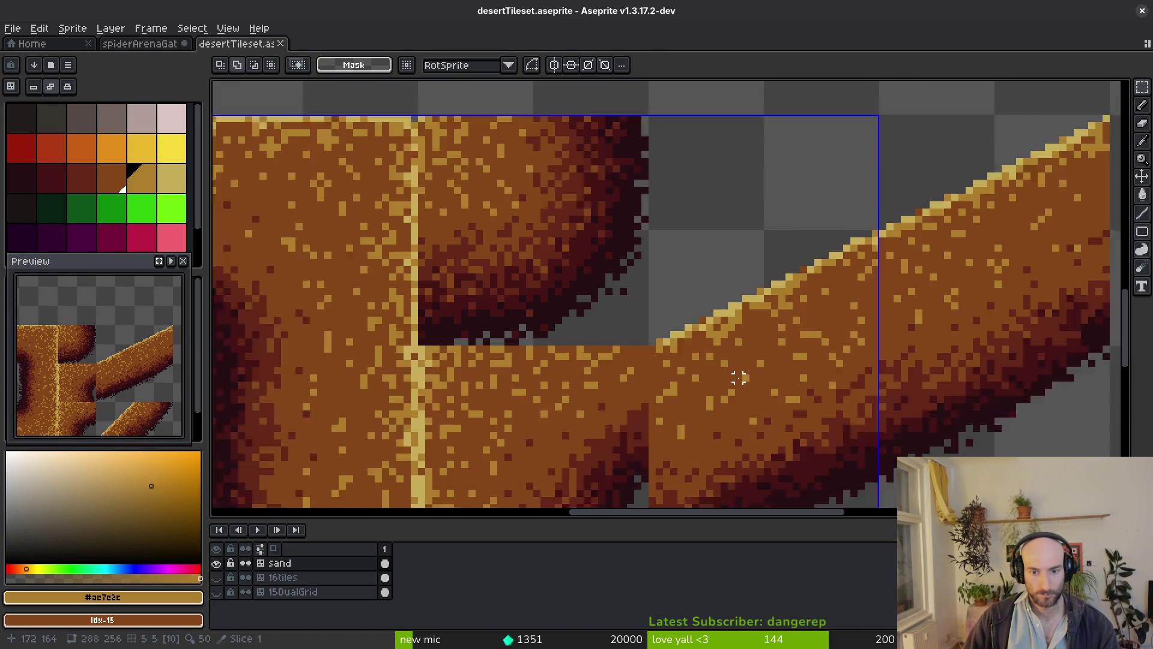
{"action": "scroll", "coordinate": [700, 358], "scroll_direction": "down", "scroll_amount": 2}
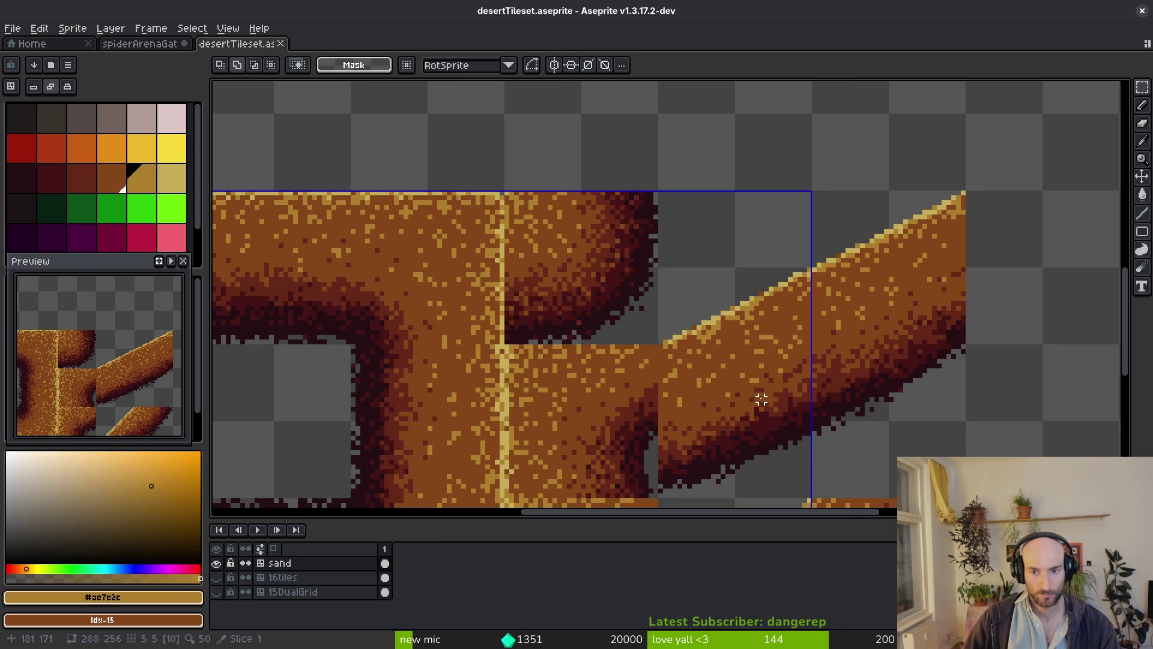